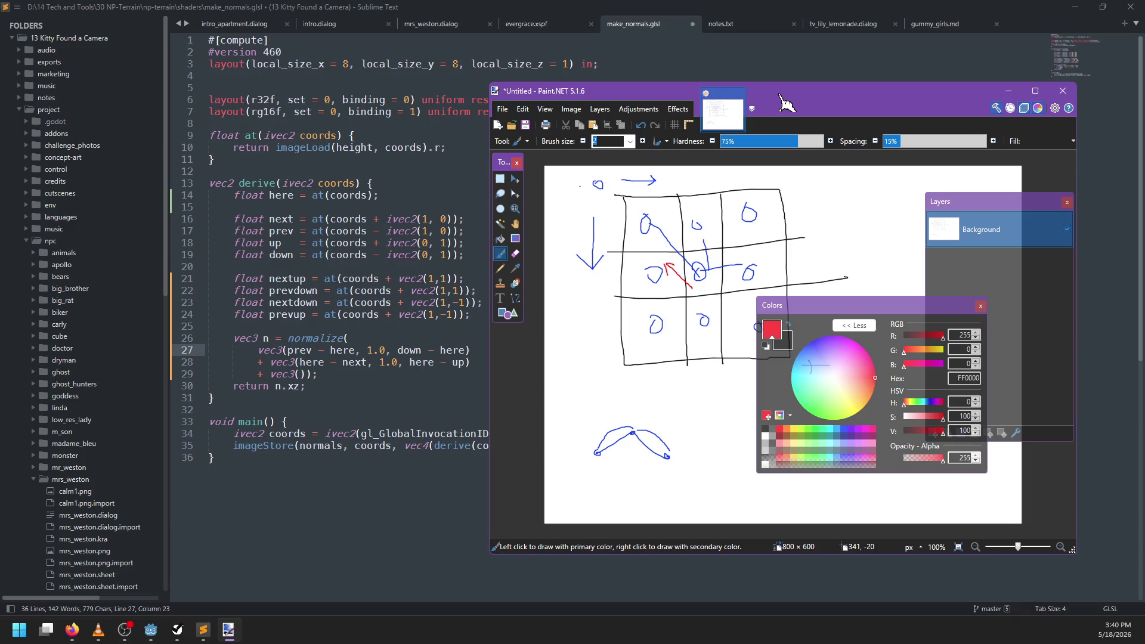
Step: Set Paint.NET beside the shader code, select 'here' and 'next' on line 28, then return to the sketch
mouse_move(787, 103)
left_mouse_down()
mouse_move(819, 108)
mouse_move(772, 106)
left_mouse_up()
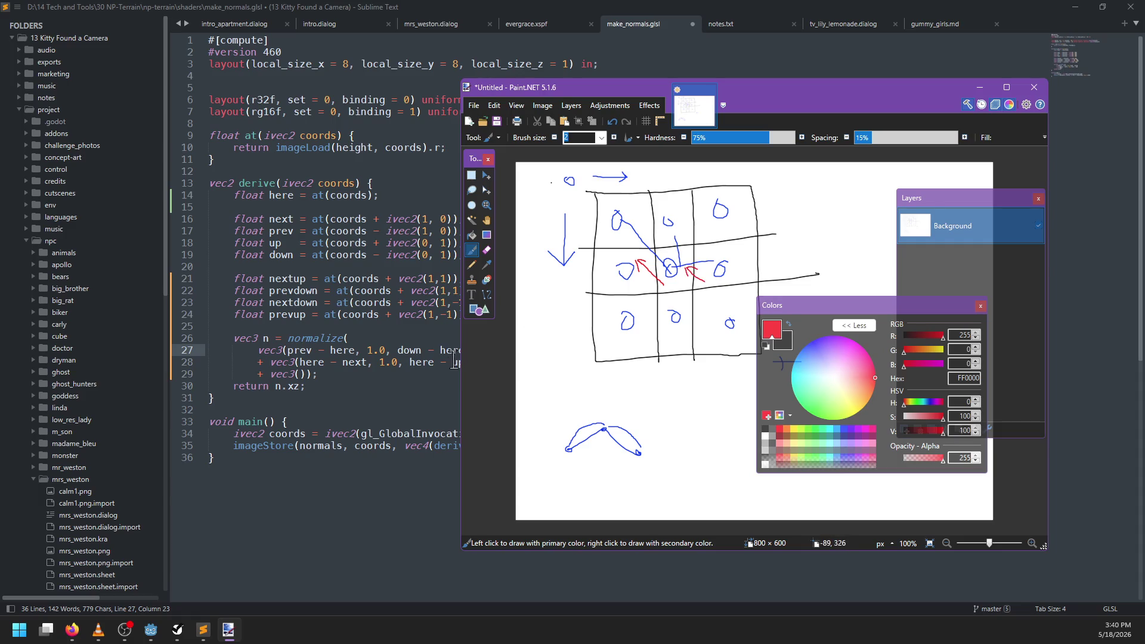
left_click(433, 350)
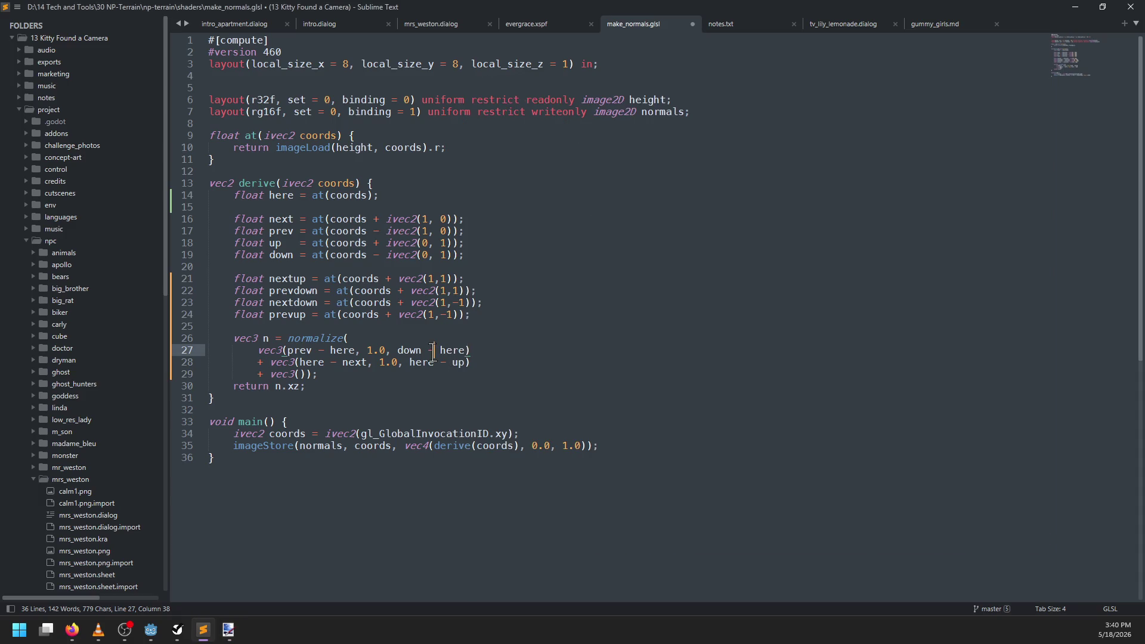
double_click(310, 362)
double_click(355, 362)
key("alt+Tab")
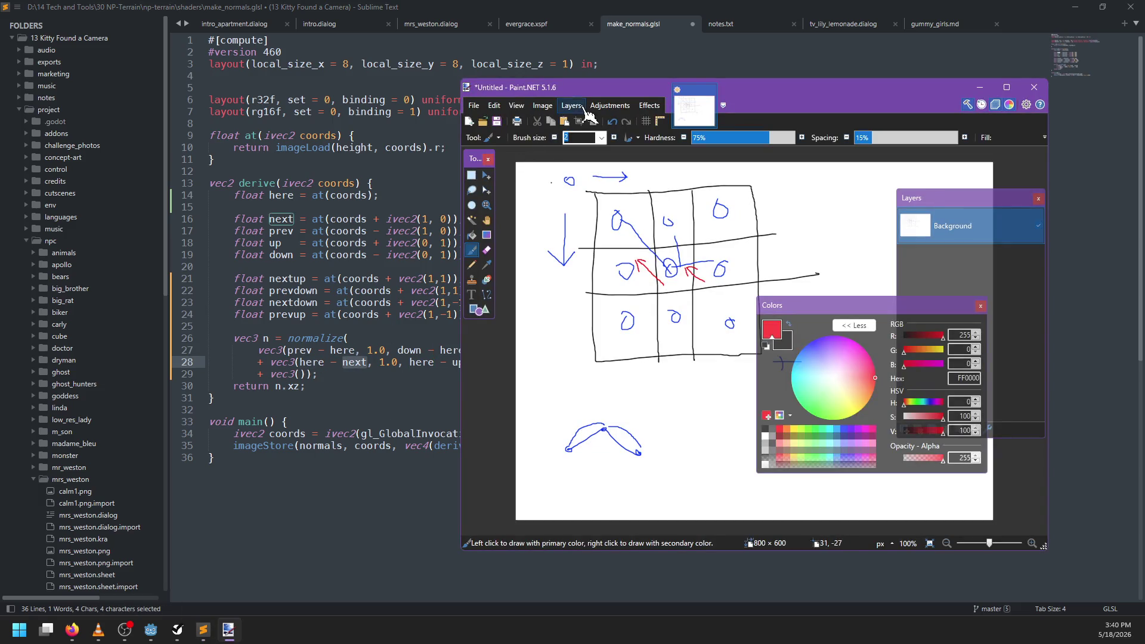
left_click_drag(577, 94, 643, 89)
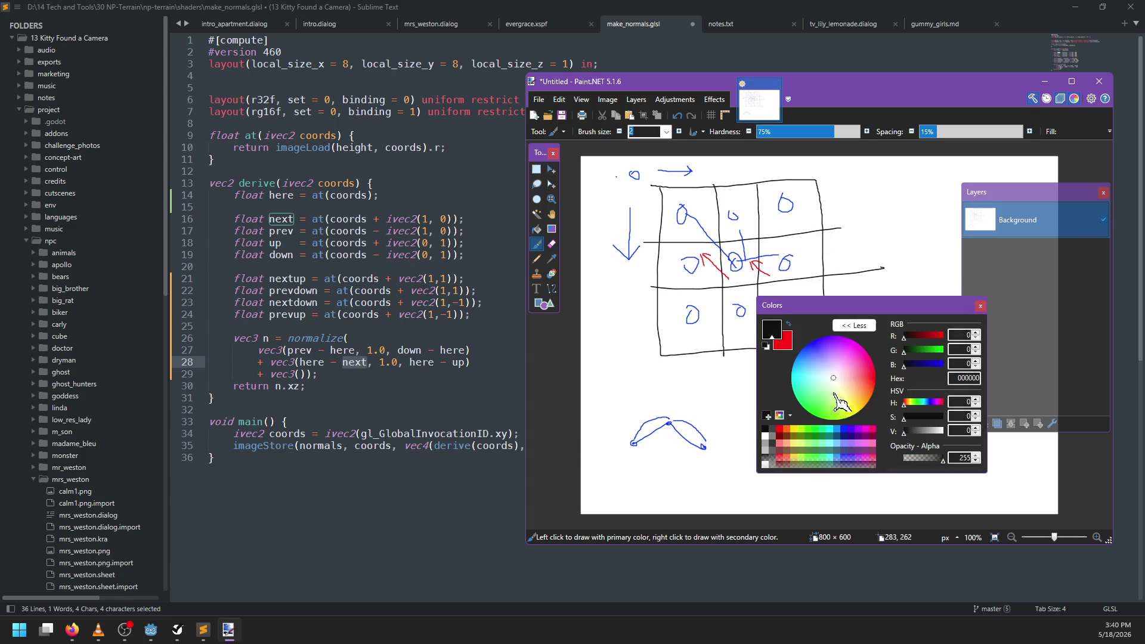
Step: Pick a darkened green (V 66) and try, then undo, strokes near the centre cell
left_click(818, 429)
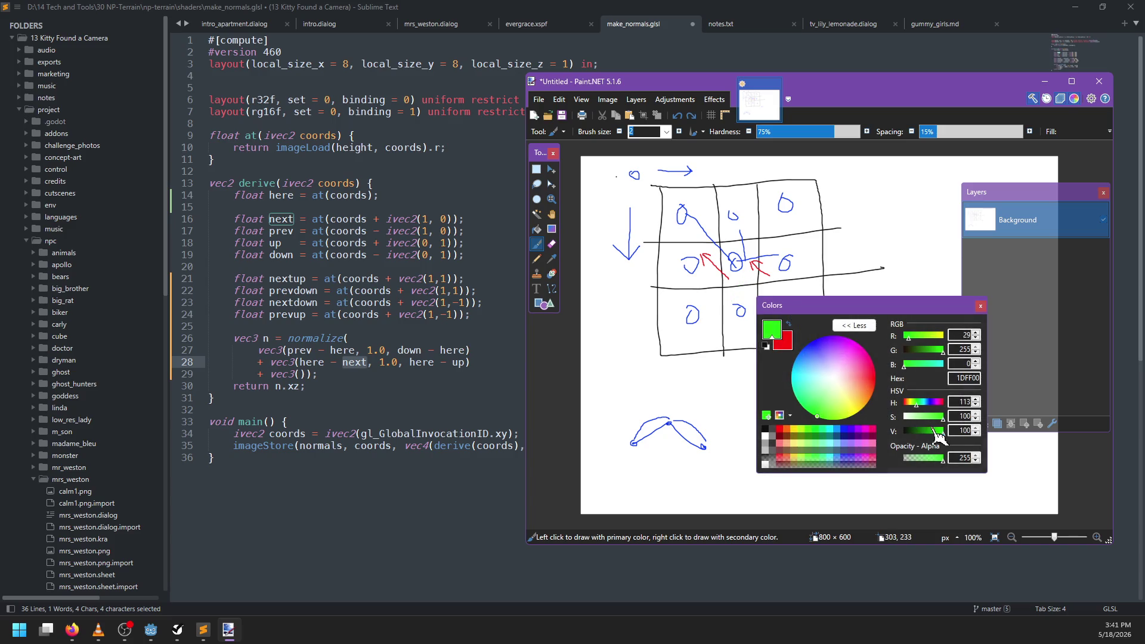
left_click_drag(939, 434, 930, 434)
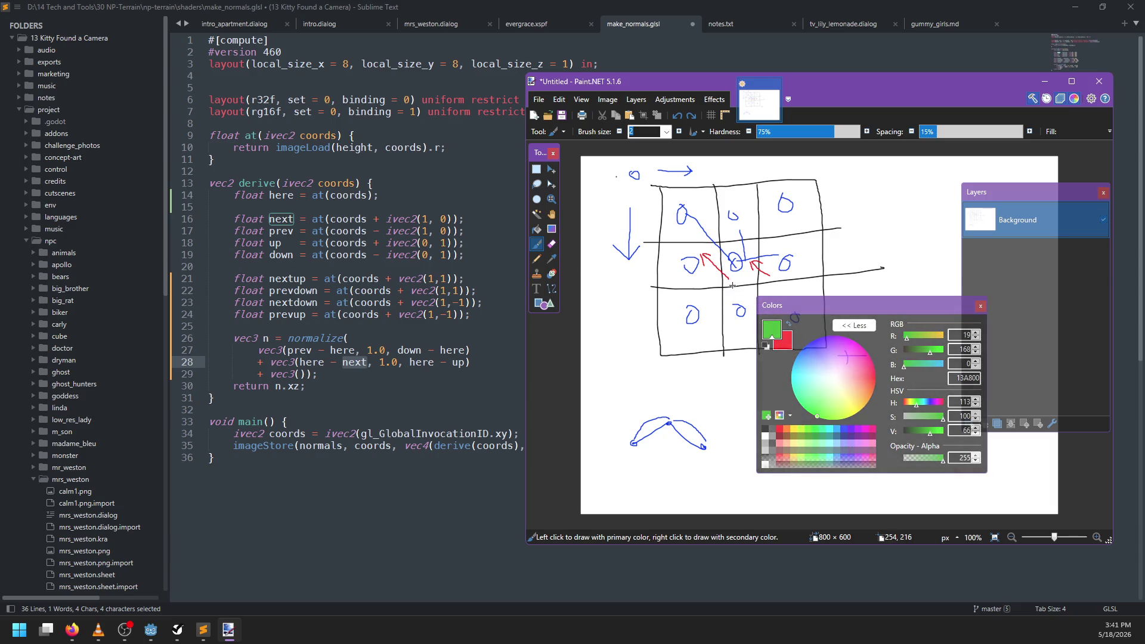
left_click_drag(730, 301, 742, 280)
key("ctrl+z")
mouse_move(726, 281)
left_mouse_down()
mouse_move(746, 307)
mouse_move(752, 296)
mouse_move(735, 307)
mouse_move(748, 295)
mouse_move(737, 291)
left_mouse_up()
key("ctrl+z")
Step: Draw a green arrow running down from the centre circle with a small plus mark
key("ctrl+z")
key("ctrl+z")
left_click_drag(732, 300, 744, 273)
left_click_drag(742, 309, 738, 304)
key("ctrl+z")
left_click_drag(739, 276, 743, 294)
left_click_drag(723, 295, 733, 294)
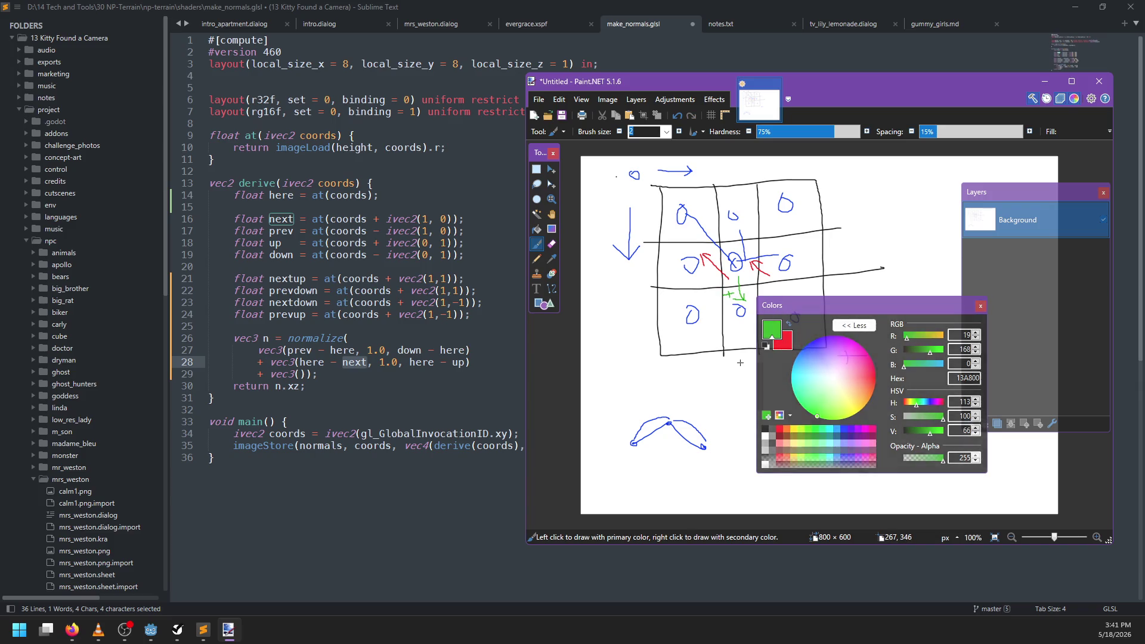
Step: Undo the downward arrow and draw green arrows up toward and into the centre circle
left_click(788, 324)
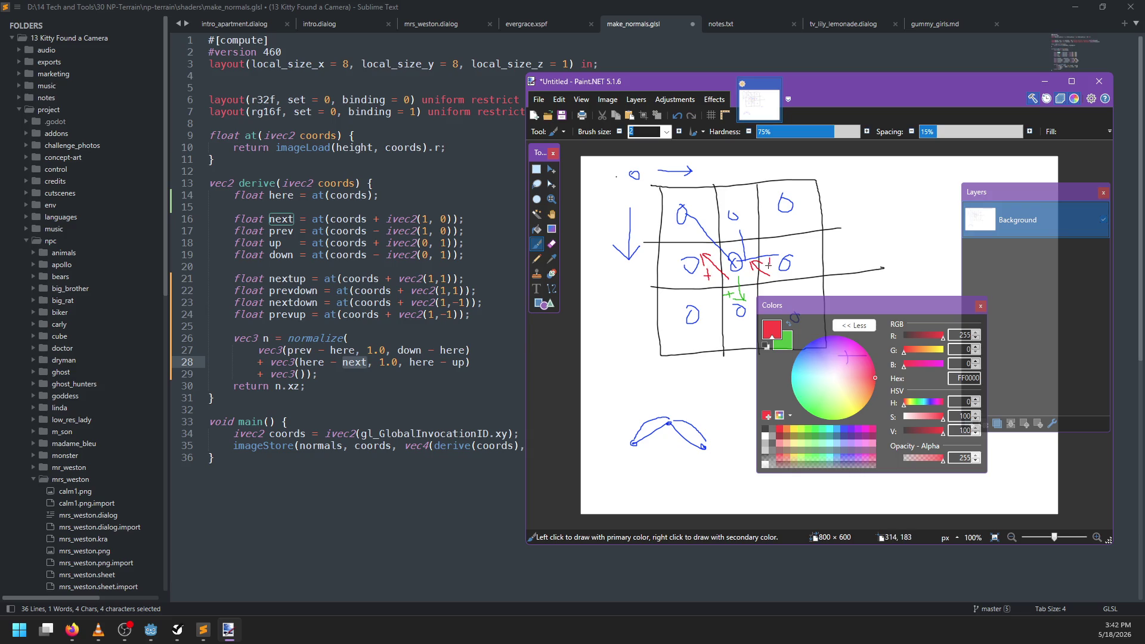
key("x")
mouse_move(728, 227)
left_mouse_down()
mouse_move(734, 254)
mouse_move(724, 246)
left_mouse_up()
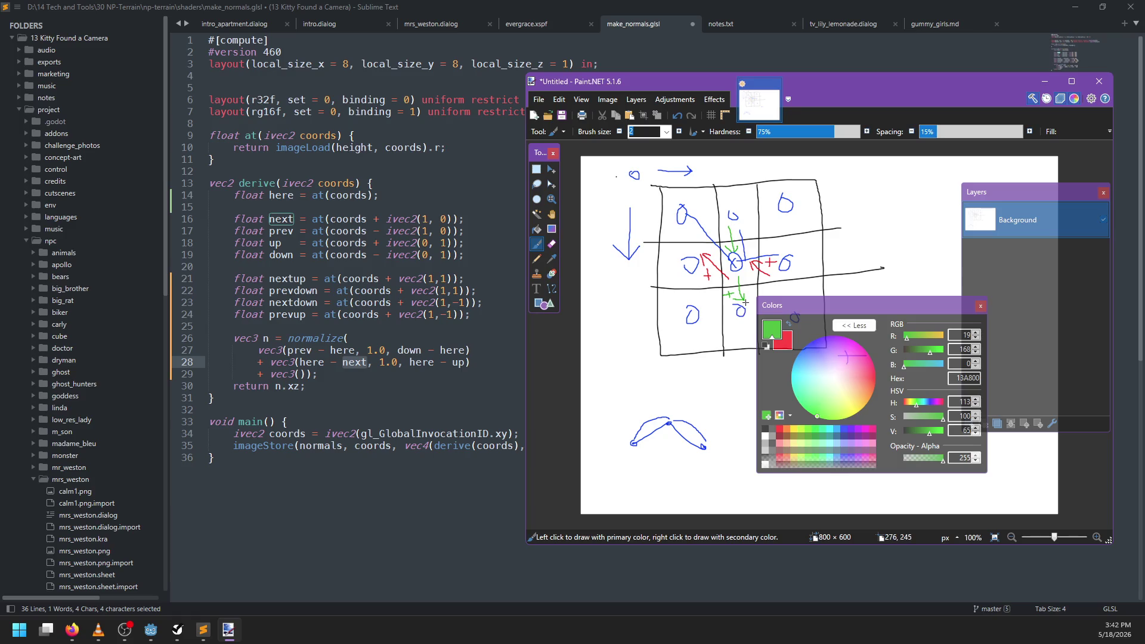
key("ctrl+z")
key("ctrl+z")
key("ctrl+z")
key("ctrl+z")
left_click_drag(730, 251, 749, 230)
mouse_move(726, 308)
left_mouse_down()
mouse_move(733, 281)
mouse_move(751, 285)
left_mouse_up()
key("ctrl+z")
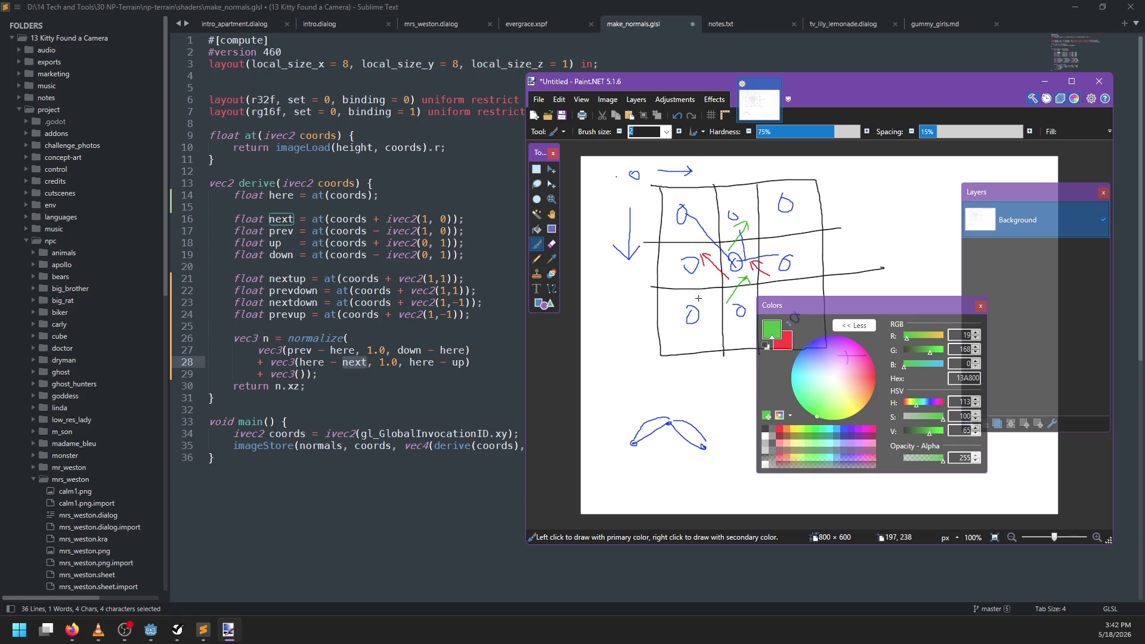
left_click_drag(708, 273, 699, 279)
Step: Bring up the Godot terrain scene and orbit low across the rippled mountain surface
left_click(151, 630)
scroll(533, 442, "up", 3)
scroll(533, 441, "up", 3)
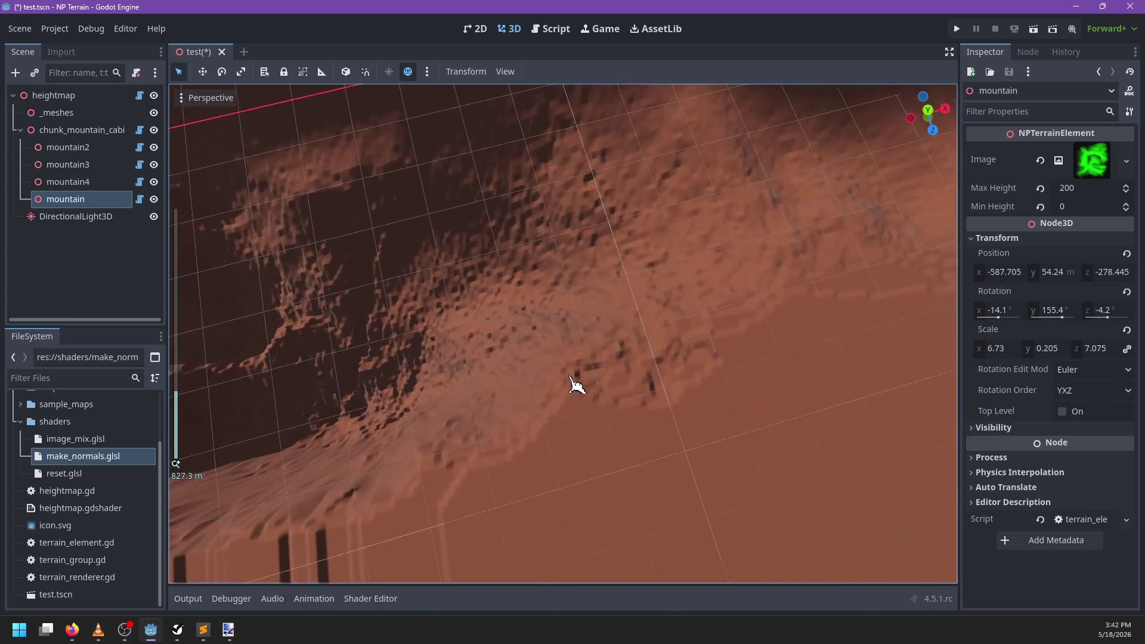
mouse_move(560, 506)
left_mouse_down()
mouse_move(659, 483)
mouse_move(632, 471)
mouse_move(618, 372)
mouse_move(447, 376)
mouse_move(493, 281)
mouse_move(356, 281)
mouse_move(524, 376)
mouse_move(473, 353)
left_mouse_up()
scroll(499, 378, "up", 3)
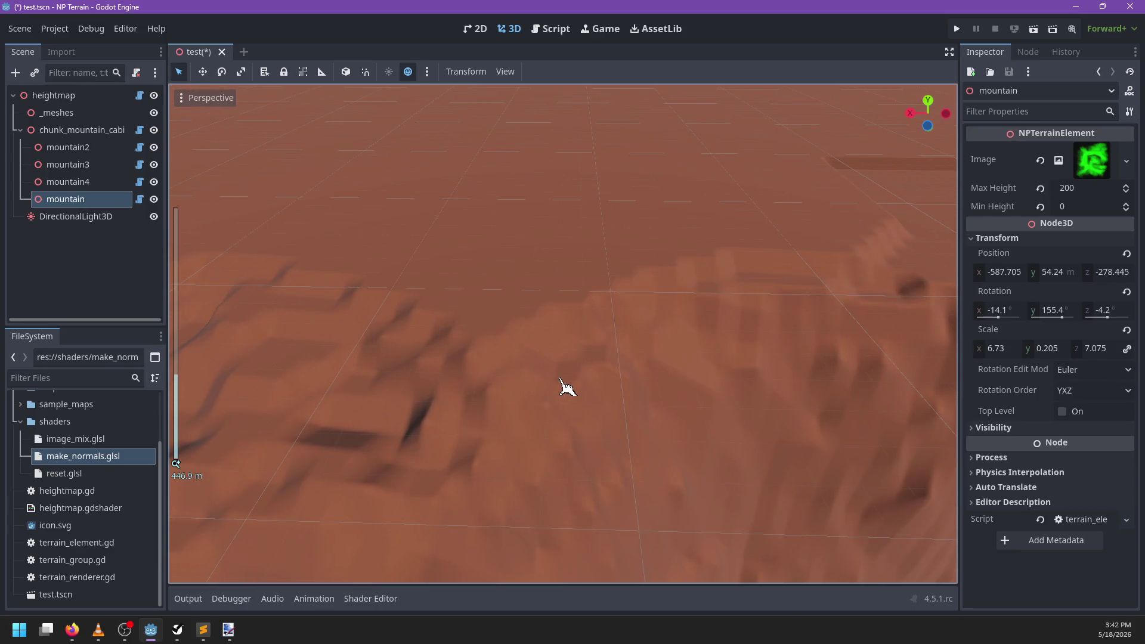
left_click_drag(573, 381, 484, 271)
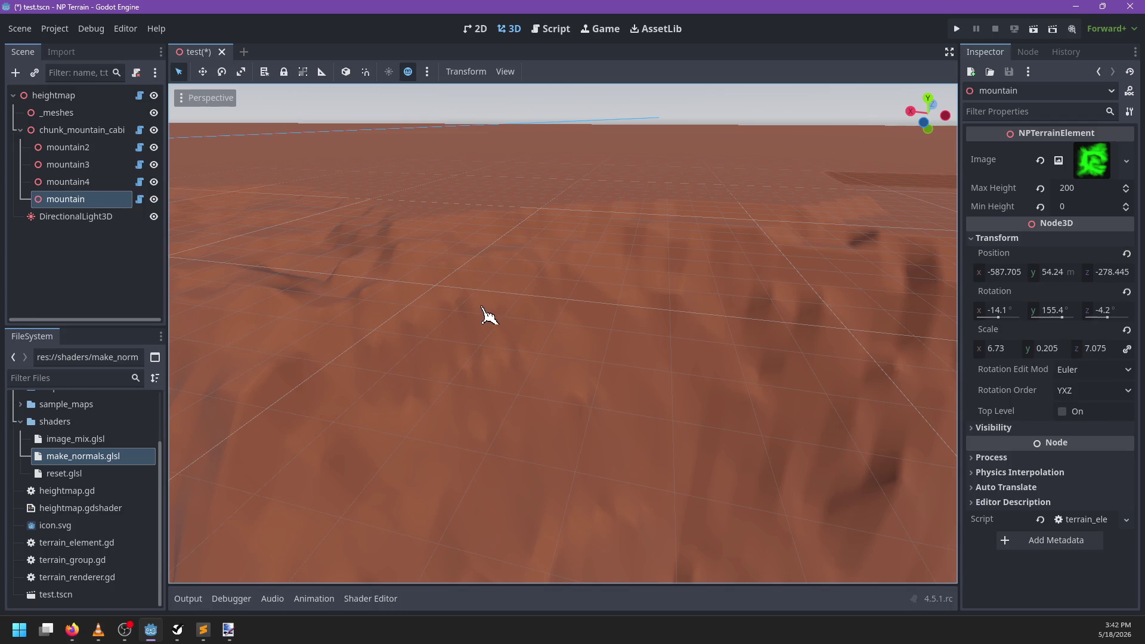
mouse_move(484, 313)
left_mouse_down()
mouse_move(585, 386)
mouse_move(611, 384)
mouse_move(527, 414)
mouse_move(550, 409)
mouse_move(462, 420)
mouse_move(618, 335)
mouse_move(528, 363)
mouse_move(567, 270)
mouse_move(614, 312)
mouse_move(583, 327)
mouse_move(664, 317)
mouse_move(573, 332)
mouse_move(569, 371)
mouse_move(486, 366)
mouse_move(501, 327)
mouse_move(576, 302)
mouse_move(578, 363)
mouse_move(621, 355)
mouse_move(564, 330)
left_mouse_up()
Step: Zoom in on the smaller mountain's ripples, then bring the Paint.NET sketch back
scroll(462, 420, "down", 3)
scroll(618, 335, "down", 5)
scroll(542, 338, "up", 2)
scroll(582, 364, "down", 5)
mouse_move(419, 371)
left_mouse_down()
mouse_move(656, 374)
mouse_move(460, 391)
mouse_move(511, 376)
mouse_move(448, 422)
mouse_move(606, 340)
left_mouse_up()
scroll(459, 391, "up", 5)
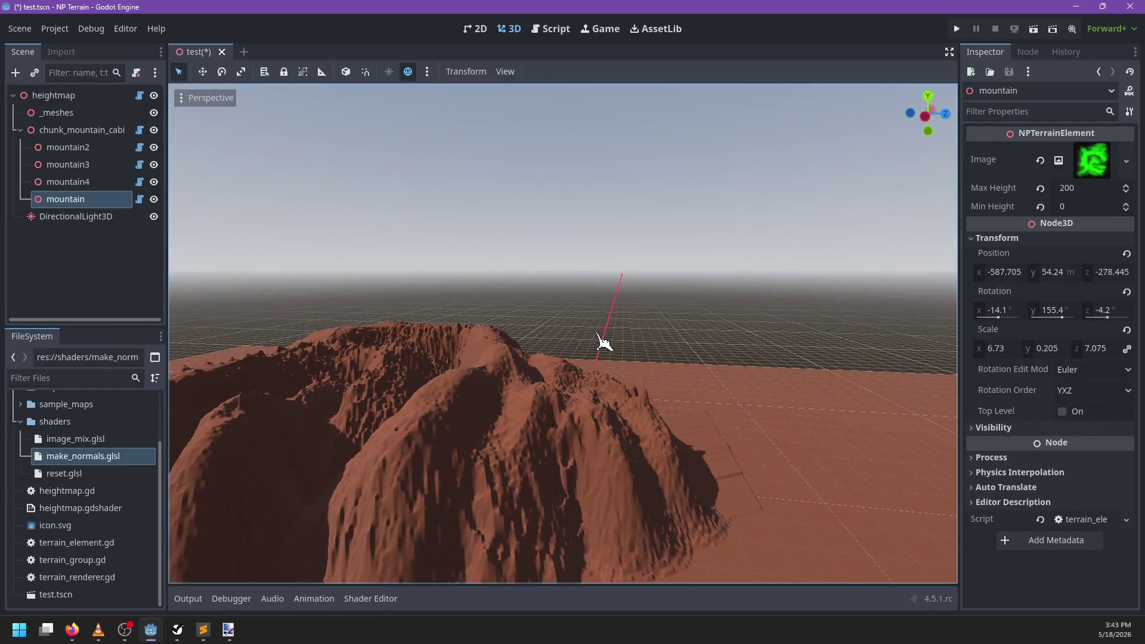
left_click(228, 630)
Step: Read the Leadwerks forum's heightmap-normals code in Firefox, then return to make_normals.glsl
mouse_move(72, 630)
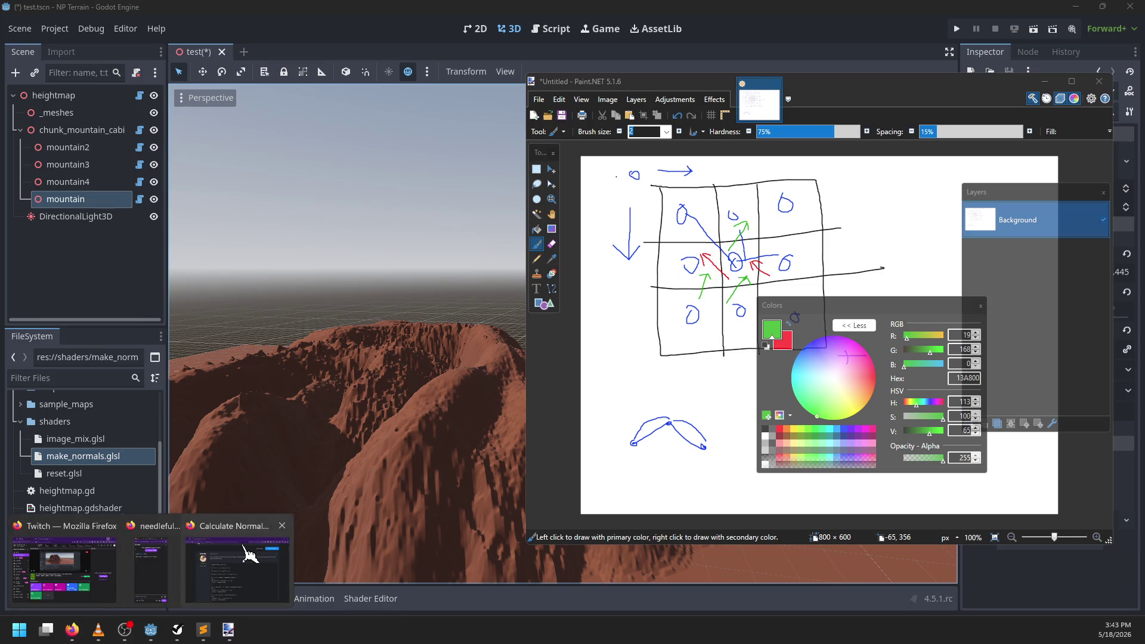
left_click(250, 554)
scroll(534, 385, "down", 3)
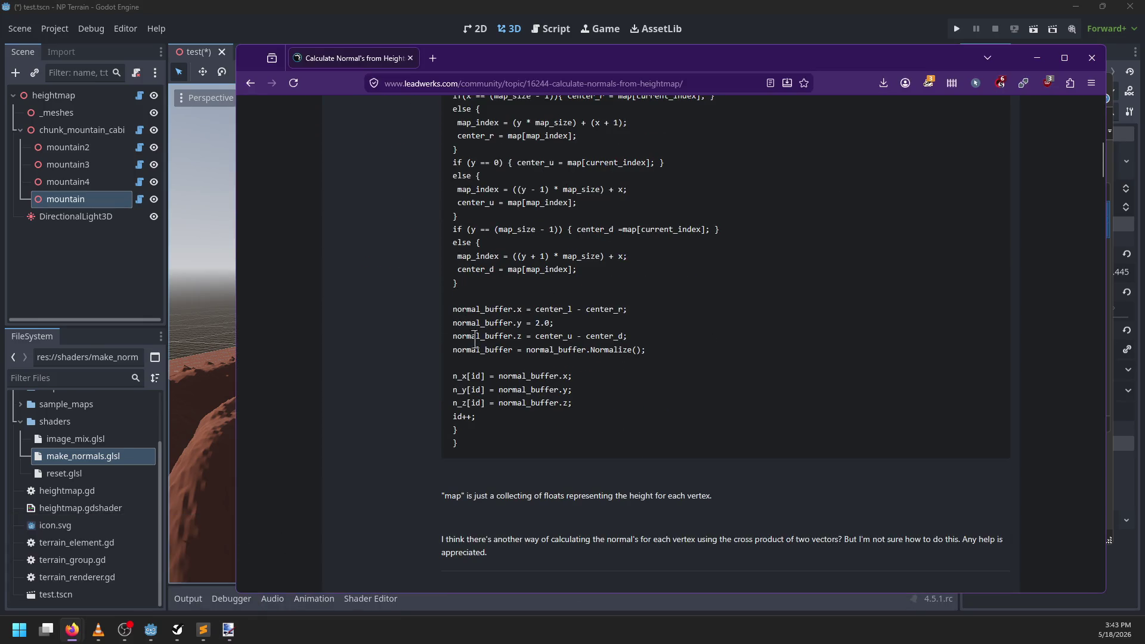
scroll(626, 353, "up", 3)
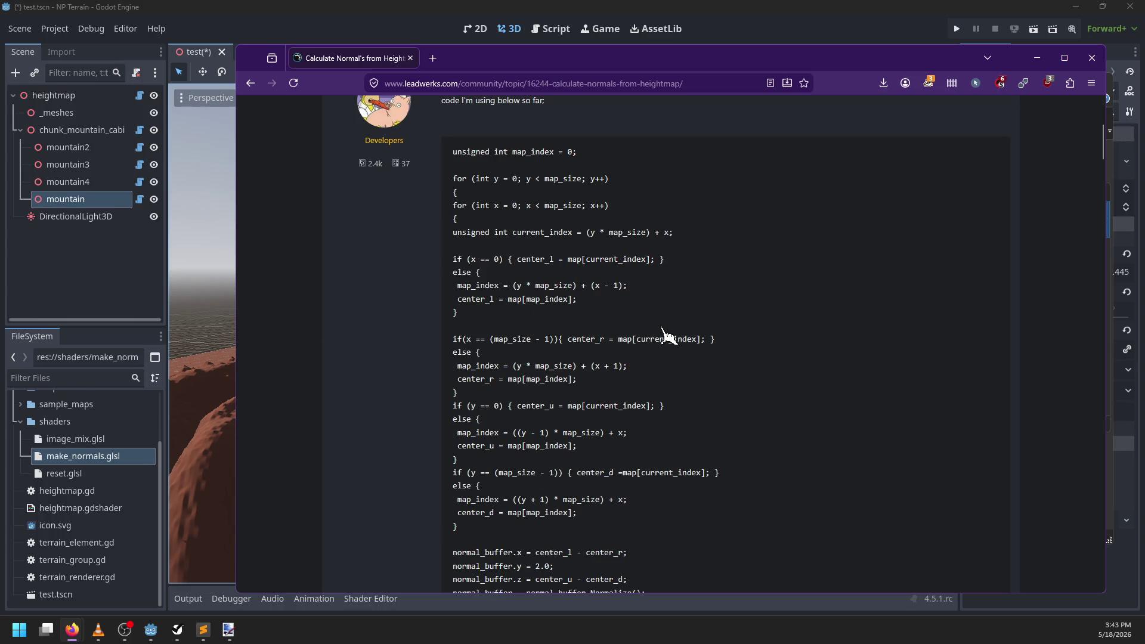
scroll(667, 335, "up", 1)
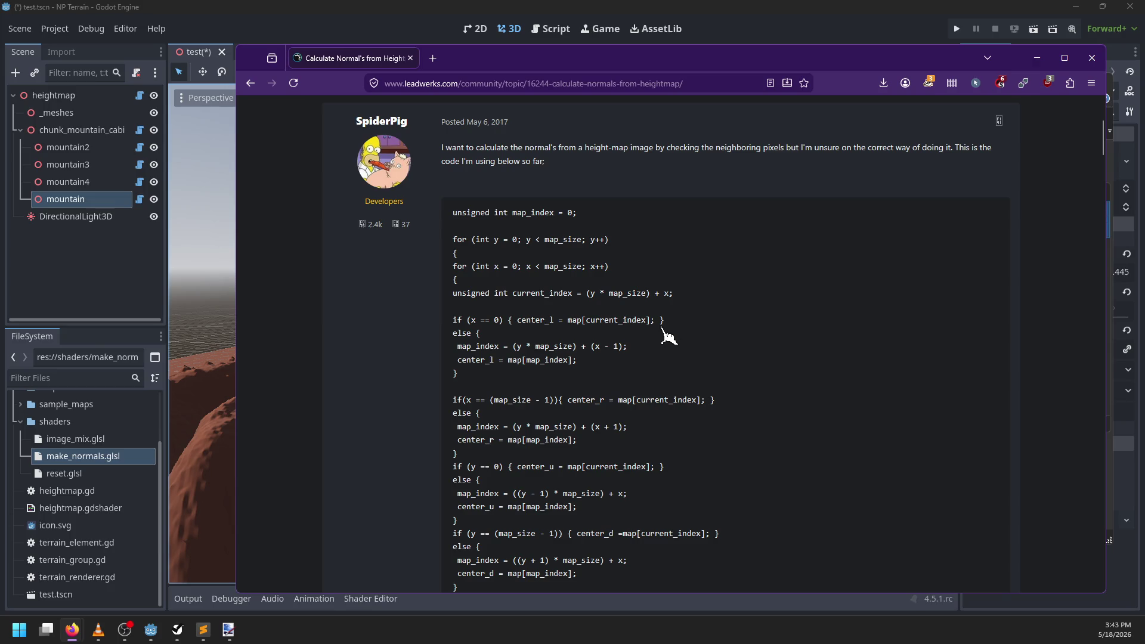
scroll(666, 335, "down", 2)
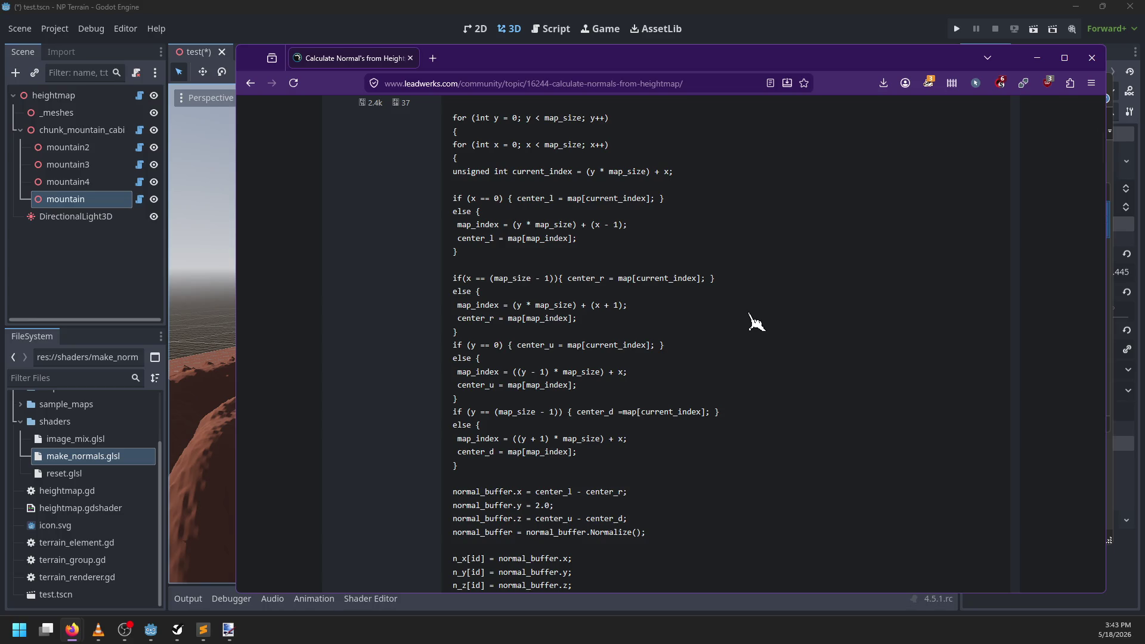
scroll(755, 322, "down", 2)
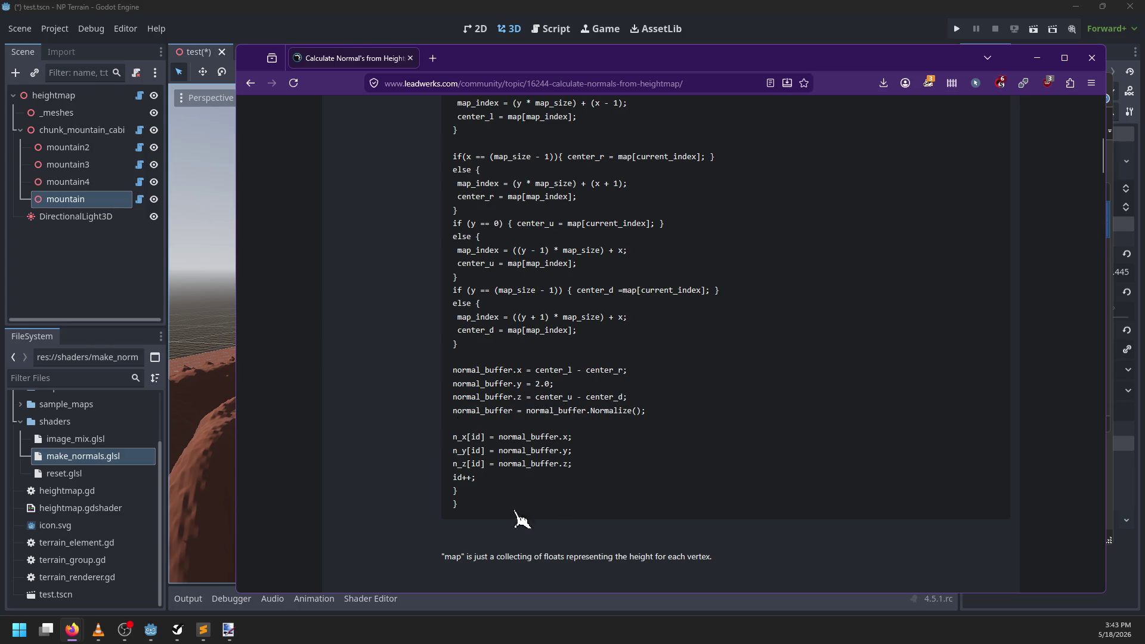
left_click(202, 630)
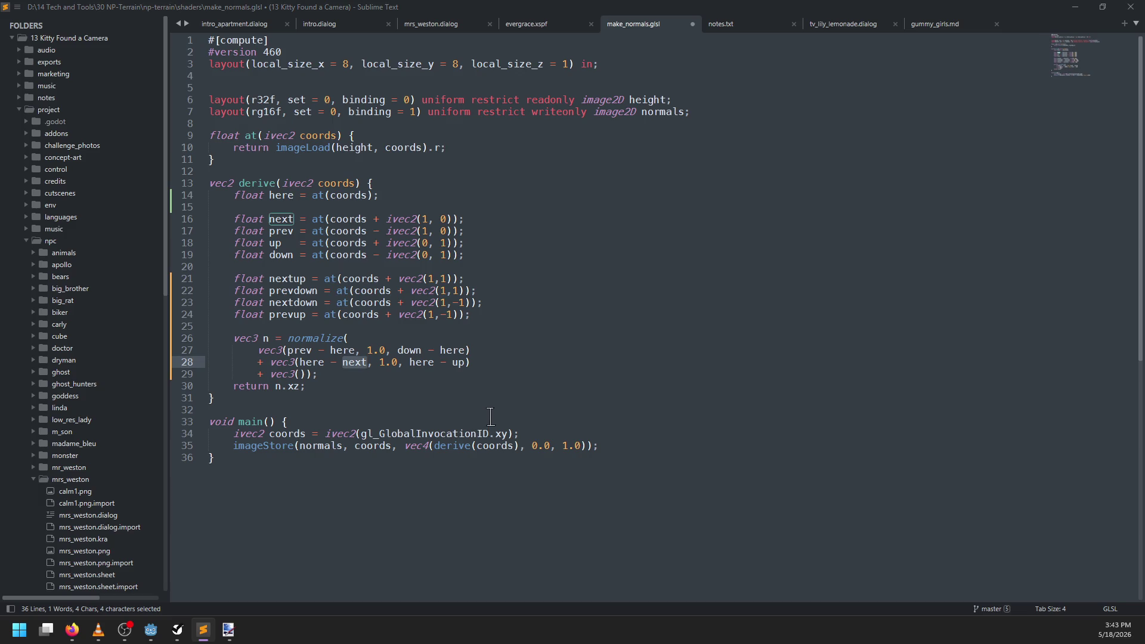
Step: Back in Godot, drag the mountain to a new spot on the terrain chunk
key("alt+Tab")
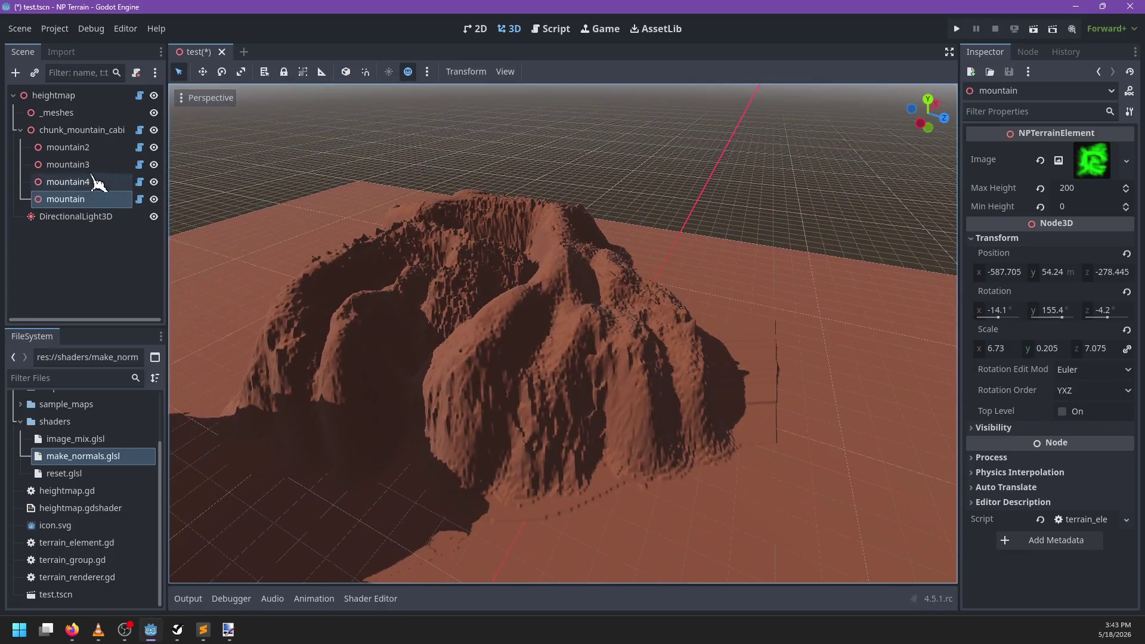
scroll(440, 325, "down", 3)
scroll(460, 448, "up", 5)
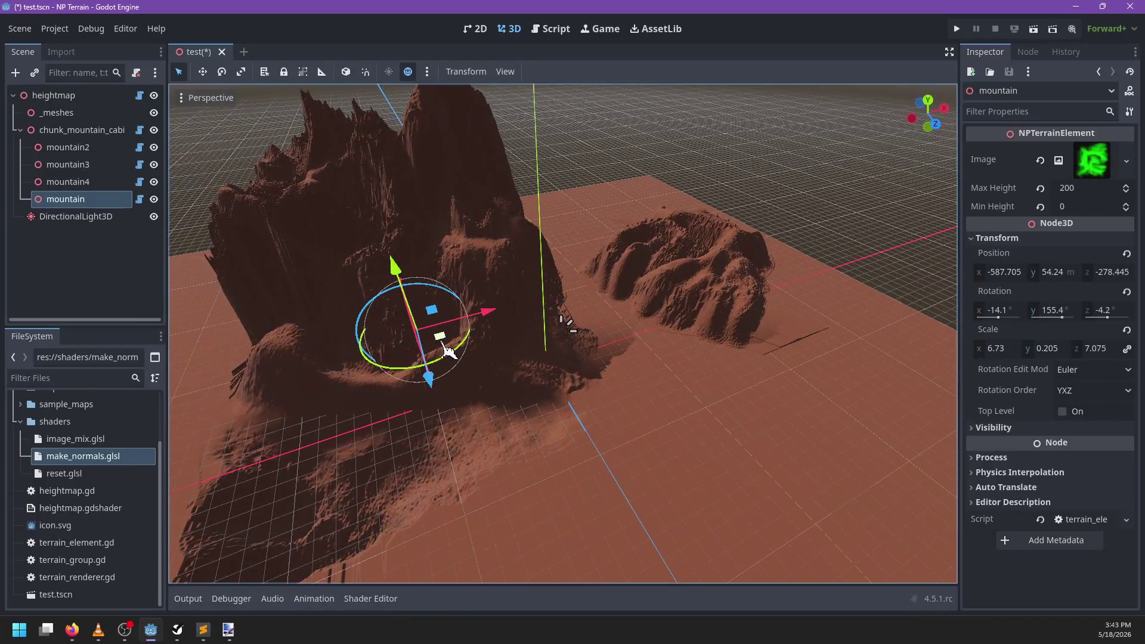
mouse_move(444, 346)
left_mouse_down()
mouse_move(459, 398)
mouse_move(656, 437)
left_mouse_up()
mouse_move(574, 365)
left_mouse_down()
mouse_move(588, 427)
mouse_move(545, 440)
mouse_move(585, 384)
mouse_move(454, 394)
mouse_move(440, 250)
mouse_move(430, 235)
mouse_move(392, 250)
mouse_move(531, 348)
mouse_move(451, 247)
mouse_move(619, 396)
mouse_move(547, 384)
left_mouse_up()
Step: Orbit and zoom around the moved mountain, closing in on its crater, then pulling back wide
left_click_drag(608, 341, 557, 408)
scroll(556, 407, "up", 2)
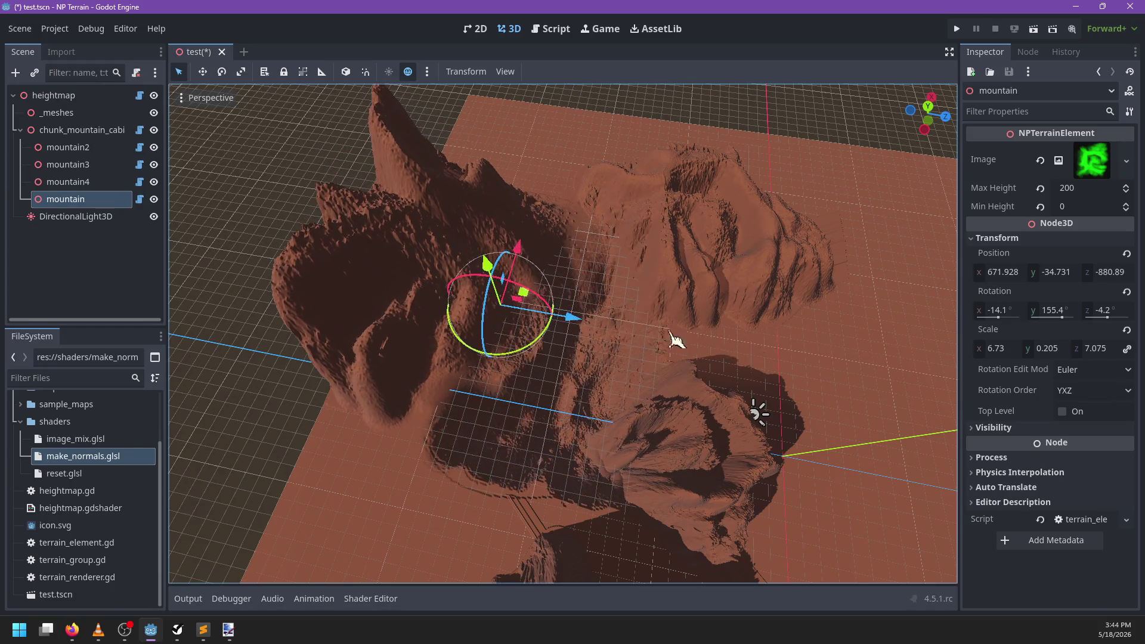
scroll(593, 378, "up", 5)
mouse_move(646, 358)
left_mouse_down()
mouse_move(642, 340)
mouse_move(527, 382)
mouse_move(409, 401)
mouse_move(728, 330)
mouse_move(647, 328)
mouse_move(442, 374)
left_mouse_up()
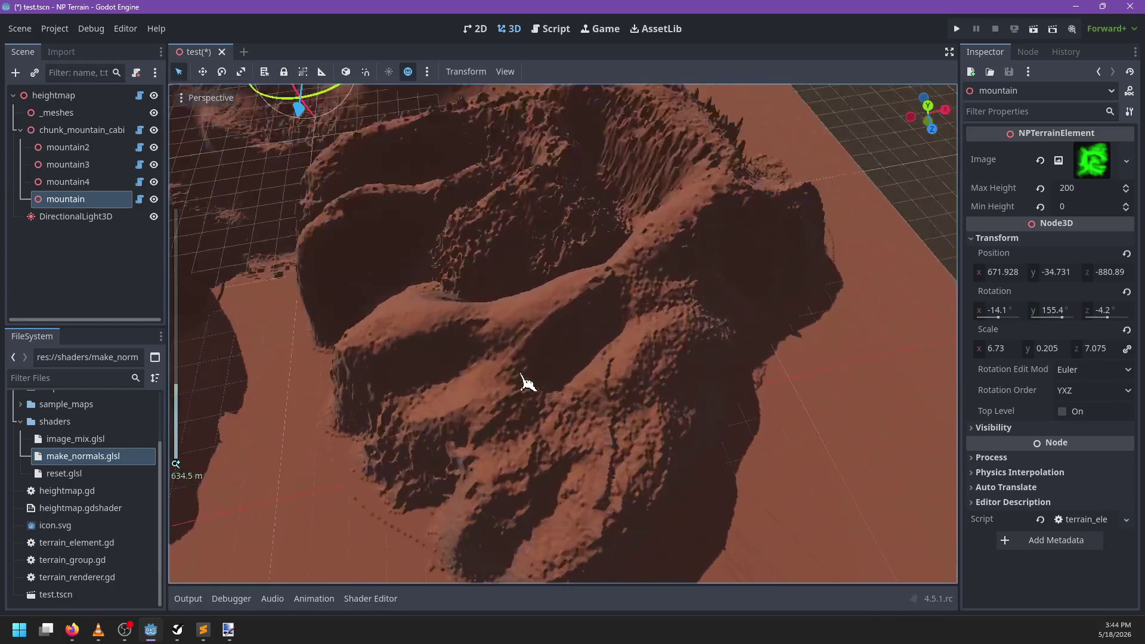
mouse_move(511, 378)
left_mouse_down()
mouse_move(549, 388)
mouse_move(511, 439)
mouse_move(549, 404)
left_mouse_up()
scroll(626, 404, "down", 5)
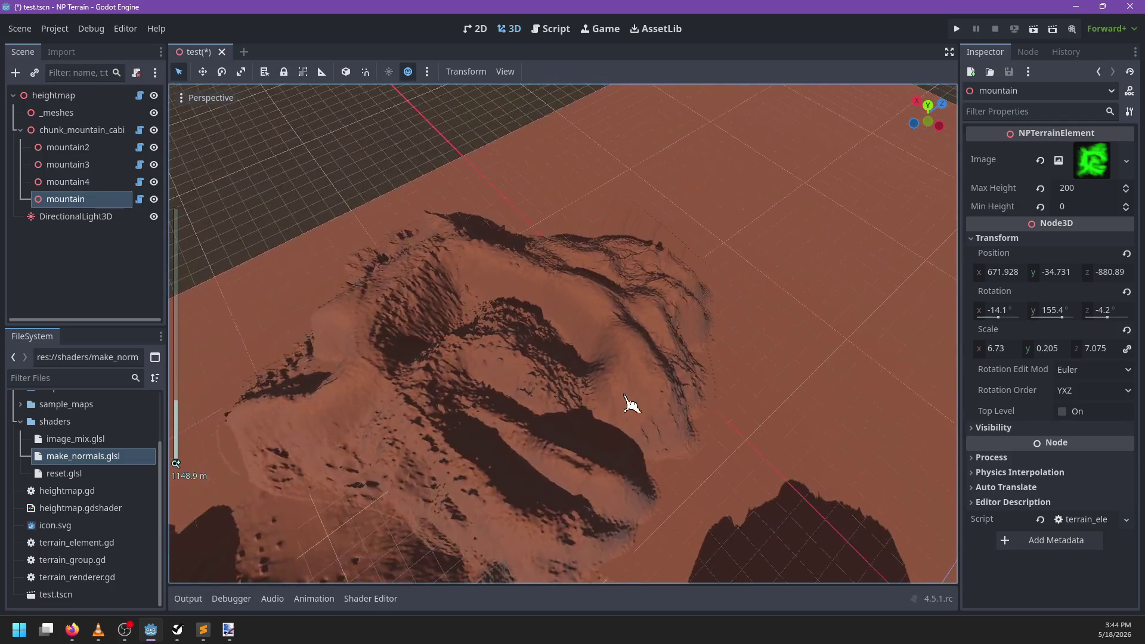
mouse_move(626, 403)
left_mouse_down()
mouse_move(450, 366)
mouse_move(642, 285)
mouse_move(606, 378)
mouse_move(583, 337)
mouse_move(650, 396)
mouse_move(532, 355)
left_mouse_up()
scroll(531, 355, "down", 3)
scroll(531, 356, "down", 5)
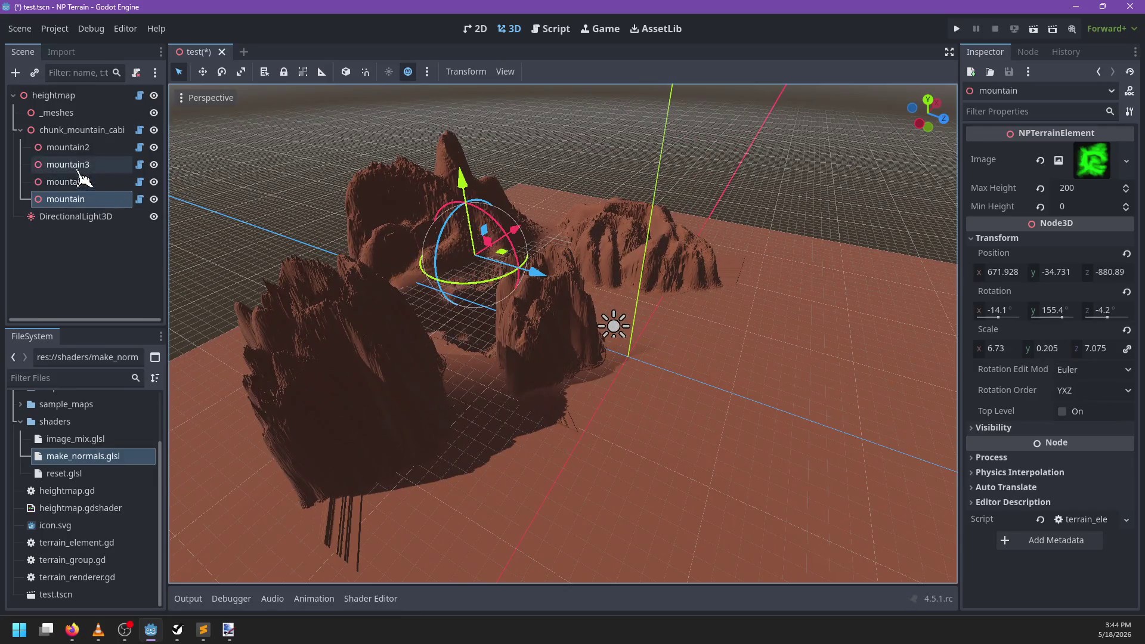
left_click(67, 182)
mouse_move(486, 322)
left_mouse_down()
mouse_move(455, 320)
mouse_move(495, 194)
left_mouse_up()
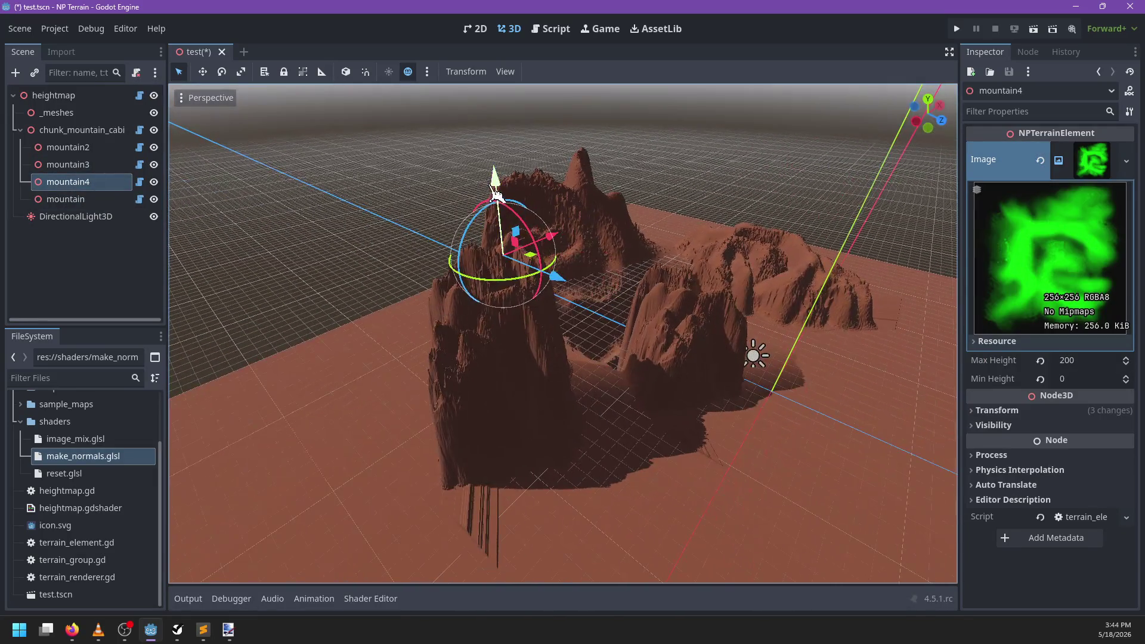
left_click_drag(508, 323, 513, 322)
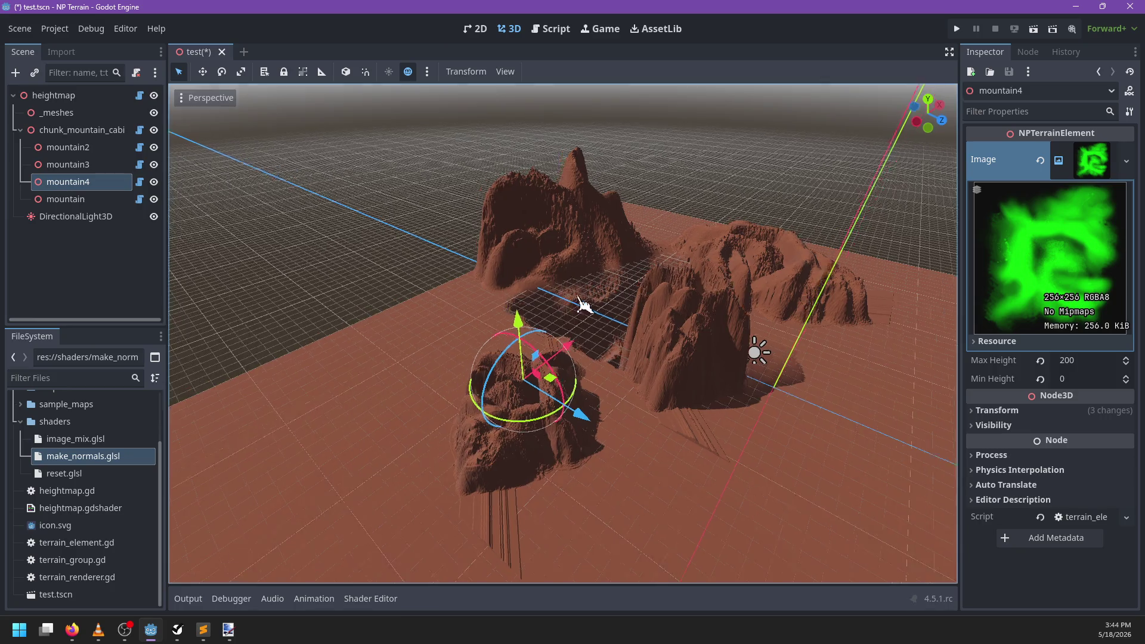
left_click_drag(582, 302, 468, 294)
scroll(467, 304, "up", 5)
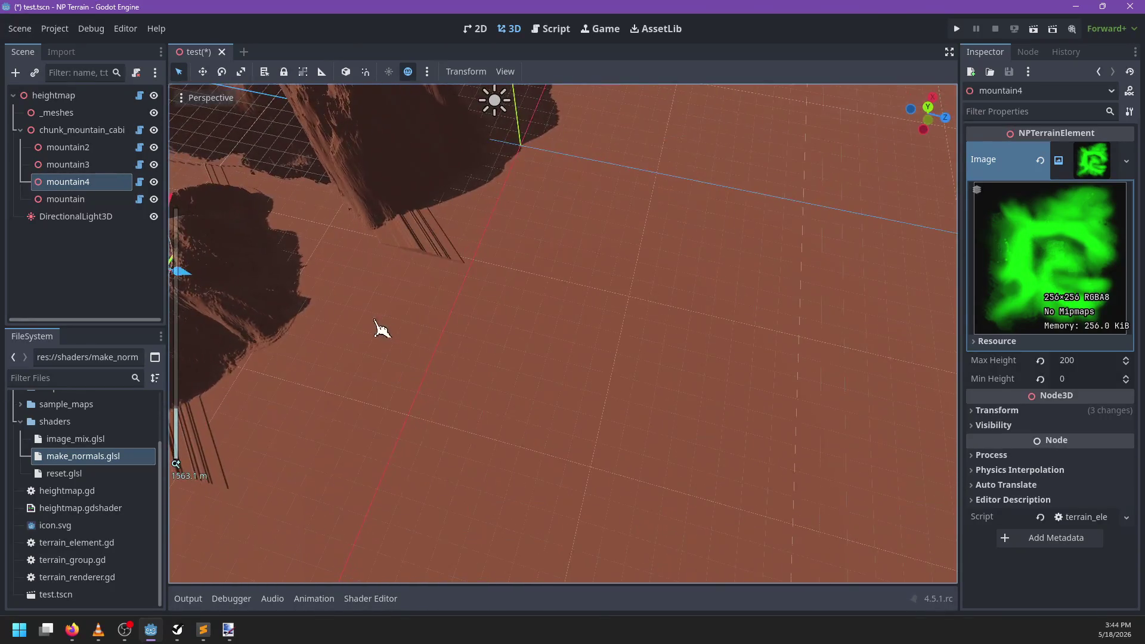
scroll(381, 328, "down", 5)
mouse_move(626, 333)
left_mouse_down()
mouse_move(617, 349)
mouse_move(621, 332)
mouse_move(513, 388)
mouse_move(588, 332)
mouse_move(384, 391)
mouse_move(445, 365)
left_mouse_up()
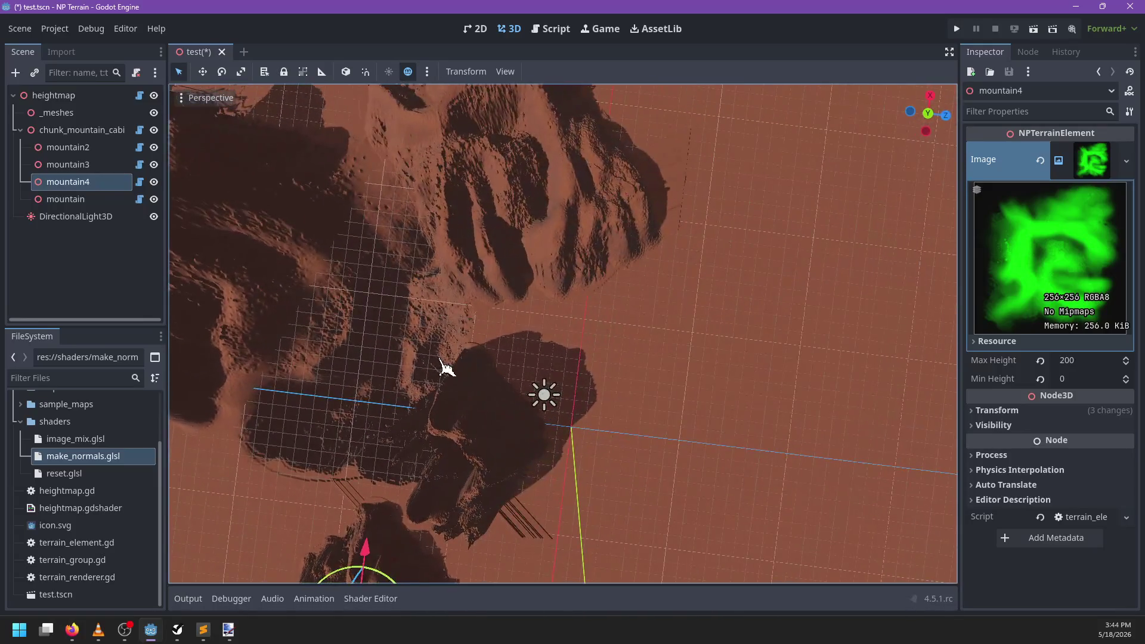
scroll(634, 353, "down", 5)
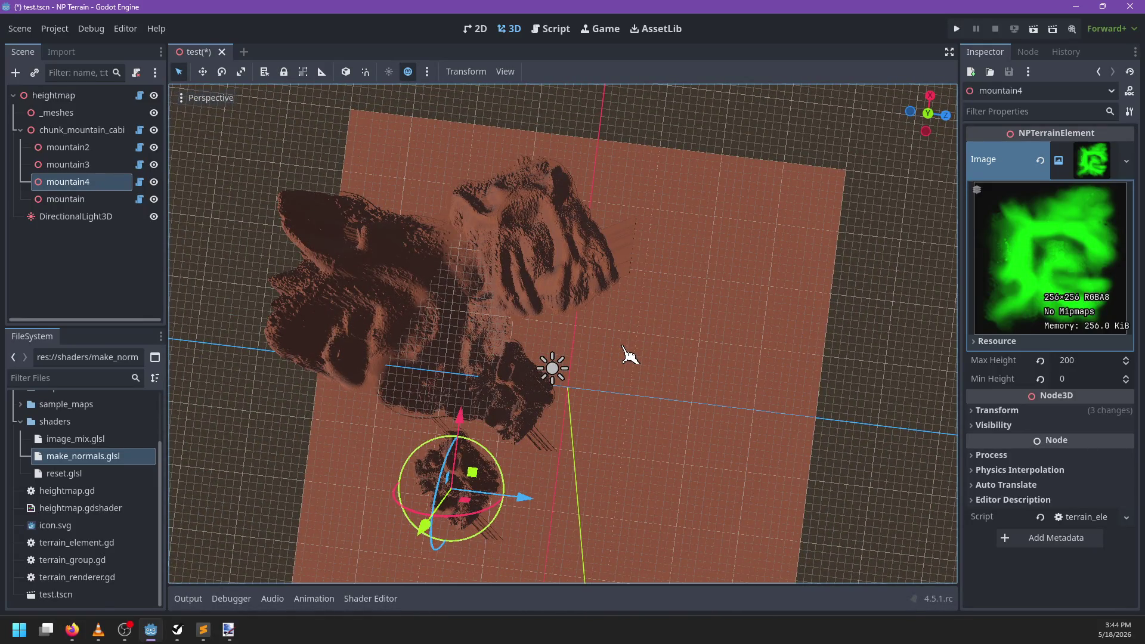
mouse_move(626, 357)
left_mouse_down()
mouse_move(477, 302)
mouse_move(629, 328)
mouse_move(626, 374)
mouse_move(184, 328)
left_mouse_up()
double_click(61, 130)
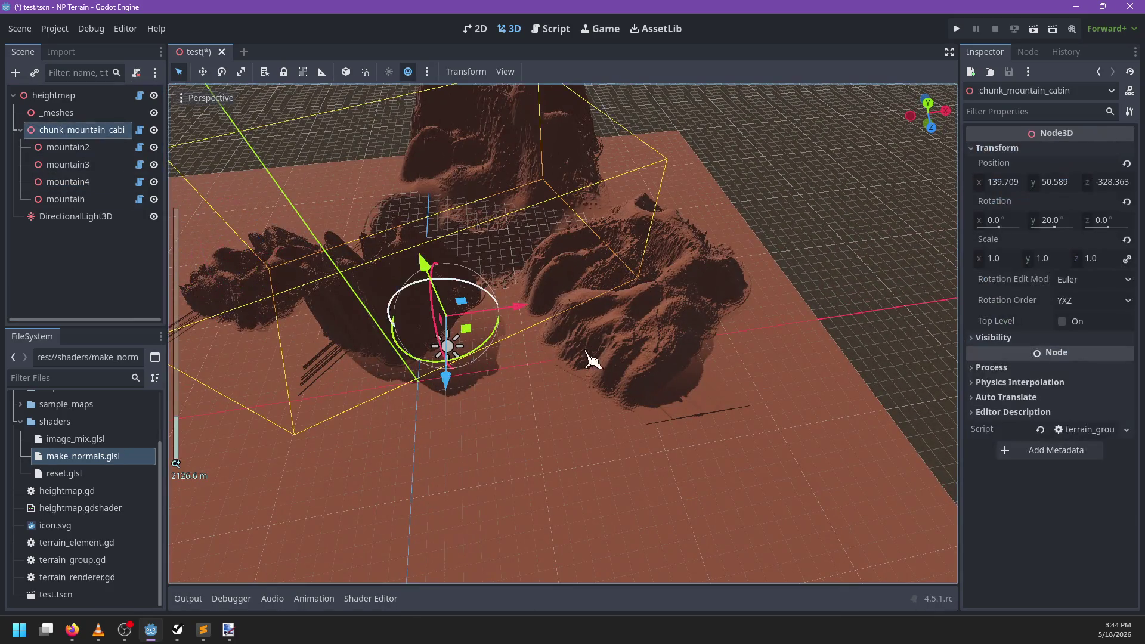
scroll(617, 340, "down", 3)
left_click(616, 340)
scroll(616, 340, "up", 8)
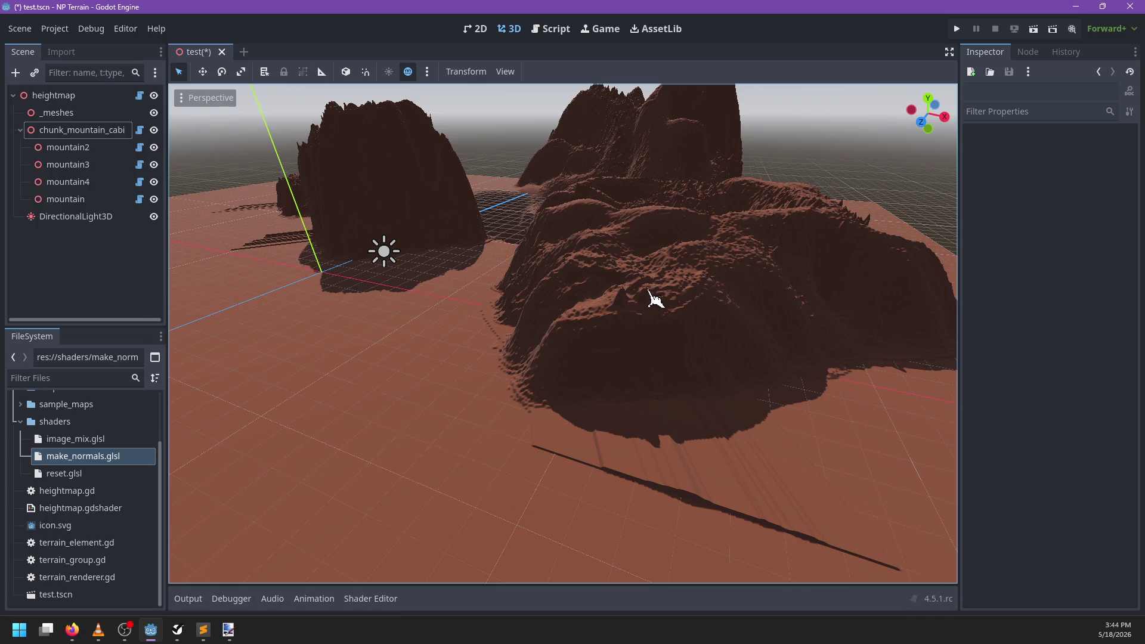
scroll(677, 324, "down", 6)
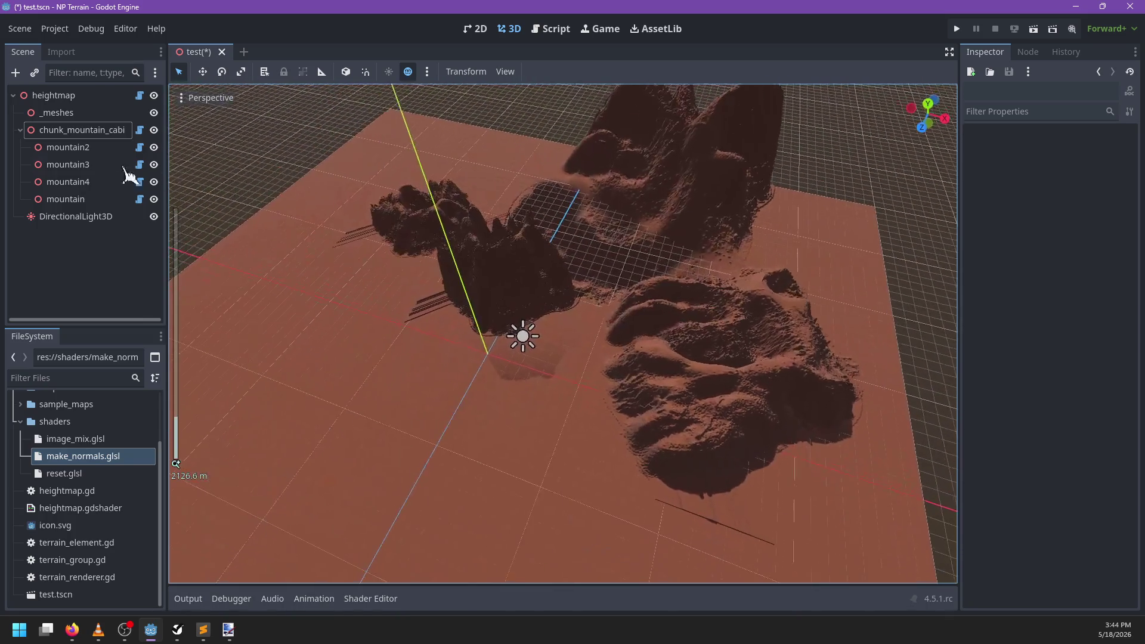
Step: Select mountain2, move it to a new spot, and shrink it along X and Y
left_click(84, 147)
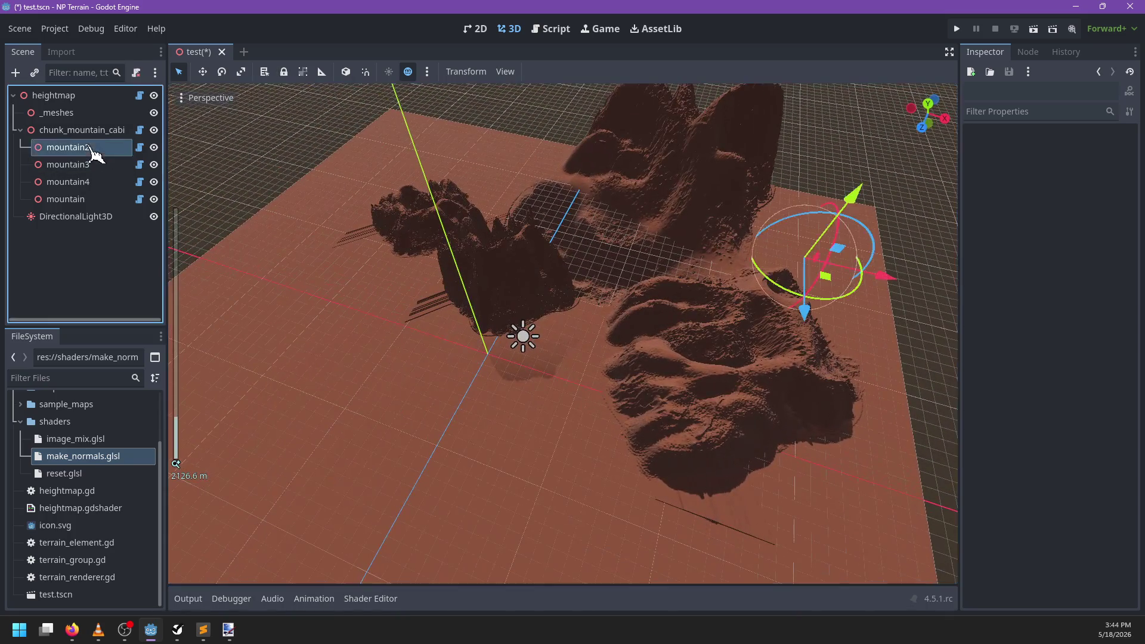
left_click_drag(830, 280, 471, 428)
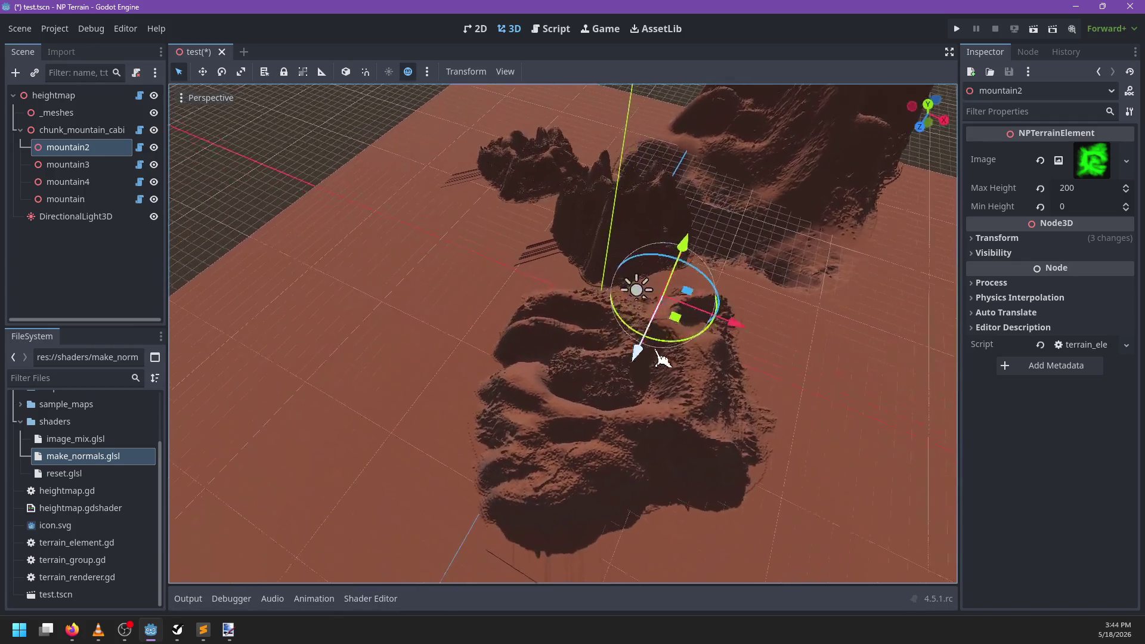
mouse_move(662, 358)
left_mouse_down()
mouse_move(650, 352)
mouse_move(644, 364)
mouse_move(659, 404)
mouse_move(632, 394)
left_mouse_up()
key("r")
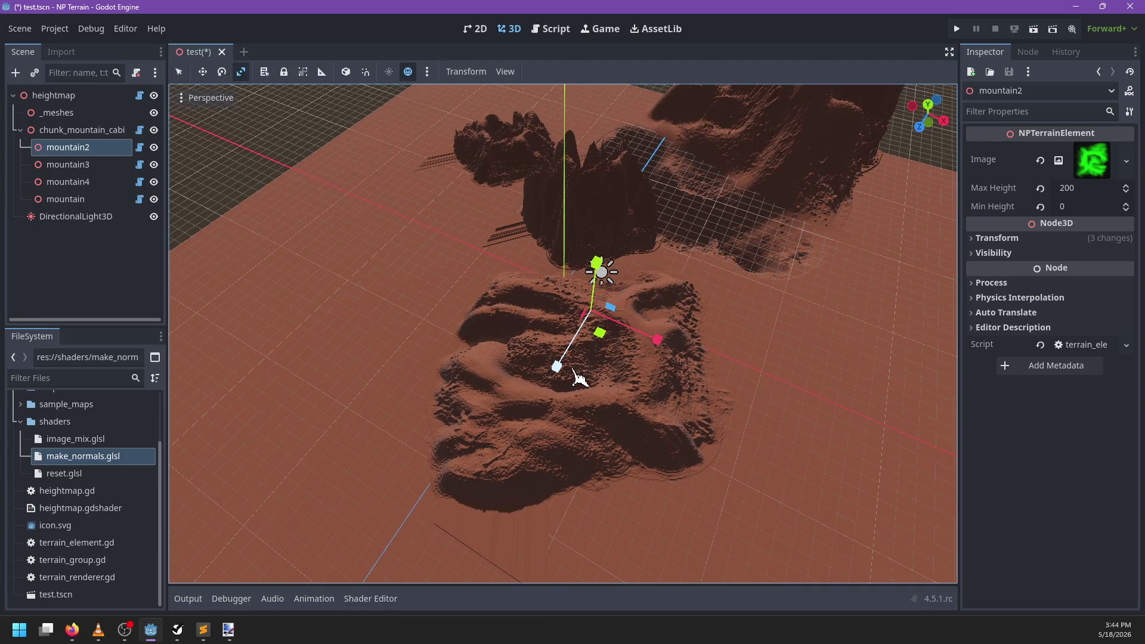
left_click_drag(657, 340, 607, 332)
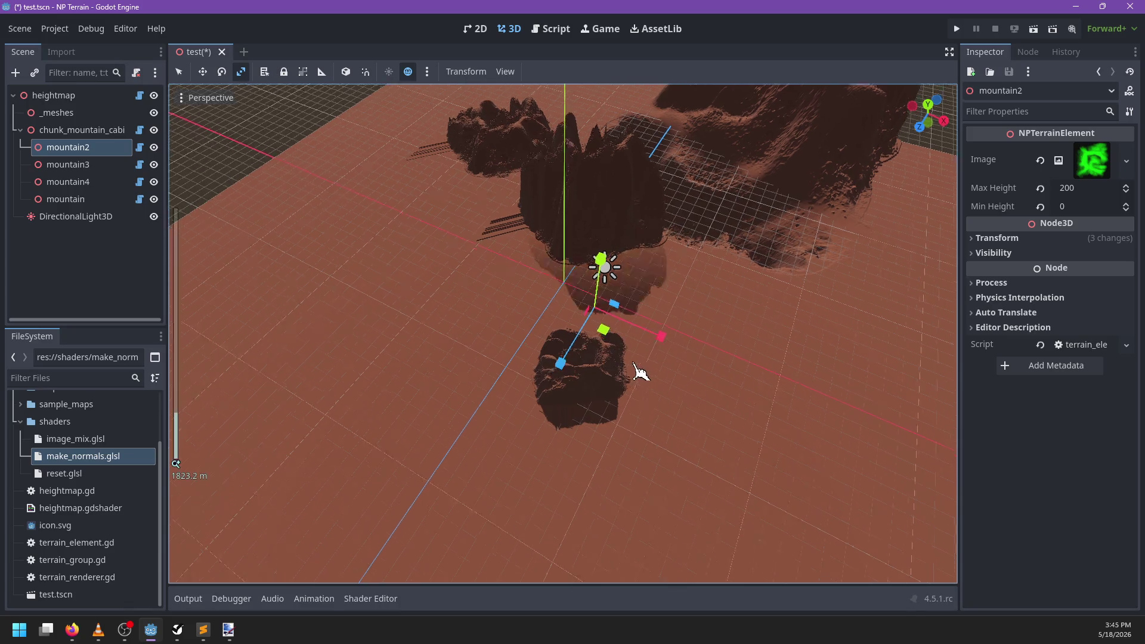
mouse_move(576, 143)
left_mouse_down()
mouse_move(581, 172)
mouse_move(590, 107)
left_mouse_up()
Step: Lower mountain2 down into the ground with the move gizmo
key("q")
left_click_drag(576, 166, 579, 190)
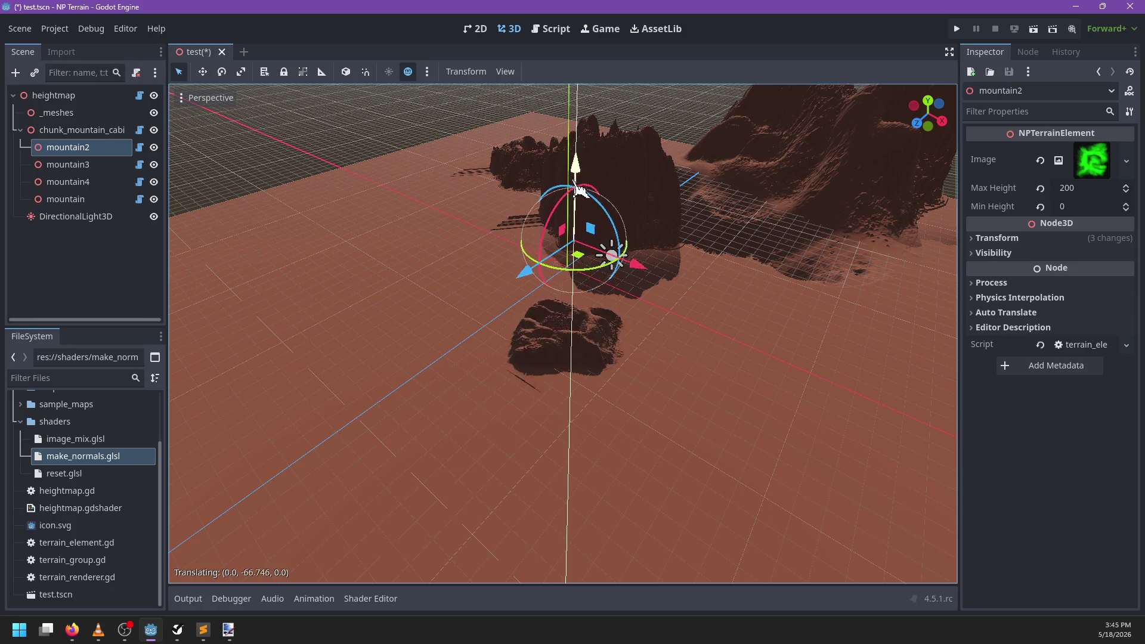
left_click_drag(566, 266, 570, 287)
Step: Inspect the lowered terrain and expand mountain2's 256×256 RGBA8 heightmap preview in the inspector
scroll(632, 375, "up", 6)
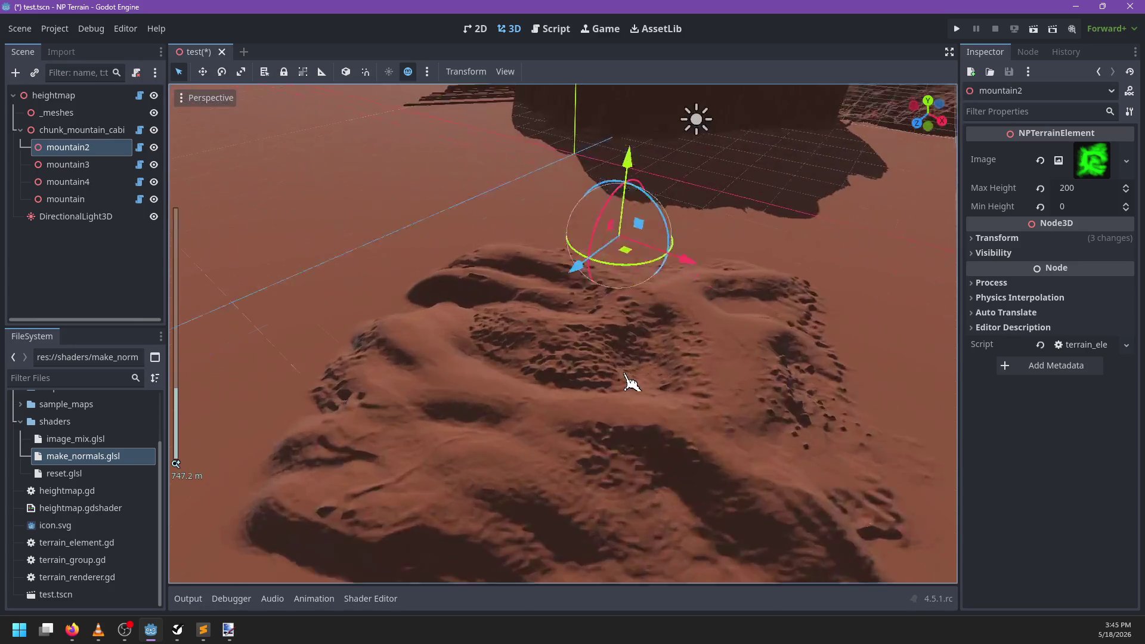
mouse_move(672, 371)
left_mouse_down()
mouse_move(622, 371)
mouse_move(685, 366)
mouse_move(619, 396)
mouse_move(633, 327)
mouse_move(496, 360)
mouse_move(611, 360)
mouse_move(580, 356)
mouse_move(588, 322)
mouse_move(614, 281)
mouse_move(669, 258)
mouse_move(618, 368)
mouse_move(661, 267)
mouse_move(450, 384)
mouse_move(616, 327)
mouse_move(510, 254)
mouse_move(678, 299)
mouse_move(557, 327)
mouse_move(555, 360)
mouse_move(698, 294)
left_mouse_up()
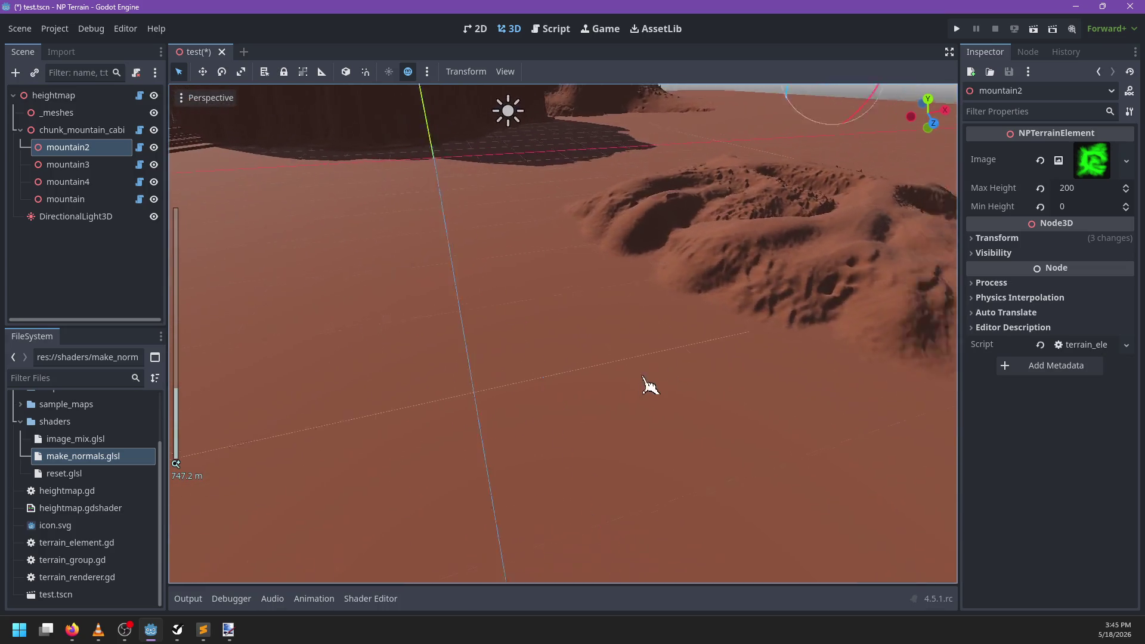
scroll(618, 396, "up", 2)
scroll(589, 337, "up", 3)
scroll(583, 322, "up", 3)
scroll(635, 306, "down", 4)
scroll(613, 281, "down", 10)
scroll(620, 328, "up", 12)
scroll(557, 326, "up", 1)
left_click(1092, 159)
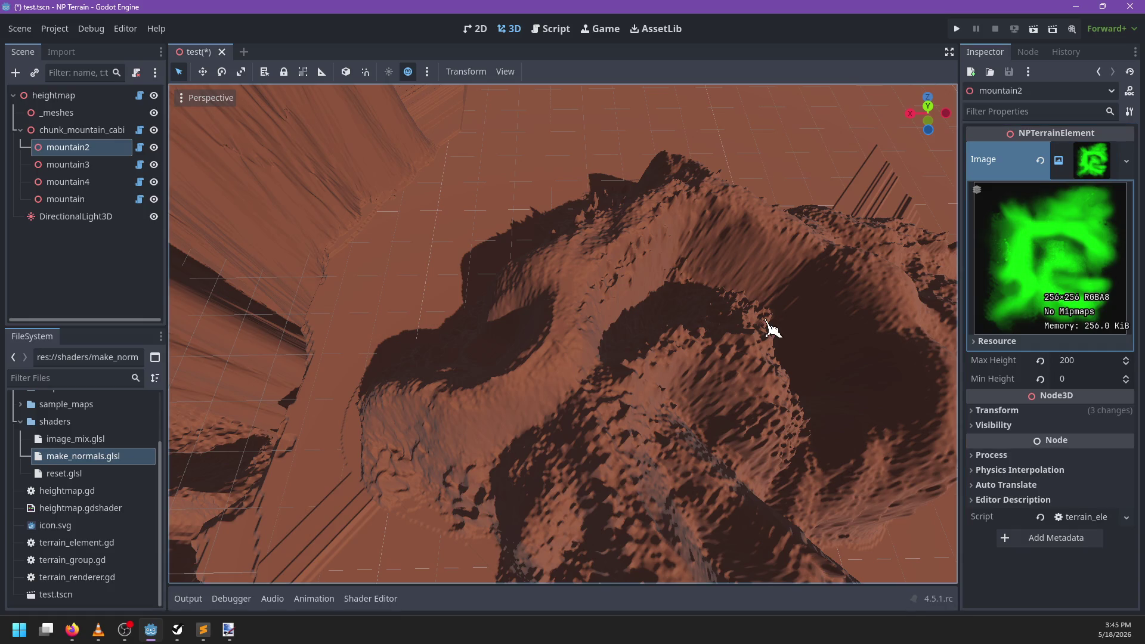
scroll(813, 294, "down", 5)
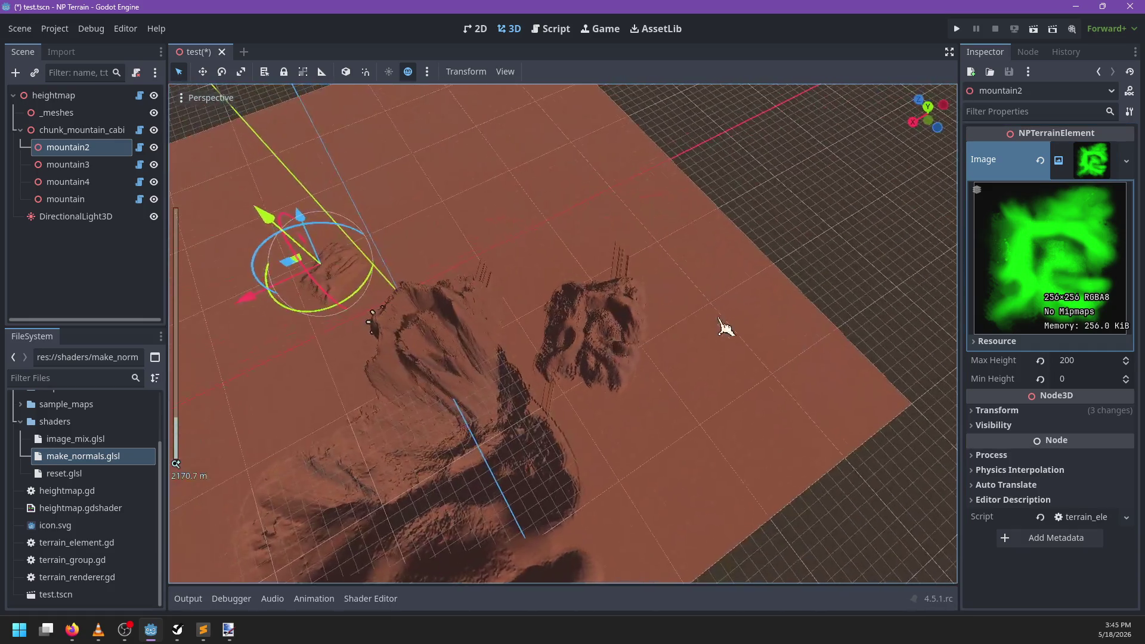
Step: Zoom the Godot 3D viewport in on the terrain once more
scroll(726, 327, "up", 3)
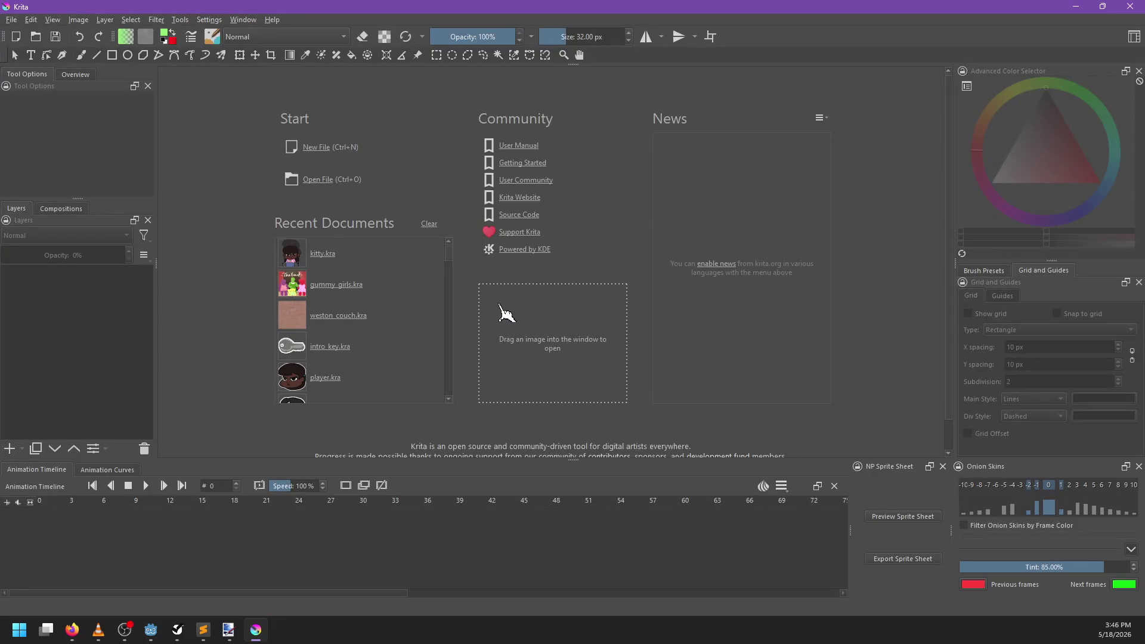
Step: Create a new 2048 × 2048 Krita document
key("ctrl+n")
double_click(578, 234)
type("2")
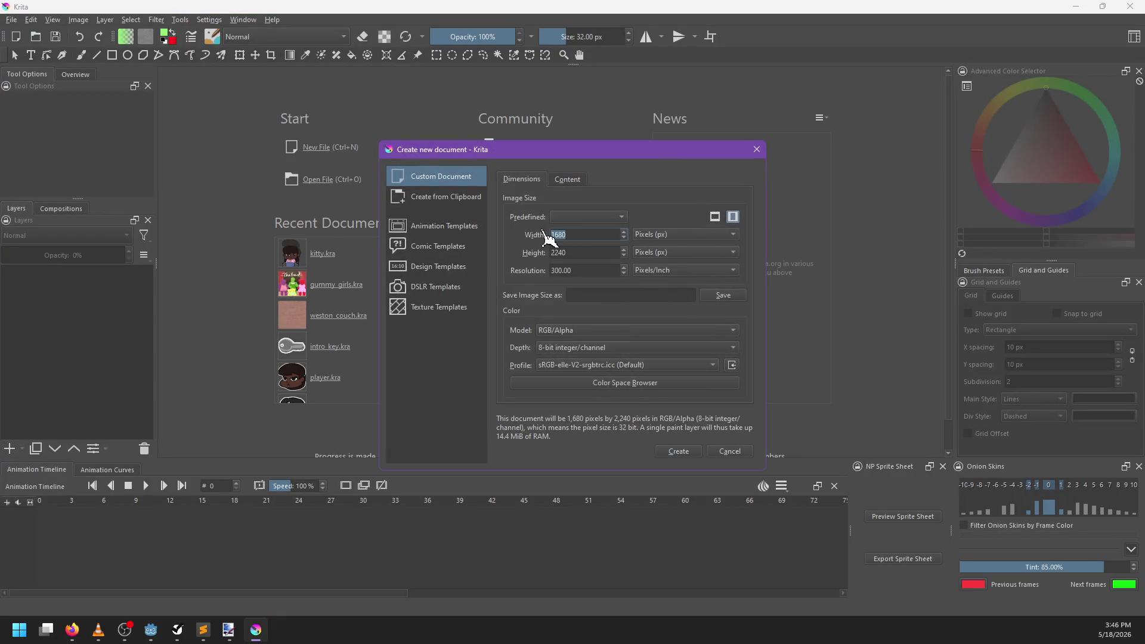
type("04")
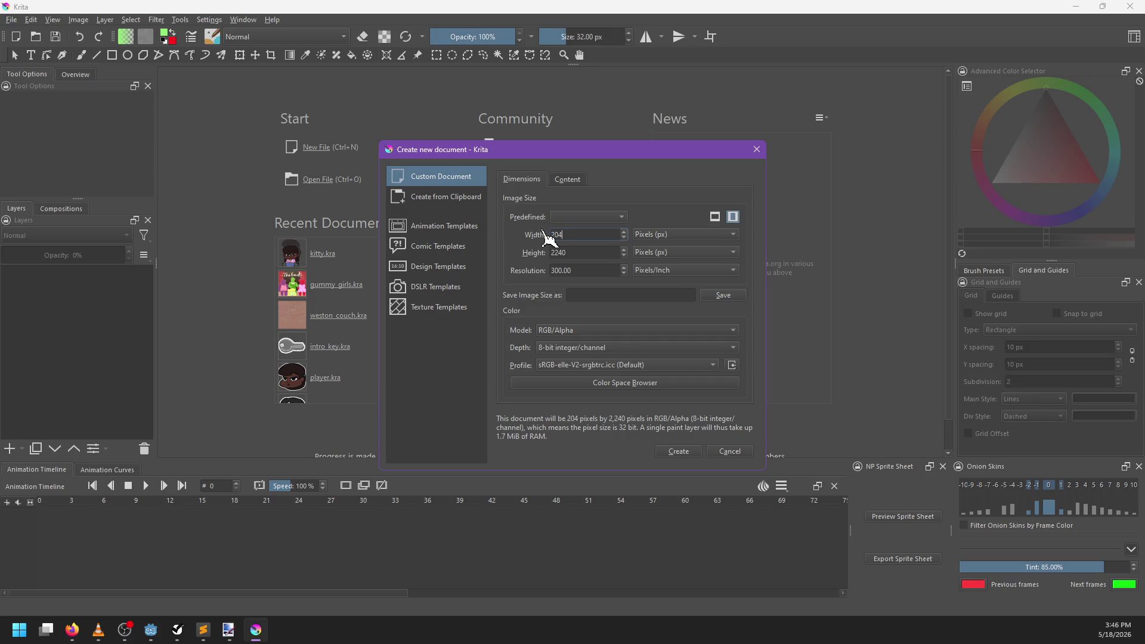
type("8")
key("Tab")
type("2048")
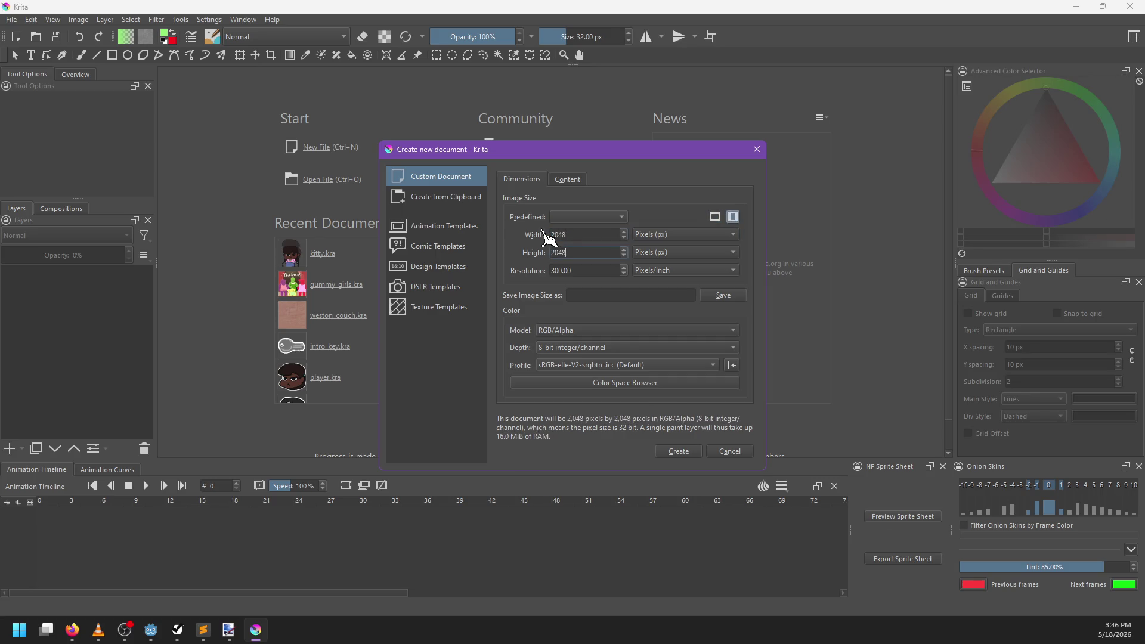
left_click(680, 452)
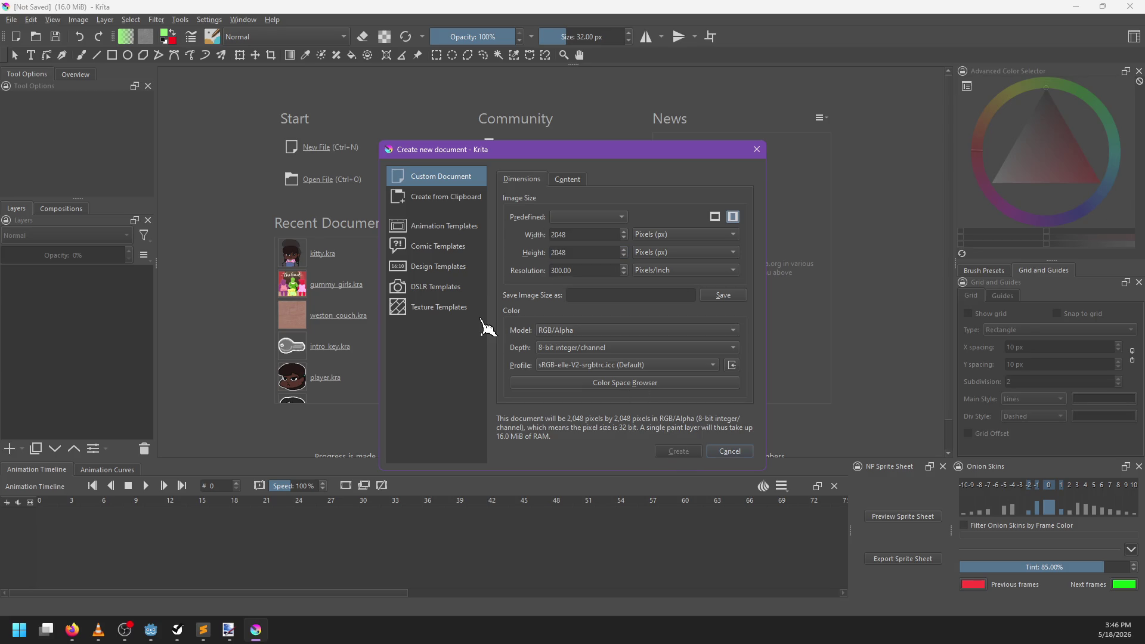
Step: Fill Paint Layer 1 solid black and enable horizontal and vertical mirroring
scroll(482, 304, "down", 1)
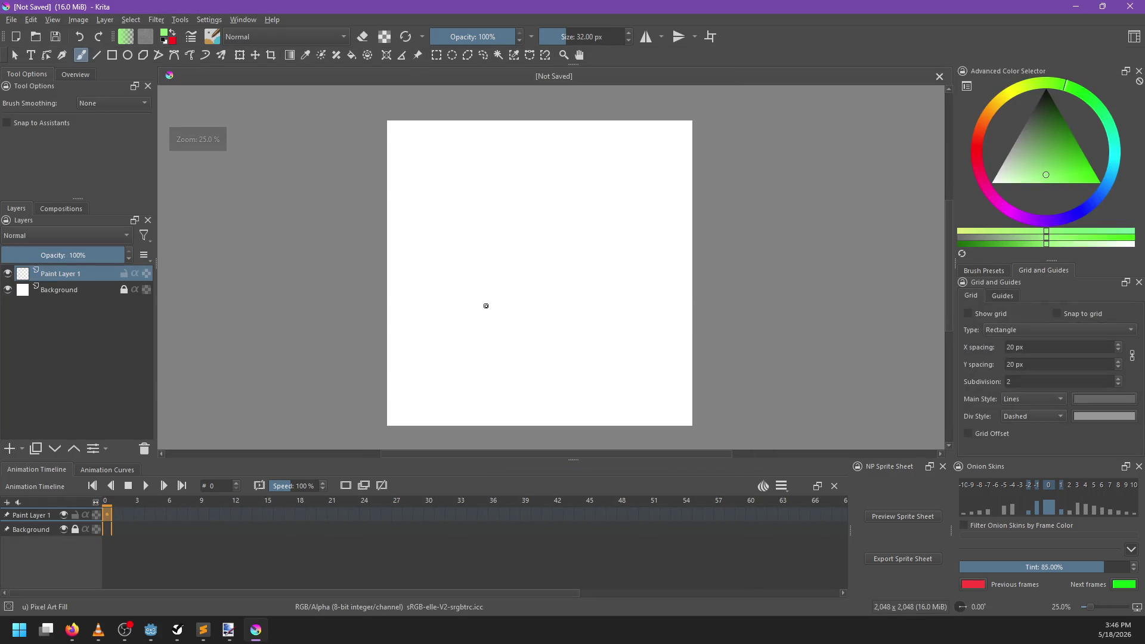
left_click(163, 42)
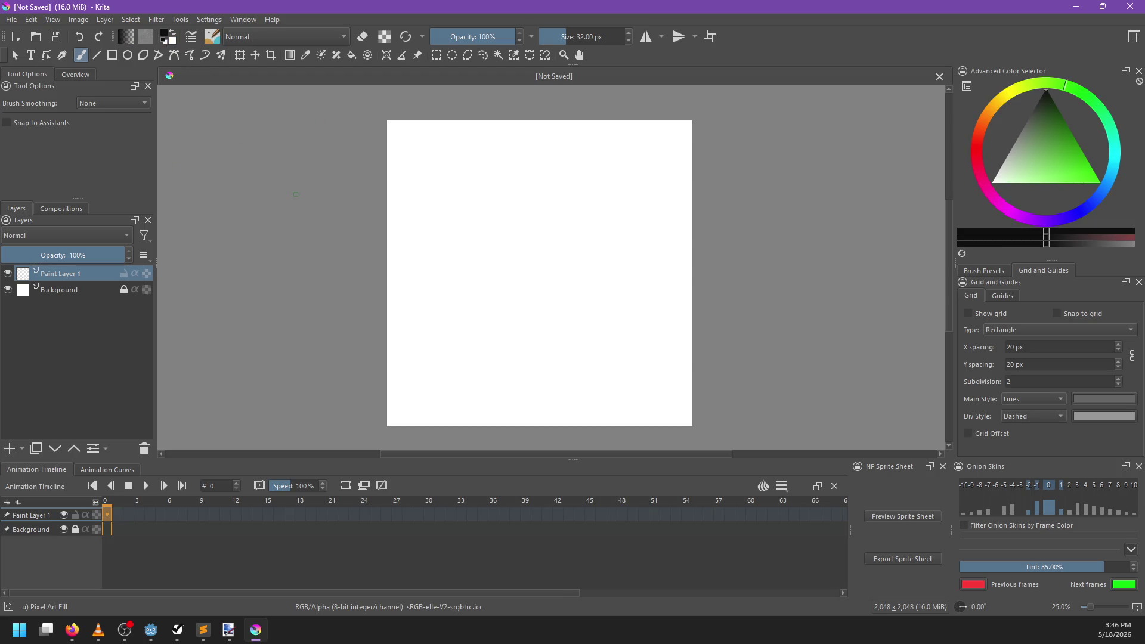
key("shift+BackSpace")
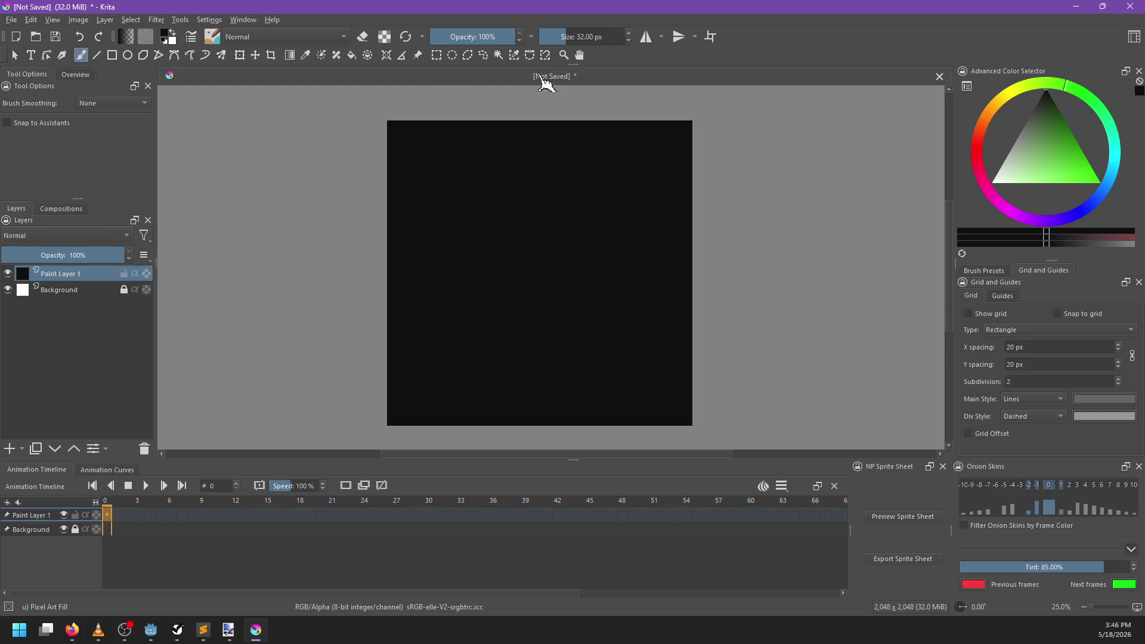
left_click(645, 37)
left_click(678, 36)
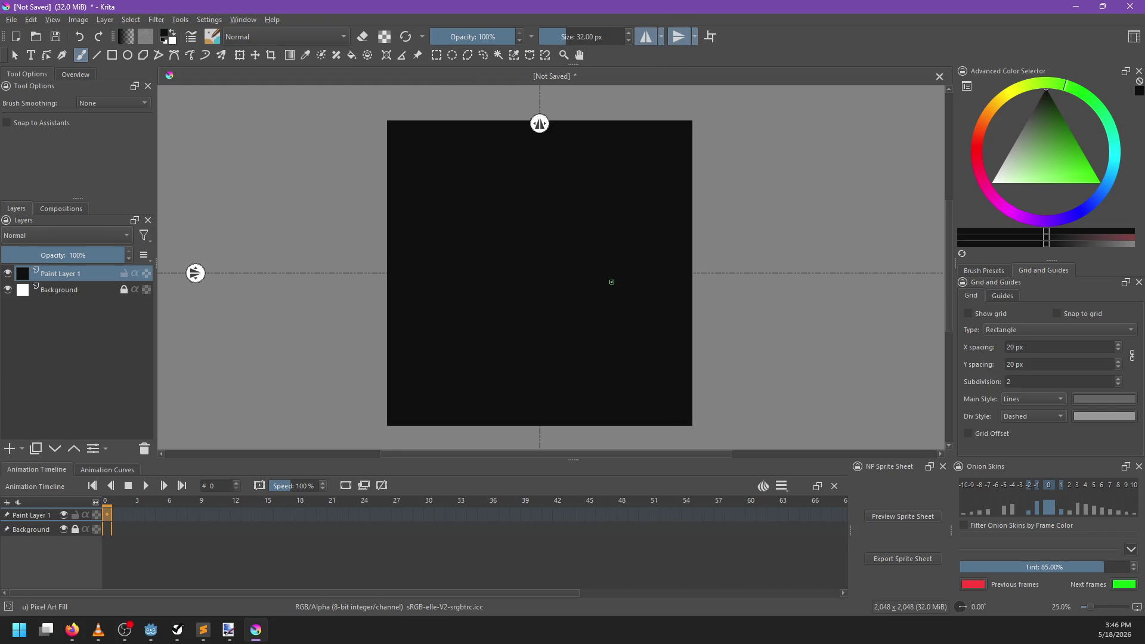
scroll(611, 282, "up", 2)
left_click(983, 270)
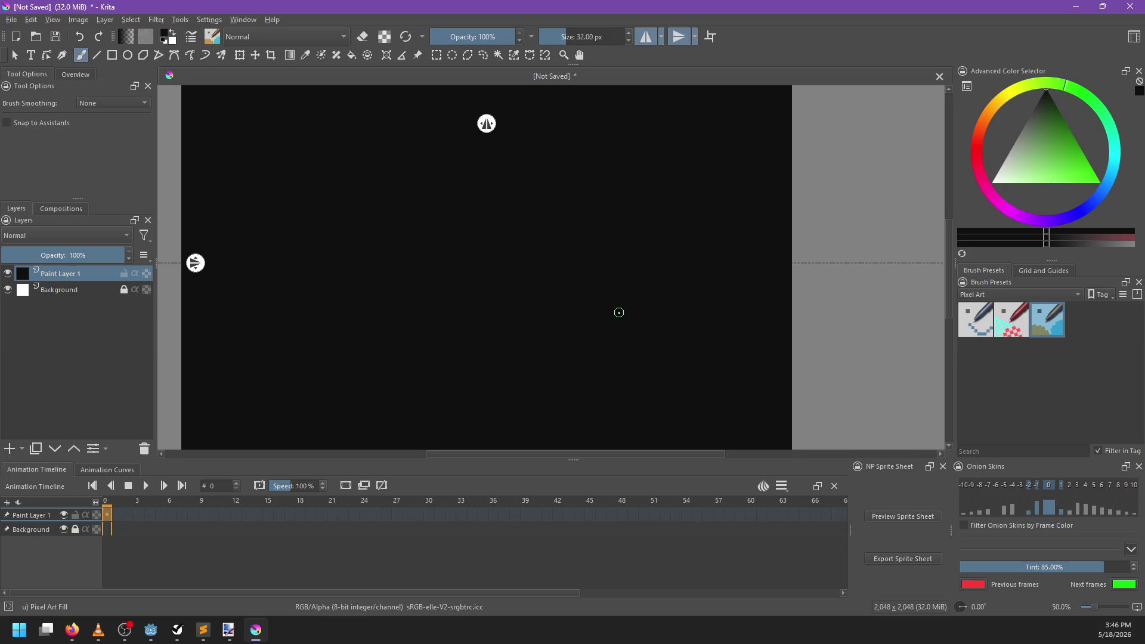
scroll(619, 312, "down", 2)
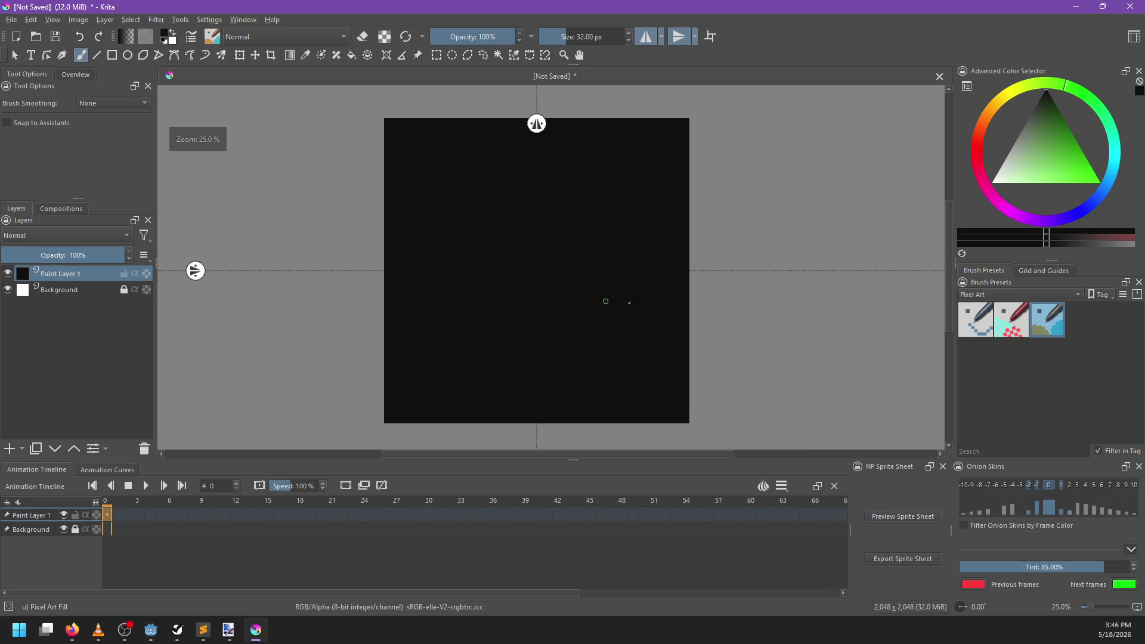
key("g")
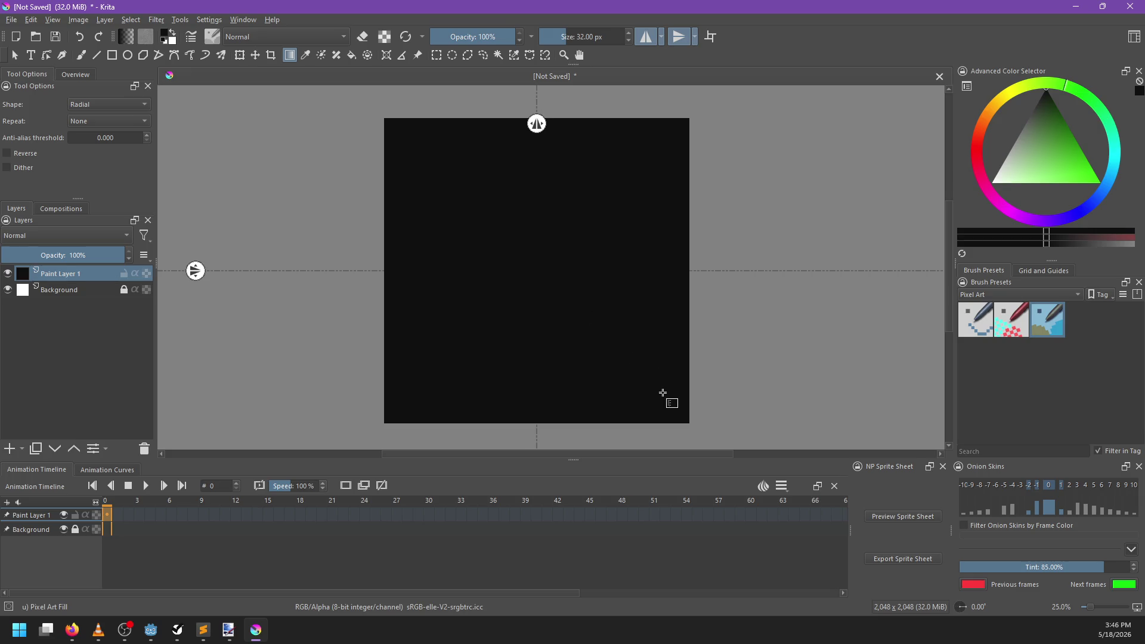
Step: Switch to the Big_Paint workspace and set the colour to pure green #00ff00
left_click(1099, 182)
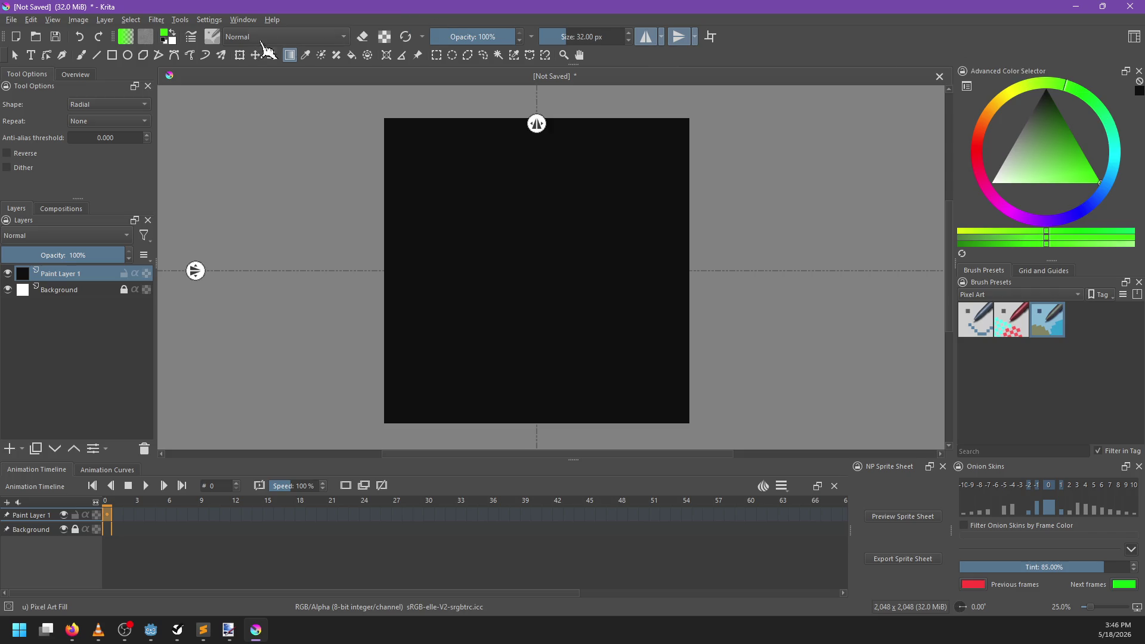
left_click(243, 20)
mouse_move(274, 60)
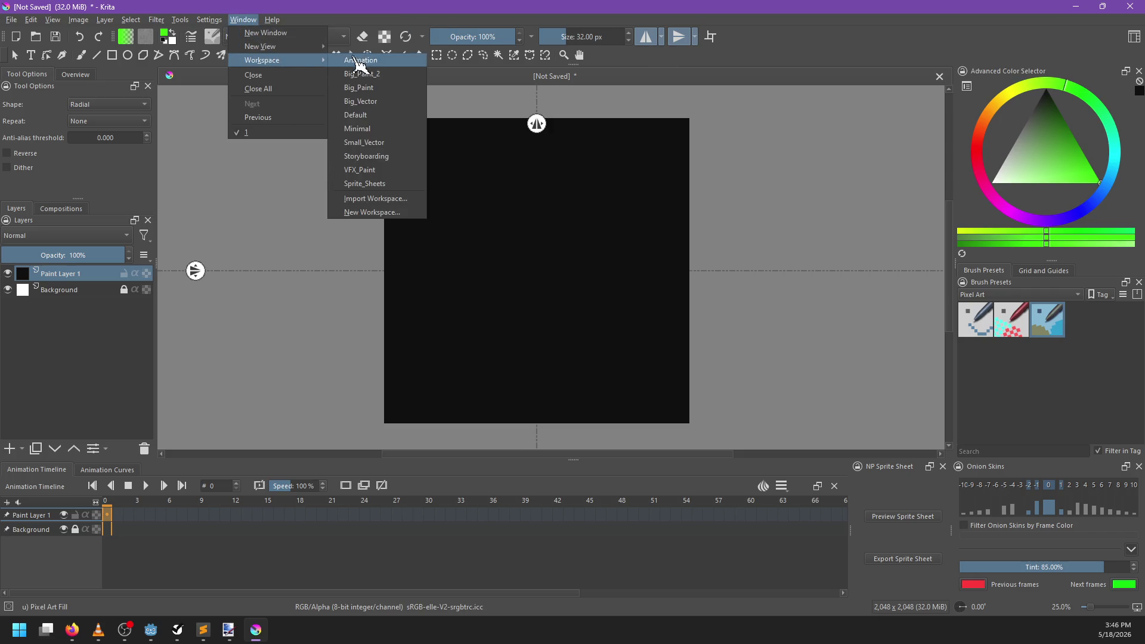
left_click(378, 89)
left_click(1104, 55)
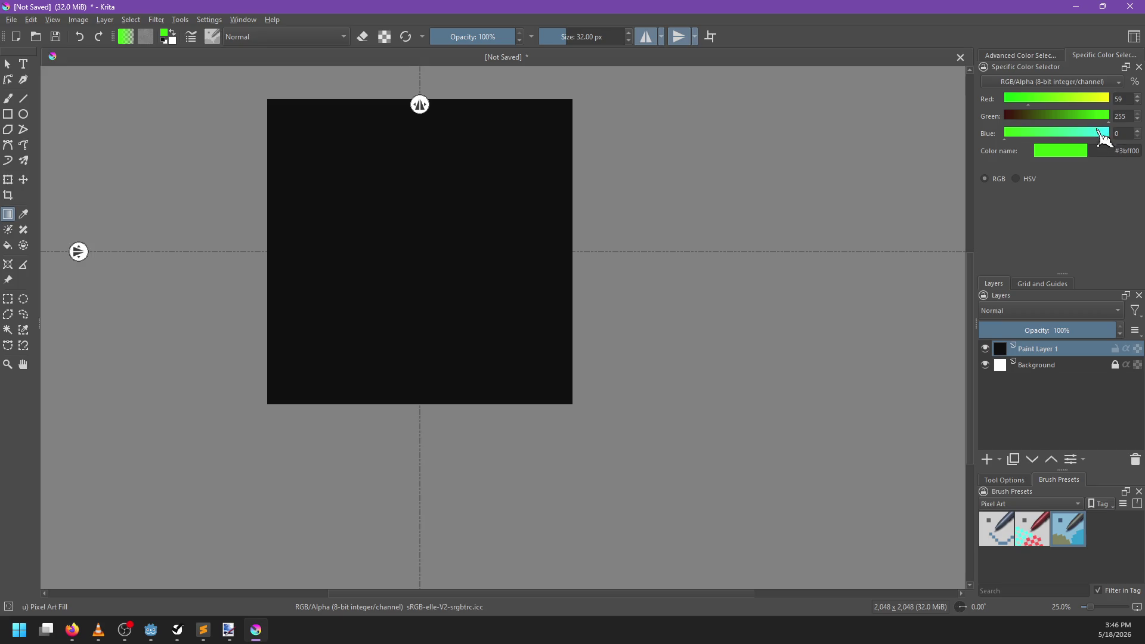
left_click_drag(1053, 99, 948, 110)
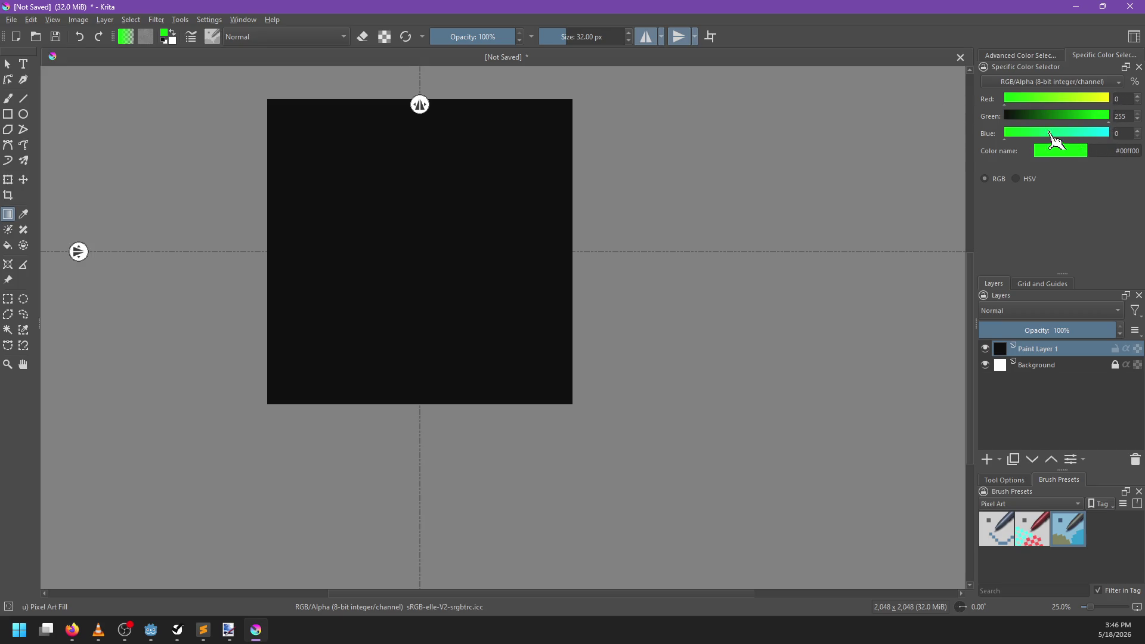
Step: Check the green radial gradient glowing from the canvas centre and open the Export dialog
scroll(436, 266, "up", 1)
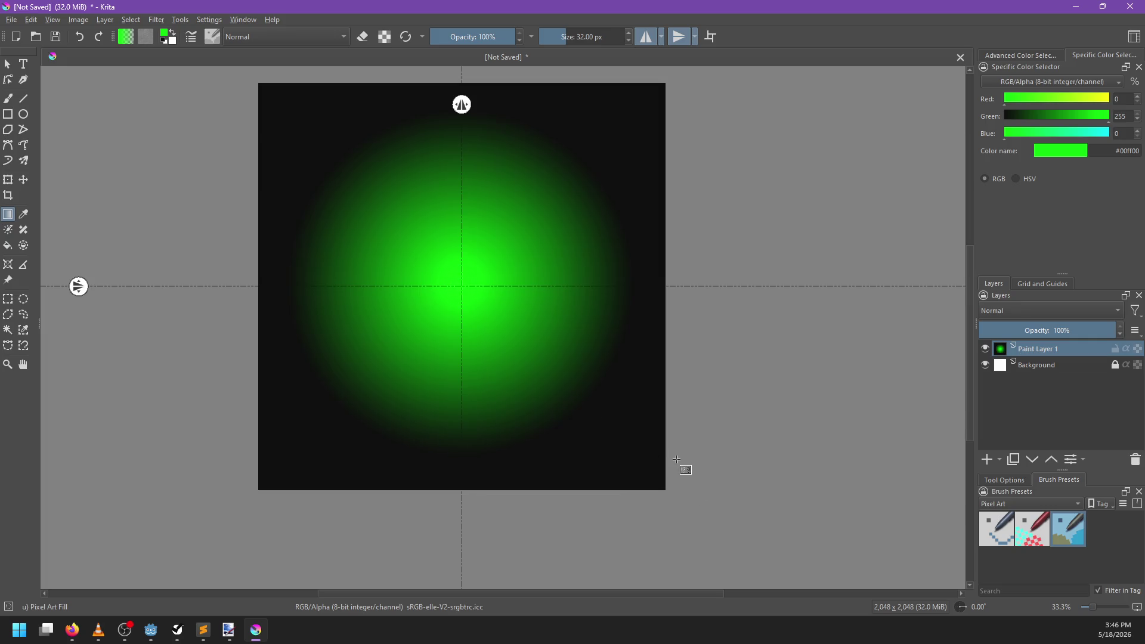
scroll(676, 457, "up", 1)
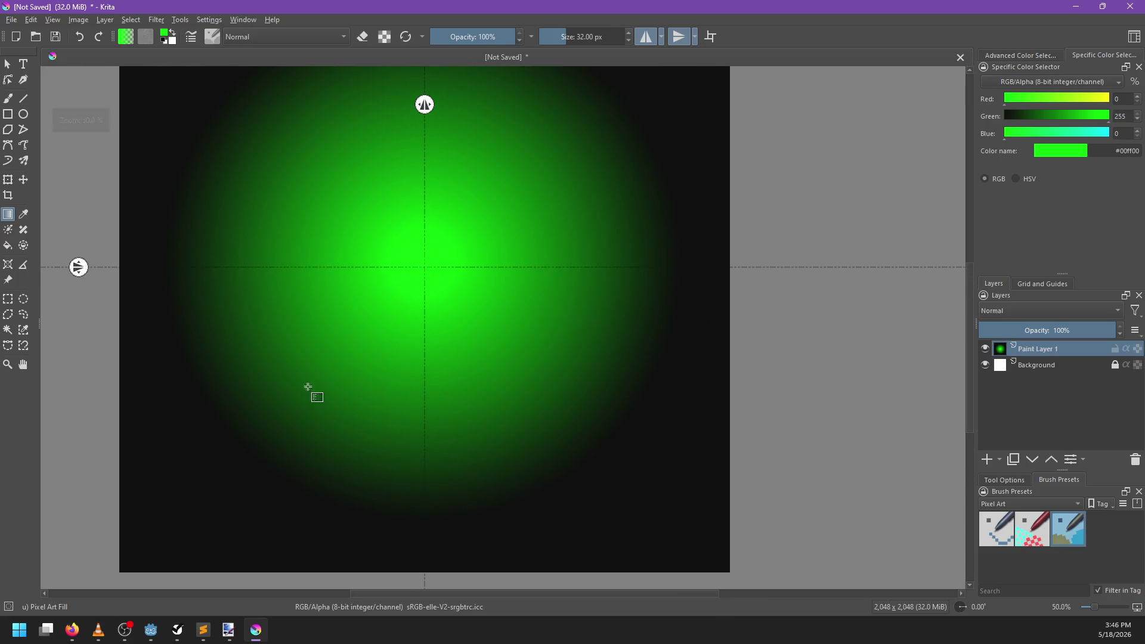
left_click_drag(576, 354, 590, 386)
key("ctrl+shift+e")
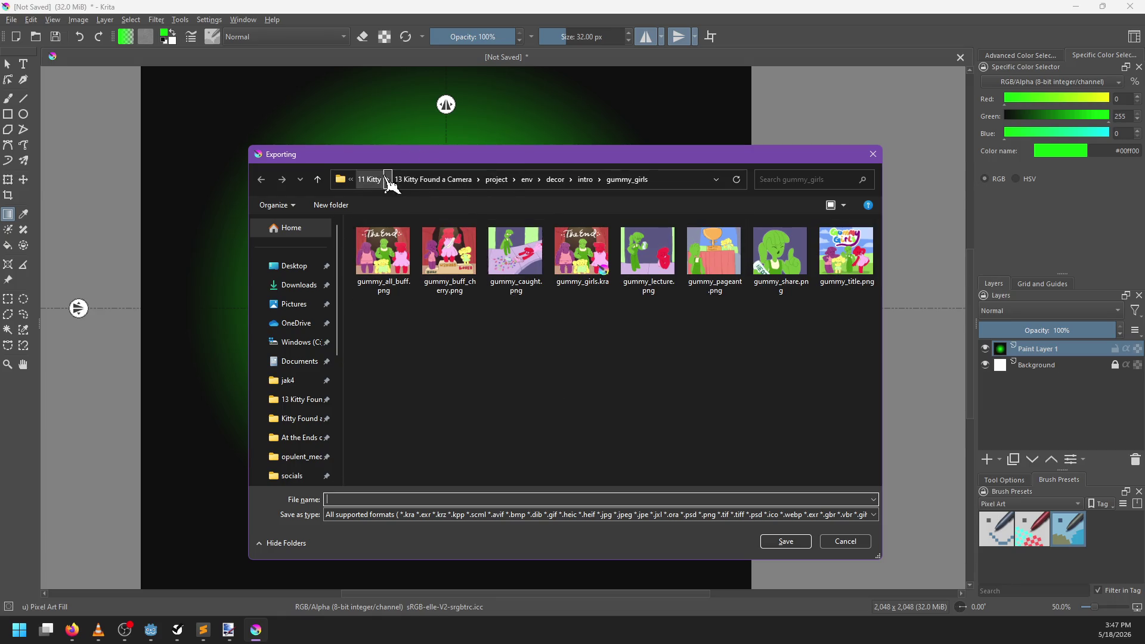
Step: Browse the Export dialog to D: > 14 Tech and Tools > 30 NP-Terrain > np-terrain > sample_maps
left_click(375, 179)
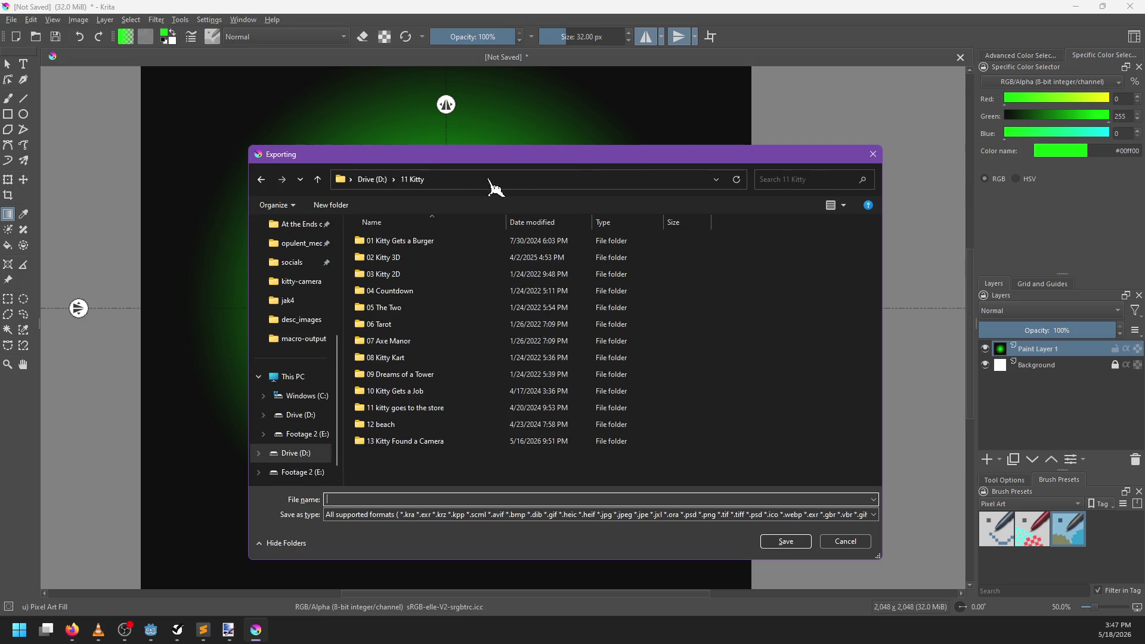
left_click(375, 178)
scroll(447, 393, "down", 4)
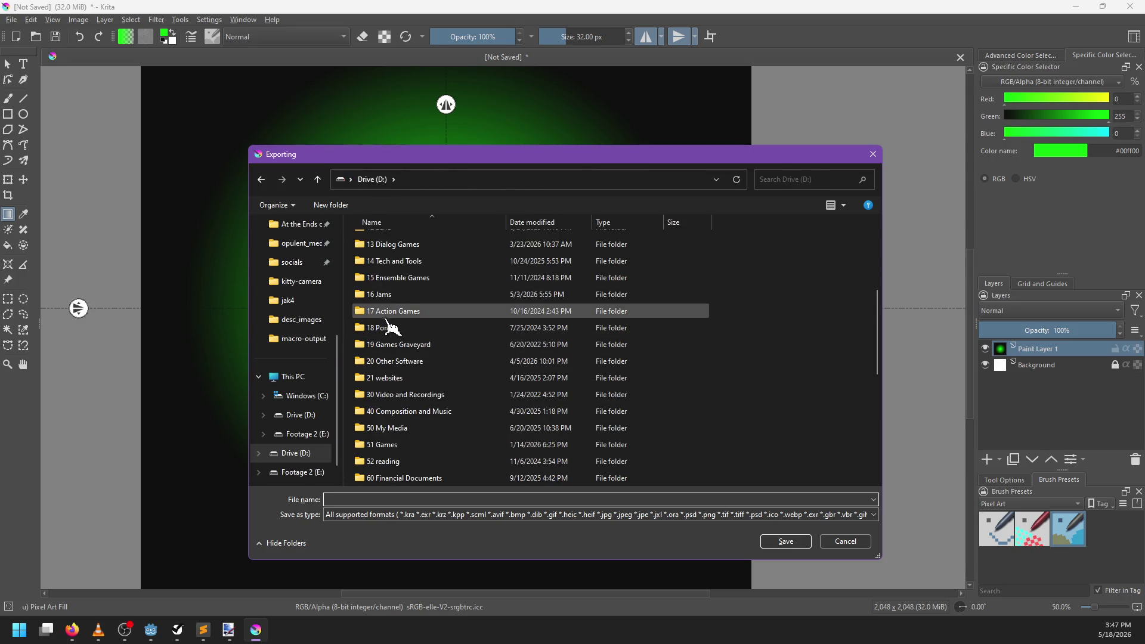
double_click(421, 263)
scroll(430, 399, "down", 2)
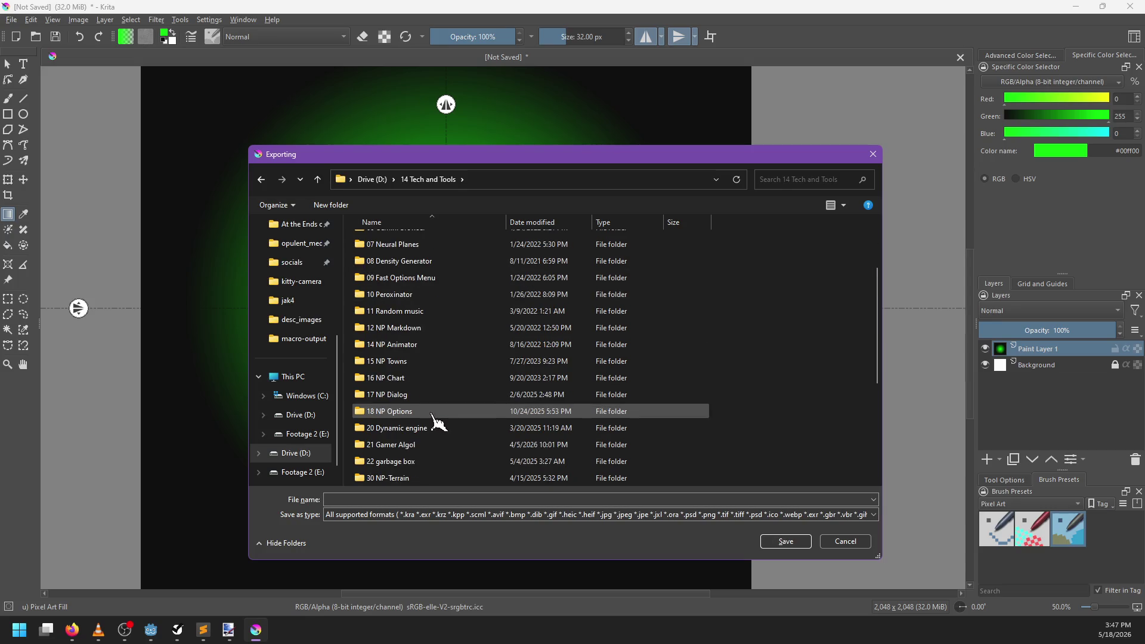
scroll(391, 400, "down", 2)
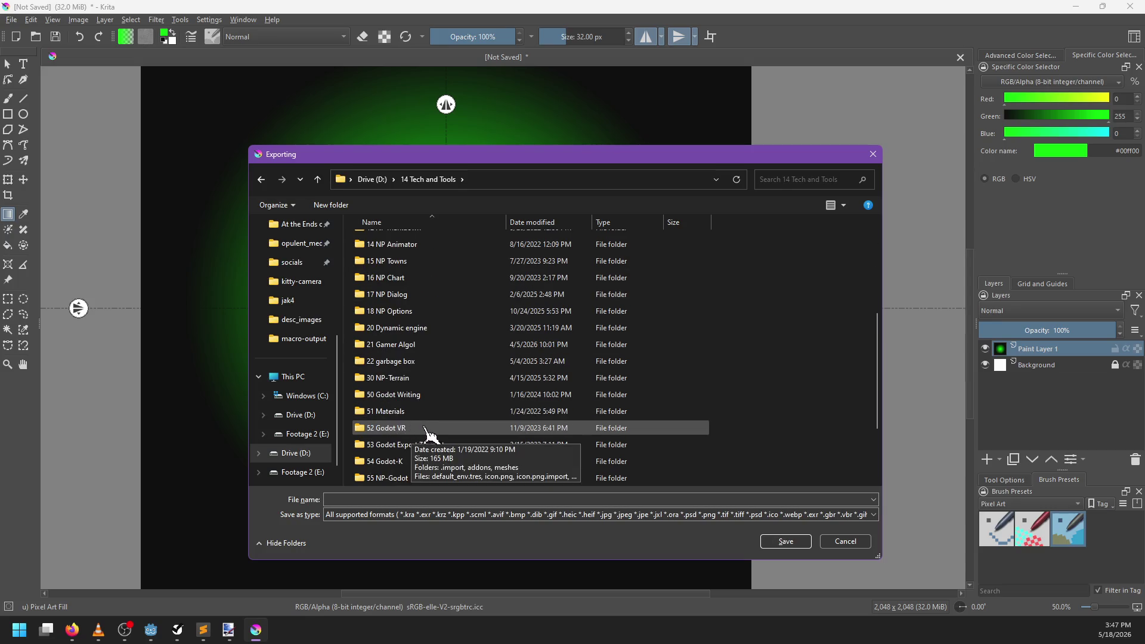
scroll(435, 309, "up", 1)
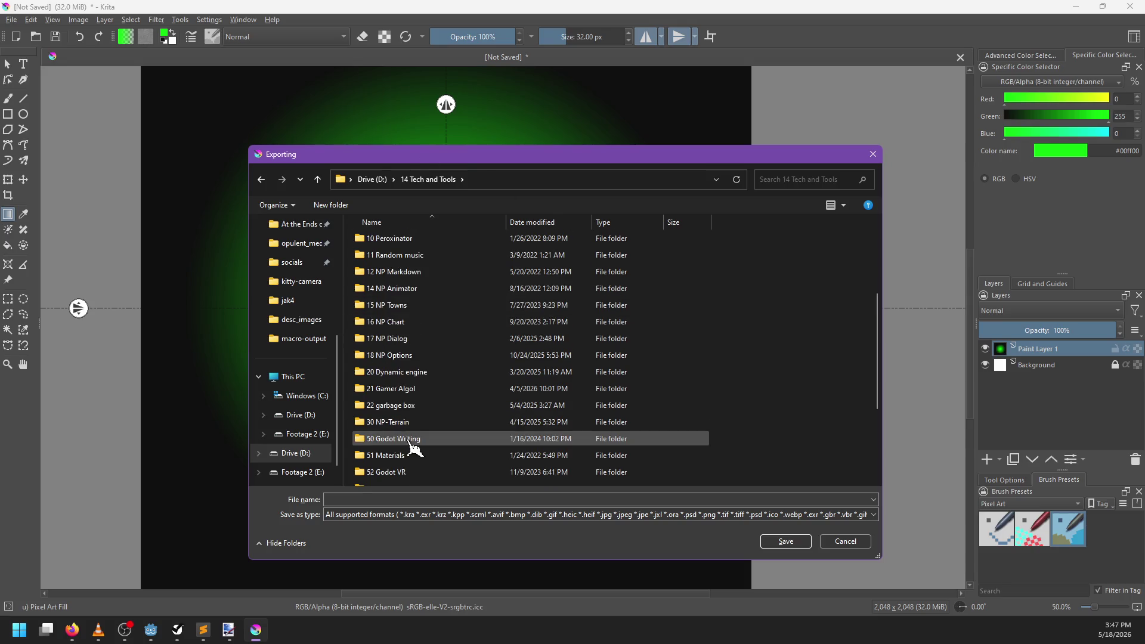
scroll(412, 444, "down", 3)
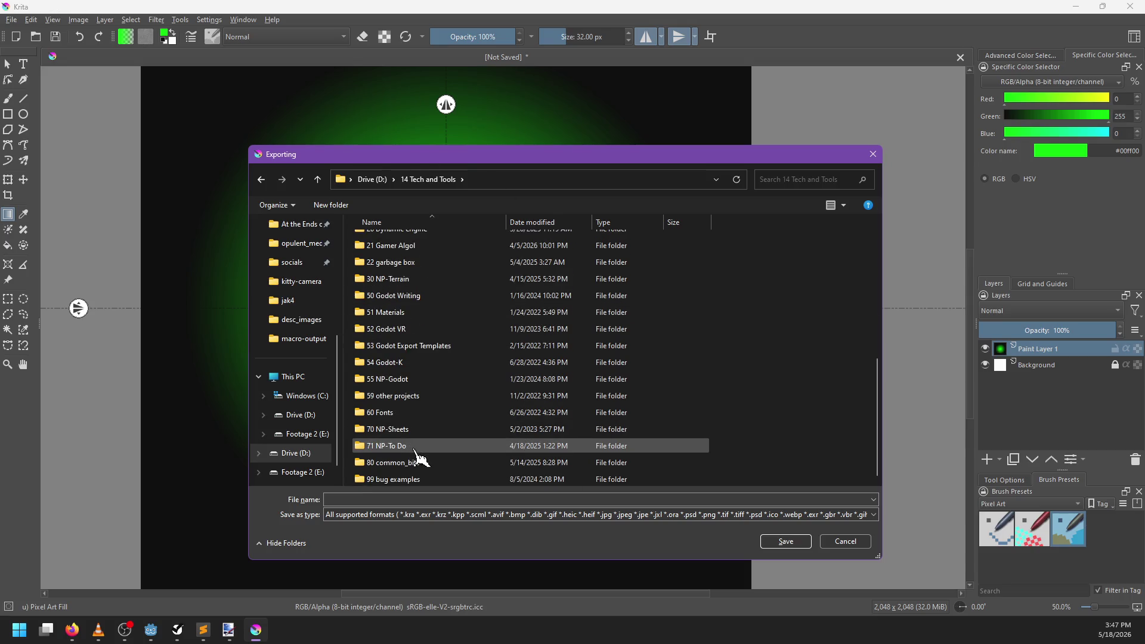
scroll(417, 456, "up", 5)
scroll(417, 456, "down", 5)
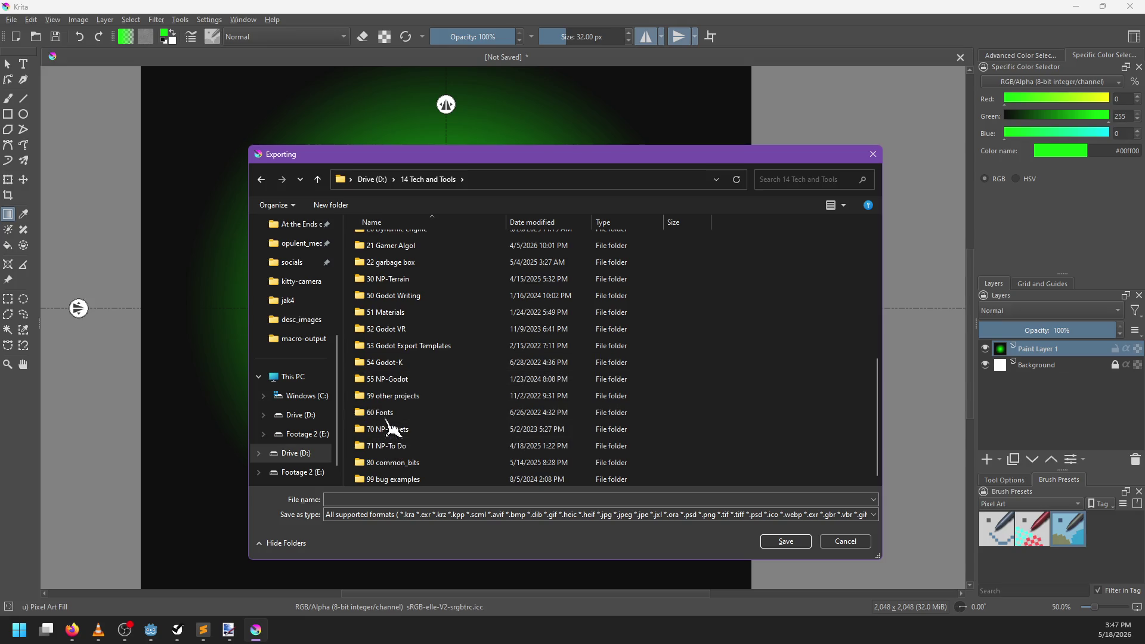
scroll(398, 328, "up", 1)
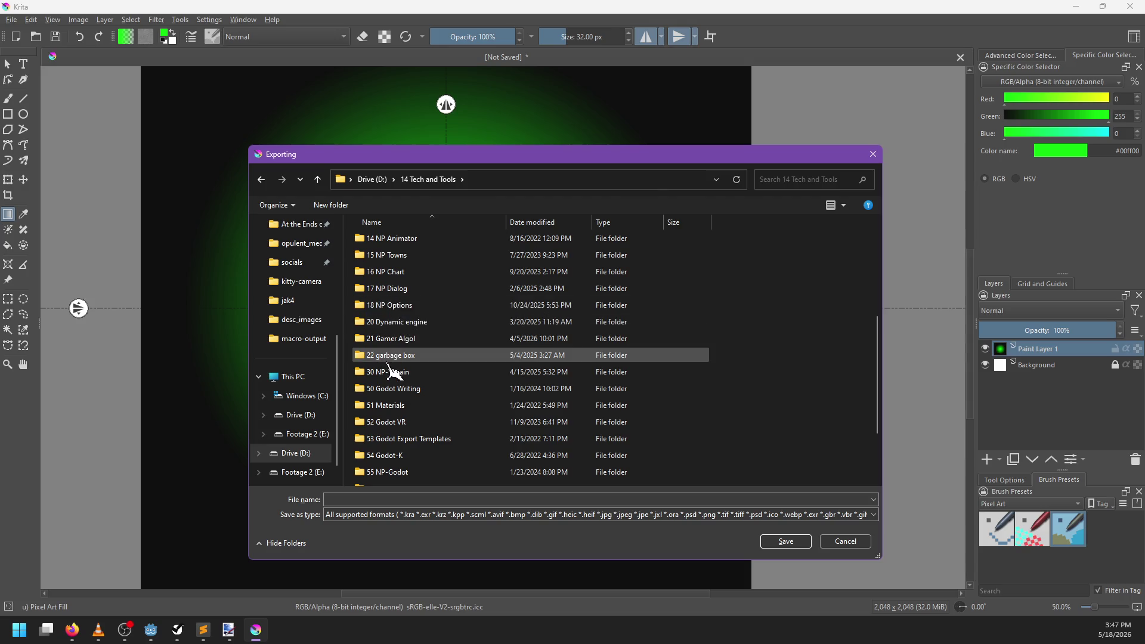
double_click(399, 383)
double_click(384, 241)
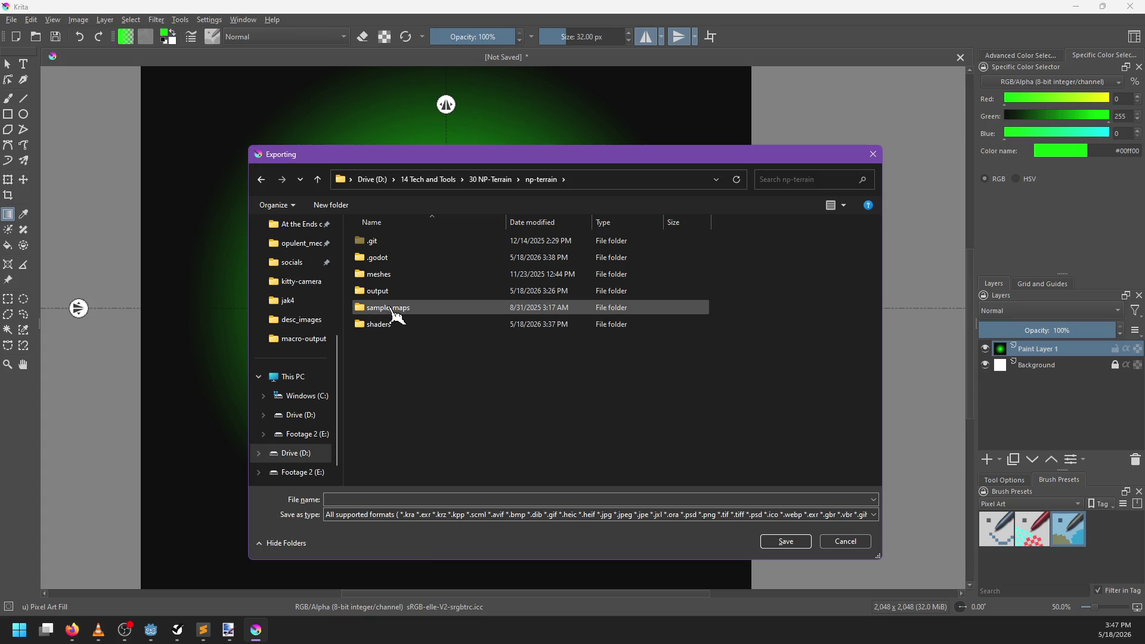
double_click(393, 308)
Step: Export the gradient as cone_2048.png, accepting the default PNG export options
left_click(427, 501)
type("cone_2048")
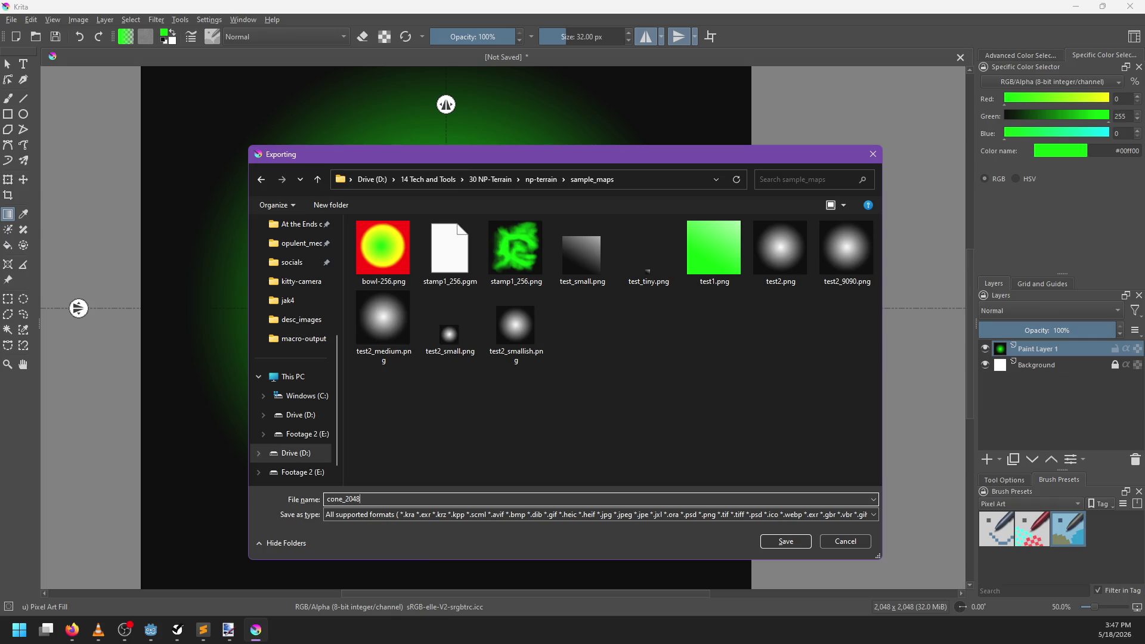
type(".png")
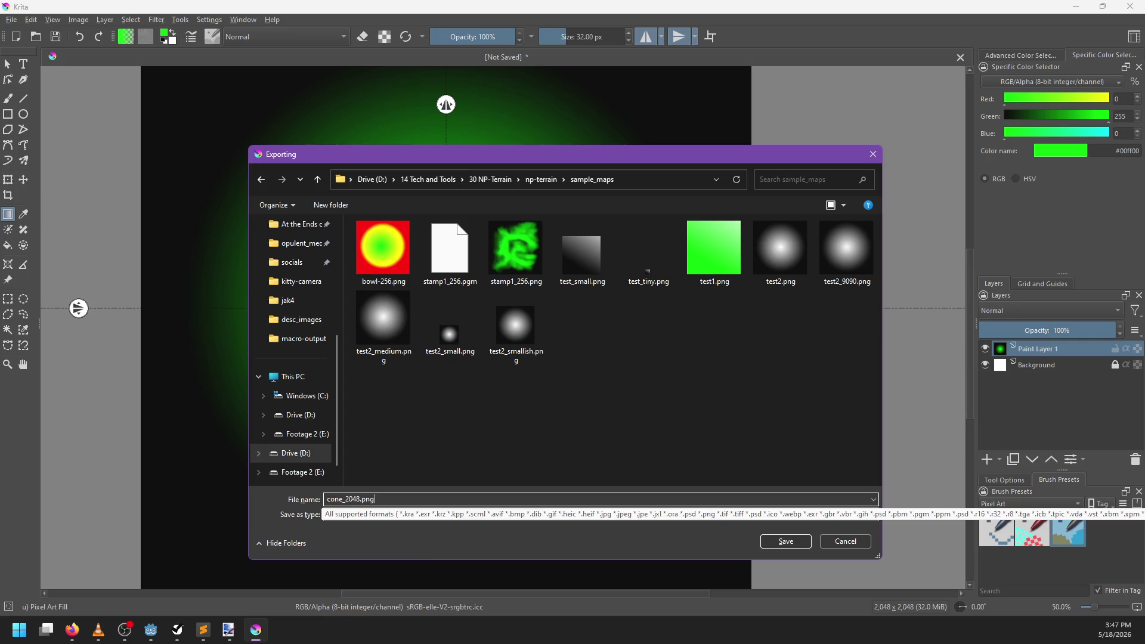
key("Return")
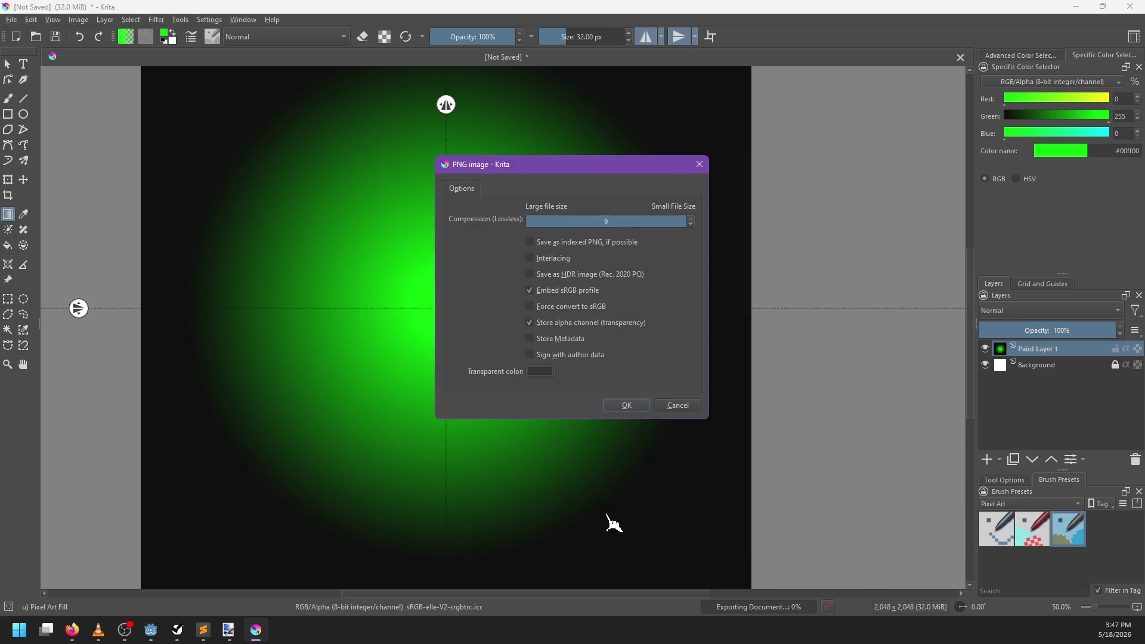
left_click(626, 406)
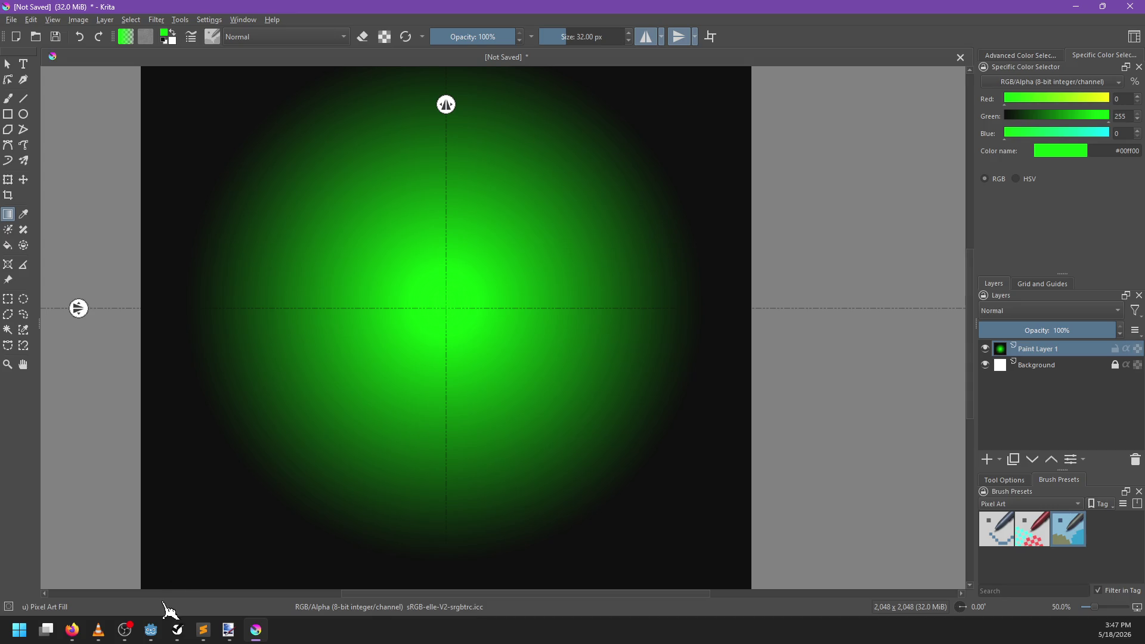
left_click(151, 630)
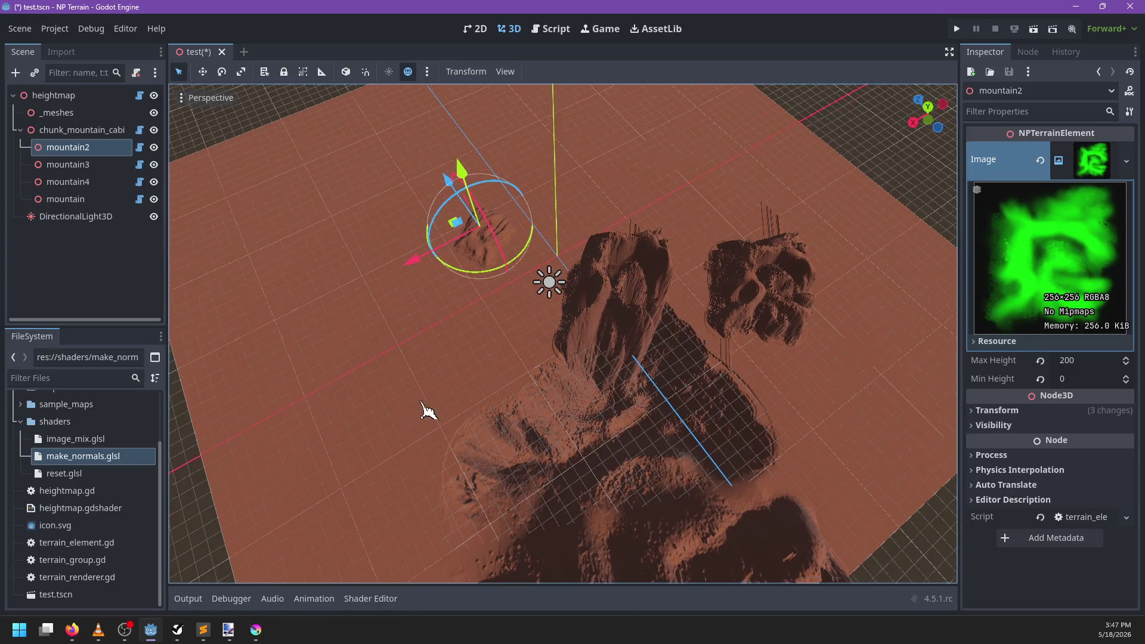
Step: Filter the FileSystem for 'cone', select cone_2048.png, and clear mountain2's Image property
mouse_move(428, 410)
left_mouse_down()
mouse_move(400, 310)
mouse_move(409, 256)
left_mouse_up()
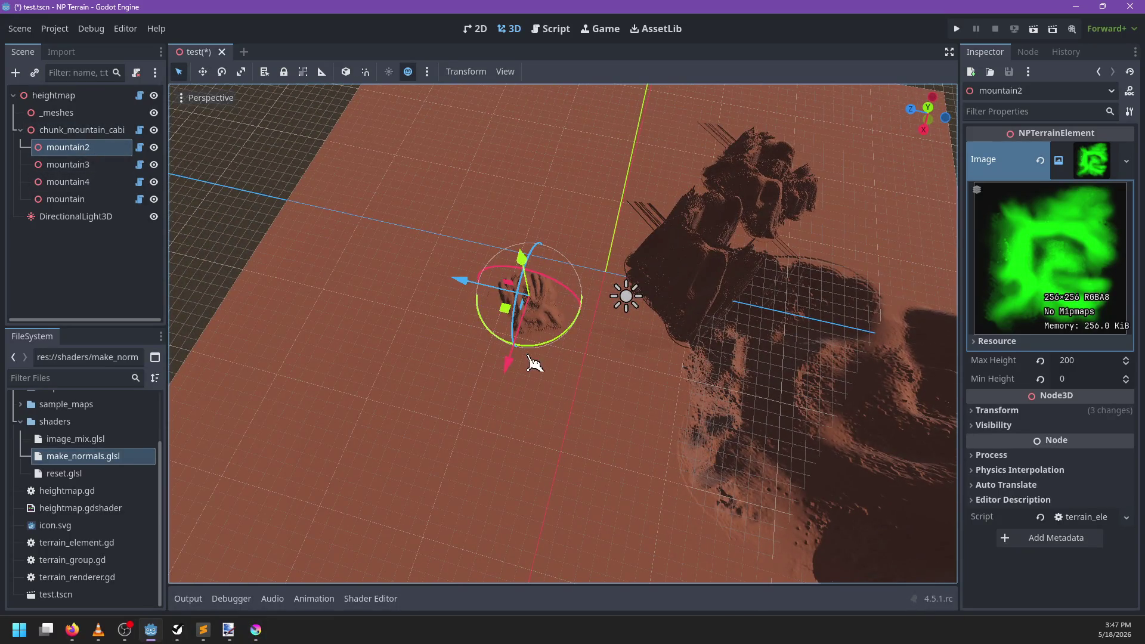
left_click_drag(525, 322, 430, 404)
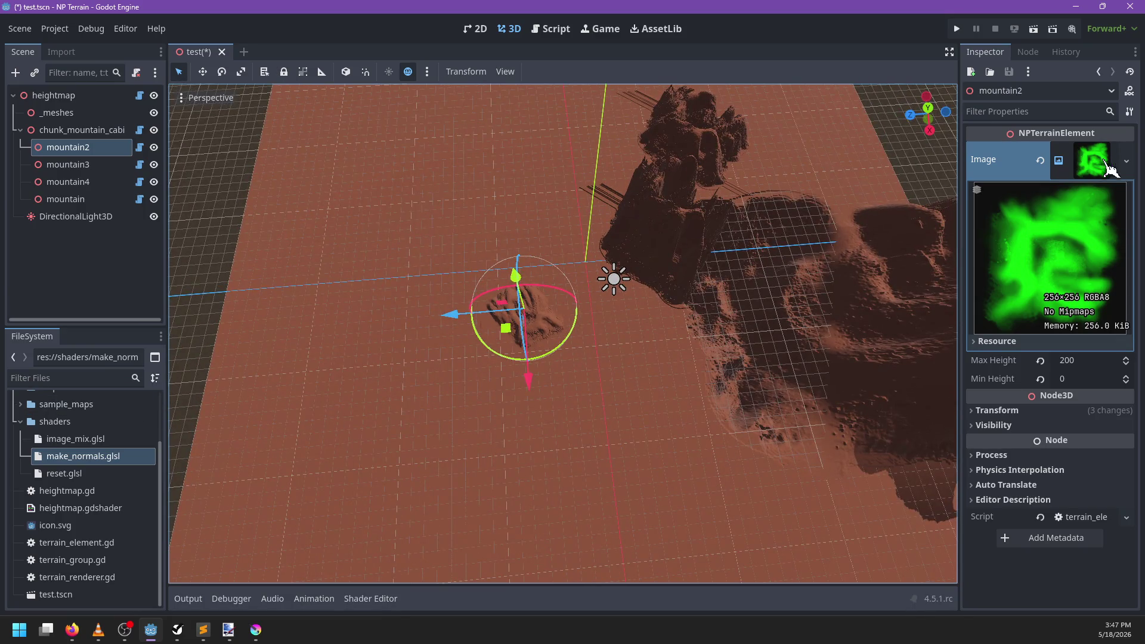
left_click(84, 375)
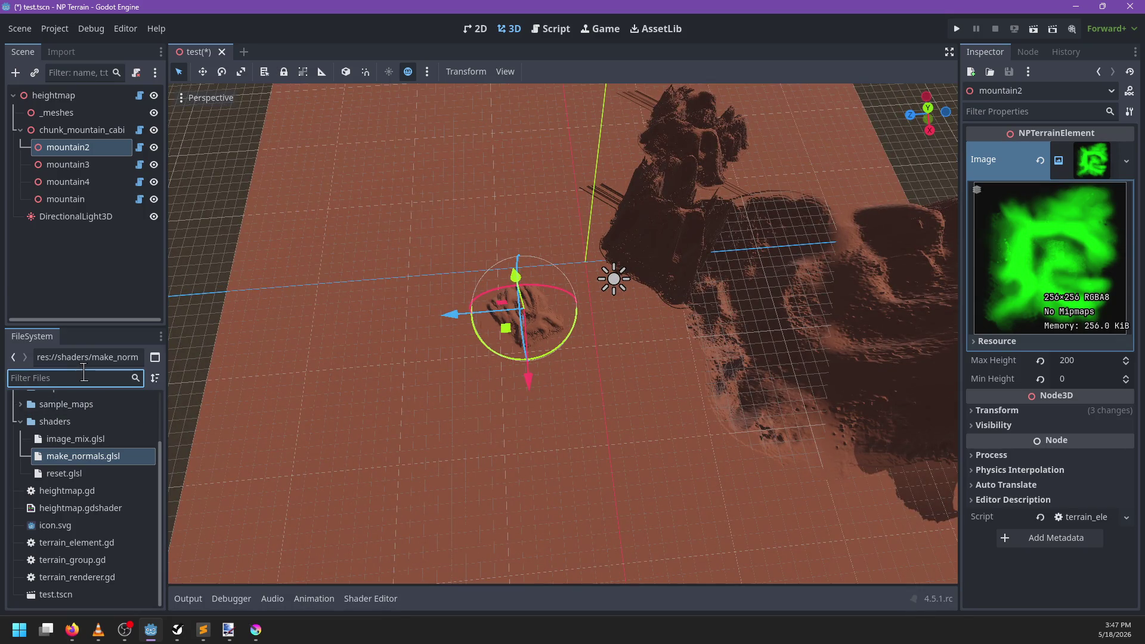
type("cone")
left_click(113, 455)
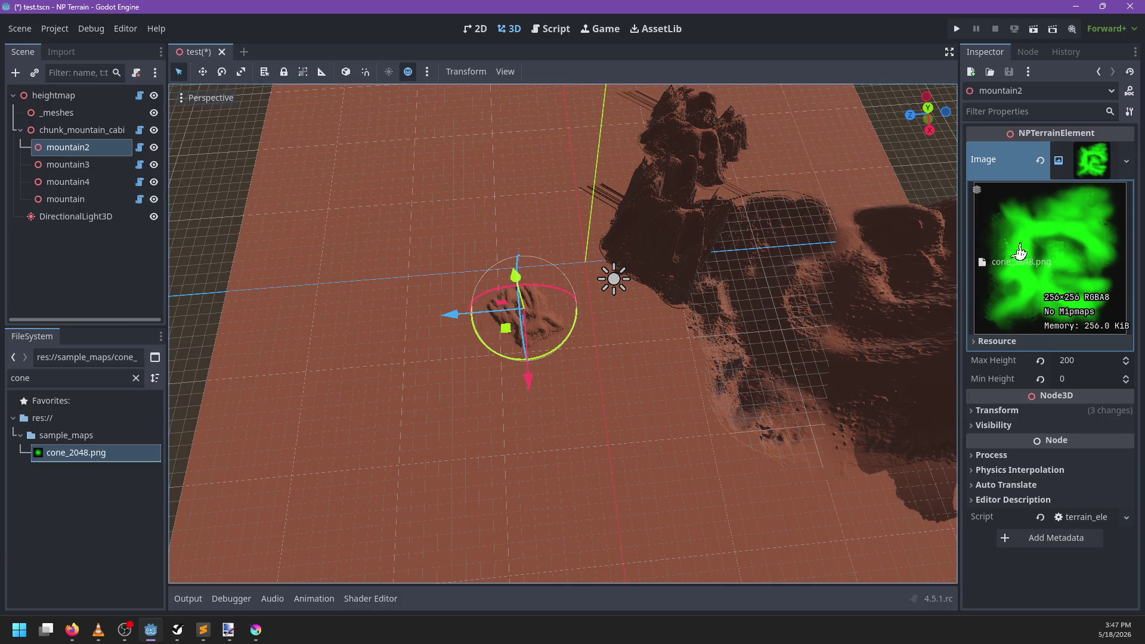
scroll(583, 388, "up", 4)
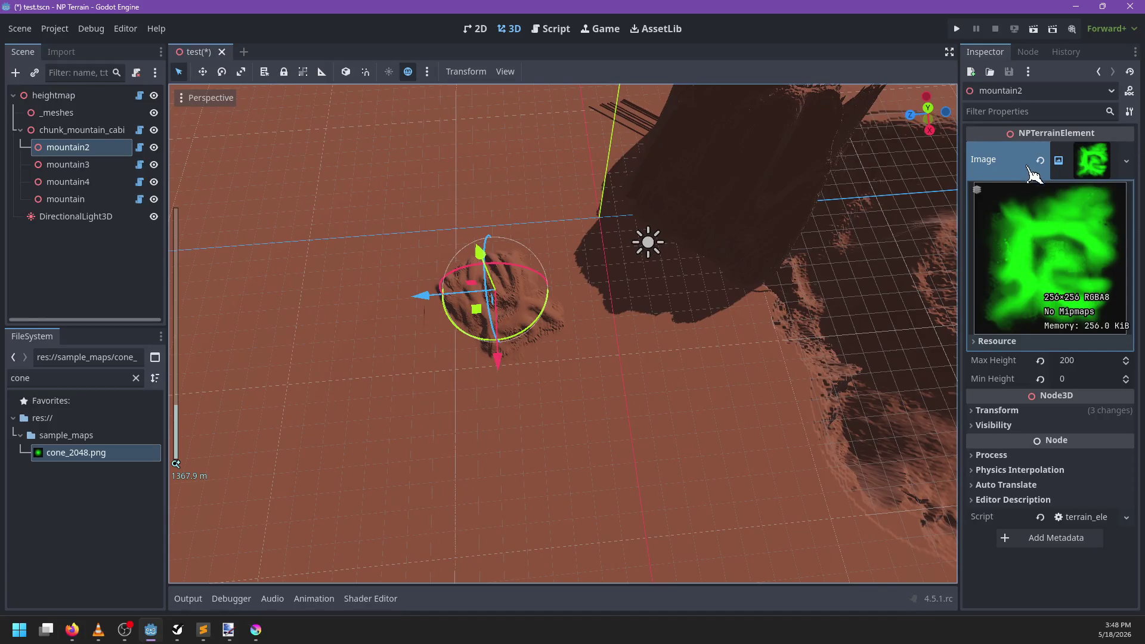
left_click(1040, 159)
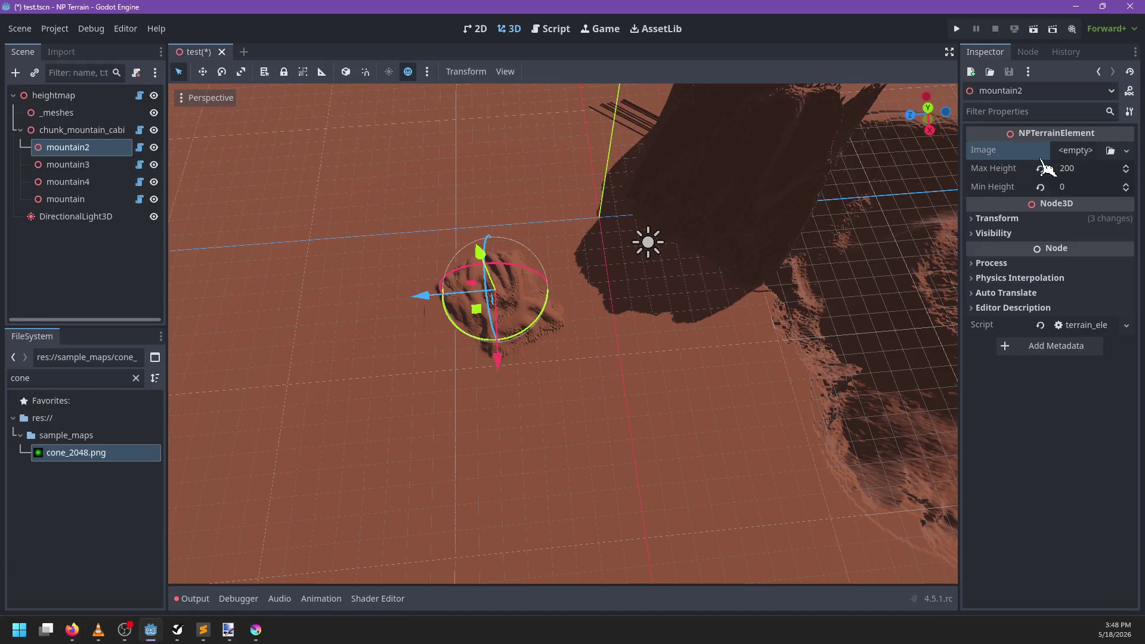
Step: Reimport cone_2048.png as Image instead of Texture2D, confirming the resource replacement
left_click(61, 52)
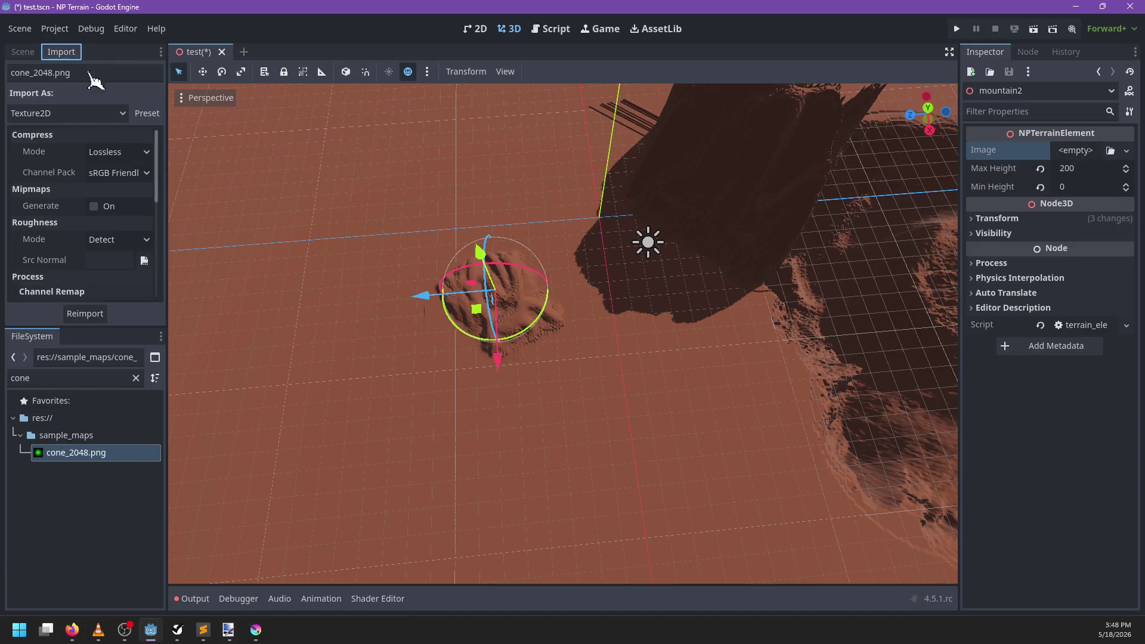
left_click(117, 113)
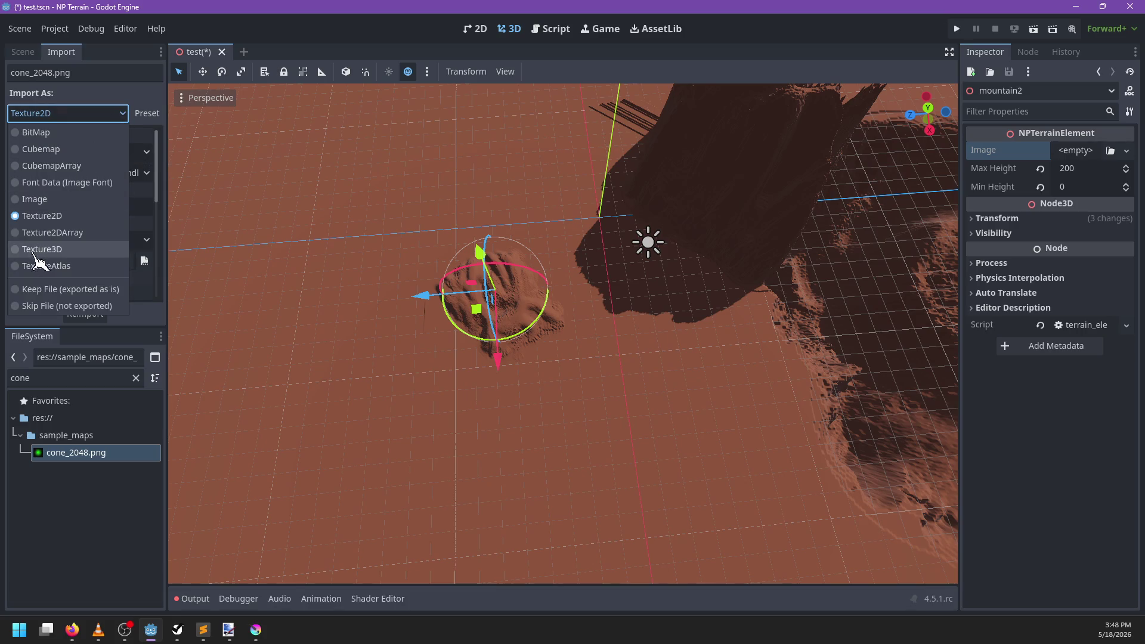
left_click(50, 199)
left_click(84, 315)
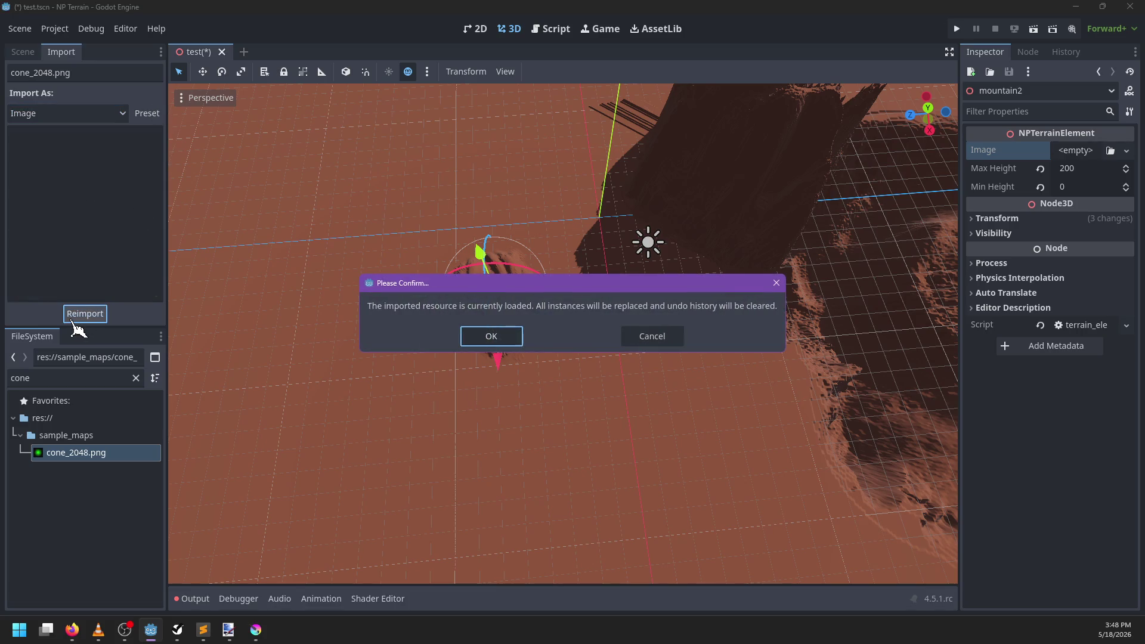
left_click(491, 337)
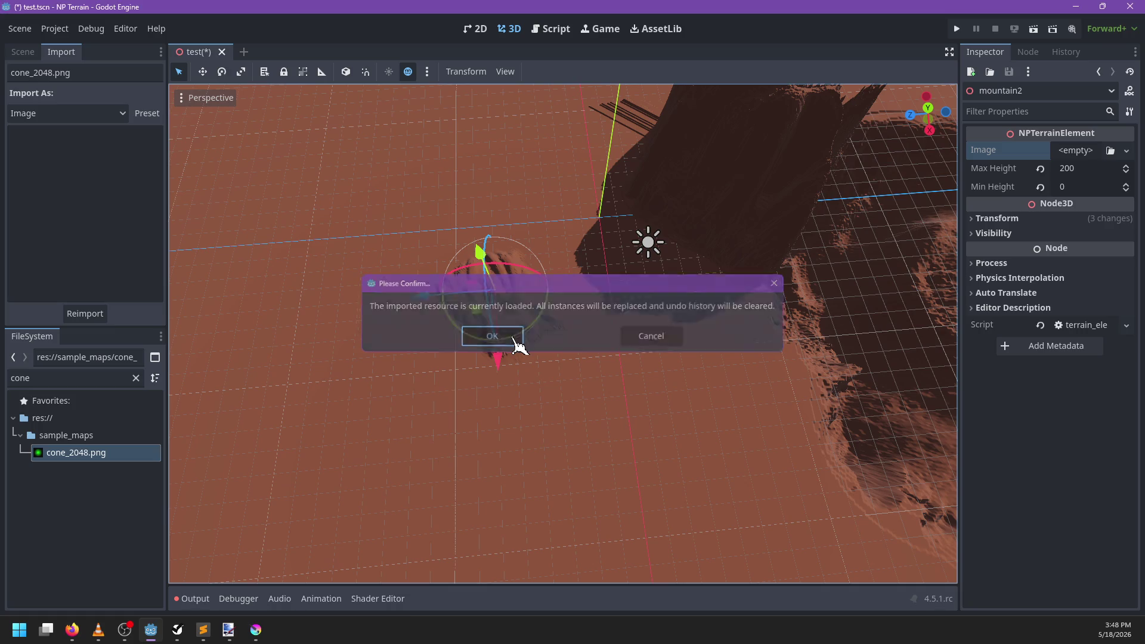
left_click(24, 53)
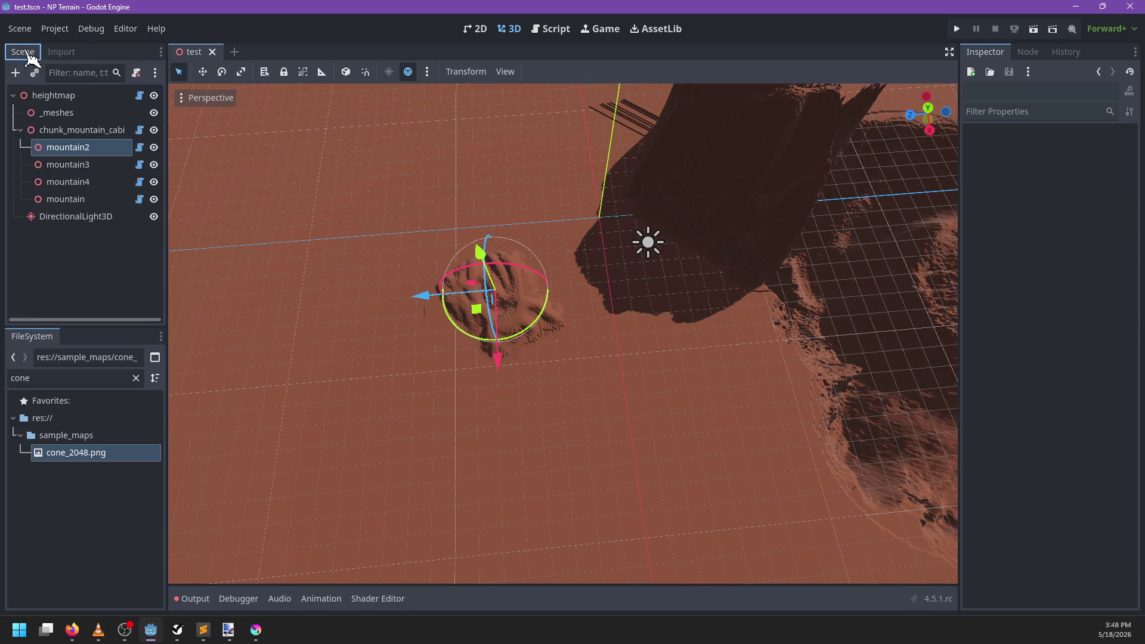
Step: Assign cone_2048.png as mountain2's heightmap image
left_click(88, 153)
mouse_move(77, 453)
left_mouse_down()
mouse_move(832, 446)
mouse_move(1083, 151)
left_mouse_up()
scroll(608, 404, "down", 5)
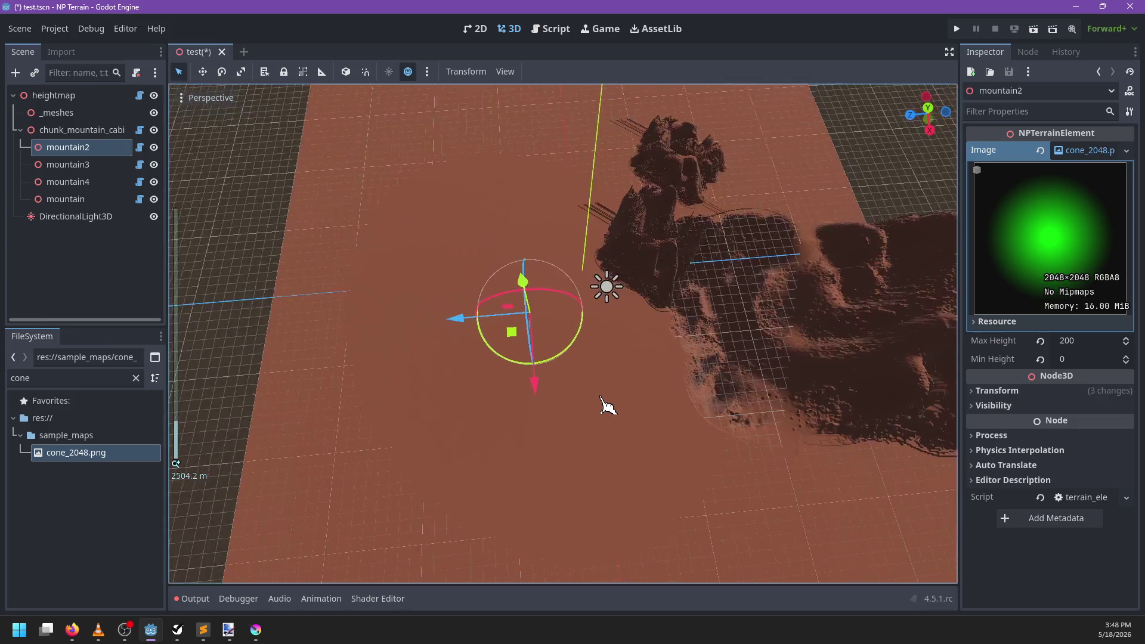
scroll(647, 364, "up", 5)
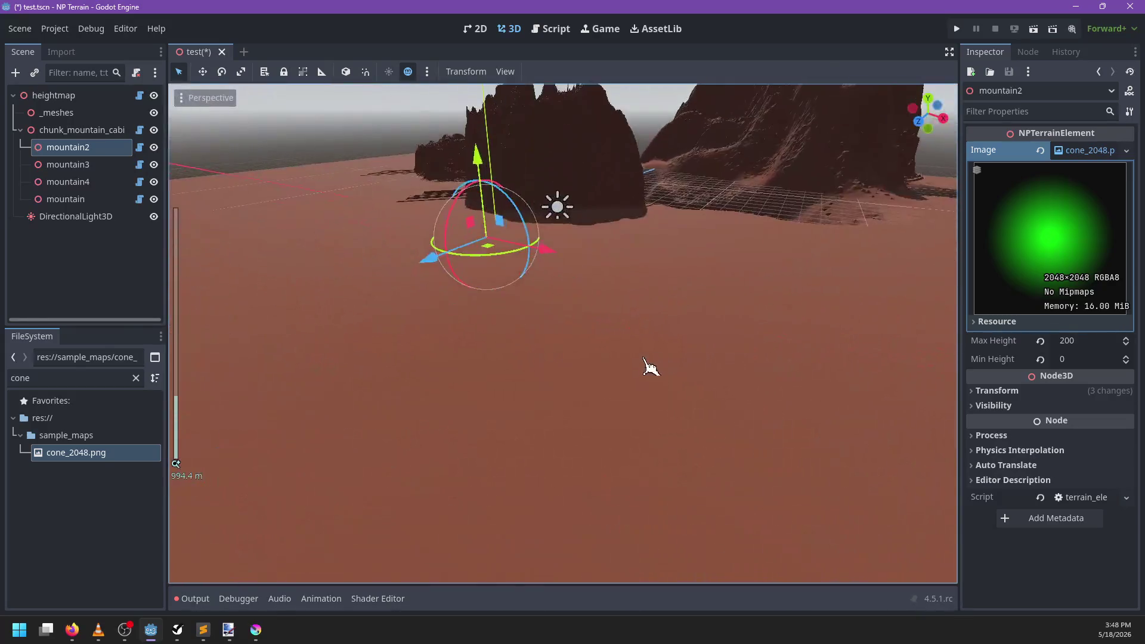
scroll(653, 358, "down", 5)
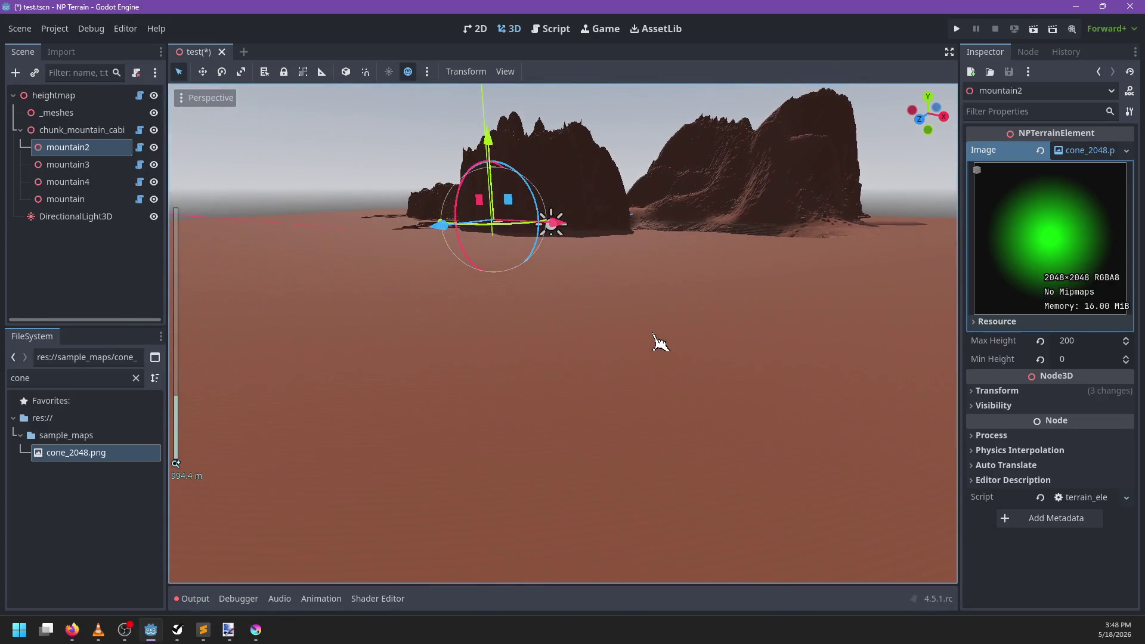
scroll(656, 370, "down", 6)
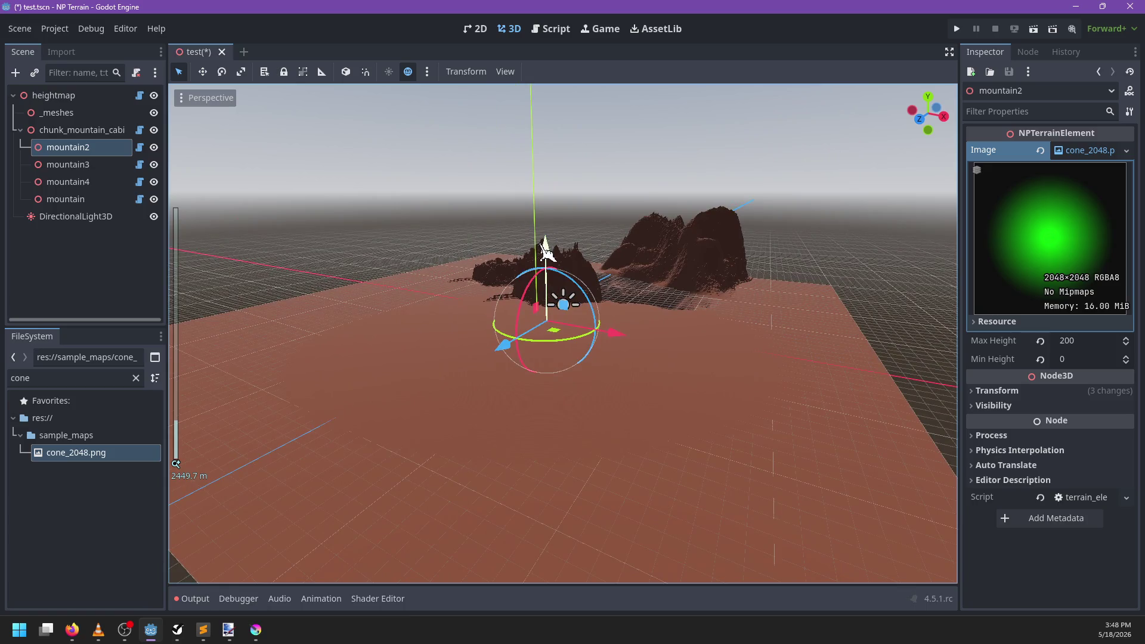
Step: Try scaling mountain2's height, then reset its Scale property back to 1
key("r")
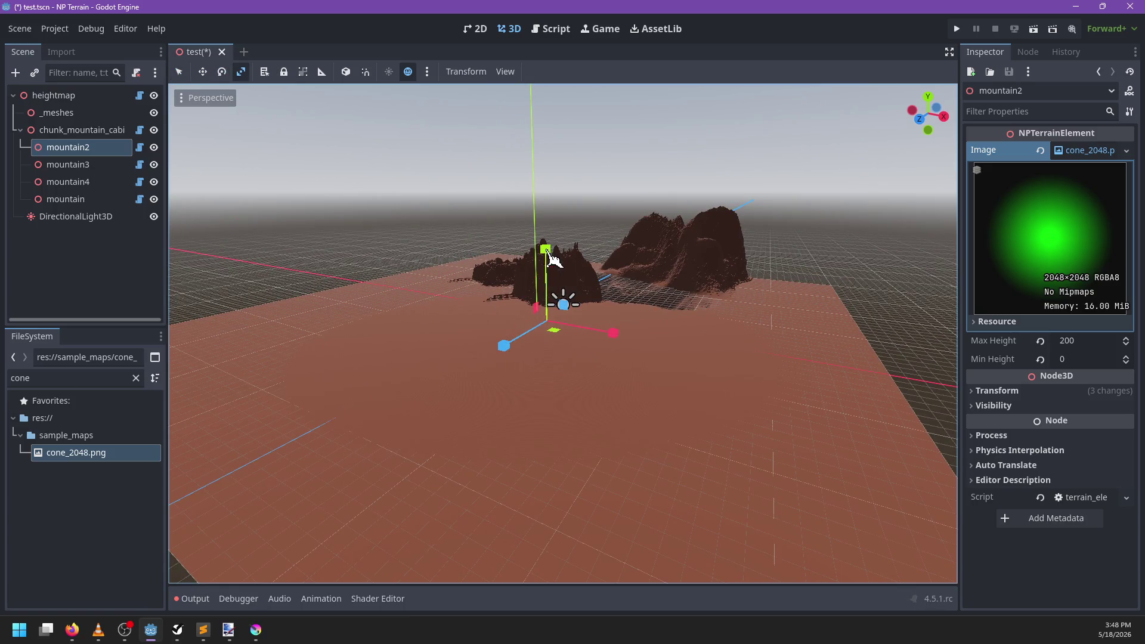
mouse_move(547, 249)
left_mouse_down()
mouse_move(541, 403)
mouse_move(644, 327)
mouse_move(570, 295)
left_mouse_up()
left_click_drag(530, 238, 534, 246)
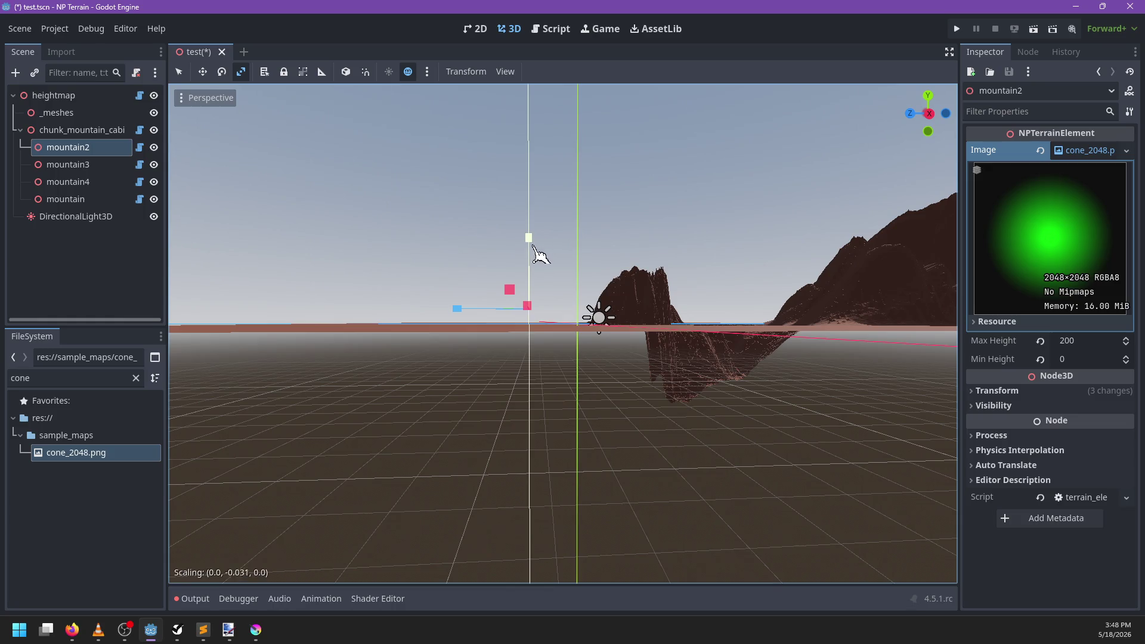
mouse_move(541, 305)
left_mouse_down()
mouse_move(557, 77)
mouse_move(495, 498)
mouse_move(550, 152)
left_mouse_up()
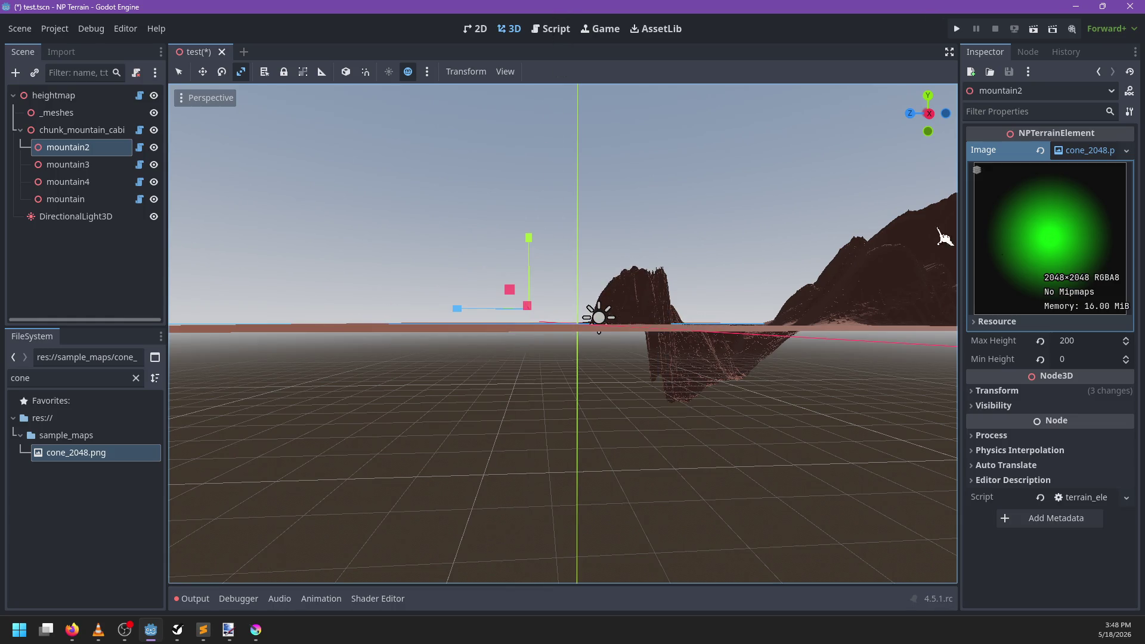
left_click(1016, 393)
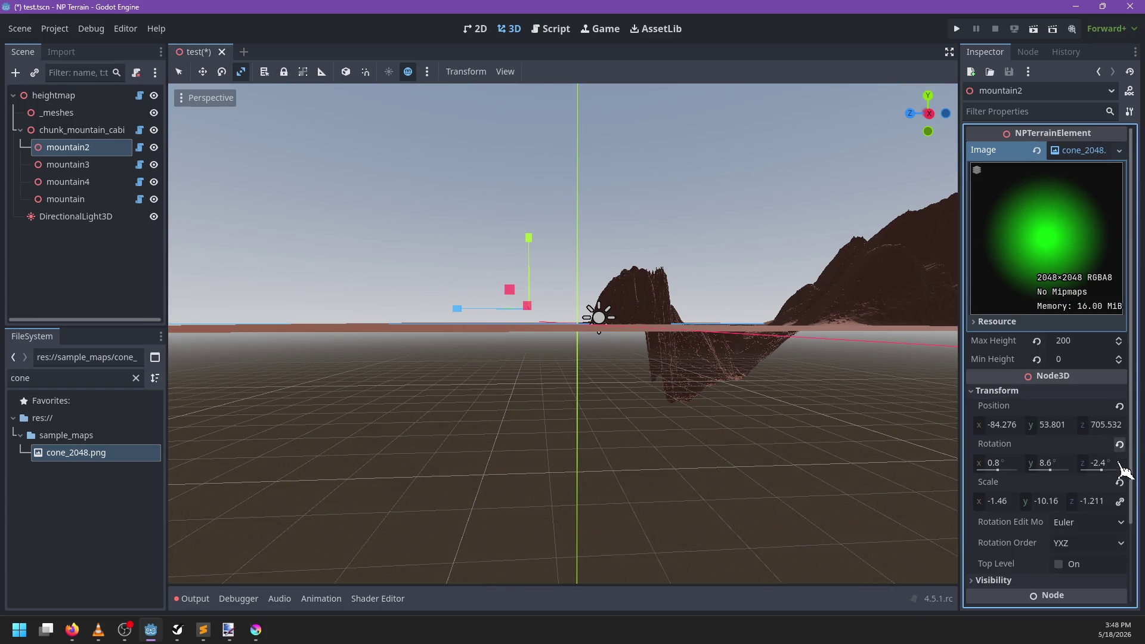
left_click(1120, 482)
Step: Raise mountain2 above the ground and slide it horizontally into place over the terrain
key("q")
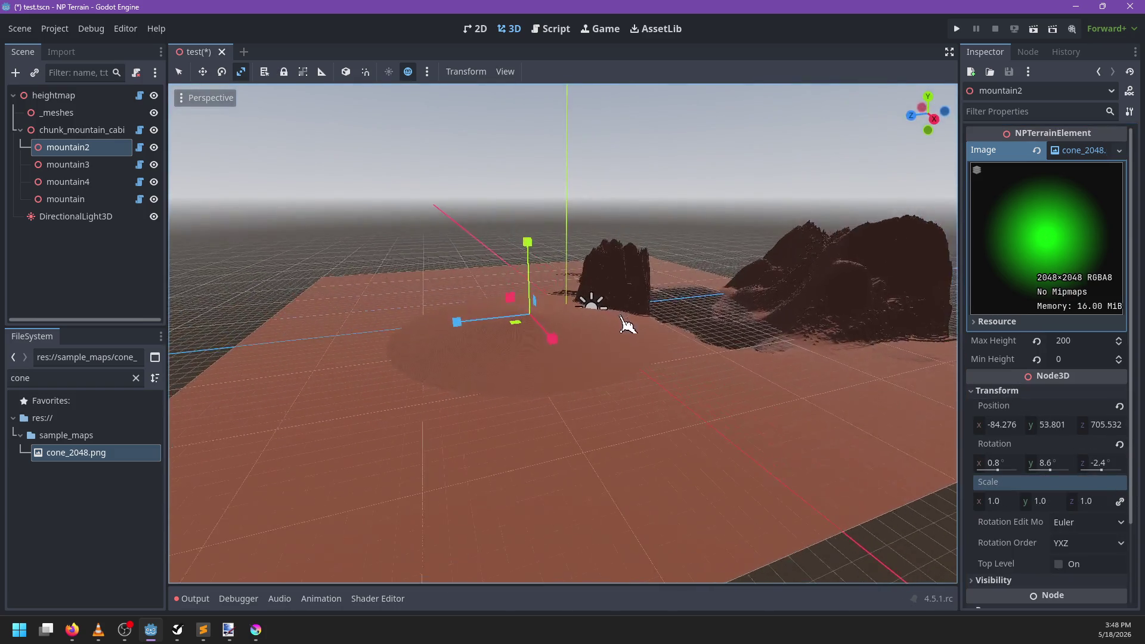
scroll(555, 330, "up", 3)
left_click_drag(460, 191, 486, 98)
scroll(695, 317, "down", 5)
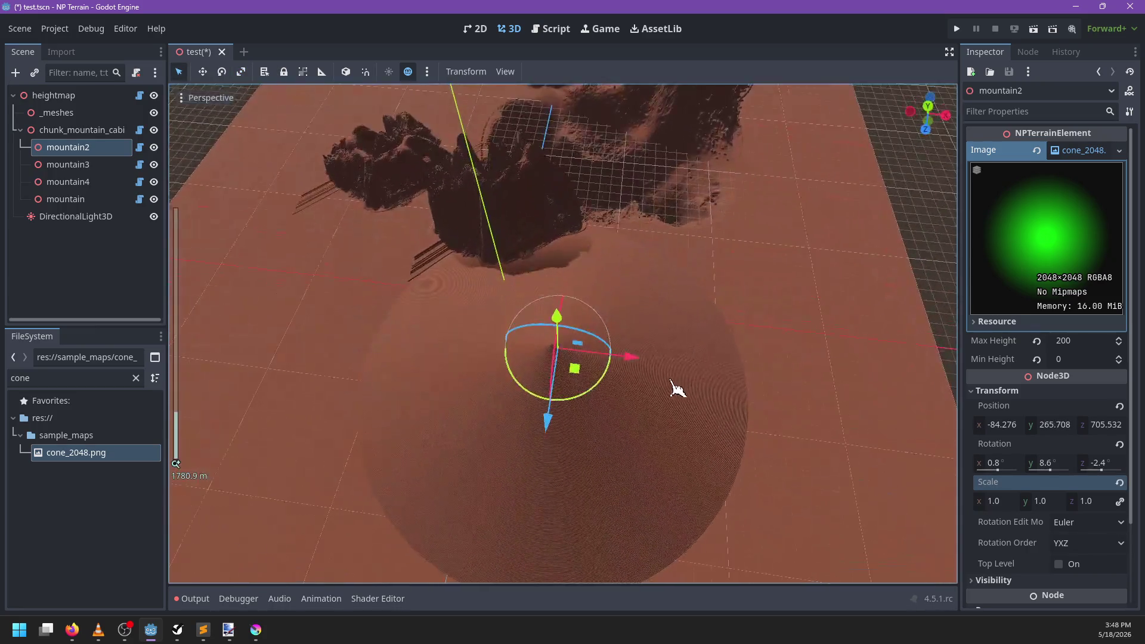
mouse_move(568, 415)
left_mouse_down()
mouse_move(665, 386)
mouse_move(655, 310)
left_mouse_up()
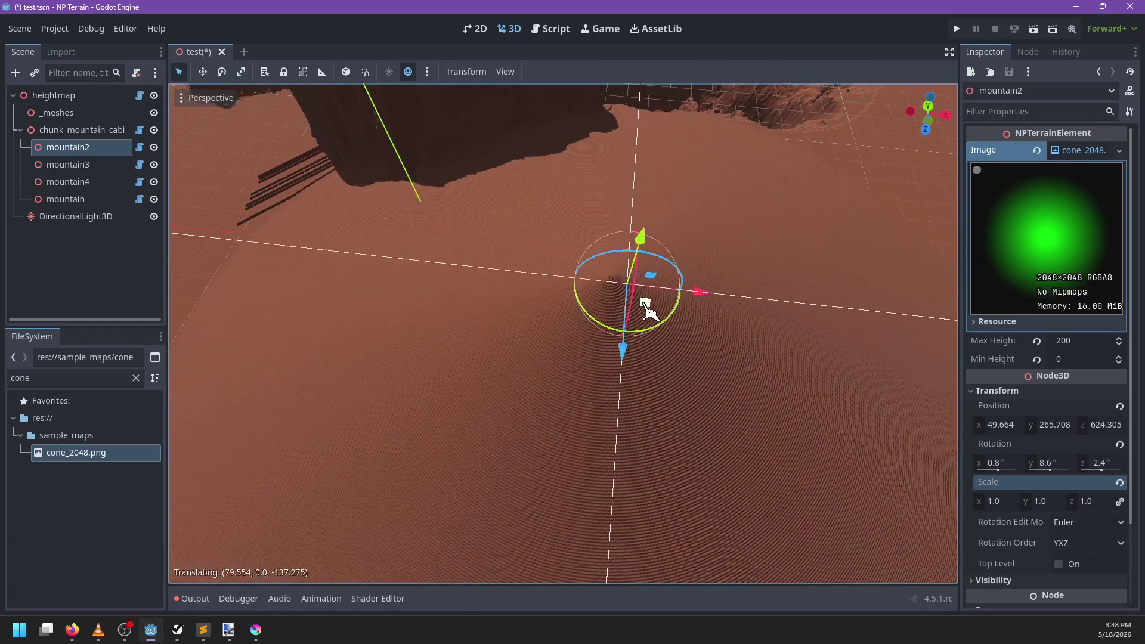
scroll(627, 365, "up", 5)
mouse_move(495, 342)
left_mouse_down()
mouse_move(480, 256)
mouse_move(529, 230)
mouse_move(510, 394)
mouse_move(519, 340)
mouse_move(537, 338)
mouse_move(525, 386)
mouse_move(507, 373)
mouse_move(468, 414)
mouse_move(531, 340)
mouse_move(521, 353)
left_mouse_up()
scroll(532, 337, "up", 2)
scroll(535, 338, "up", 2)
scroll(537, 358, "down", 2)
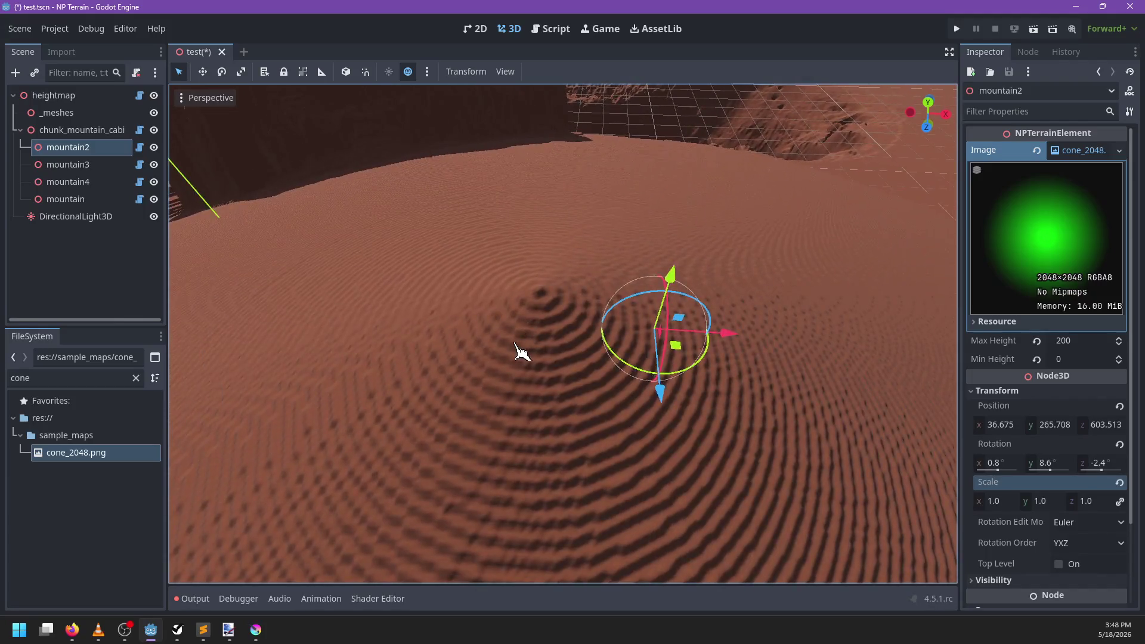
scroll(516, 352, "down", 2)
scroll(520, 355, "up", 3)
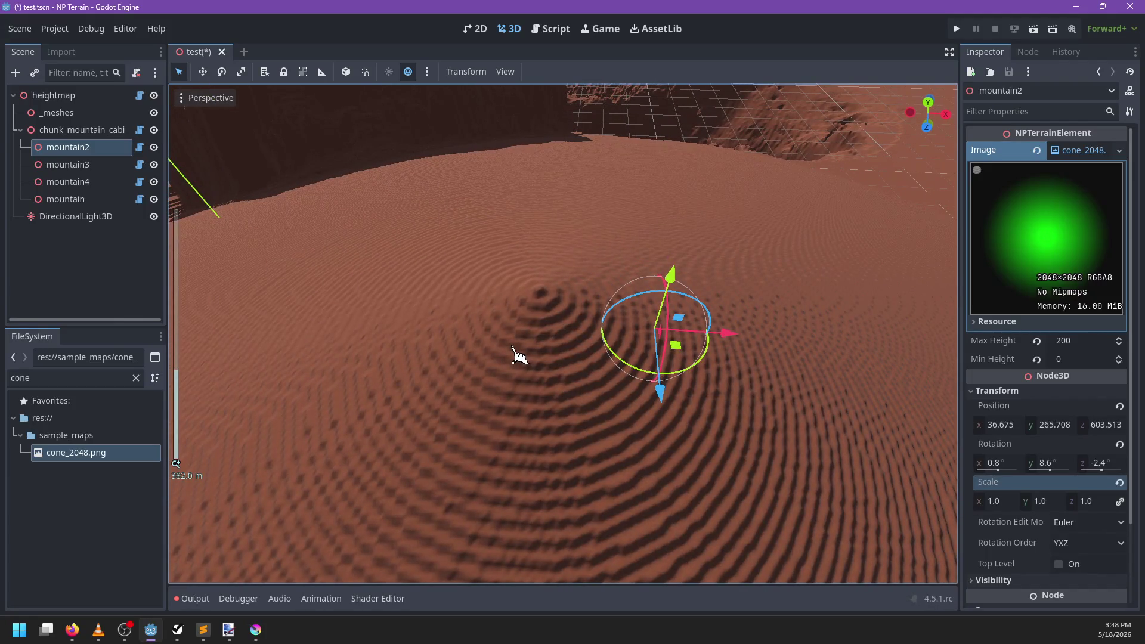
scroll(518, 356, "up", 3)
Step: Save the Godot scene, then save make_normals.glsl in Sublime Text
key("ctrl+s")
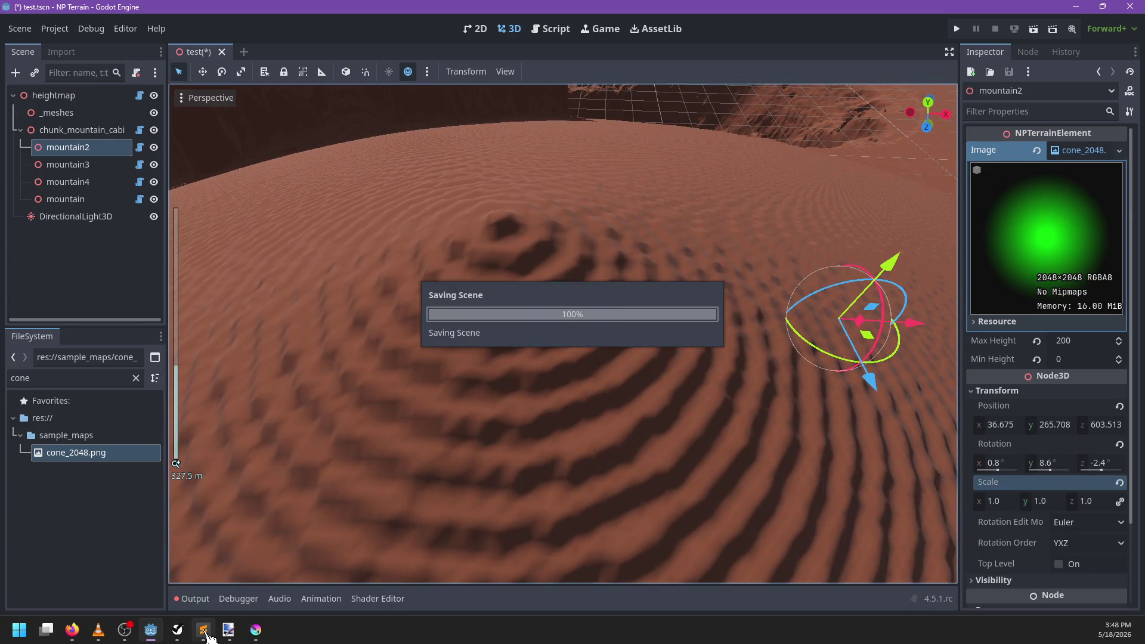
key("alt+Tab")
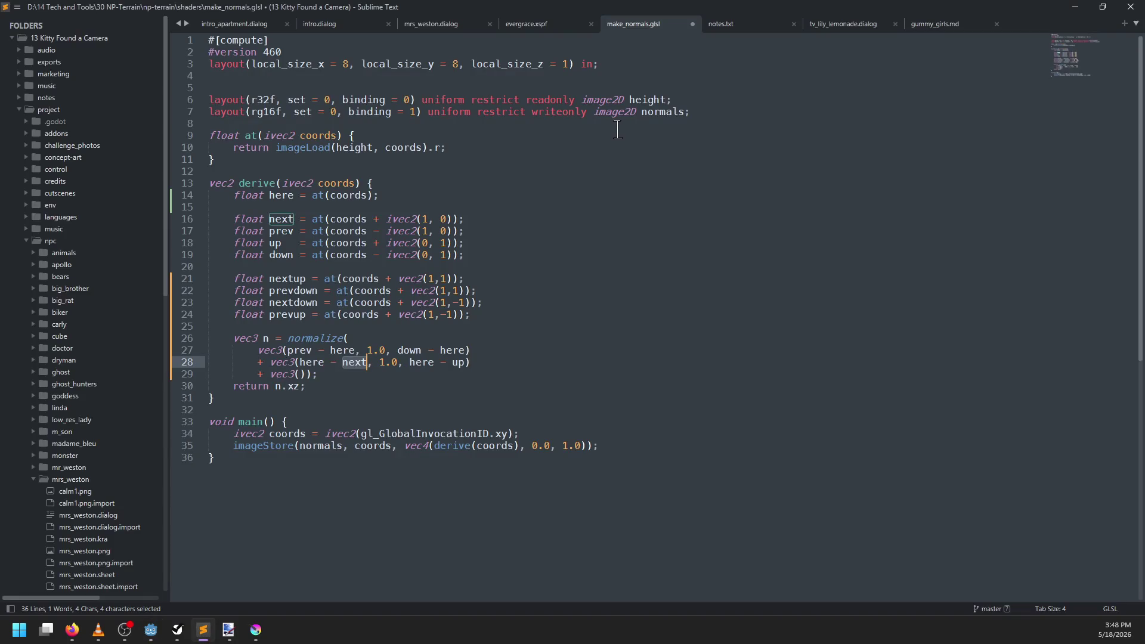
double_click(614, 99)
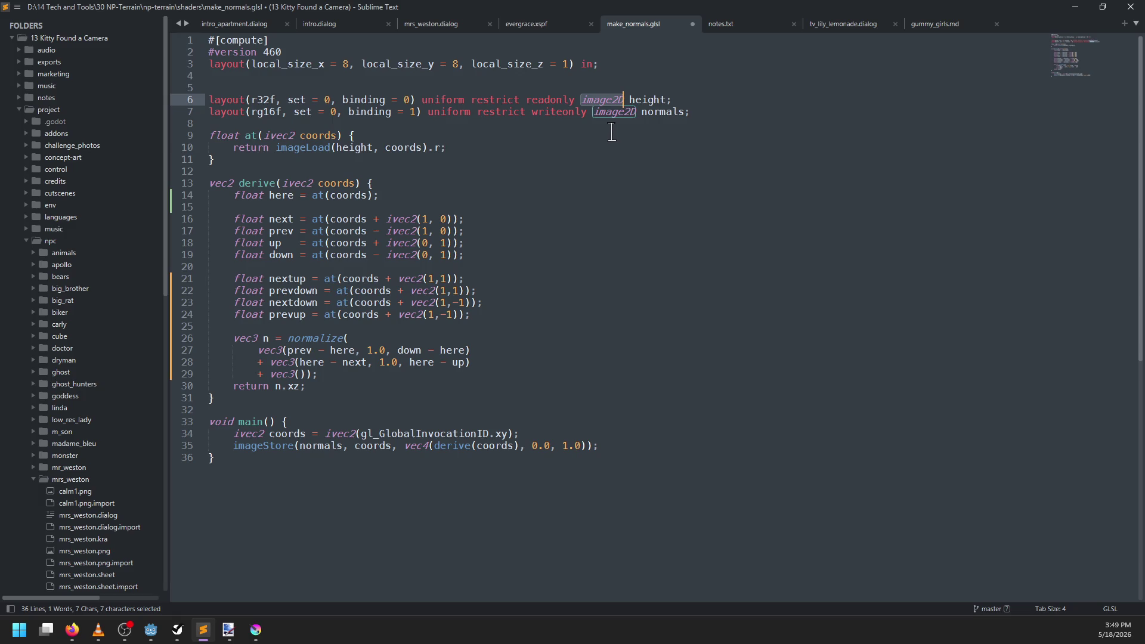
key("ctrl+s")
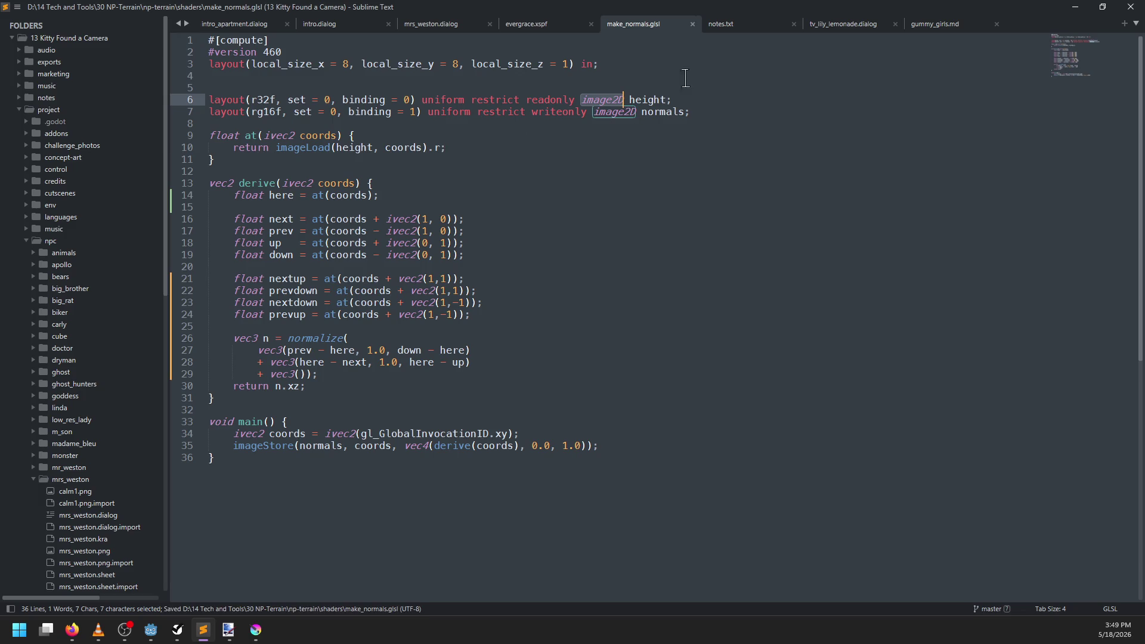
scroll(131, 399, "down", 4)
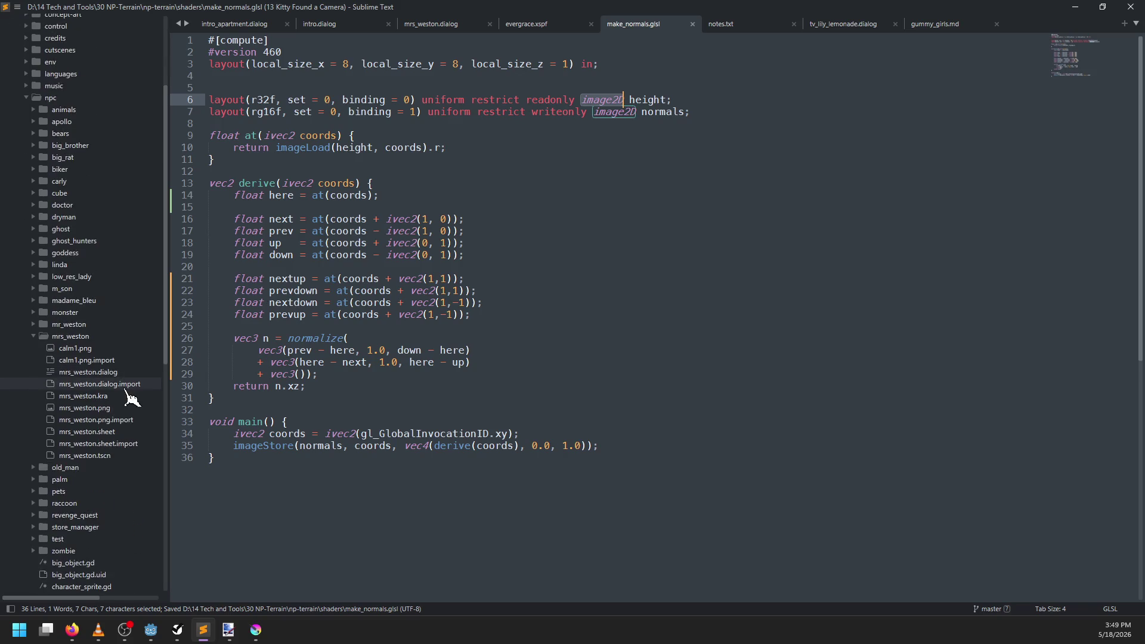
scroll(130, 399, "up", 3)
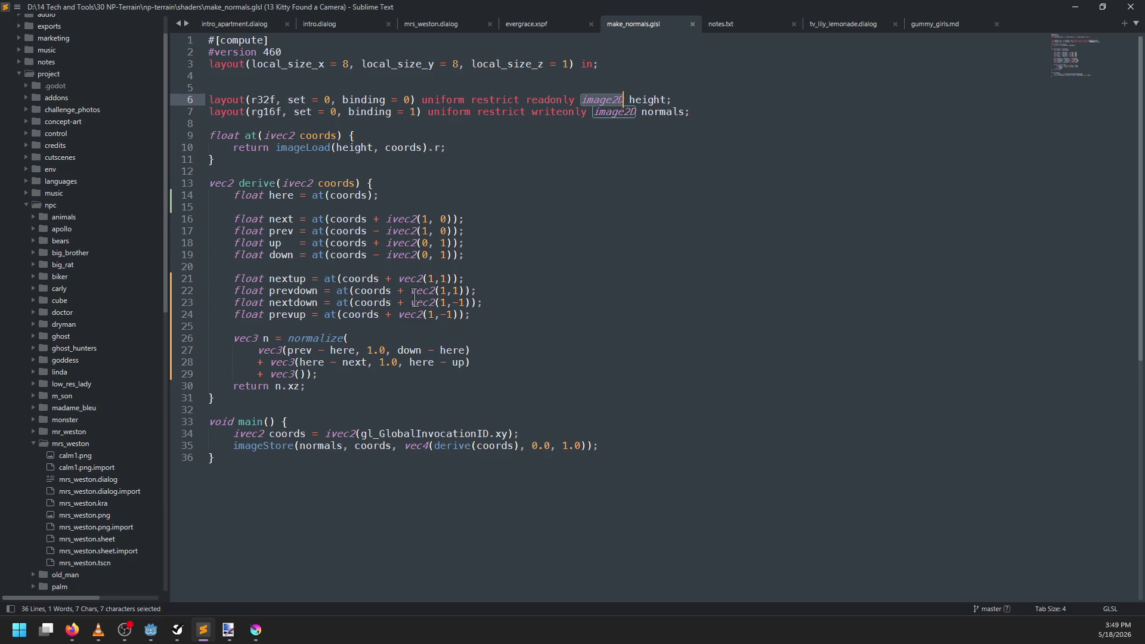
Step: Open the np-terrain folder as a project and load shaders/image_mix.glsl
key("alt+f")
key("r")
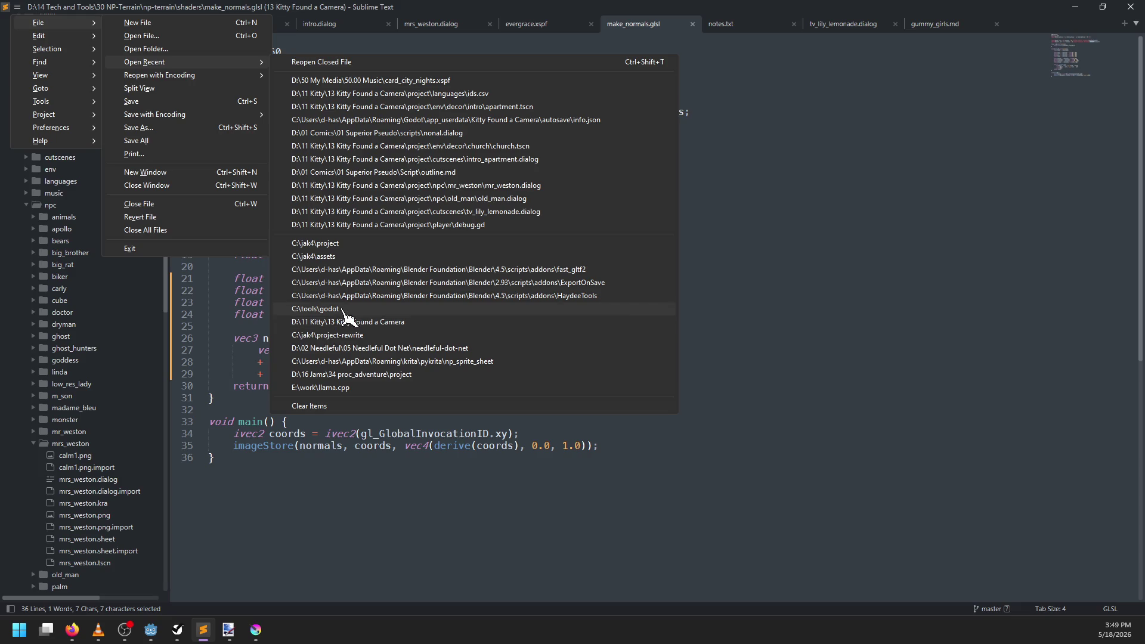
left_click(168, 49)
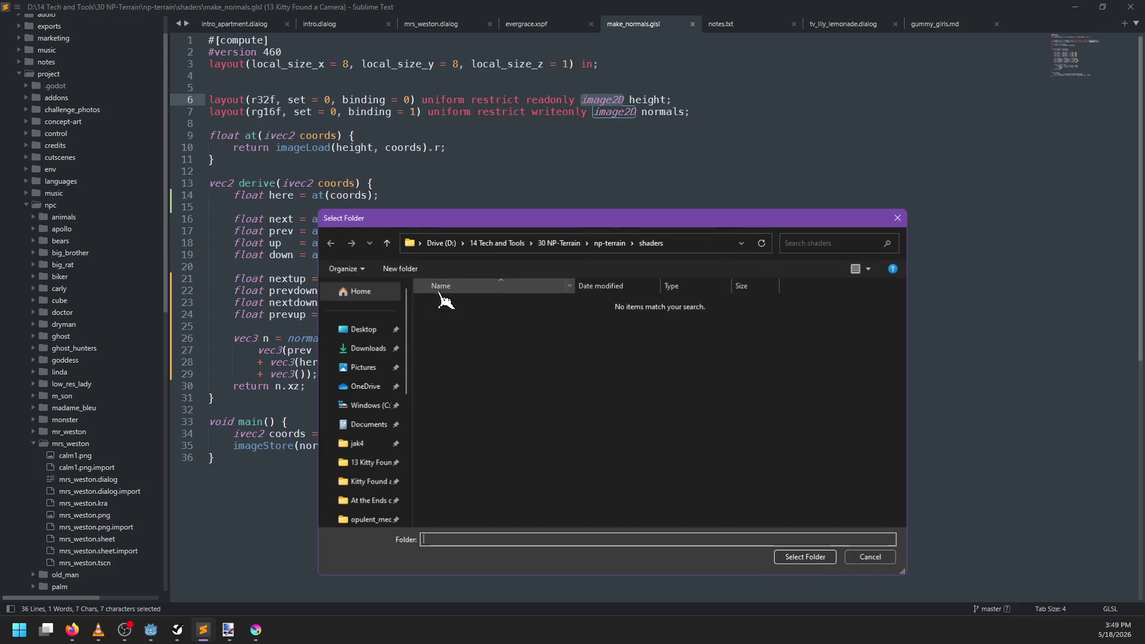
left_click(608, 242)
left_click(805, 557)
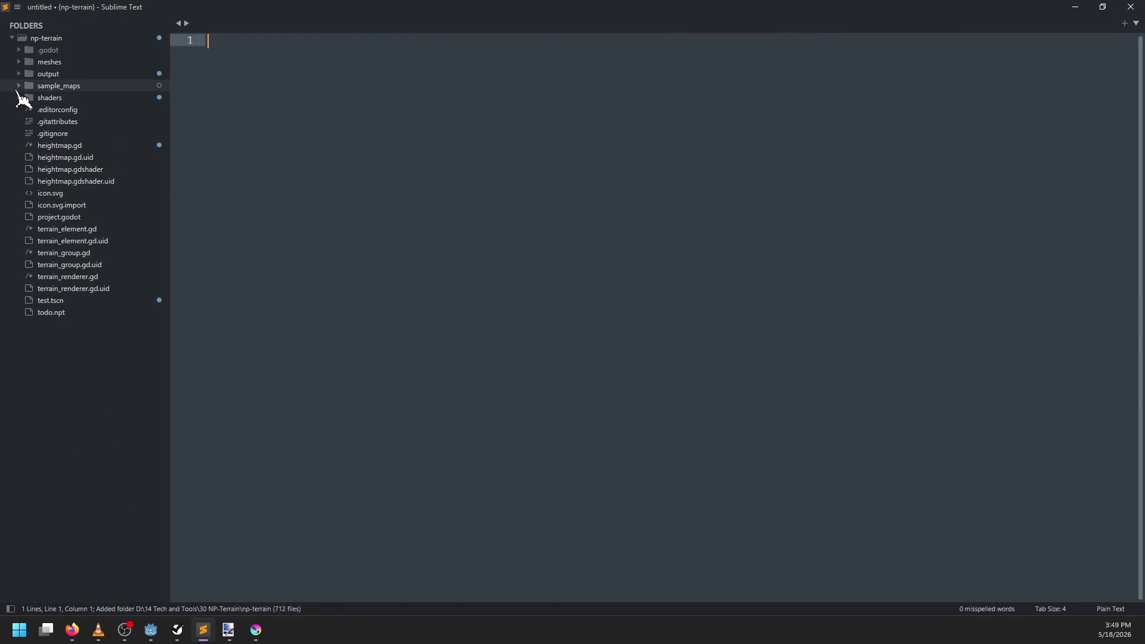
left_click(18, 97)
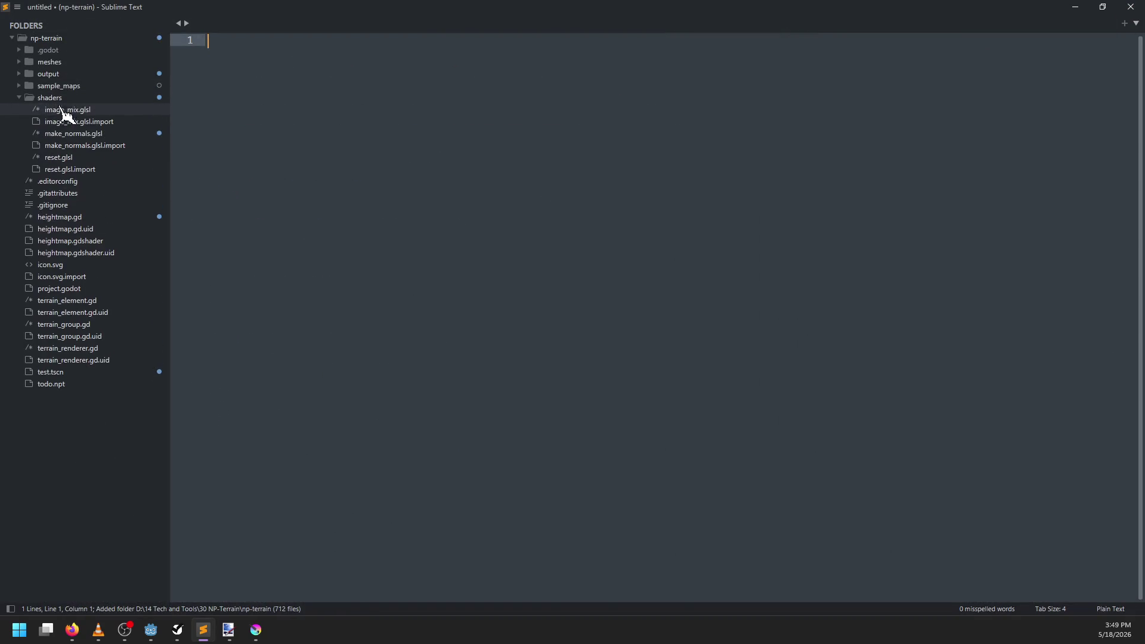
double_click(95, 112)
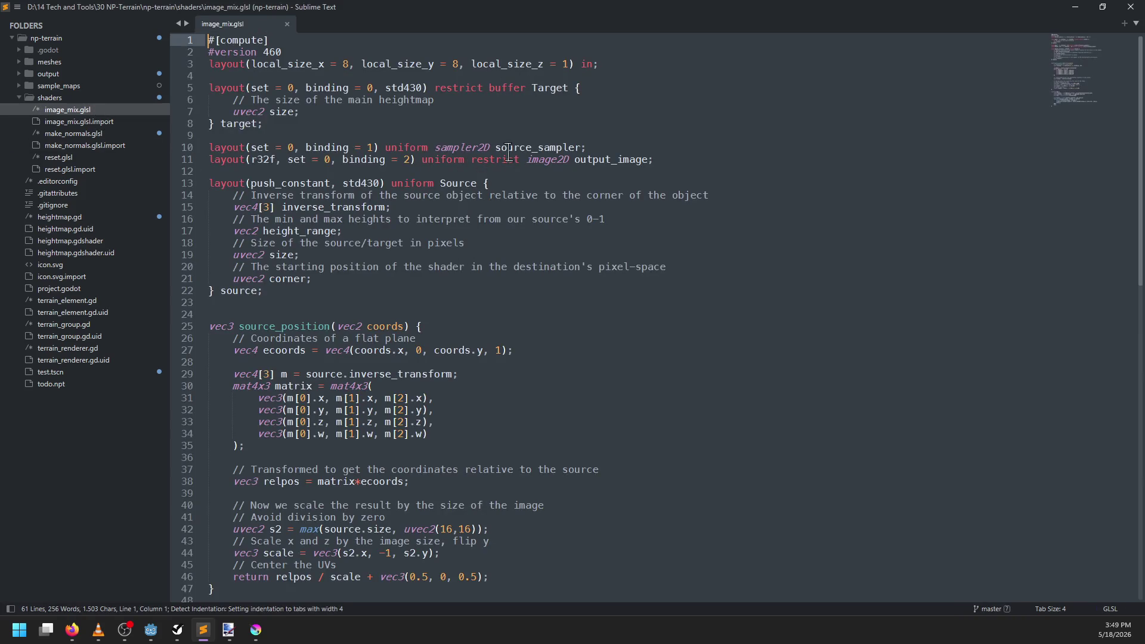
double_click(455, 151)
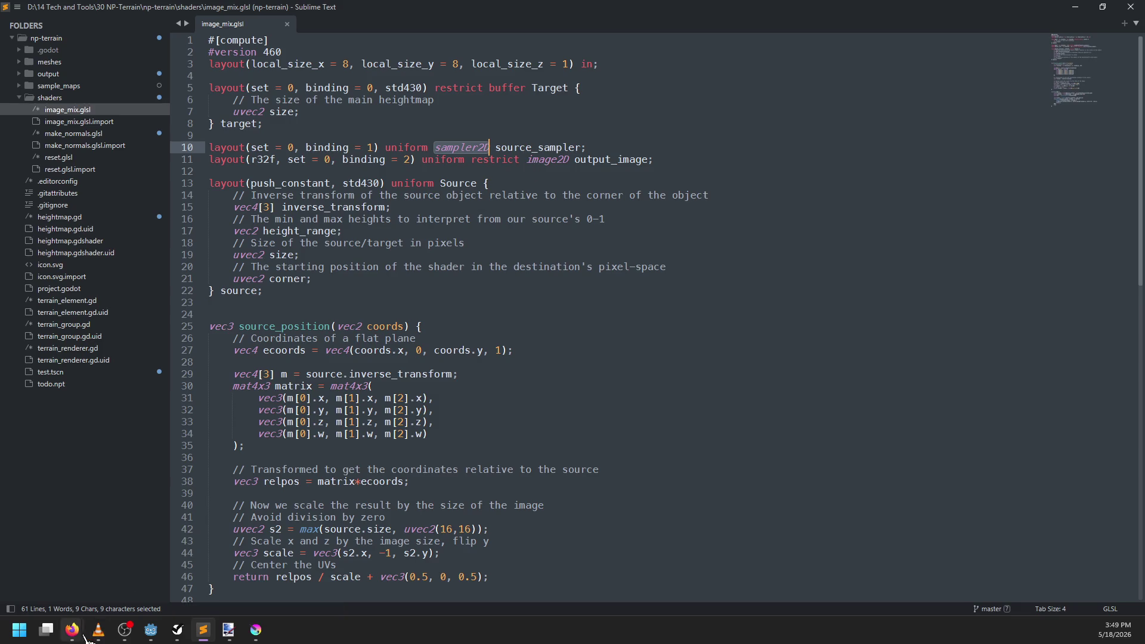
Step: Search DuckDuckGo for 'compute shader sampler2d' in a new Firefox tab
mouse_move(86, 640)
left_click(238, 561)
left_click(435, 58)
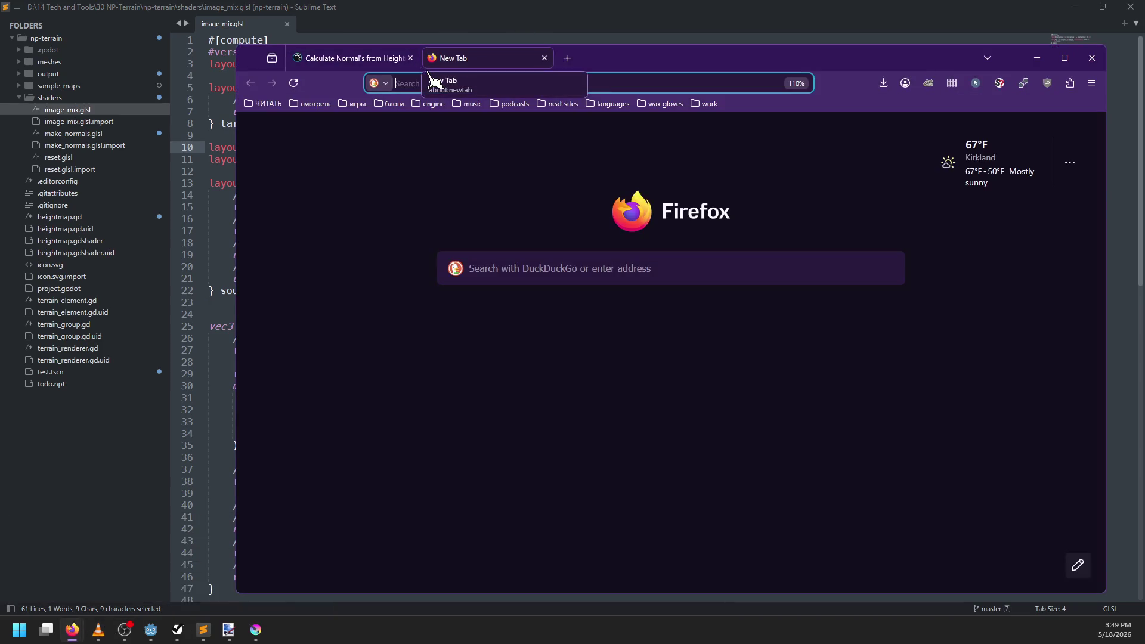
type("compute shader sampler2d")
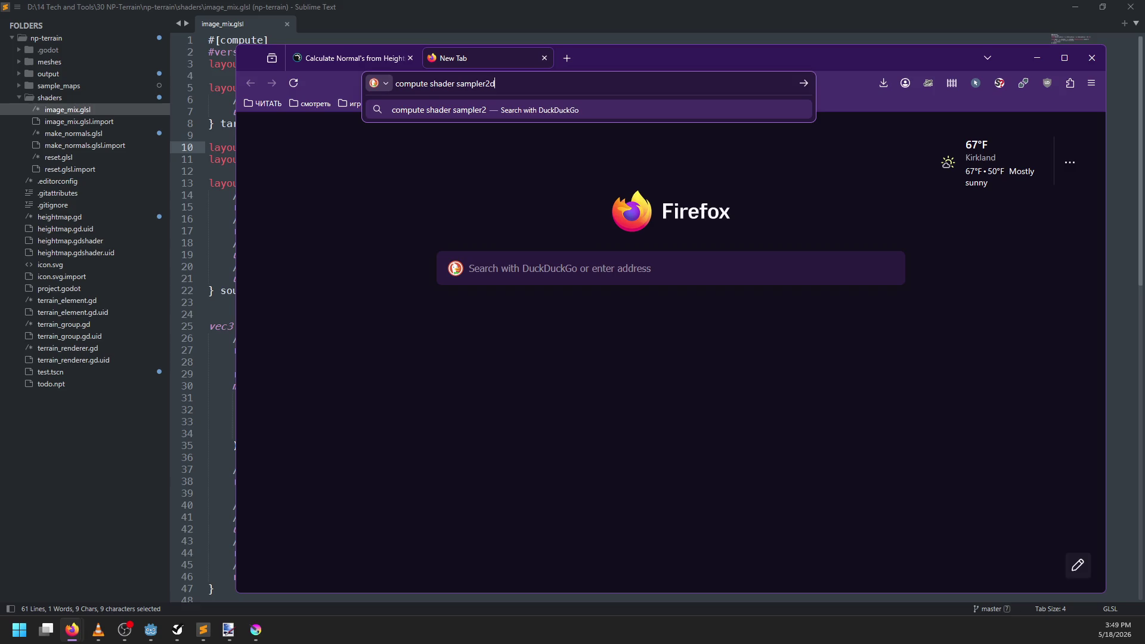
key("Return")
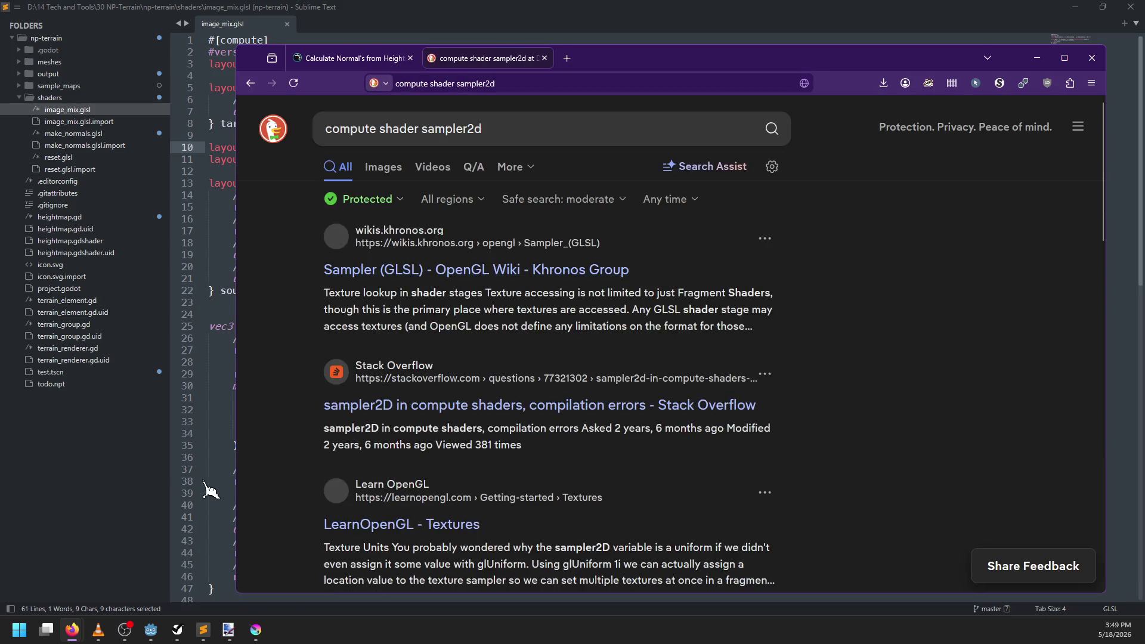
left_click(160, 632)
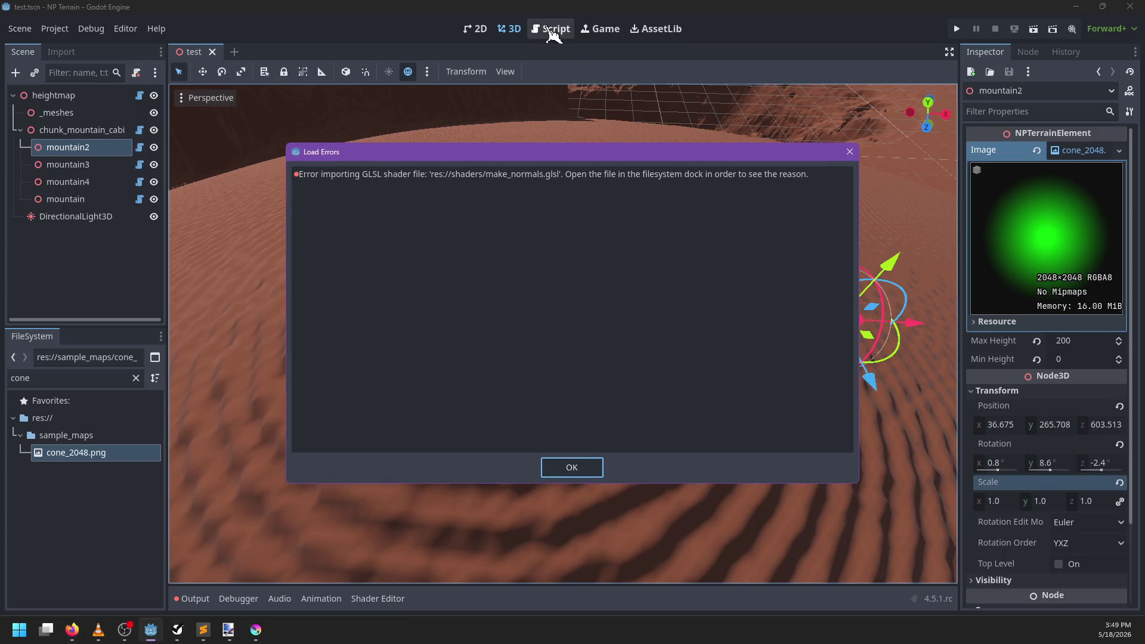
Step: Dismiss the load errors and open terrain_renderer.gd in the script editor
left_click(571, 468)
left_click(552, 28)
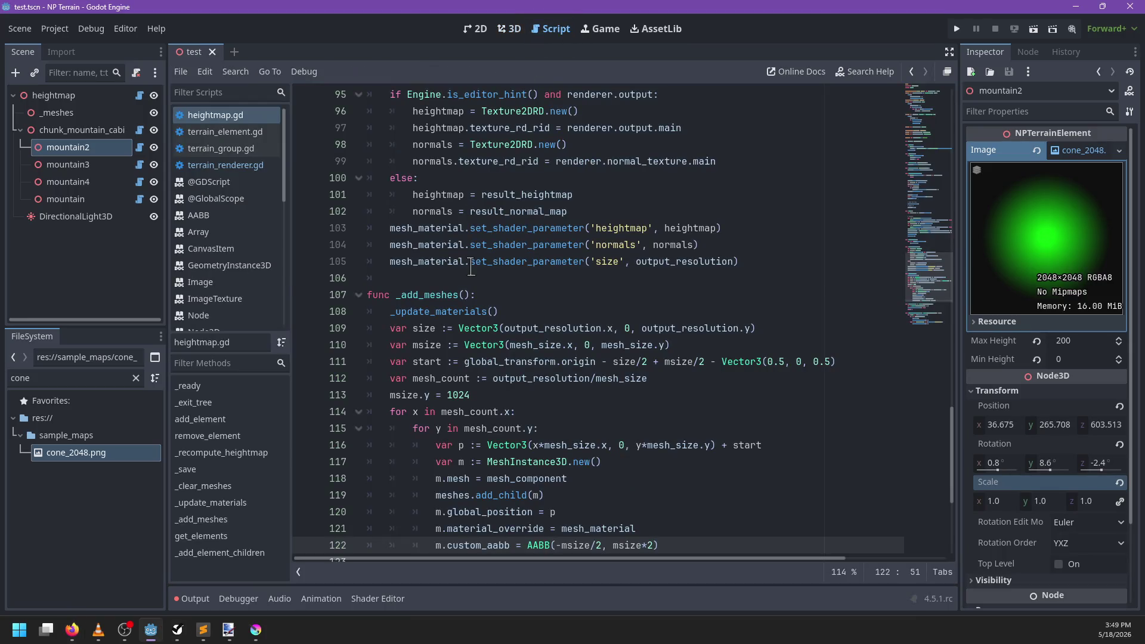
left_click(468, 273)
scroll(508, 252, "down", 3)
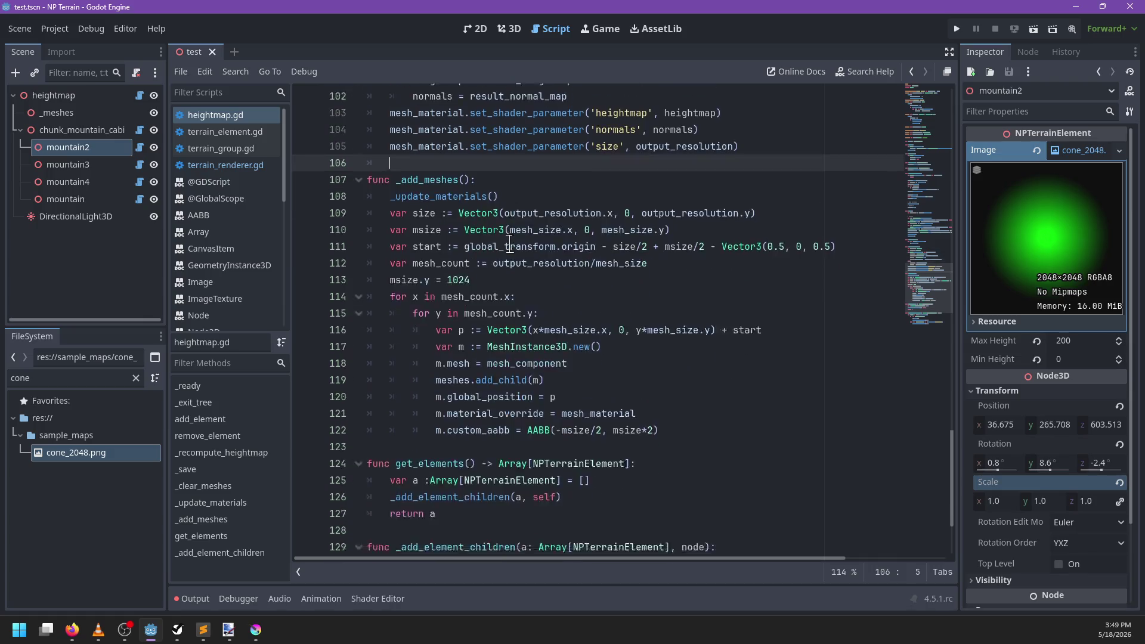
left_click(225, 165)
scroll(613, 267, "down", 7)
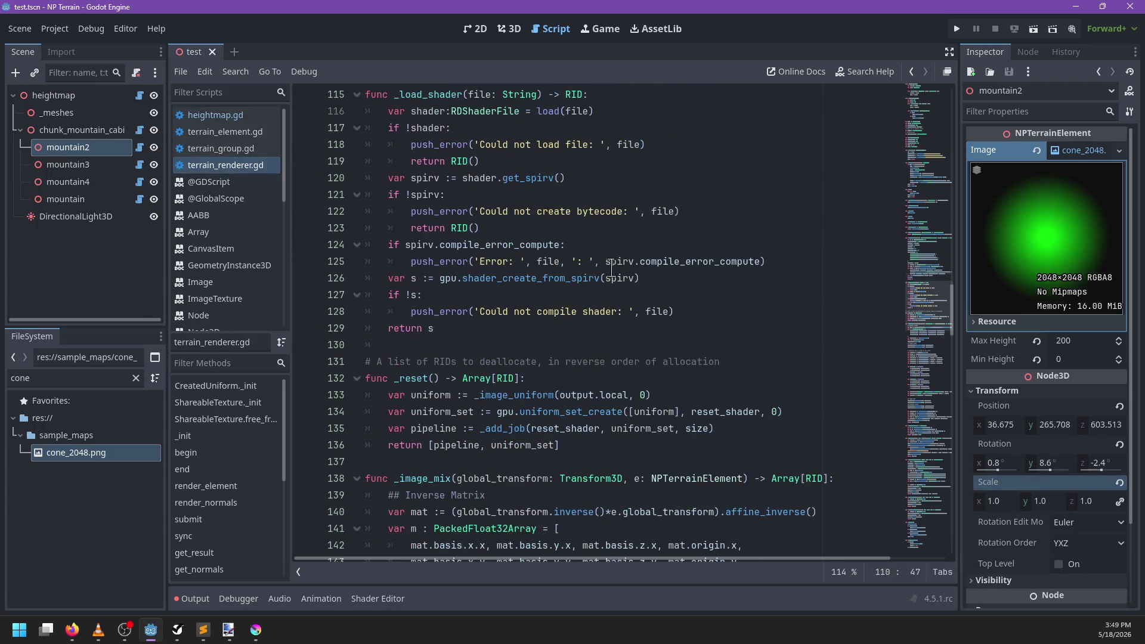
scroll(613, 267, "down", 4)
scroll(613, 266, "down", 16)
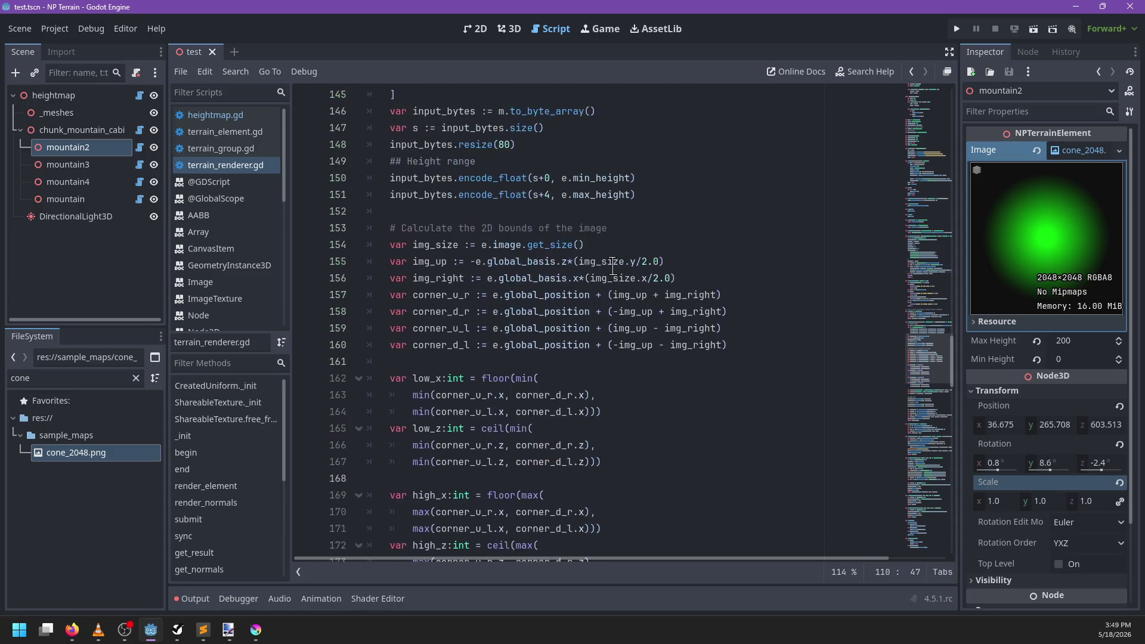
Step: Find the _sampler_uniform function and look up documentation for SAMPLER_FILTER_LINEAR
key("ctrl+f")
type("sampler")
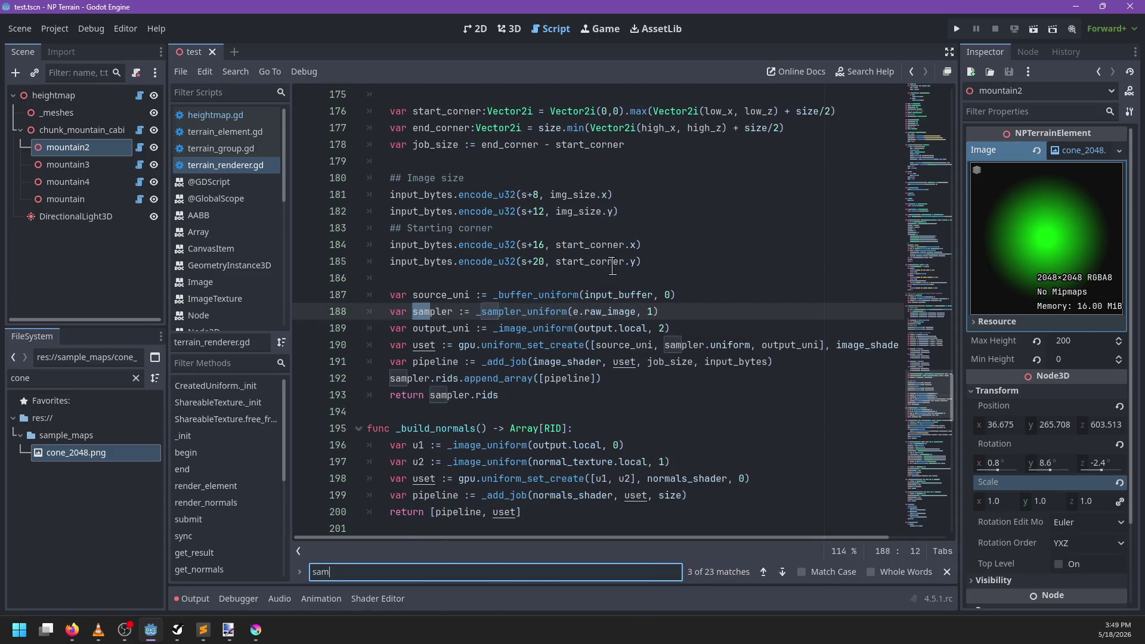
key("Escape")
left_click(540, 315)
left_click(538, 315, "ctrl")
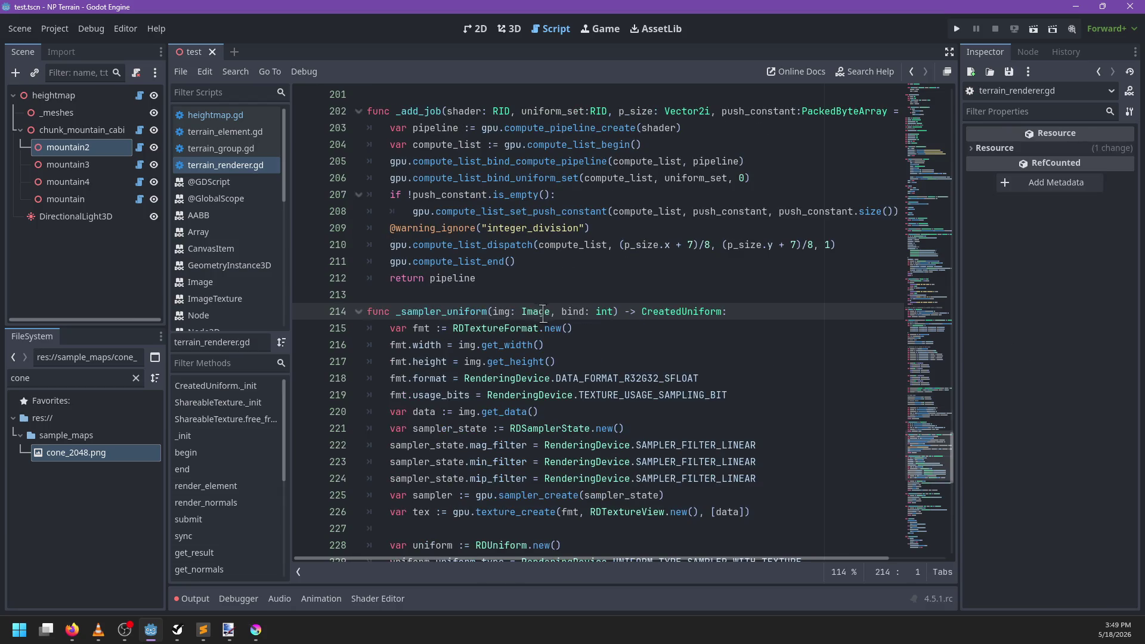
double_click(703, 293)
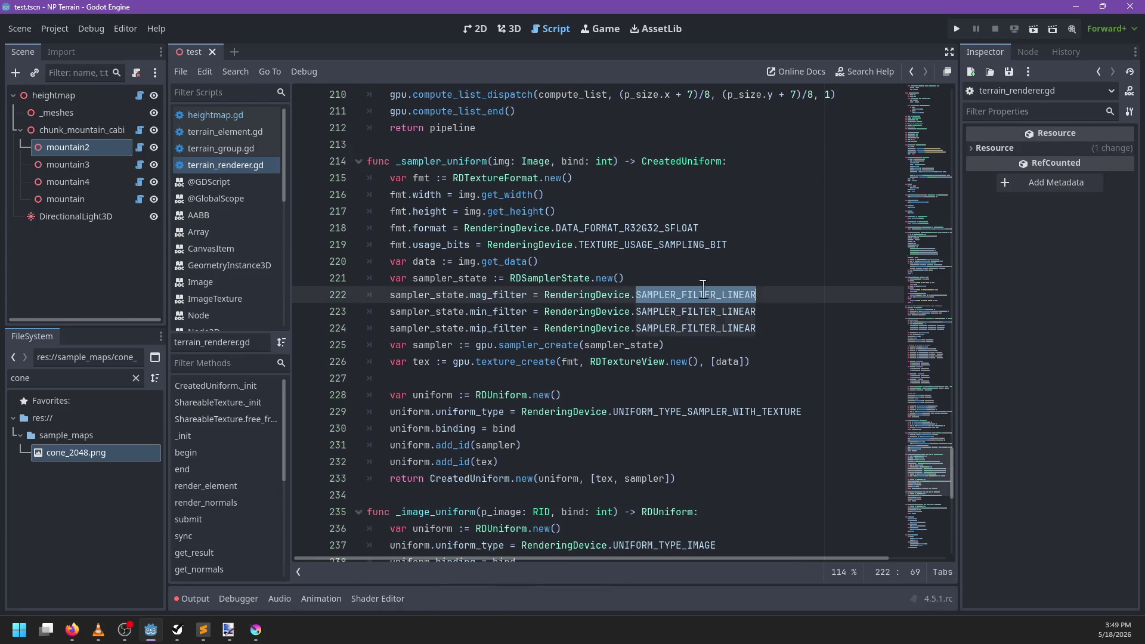
left_click(665, 312, "ctrl")
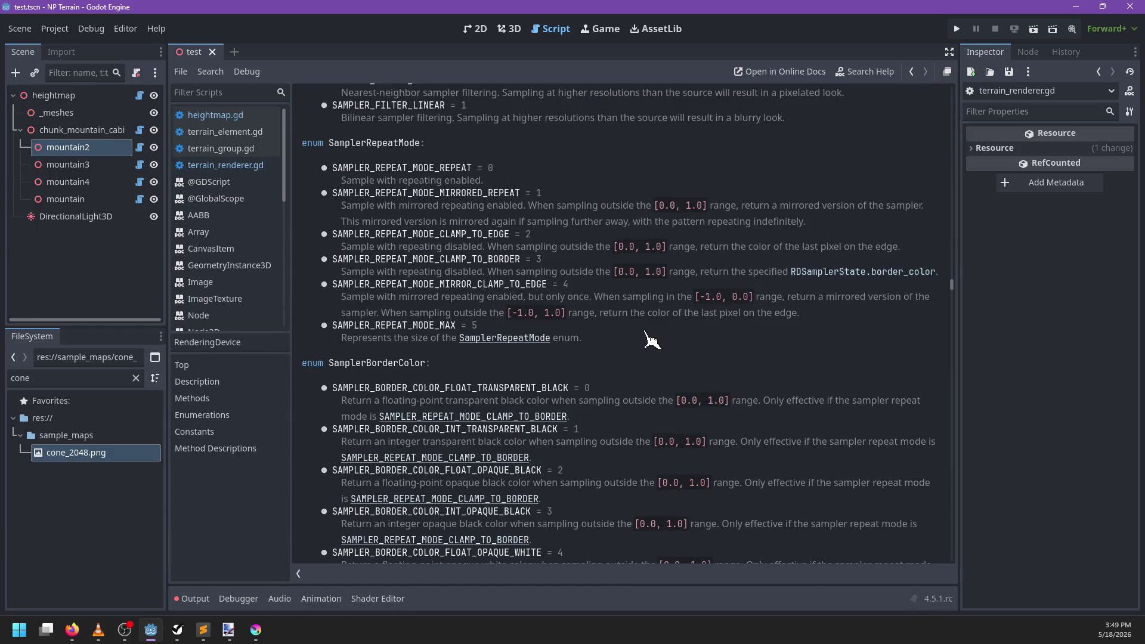
scroll(651, 340, "up", 3)
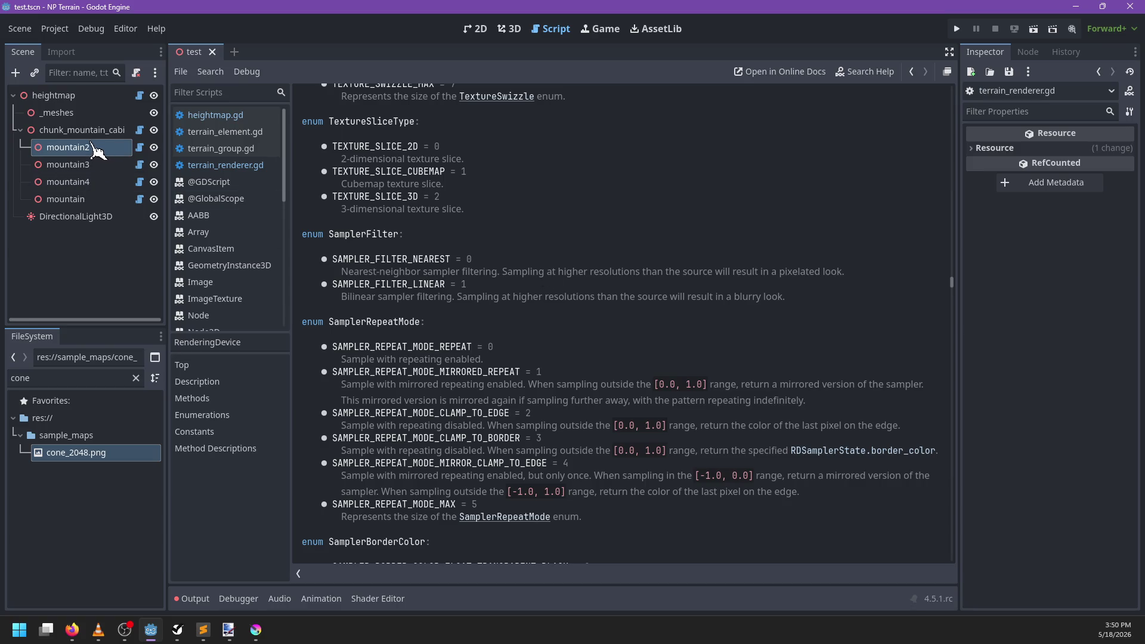
Step: Replace SAMPLER_FILTER_LINEAR with SAMPLER_FILTER_NEAREST on lines 222–224
left_click(226, 166)
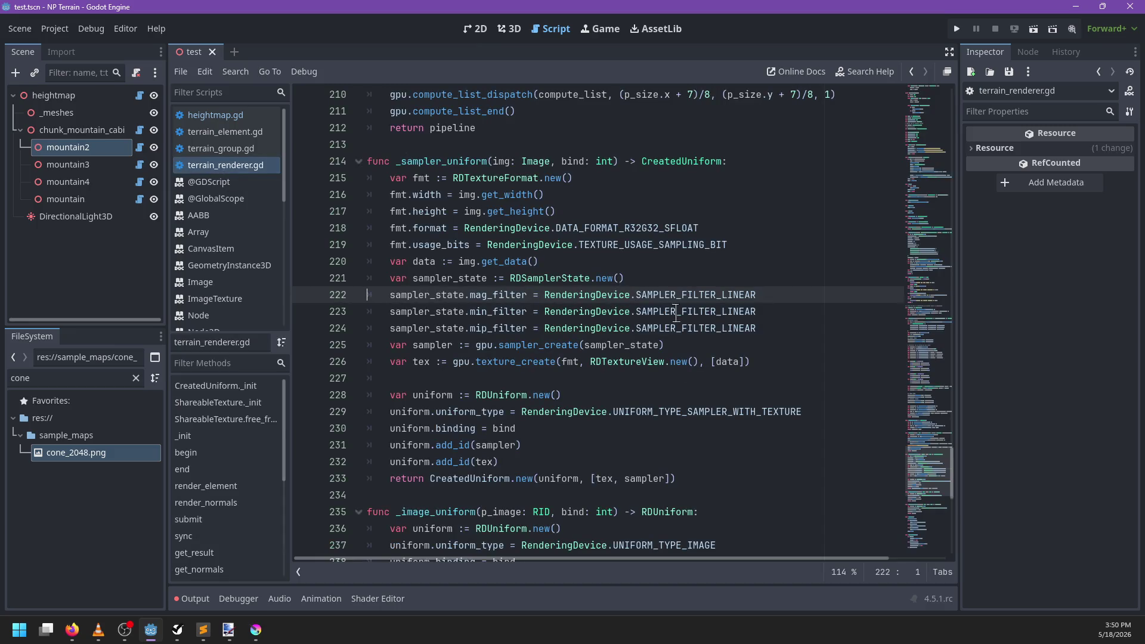
double_click(682, 294)
key("ctrl+d")
key("ctrl+d")
type("SA")
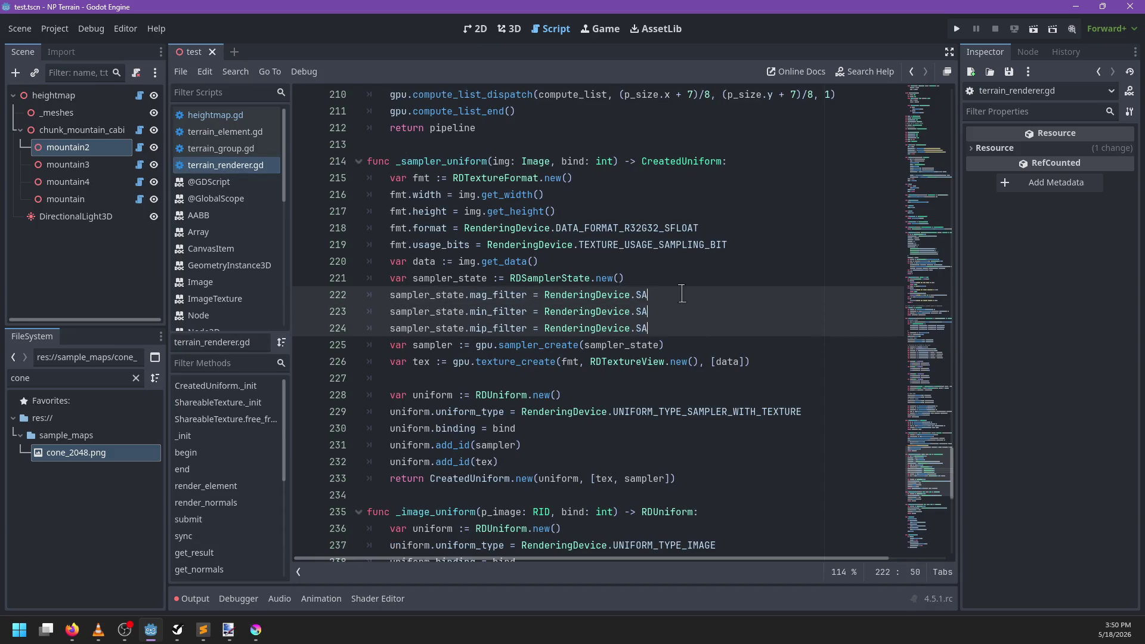
type("MPLER_FILT")
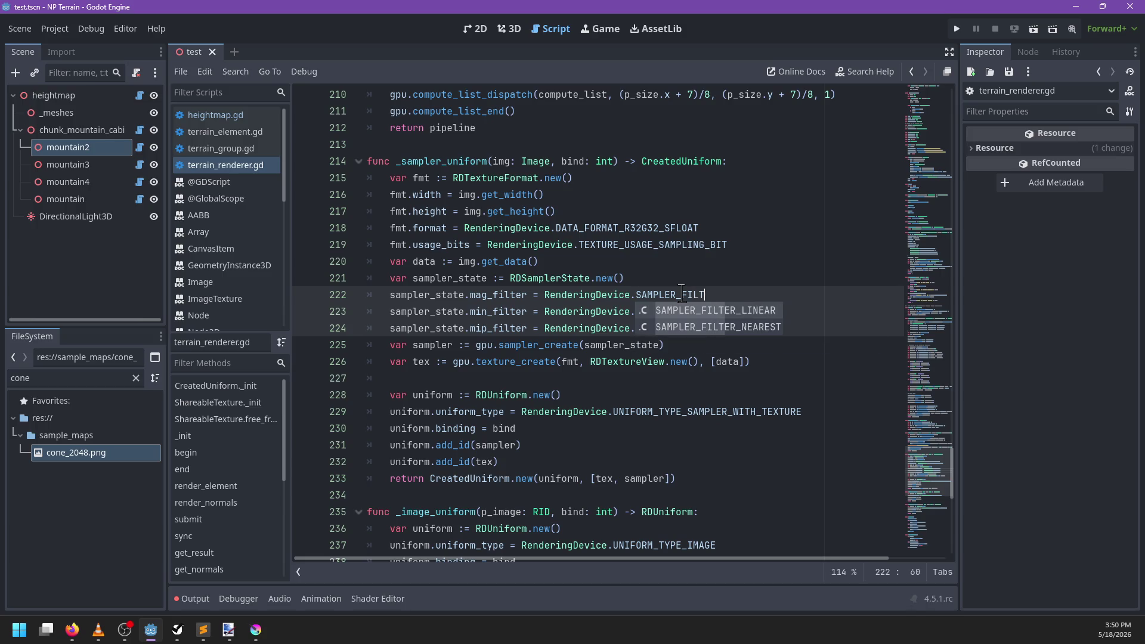
type("ER_NEAREST")
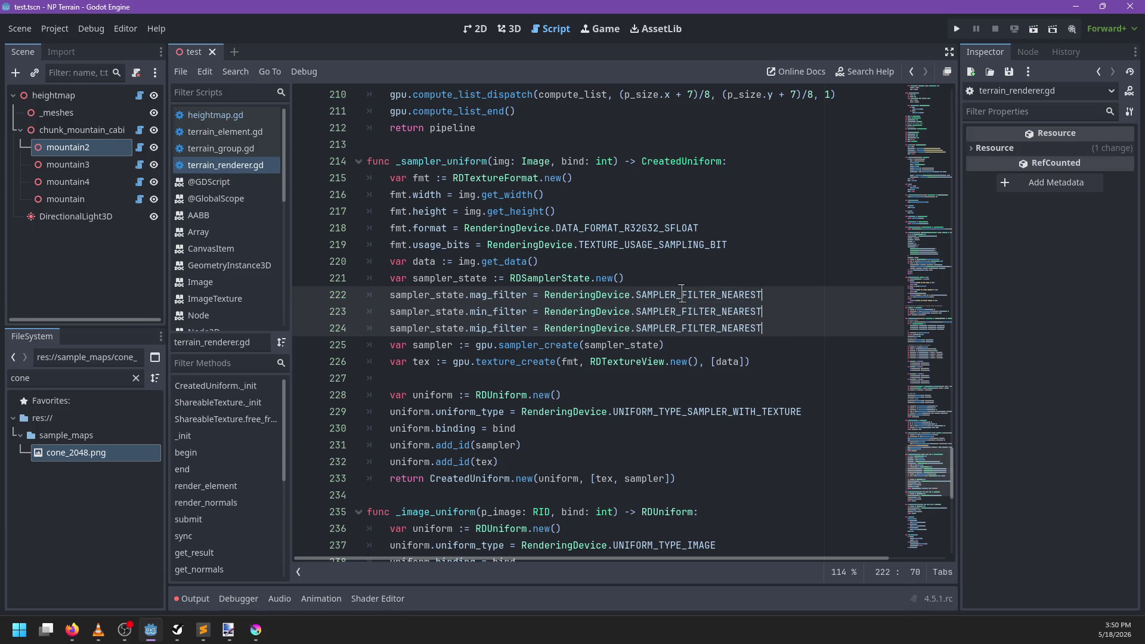
key("ctrl+s")
left_click(653, 260)
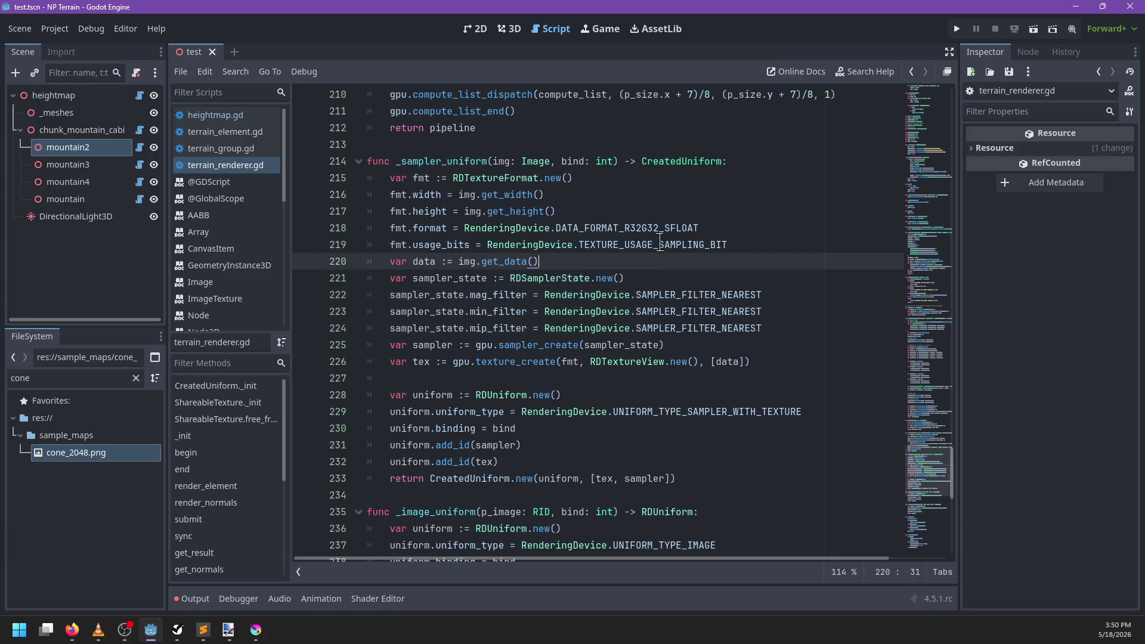
left_click(510, 28)
Step: After inspecting the blocky result, change the three sampler filters back to LINEAR
scroll(596, 279, "down", 5)
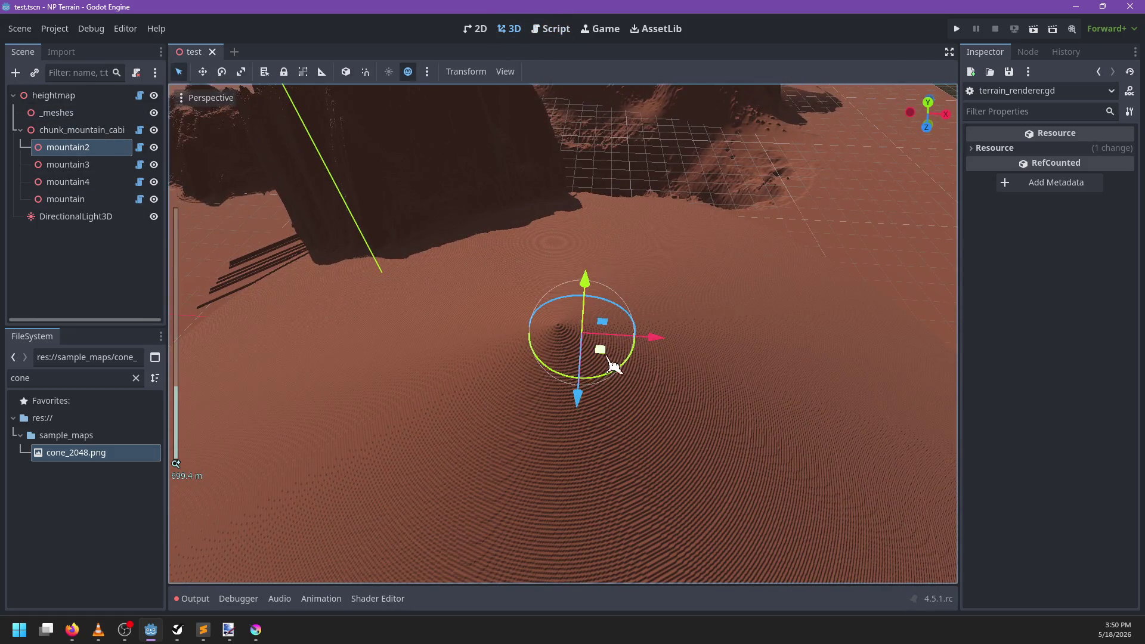
scroll(620, 366, "up", 4)
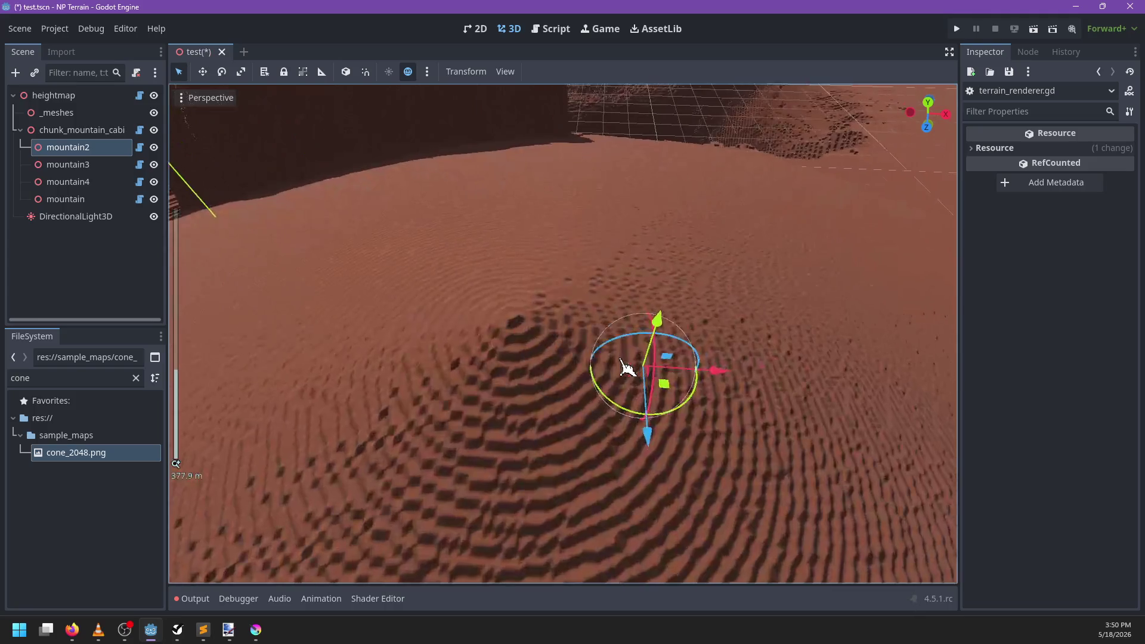
scroll(620, 368, "up", 2)
left_click(600, 29)
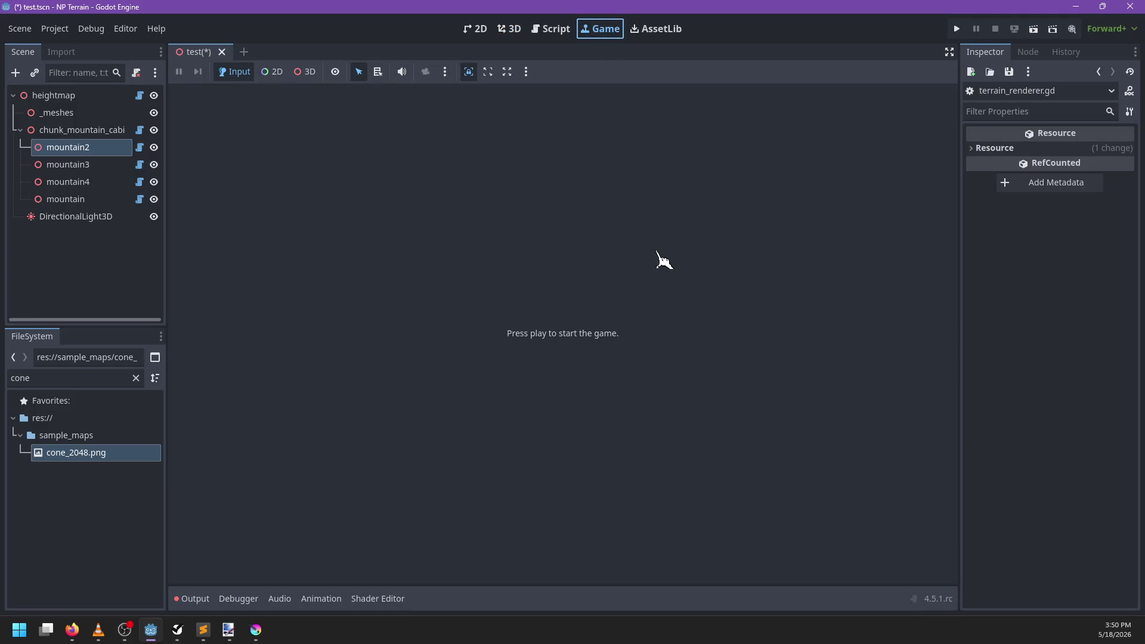
left_click(561, 30)
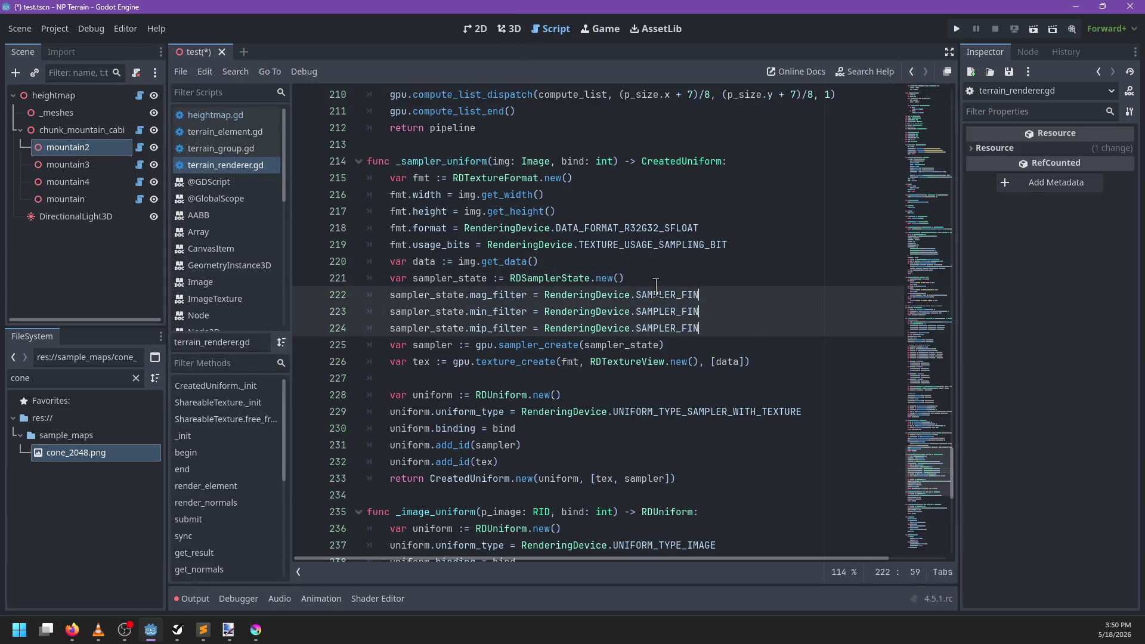
type("LTER_LINEAR")
key("ctrl+s")
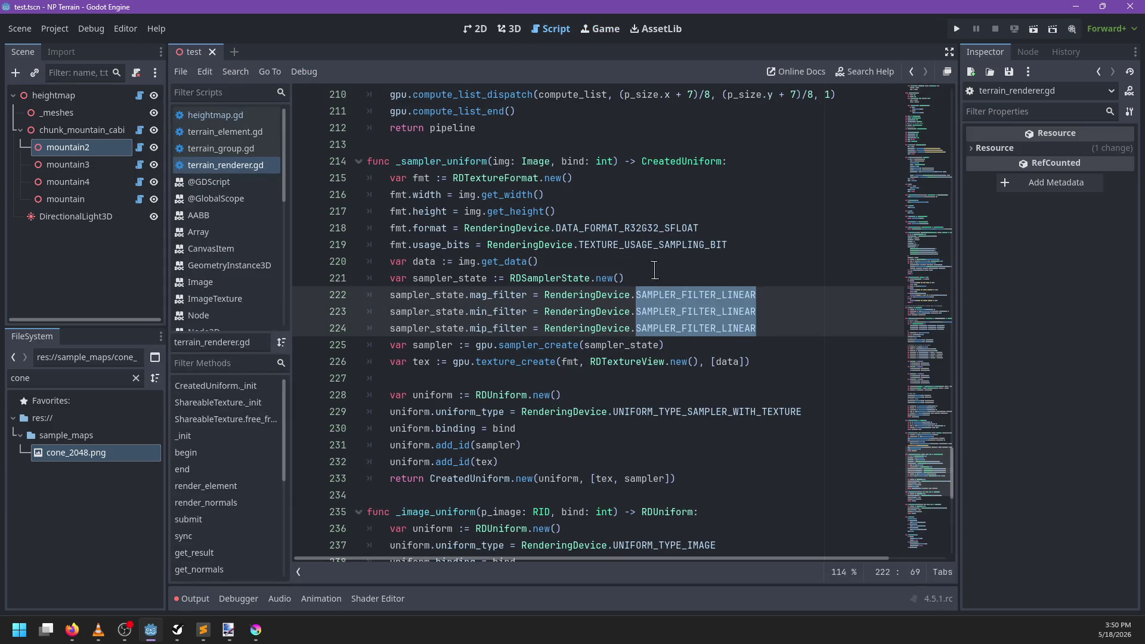
Step: Frame mountain2 in the 3D view and save the scene
left_click(510, 29)
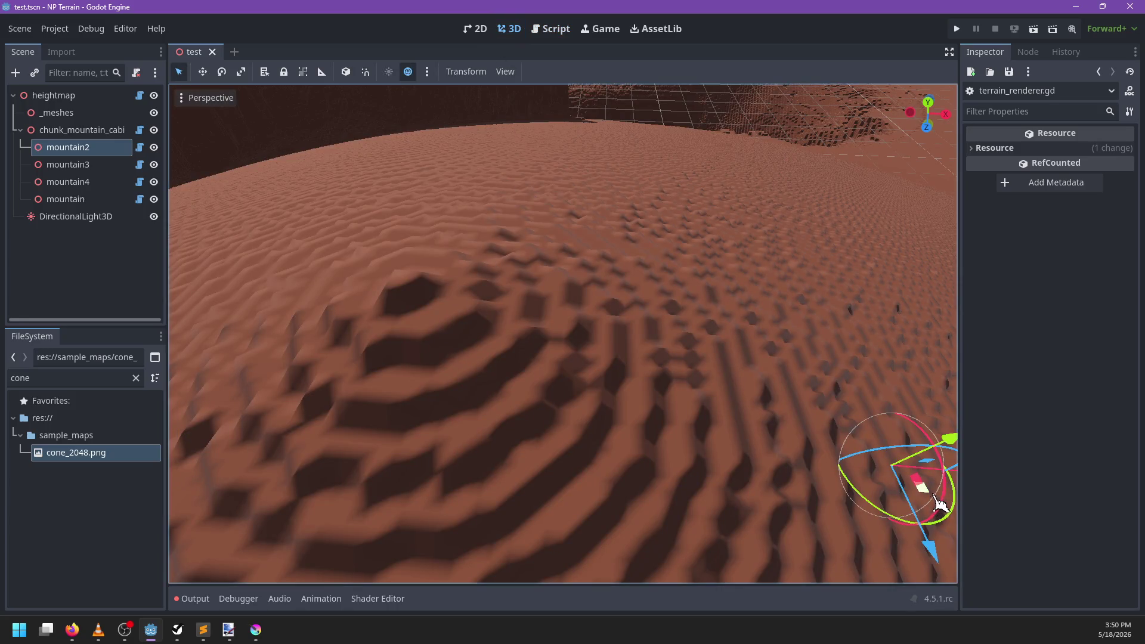
key("f")
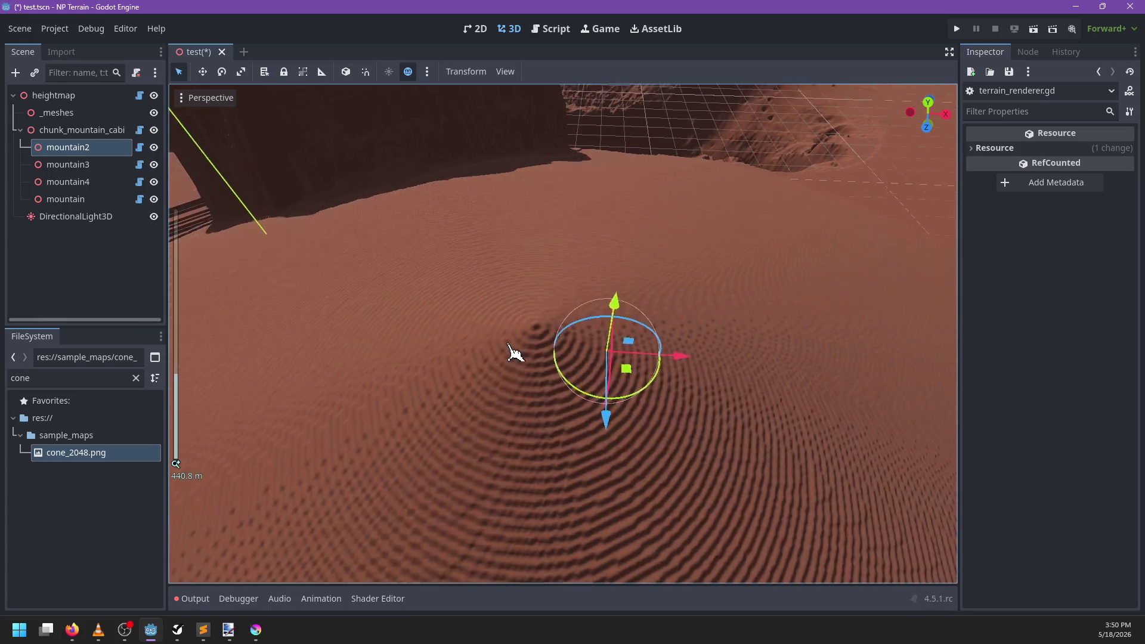
mouse_move(491, 348)
left_mouse_down()
mouse_move(459, 350)
mouse_move(519, 374)
left_mouse_up()
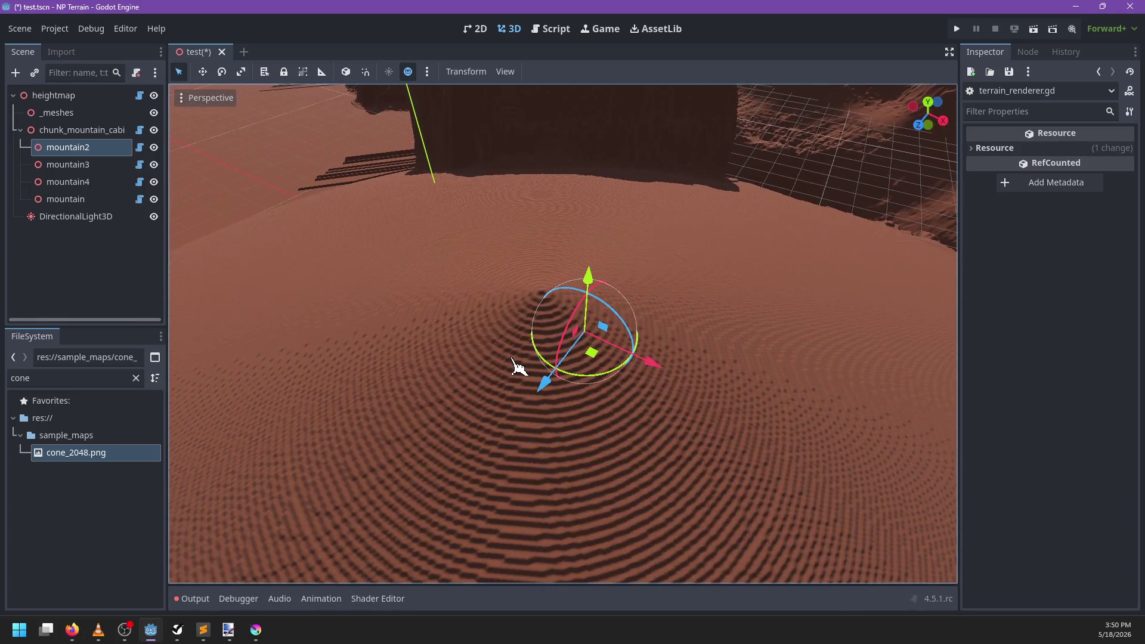
key("ctrl+s")
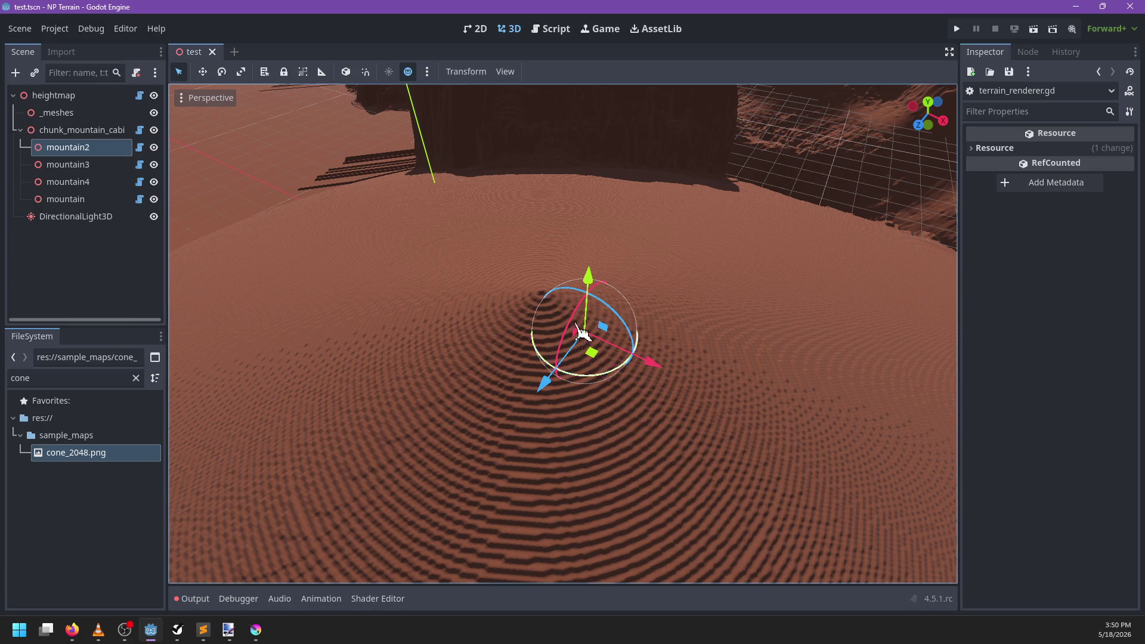
Step: Scale mountain2 down across X and Z, keeping its height unchanged
scroll(496, 358, "up", 5)
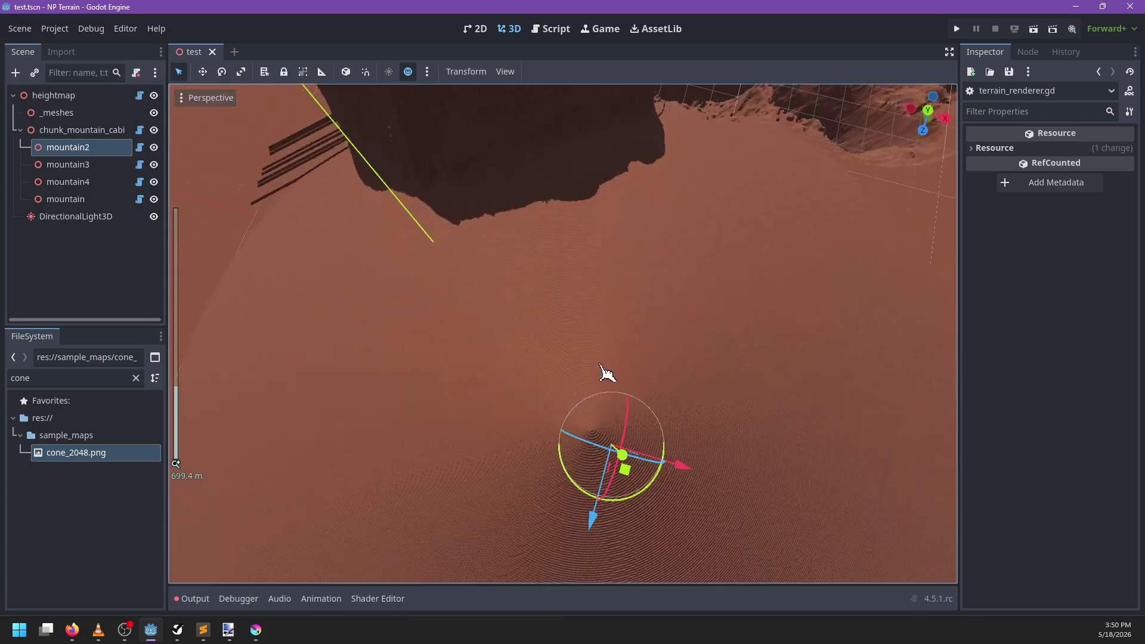
scroll(606, 372, "up", 2)
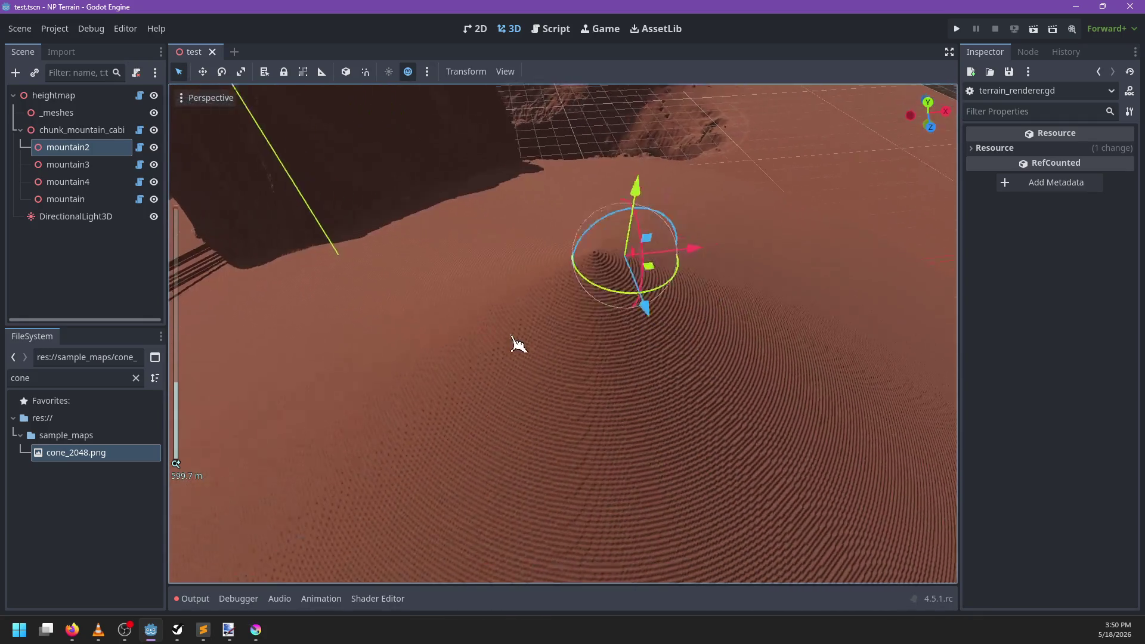
scroll(519, 322, "down", 3)
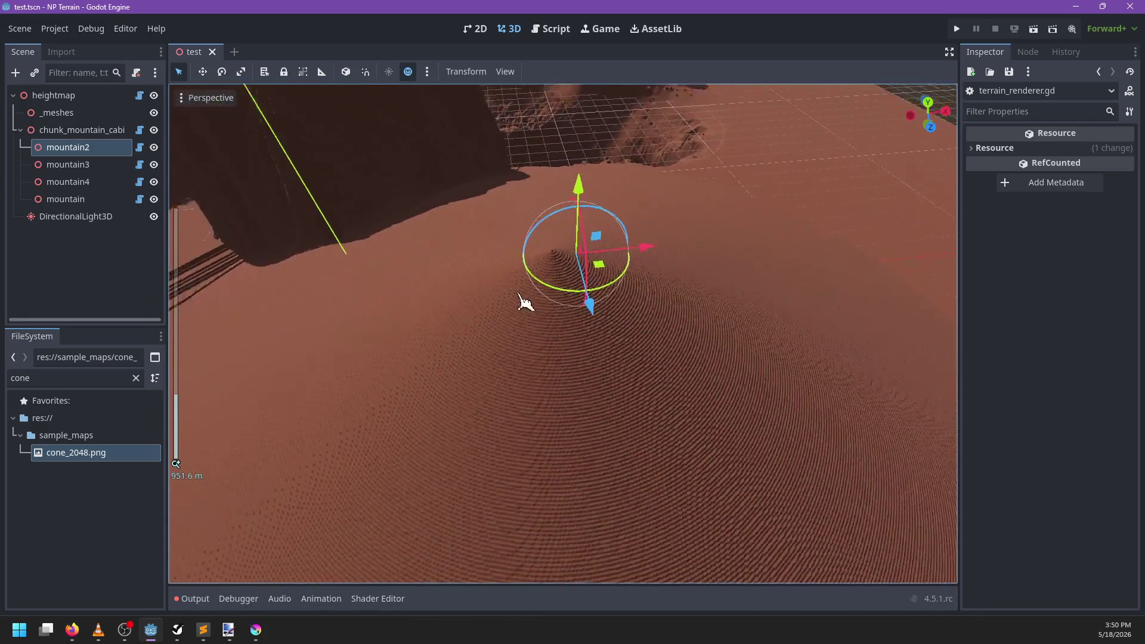
key("r")
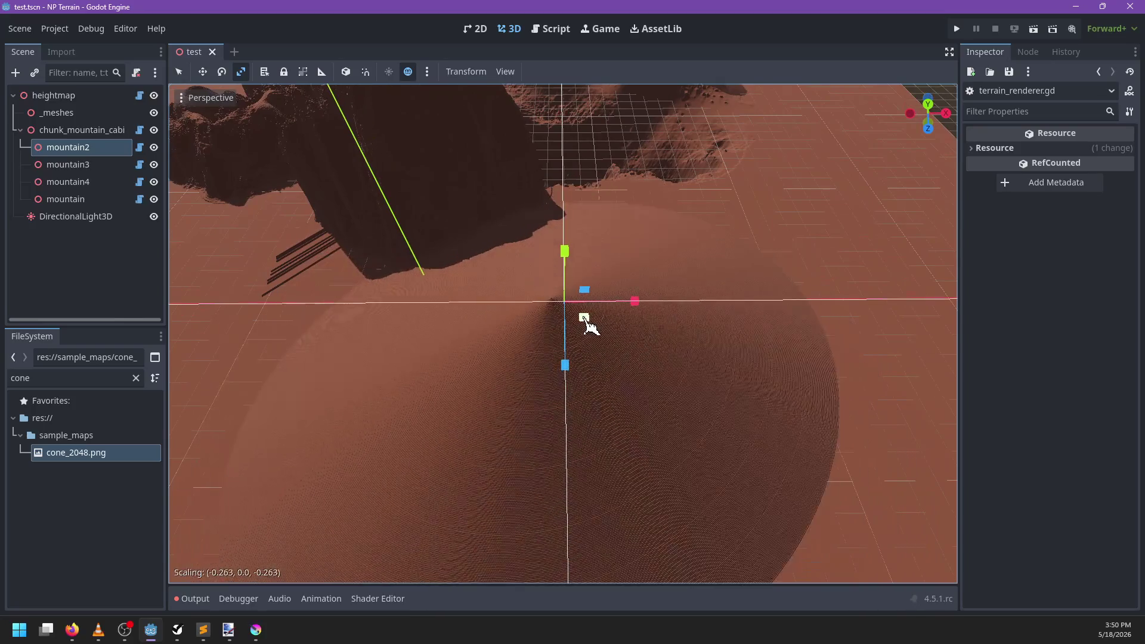
mouse_move(592, 322)
left_mouse_down()
mouse_move(582, 317)
mouse_move(633, 332)
left_mouse_up()
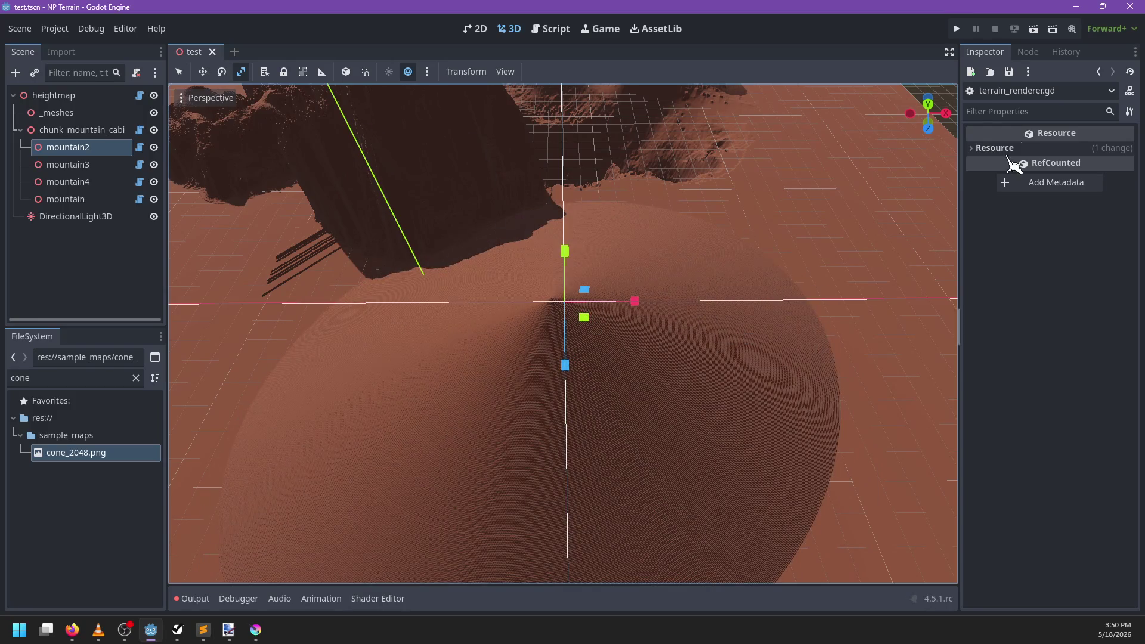
Step: Try narrower x and z scales on mountain2, first 0.8 and then 0.5
left_click(126, 149)
scroll(1077, 418, "down", 2)
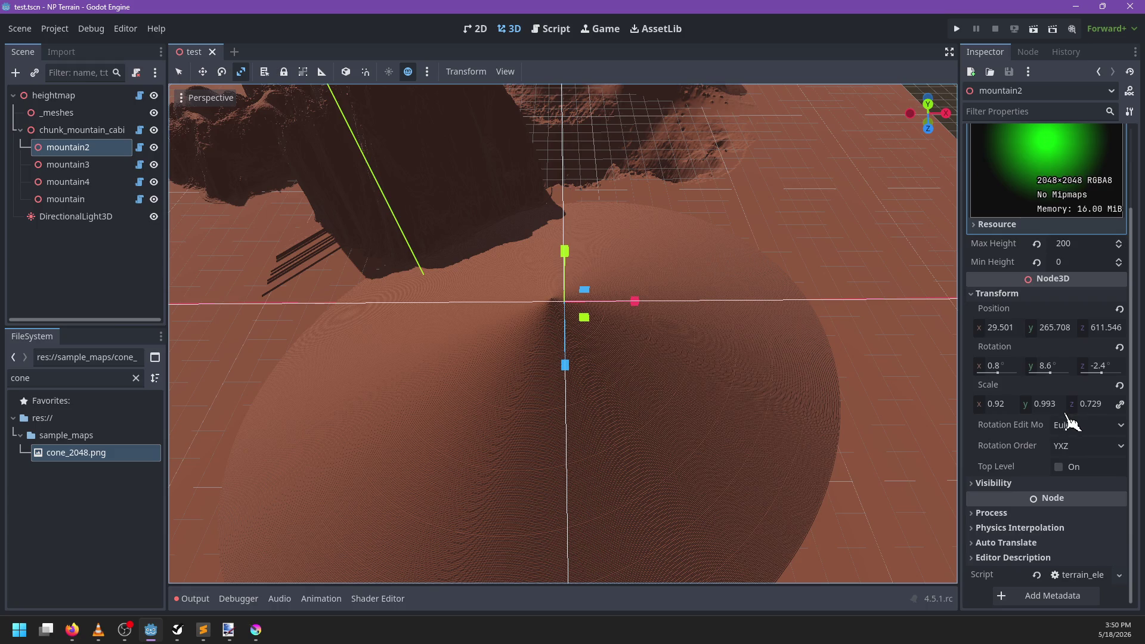
left_click(1011, 404)
type(".8")
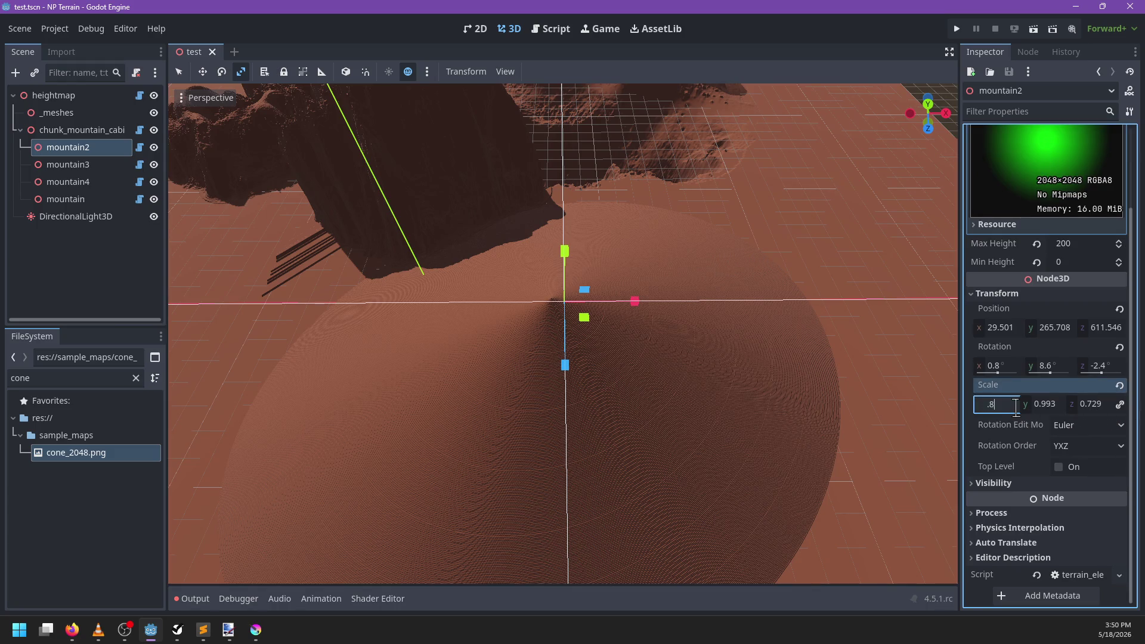
key("Tab")
key("Tab")
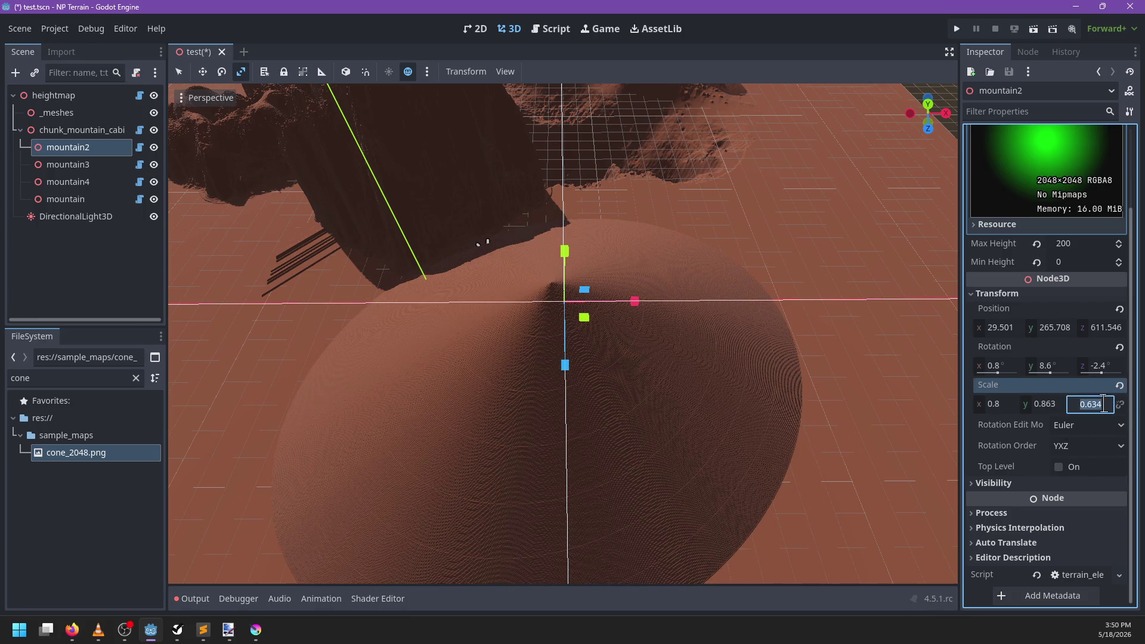
key("Return")
scroll(652, 357, "up", 3)
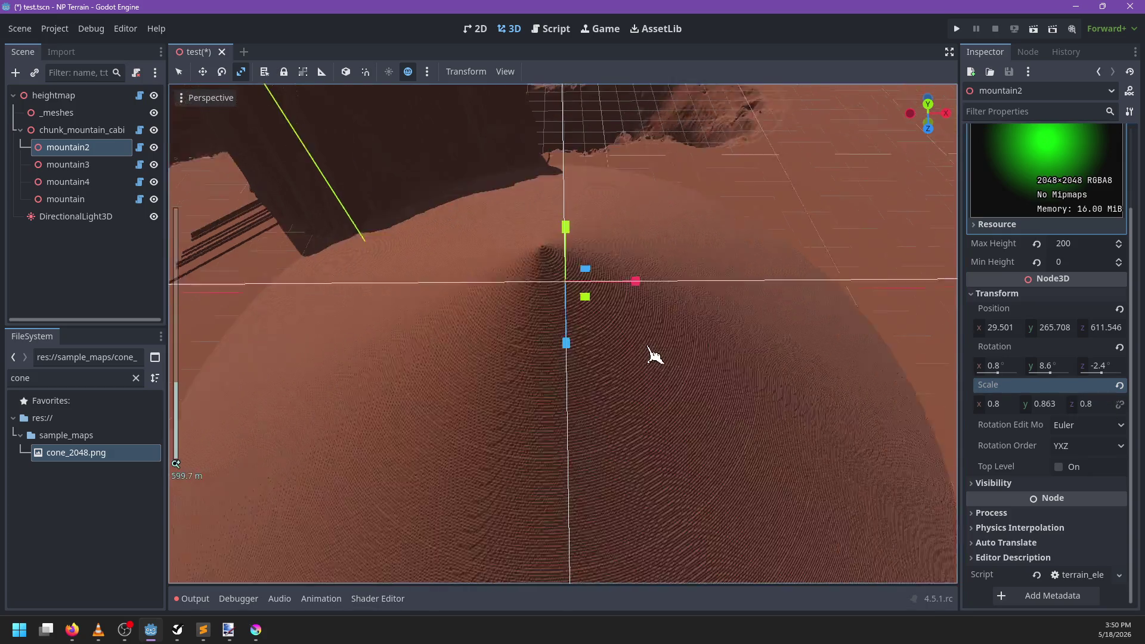
left_click(1013, 408)
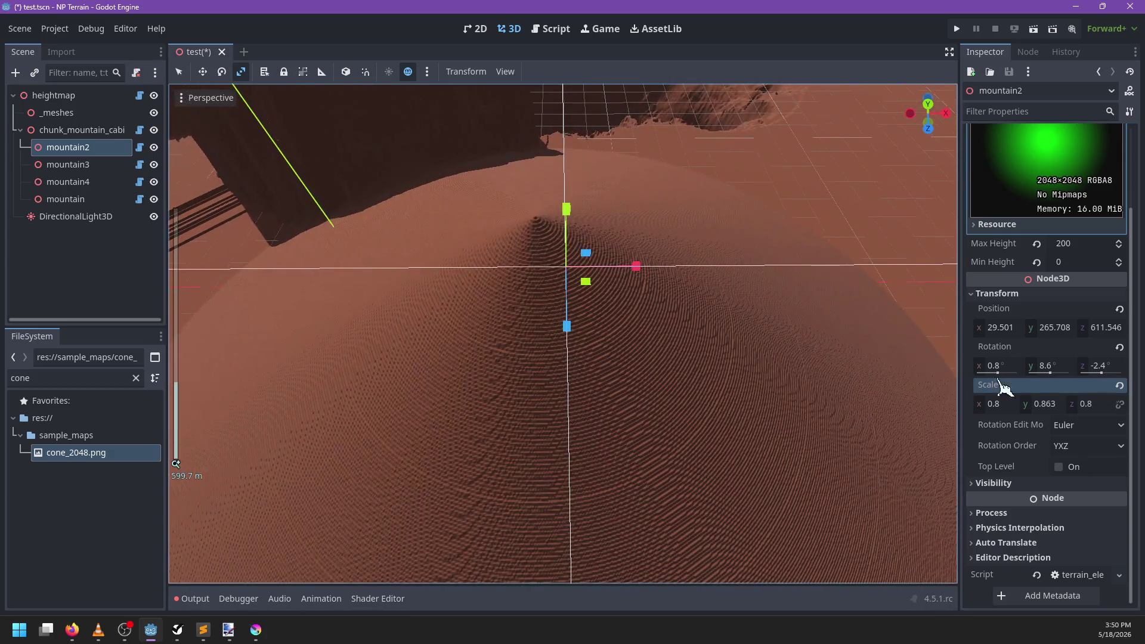
type(".5")
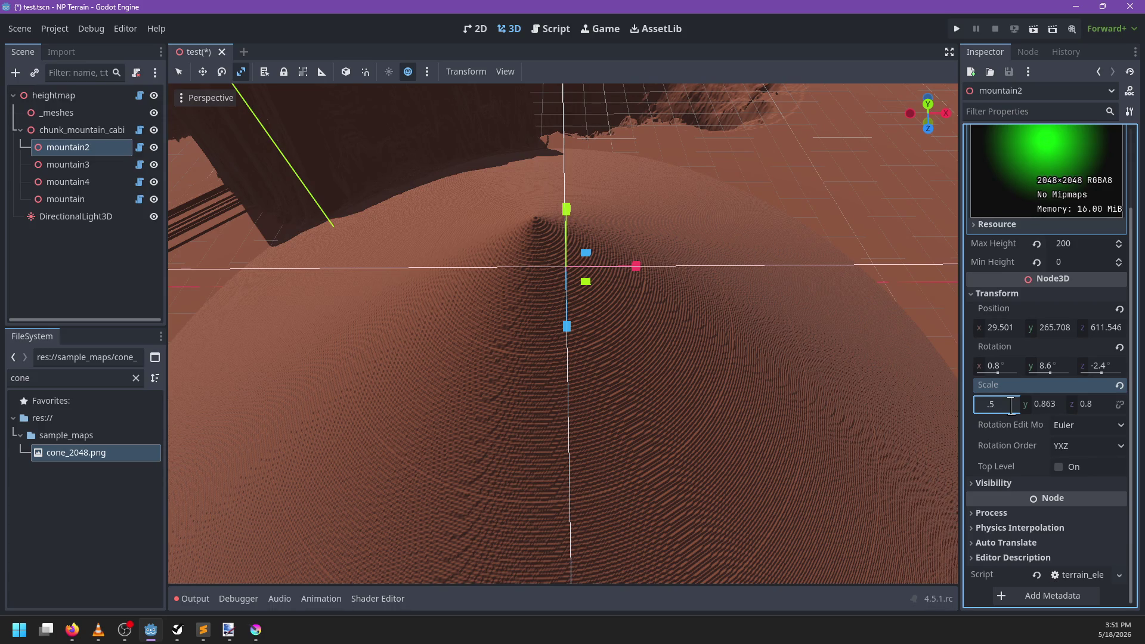
left_click(1100, 404)
type("0.5")
key("Return")
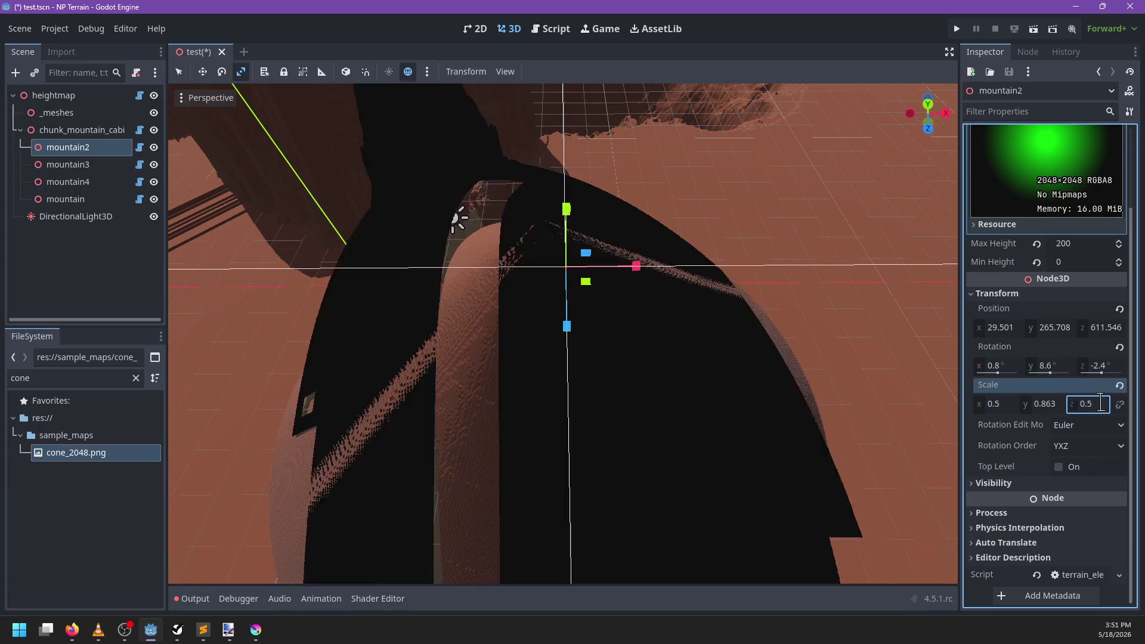
Step: Set mountain2's x and z scale to 0.25, correcting a mistyped 2.5 z value
scroll(512, 273, "up", 3)
mouse_move(512, 273)
left_mouse_down()
mouse_move(603, 281)
mouse_move(563, 355)
mouse_move(583, 389)
left_mouse_up()
left_click(1017, 406)
left_click(1011, 404)
type(".25")
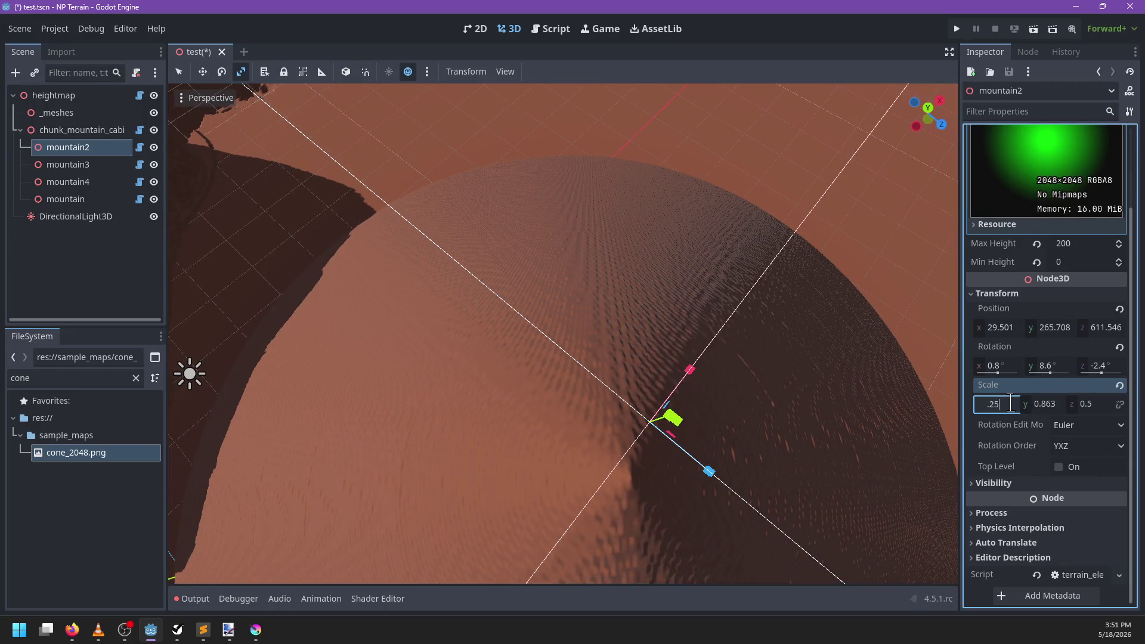
key("Tab")
key("Tab")
key("Return")
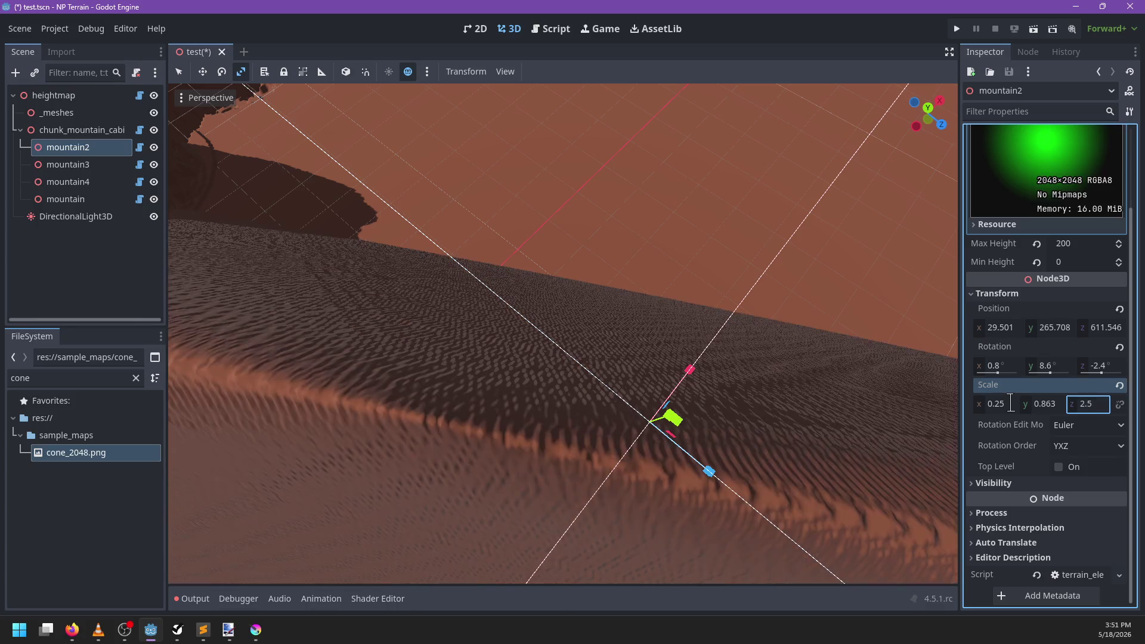
left_click(1102, 404)
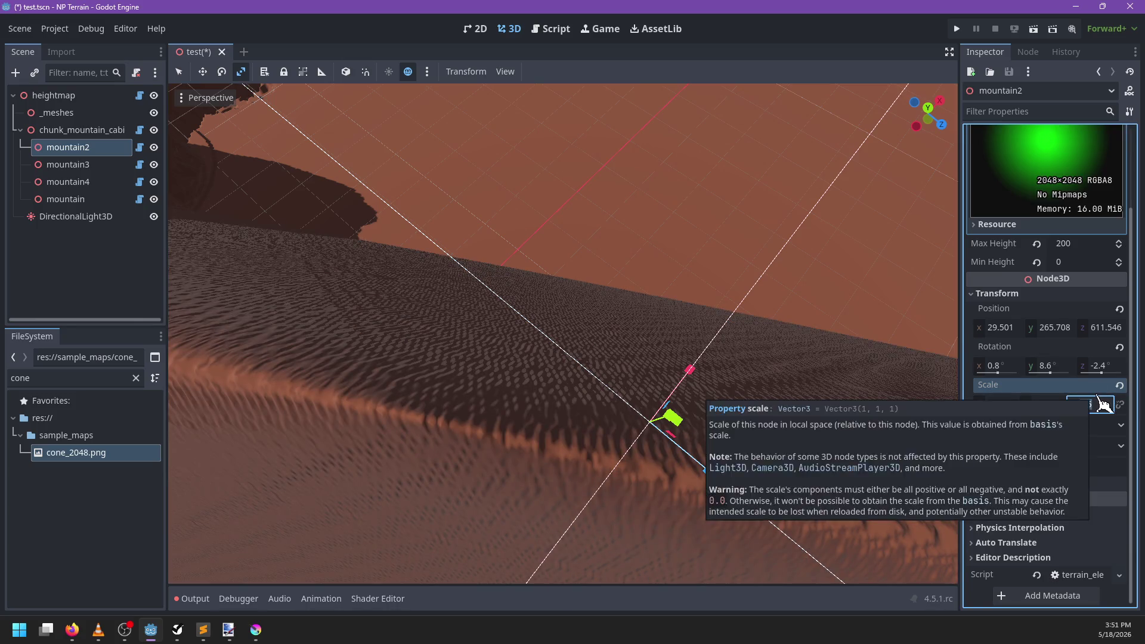
type("0.25")
key("Return")
scroll(728, 429, "up", 2)
Step: Move the slim cone mountain to a new spot beside the cliffs
mouse_move(727, 429)
left_mouse_down()
mouse_move(618, 312)
mouse_move(672, 340)
mouse_move(671, 351)
mouse_move(772, 312)
mouse_move(678, 332)
mouse_move(629, 253)
mouse_move(575, 357)
mouse_move(618, 338)
mouse_move(592, 451)
mouse_move(606, 435)
mouse_move(614, 378)
mouse_move(569, 425)
left_mouse_up()
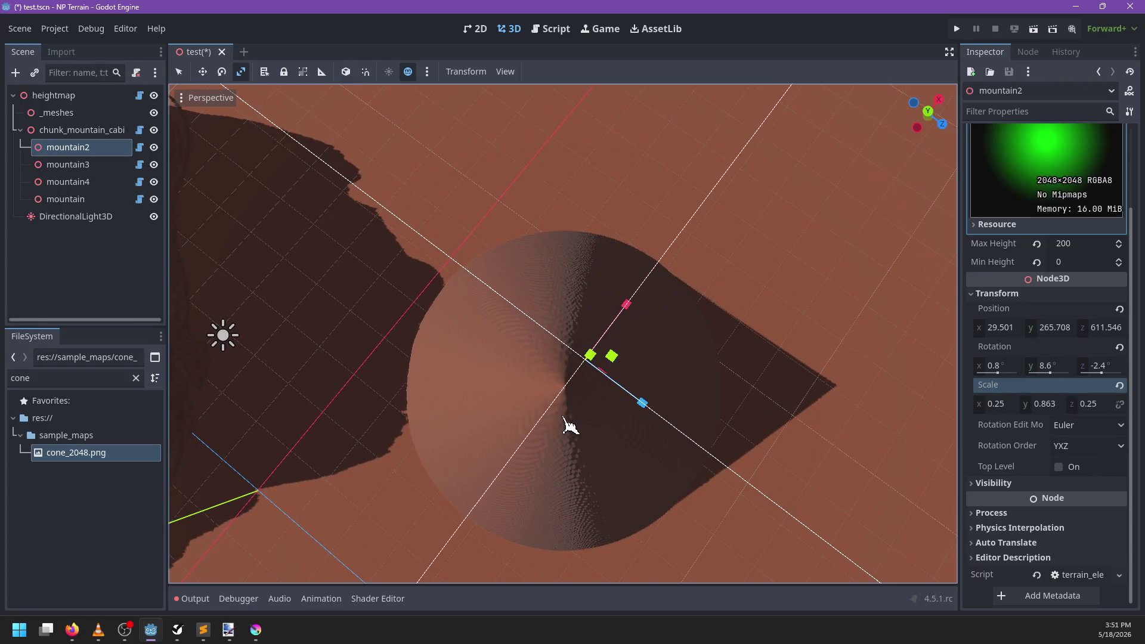
mouse_move(429, 270)
left_mouse_down()
mouse_move(644, 324)
mouse_move(557, 334)
mouse_move(568, 394)
mouse_move(608, 370)
mouse_move(582, 409)
mouse_move(615, 358)
mouse_move(621, 238)
mouse_move(524, 161)
mouse_move(649, 358)
mouse_move(525, 213)
mouse_move(501, 325)
mouse_move(631, 424)
mouse_move(620, 429)
mouse_move(659, 396)
mouse_move(703, 294)
left_mouse_up()
key("q")
scroll(620, 429, "down", 3)
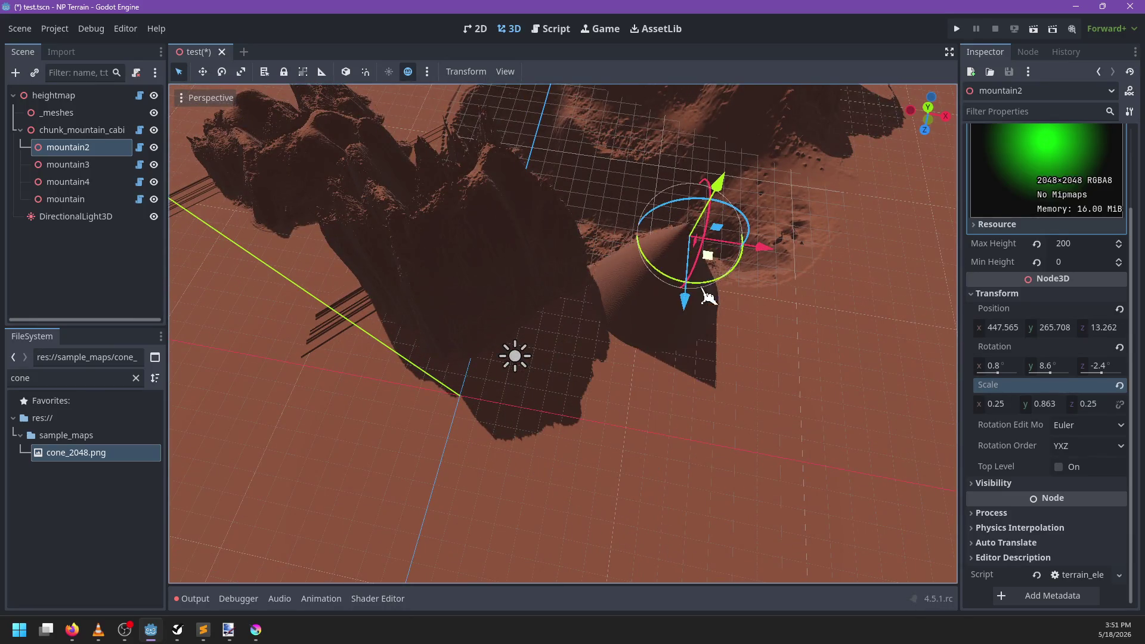
scroll(617, 414, "up", 3)
mouse_move(618, 413)
left_mouse_down()
mouse_move(403, 324)
mouse_move(462, 322)
mouse_move(421, 342)
left_mouse_up()
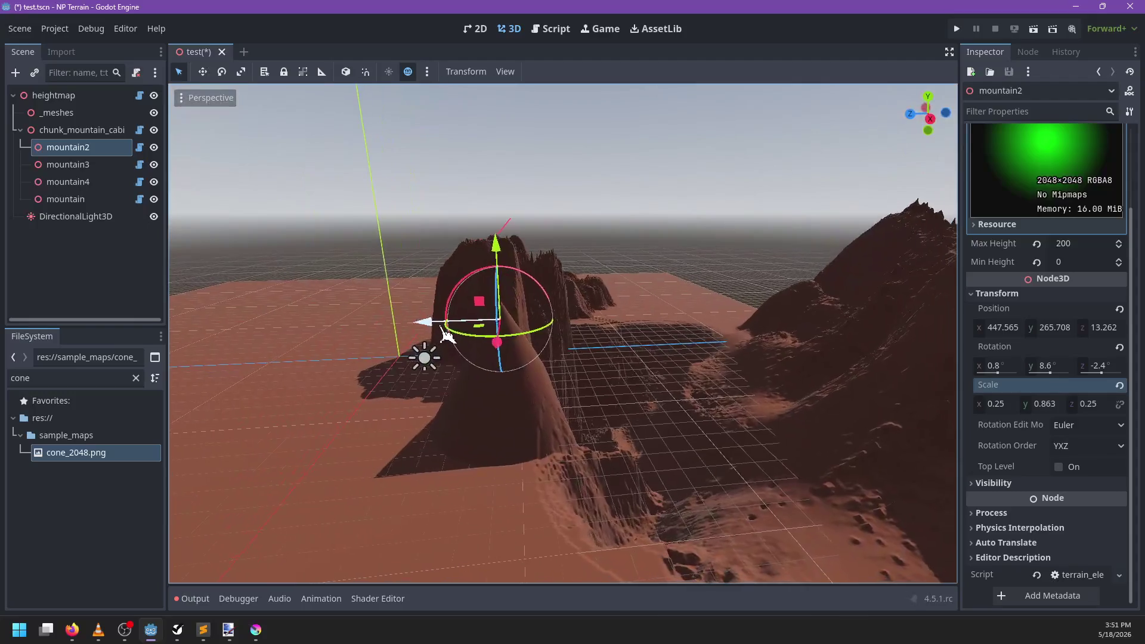
mouse_move(480, 305)
left_mouse_down()
mouse_move(532, 327)
mouse_move(618, 338)
mouse_move(637, 360)
left_mouse_up()
left_click(553, 29)
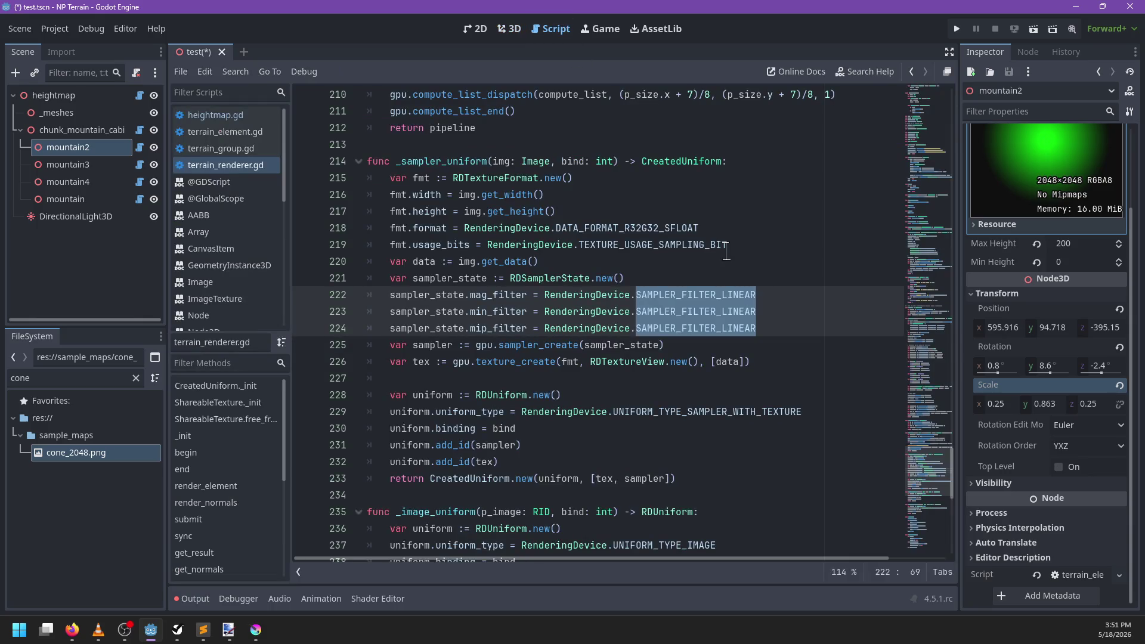
left_click(696, 273)
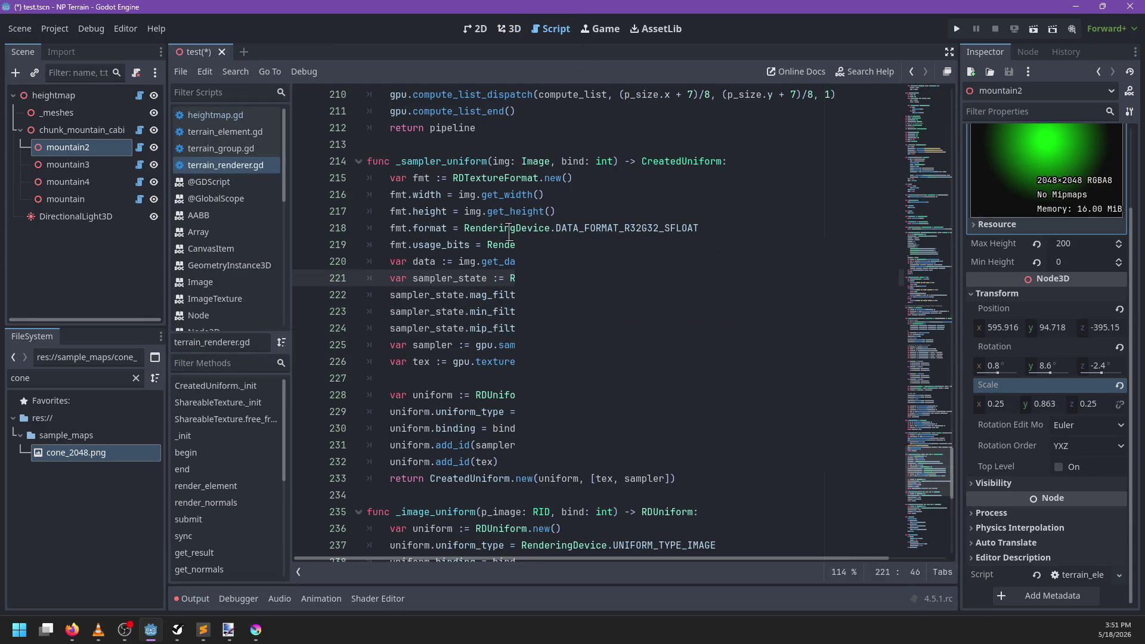
mouse_move(510, 232)
scroll(524, 316, "up", 9)
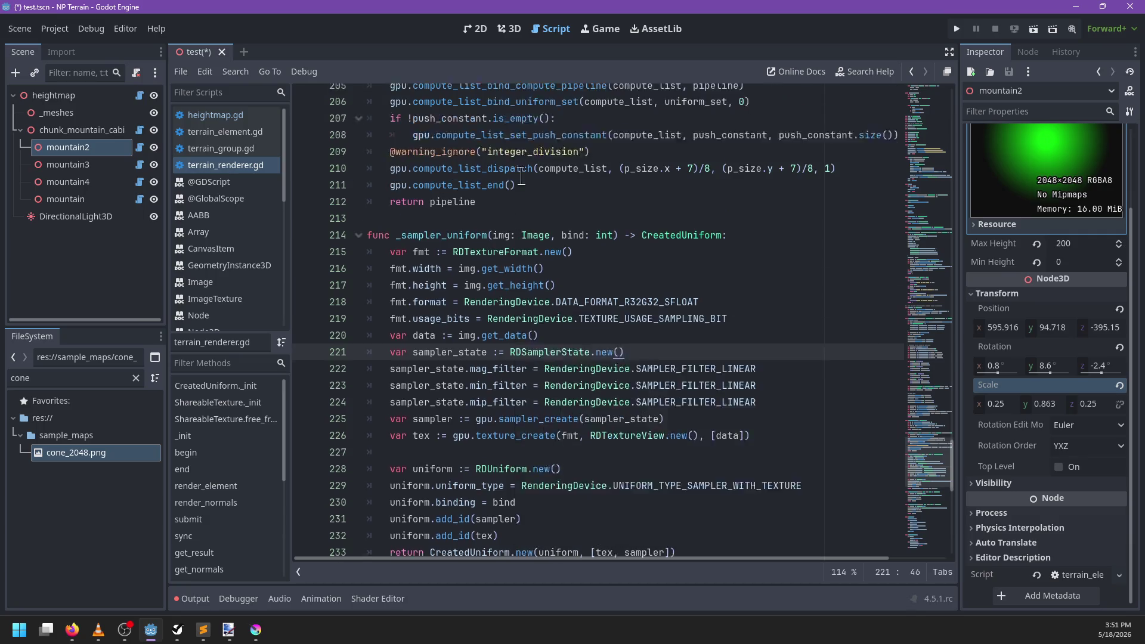
scroll(540, 403, "down", 9)
scroll(540, 402, "down", 3)
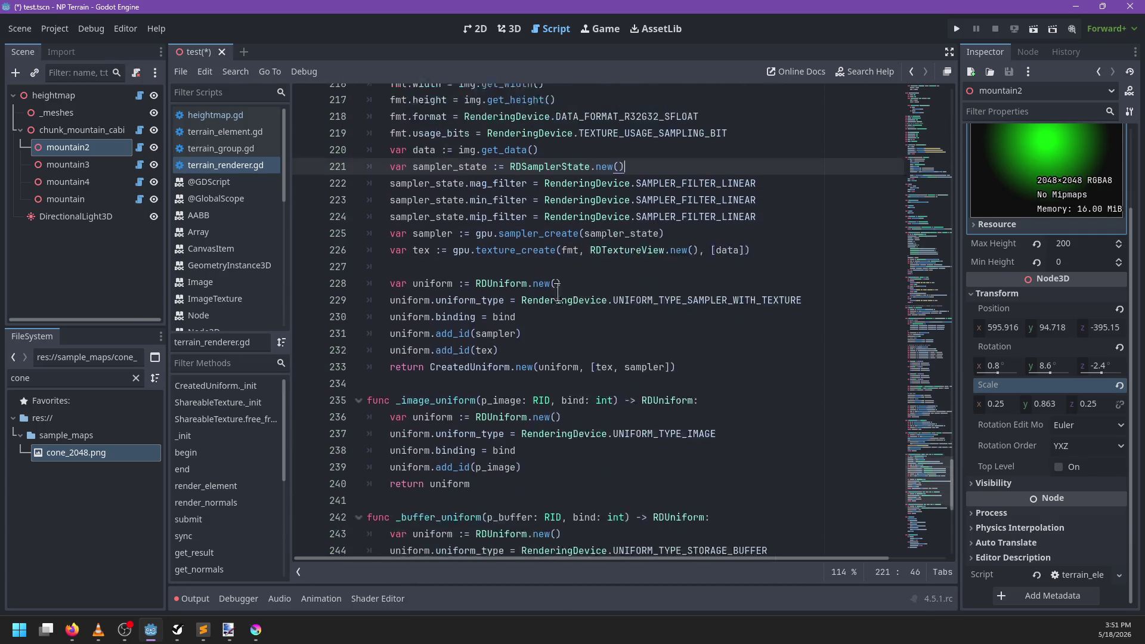
left_click(510, 29)
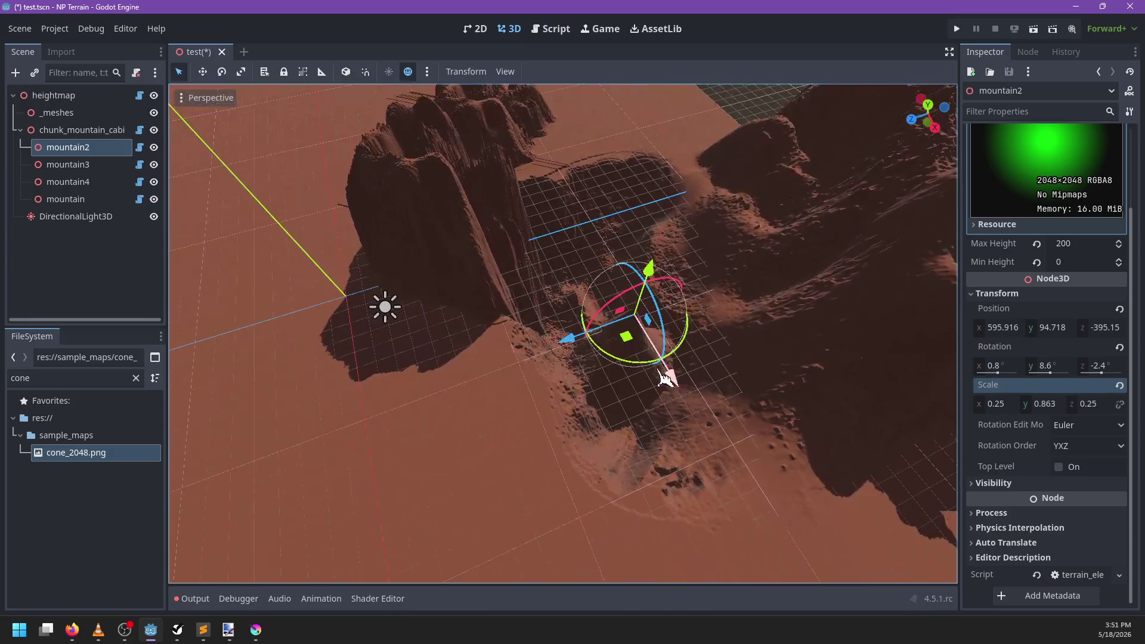
Step: Slide mountain2 across the ground and sink it below the terrain surface
left_click_drag(650, 272, 668, 220)
mouse_move(685, 172)
left_mouse_down()
mouse_move(641, 262)
mouse_move(537, 388)
mouse_move(599, 200)
mouse_move(674, 227)
mouse_move(436, 477)
mouse_move(319, 444)
mouse_move(696, 439)
mouse_move(685, 416)
mouse_move(593, 365)
mouse_move(386, 335)
mouse_move(388, 225)
mouse_move(346, 242)
mouse_move(427, 324)
mouse_move(589, 391)
mouse_move(544, 404)
mouse_move(544, 363)
mouse_move(678, 289)
mouse_move(731, 302)
mouse_move(682, 350)
left_mouse_up()
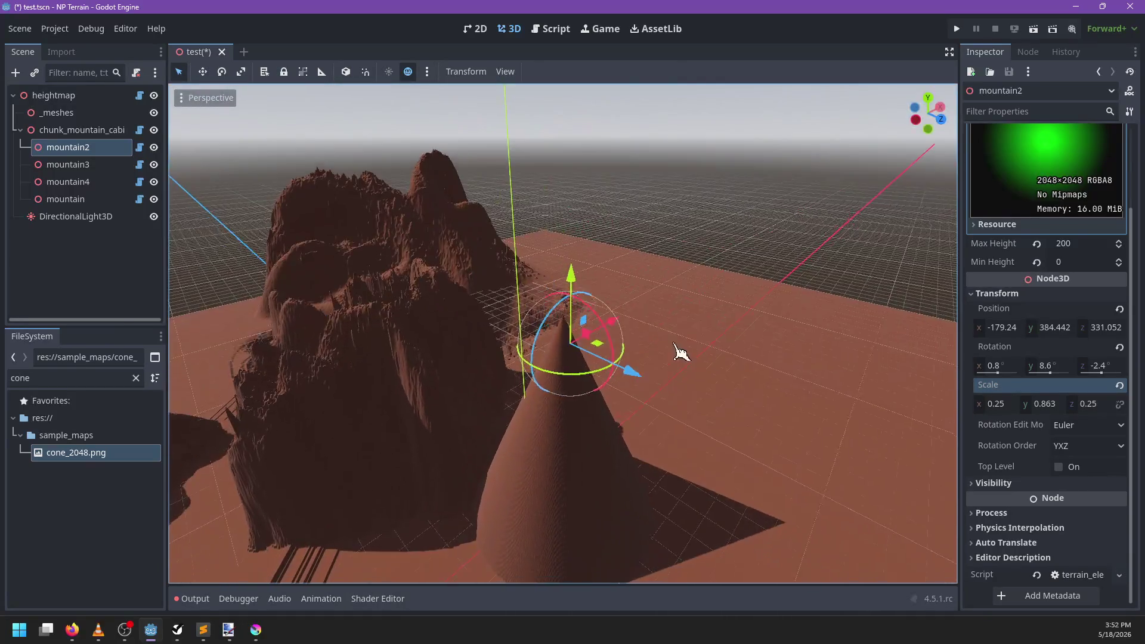
mouse_move(572, 268)
left_mouse_down()
mouse_move(578, 194)
mouse_move(586, 308)
left_mouse_up()
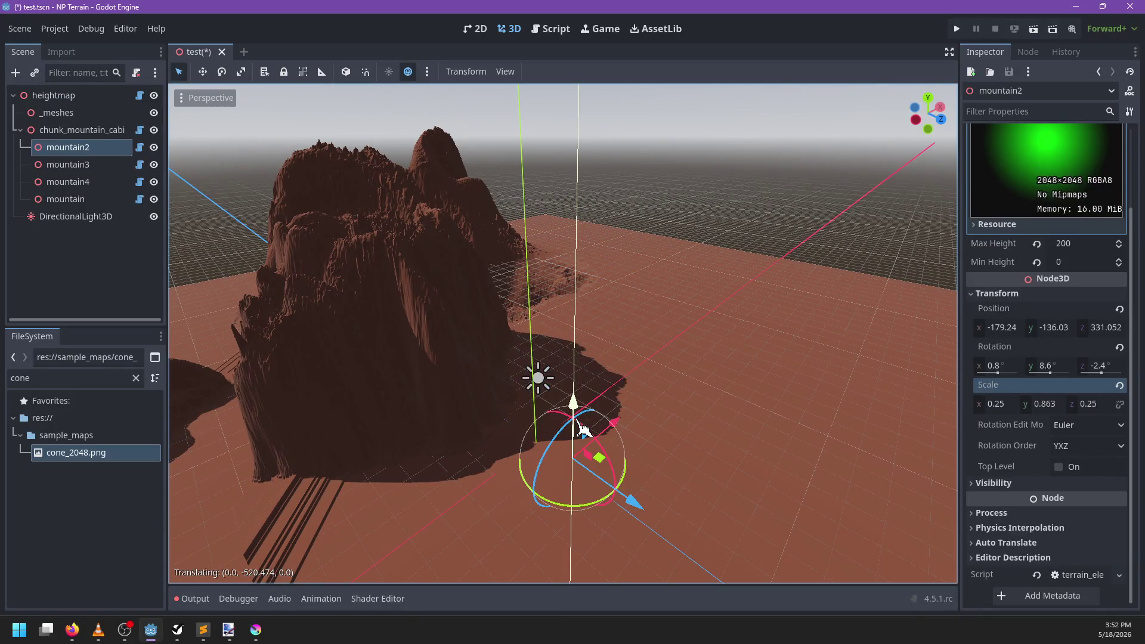
left_click_drag(582, 429, 583, 467)
scroll(626, 366, "up", 5)
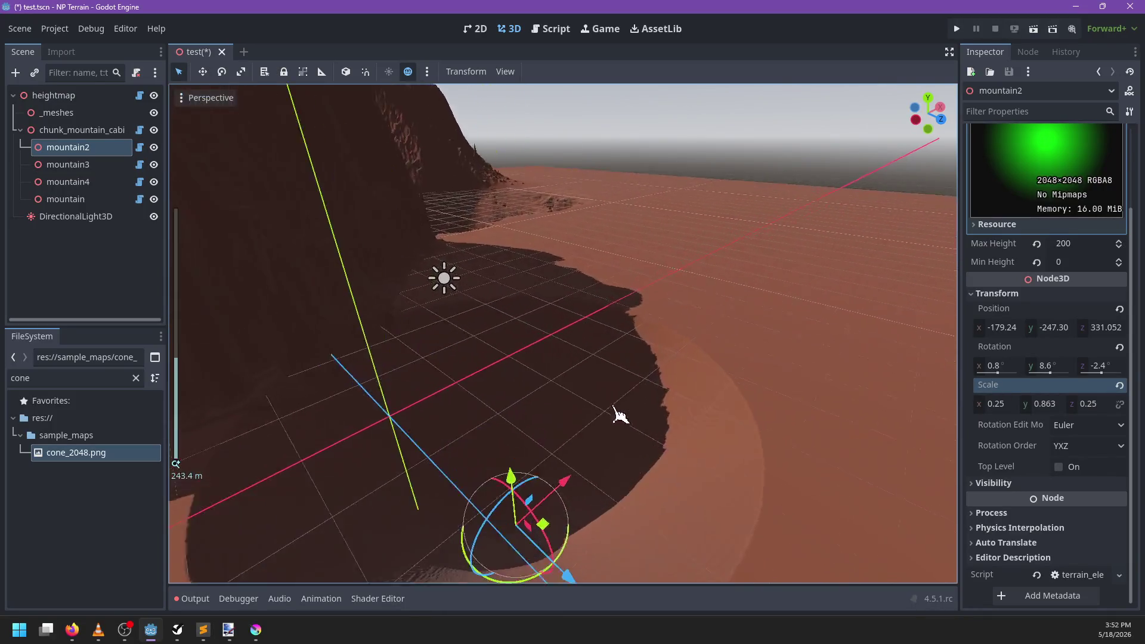
scroll(621, 414, "up", 6)
Step: Raise mountain2 slightly back up to about -78.9 height near the cone's wall
mouse_move(627, 524)
left_mouse_down()
mouse_move(617, 251)
mouse_move(616, 315)
mouse_move(480, 407)
left_mouse_up()
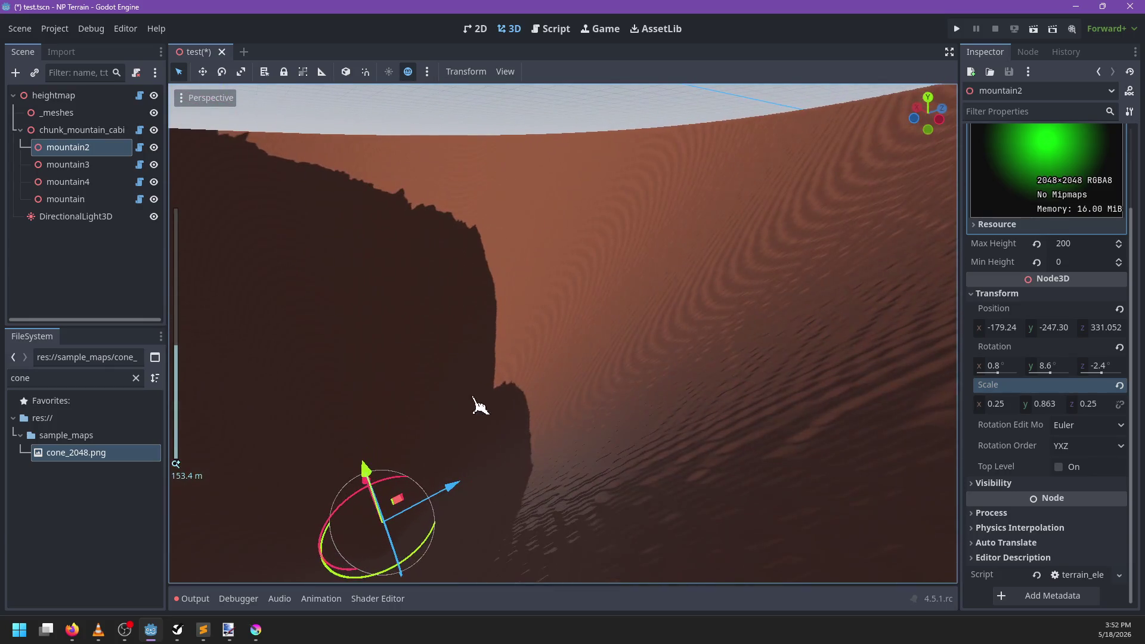
left_click_drag(365, 469, 366, 331)
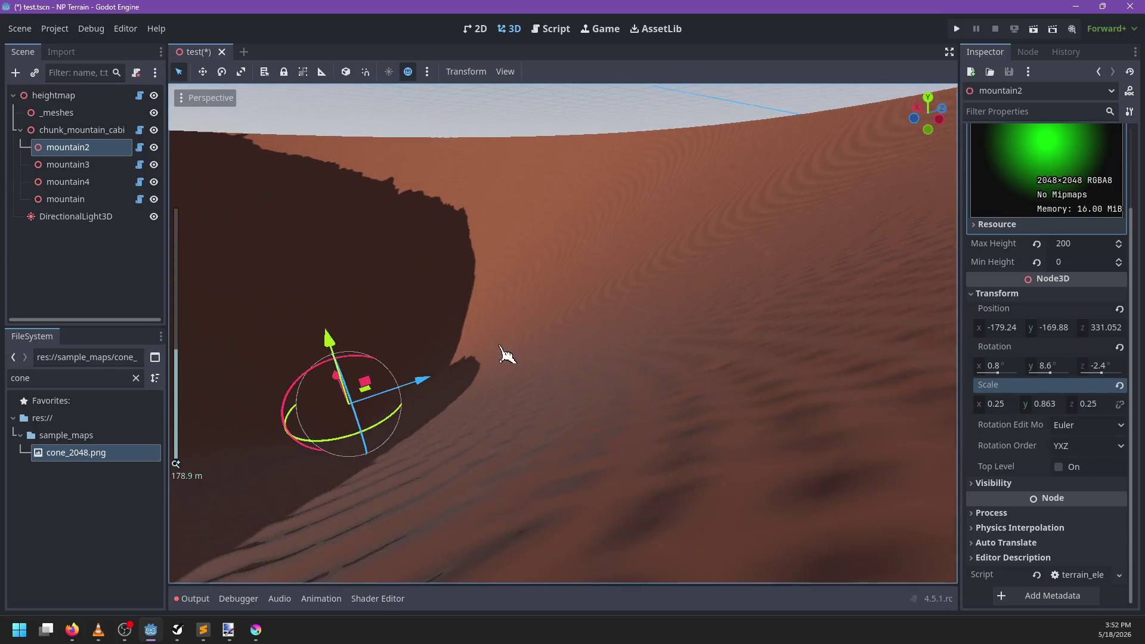
scroll(507, 355, "down", 4)
mouse_move(503, 313)
left_mouse_down()
mouse_move(500, 274)
mouse_move(474, 239)
mouse_move(739, 307)
mouse_move(714, 317)
mouse_move(672, 289)
mouse_move(696, 301)
mouse_move(660, 312)
mouse_move(583, 383)
mouse_move(534, 356)
mouse_move(549, 332)
mouse_move(644, 345)
mouse_move(728, 388)
mouse_move(596, 411)
mouse_move(537, 353)
mouse_move(644, 377)
left_mouse_up()
scroll(673, 290, "down", 2)
scroll(534, 356, "down", 2)
scroll(596, 412, "up", 2)
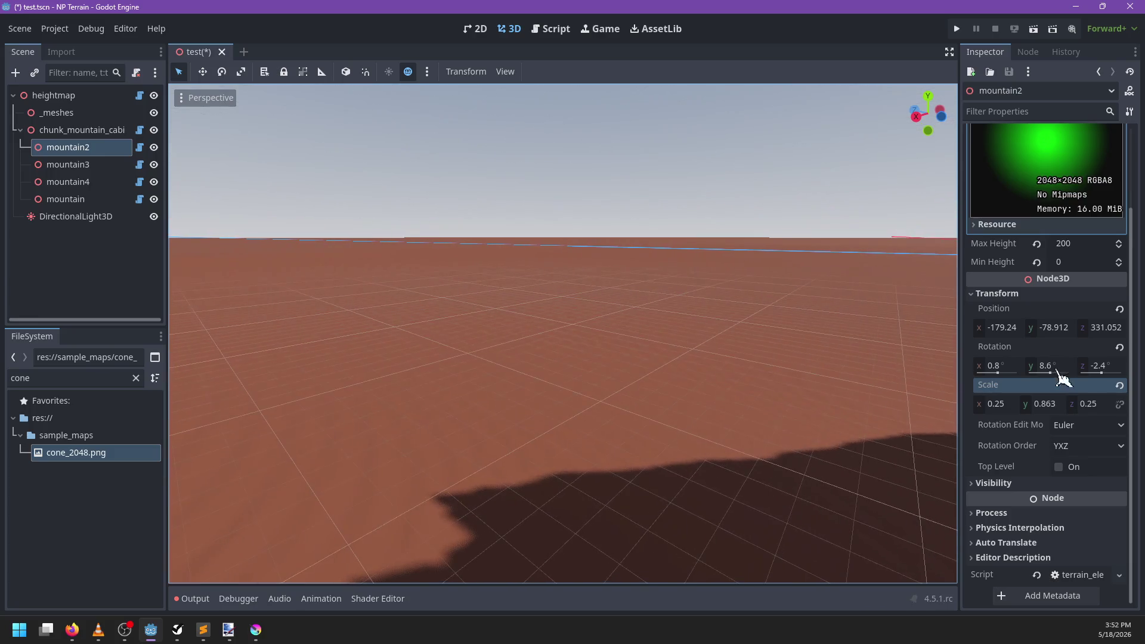
Step: Set mountain2's x and z scale back to 1.0
left_click(997, 405)
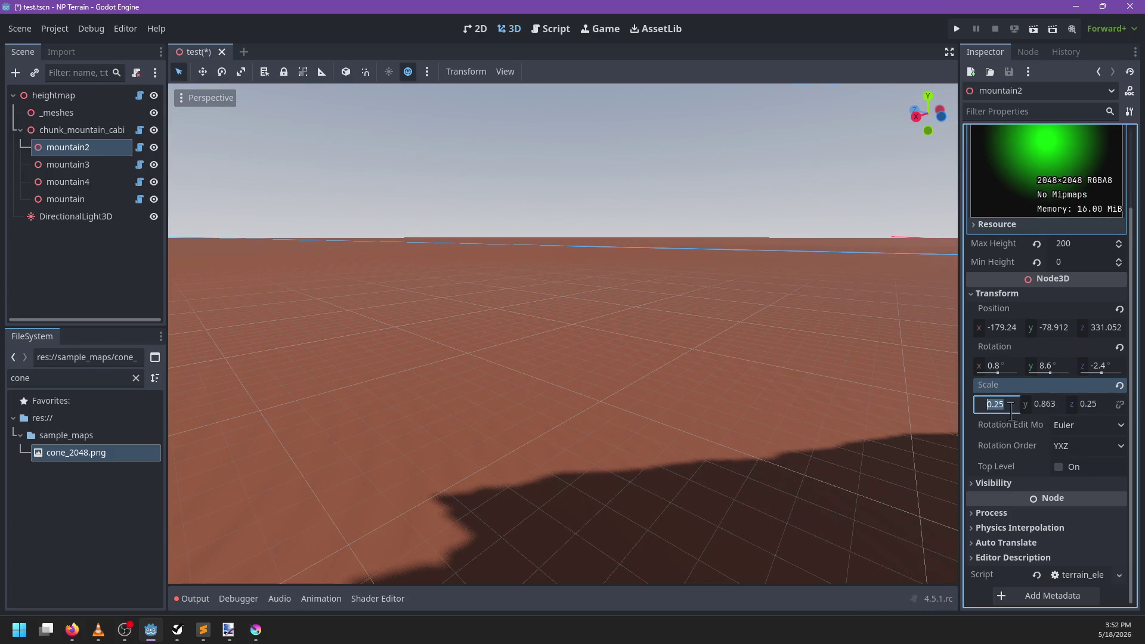
type("1")
left_click(1079, 404)
type("1")
key("Return")
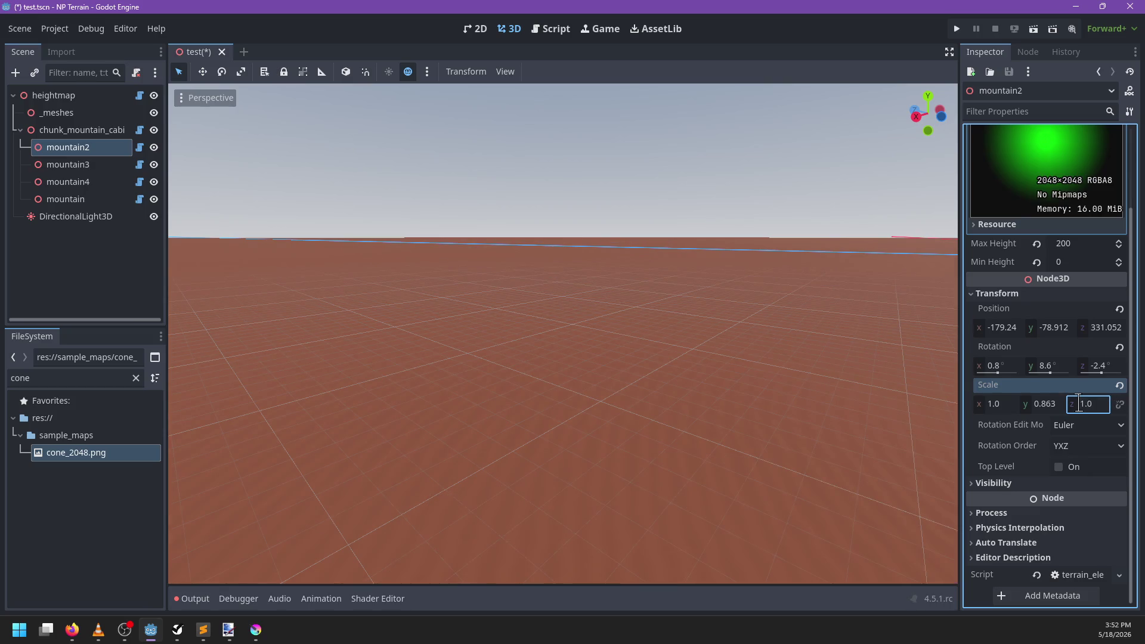
mouse_move(575, 434)
left_mouse_down()
mouse_move(613, 452)
mouse_move(486, 424)
mouse_move(516, 396)
mouse_move(526, 352)
mouse_move(649, 371)
mouse_move(656, 403)
mouse_move(641, 379)
mouse_move(617, 391)
mouse_move(601, 421)
left_mouse_up()
scroll(486, 424, "up", 10)
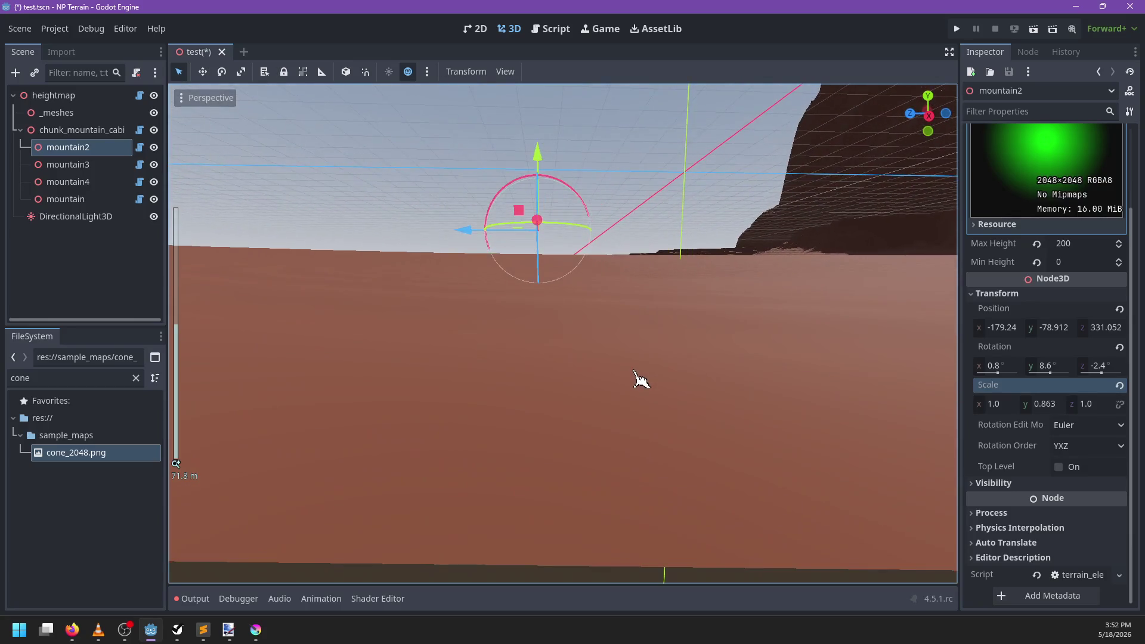
scroll(641, 380, "down", 15)
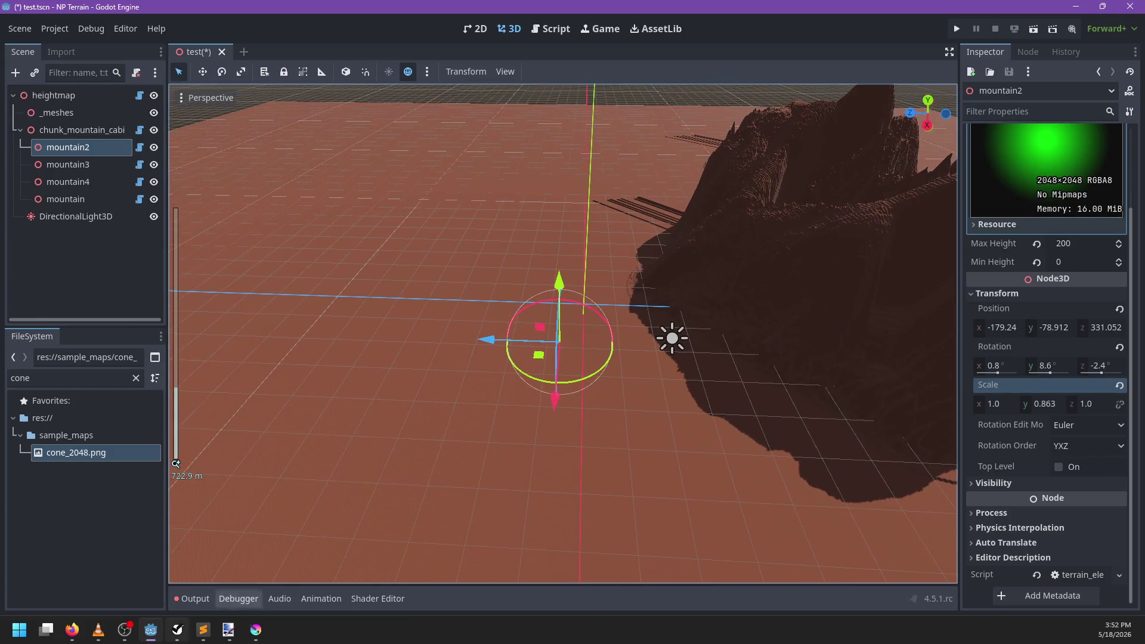
key("alt+Tab")
Step: Inspect source_sampler, texture, imageLoad, height_range and output_image in image_mix.glsl
scroll(488, 389, "down", 2)
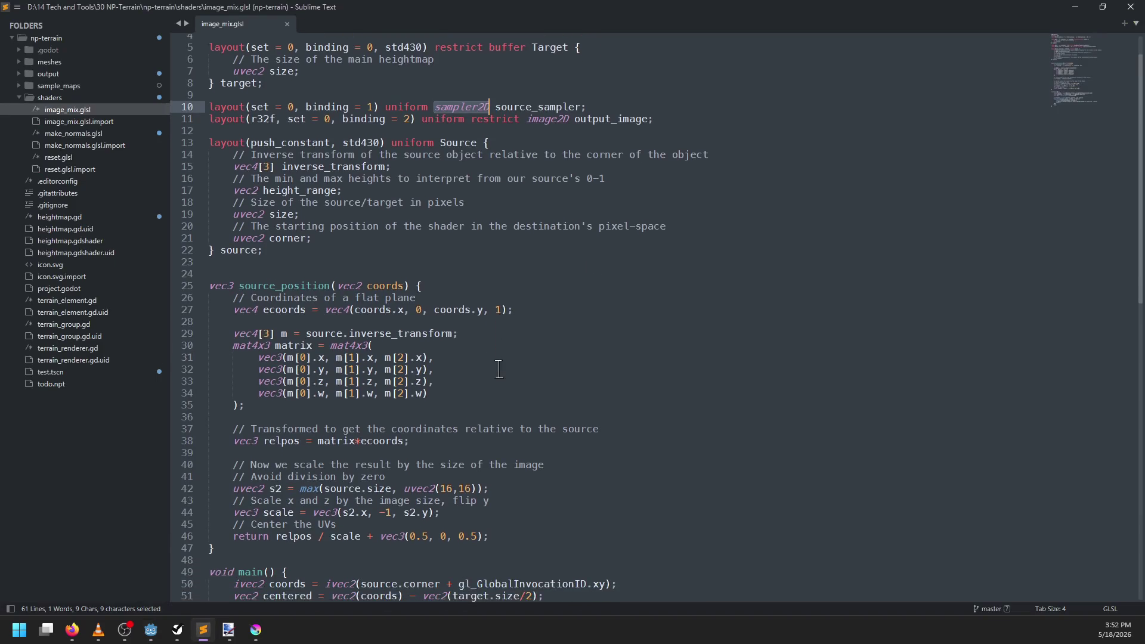
double_click(537, 76)
scroll(541, 337, "down", 5)
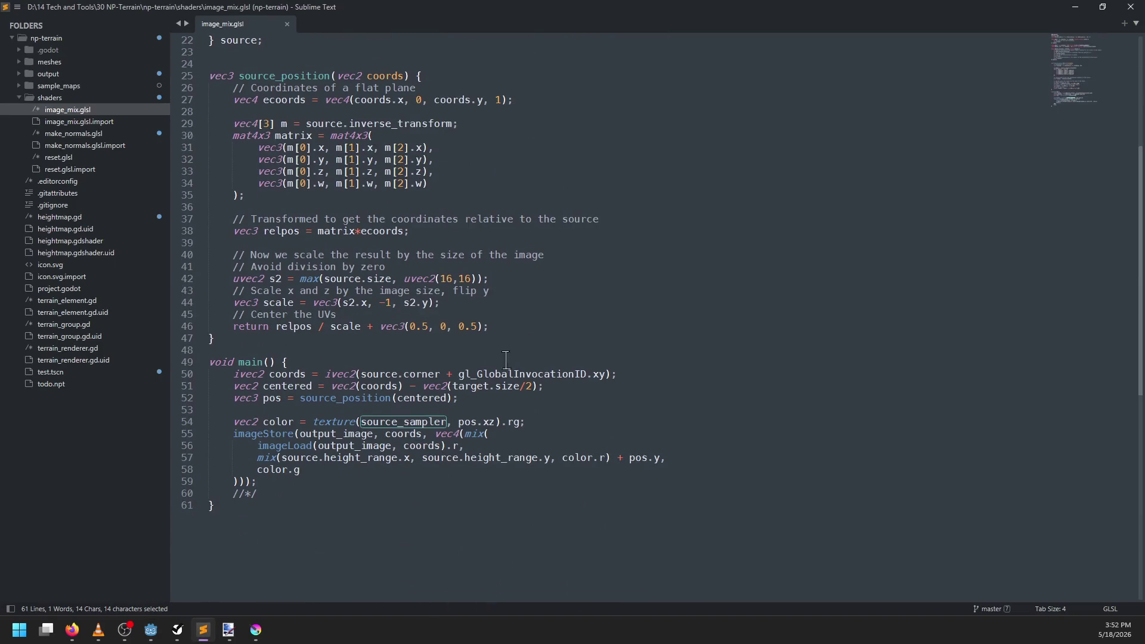
double_click(344, 422)
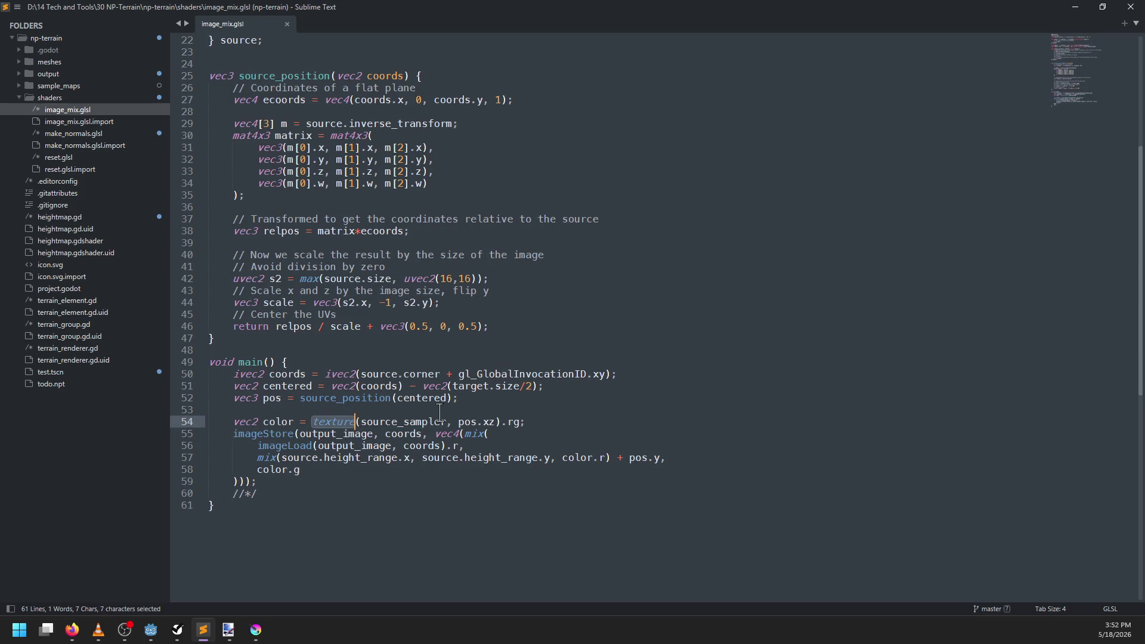
double_click(289, 446)
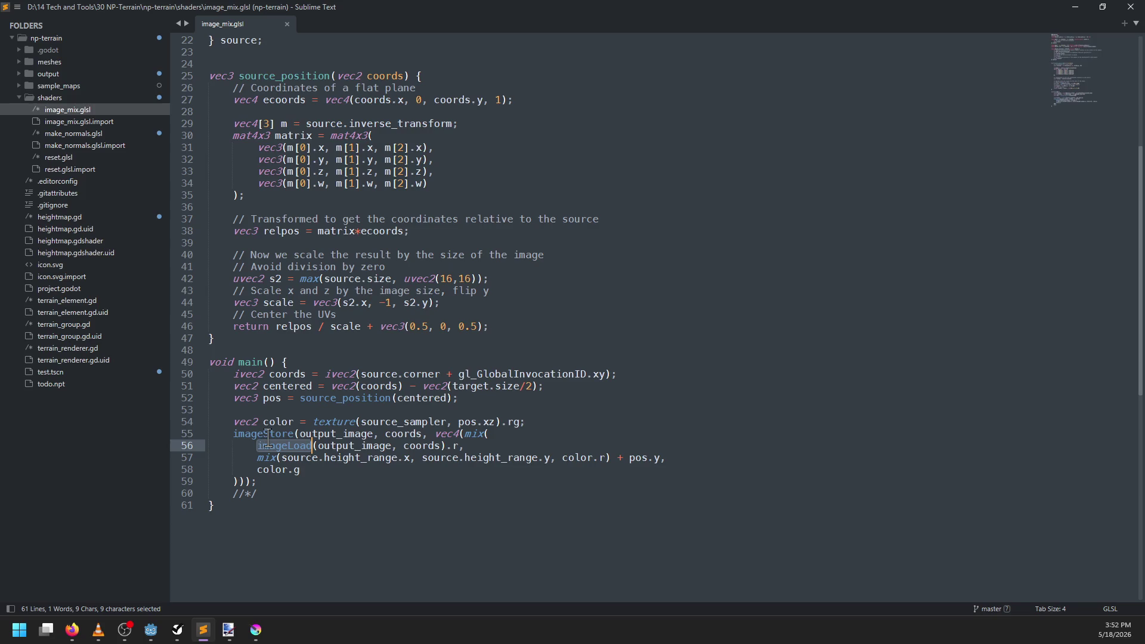
double_click(338, 458)
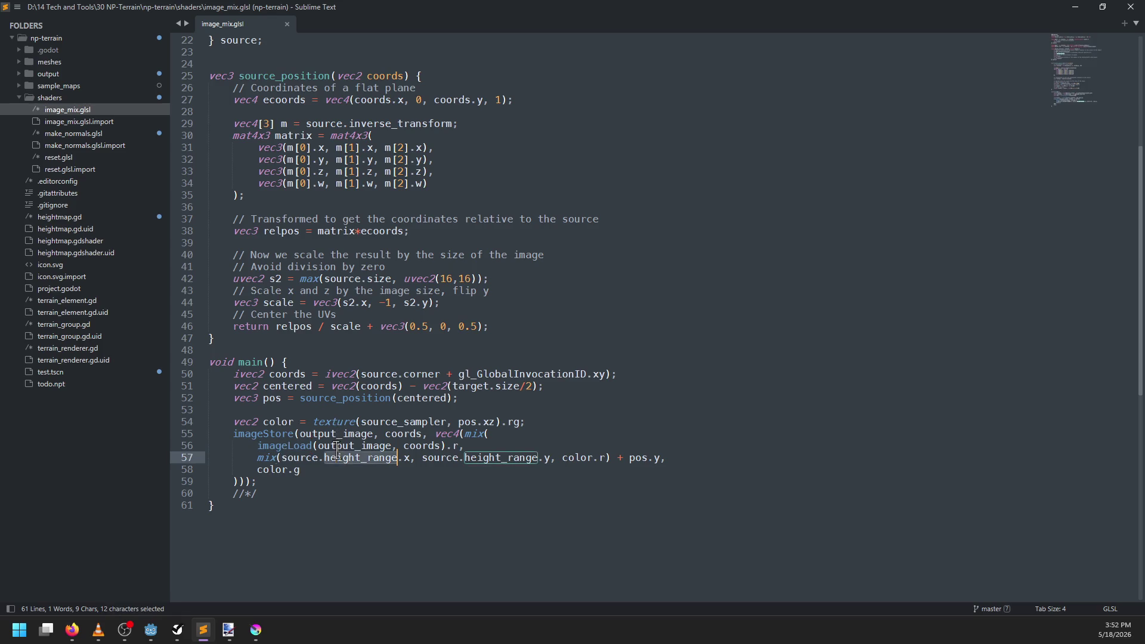
double_click(382, 445)
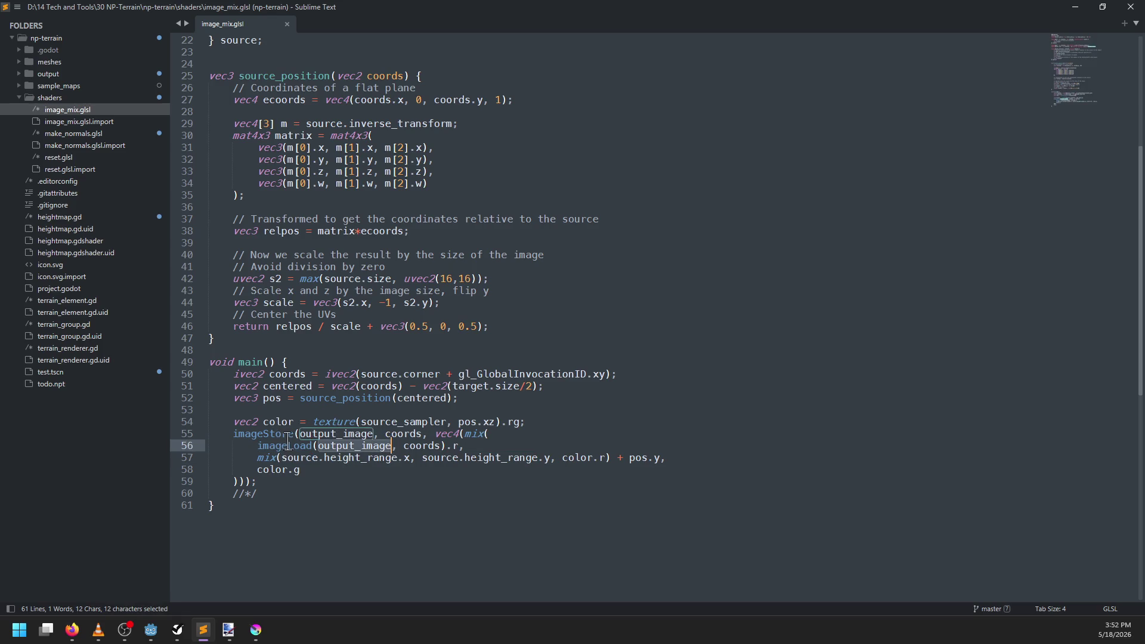
left_click(395, 421)
double_click(395, 421)
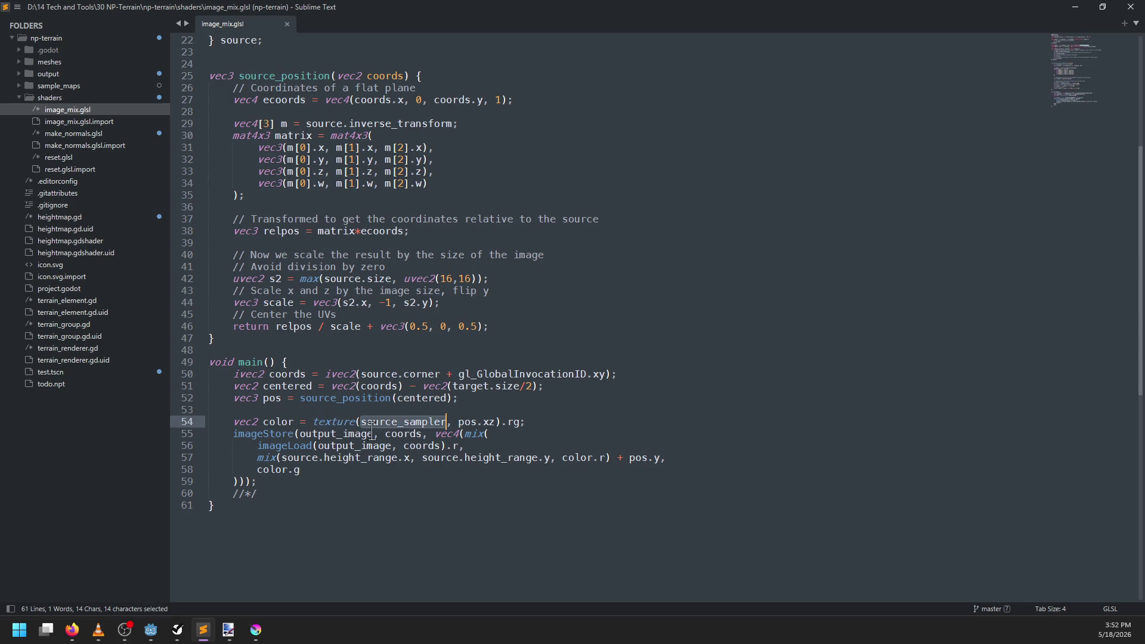
scroll(393, 428, "up", 1)
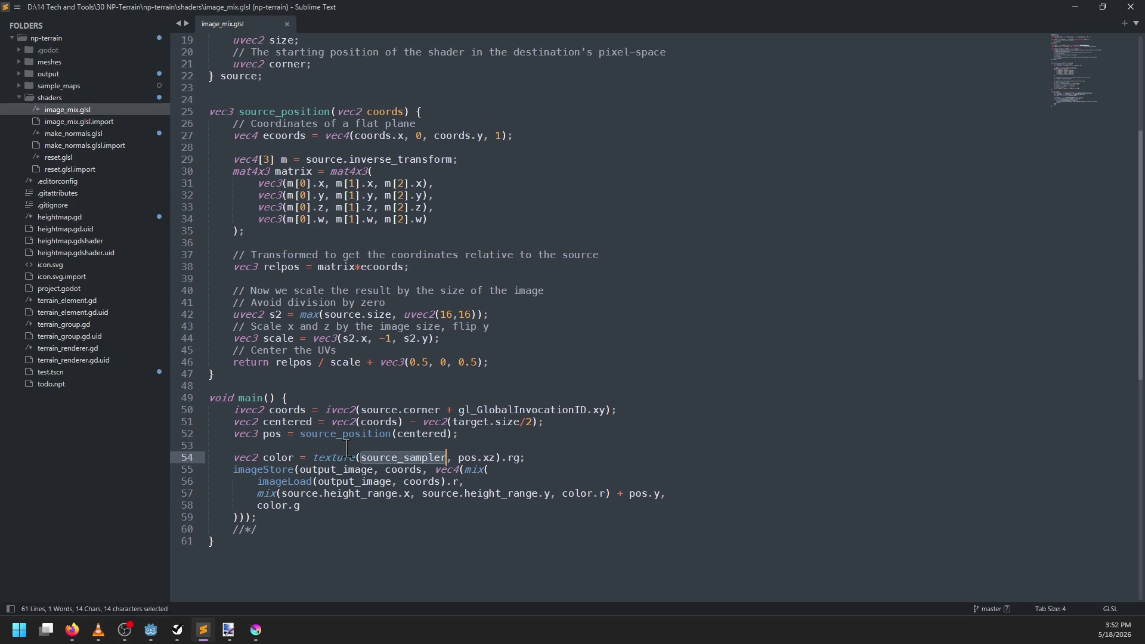
scroll(347, 448, "up", 3)
Step: Expand mountain2's heightmap image details in Godot to confirm 2048×2048 RGBA8, then return to the shader
key("alt+Tab")
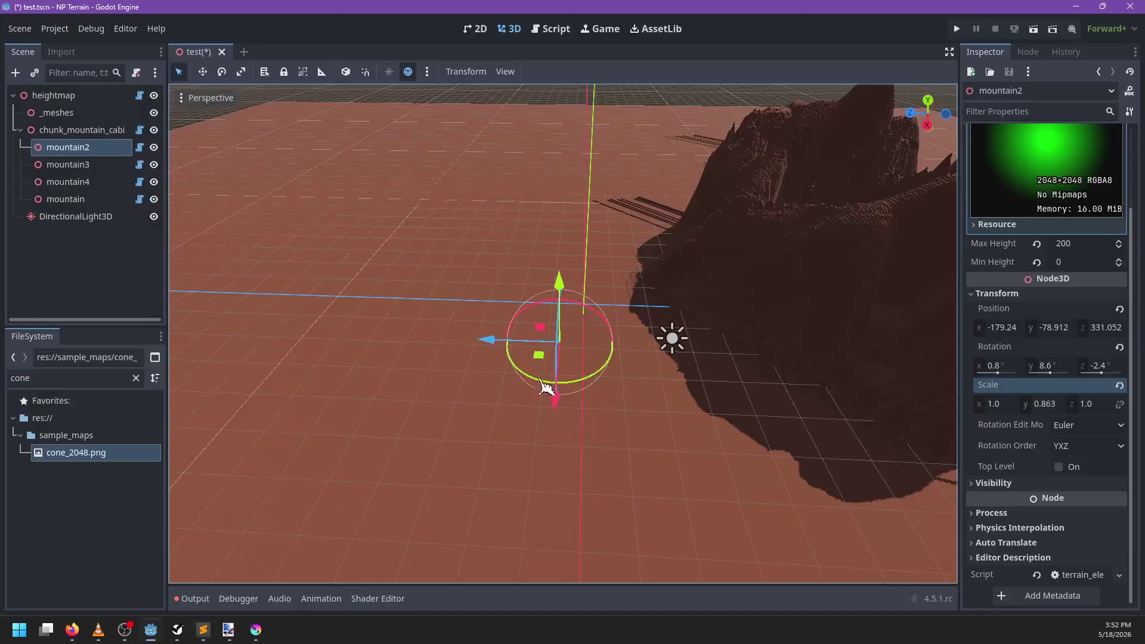
left_click(1008, 181)
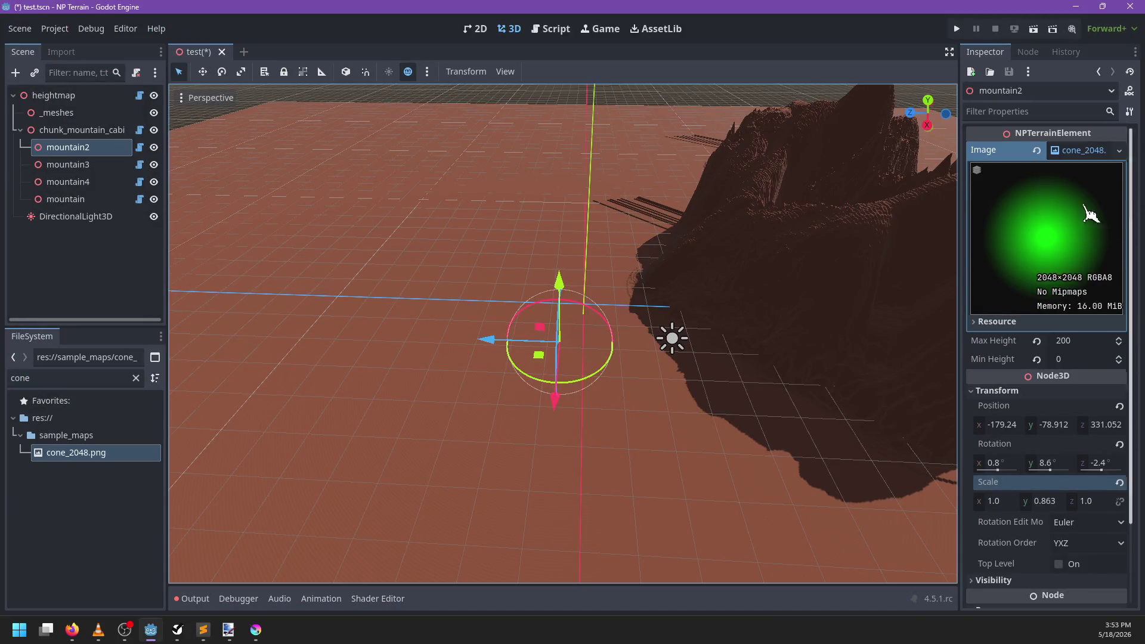
key("alt+Tab")
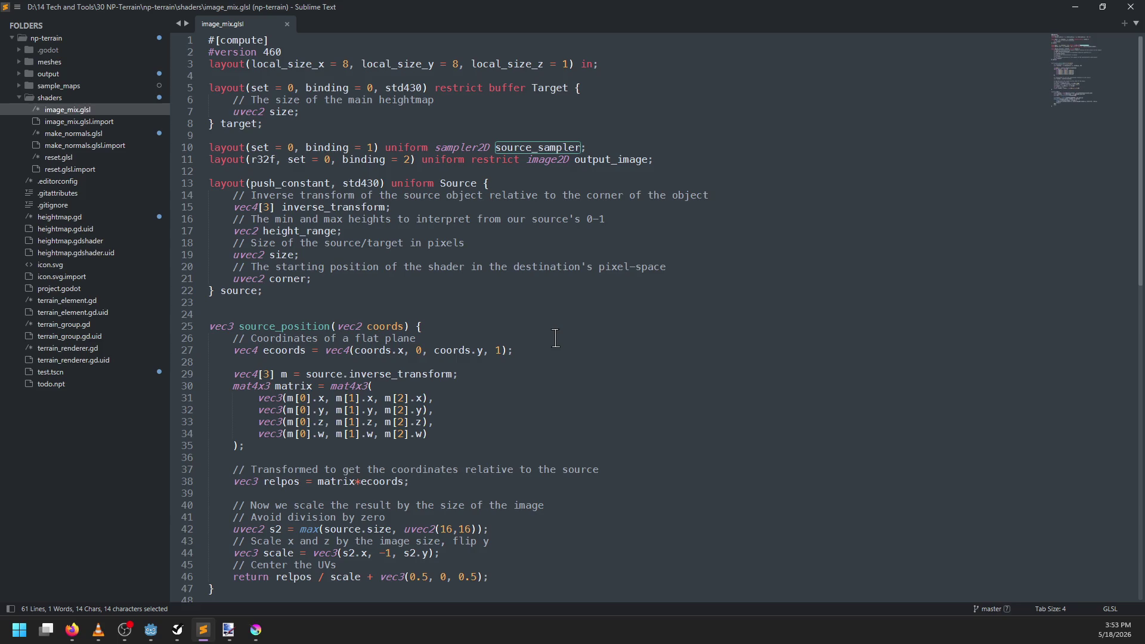
scroll(555, 339, "down", 3)
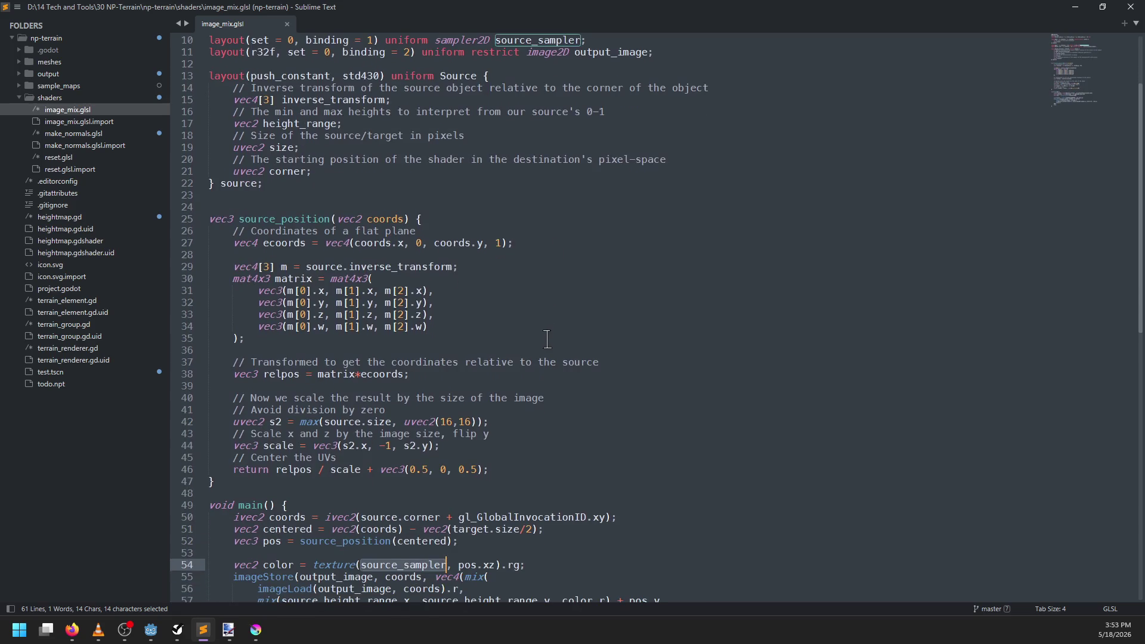
double_click(310, 218)
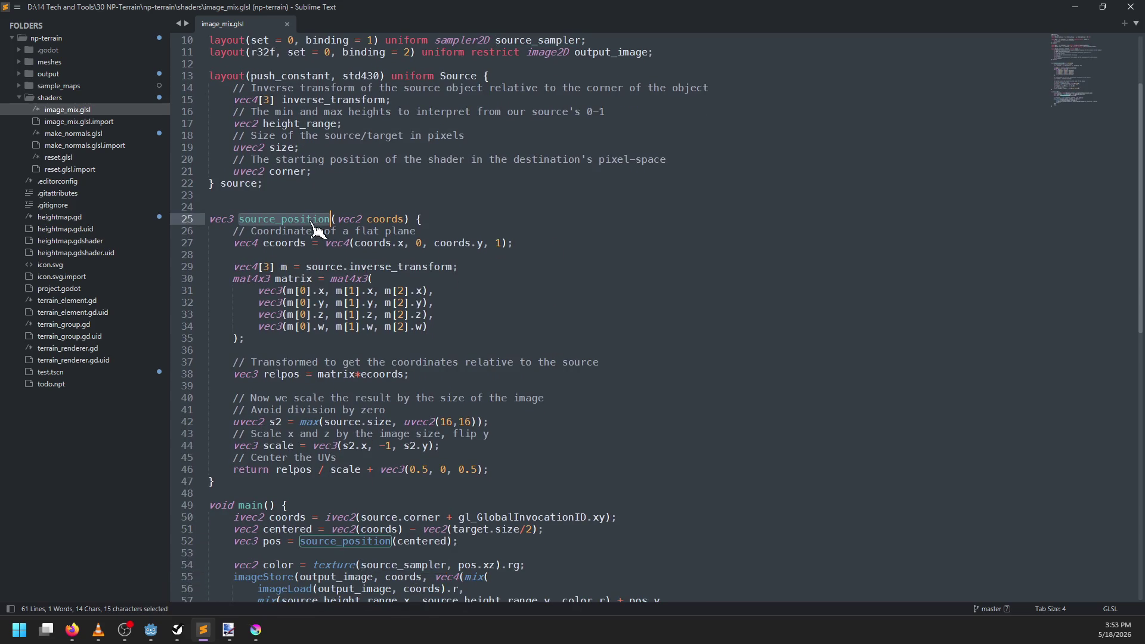
scroll(405, 406, "down", 3)
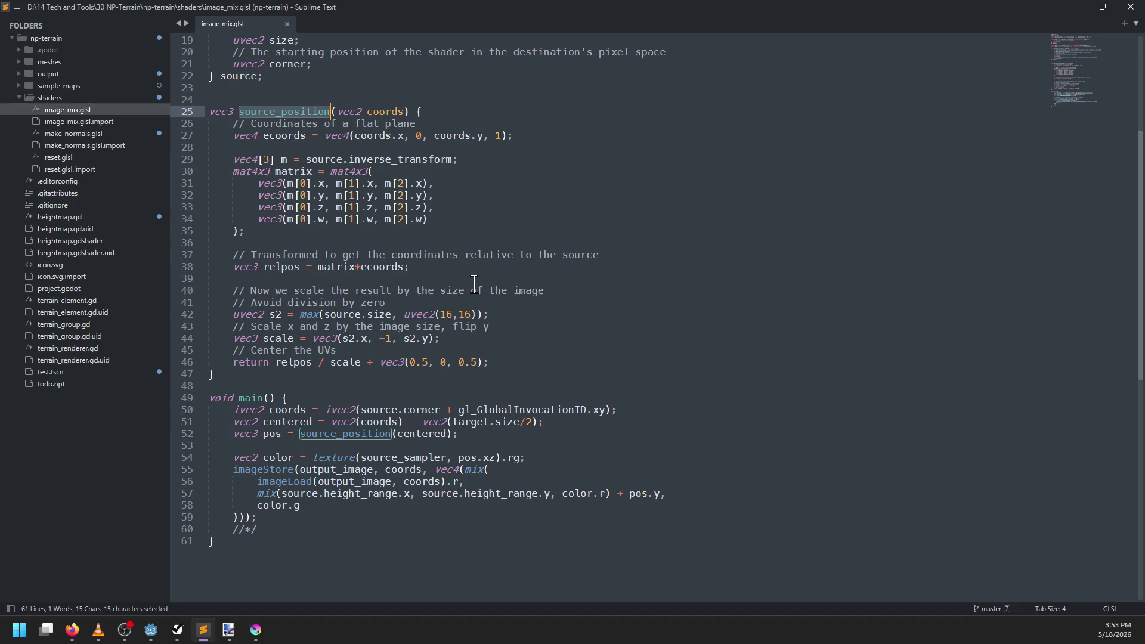
double_click(375, 158)
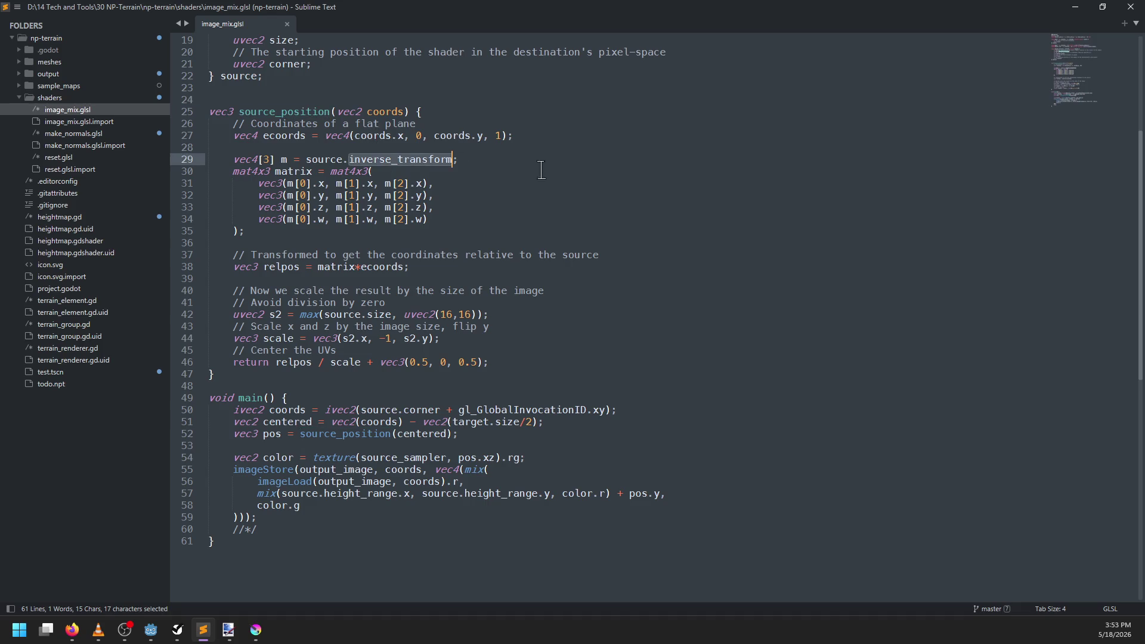
scroll(536, 257, "up", 6)
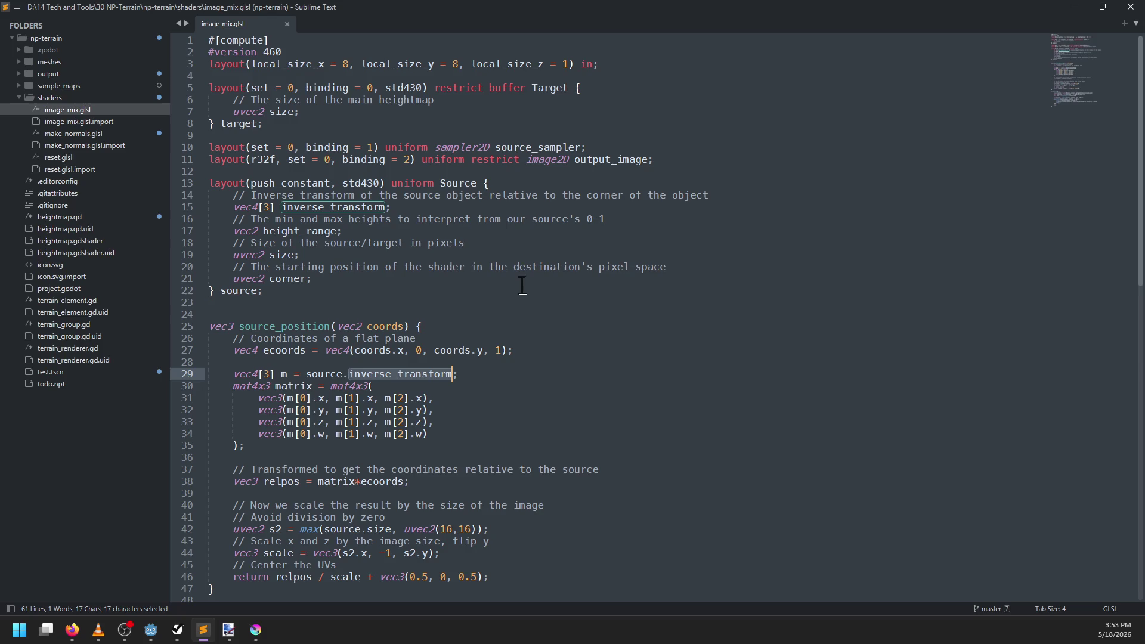
double_click(237, 208)
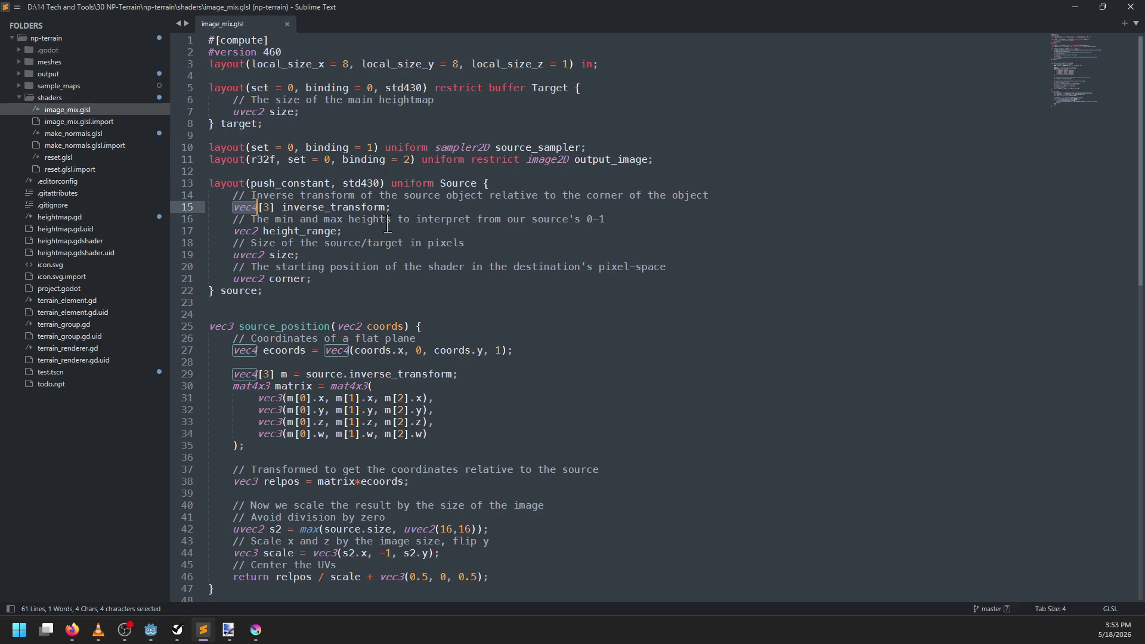
double_click(358, 387)
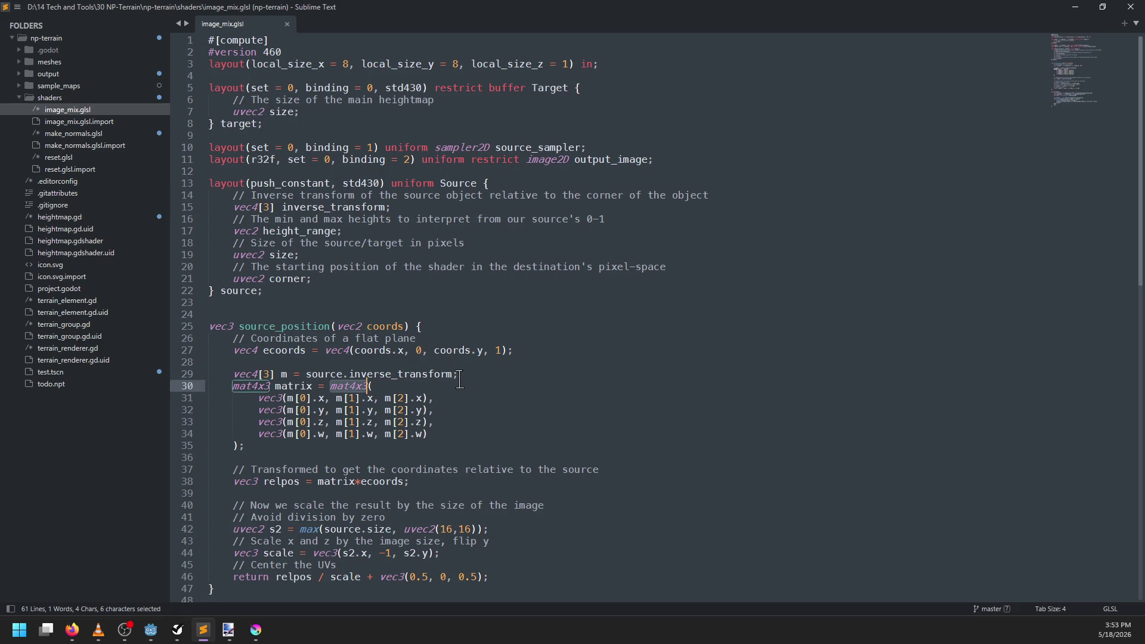
scroll(459, 380, "down", 2)
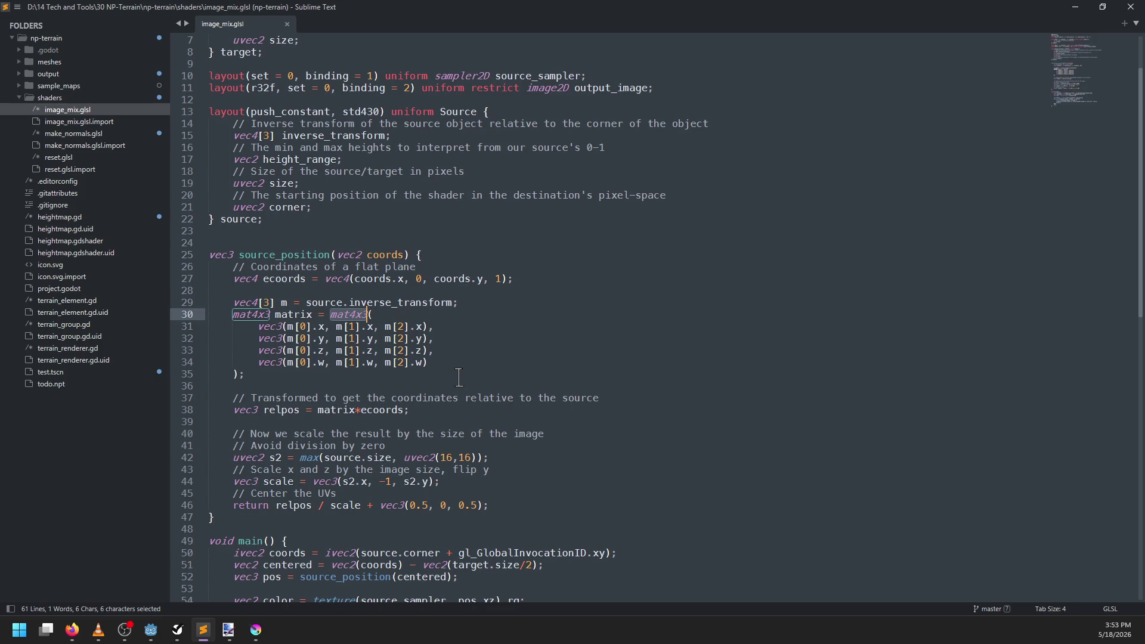
scroll(439, 309, "down", 2)
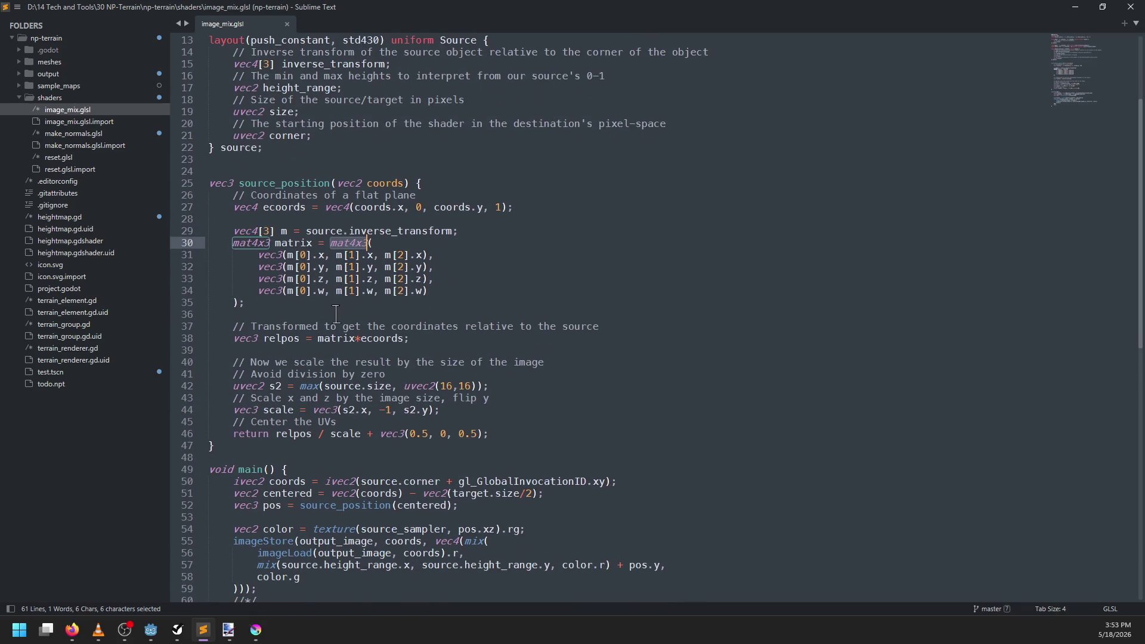
left_click(336, 314)
left_click(343, 303)
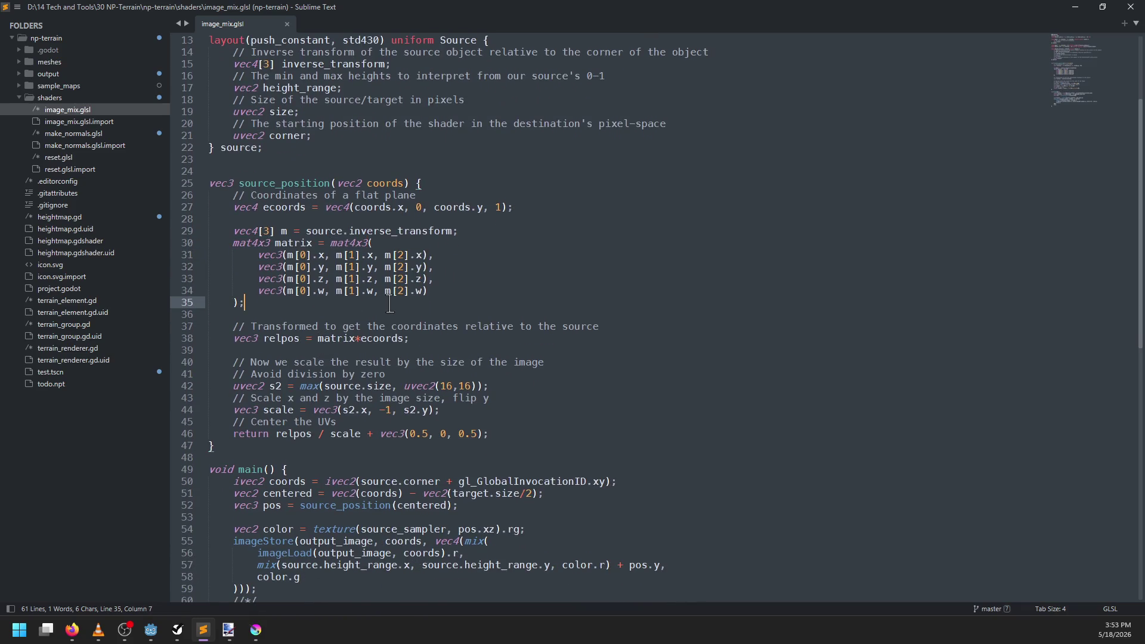
scroll(390, 304, "up", 2)
Step: Raise mountain2 above the ground, move it clear of other terrain, and focus on its slopes
key("alt+Tab")
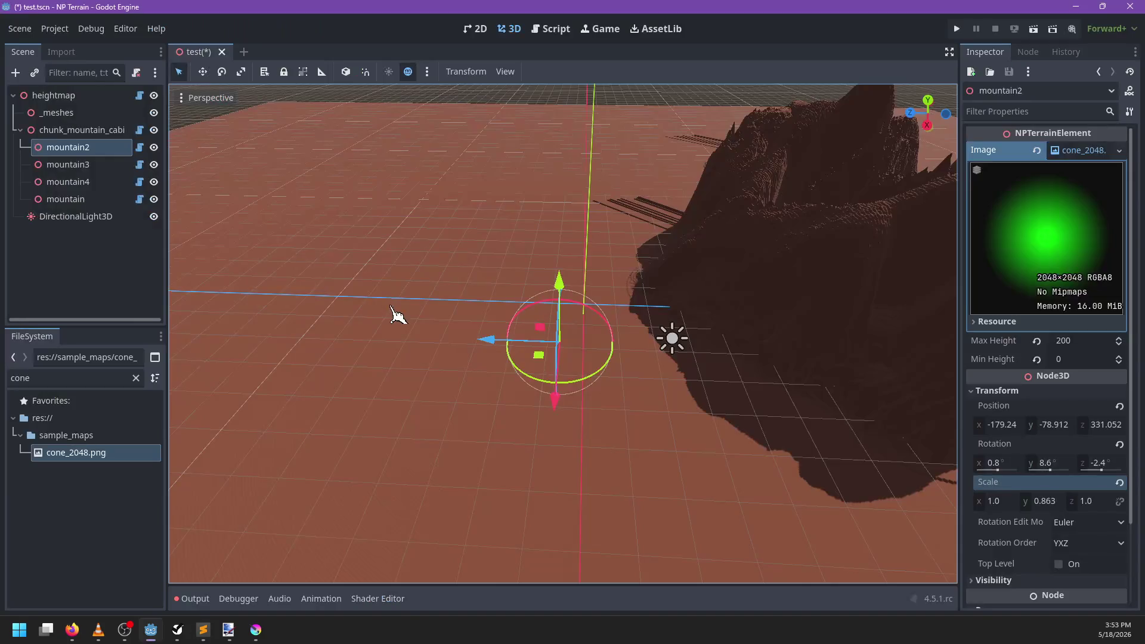
left_click_drag(569, 281, 563, 343)
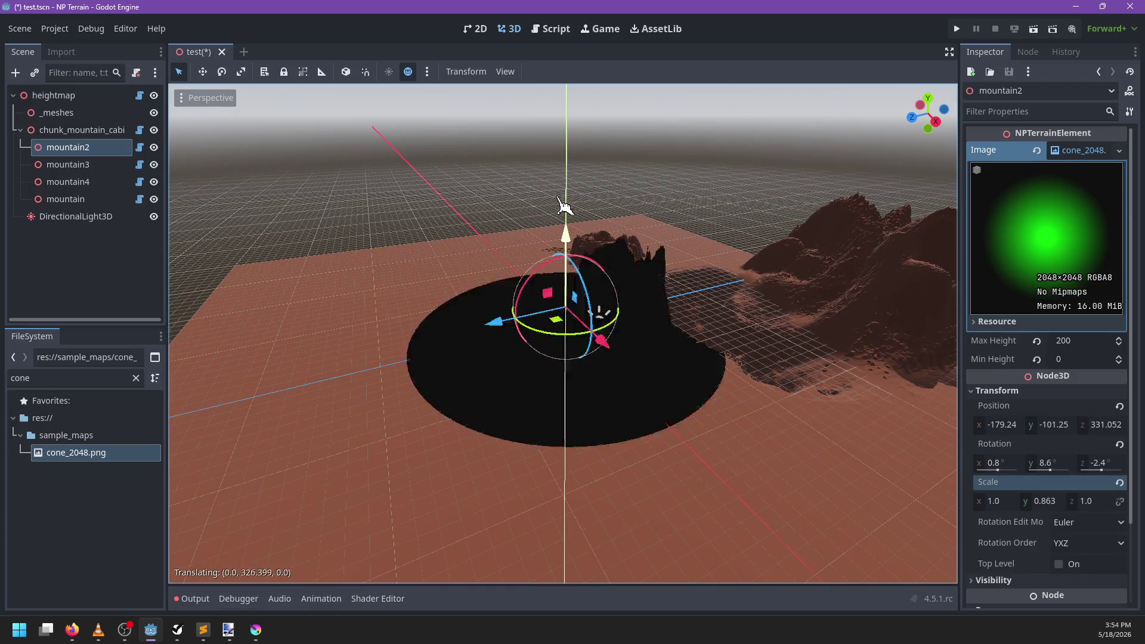
mouse_move(564, 205)
left_mouse_down()
mouse_move(562, 167)
mouse_move(563, 310)
mouse_move(564, 149)
left_mouse_up()
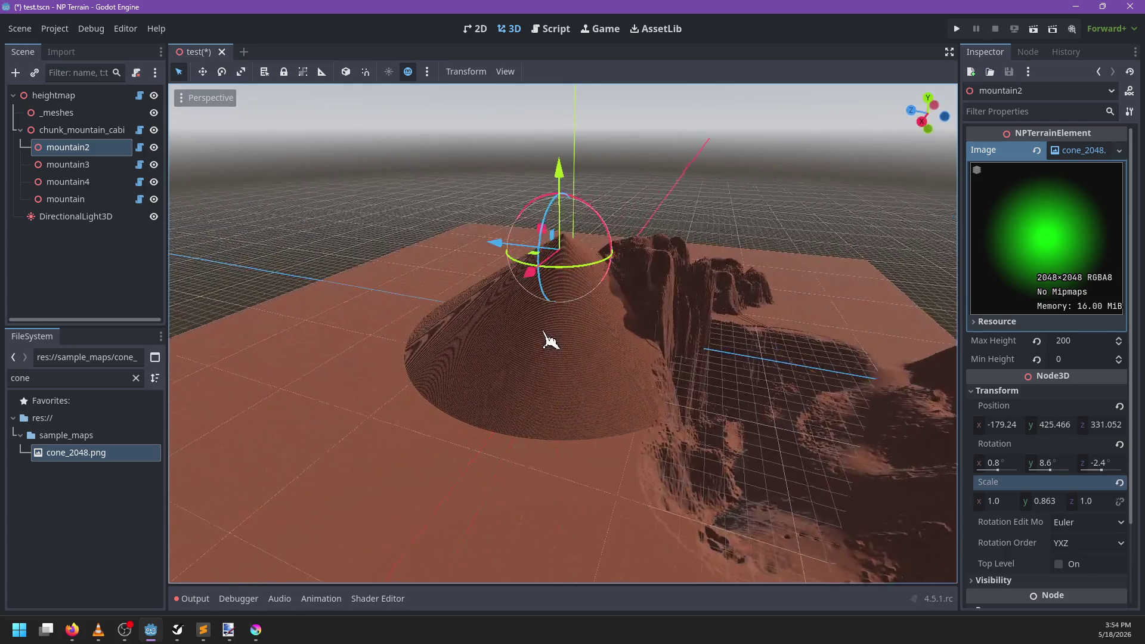
scroll(598, 358, "down", 5)
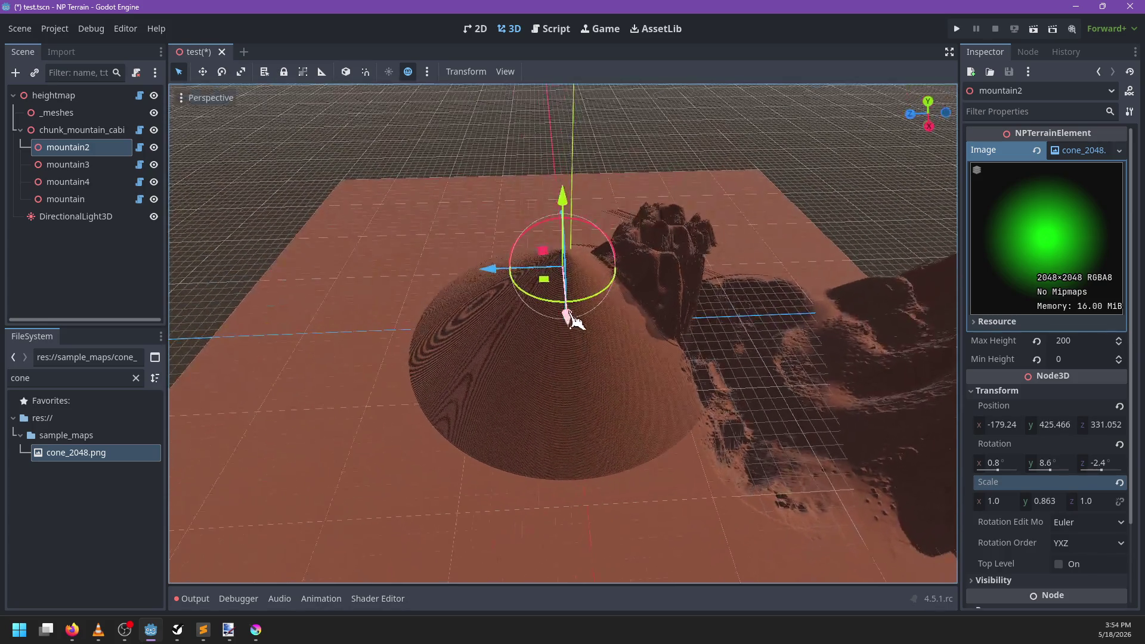
mouse_move(545, 314)
left_mouse_down()
mouse_move(493, 317)
mouse_move(463, 276)
left_mouse_up()
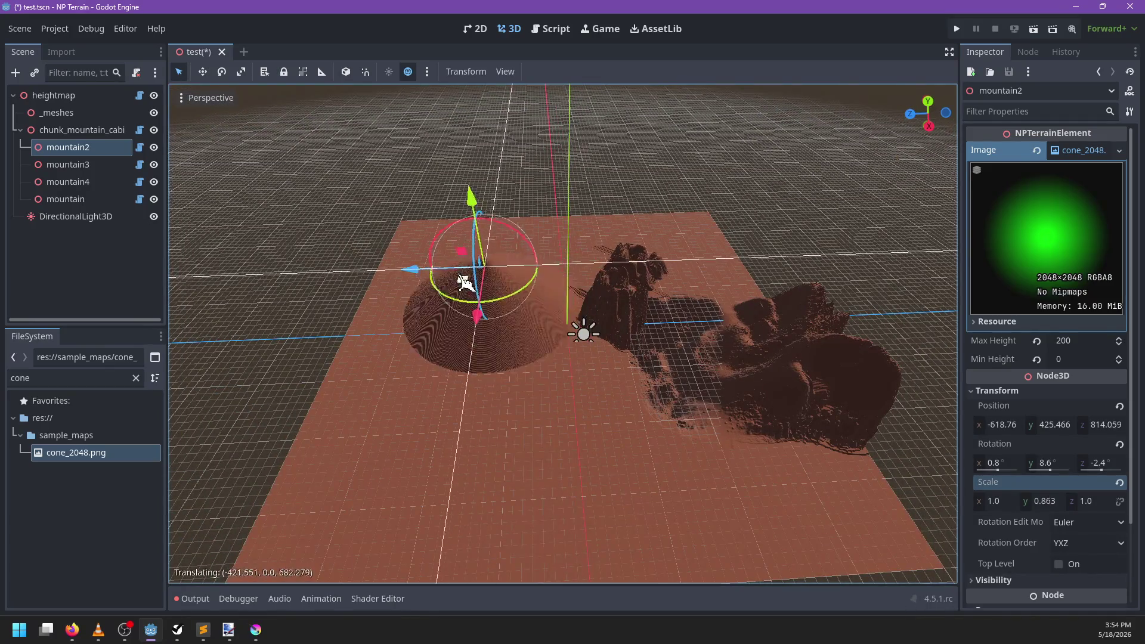
scroll(504, 346, "up", 6)
key("f")
scroll(636, 393, "up", 8)
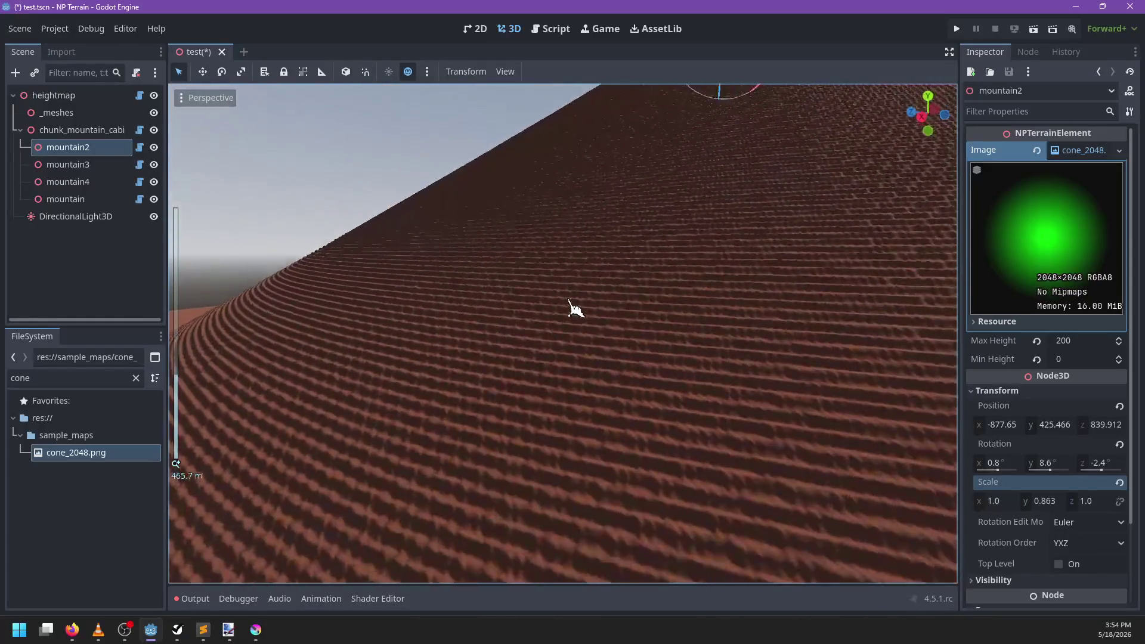
scroll(576, 298, "up", 2)
mouse_move(577, 296)
left_mouse_down()
mouse_move(534, 342)
mouse_move(417, 383)
mouse_move(538, 377)
mouse_move(578, 294)
mouse_move(509, 342)
mouse_move(401, 488)
left_mouse_up()
Step: Clear Paint Layer 1's green gradient and refill it solid black with RGB at 0
left_click(256, 629)
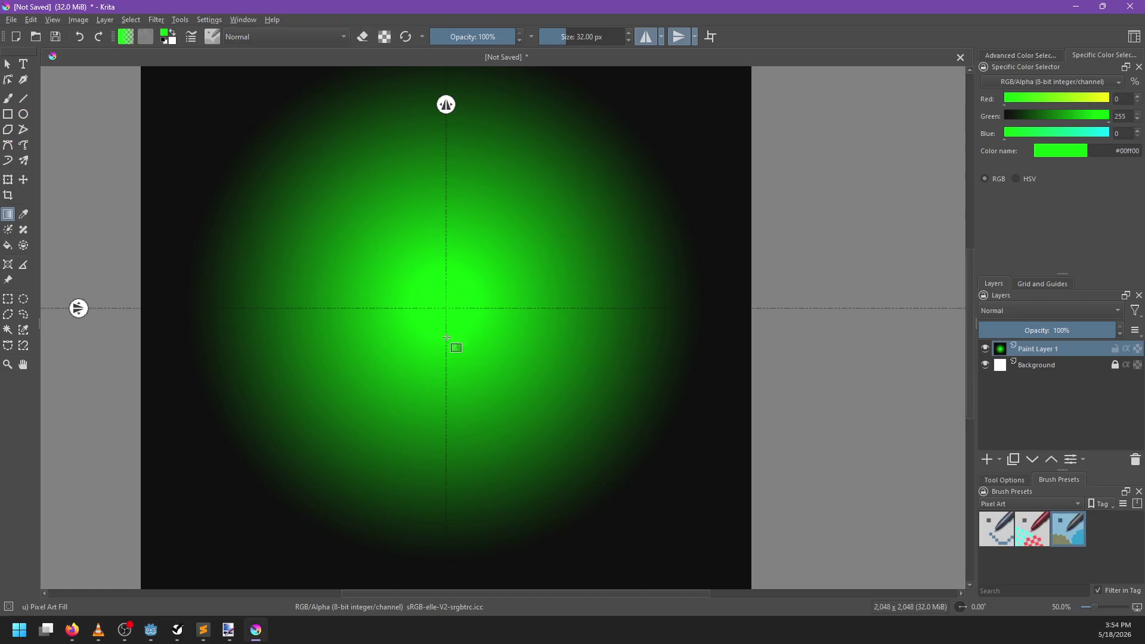
key("Delete")
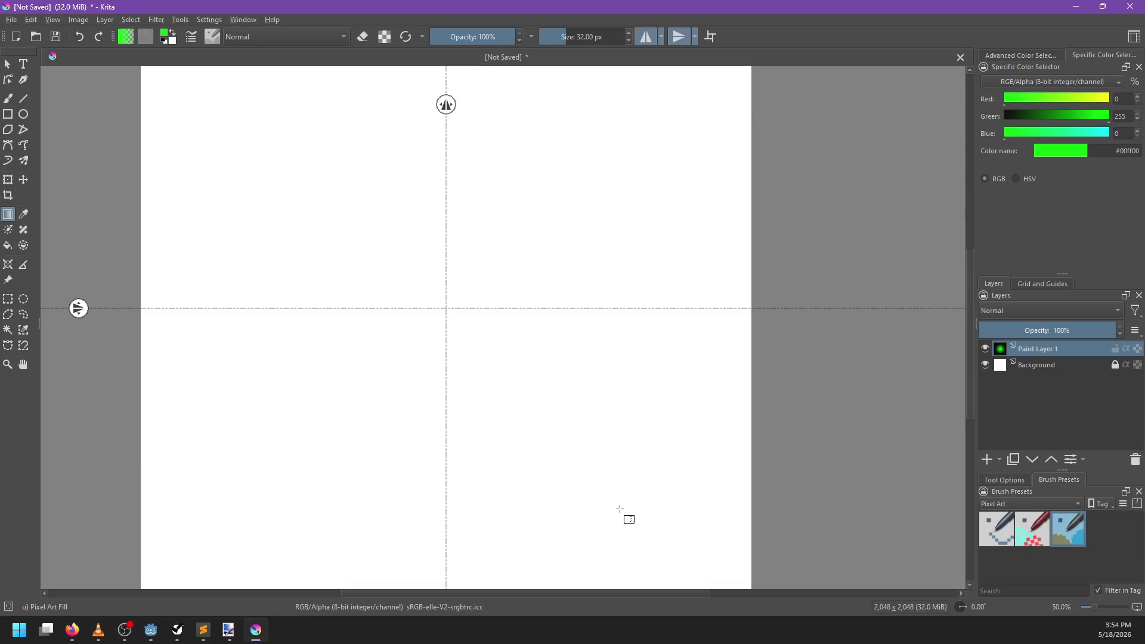
key("x")
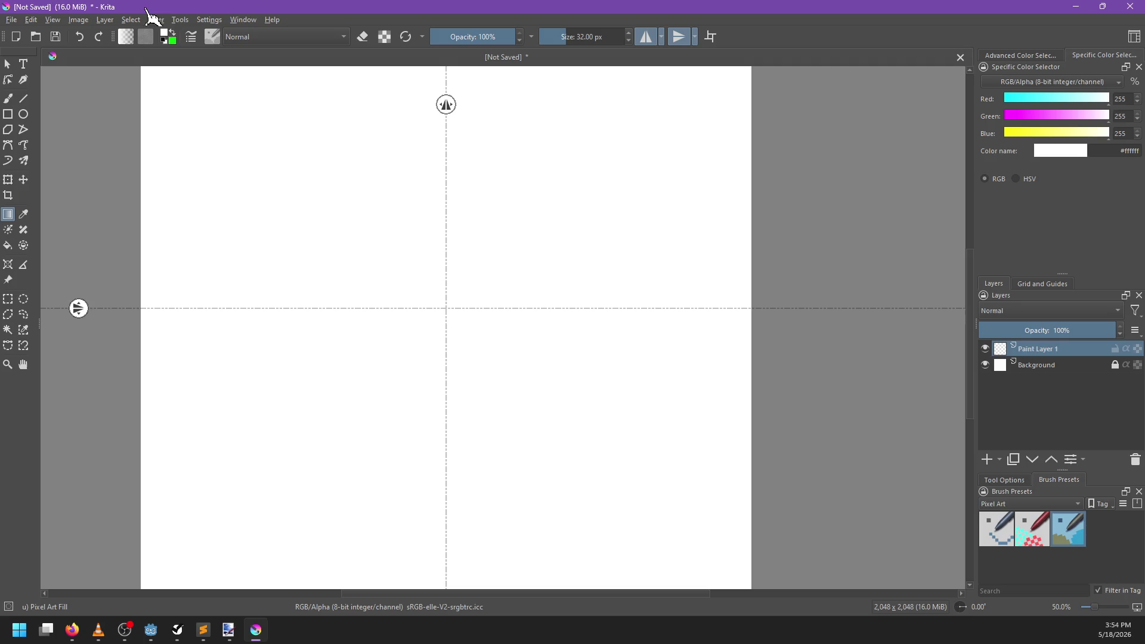
left_click_drag(1073, 98, 1006, 99)
mouse_move(1074, 115)
left_mouse_down()
mouse_move(1006, 116)
mouse_move(1022, 134)
mouse_move(1004, 141)
left_mouse_up()
key("shift+BackSpace")
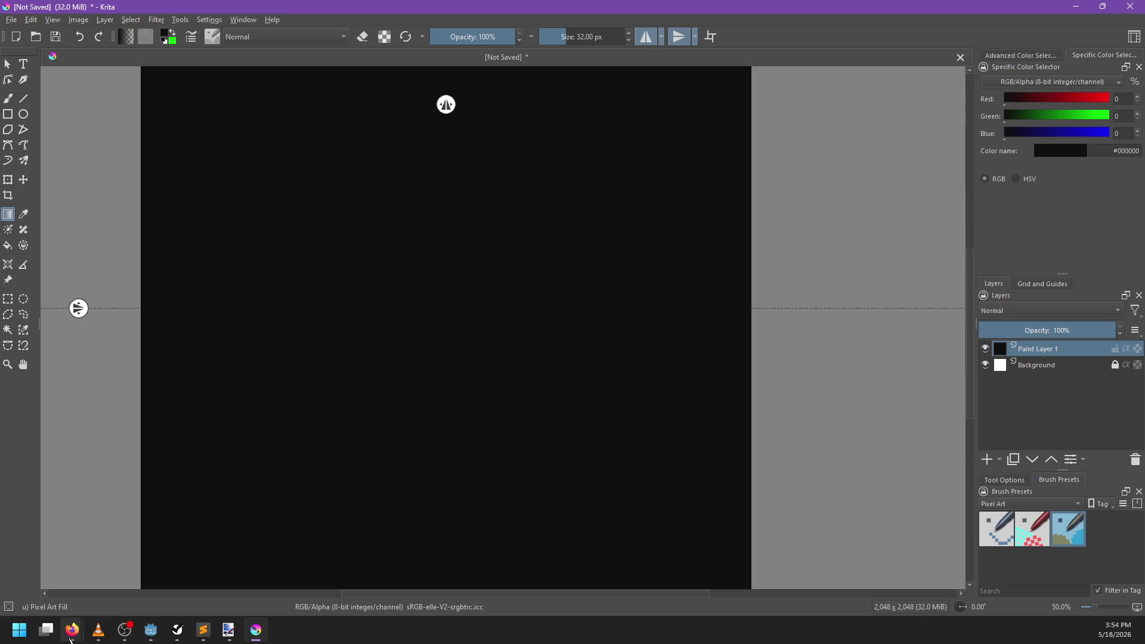
Step: Search 'krita change image color space' and glance at the manual's Color Space Size page
mouse_move(71, 638)
left_click(233, 589)
left_click(487, 83)
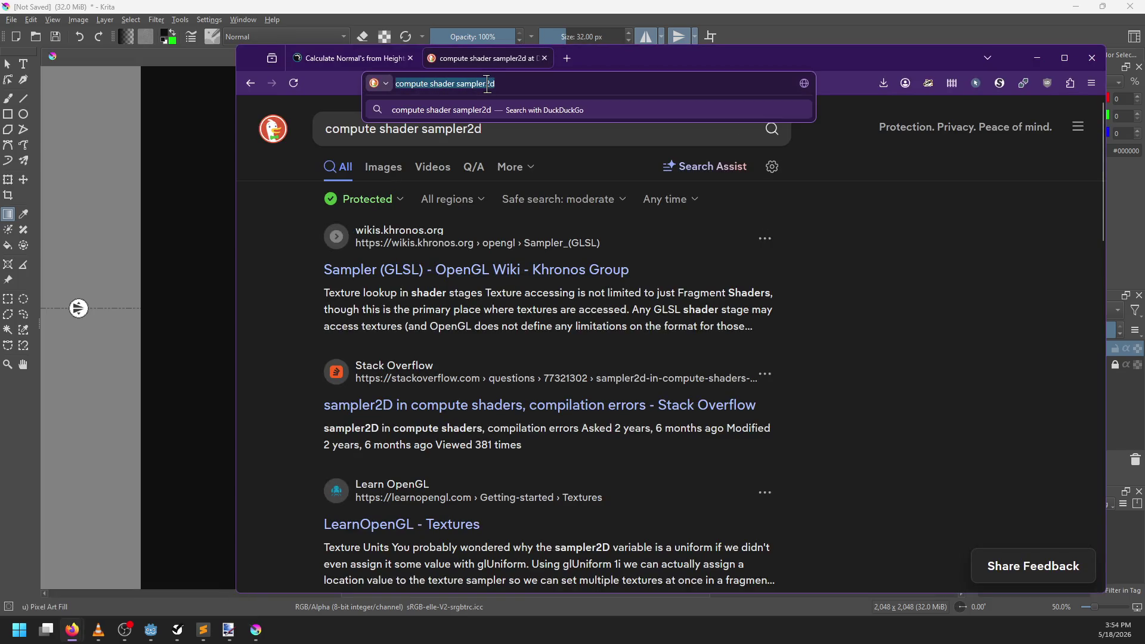
type("krita change image ")
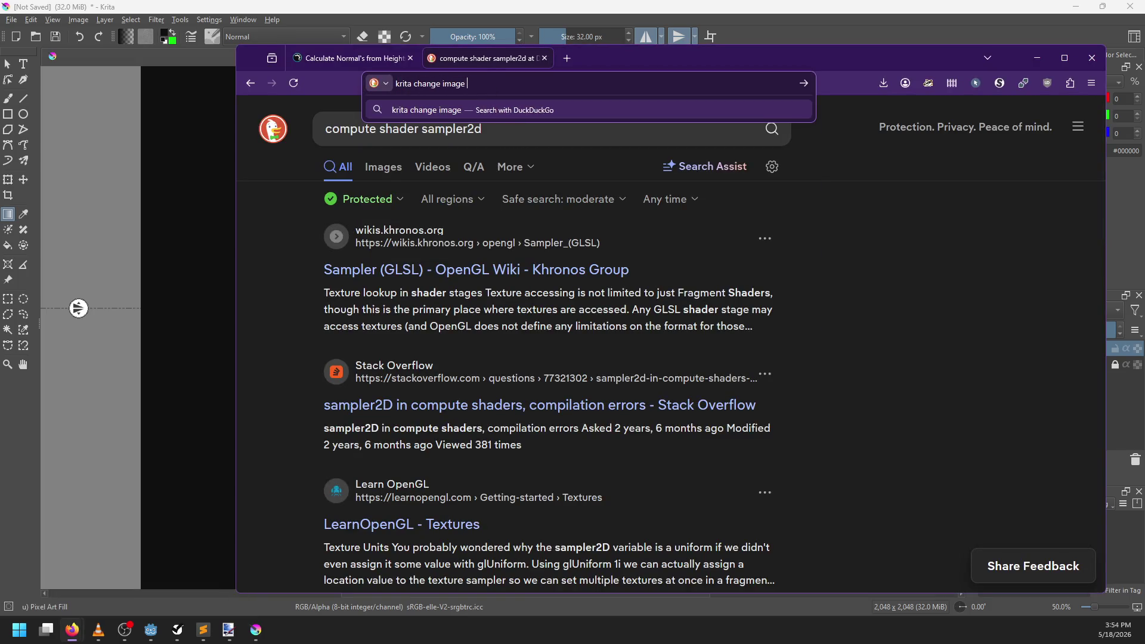
type("color space")
key("Return")
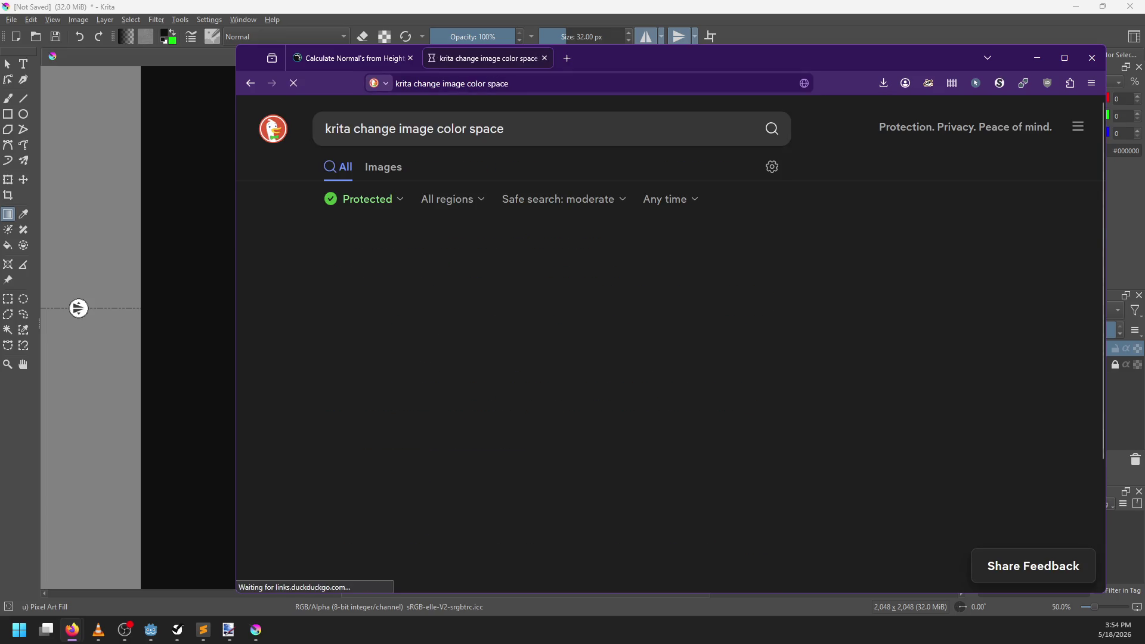
left_click(438, 273)
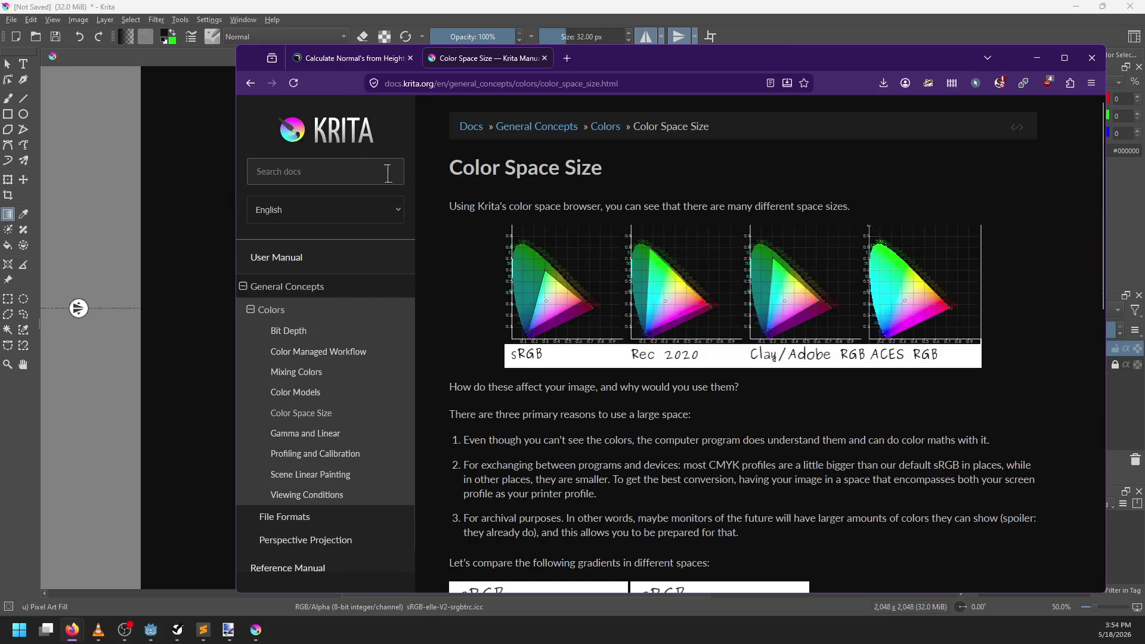
left_click(250, 83)
Step: Refine the search to Krita high-depth, then bit-depth, and open the manual's Bit Depth page
left_click(552, 128)
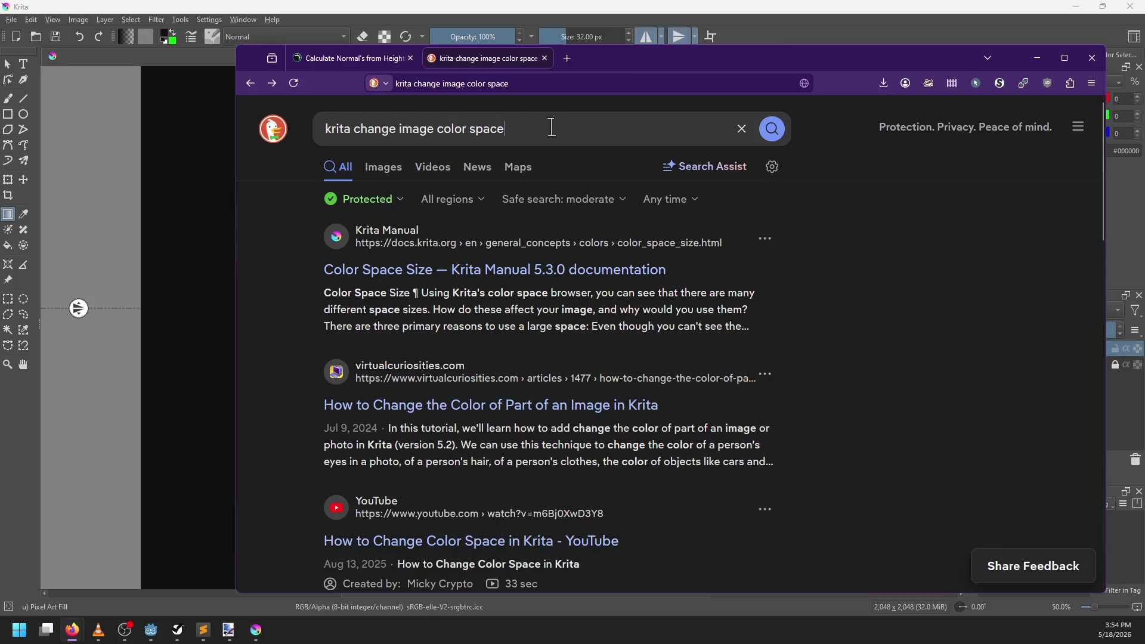
key("ctrl+BackSpace")
key("ctrl+BackSpace")
key("ctrl+BackSpace")
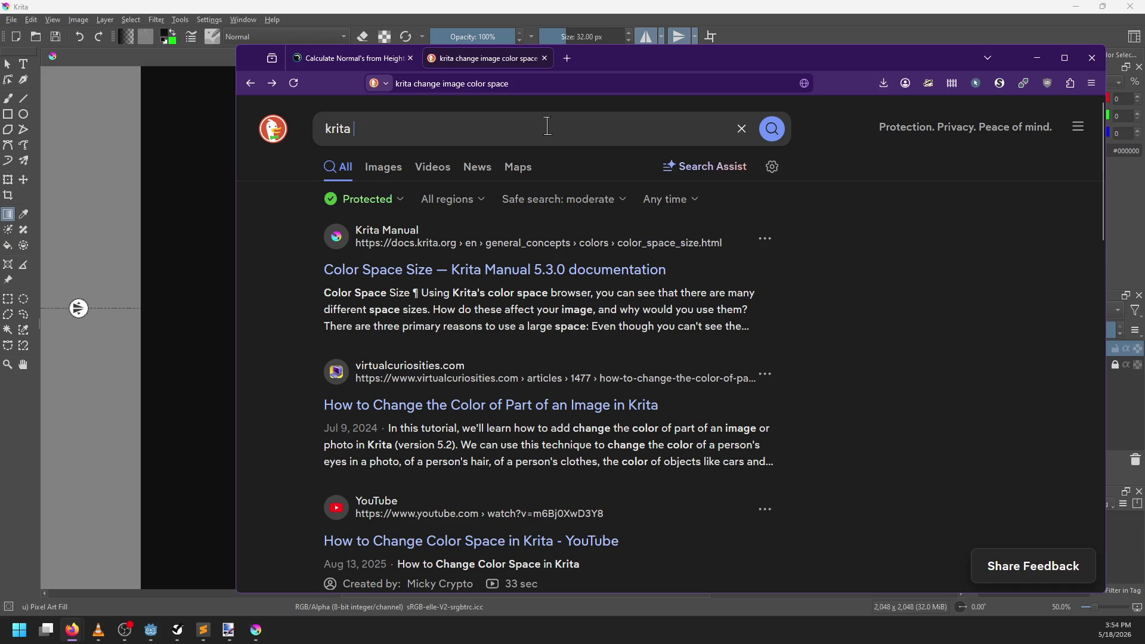
type("hi")
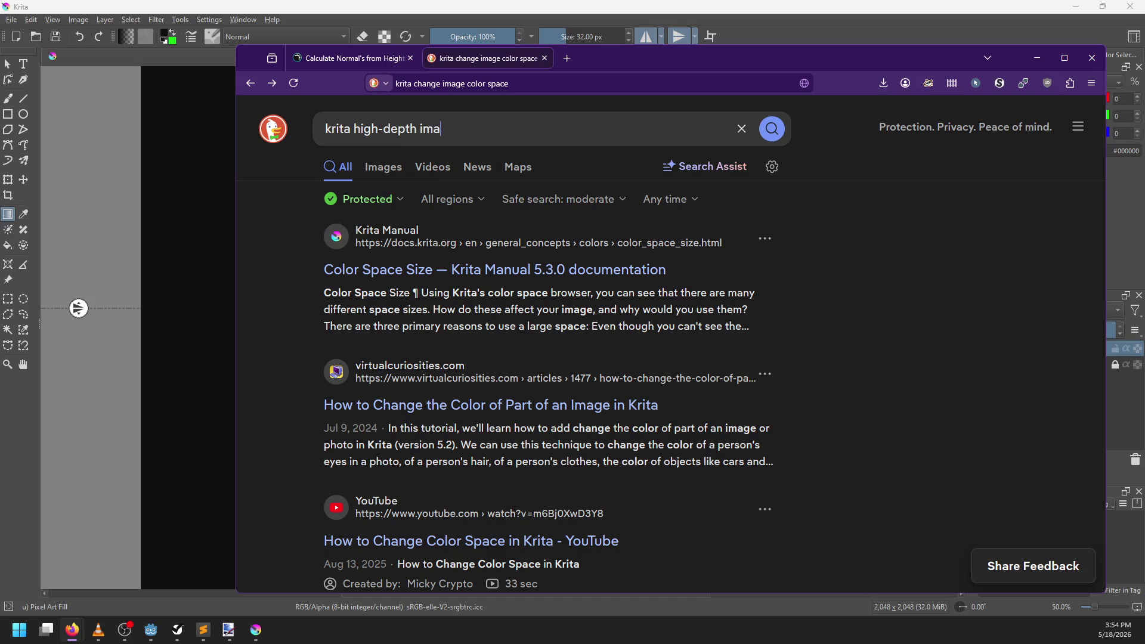
type("gh-de")
key("Return")
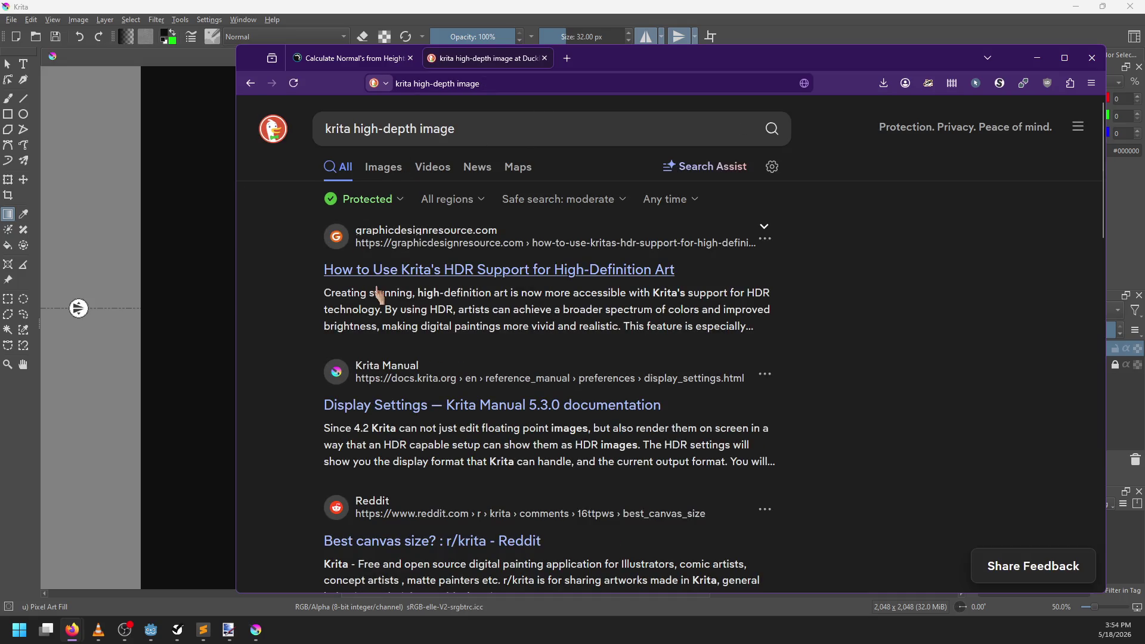
scroll(304, 361, "down", 5)
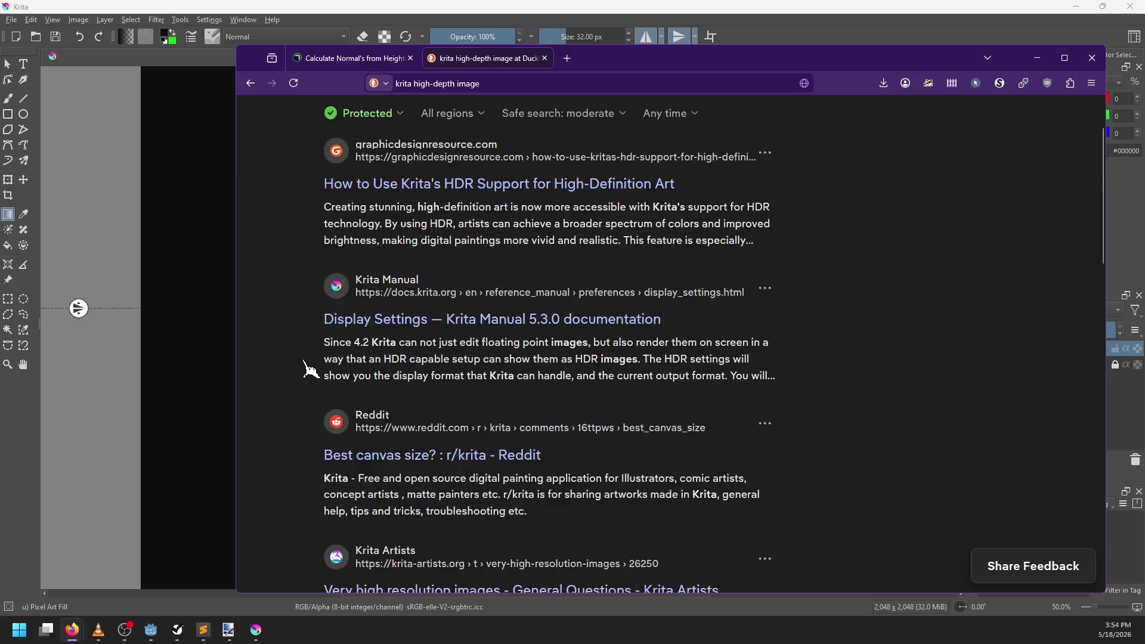
scroll(308, 370, "up", 5)
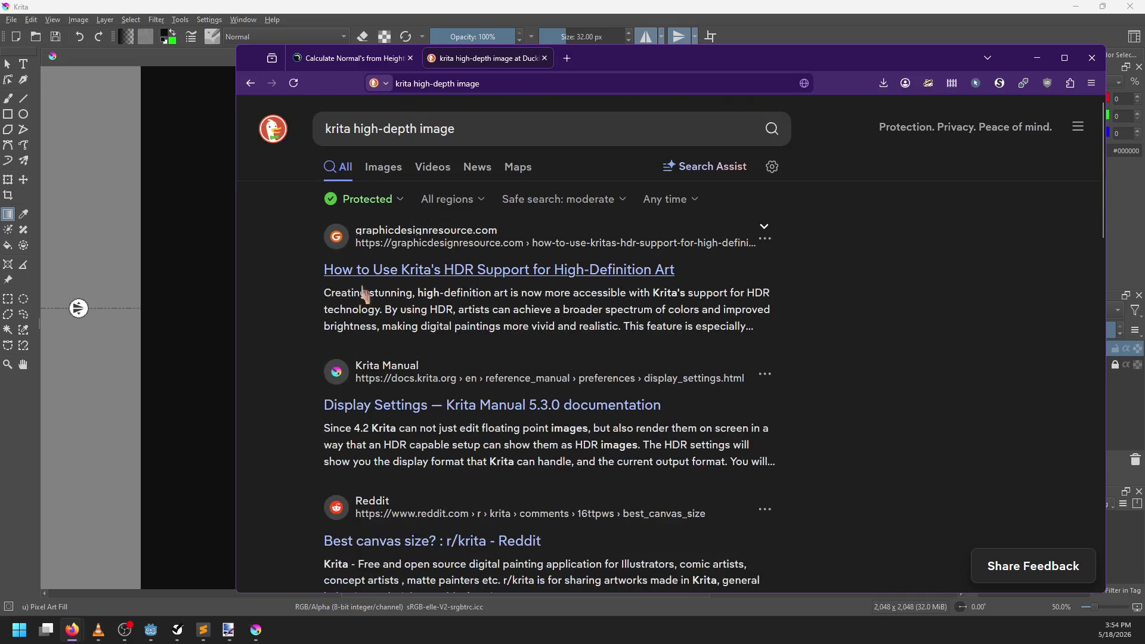
left_click_drag(354, 128, 546, 135)
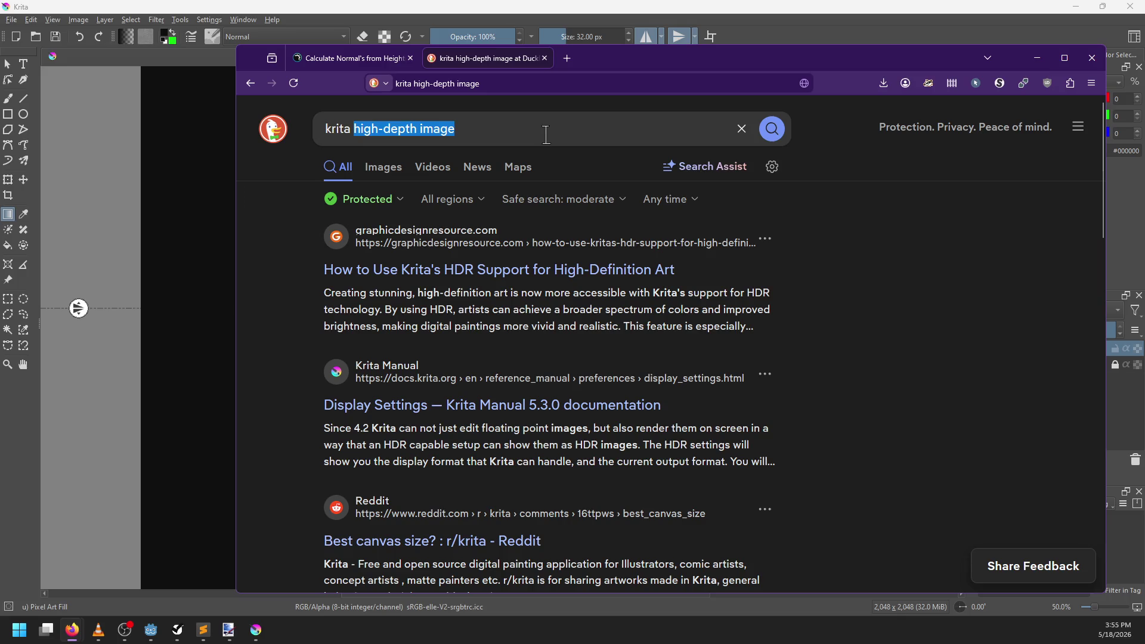
type("bit")
type("h")
key("Return")
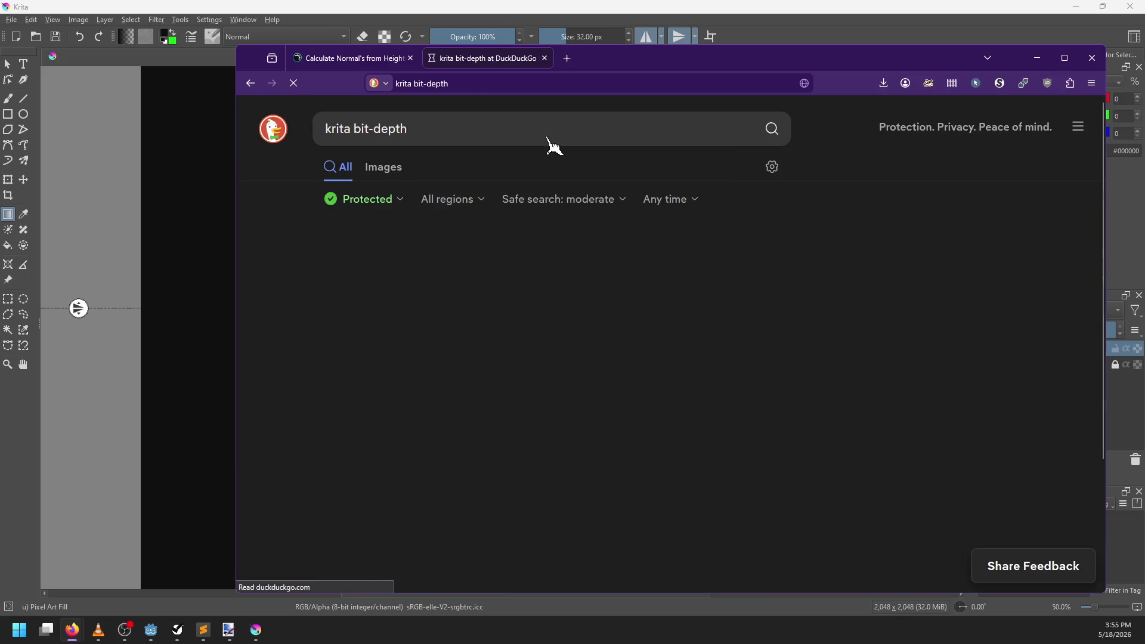
left_click(369, 275)
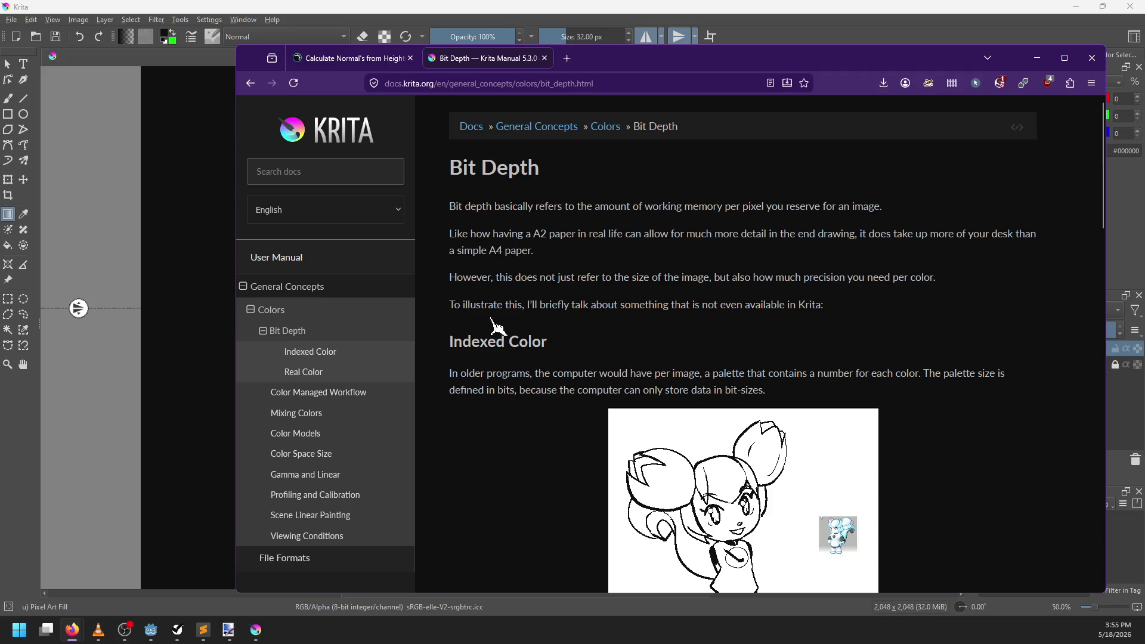
Step: Read through the Bit Depth page's 16bit float and 32bit float sections
scroll(444, 352, "down", 4)
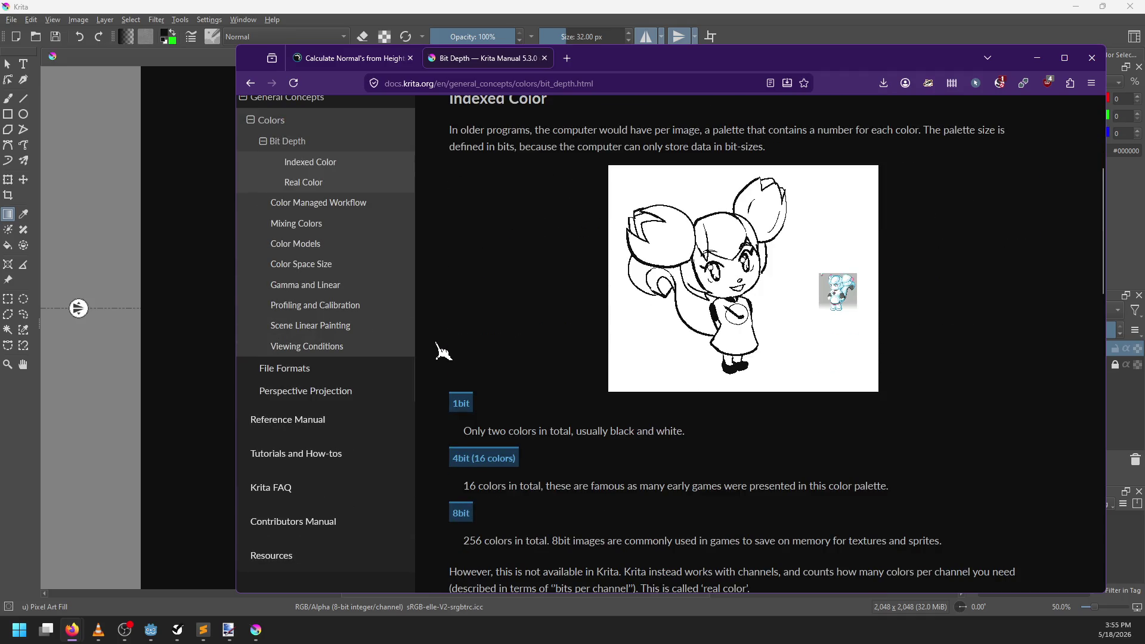
scroll(444, 352, "down", 4)
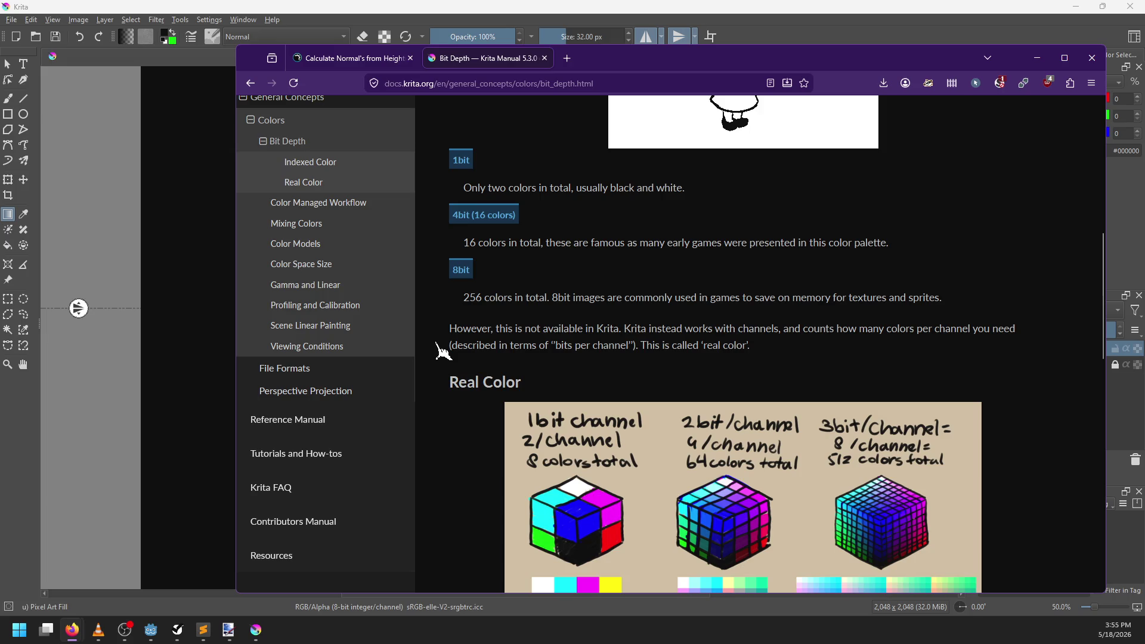
scroll(444, 352, "down", 10)
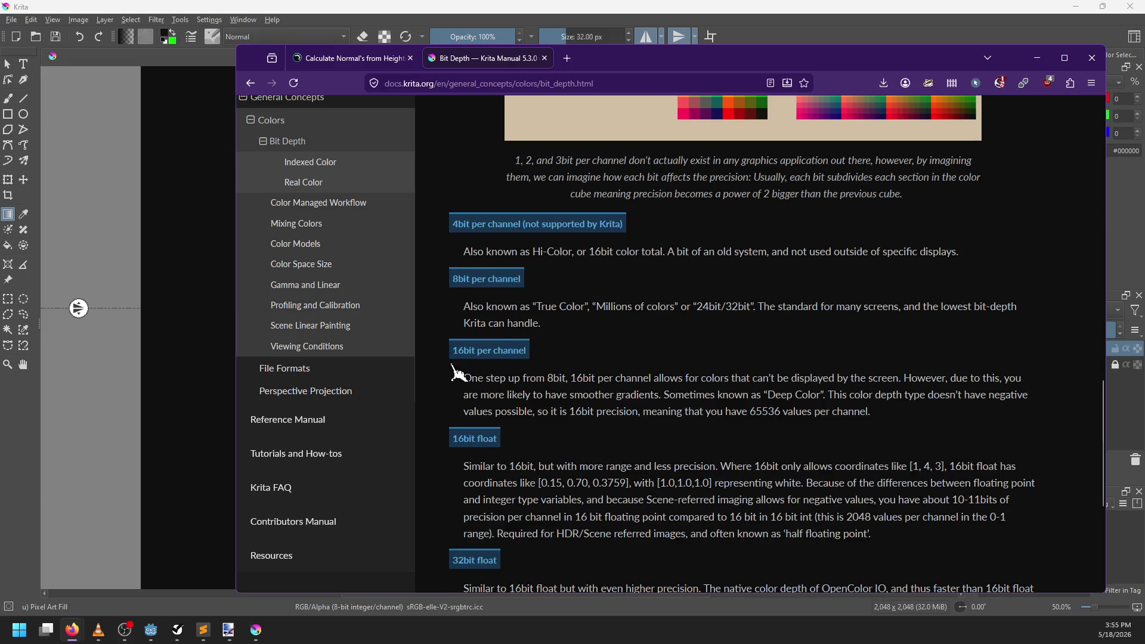
scroll(582, 395, "down", 2)
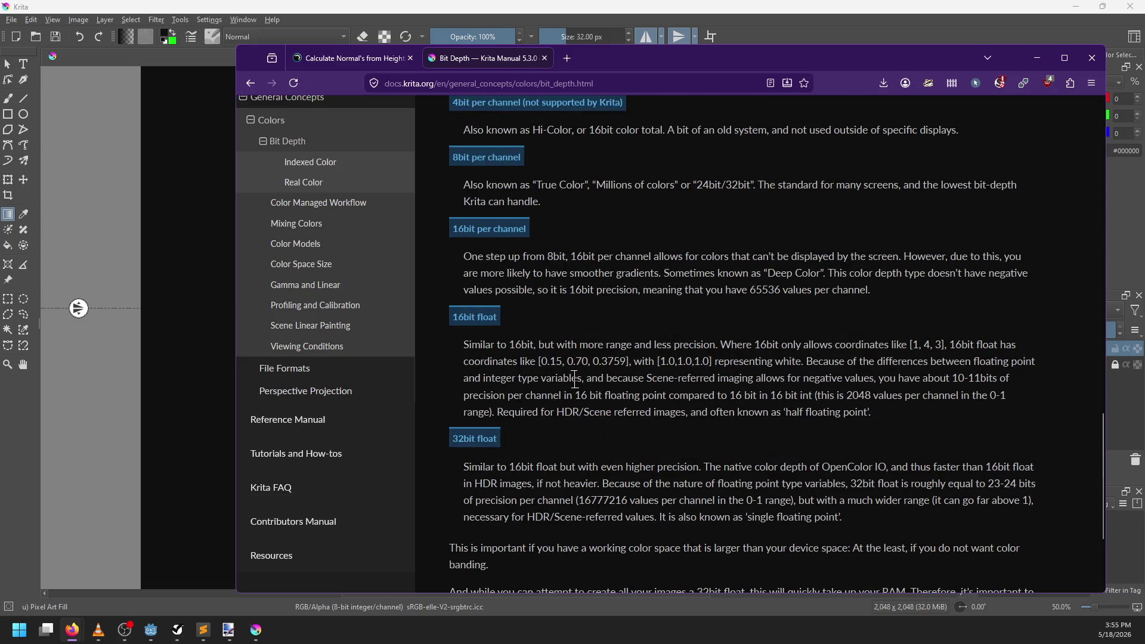
scroll(575, 379, "down", 3)
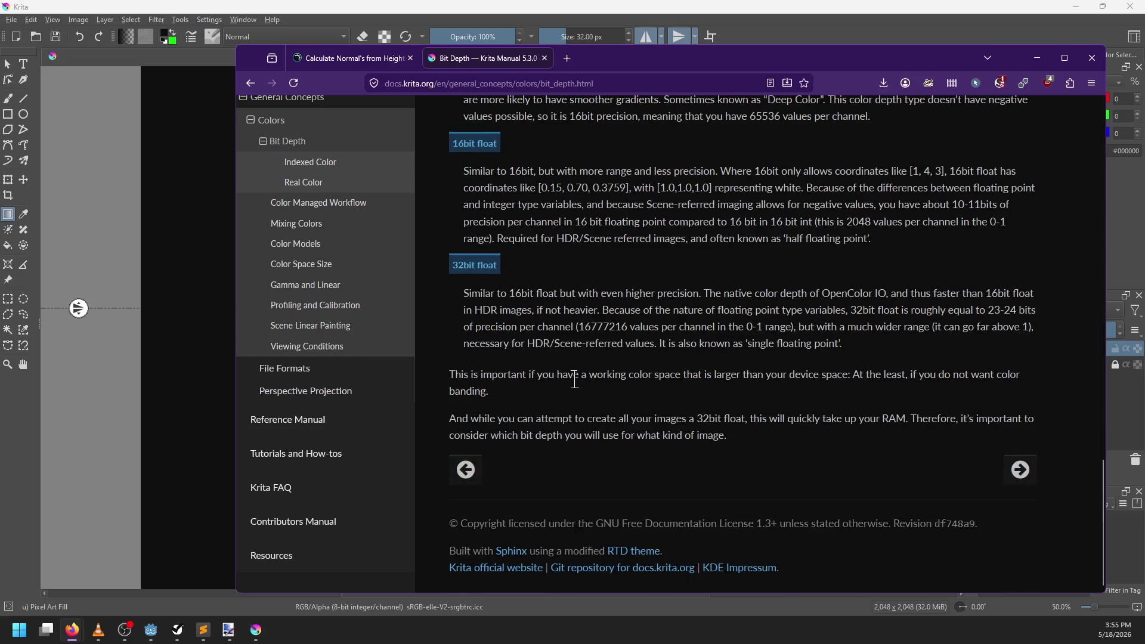
scroll(578, 385, "up", 12)
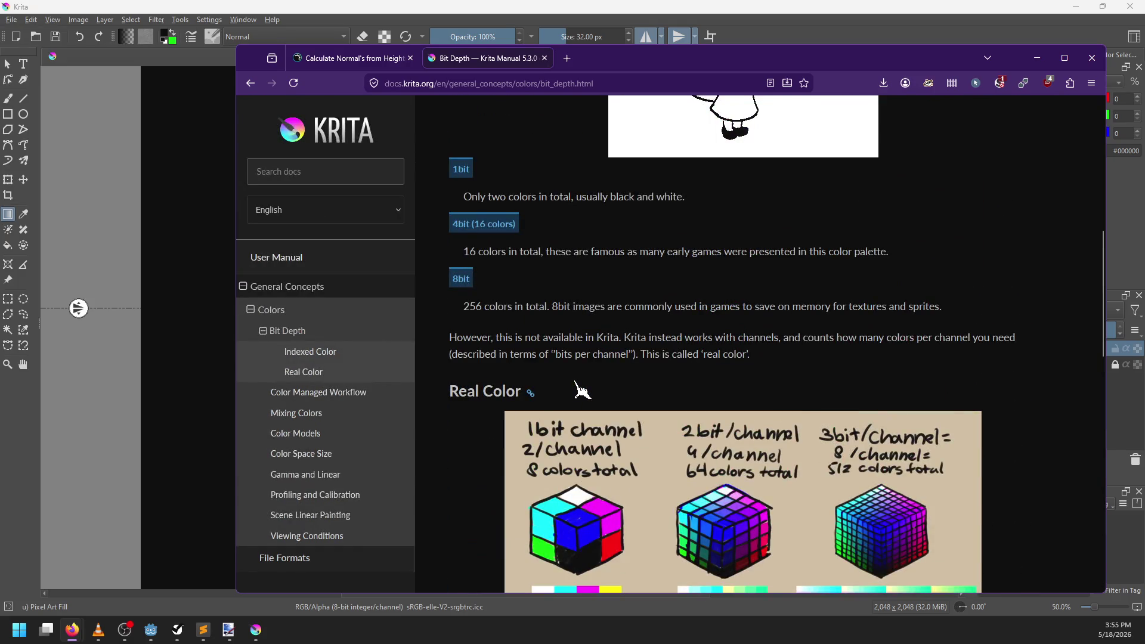
scroll(579, 391, "down", 10)
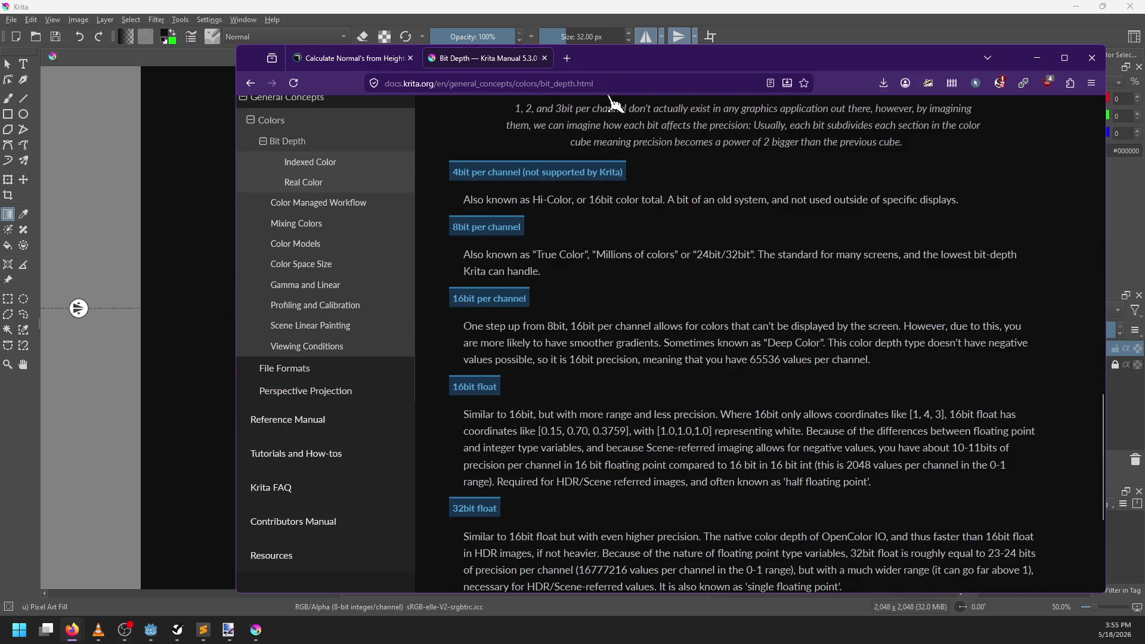
Step: Search 'krita 16-bit color' in a new tab, read the Reddit export thread, then return to Krita
left_click(567, 58)
type("krita")
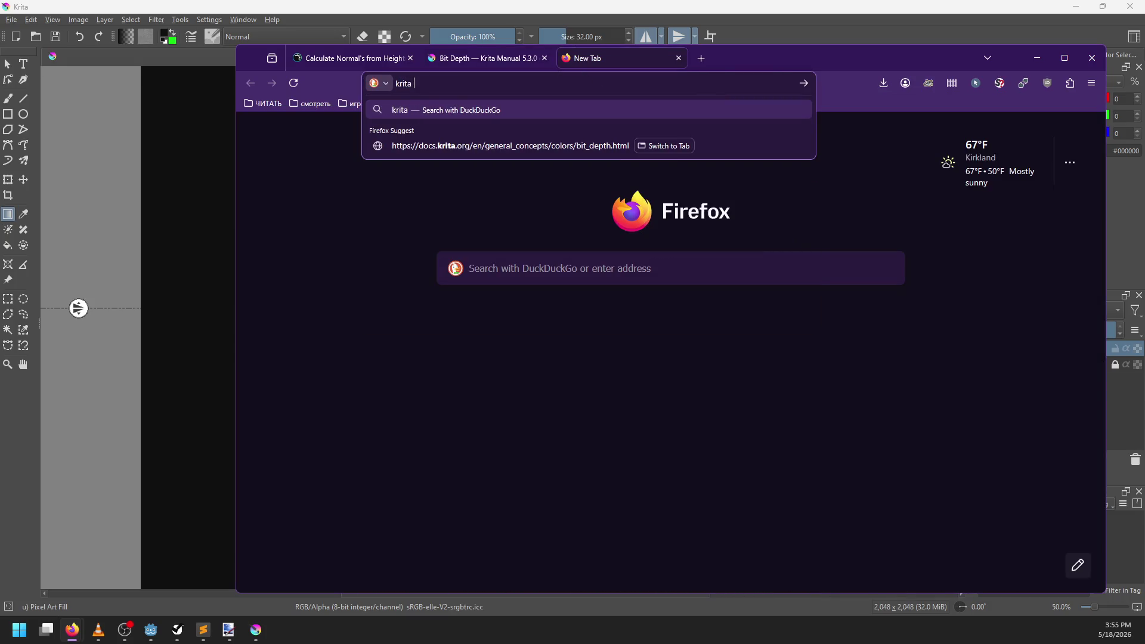
type(" 16-bit color")
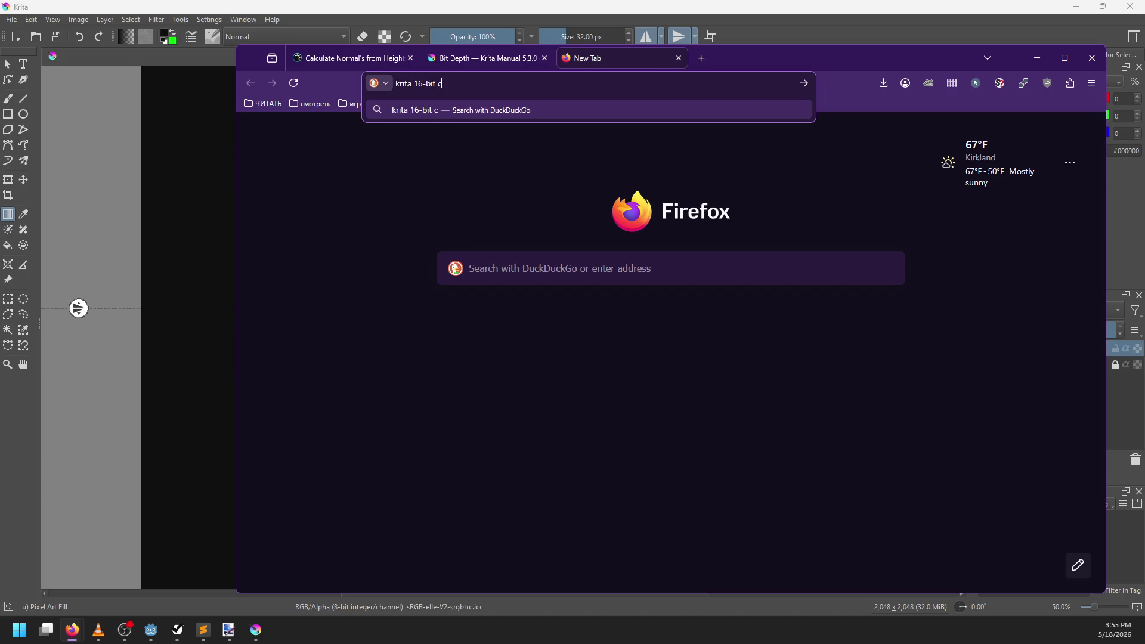
key("Return")
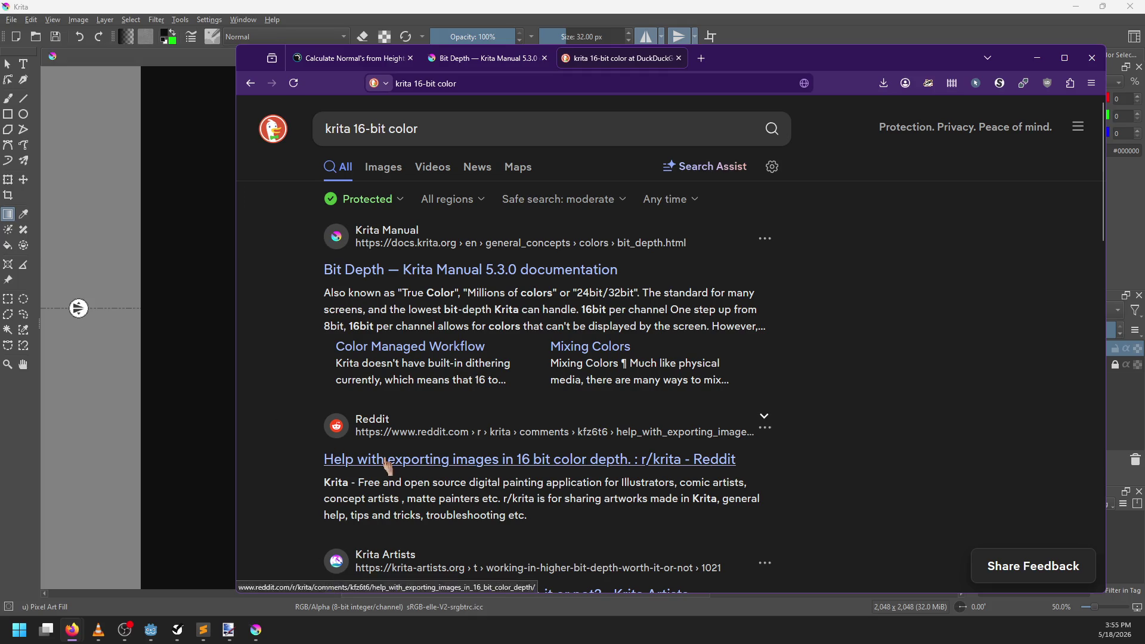
left_click(360, 464)
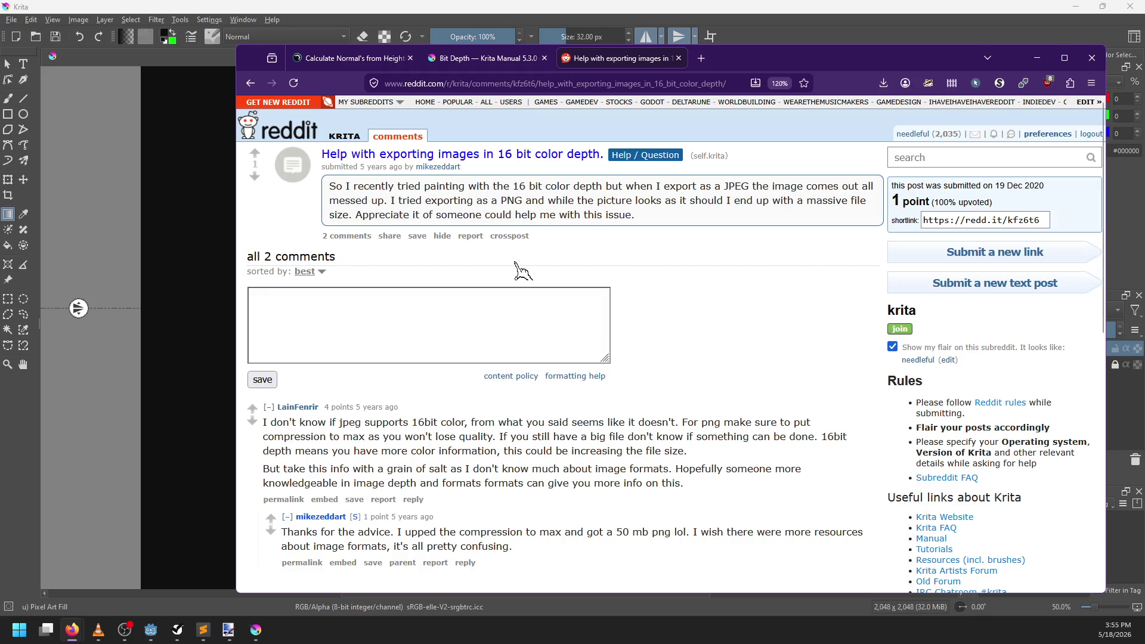
left_click(250, 84)
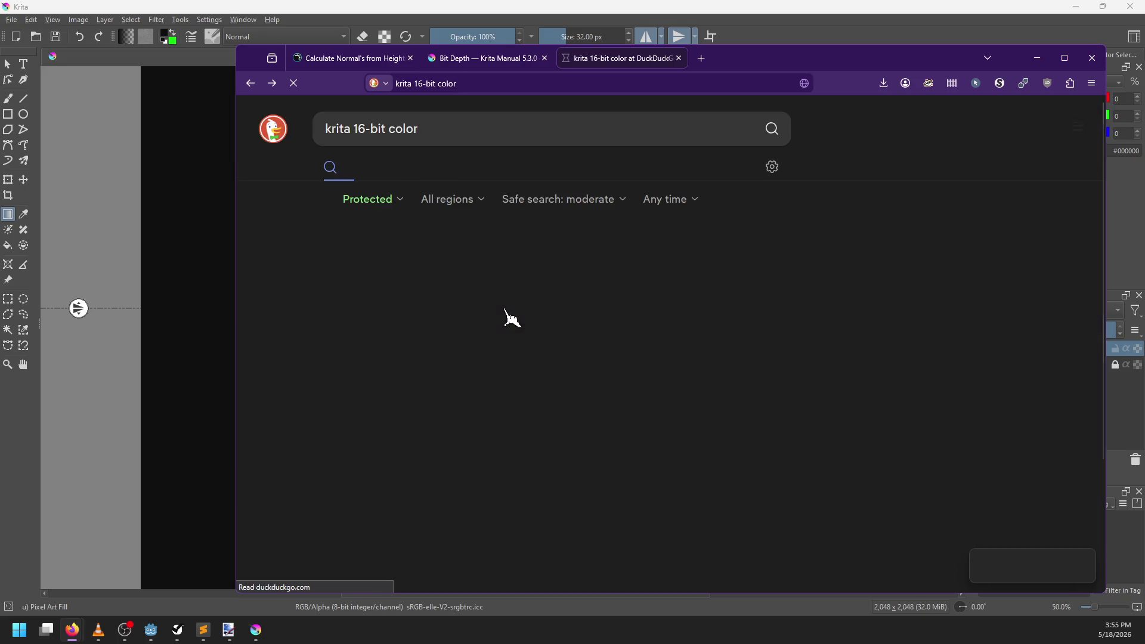
scroll(292, 435, "down", 1)
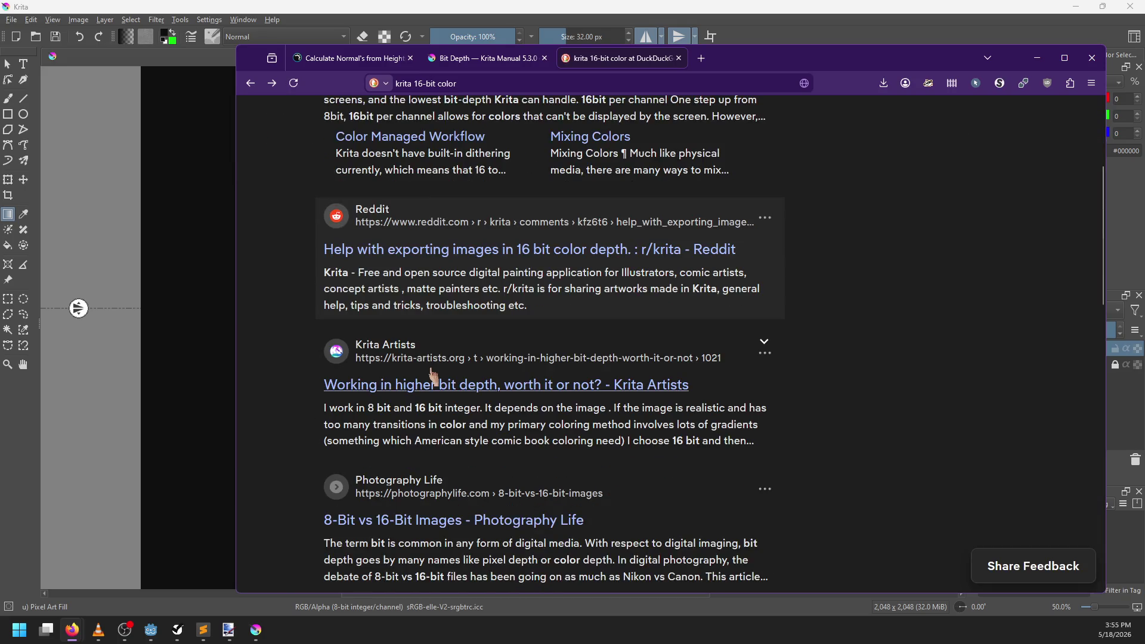
scroll(434, 378, "down", 2)
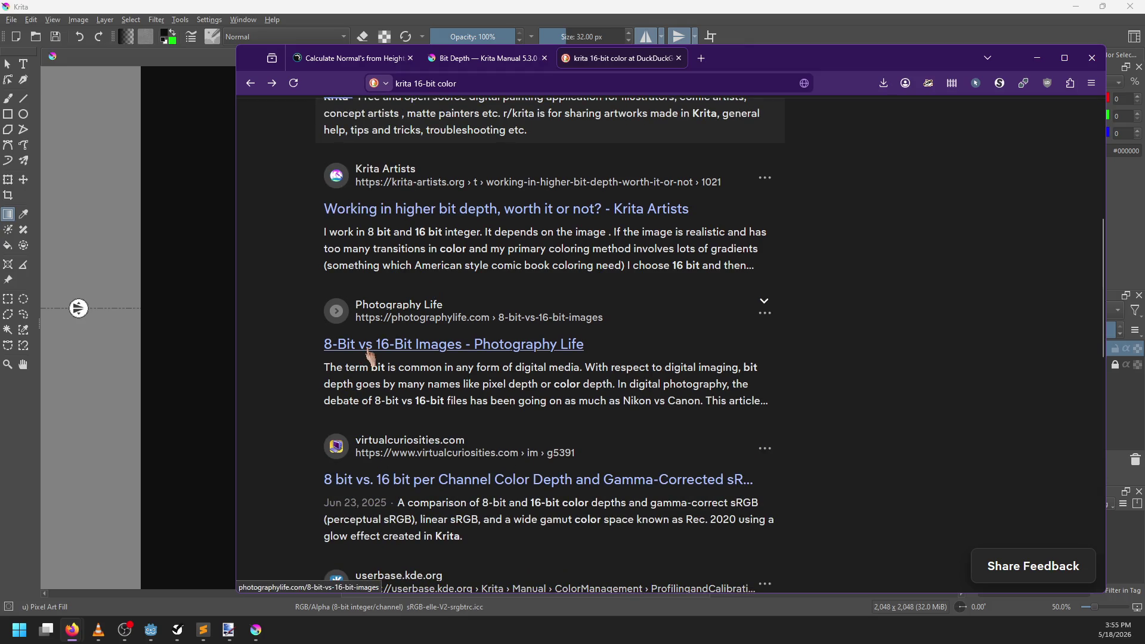
scroll(370, 358, "up", 5)
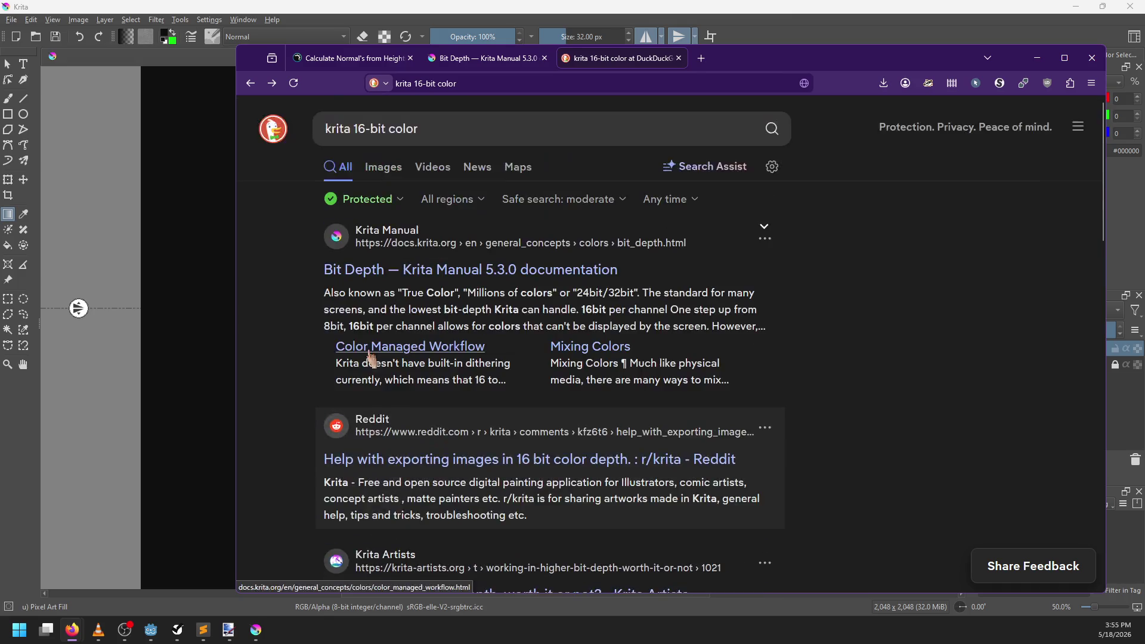
left_click(288, 8)
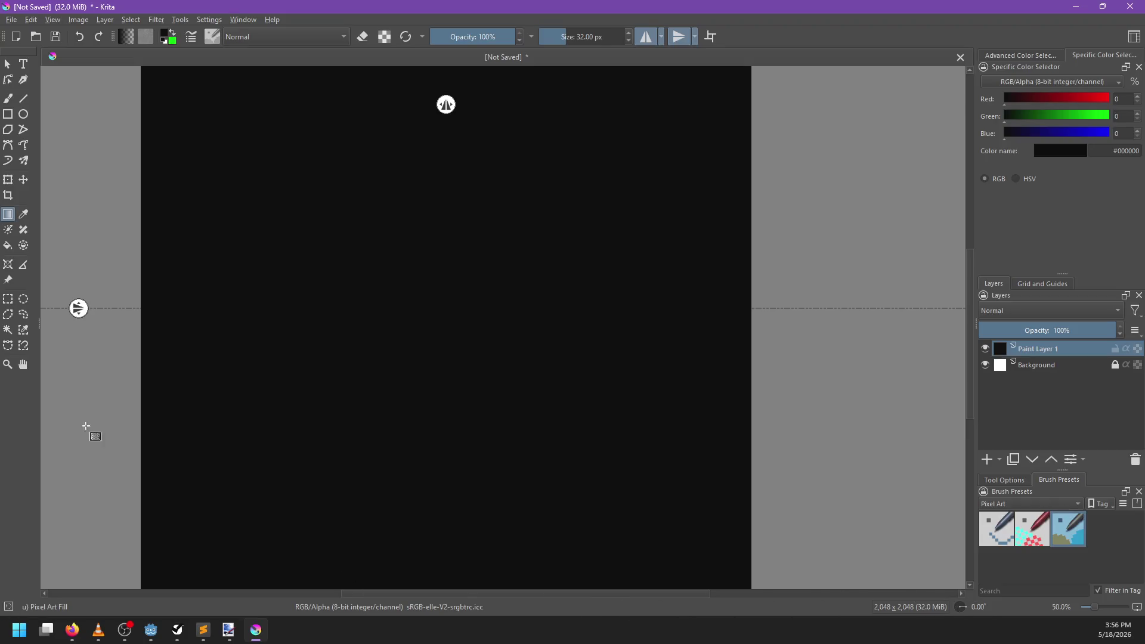
Step: Browse Krita's menus and configuration window, closing them without changes
left_click(13, 20)
mouse_move(31, 20)
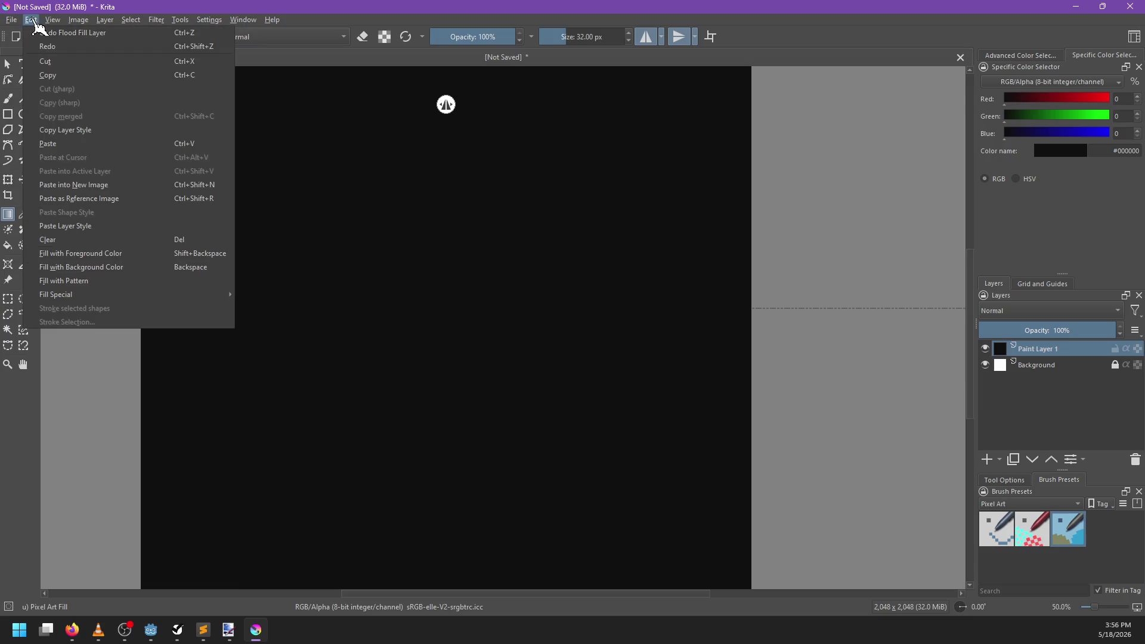
key("Escape")
left_click(208, 19)
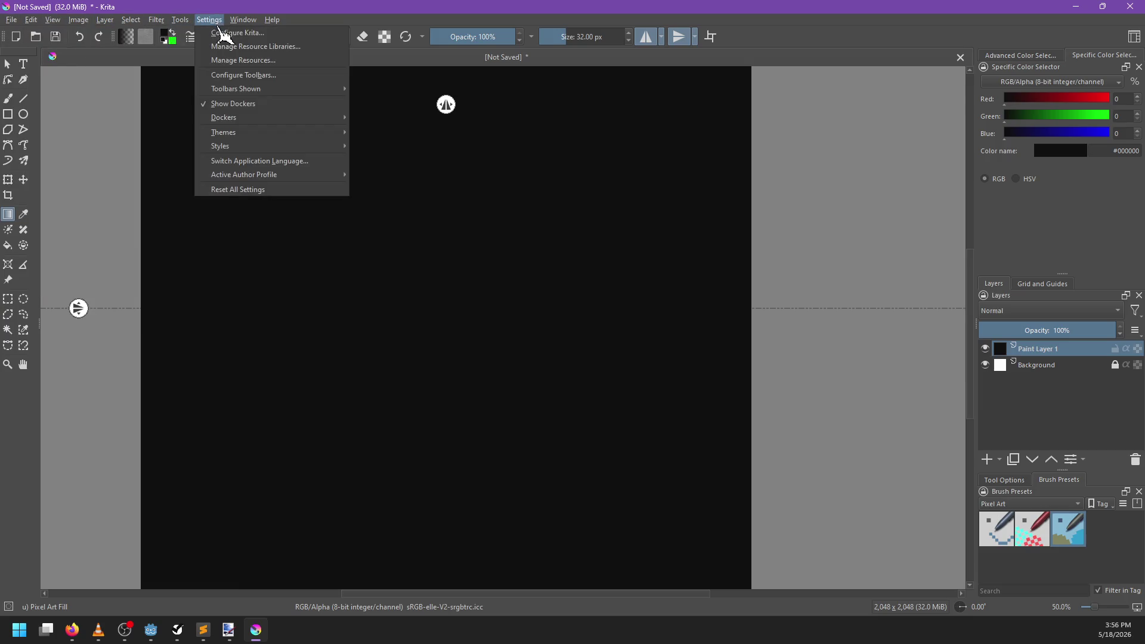
key("Escape")
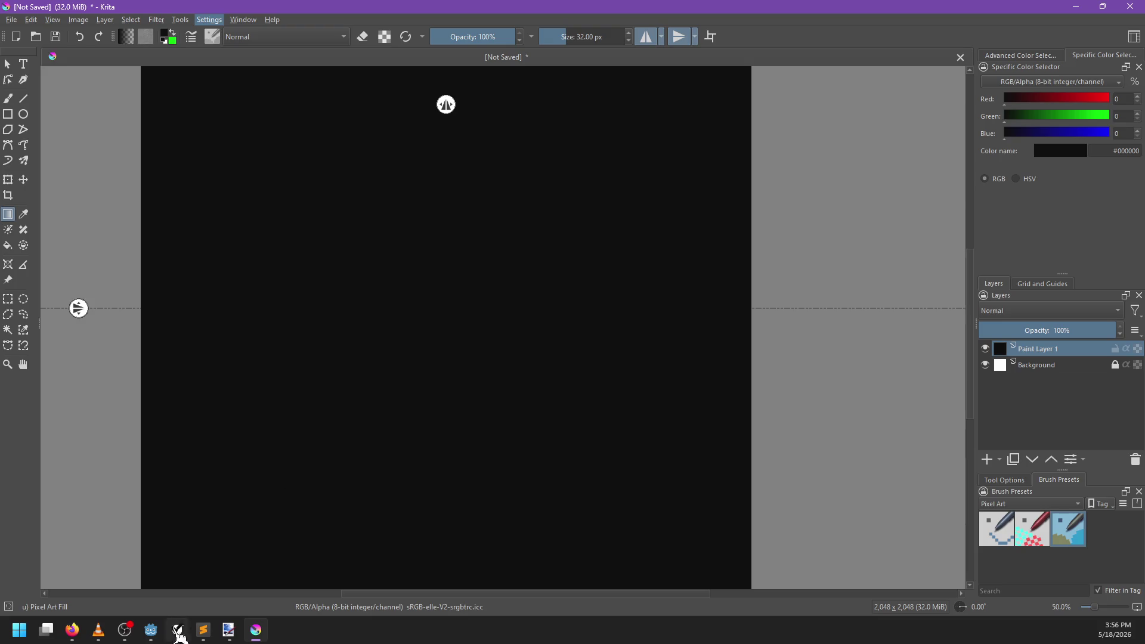
mouse_move(255, 629)
key("Return")
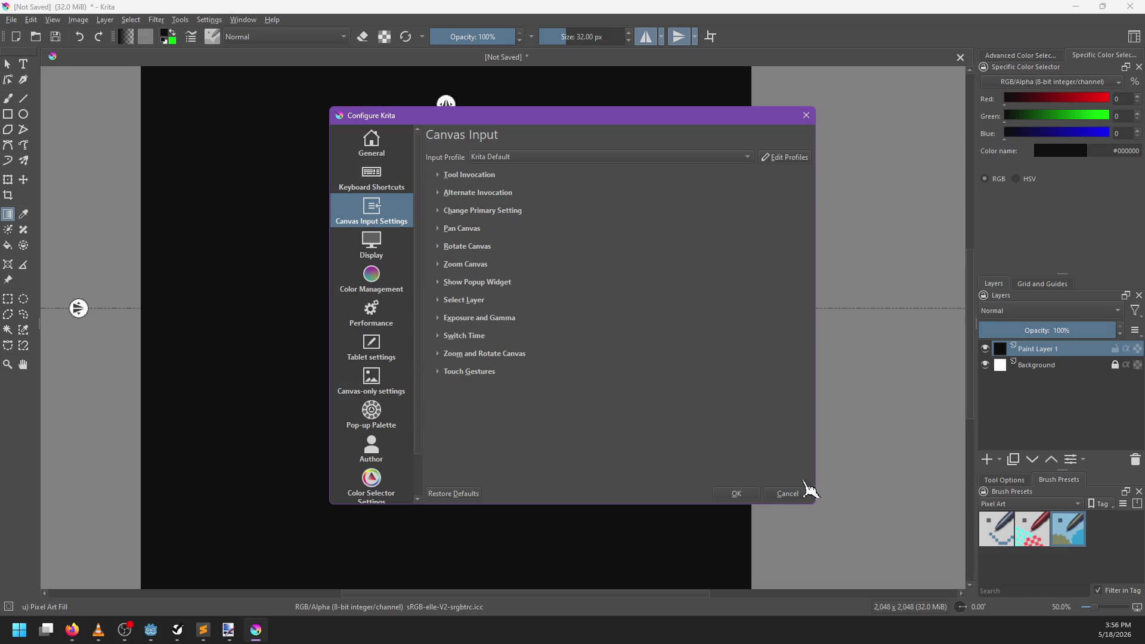
left_click(793, 494)
Step: Create a new document with 32-bit float/channel depth and the sRGB-elle-V2-g10.icc profile
key("ctrl+n")
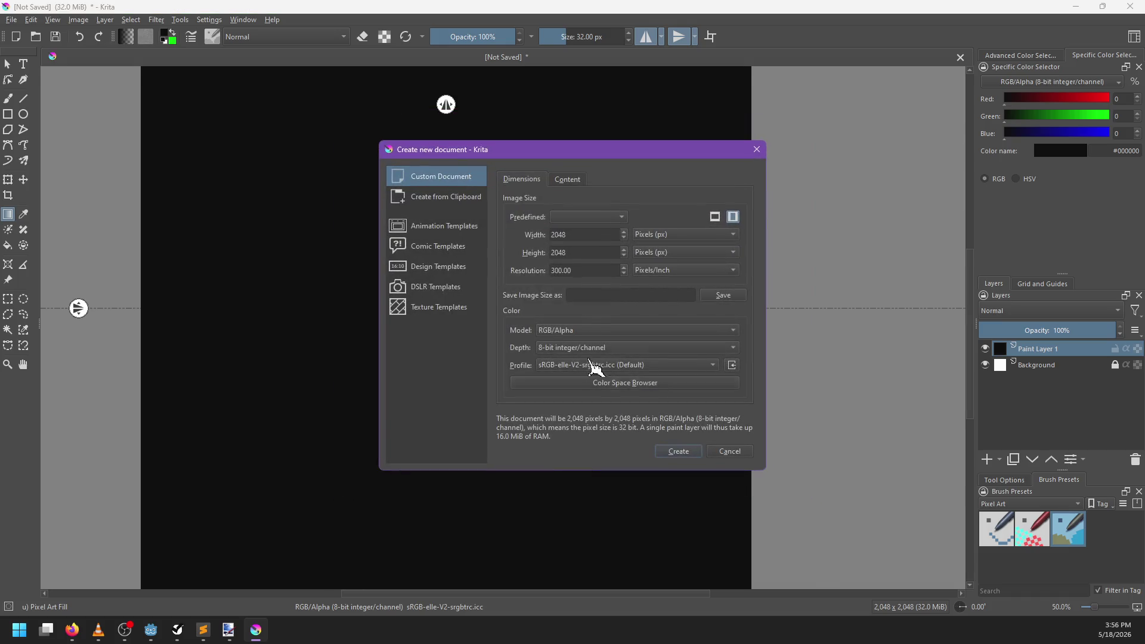
left_click(568, 349)
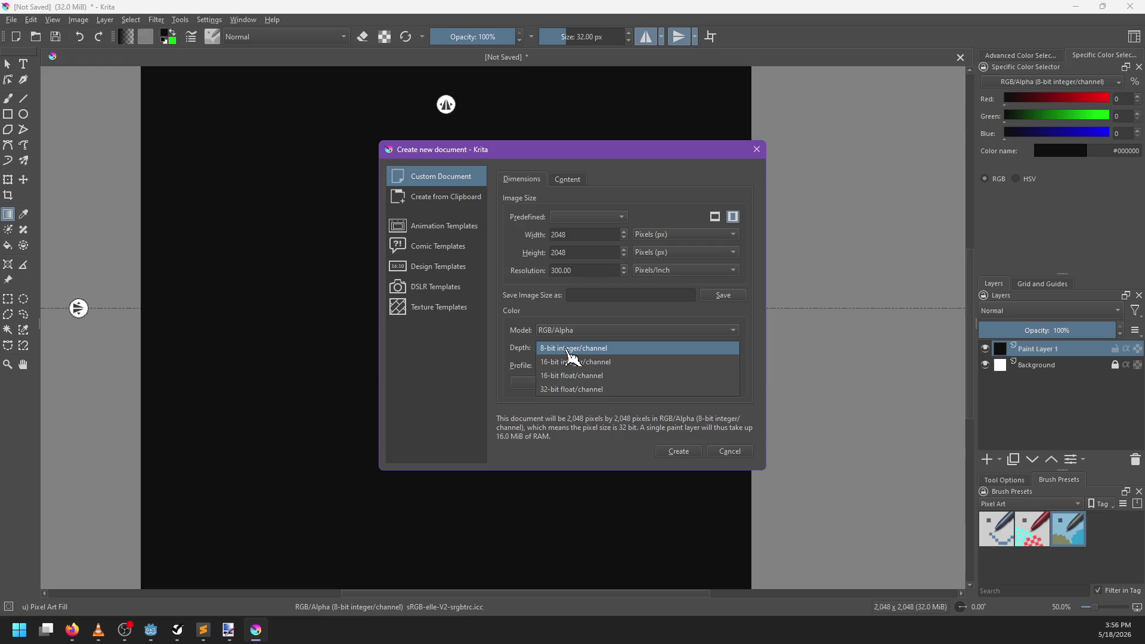
left_click(588, 394)
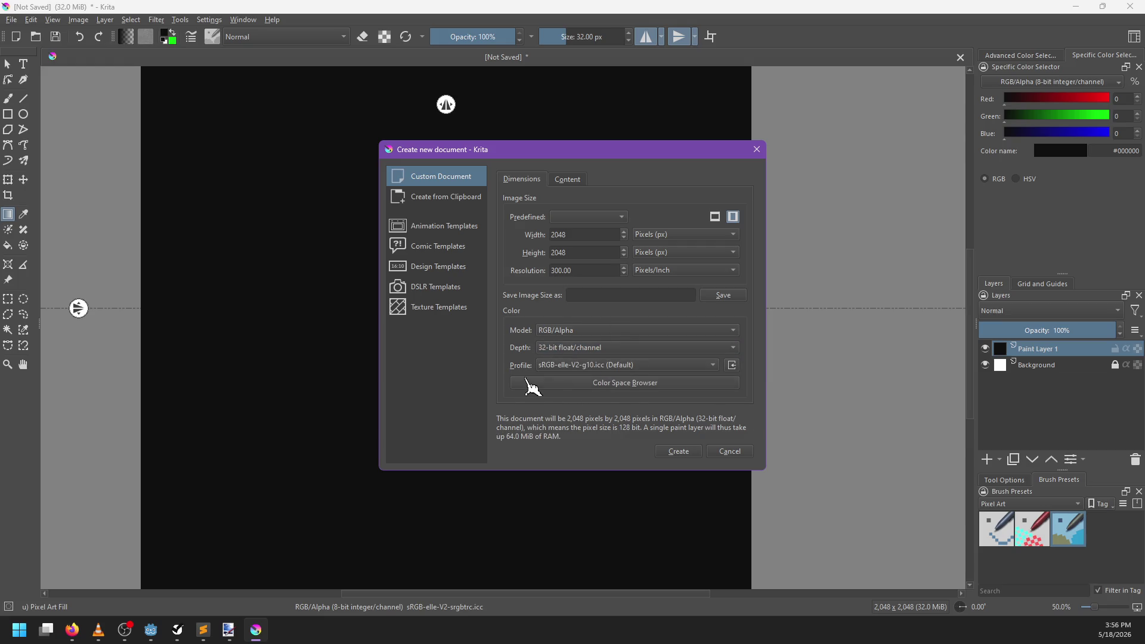
left_click(574, 366)
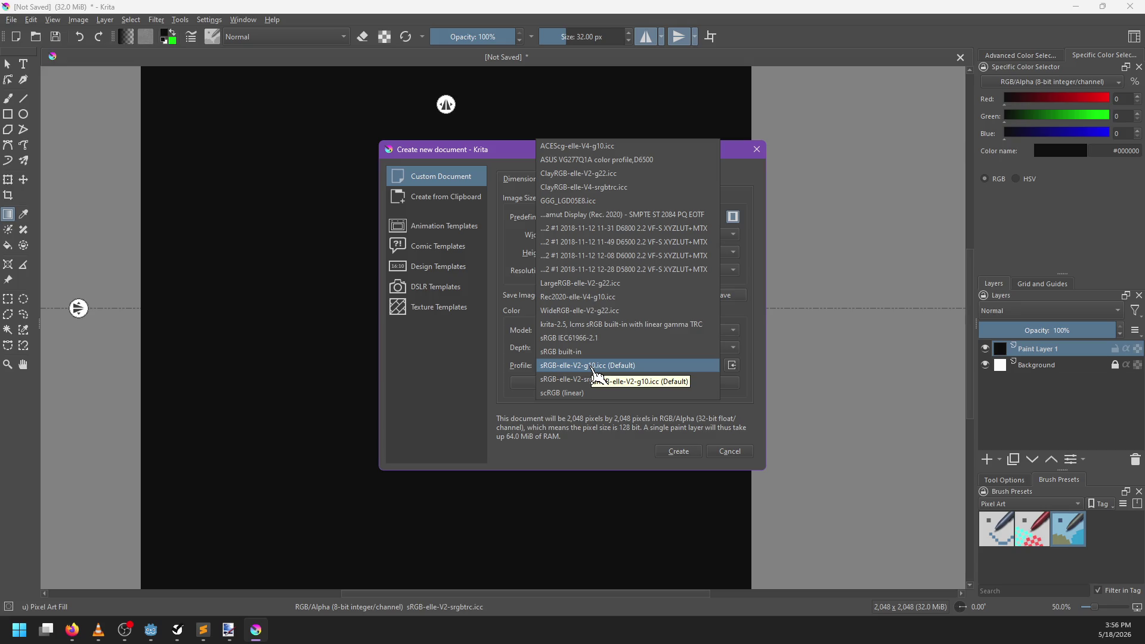
left_click(593, 365)
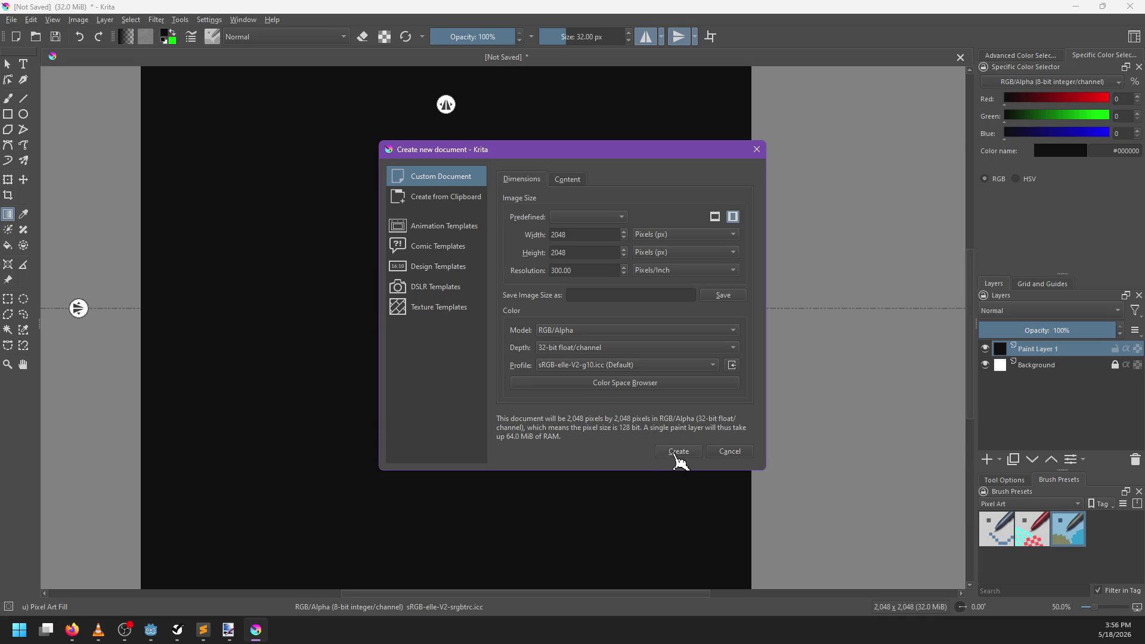
left_click(677, 452)
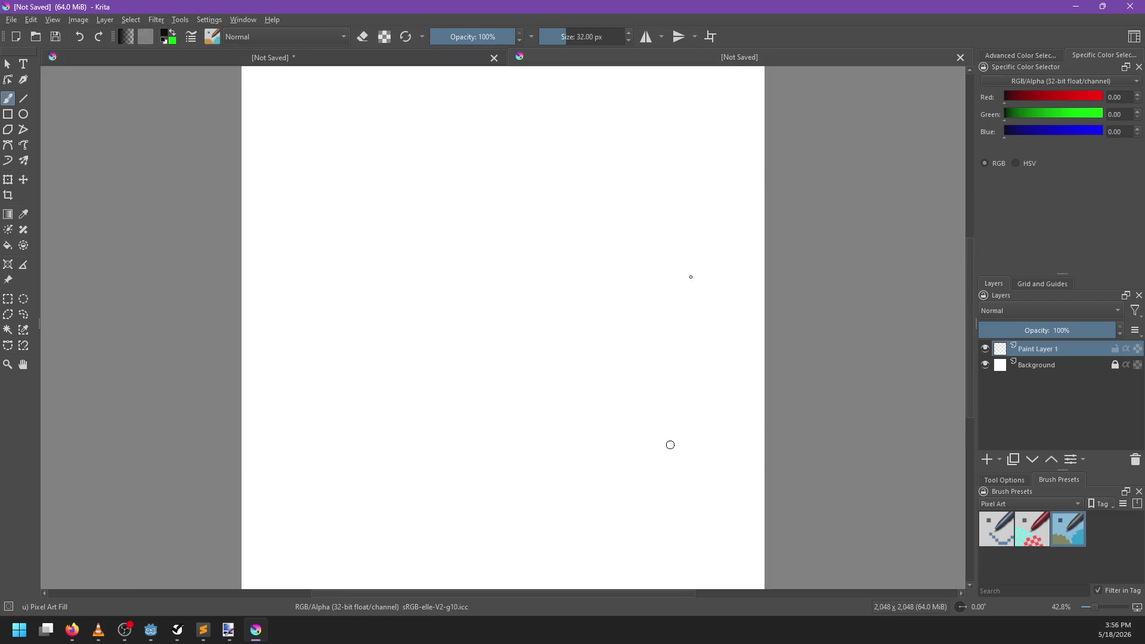
Step: Close the old 8-bit document without saving and fill the new canvas with black
left_click(495, 58)
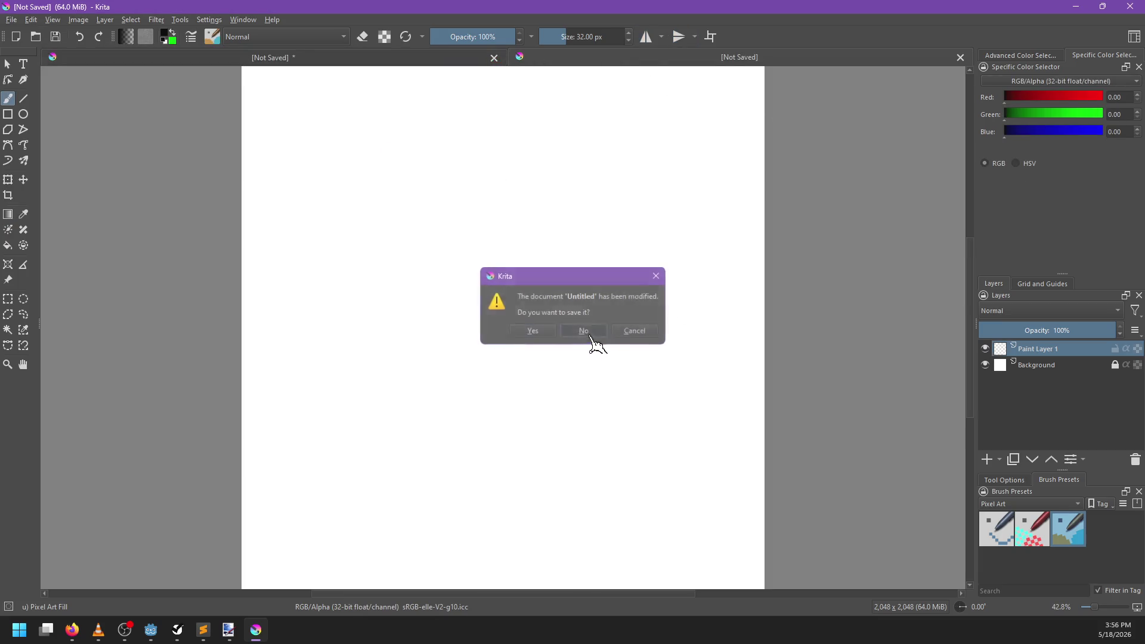
left_click(586, 329)
key("shift+BackSpace")
key("x")
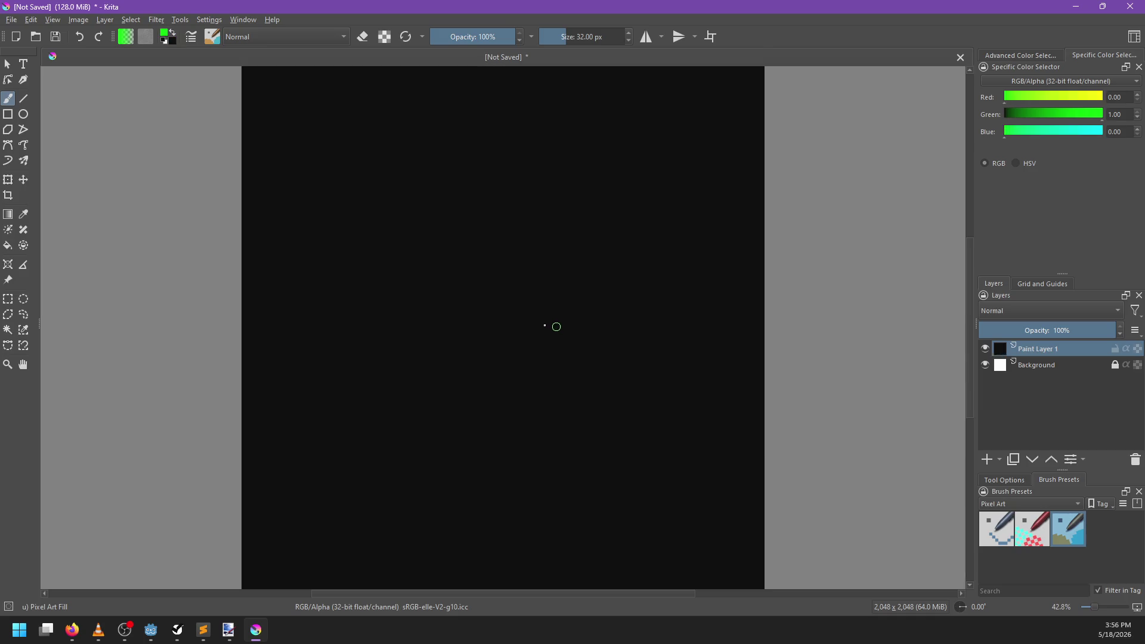
key("g")
Step: Hide the black Paint Layer 1, add Paint Layer 2, and enable left-right and top-bottom mirroring
scroll(504, 329, "down", 2)
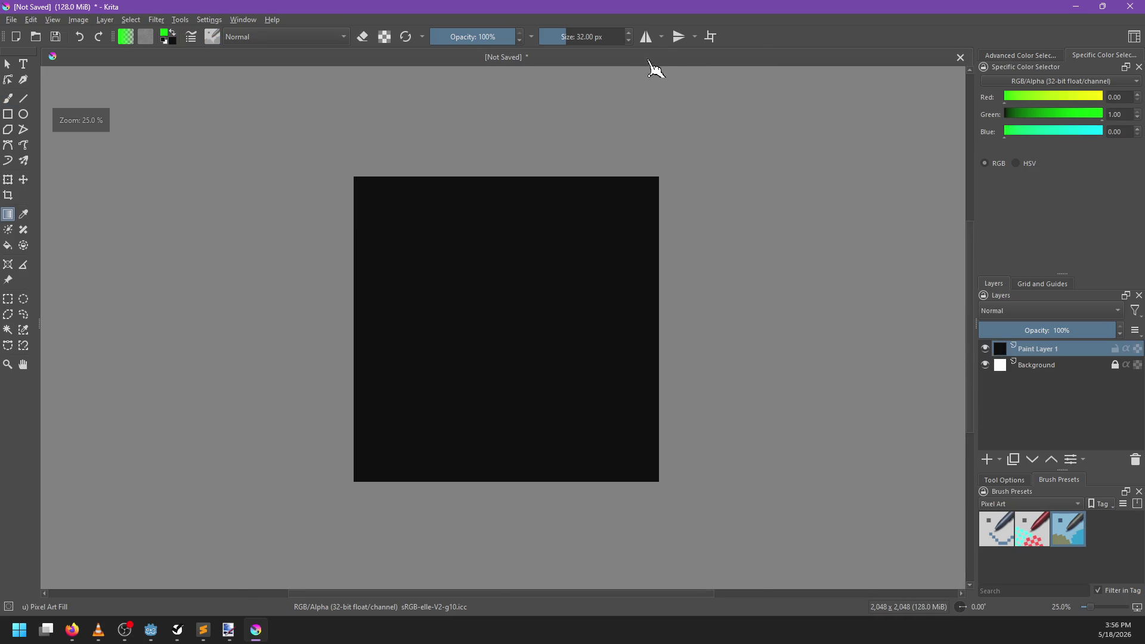
left_click(649, 38)
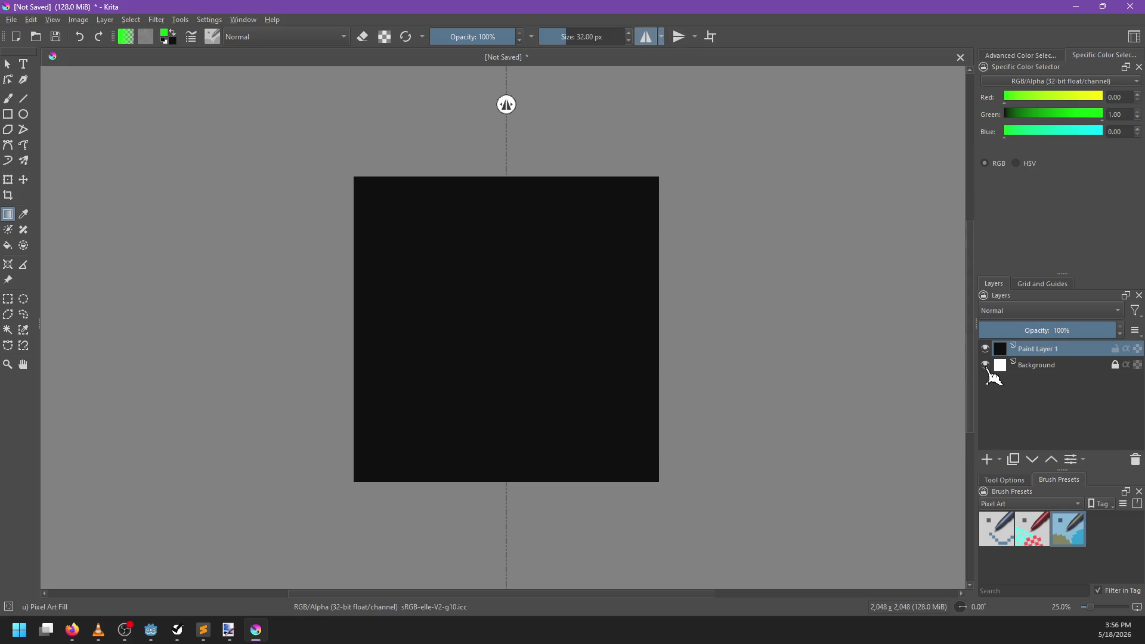
left_click(986, 348)
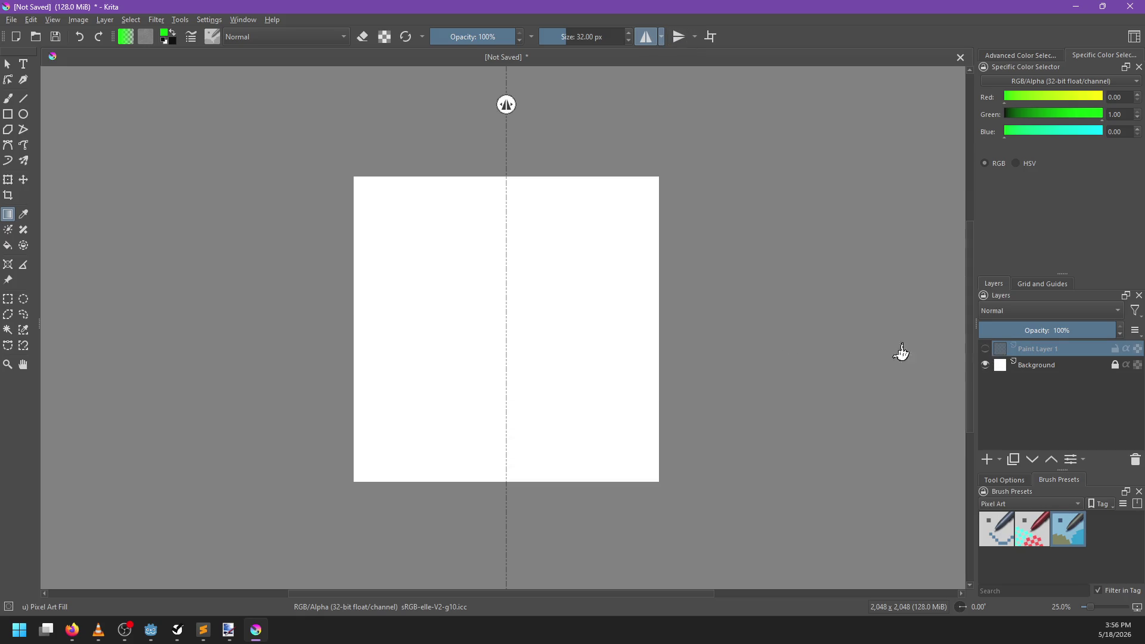
left_click(988, 459)
scroll(572, 337, "up", 2)
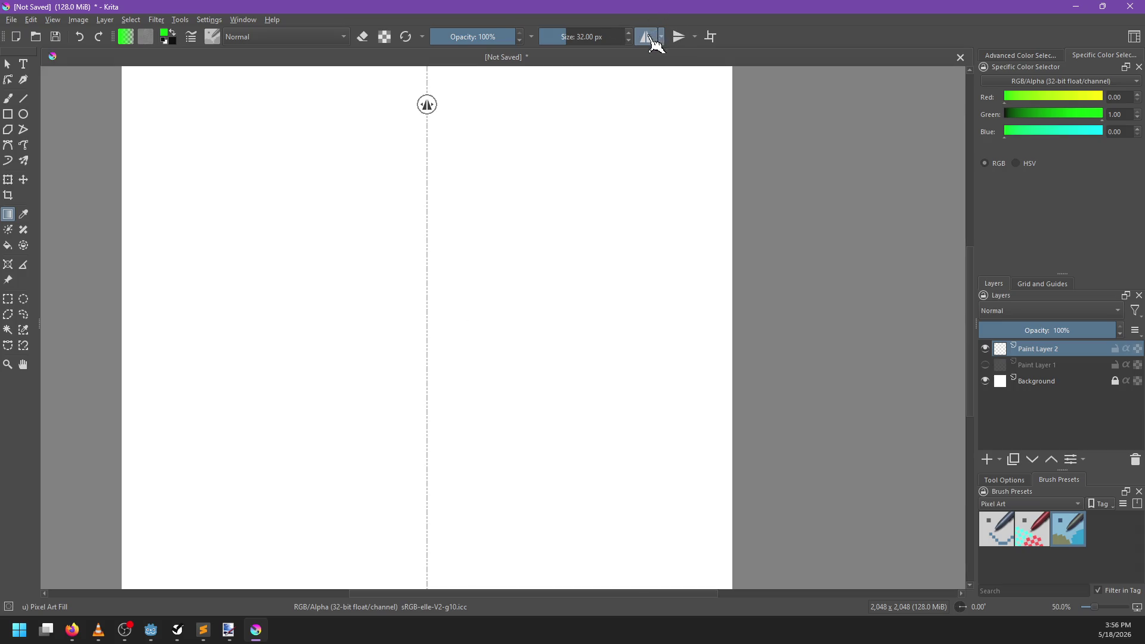
left_click(679, 36)
scroll(557, 212, "down", 1)
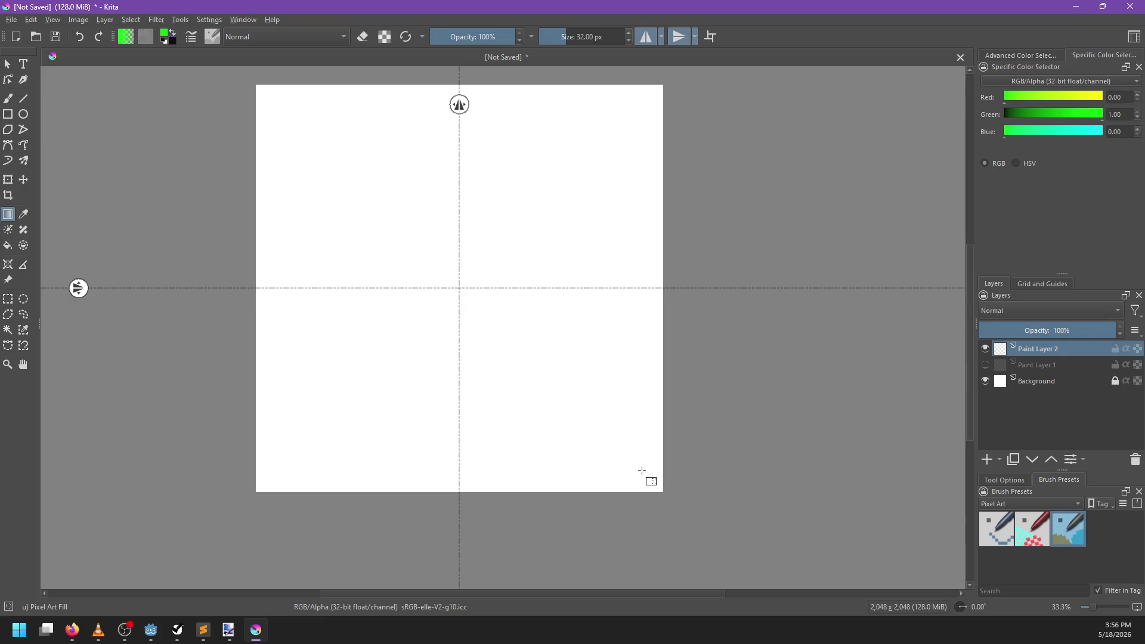
Step: Drag a mirrored green radial gradient from the canvas centre and show the black layer beneath
left_click_drag(459, 288, 587, 414)
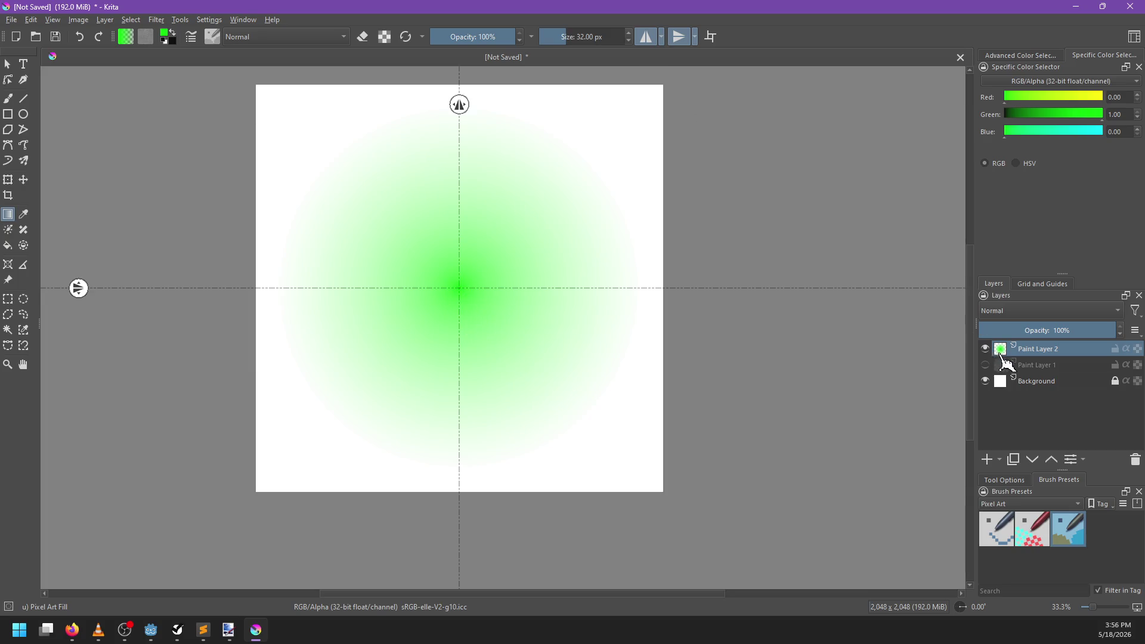
left_click(985, 364)
scroll(529, 312, "up", 1)
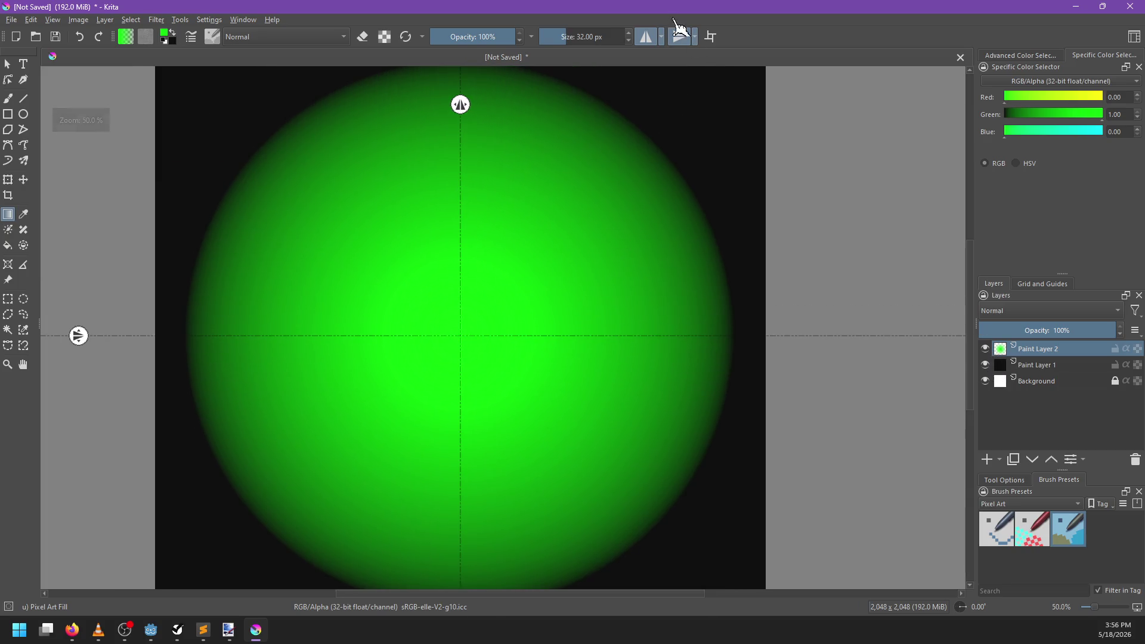
left_click(646, 37)
Step: Turn off mirroring and export the image over cone_2048.png, accepting the PNG options
left_click(679, 36)
key("ctrl+shift+e")
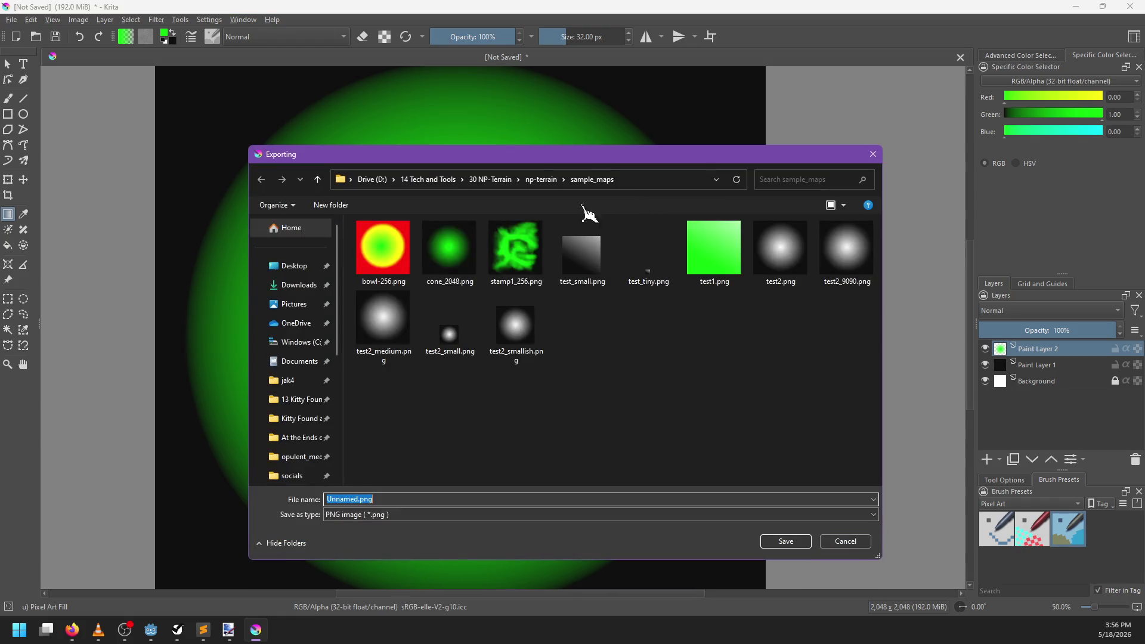
double_click(449, 247)
left_click(600, 312)
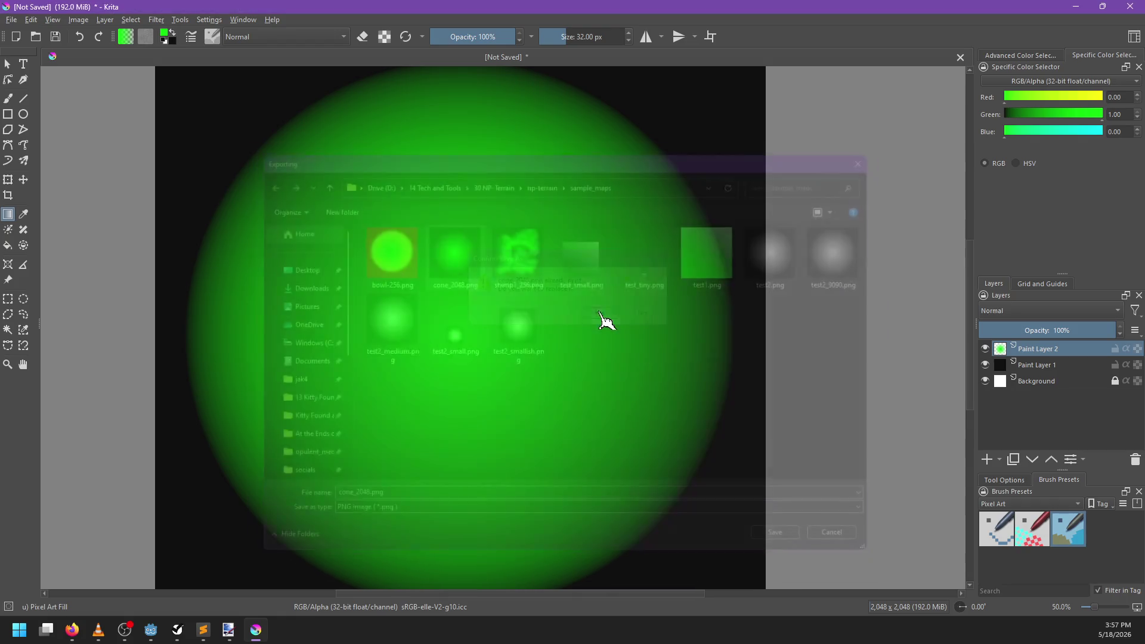
left_click(625, 405)
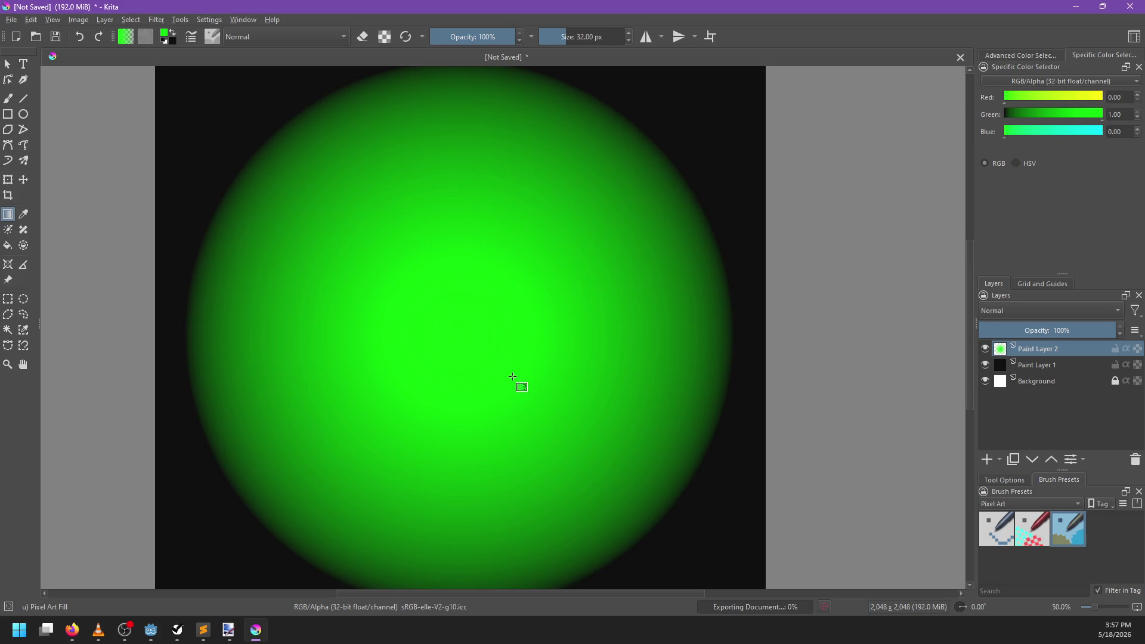
Step: Zoom and pan across the exported gradient to check it for banding, then return to Firefox
scroll(519, 384, "up", 4)
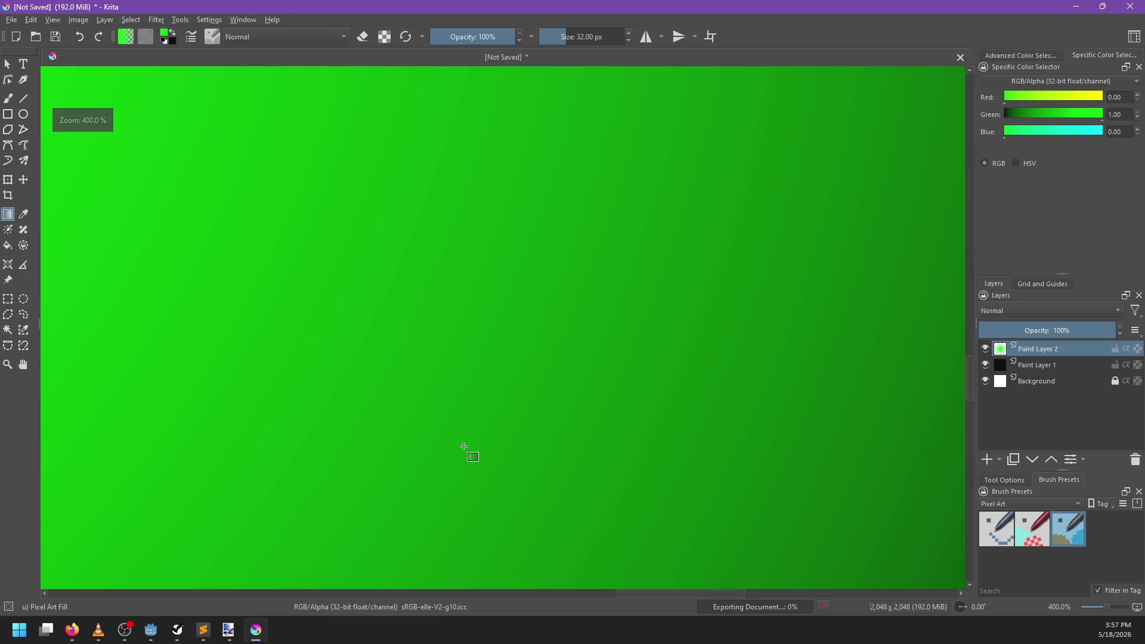
scroll(463, 447, "down", 1)
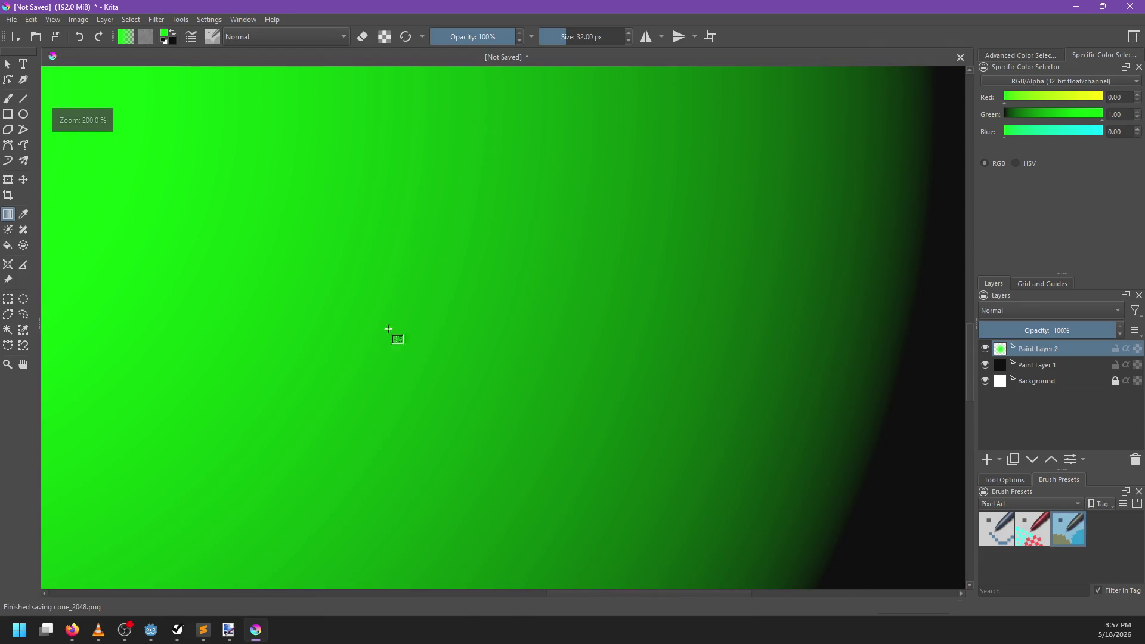
scroll(588, 448, "up", 1)
scroll(623, 465, "down", 5)
scroll(620, 463, "up", 4)
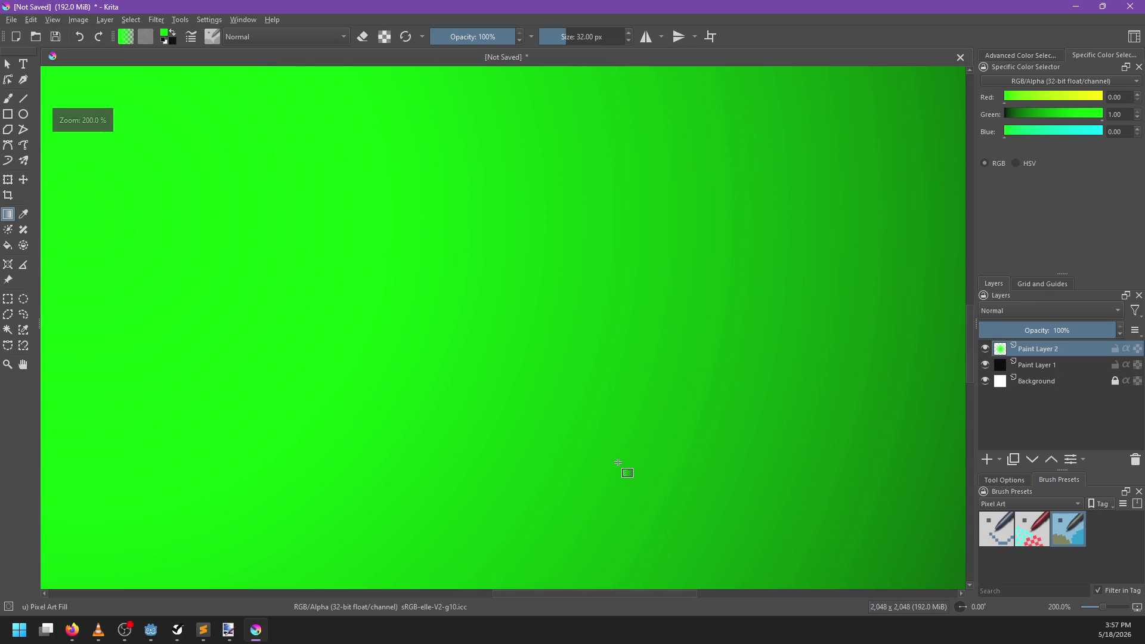
mouse_move(430, 373)
left_mouse_down()
mouse_move(567, 373)
mouse_move(450, 367)
left_mouse_up()
scroll(473, 402, "down", 3)
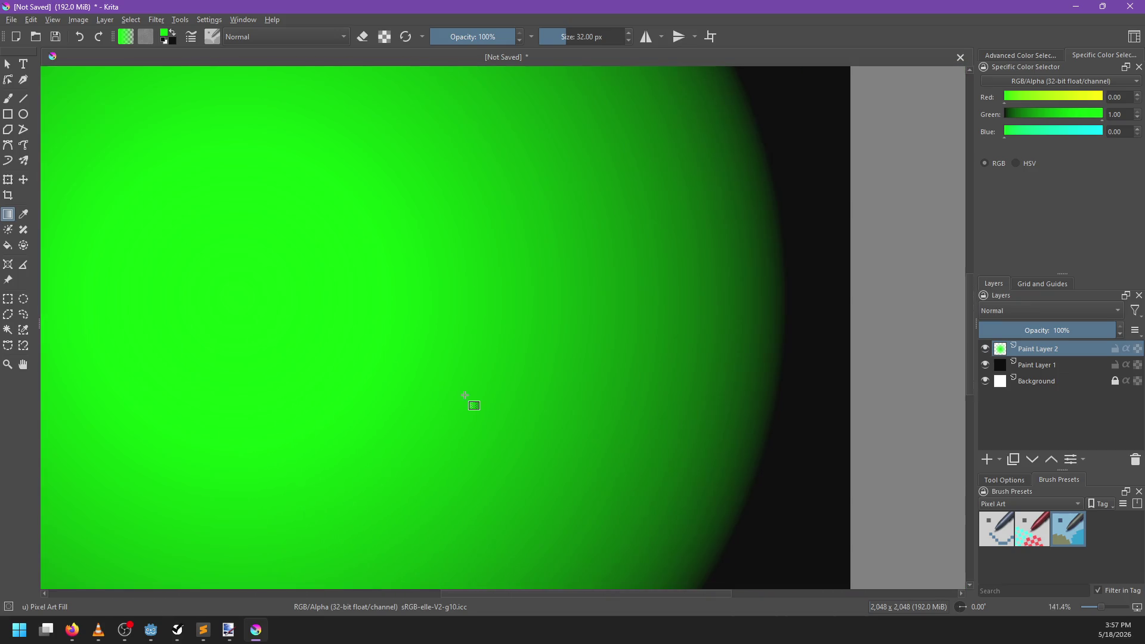
scroll(631, 378, "up", 4)
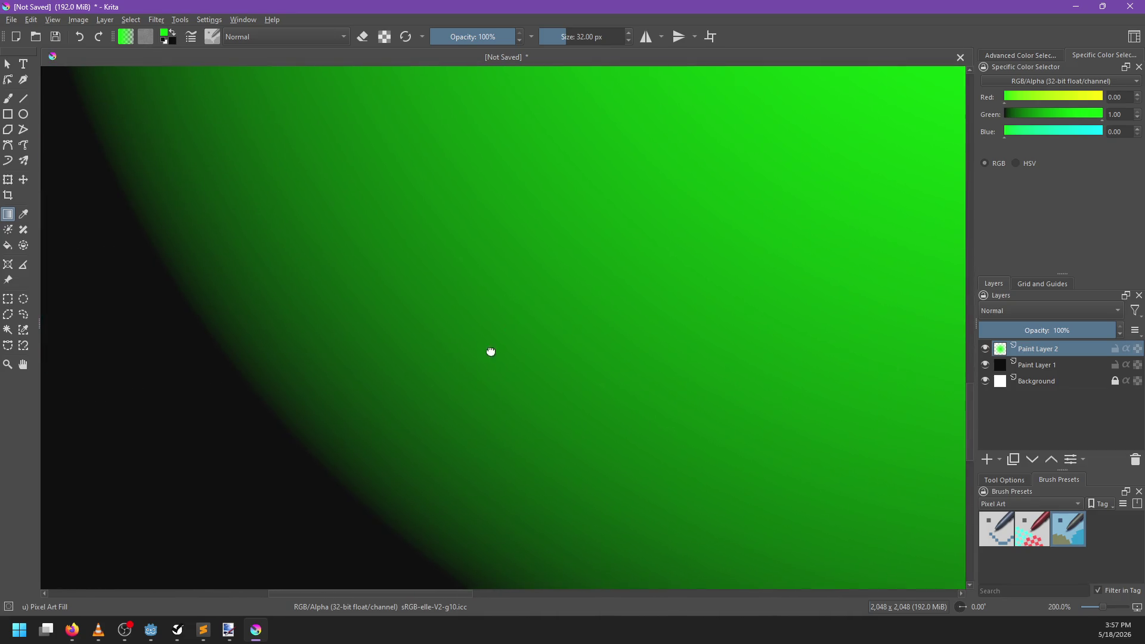
scroll(489, 351, "up", 6)
left_click_drag(575, 257, 717, 171)
scroll(396, 365, "down", 5)
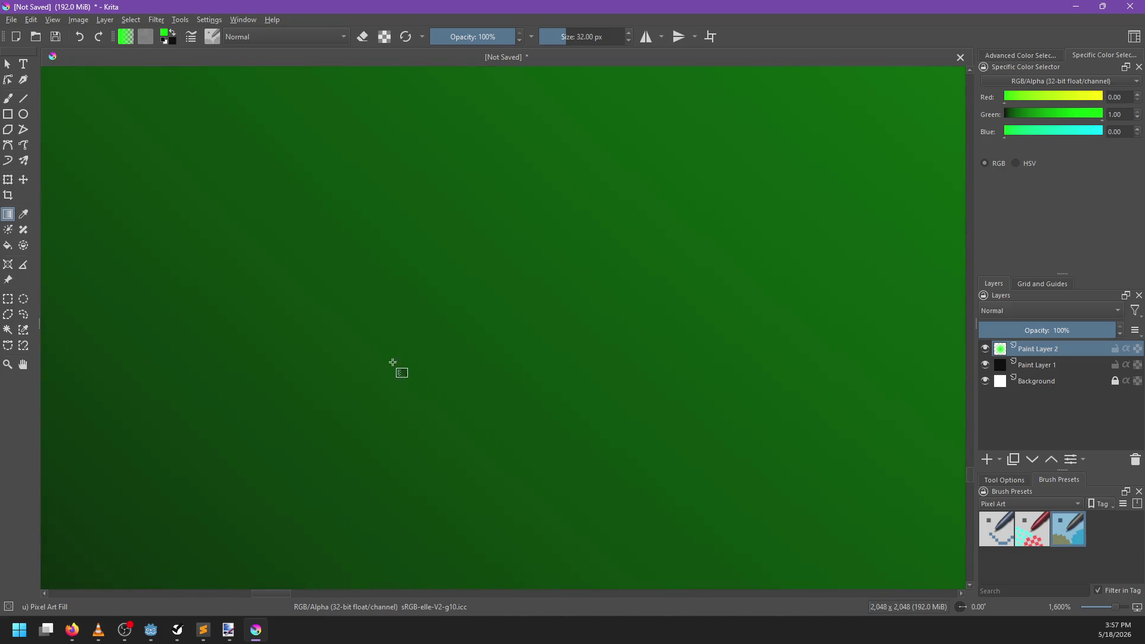
scroll(471, 310, "down", 5)
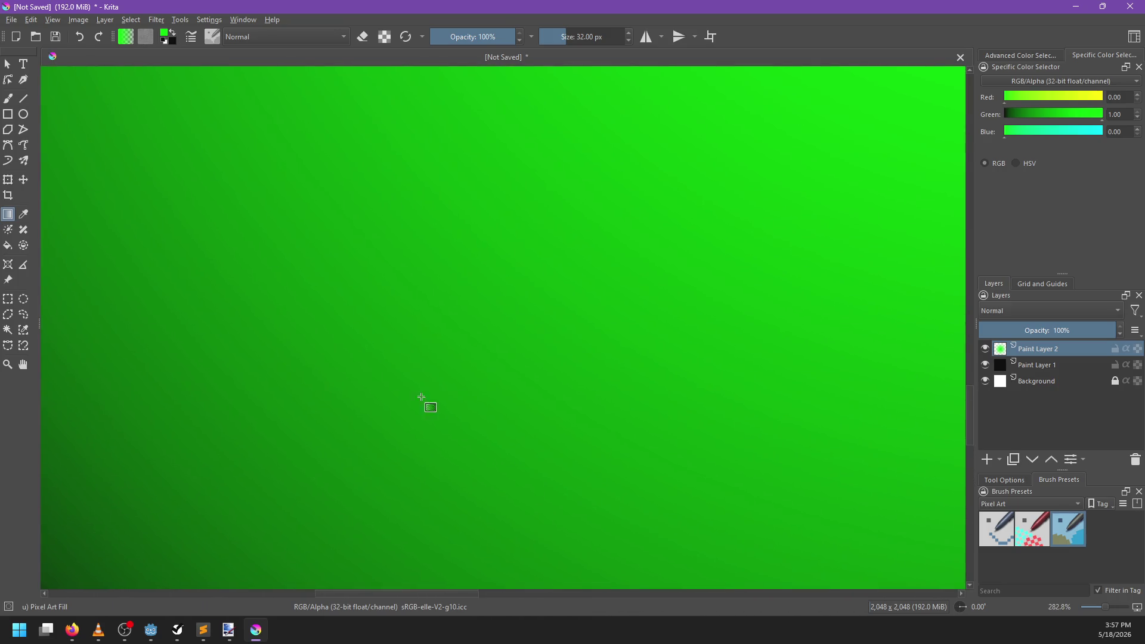
scroll(582, 319, "up", 3)
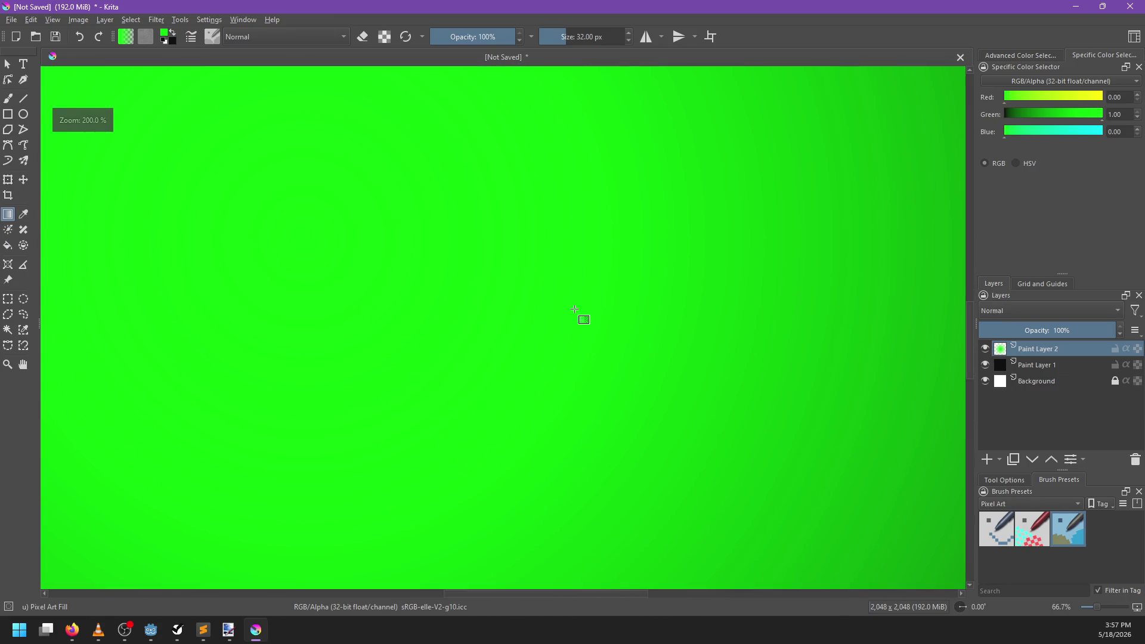
scroll(435, 376, "down", 1)
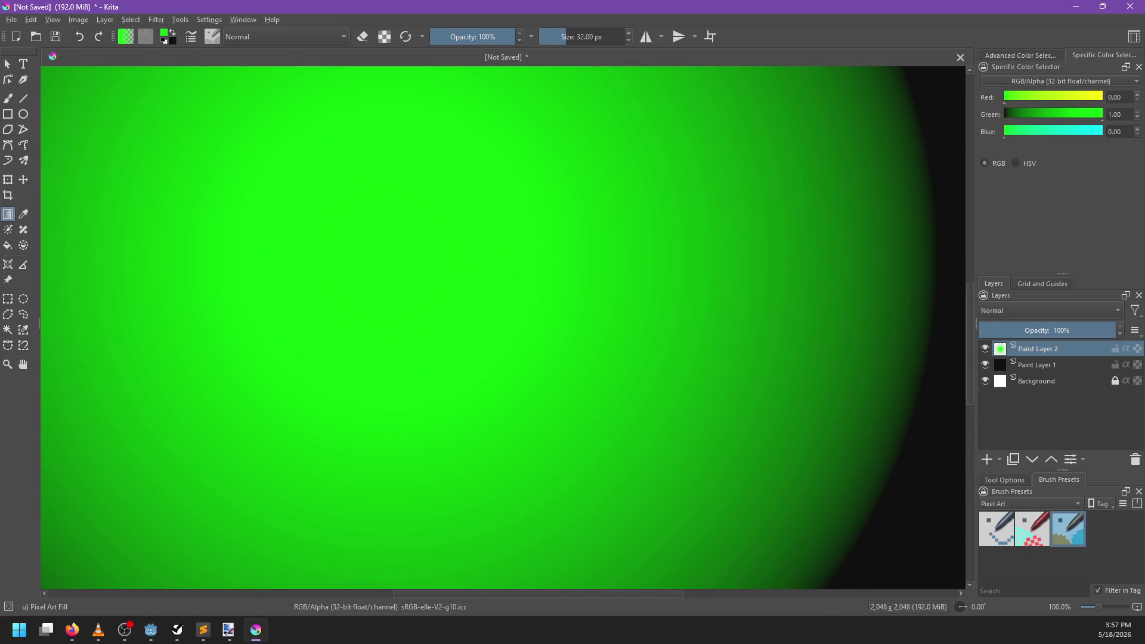
key("alt+Tab")
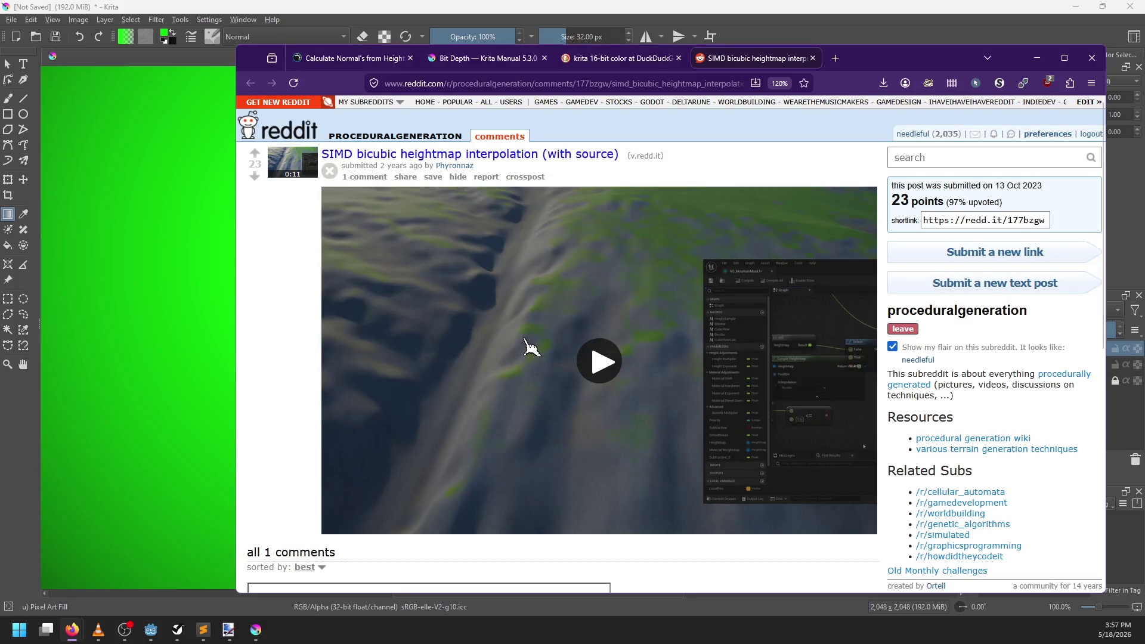
Step: Play the Reddit terrain video, glance at other tabs and Krita, then return to the thread
left_click(596, 365)
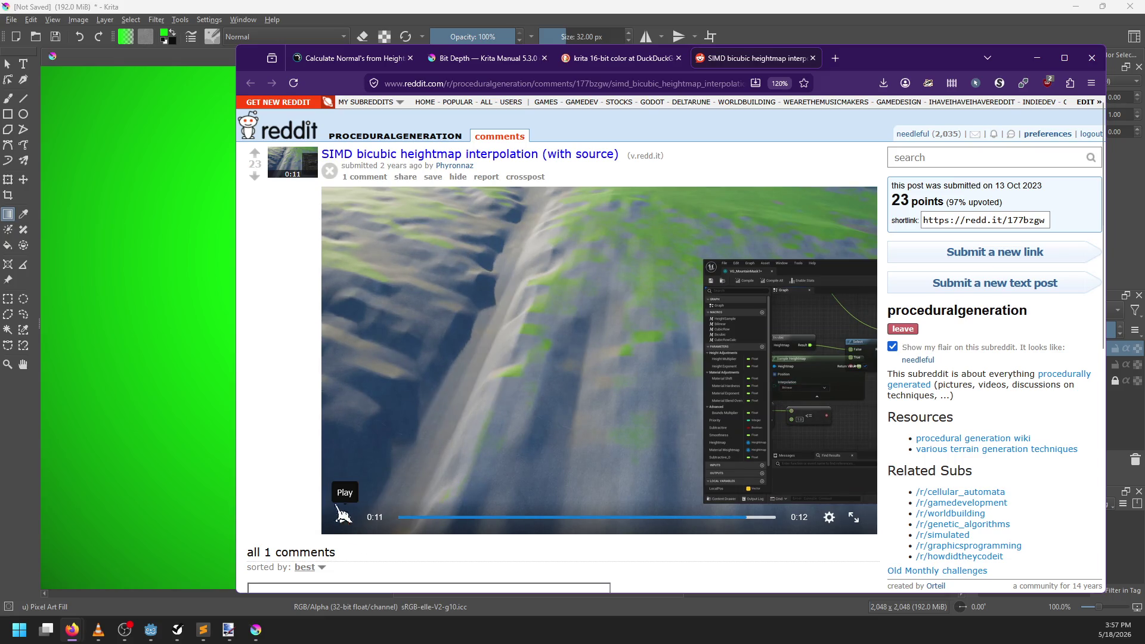
scroll(334, 495, "down", 5)
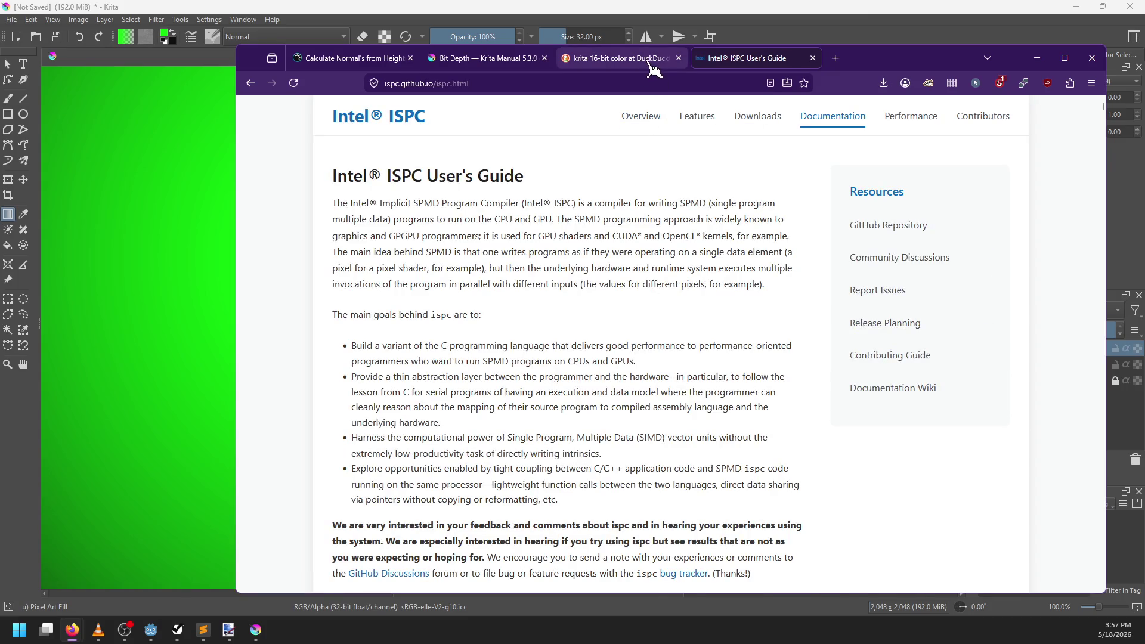
left_click(650, 63)
left_click(750, 42)
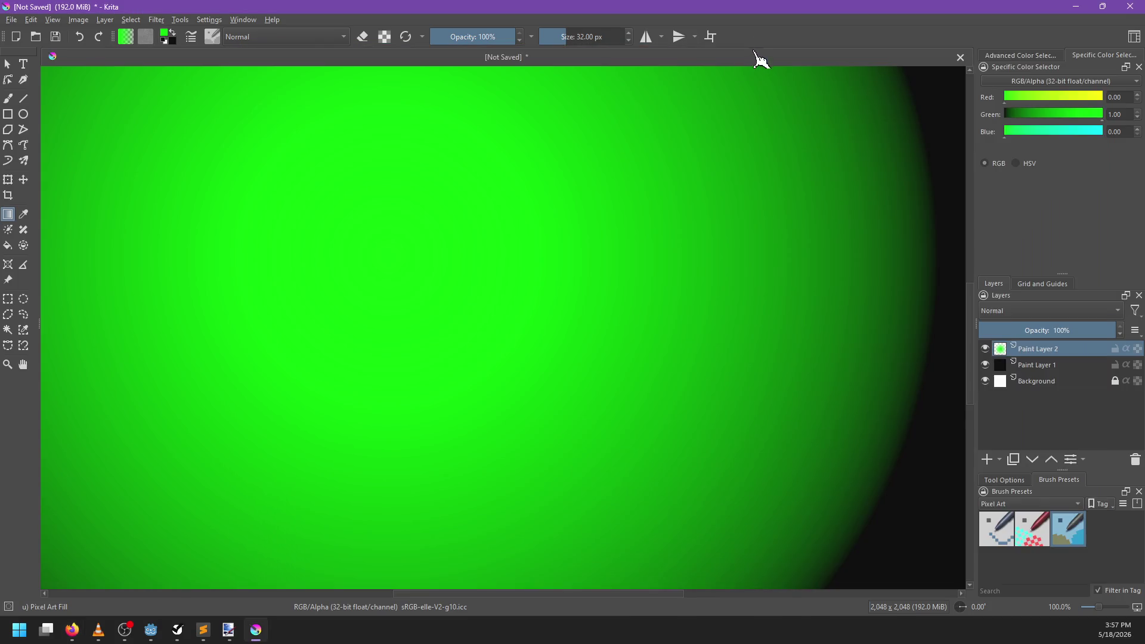
key("alt+Tab")
left_click(749, 60)
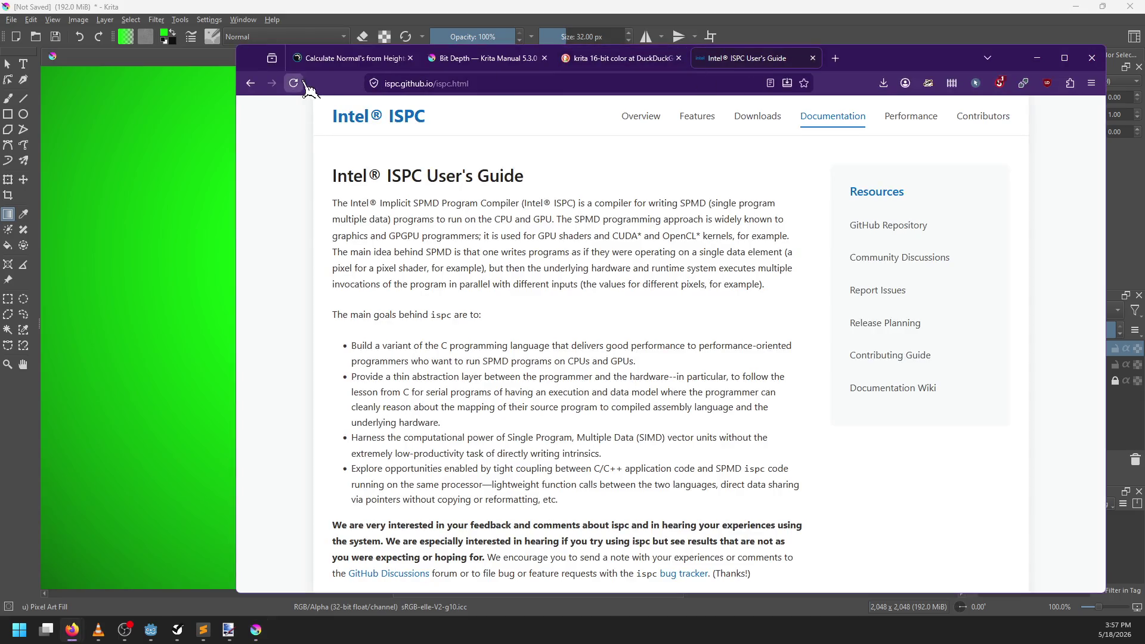
left_click(251, 84)
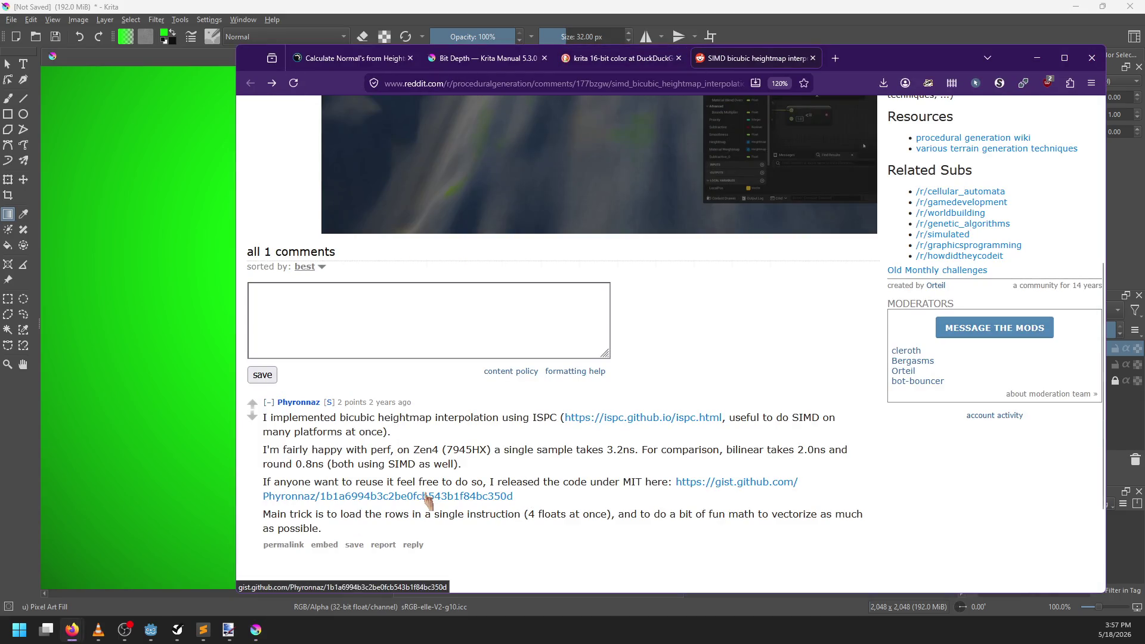
Step: Open the SampleHeightmap_Bicubic gist in a new tab, widen the window and scroll its code
middle_click(427, 500)
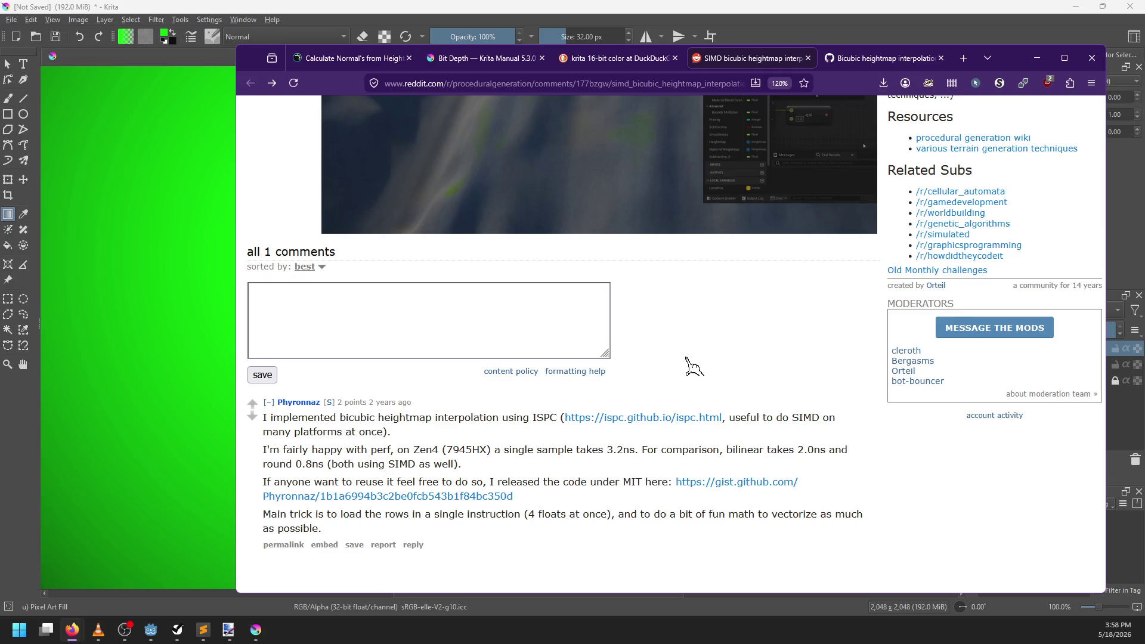
scroll(693, 366, "up", 5)
left_click(876, 58)
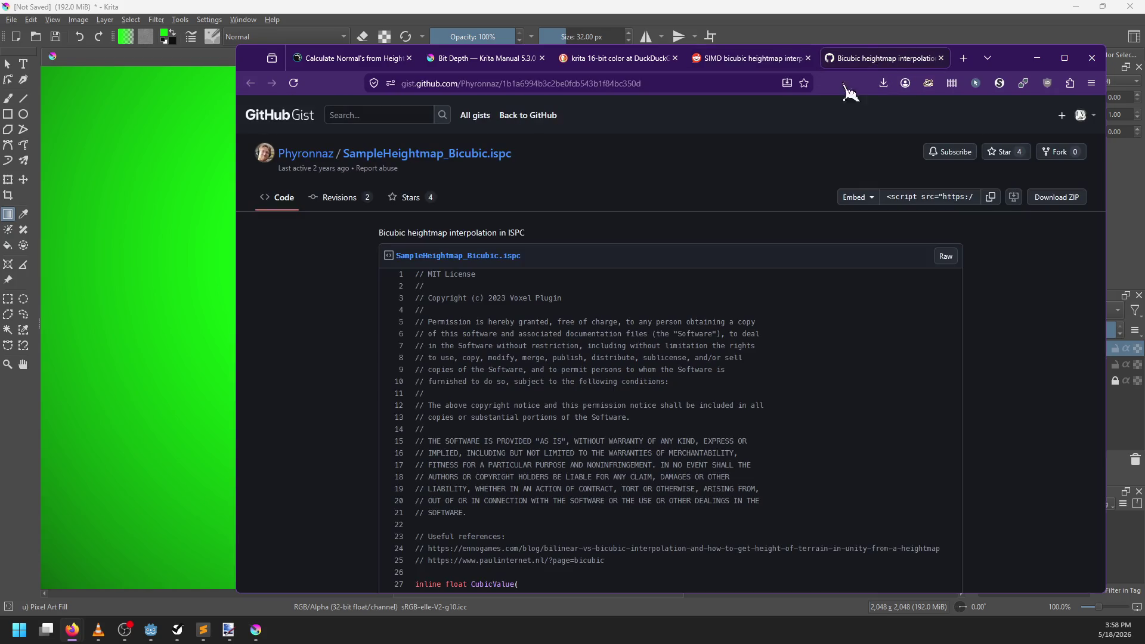
scroll(652, 334, "down", 5)
scroll(652, 334, "down", 6)
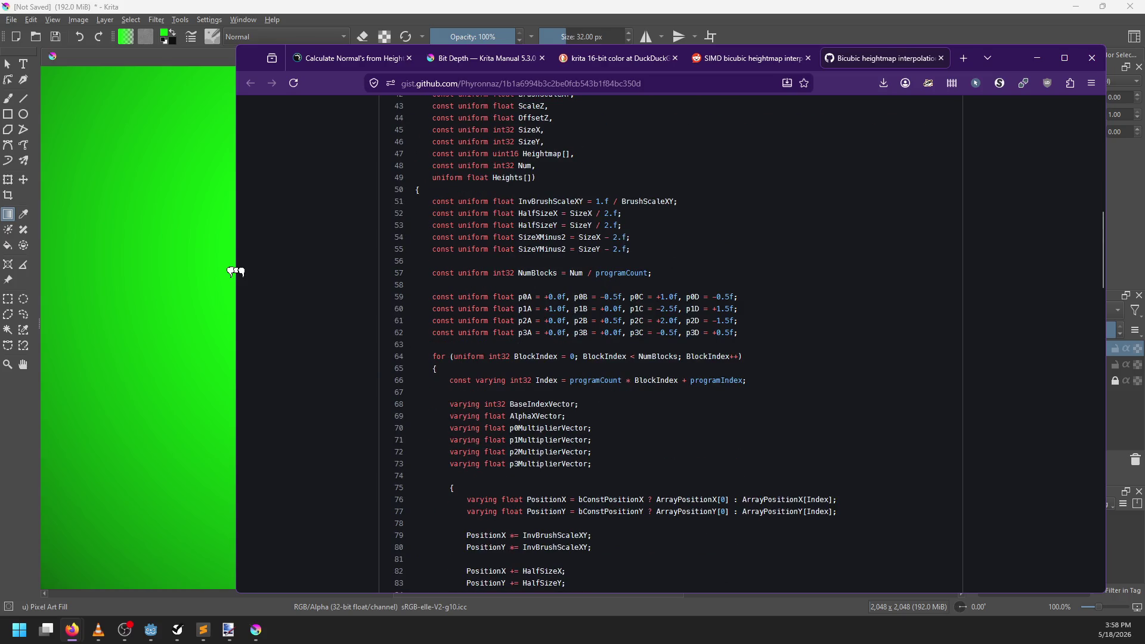
left_click_drag(236, 279, 137, 280)
scroll(298, 303, "up", 4)
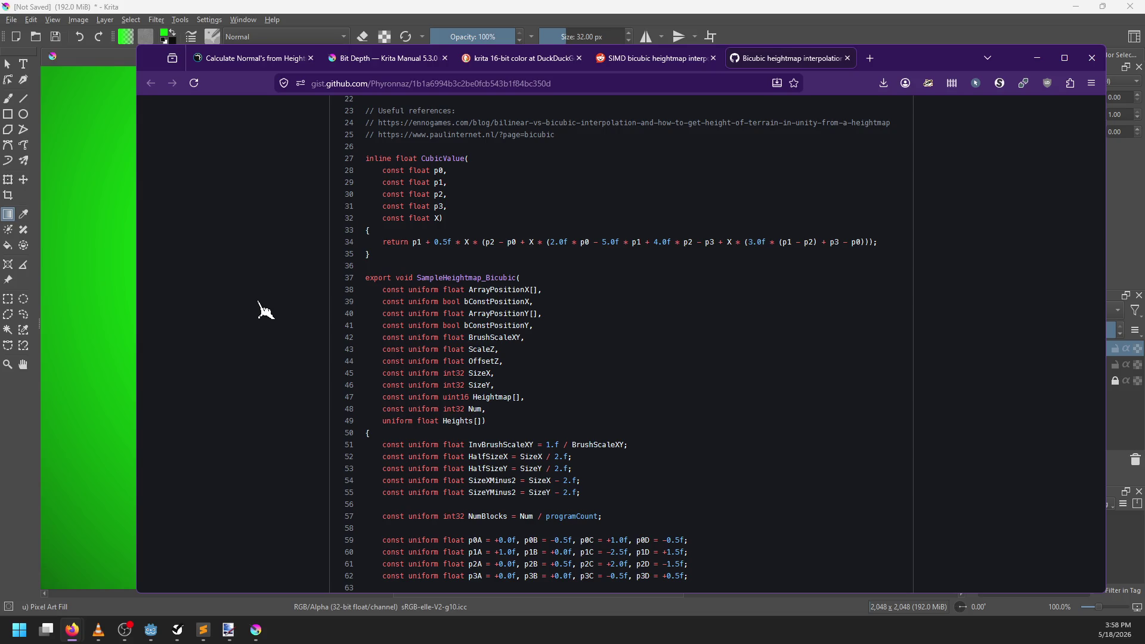
Step: Read through the gist's SampleHeightmap_Bicubic code, then select the page URL in the address bar
scroll(615, 322, "down", 15)
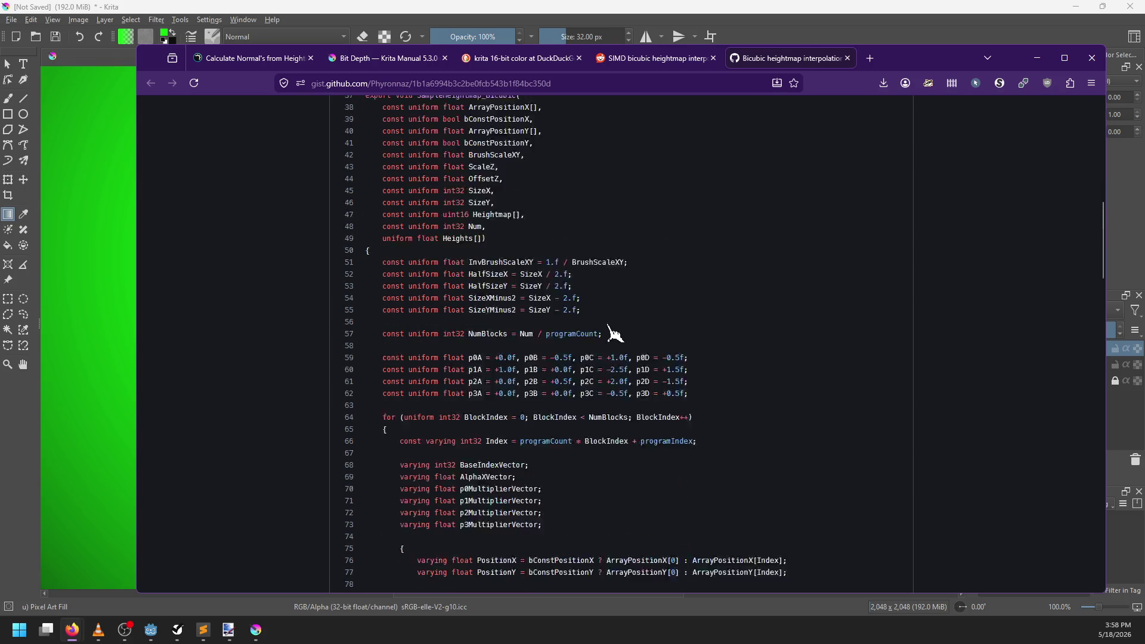
scroll(609, 320, "down", 20)
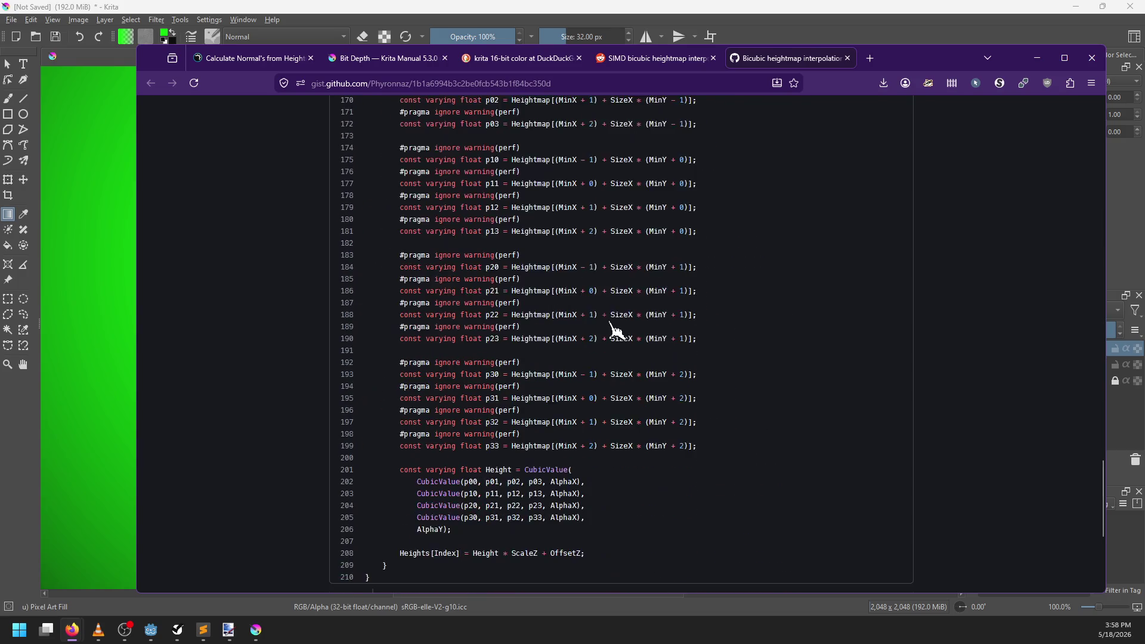
scroll(610, 322, "up", 20)
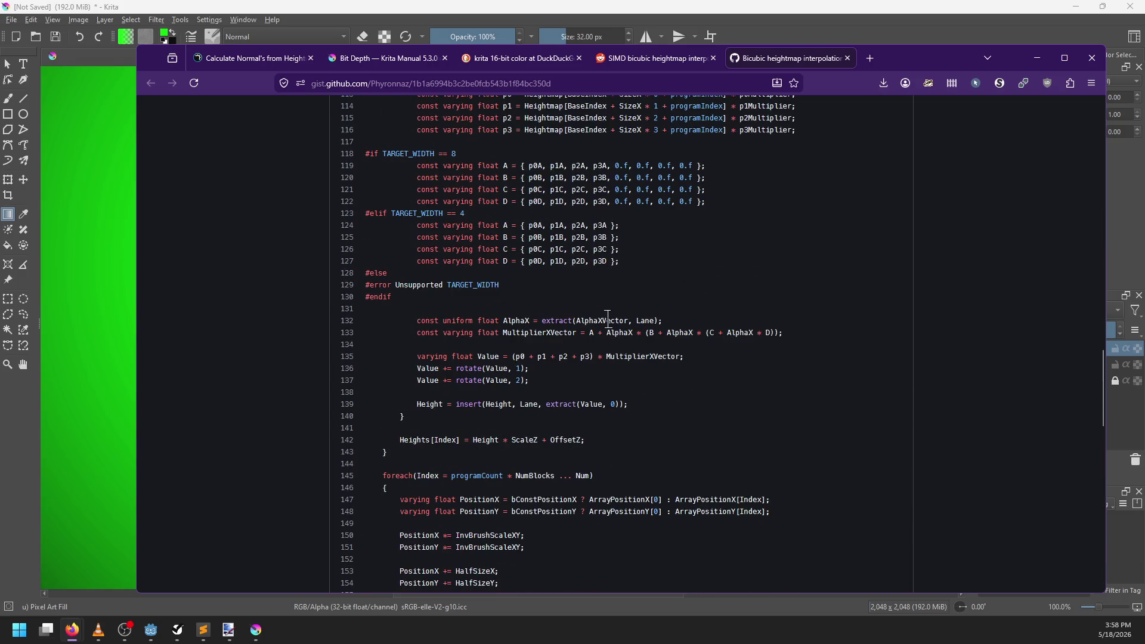
scroll(608, 320, "down", 5)
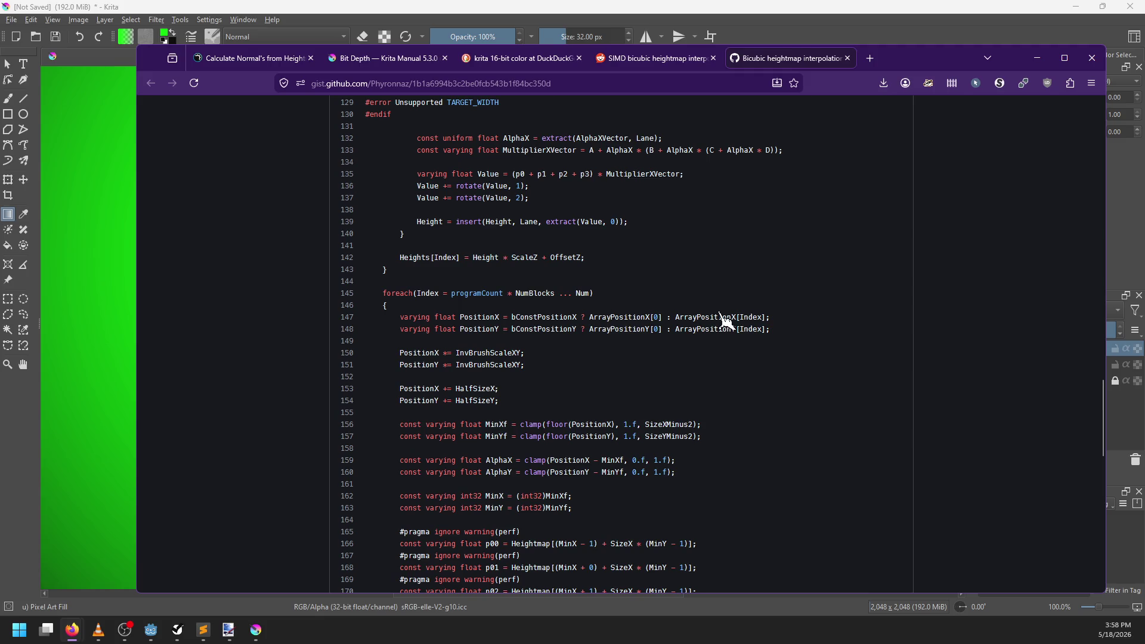
scroll(723, 322, "up", 20)
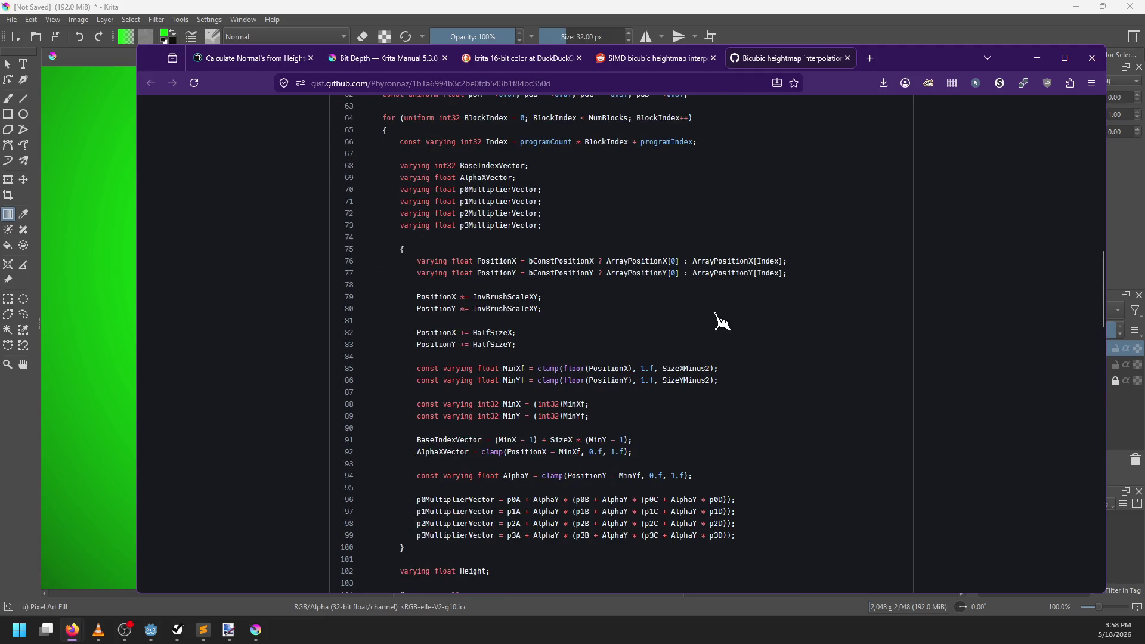
left_click(635, 83)
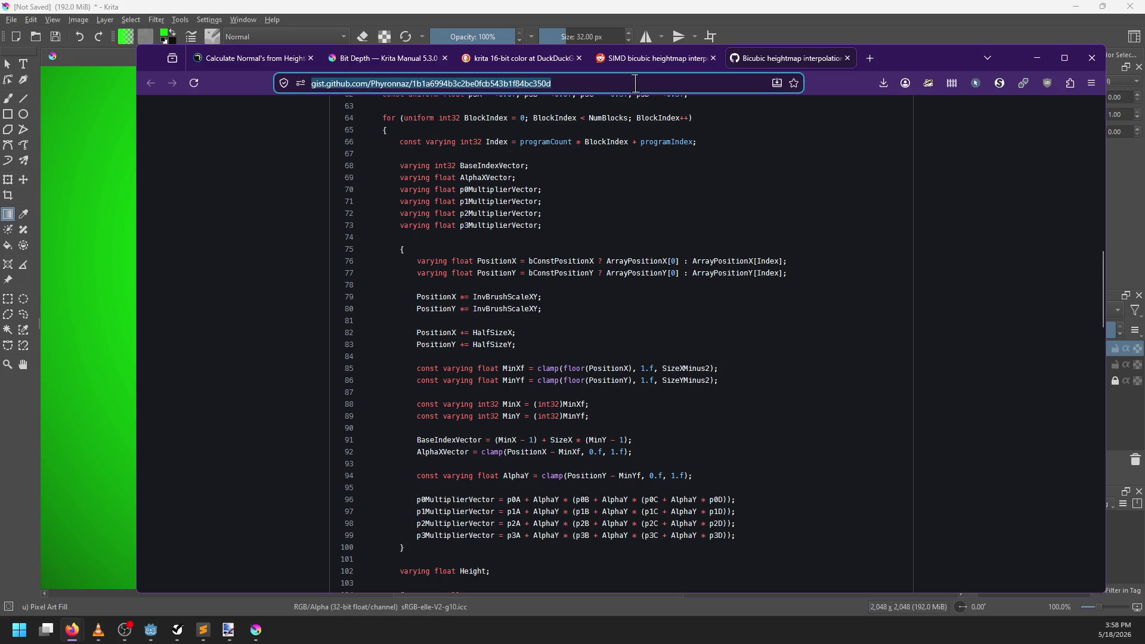
Step: Search DuckDuckGo for 'glsl bicubic sample' and glance at the Observable bicubic notebook result
type("glsl")
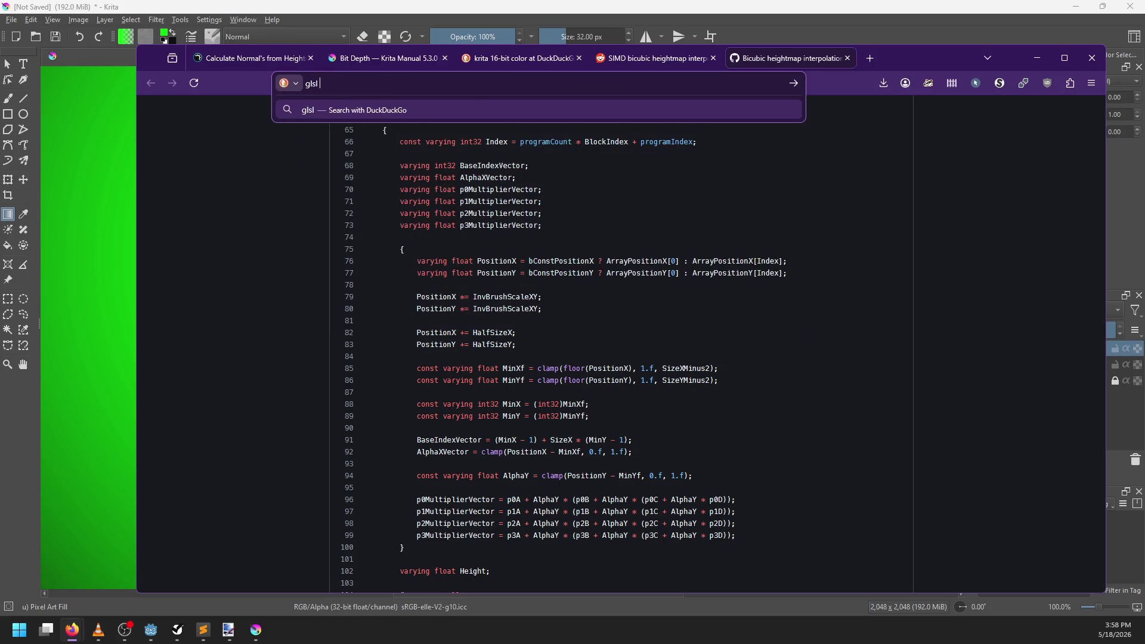
type(" bicubic samp")
type("le")
key("Return")
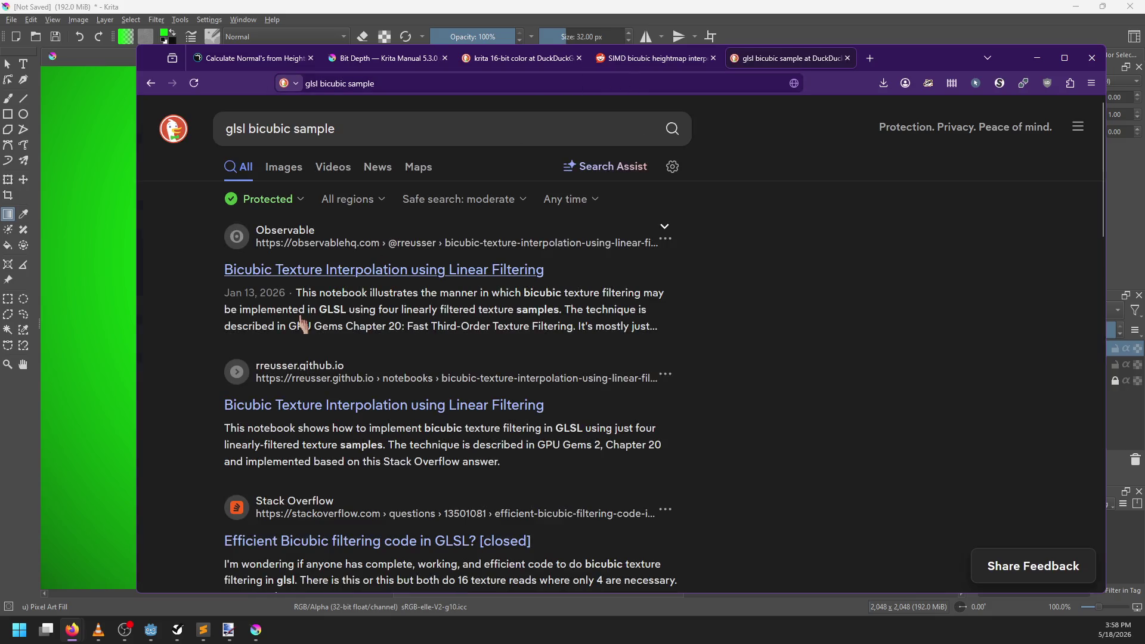
left_click(322, 273)
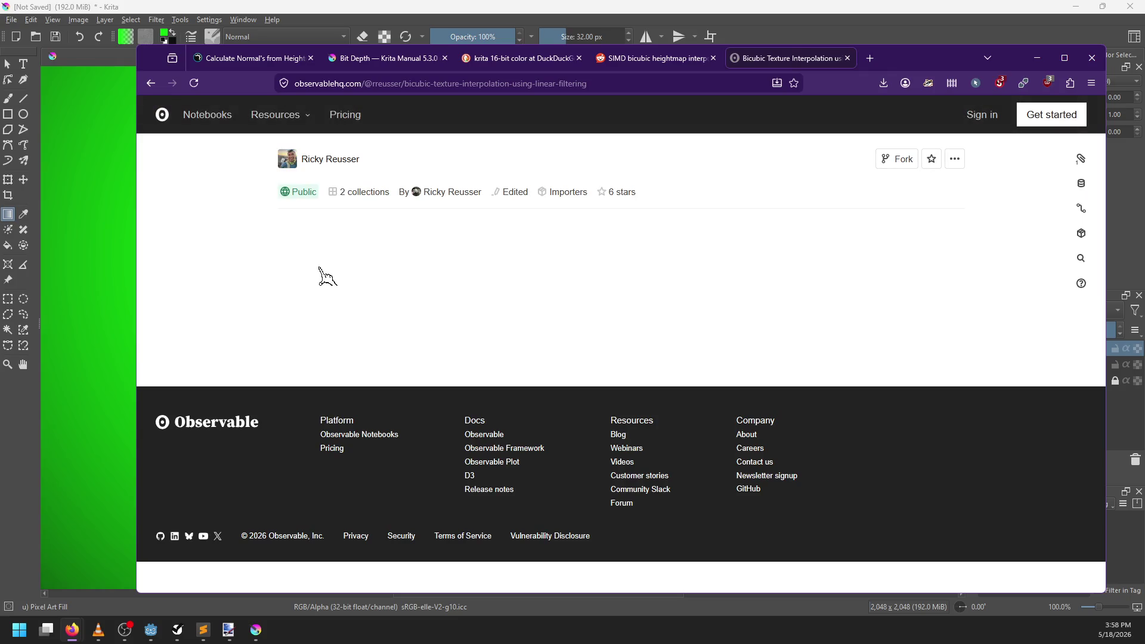
left_click(150, 83)
scroll(262, 417, "down", 3)
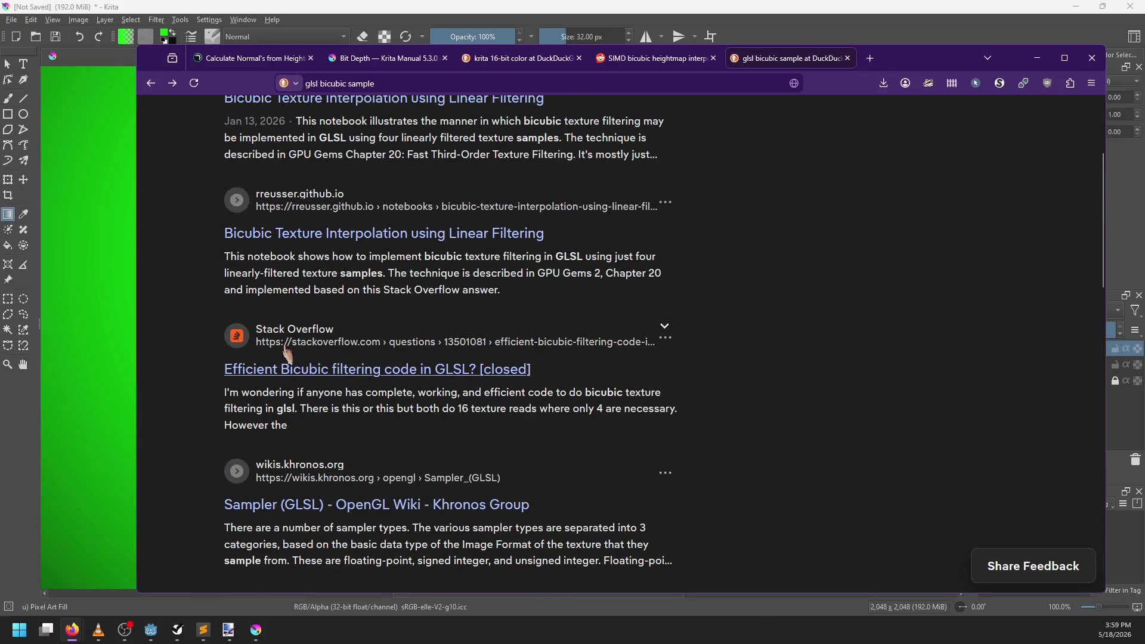
Step: Open the Stack Overflow bicubic GLSL question in a new tab and scroll to its answers
middle_click(288, 374)
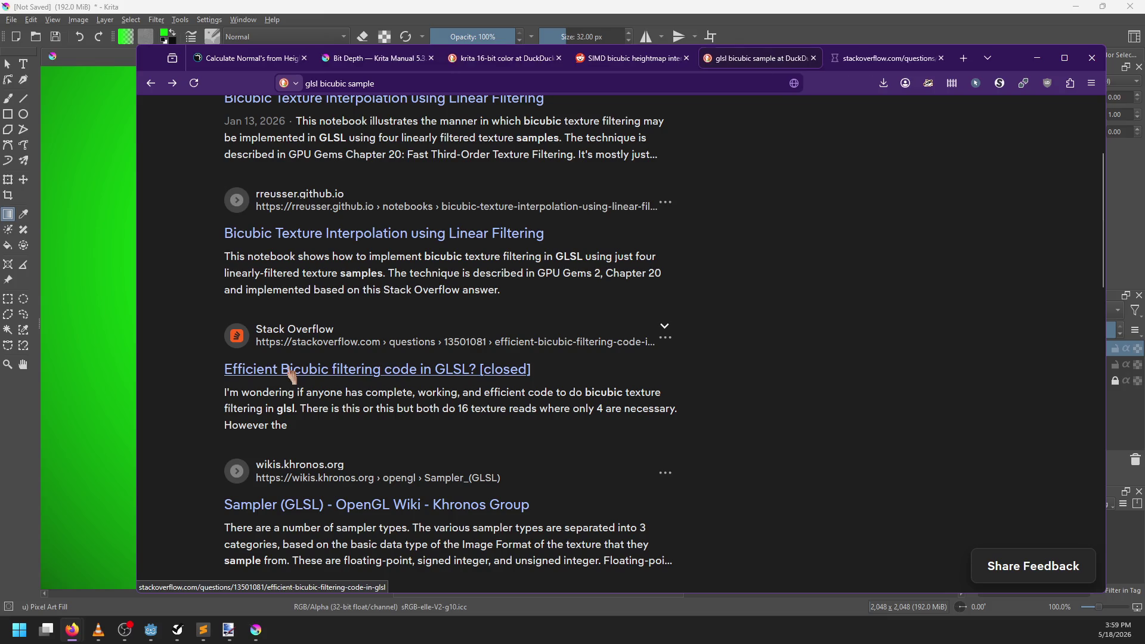
left_click(371, 238)
scroll(500, 311, "down", 3)
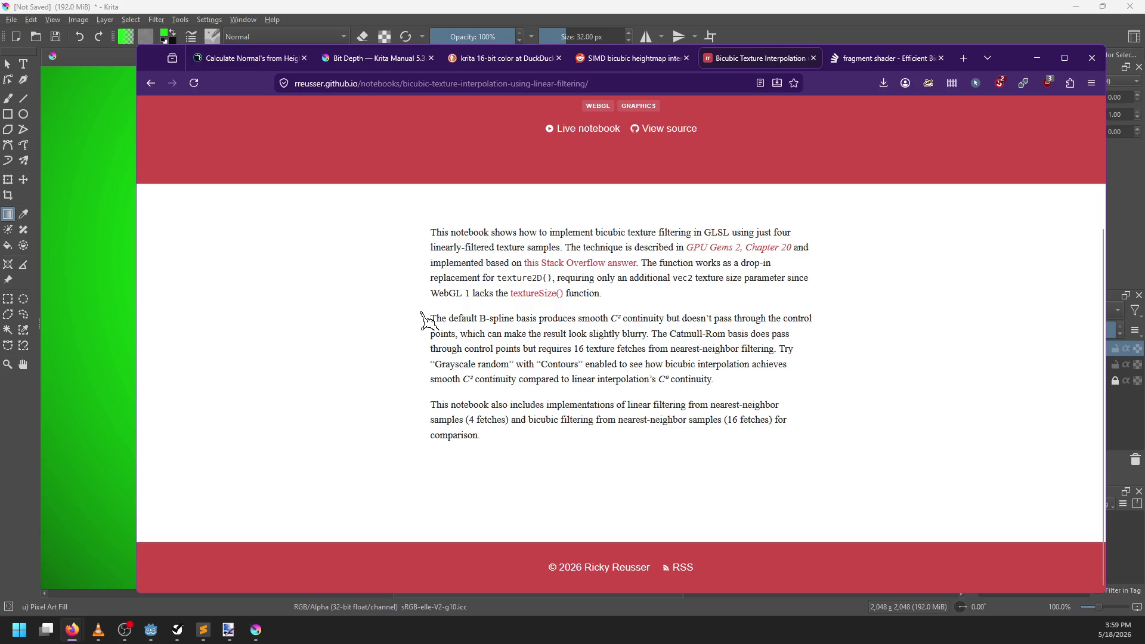
left_click(850, 58)
scroll(621, 219, "down", 4)
scroll(621, 219, "down", 7)
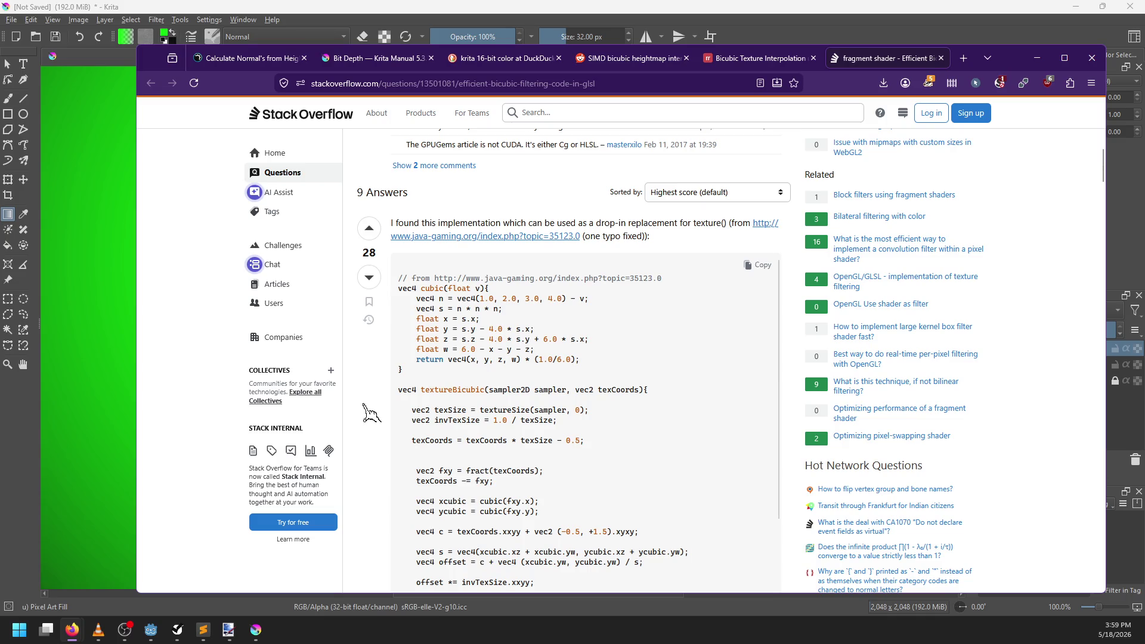
Step: Read through the Stack Overflow answers on efficient bicubic filtering in GLSL
scroll(369, 411, "down", 2)
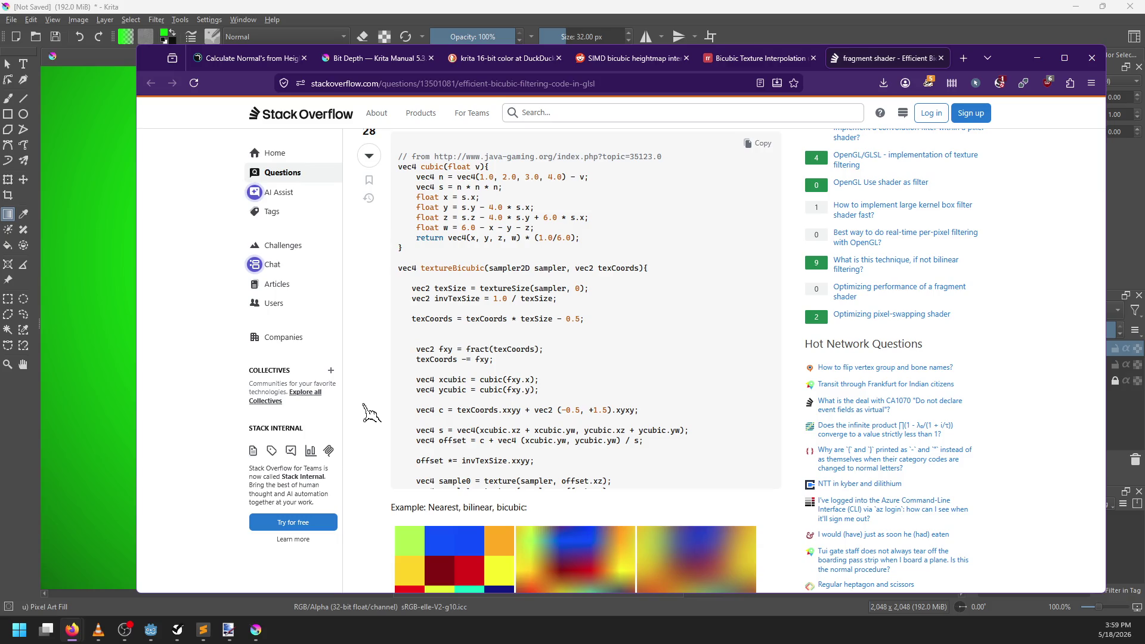
scroll(418, 388, "down", 3)
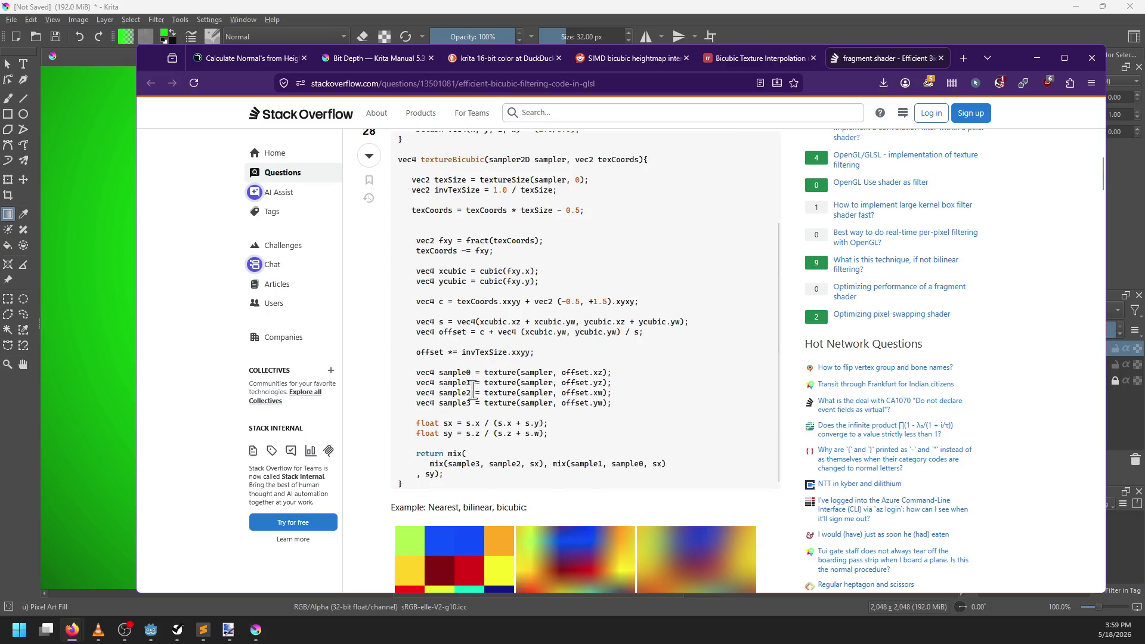
scroll(471, 391, "up", 3)
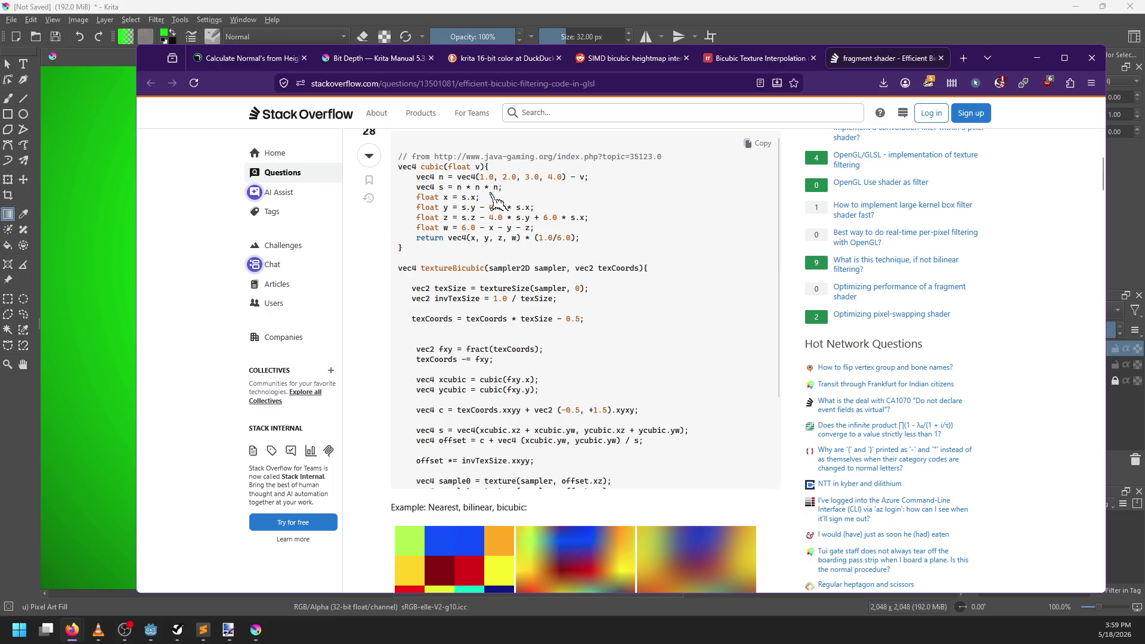
scroll(456, 304, "down", 3)
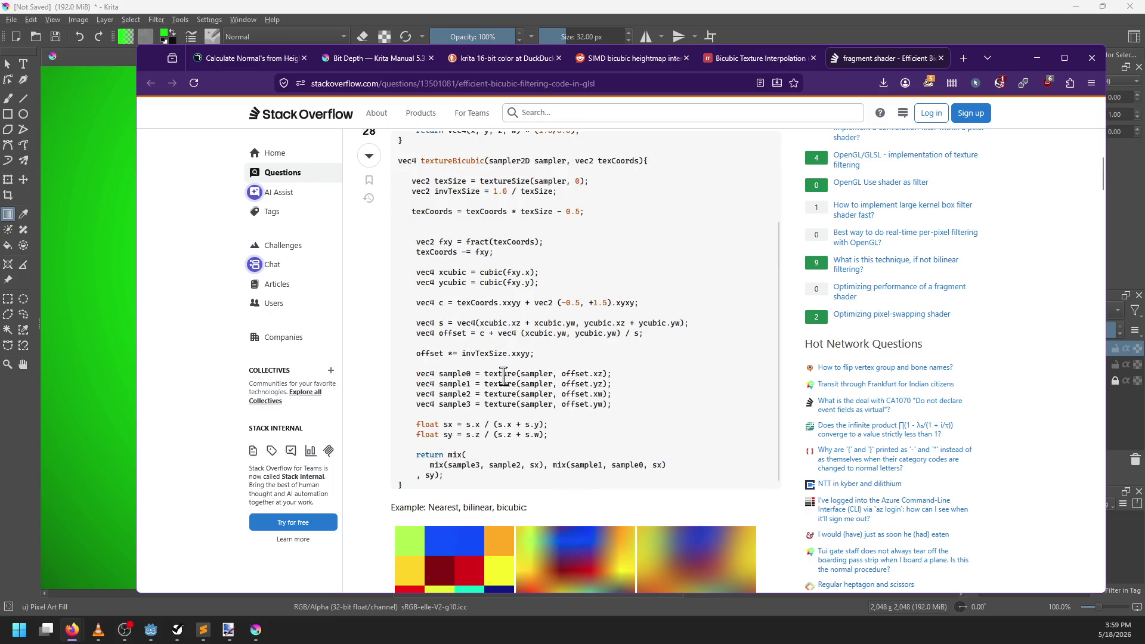
scroll(495, 424, "up", 2)
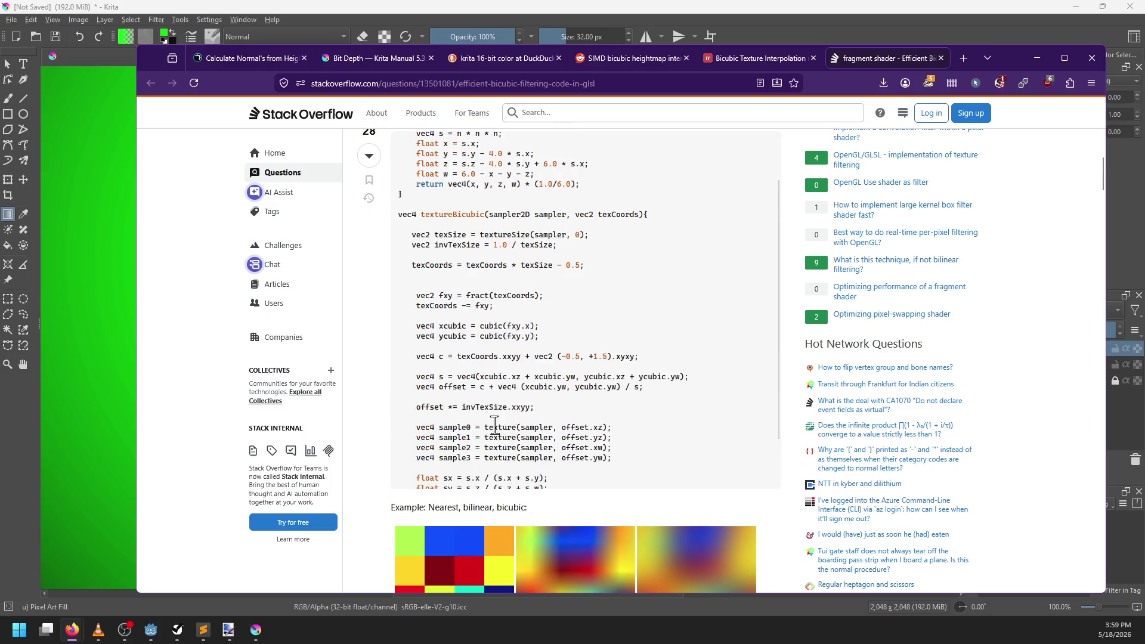
scroll(396, 477, "down", 3)
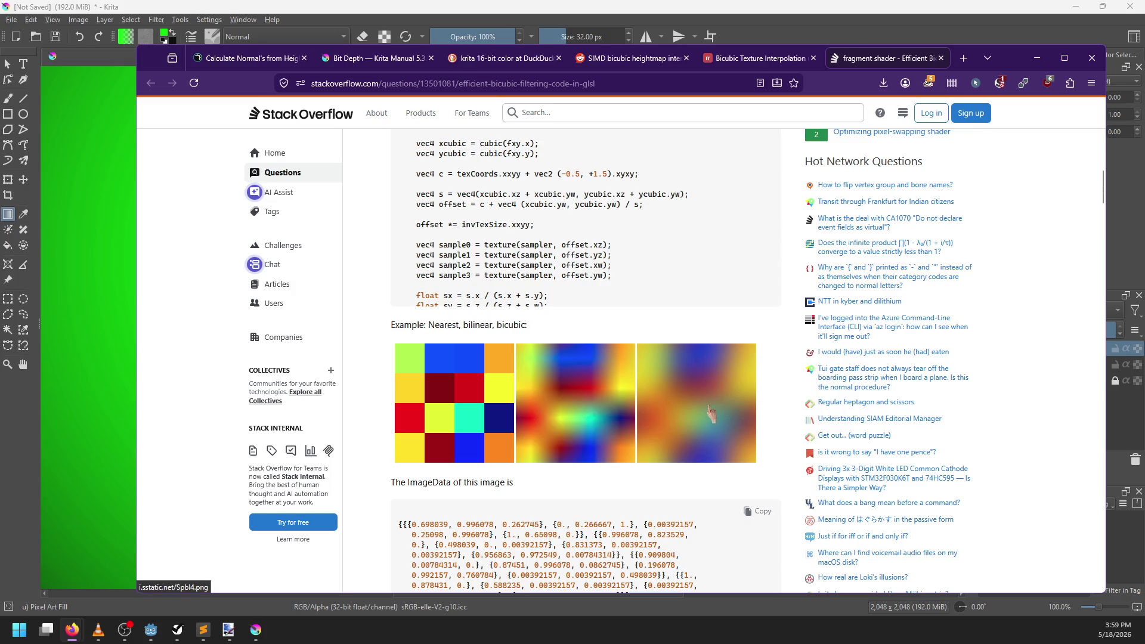
scroll(388, 364, "up", 3)
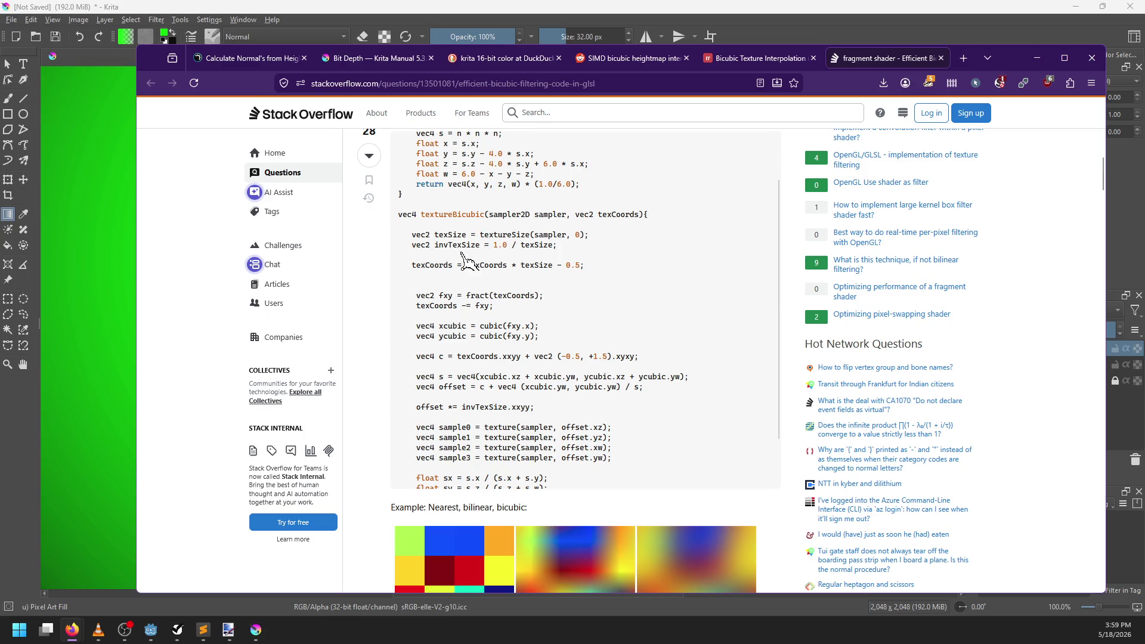
scroll(462, 254, "down", 2)
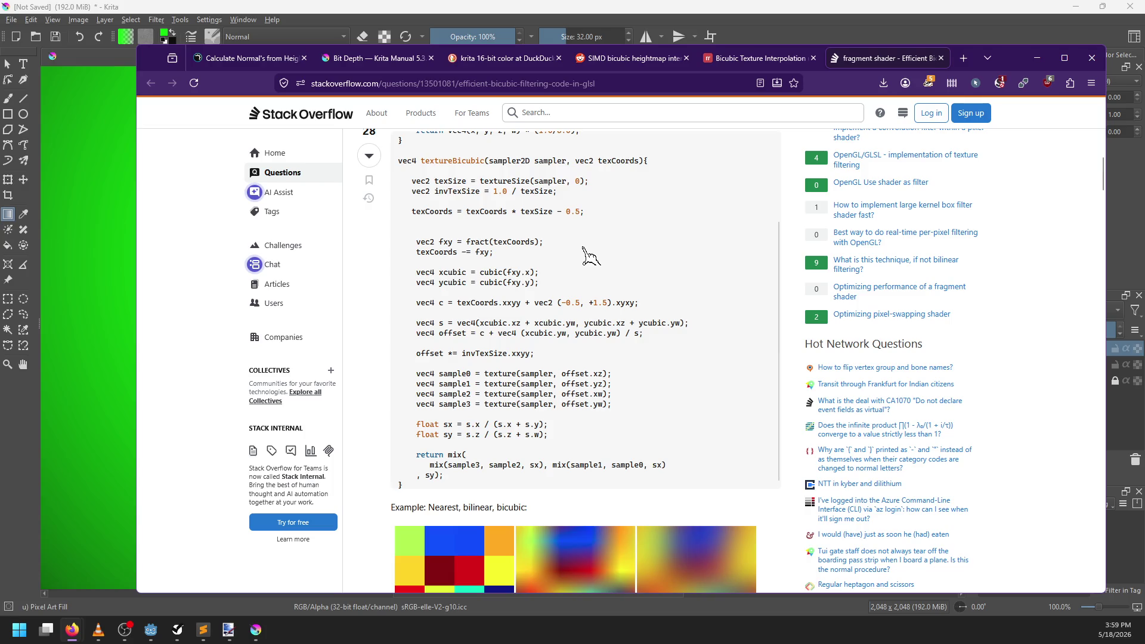
scroll(591, 257, "down", 1)
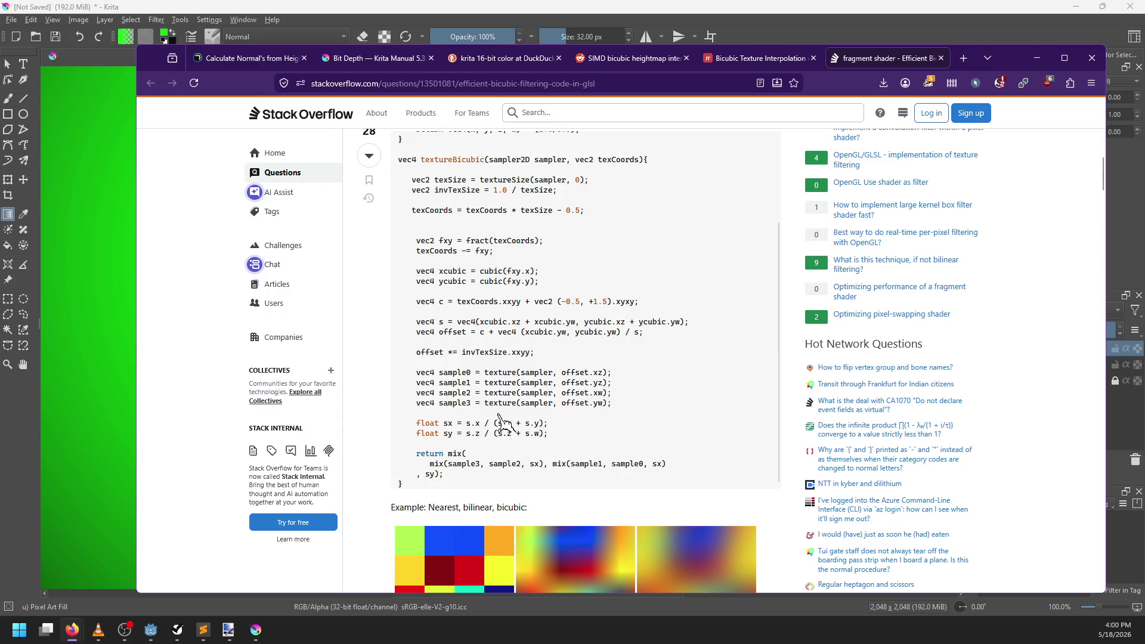
Step: Select the top answer's cubic and textureBicubic code and bring up image_mix.glsl in Sublime Text
mouse_move(417, 486)
left_mouse_down()
mouse_move(398, 430)
mouse_move(399, 157)
left_mouse_up()
key("ctrl+c")
scroll(475, 281, "up", 2)
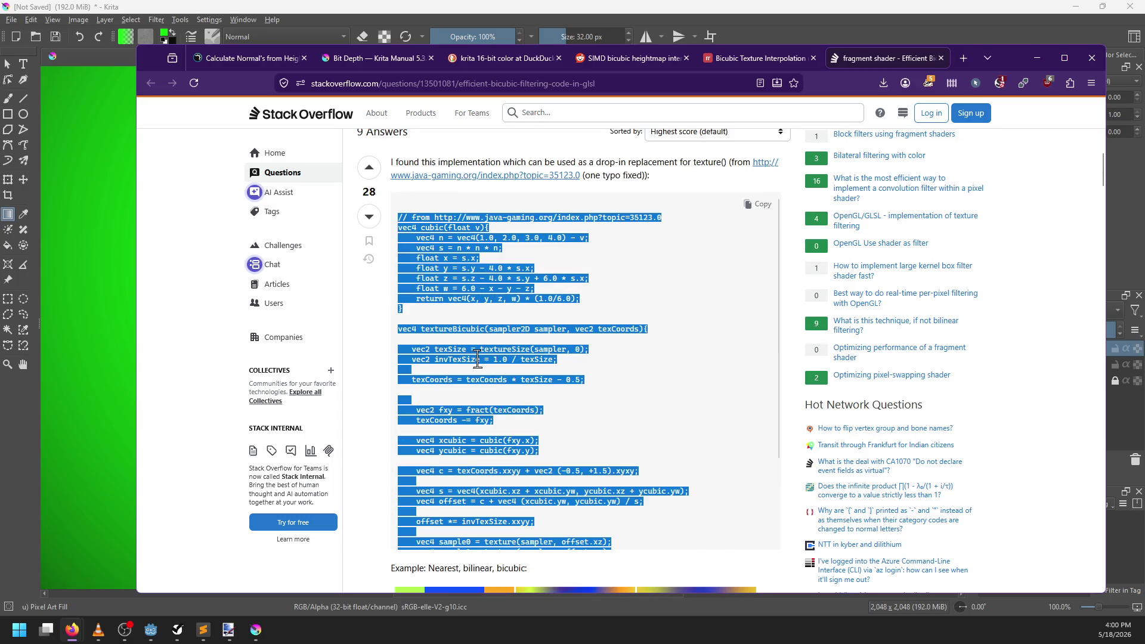
mouse_move(203, 630)
left_click(203, 630)
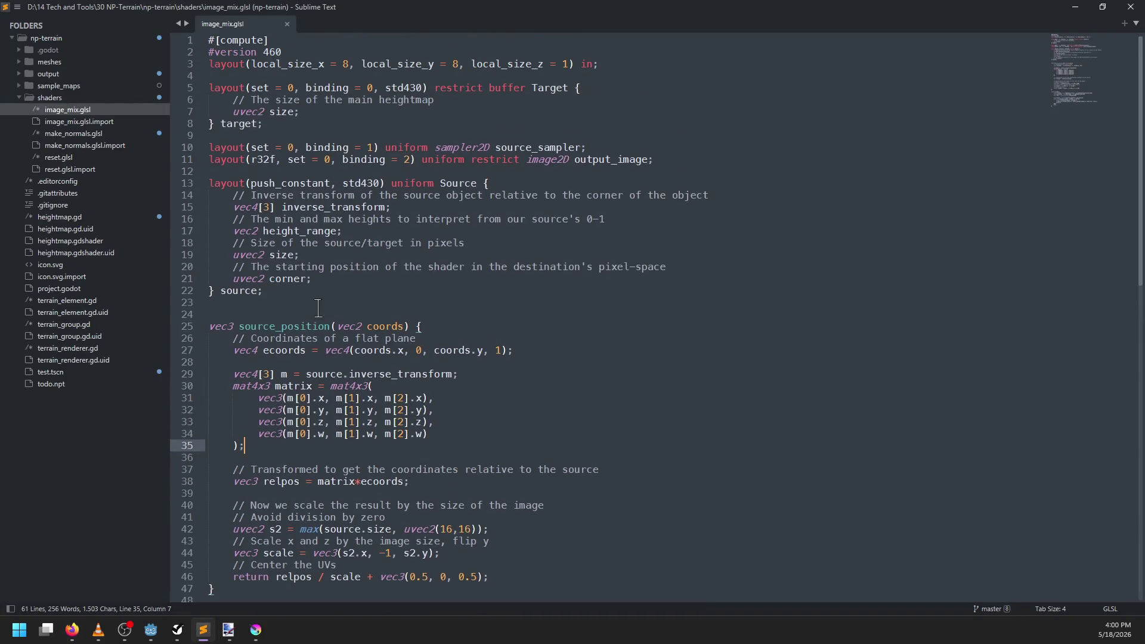
Step: Paste the bicubic code after line 22 and add the Stack Overflow question URL as a source comment
left_click(293, 292)
key("ctrl+v")
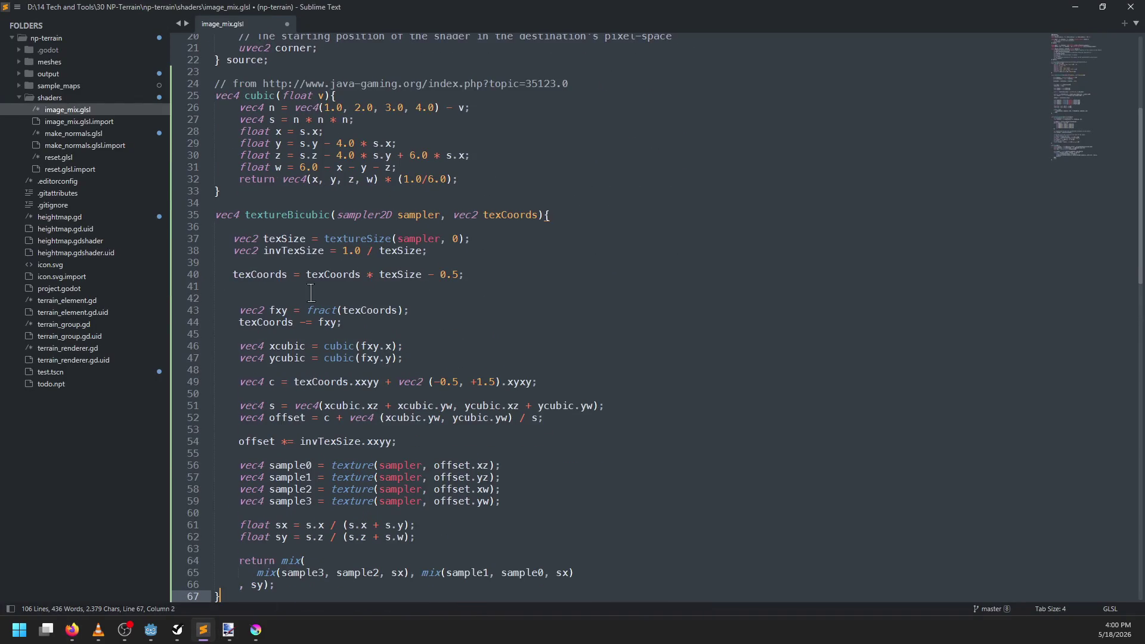
scroll(311, 293, "up", 2)
key("alt+Tab")
left_click(467, 78)
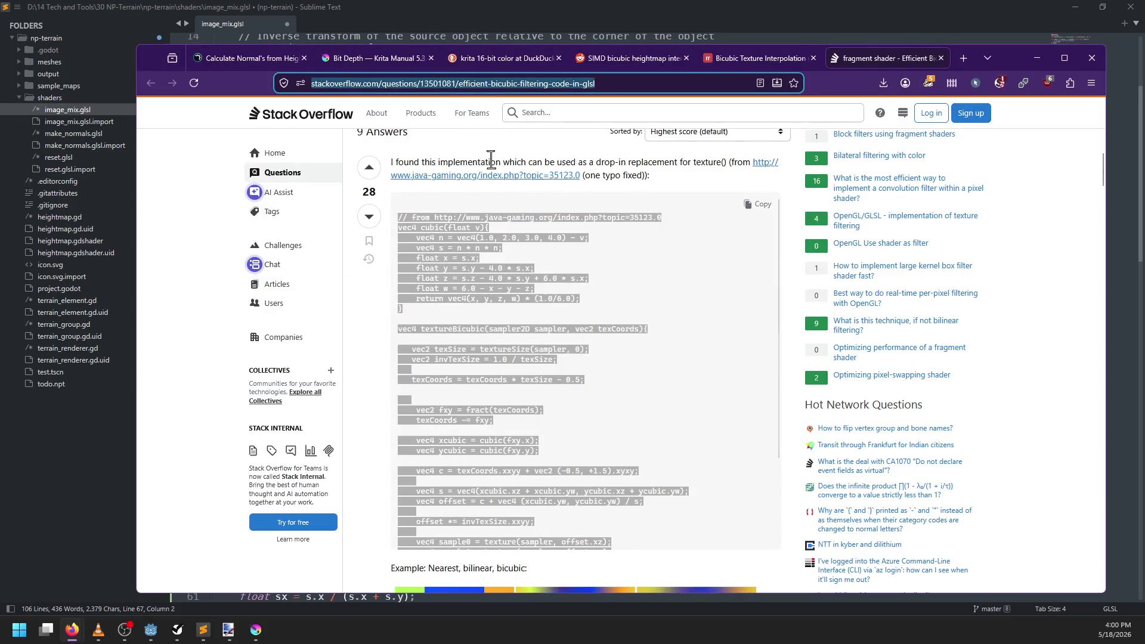
key("alt+Tab")
left_click(294, 130)
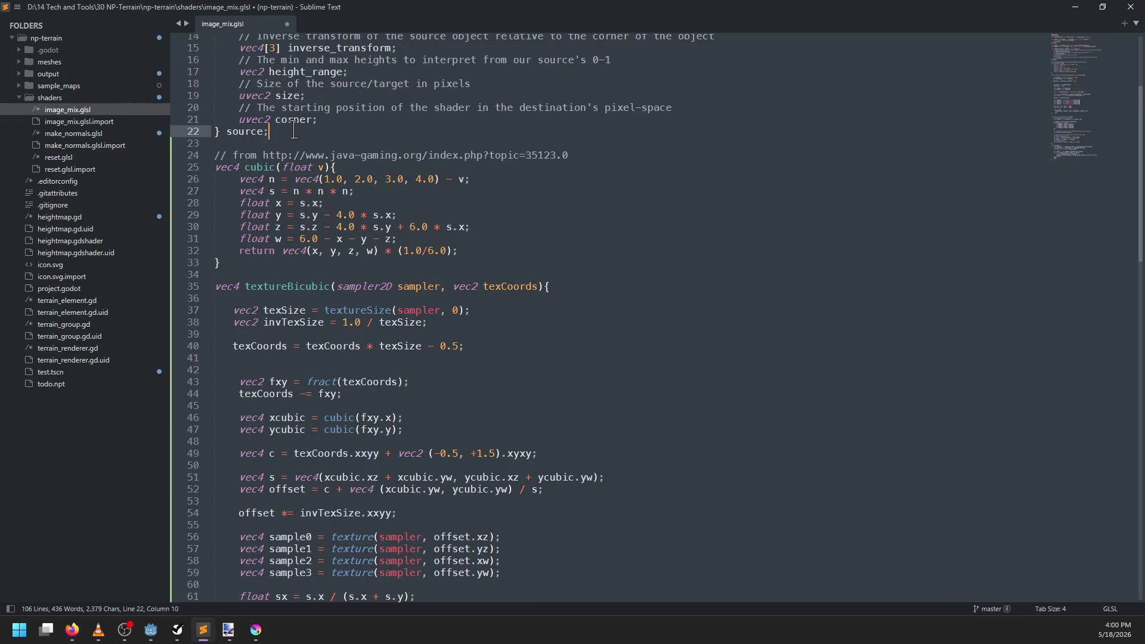
key("Return")
key("Down")
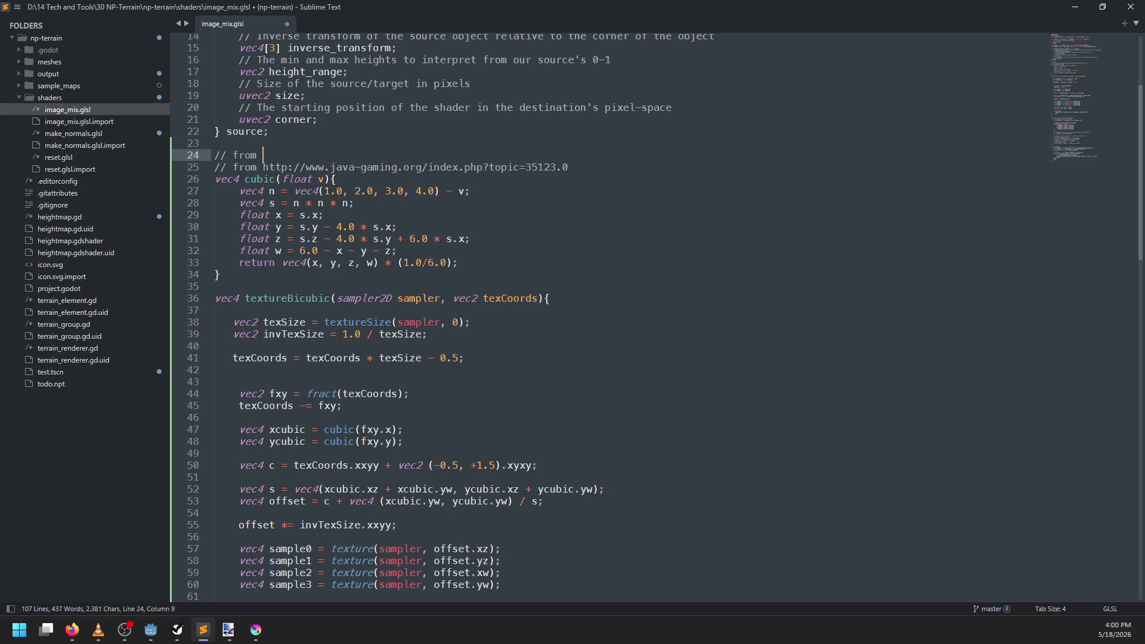
type("https://stackoverflow.com/questions/13501081/efficient-bicubic-filtering-code-in-glsl")
Step: Insert 'in turn' after the comment marker on the java-gaming source comment, line 25
left_click(526, 167)
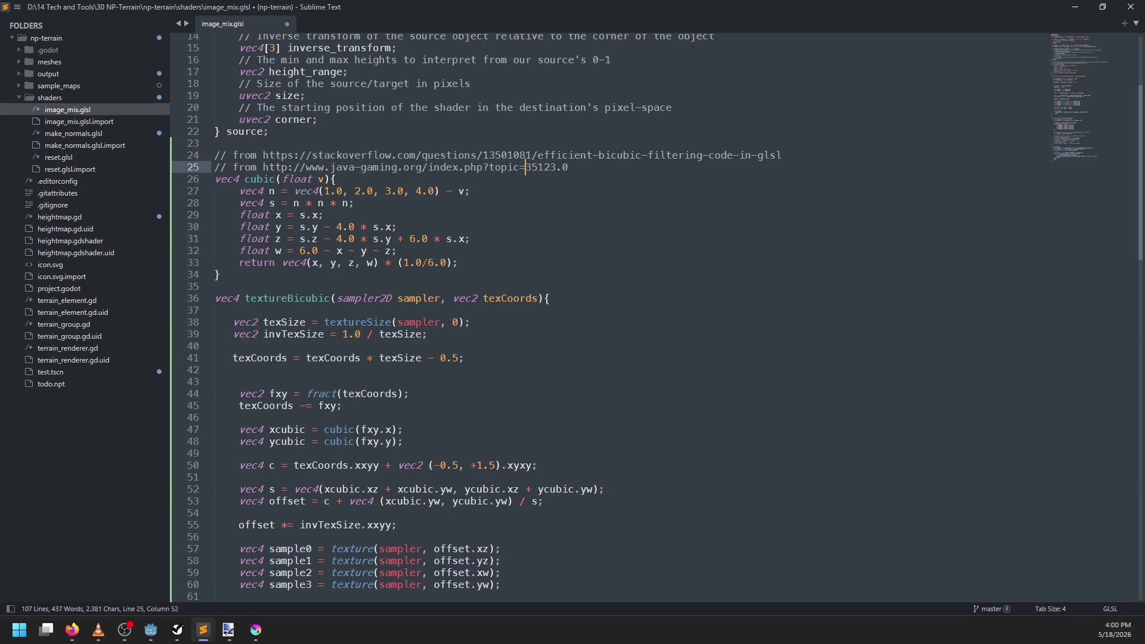
left_click(263, 167)
type("in turn")
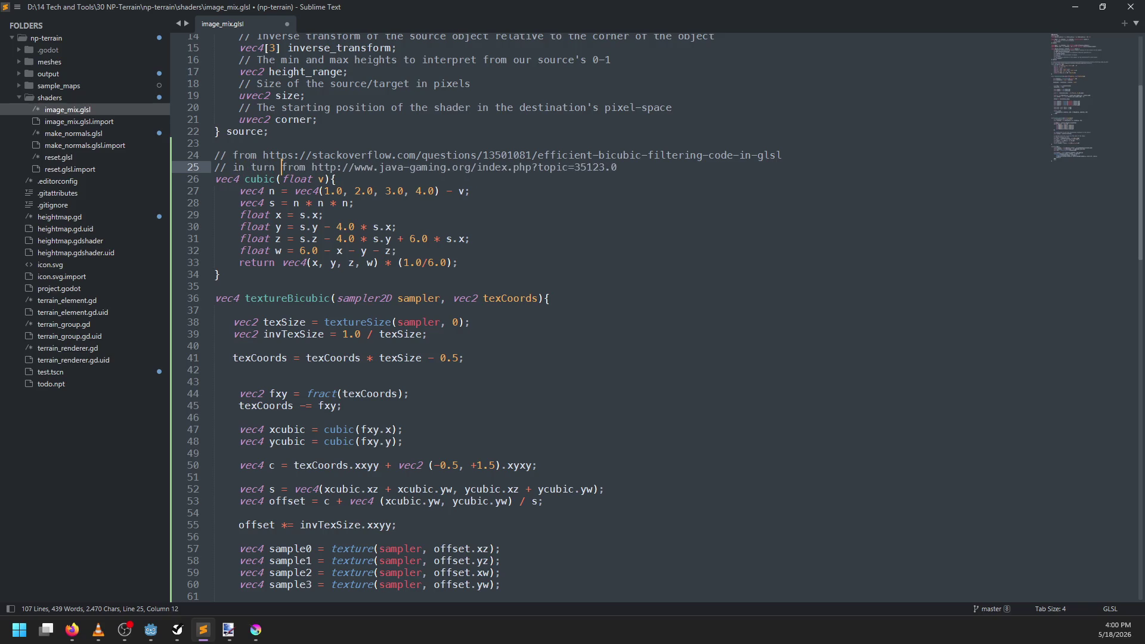
Step: Replace texture with textureBicubic in line 100's colour lookup and save the shader
double_click(288, 299)
key("ctrl+c")
scroll(452, 341, "down", 15)
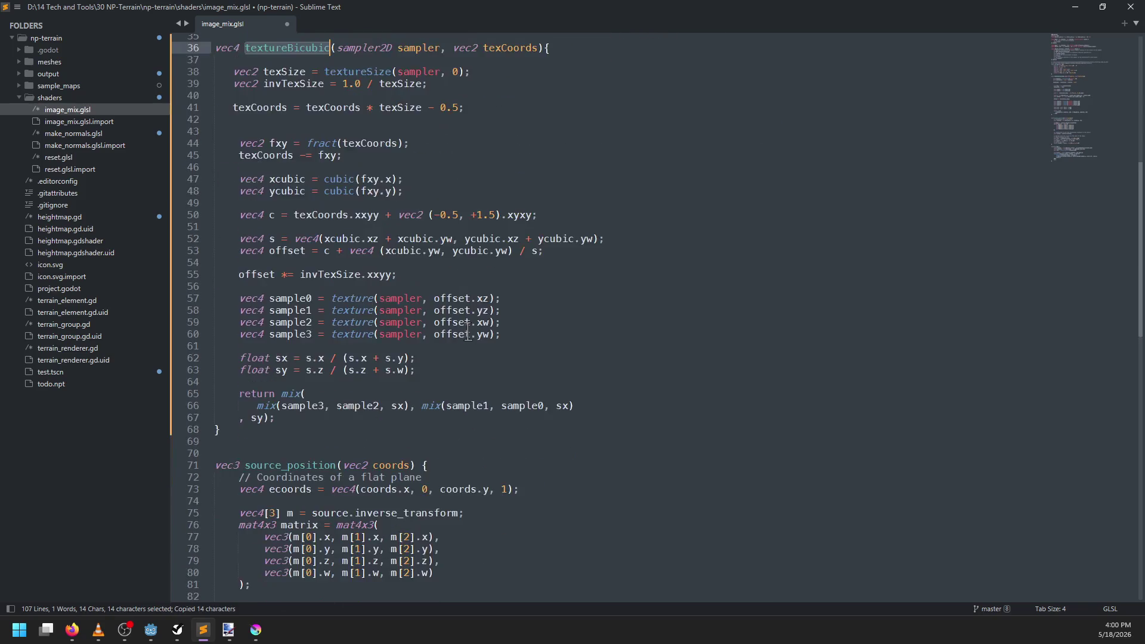
scroll(453, 341, "down", 2)
double_click(334, 383)
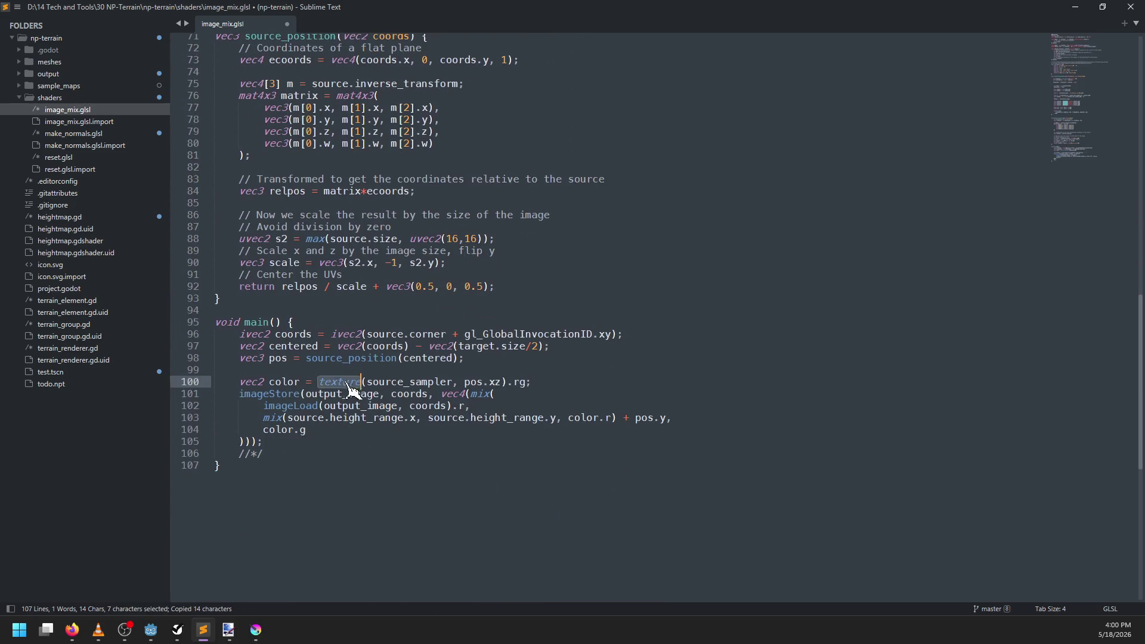
key("ctrl+v")
key("ctrl+s")
scroll(364, 411, "up", 15)
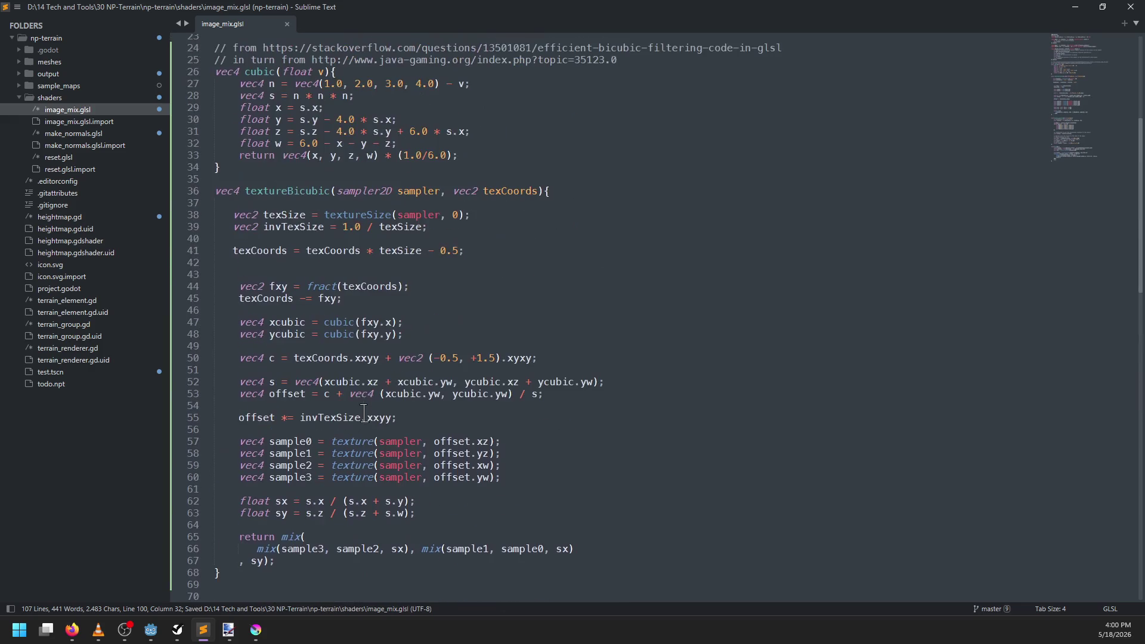
left_click(156, 633)
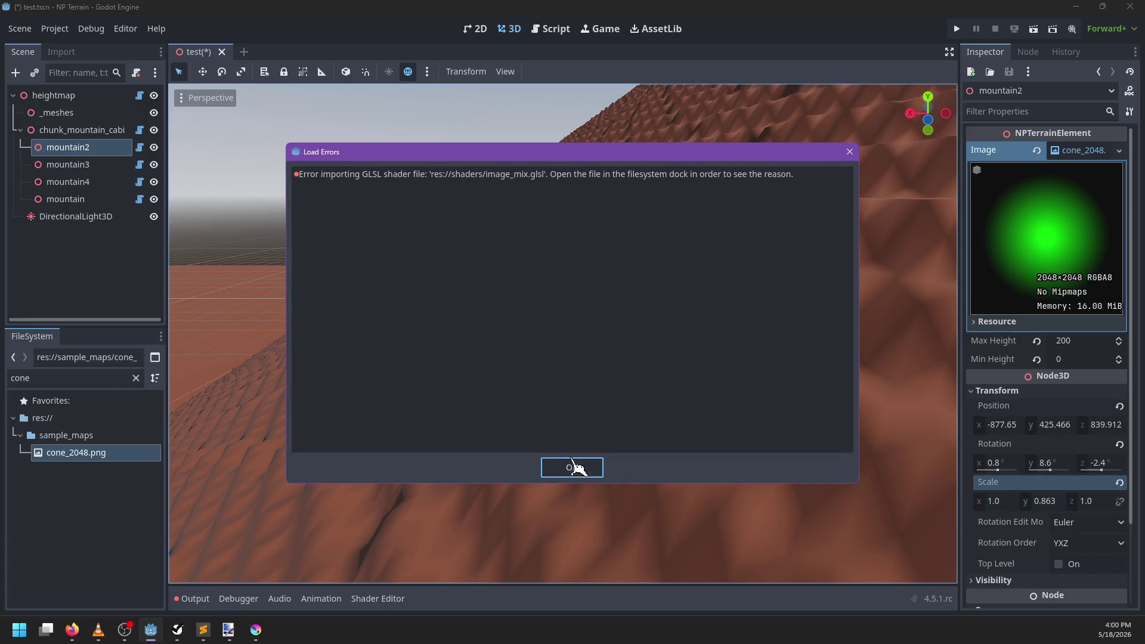
Step: Dismiss the shader import error, show the Output log, and search the shader for 'du'
left_click(550, 476)
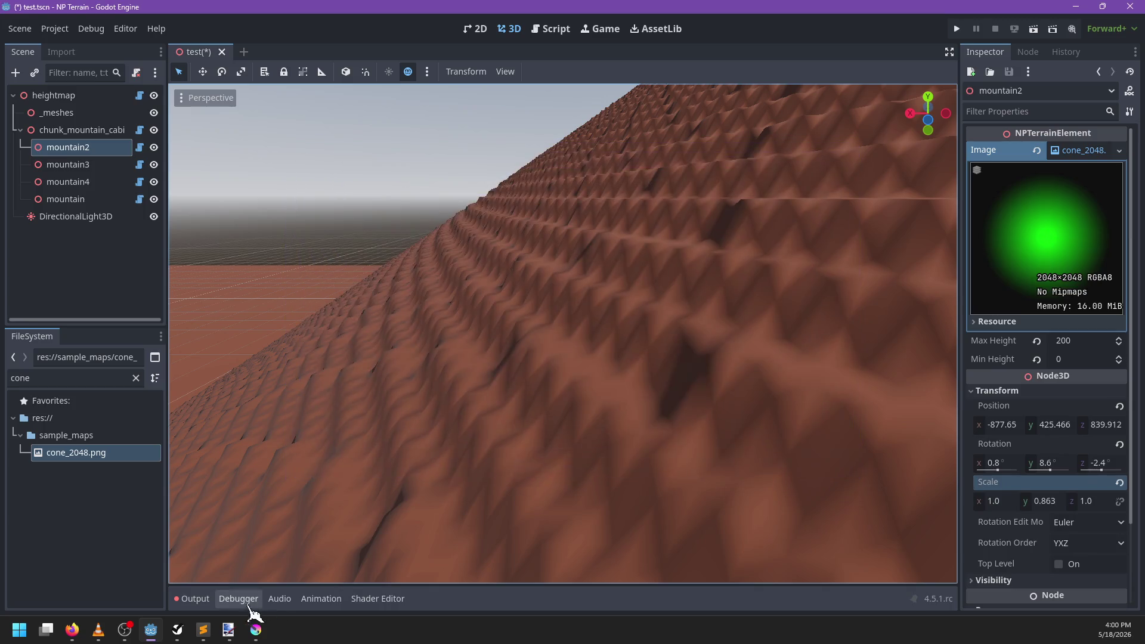
left_click(192, 598)
key("alt+Tab")
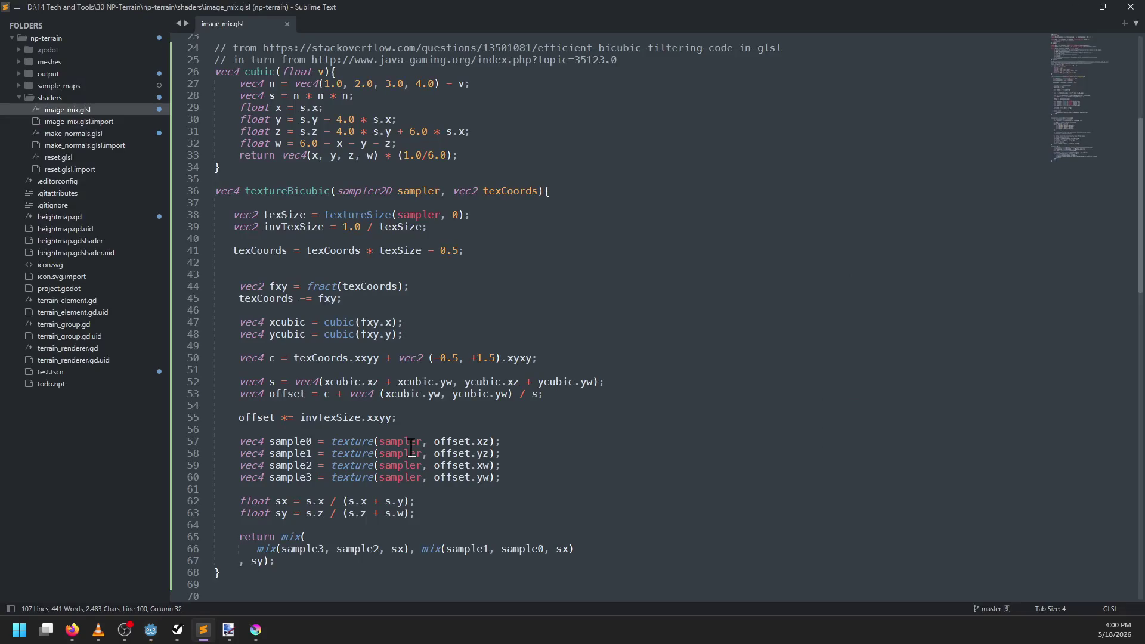
left_click(539, 307)
key("ctrl+f")
type("du")
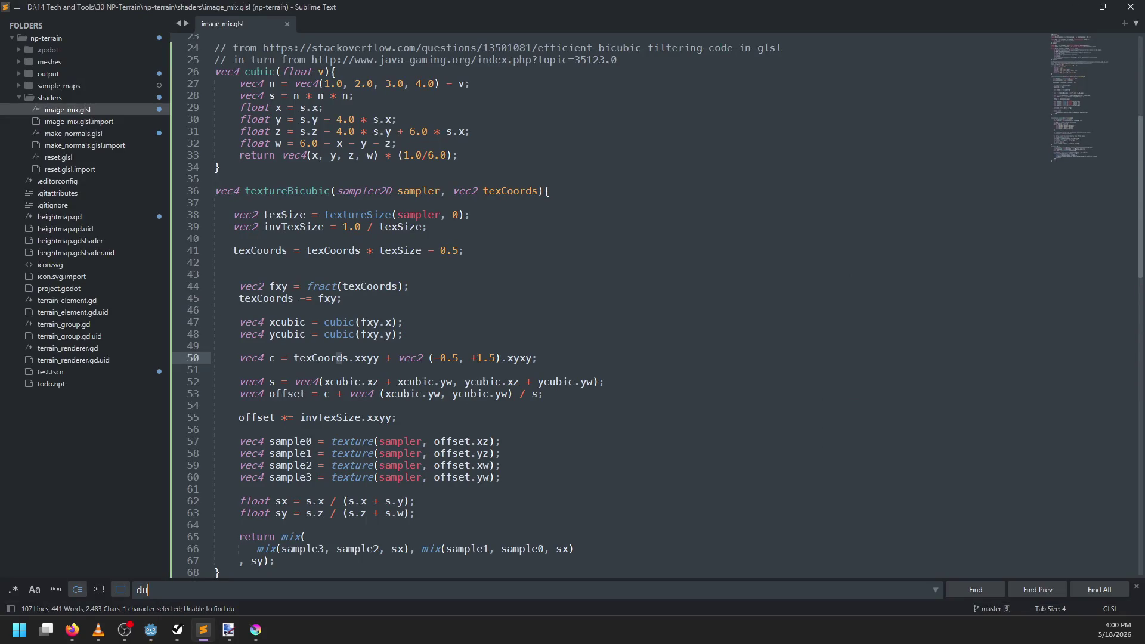
key("alt+Tab")
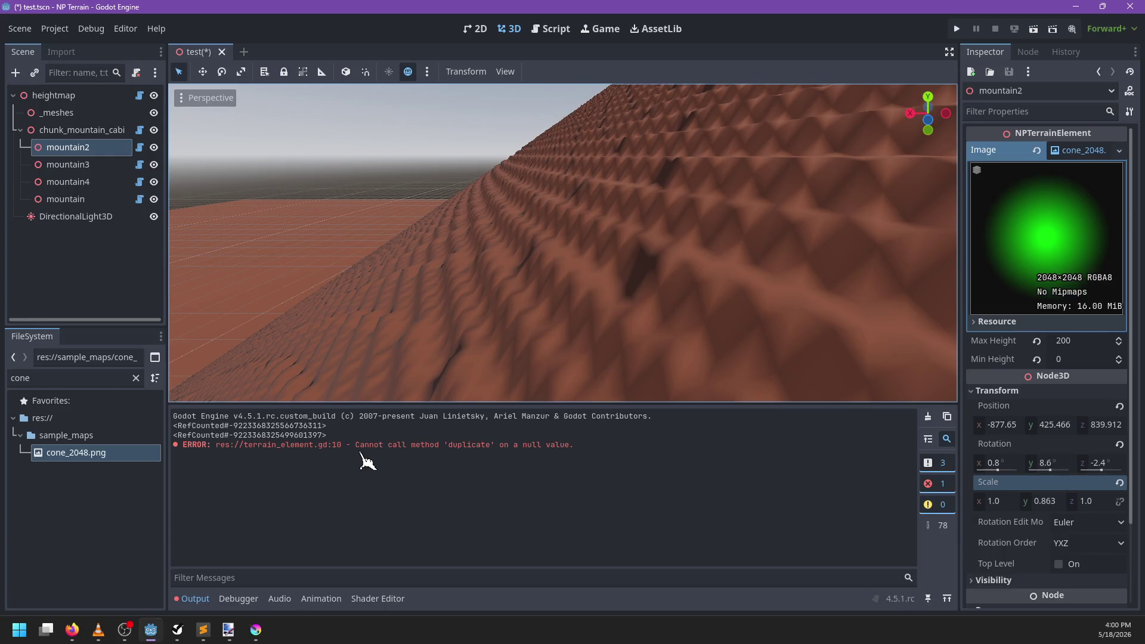
Step: Clear the Output log, filter FileSystem by 'glsl', and view image_mix.glsl's unexpected SAMPLER syntax error
left_click(928, 416)
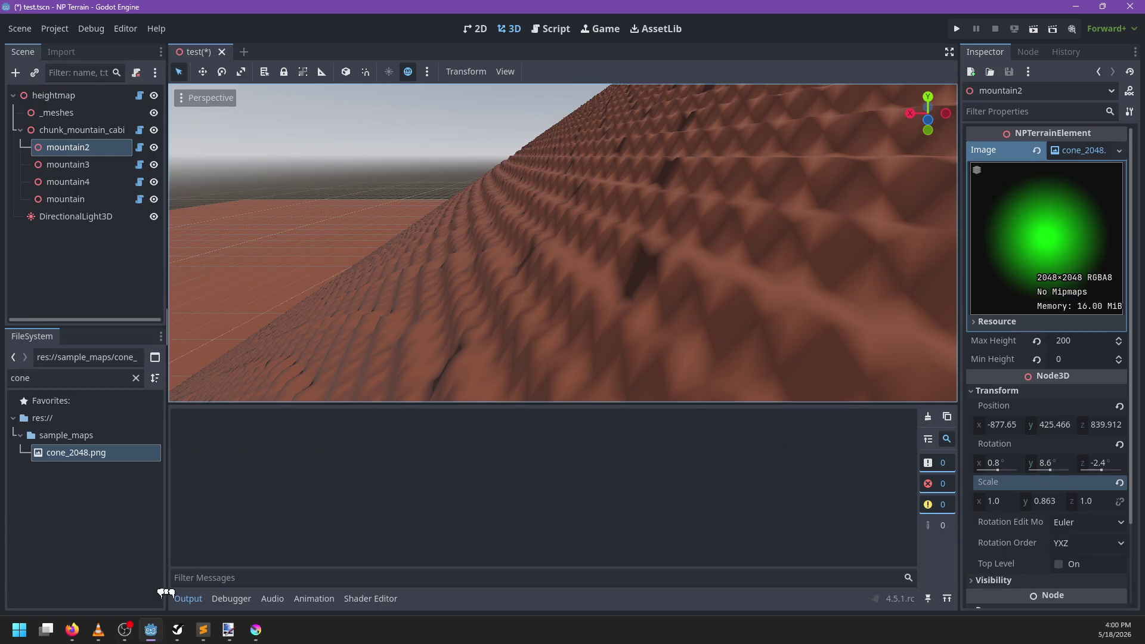
left_click(136, 377)
type("glsl")
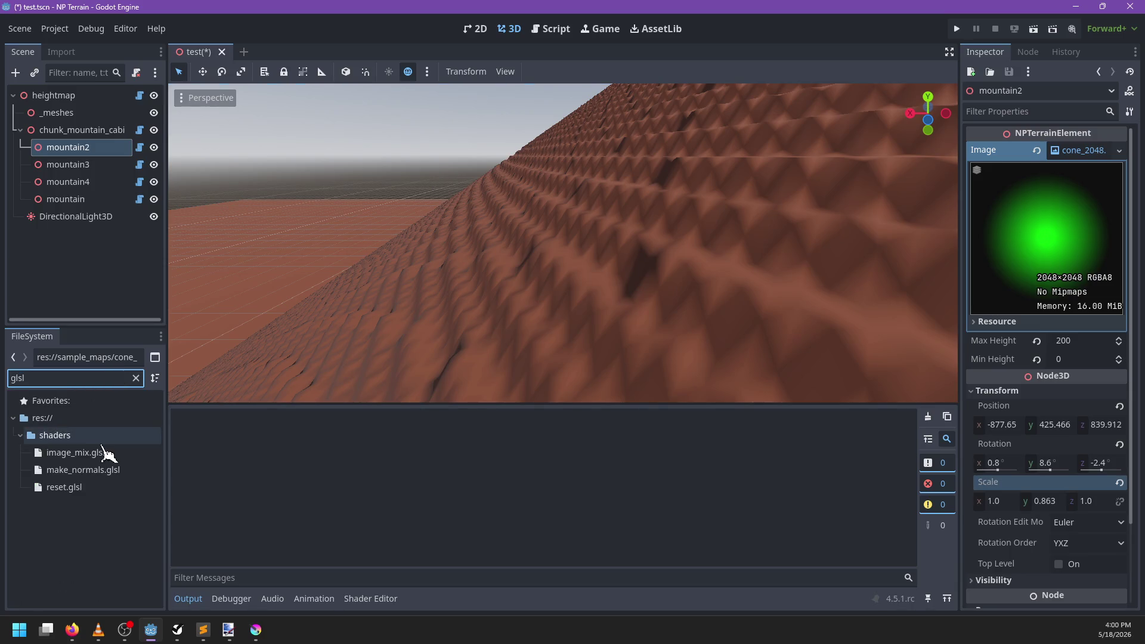
left_click(98, 475)
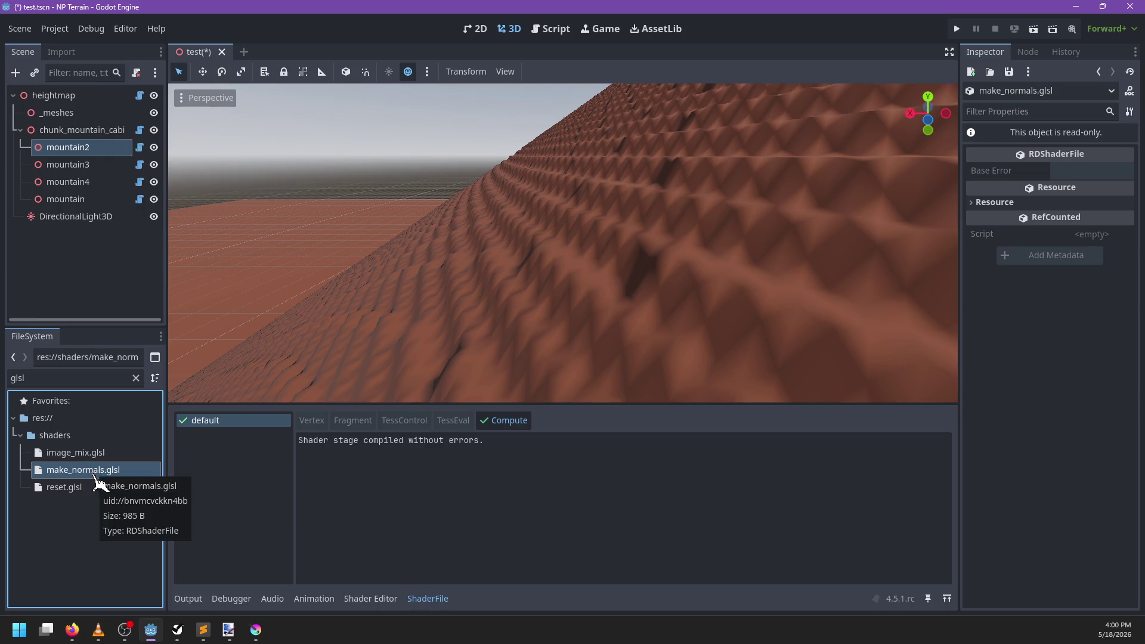
left_click(71, 453)
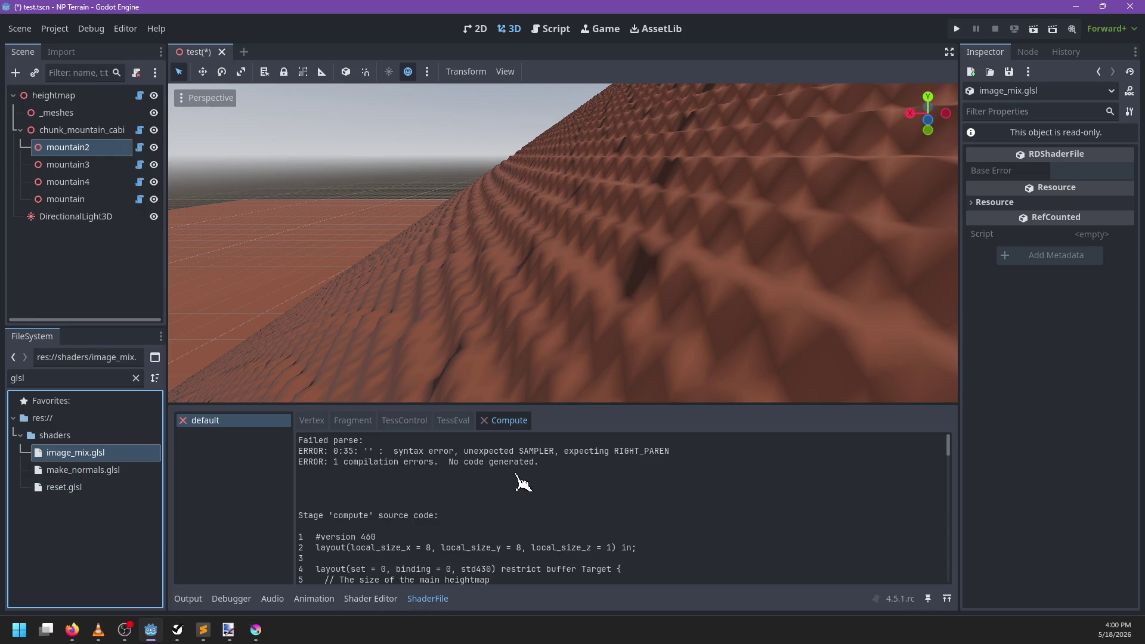
Step: Select all six occurrences of sampler in the textureBicubic function
key("alt+Tab")
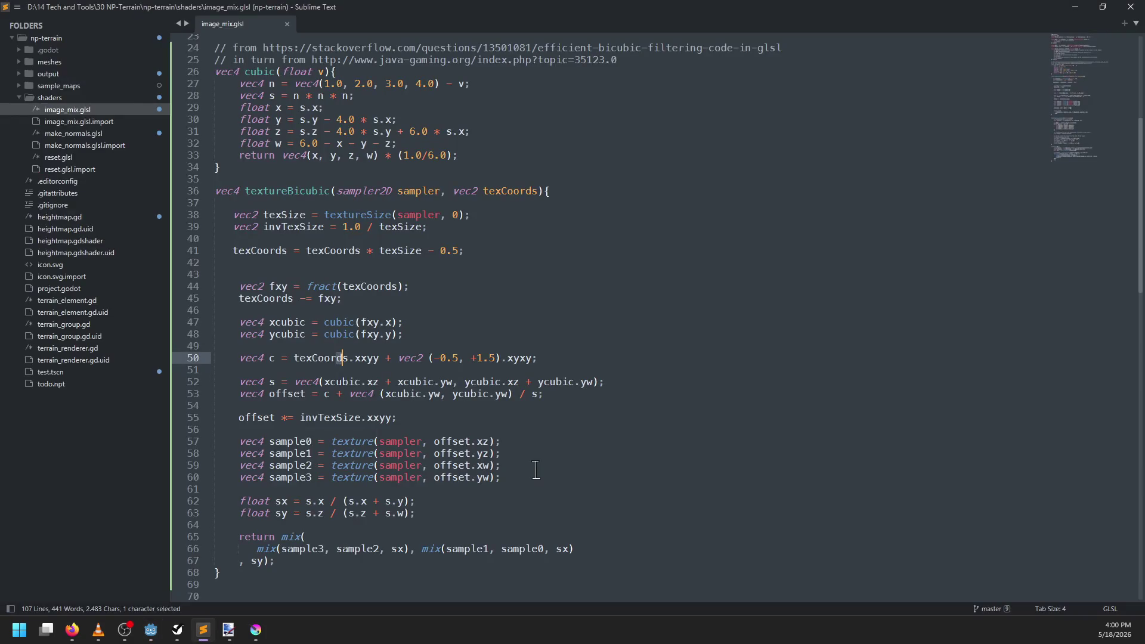
key("alt+Tab")
key("alt+Tab")
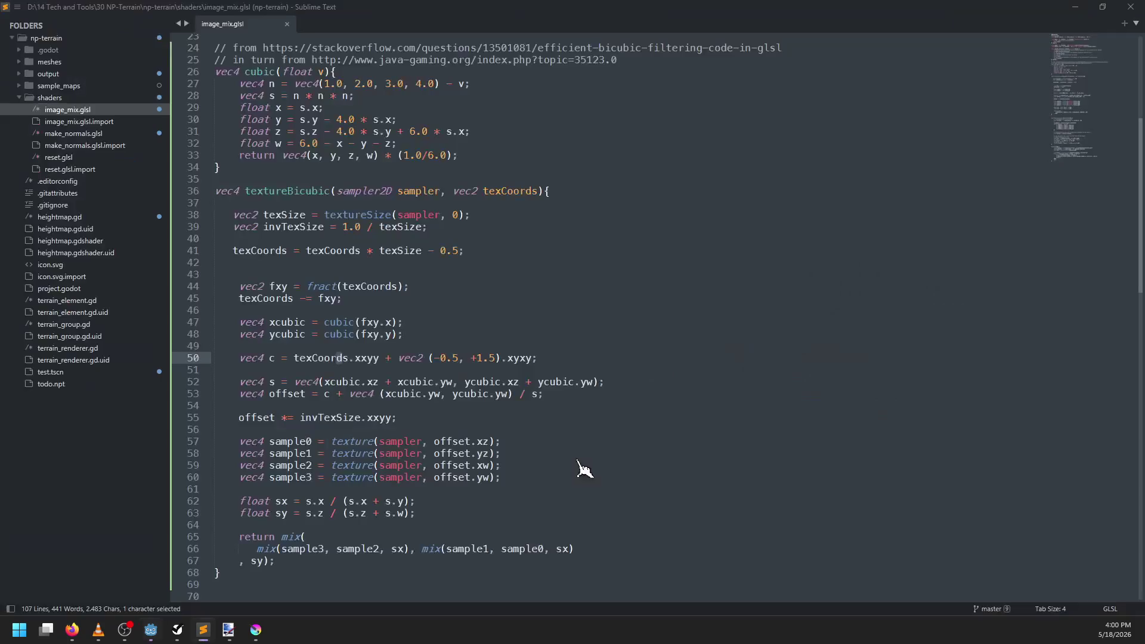
double_click(417, 214)
double_click(424, 190)
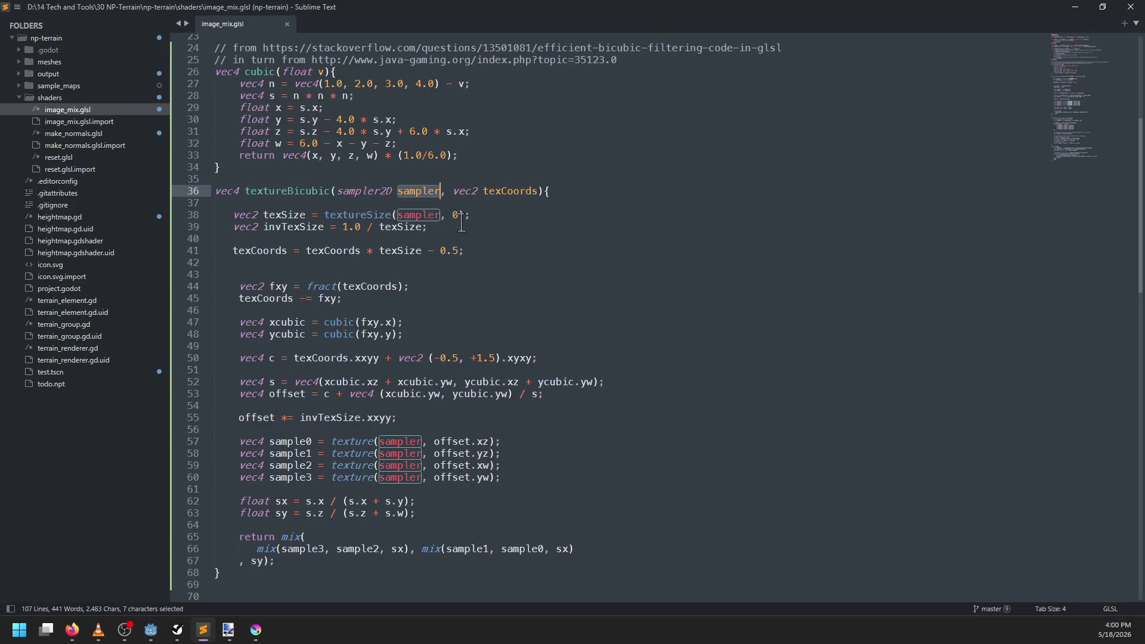
key("ctrl+d")
key("ctrl+d")
key("ctrl+d")
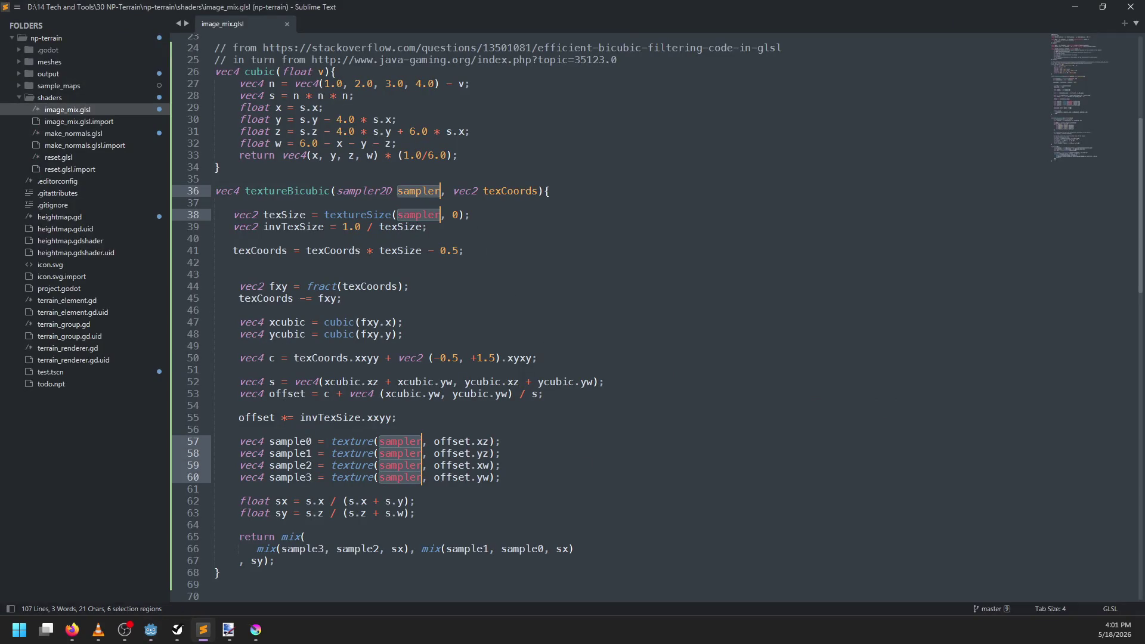
scroll(534, 292, "down", 6)
scroll(534, 292, "down", 13)
scroll(557, 319, "up", 18)
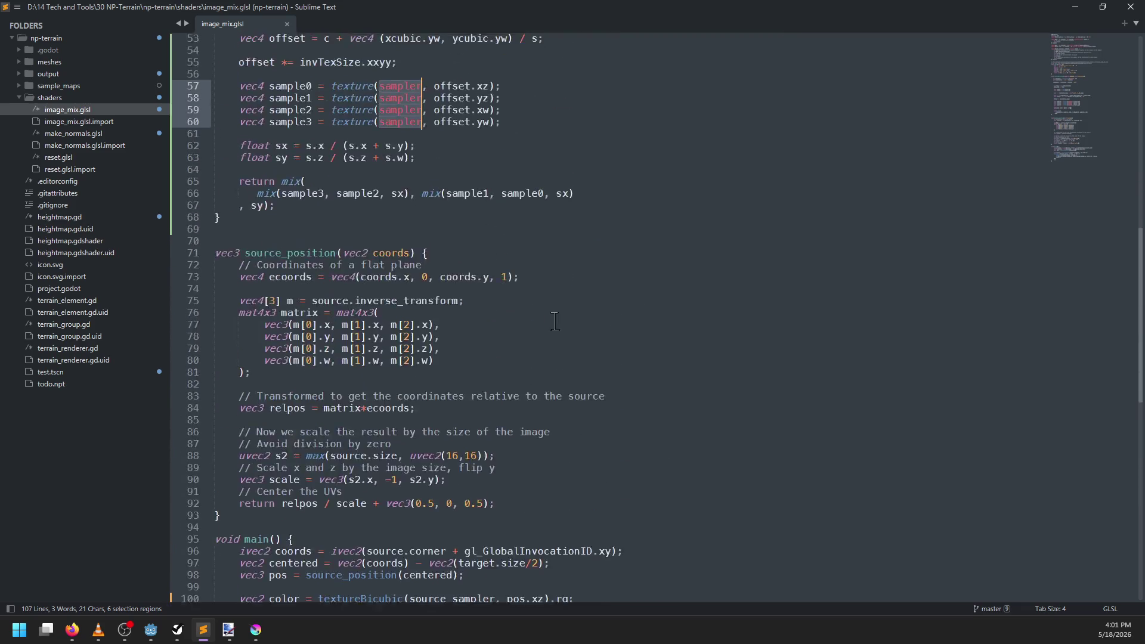
Step: Replace every selected sampler with stamp and save the shader
type("texture")
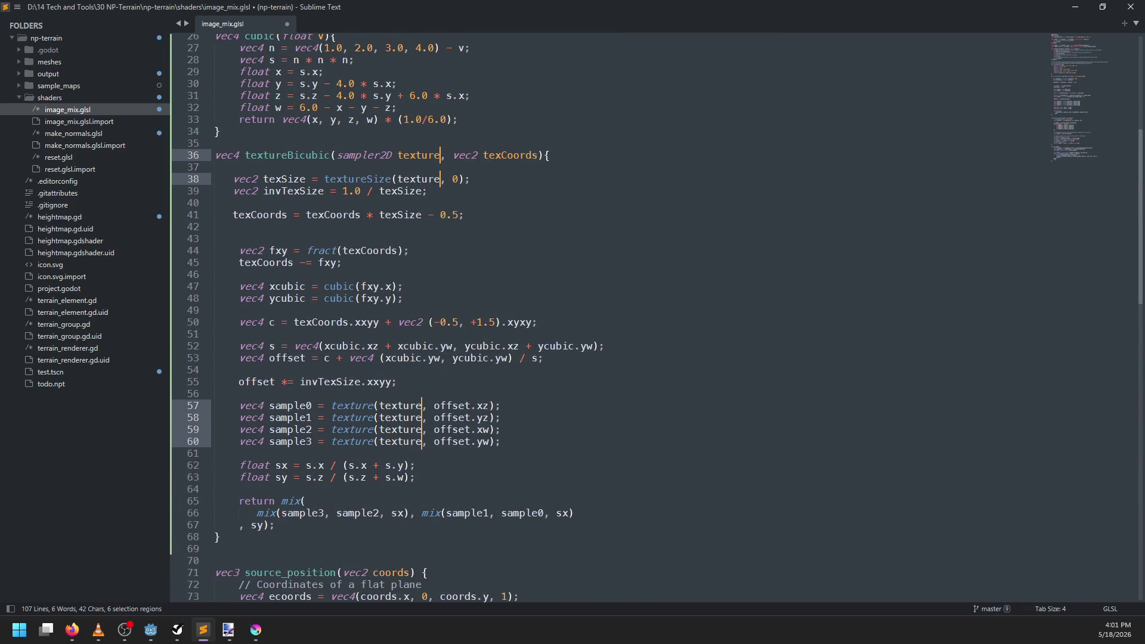
key("ctrl+BackSpace")
type("stamp")
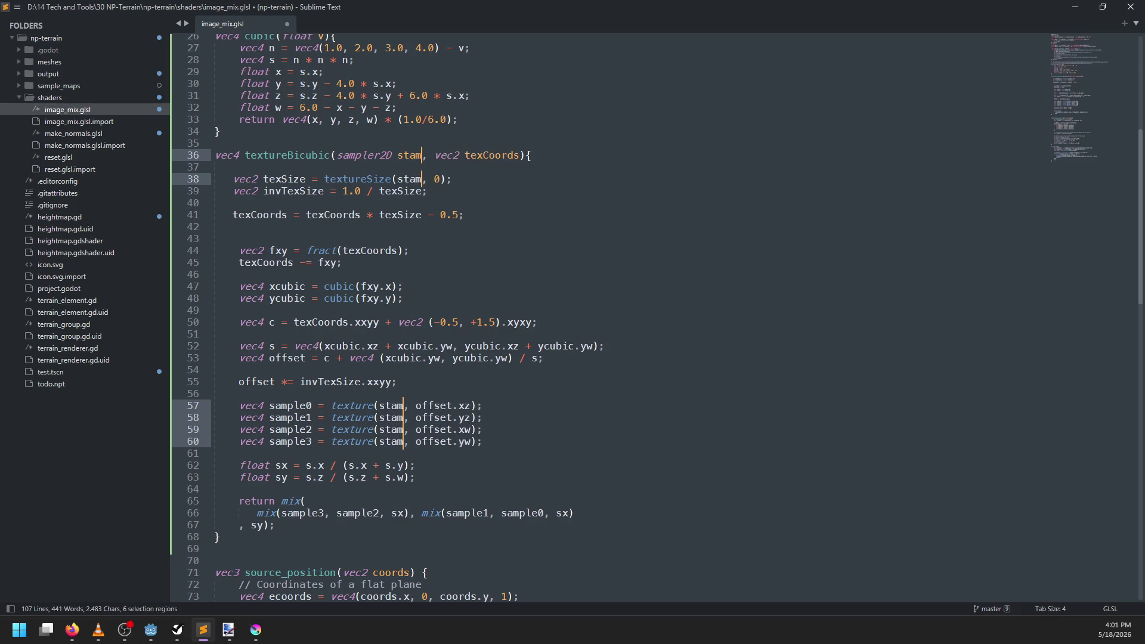
key("Escape")
key("ctrl+s")
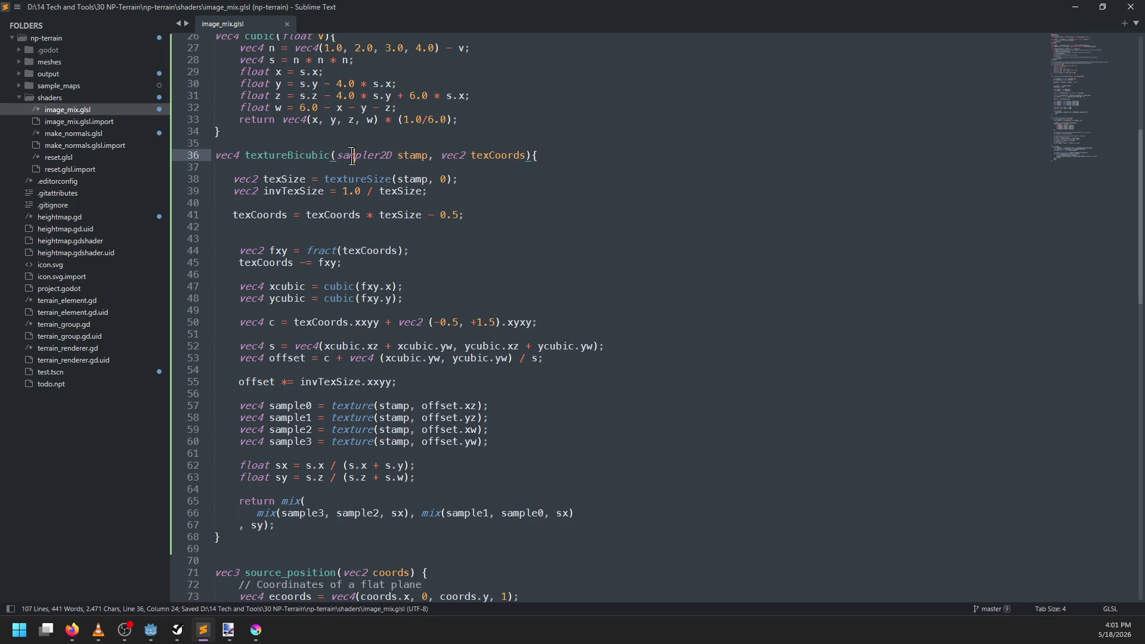
left_click(349, 165)
key("alt+Tab")
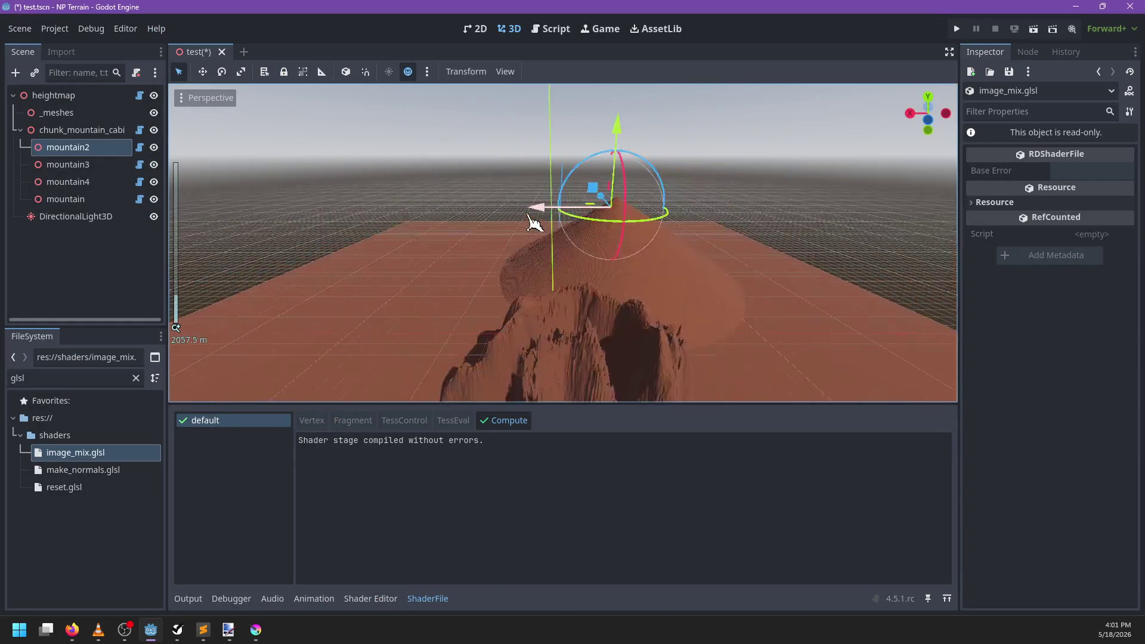
Step: Save test.tscn, close it, and reopen it from the FileSystem filtered by 'test'
scroll(532, 262, "up", 5)
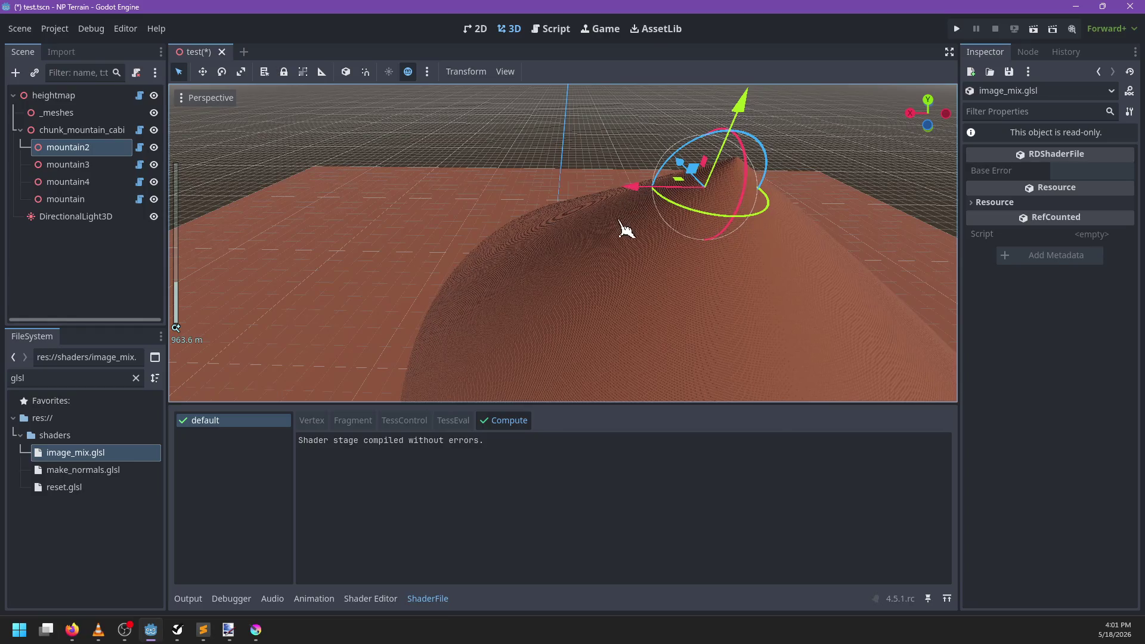
scroll(524, 235, "up", 10)
scroll(524, 234, "down", 5)
mouse_move(529, 235)
left_mouse_down()
mouse_move(557, 197)
mouse_move(458, 274)
mouse_move(592, 204)
left_mouse_up()
key("ctrl+s")
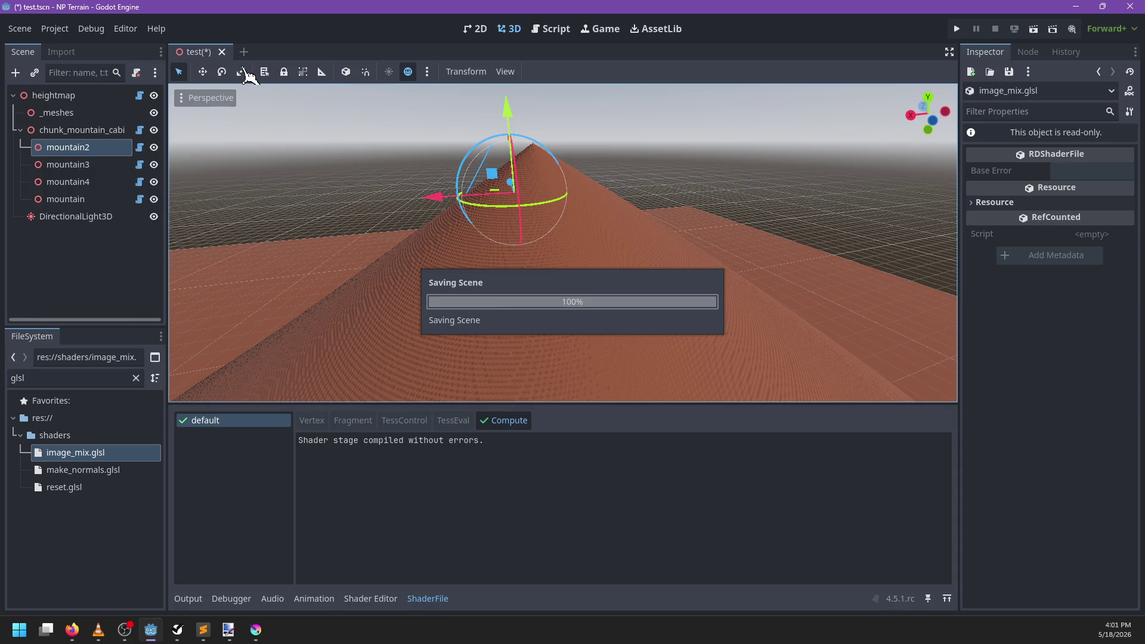
left_click(212, 52)
double_click(95, 380)
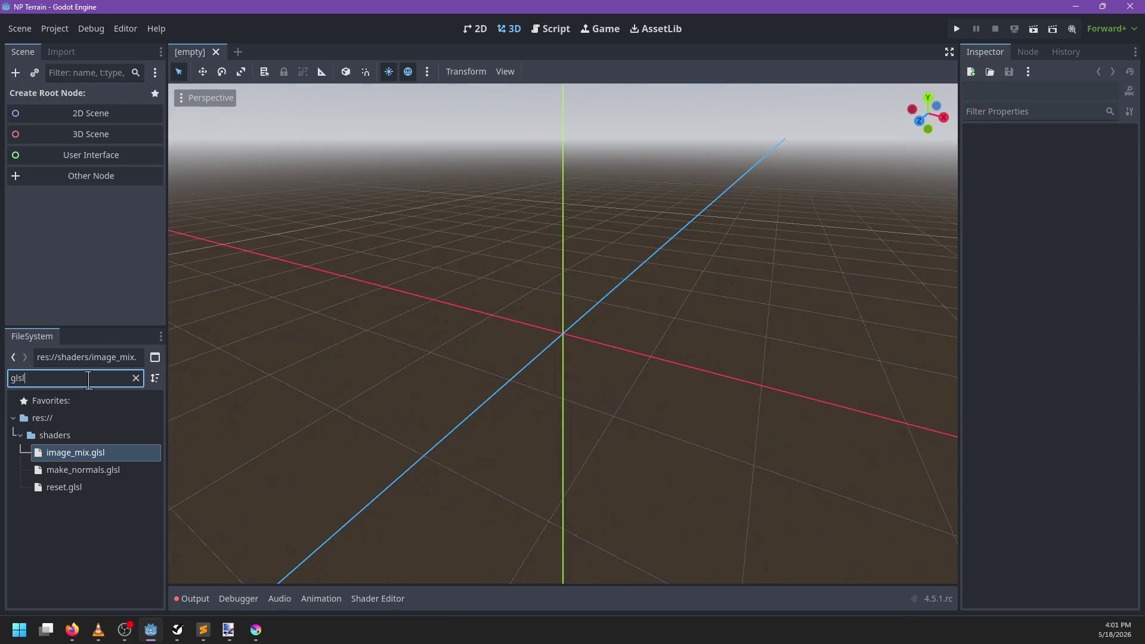
type("test")
double_click(83, 588)
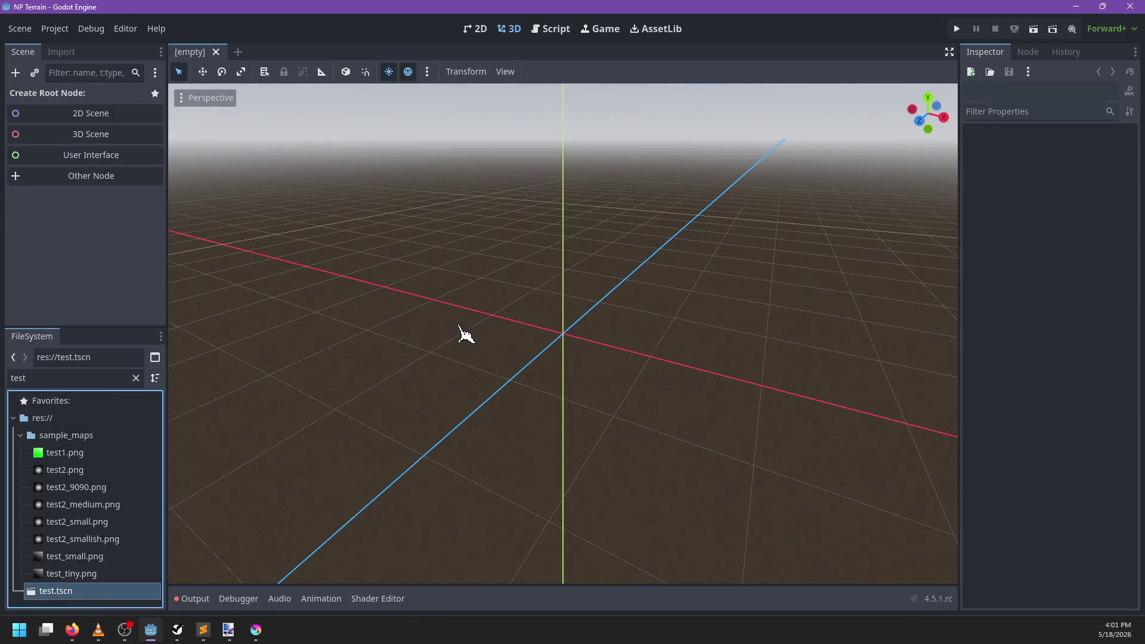
Step: Raise mountain2 from Y 425.466 to 480.094
scroll(528, 364, "down", 5)
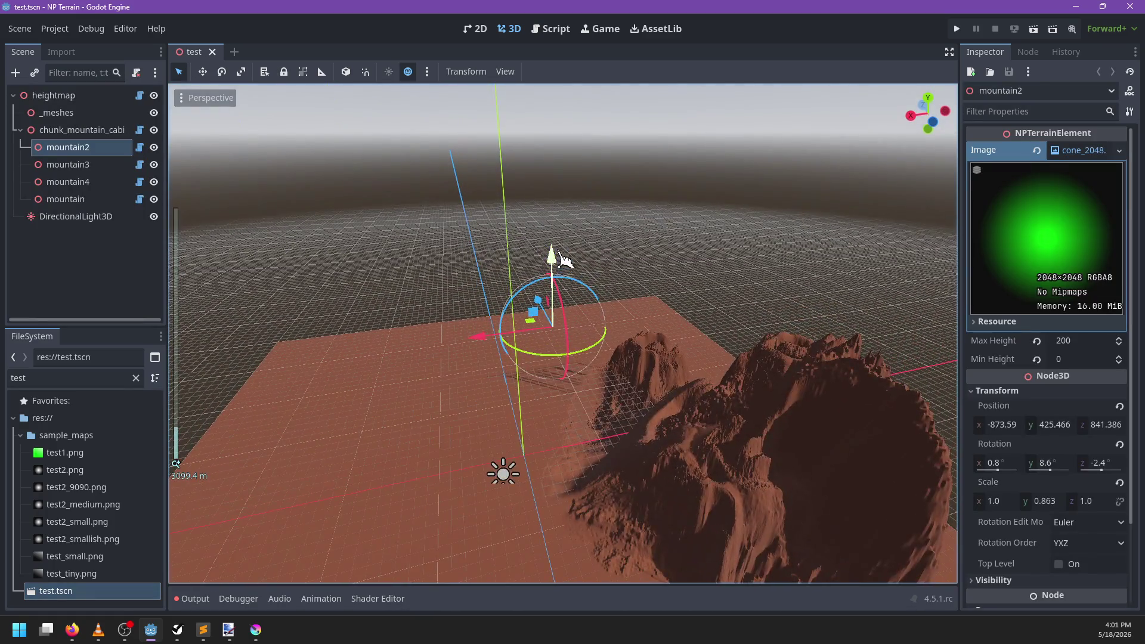
left_click_drag(564, 258, 564, 242)
scroll(549, 337, "up", 8)
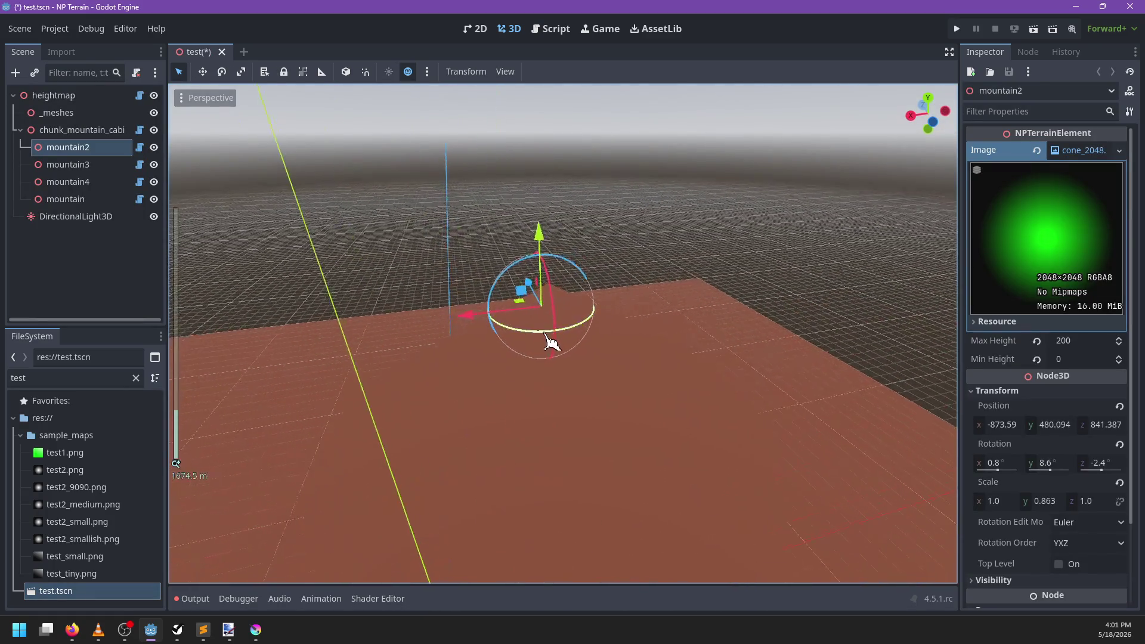
Step: Read make_normals.glsl's "'at': no matching overloaded function" errors in the Output log
left_click(192, 598)
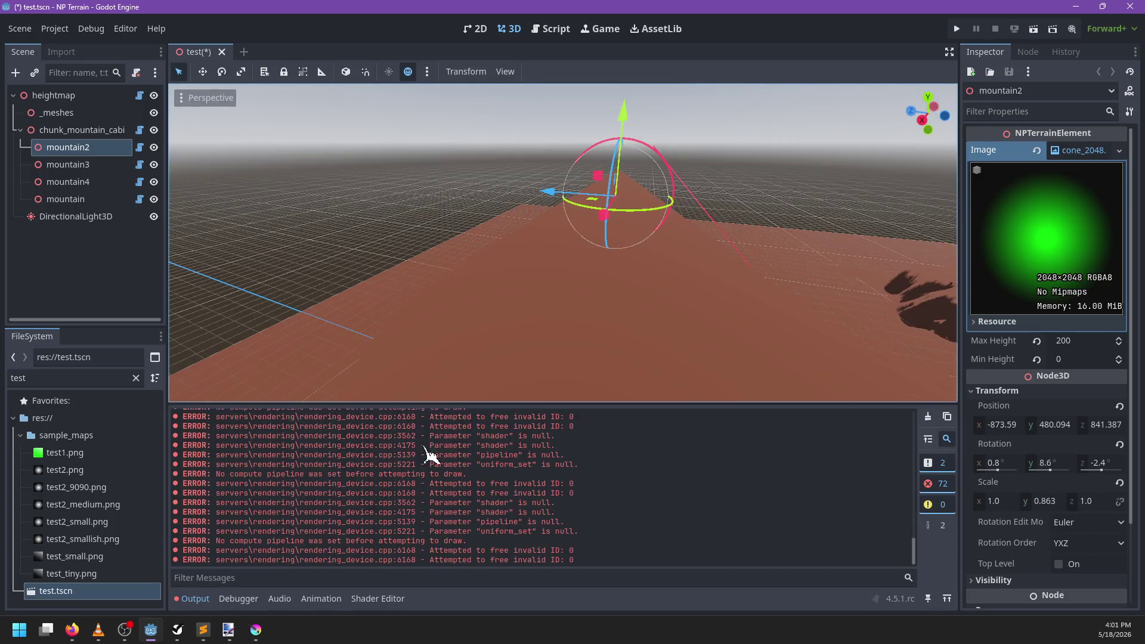
scroll(529, 464, "up", 10)
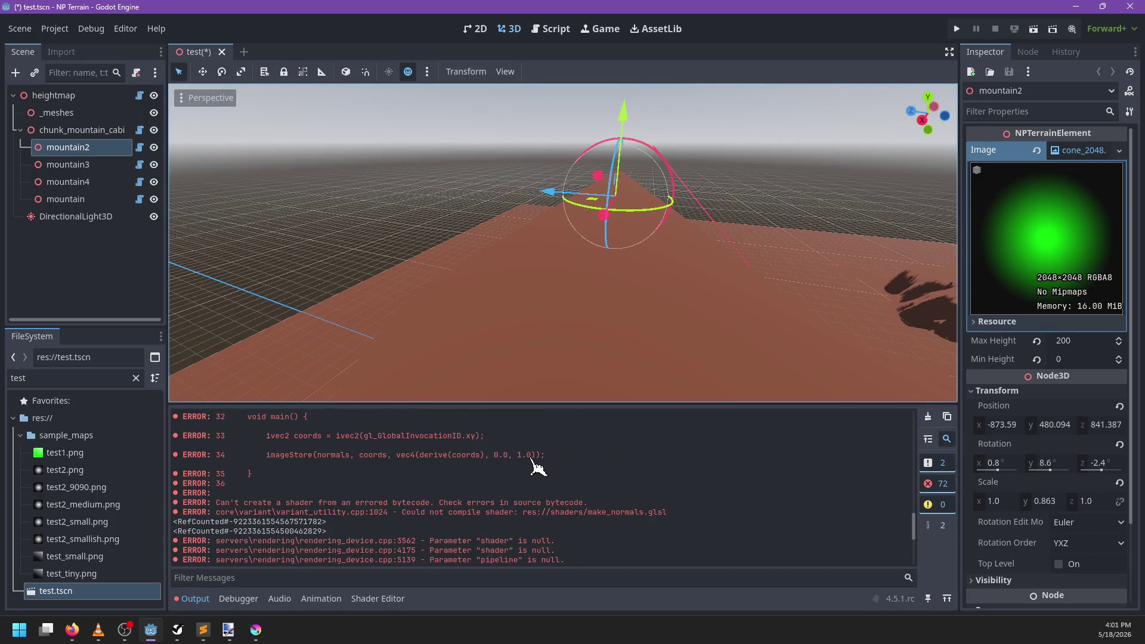
scroll(537, 468, "up", 6)
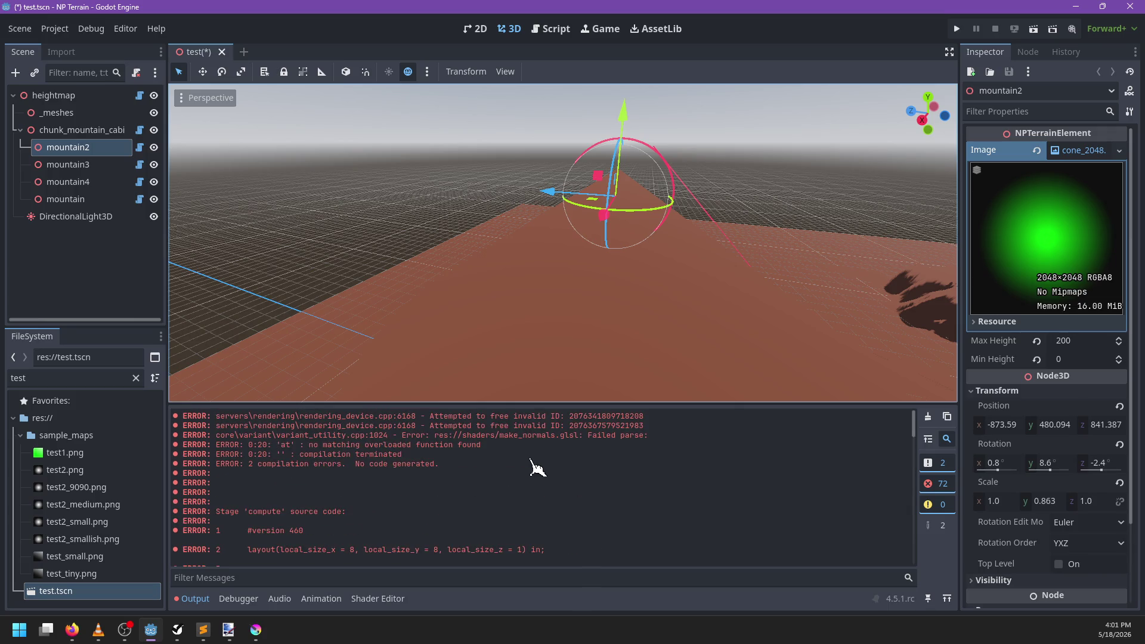
scroll(504, 494, "down", 10)
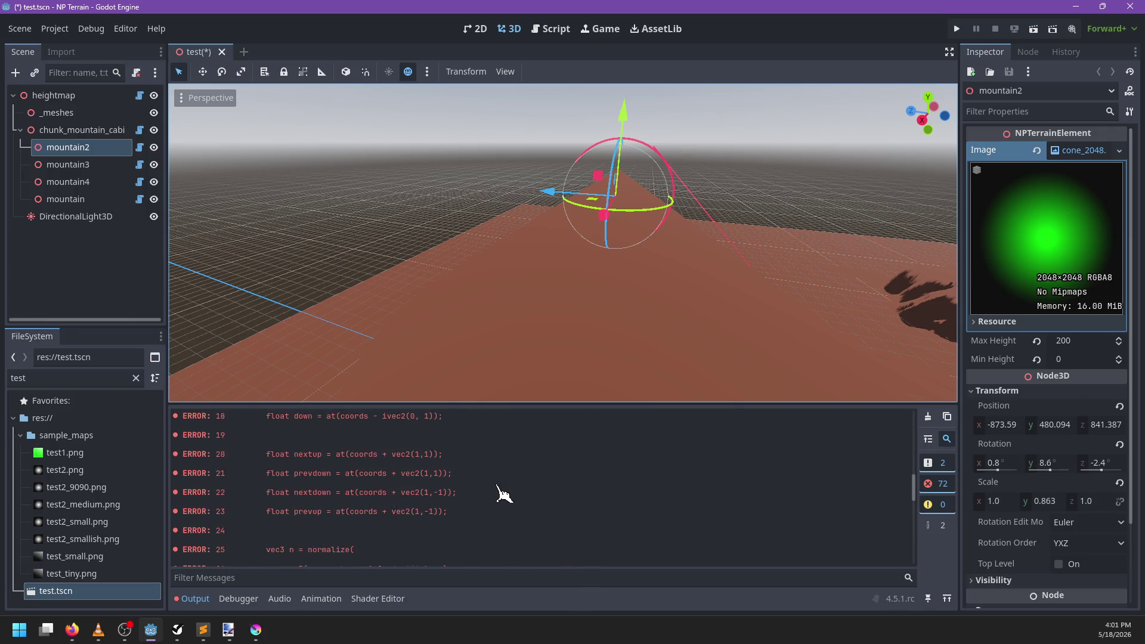
scroll(504, 494, "down", 3)
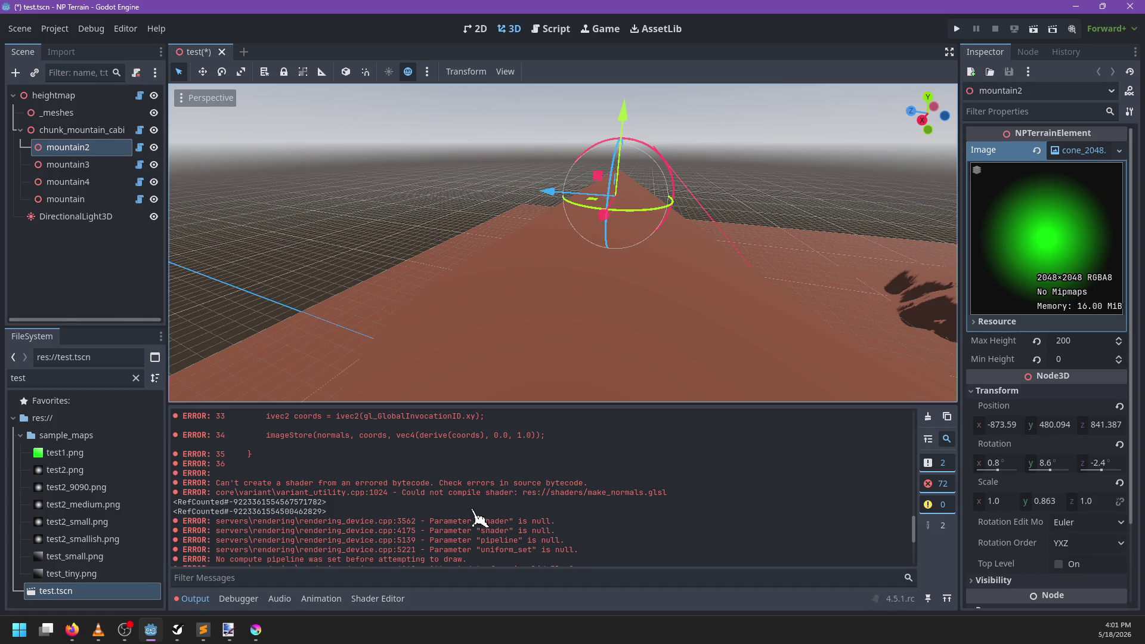
scroll(471, 516, "up", 12)
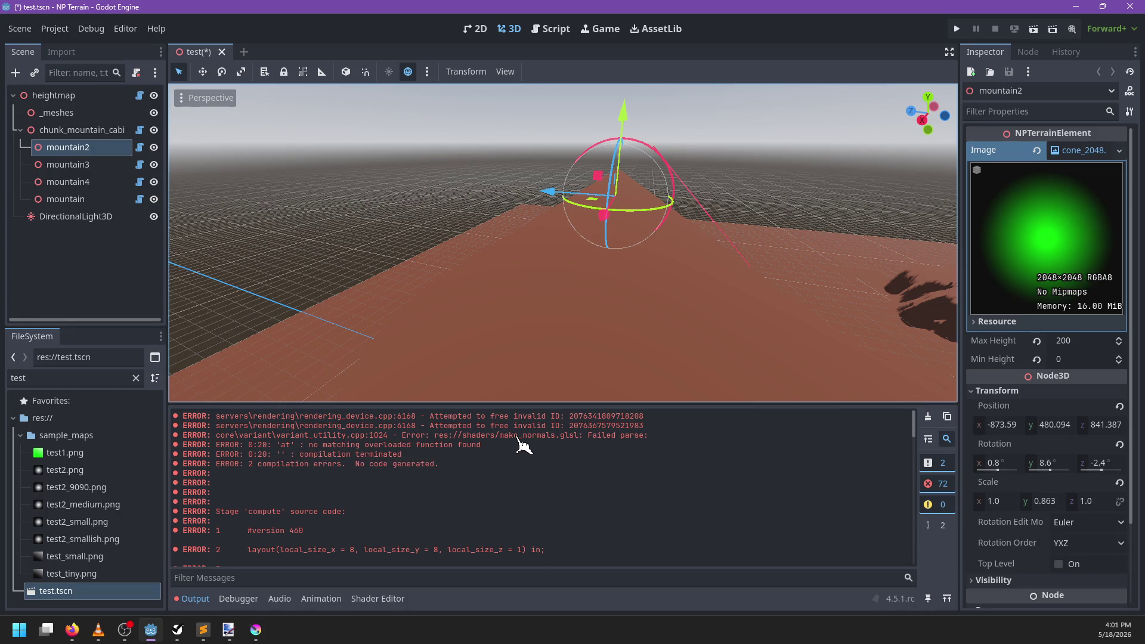
key("alt+Tab")
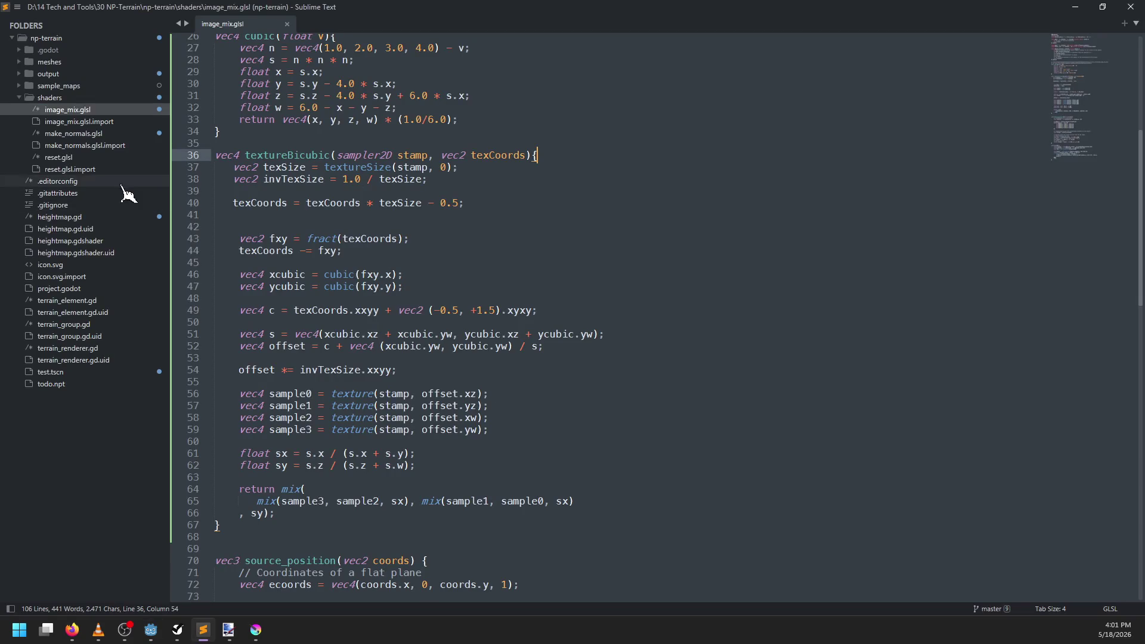
Step: Comment out lines 21–24 (nextup, prevdown, nextdown, prevup) in make_normals.glsl, save, and inspect the at and coords uses
left_click(95, 136)
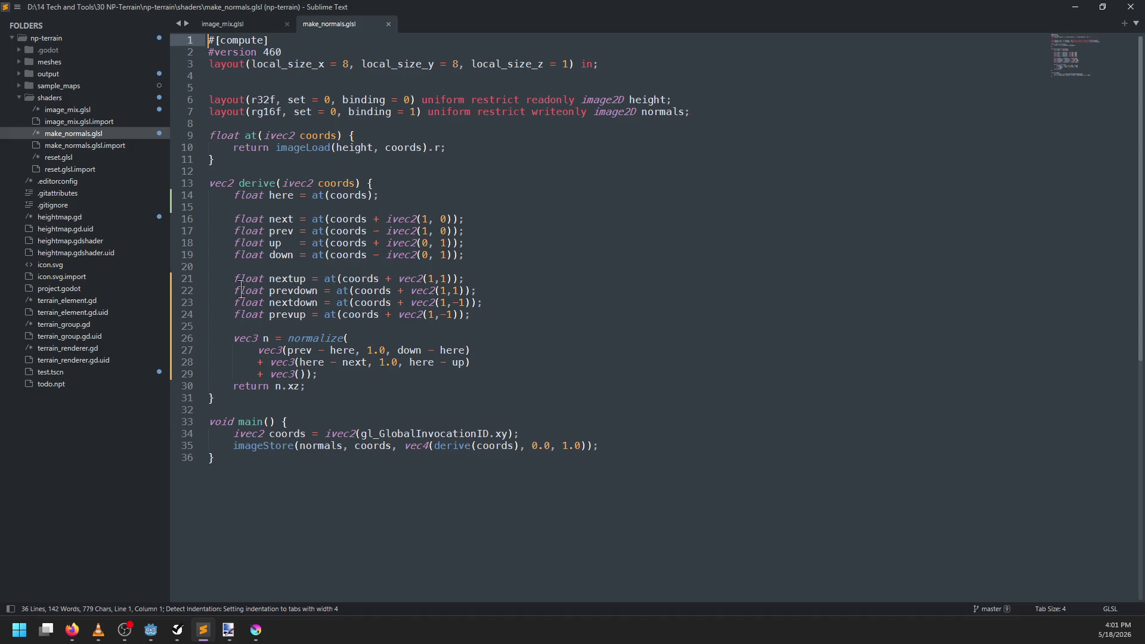
left_click_drag(233, 280, 256, 316)
key("ctrl+slash")
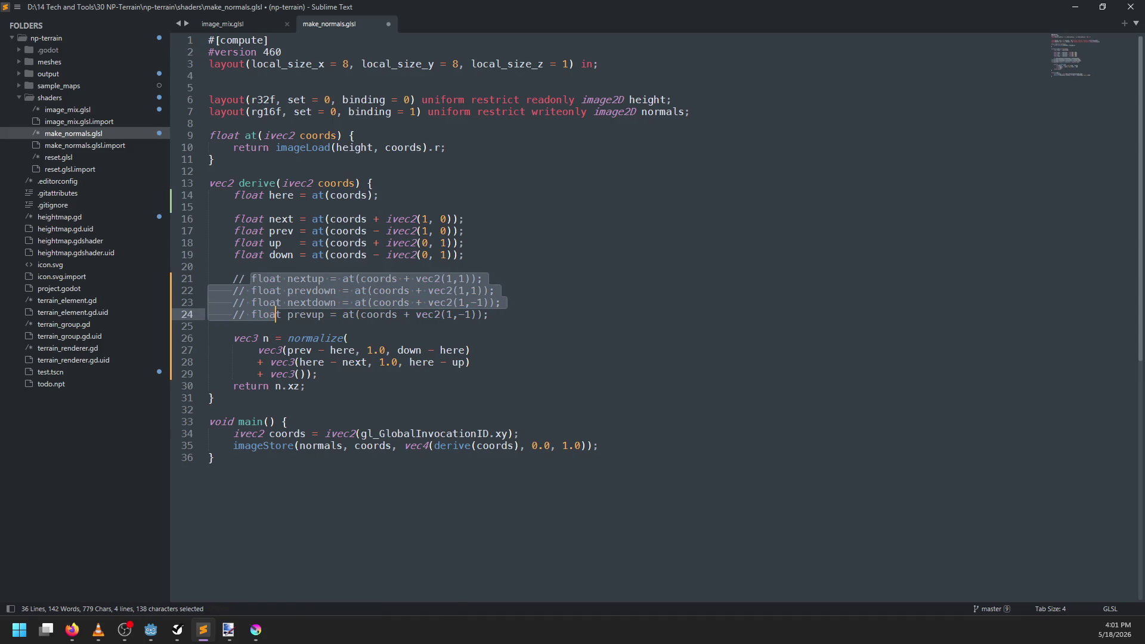
key("ctrl+s")
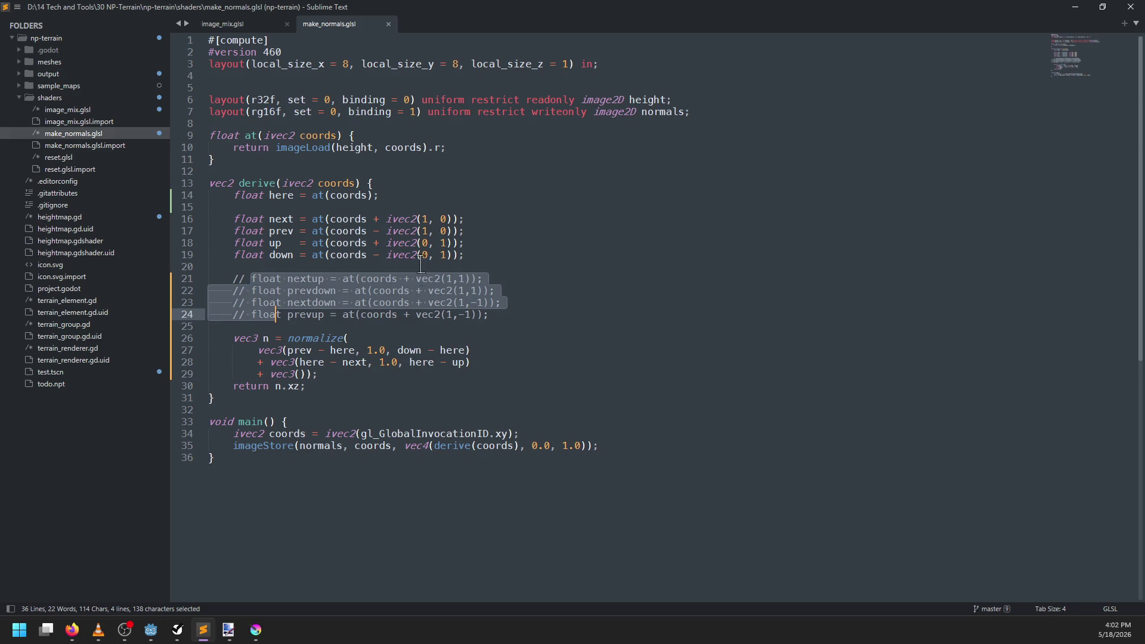
double_click(318, 196)
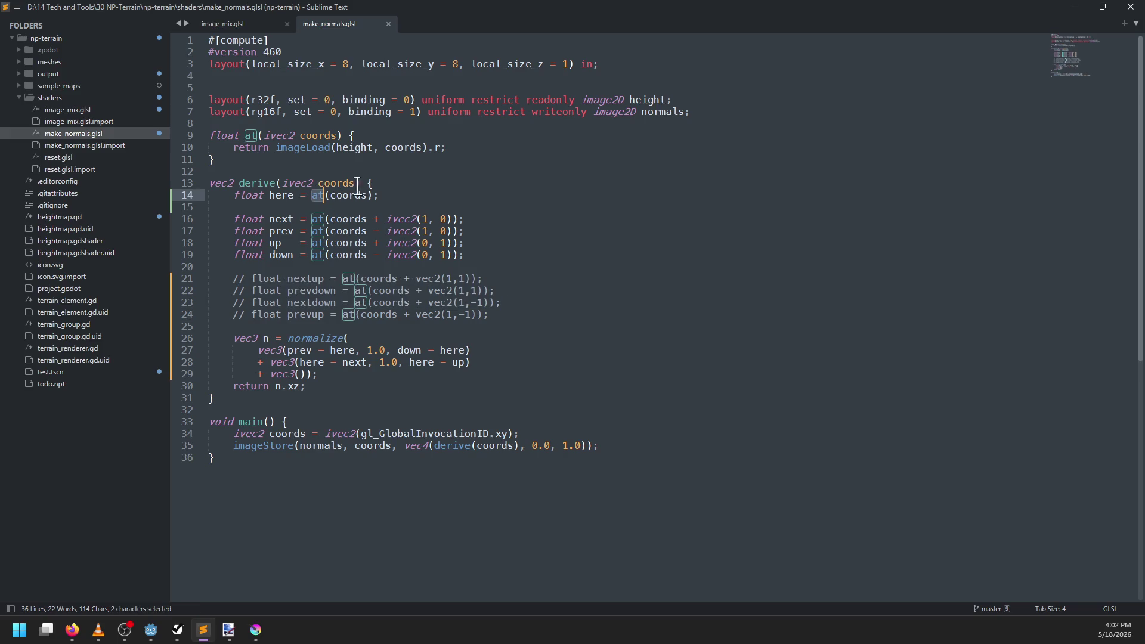
double_click(342, 197)
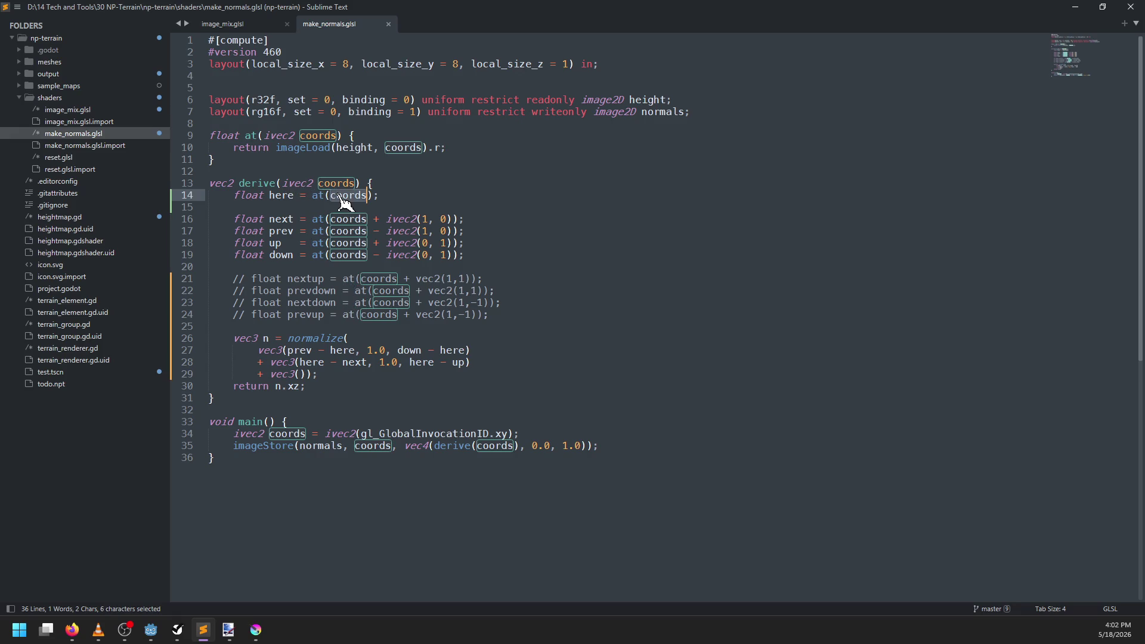
Step: Dismiss the reimport error and close the test scene with Save & Close
key("alt+Tab")
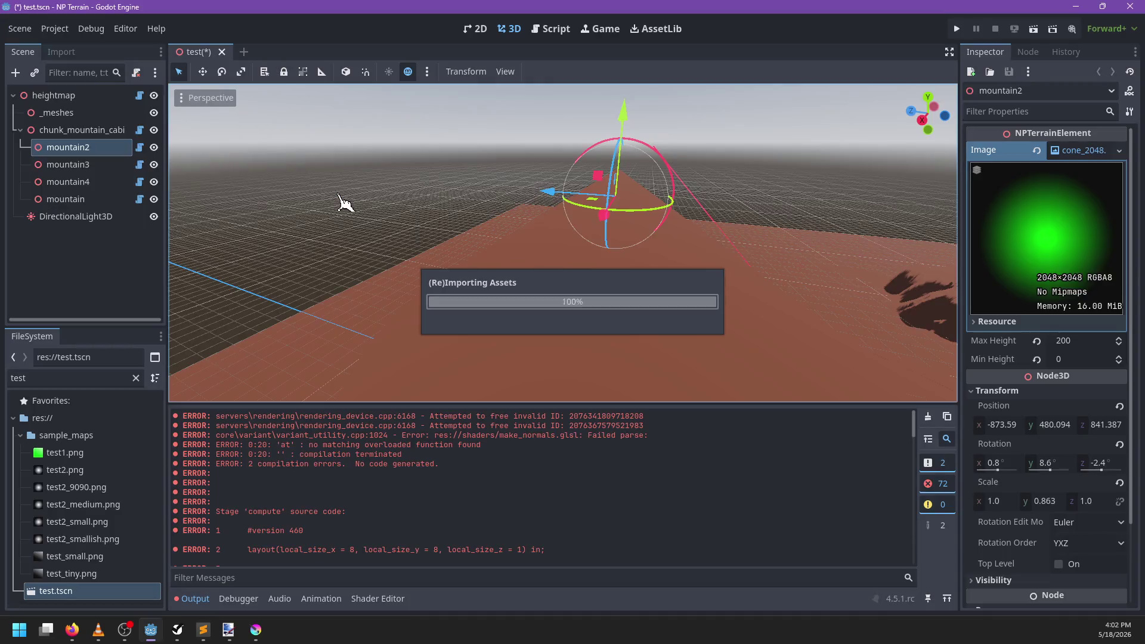
key("Return")
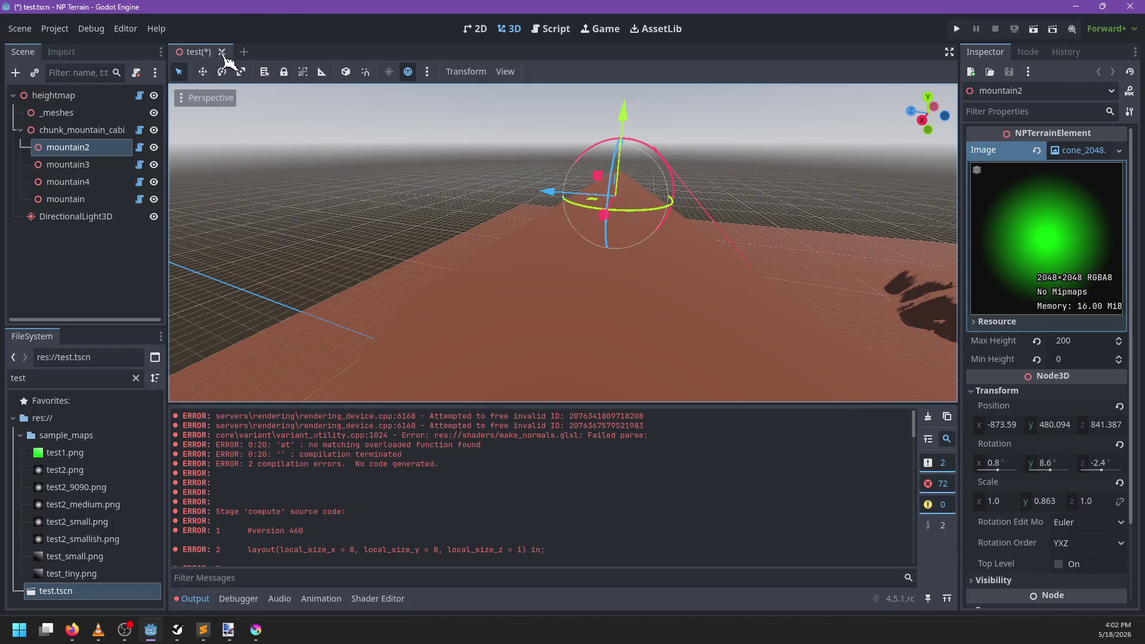
left_click(222, 52)
left_click(498, 357)
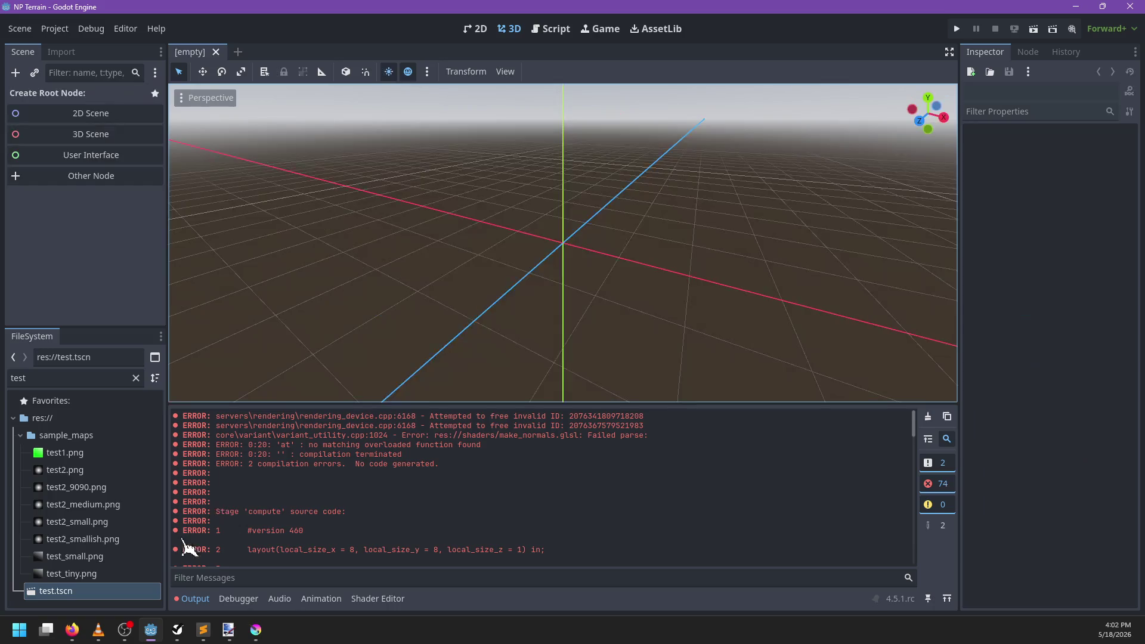
Step: Filter FileSystem by 'glsl' and view make_normals.glsl's "'constructor': not enough data provided" error
left_click(93, 379)
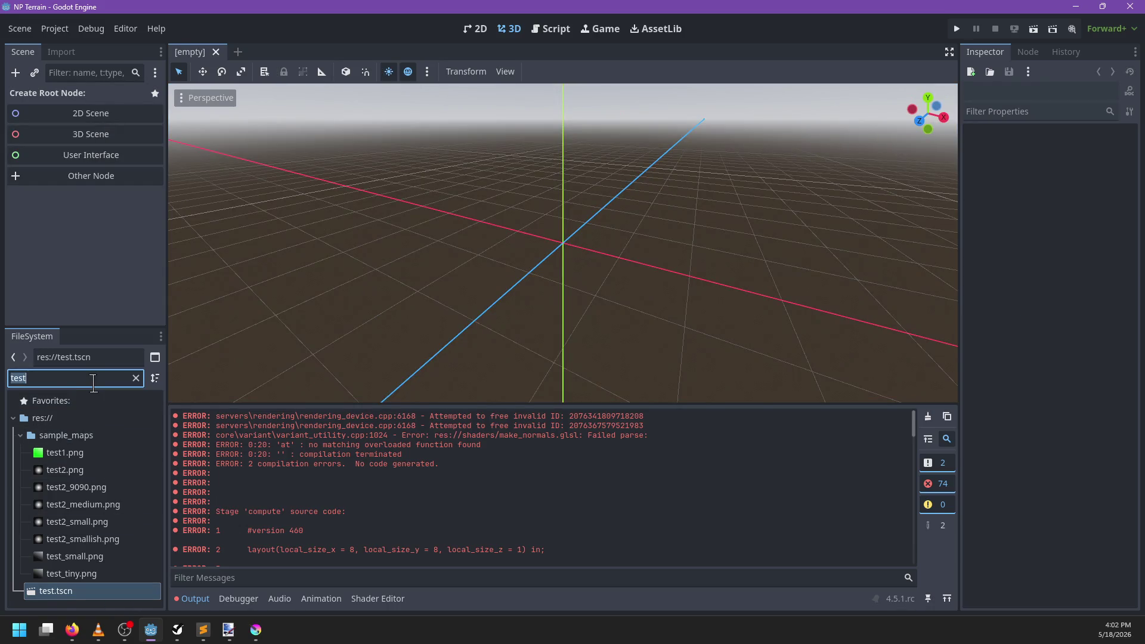
type("glsl")
left_click(84, 474)
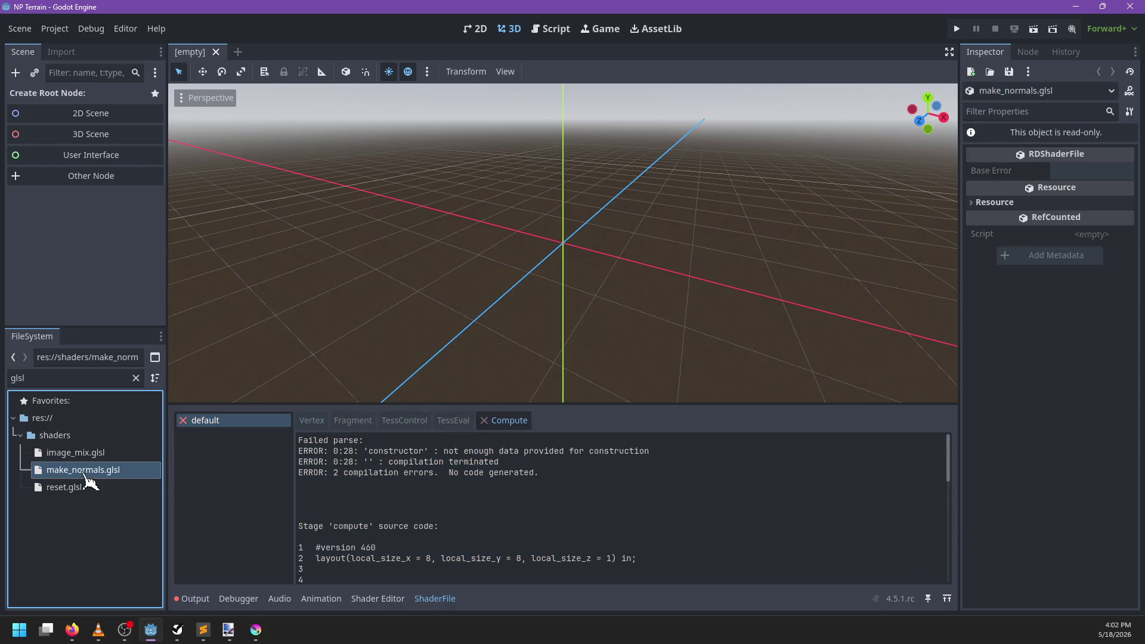
scroll(444, 496, "down", 1)
scroll(445, 496, "up", 1)
key("alt+Tab")
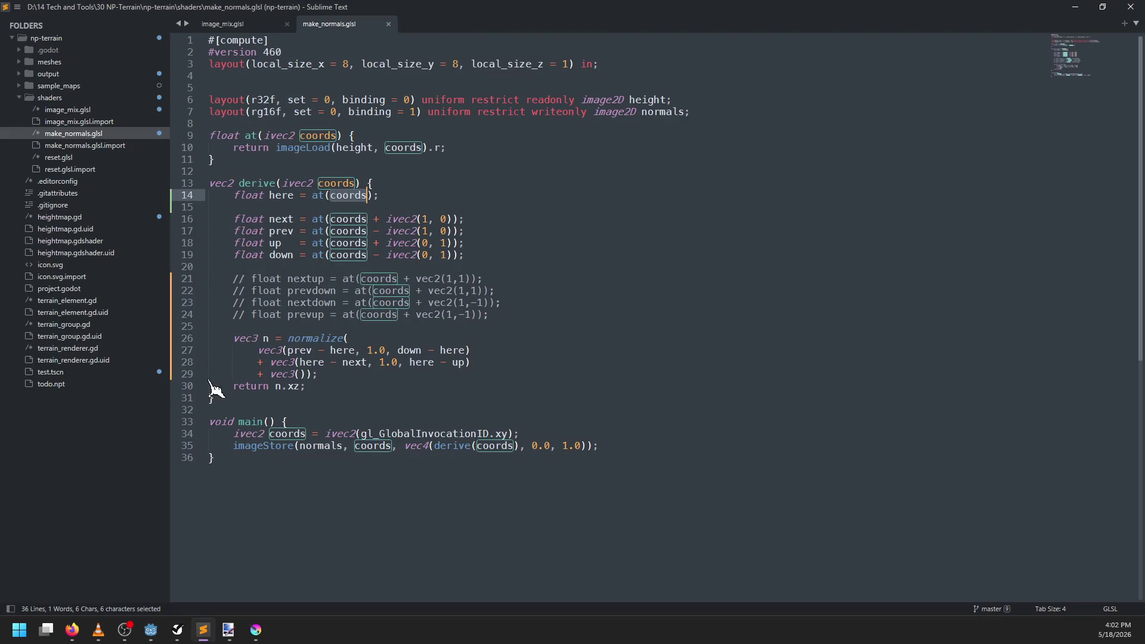
Step: Delete the empty '+ vec3()' term on line 28 of make_normals.glsl and save the file
double_click(290, 364)
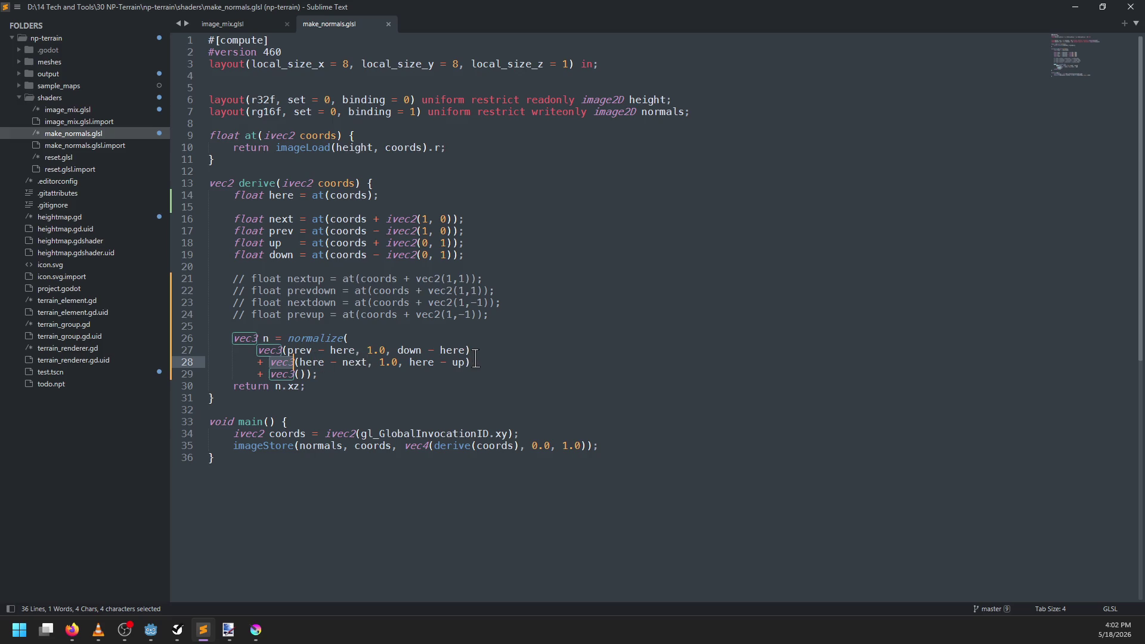
left_click(493, 365)
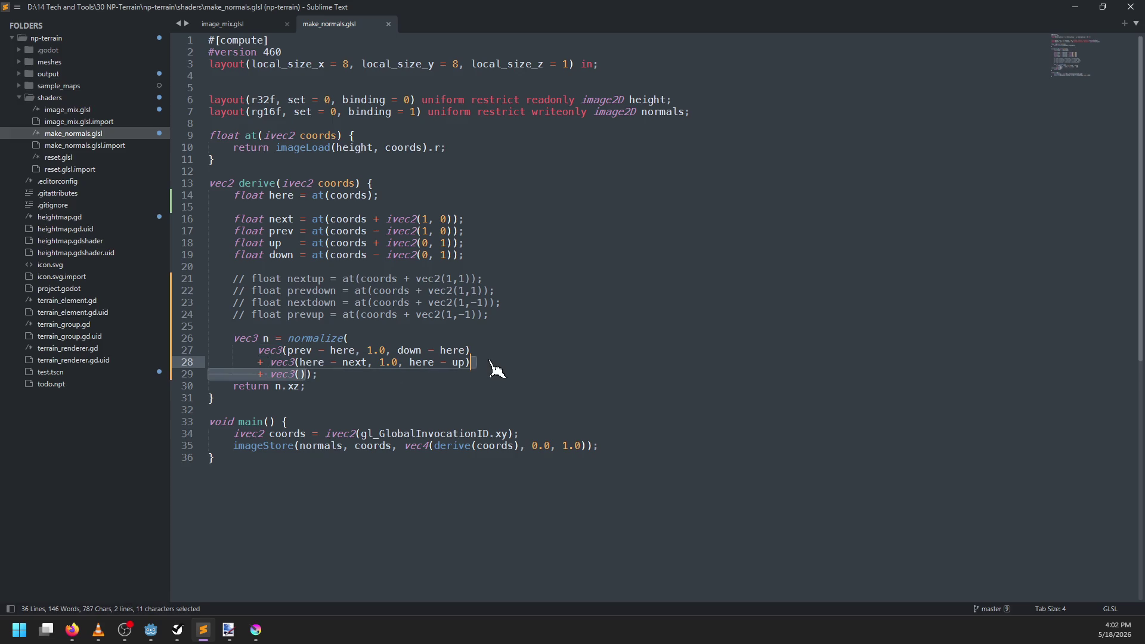
key("ctrl+Delete")
key("ctrl+Delete")
key("ctrl+Delete")
key("ctrl+s")
Step: Filter the Godot FileSystem for 'test' and open test.tscn
key("alt+Tab")
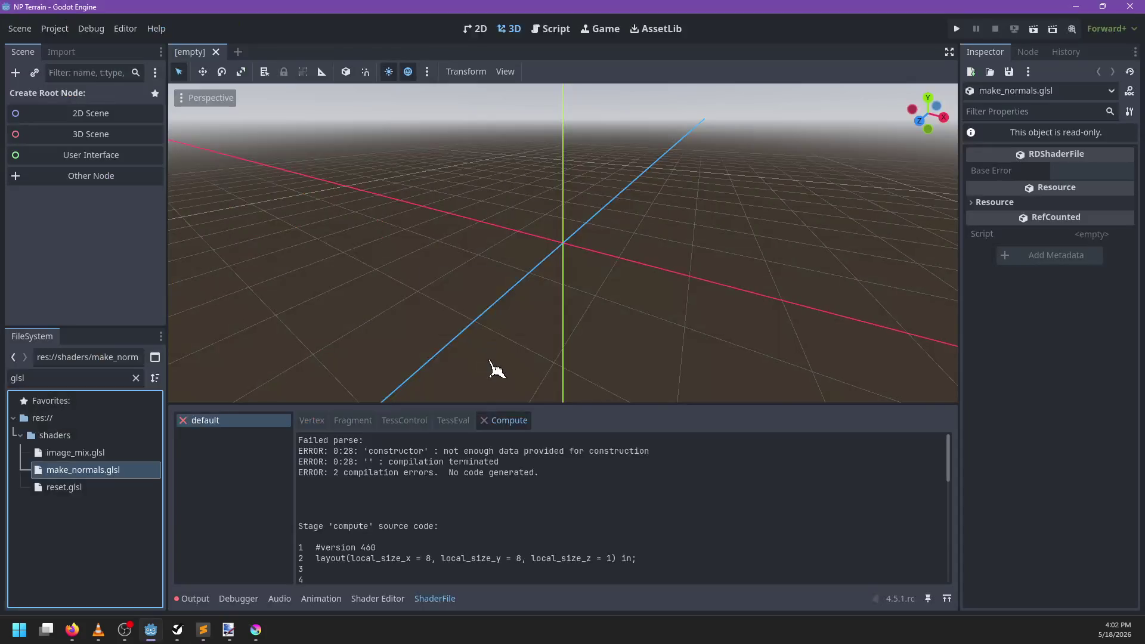
double_click(123, 376)
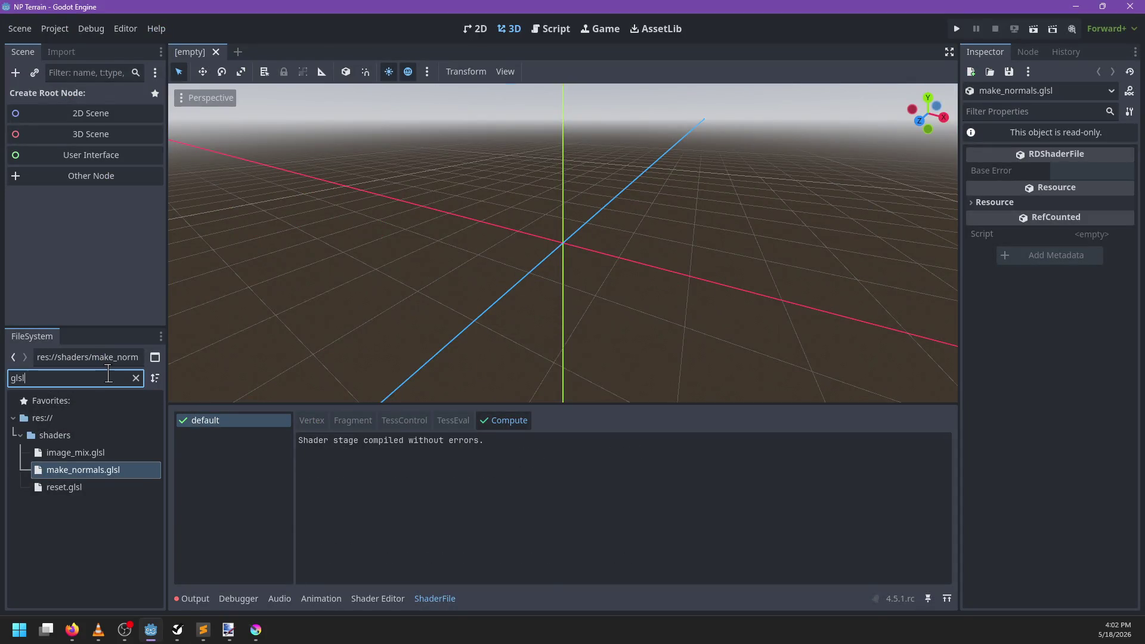
type("test")
double_click(56, 590)
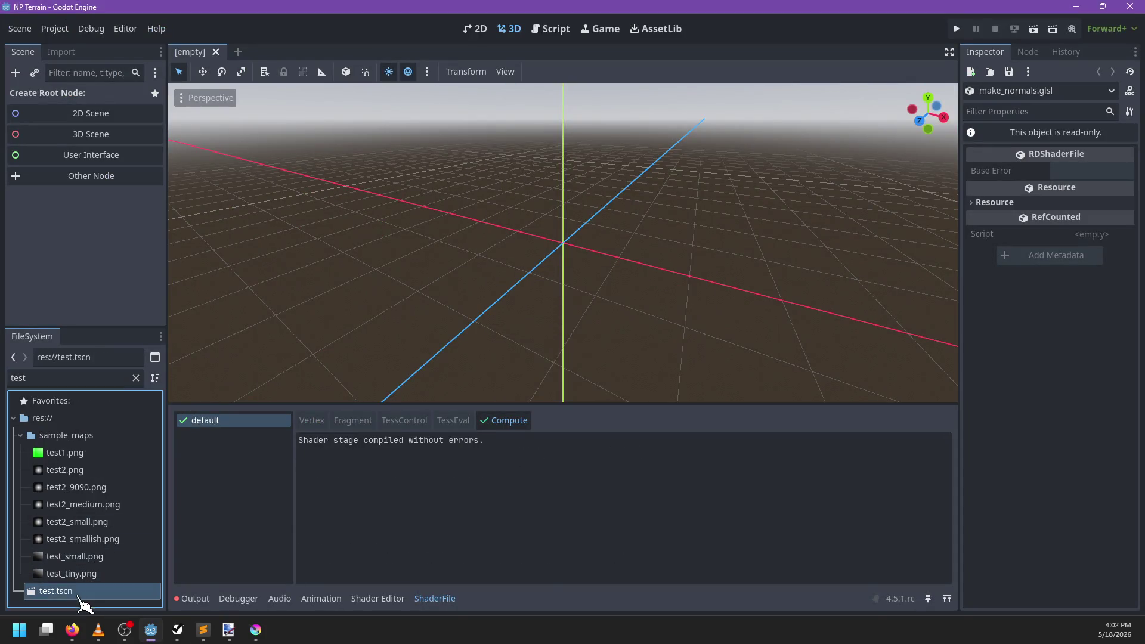
Step: Drag mountain2 down to Y 468.099 so its cone rises from the terrain
scroll(519, 340, "up", 3)
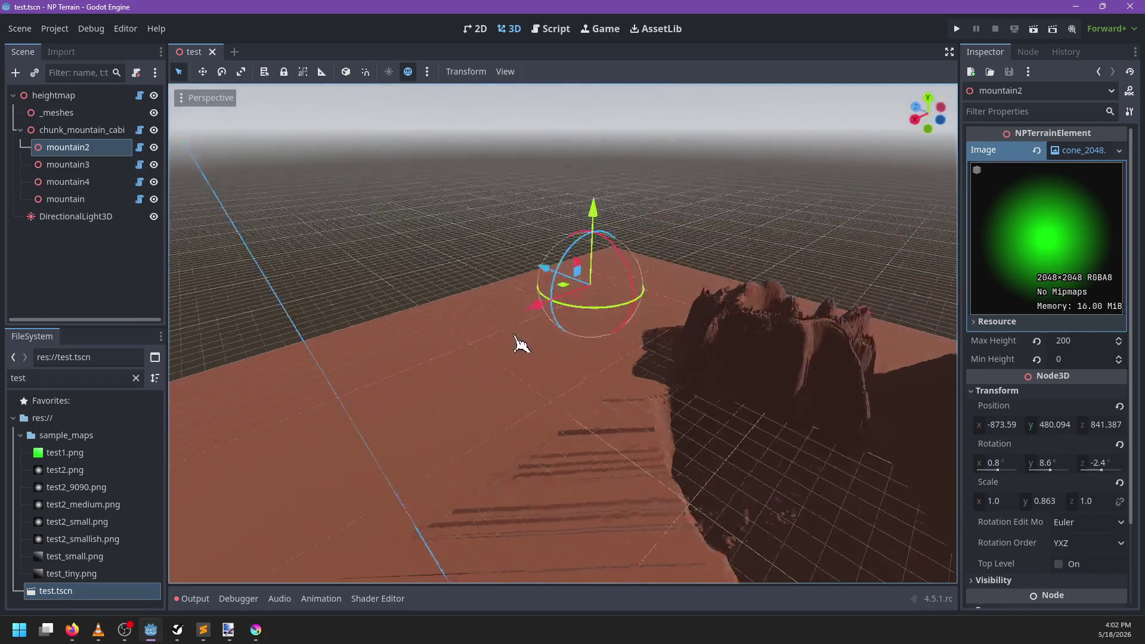
left_click_drag(504, 302, 511, 314)
scroll(654, 327, "up", 3)
scroll(650, 340, "up", 12)
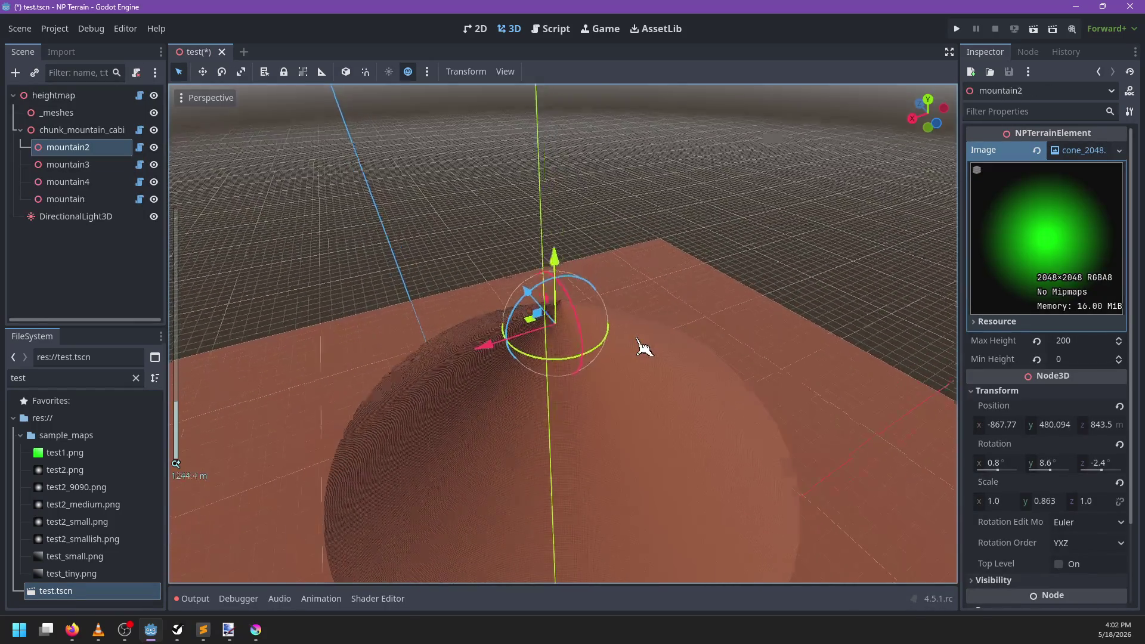
left_click_drag(597, 243, 596, 262)
scroll(631, 350, "up", 6)
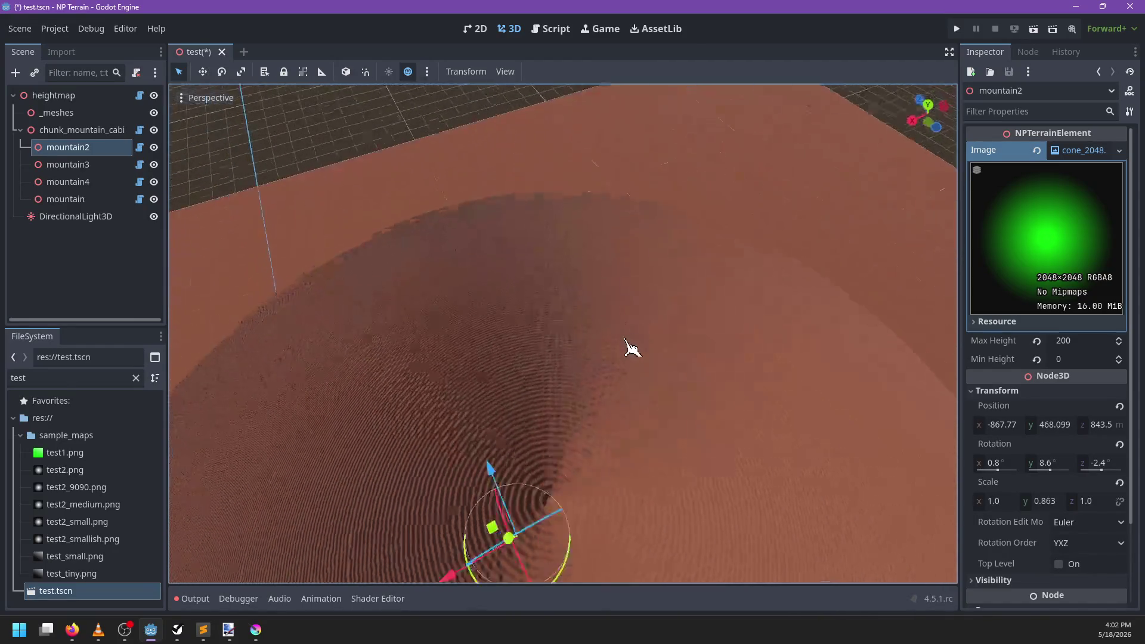
scroll(614, 334, "down", 3)
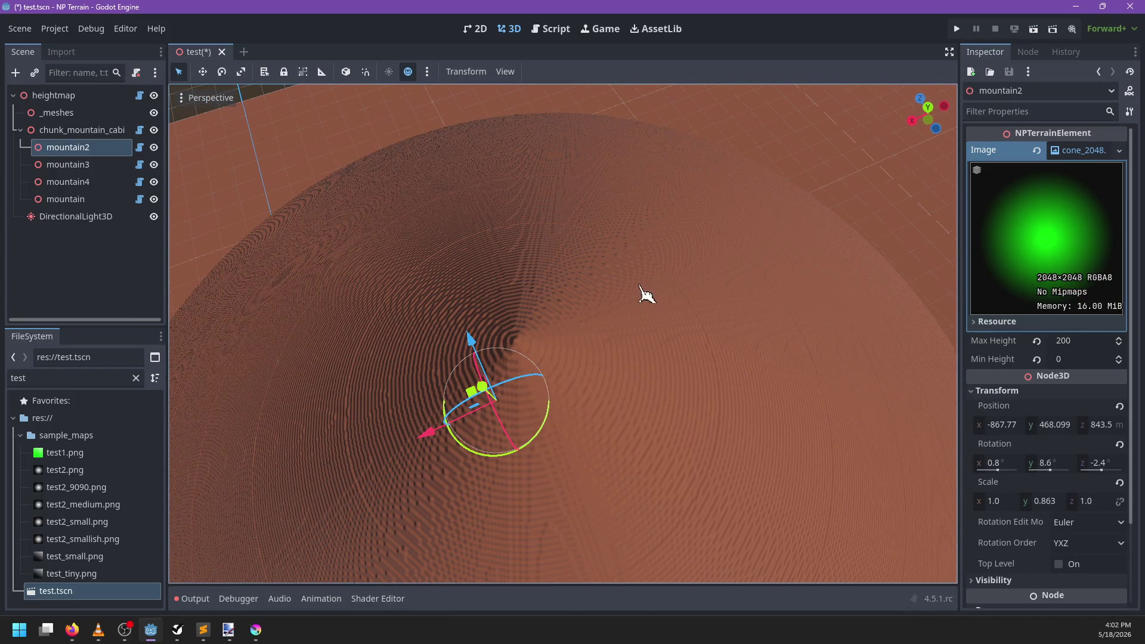
scroll(604, 325, "up", 5)
scroll(620, 322, "down", 5)
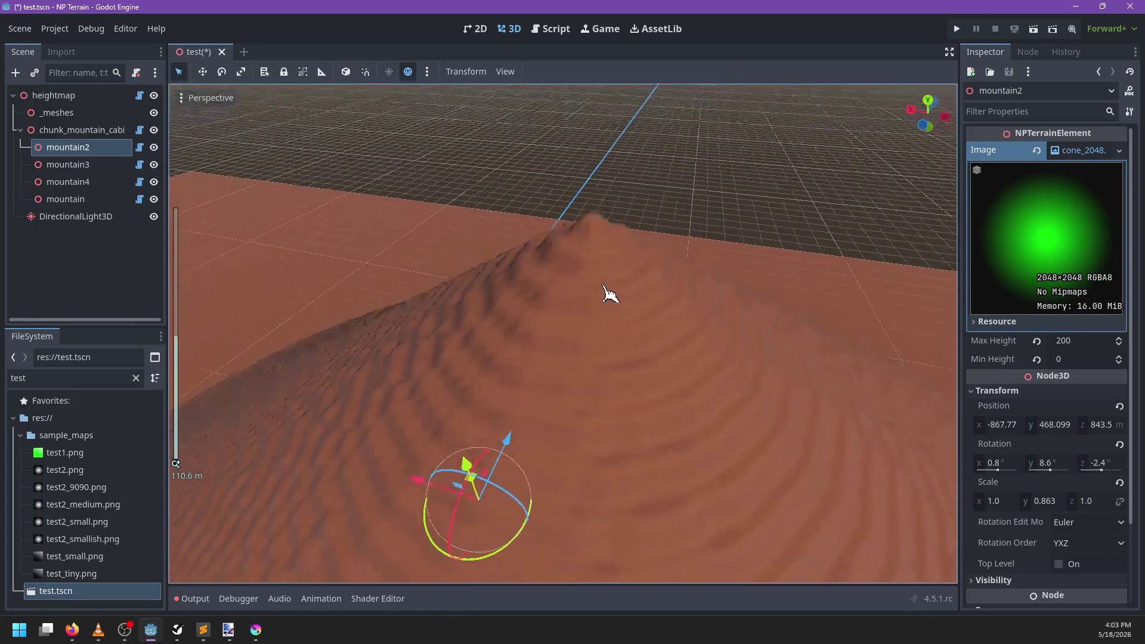
Step: Save the scene, then save the heightmap node's generated heightmap and normal files
key("ctrl+s")
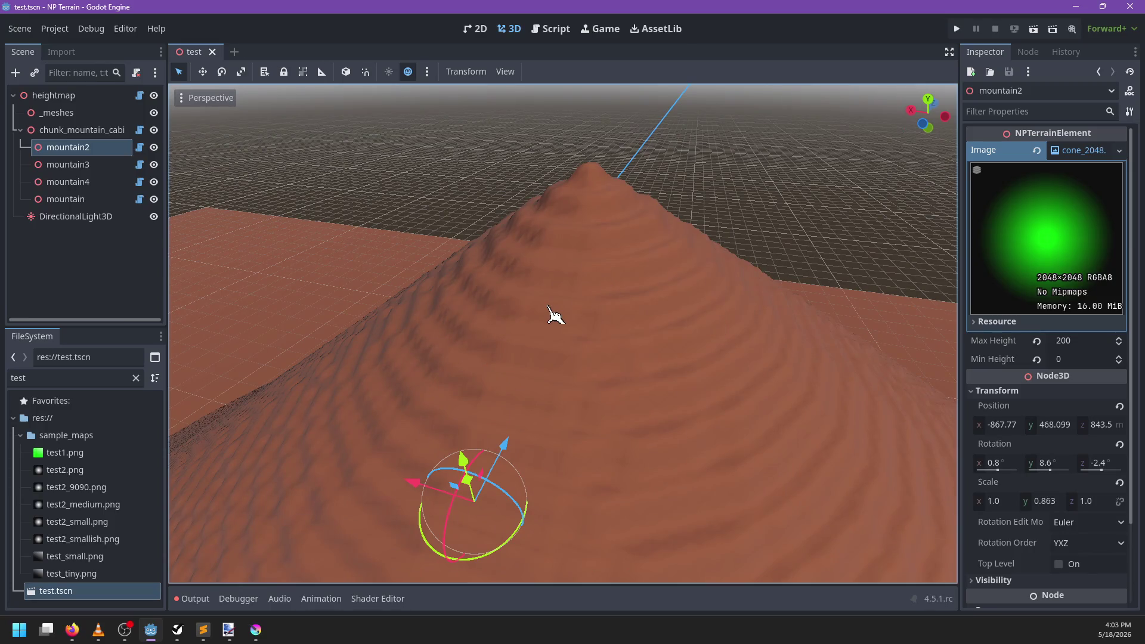
left_click(1083, 150)
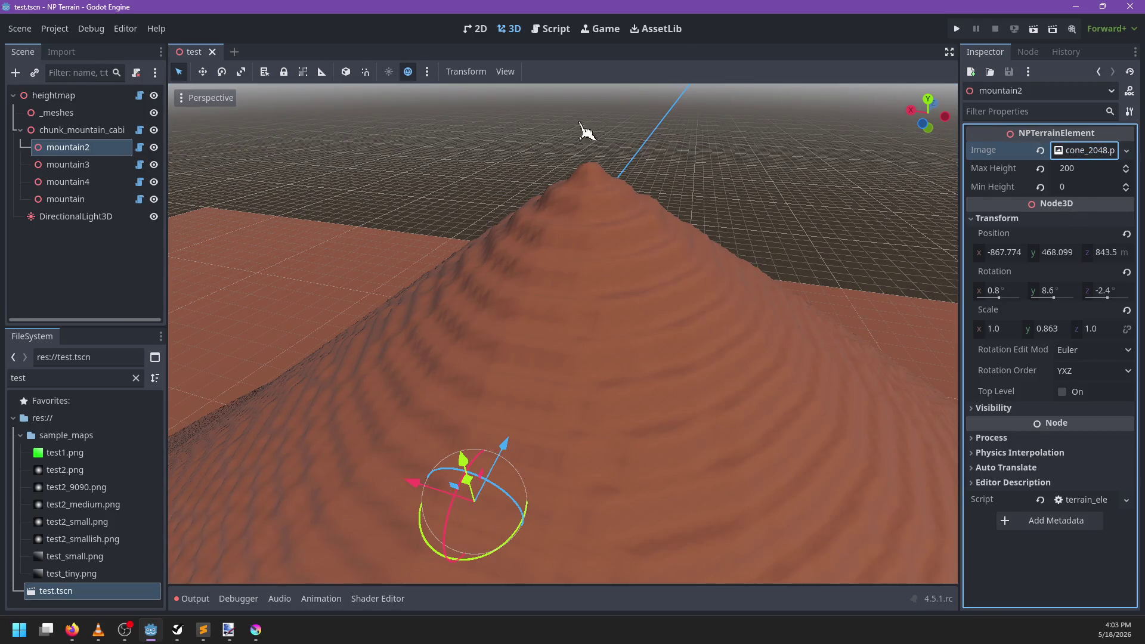
left_click(83, 98)
left_click(1050, 150)
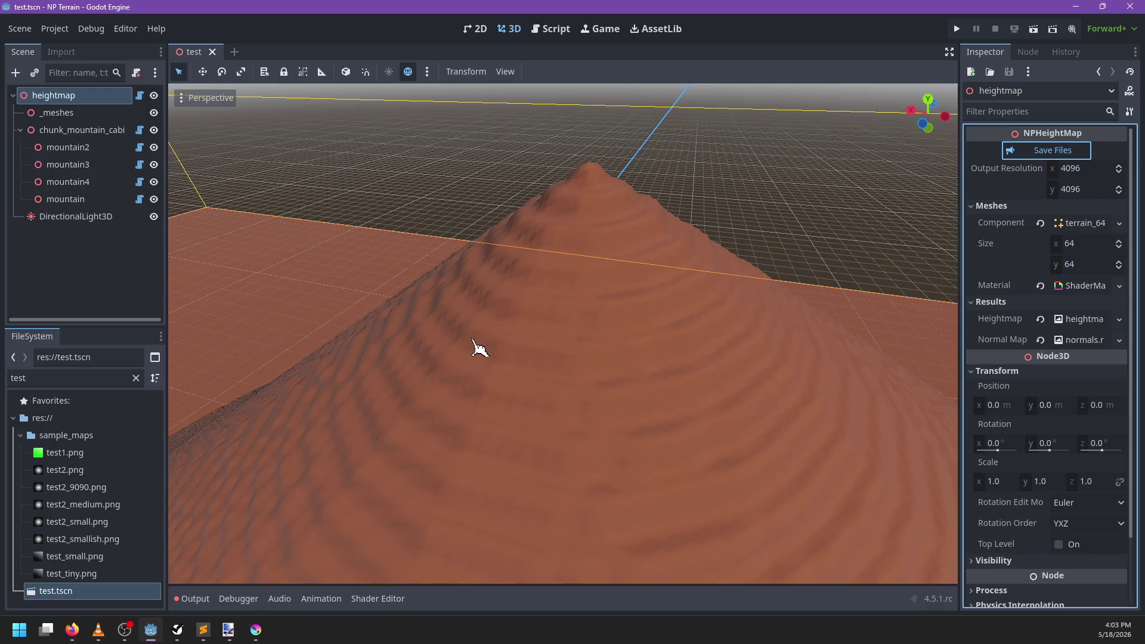
left_click(540, 289)
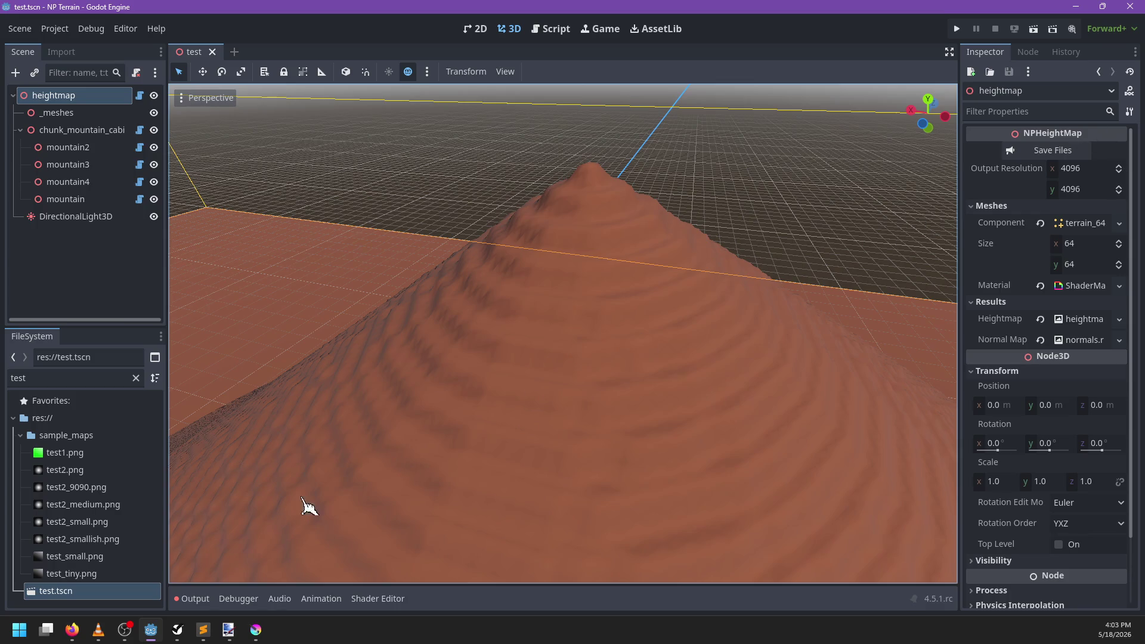
left_click(203, 630)
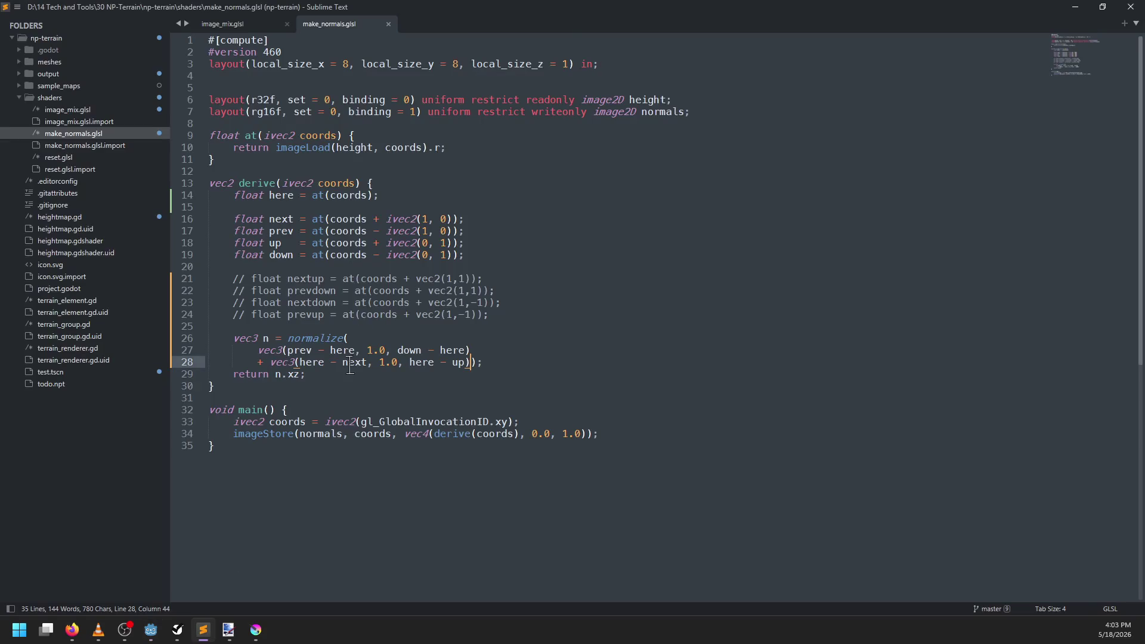
Step: In image_mix.glsl, replace textureBicubic with texture on line 99 and save
left_click(89, 110)
scroll(345, 424, "down", 4)
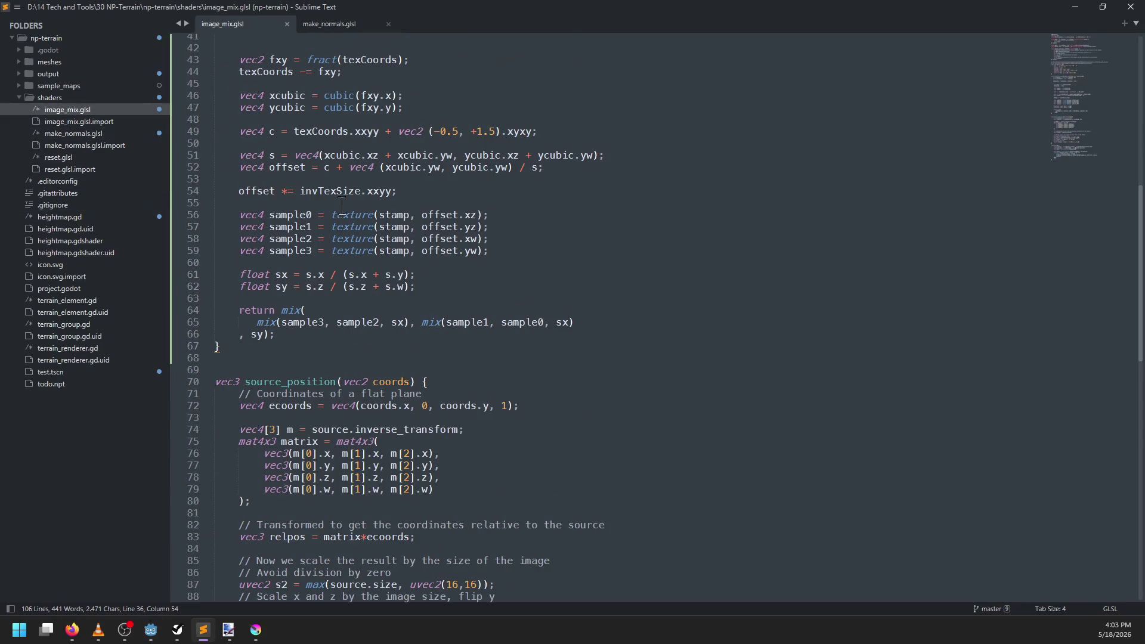
double_click(342, 214)
scroll(342, 205, "up", 6)
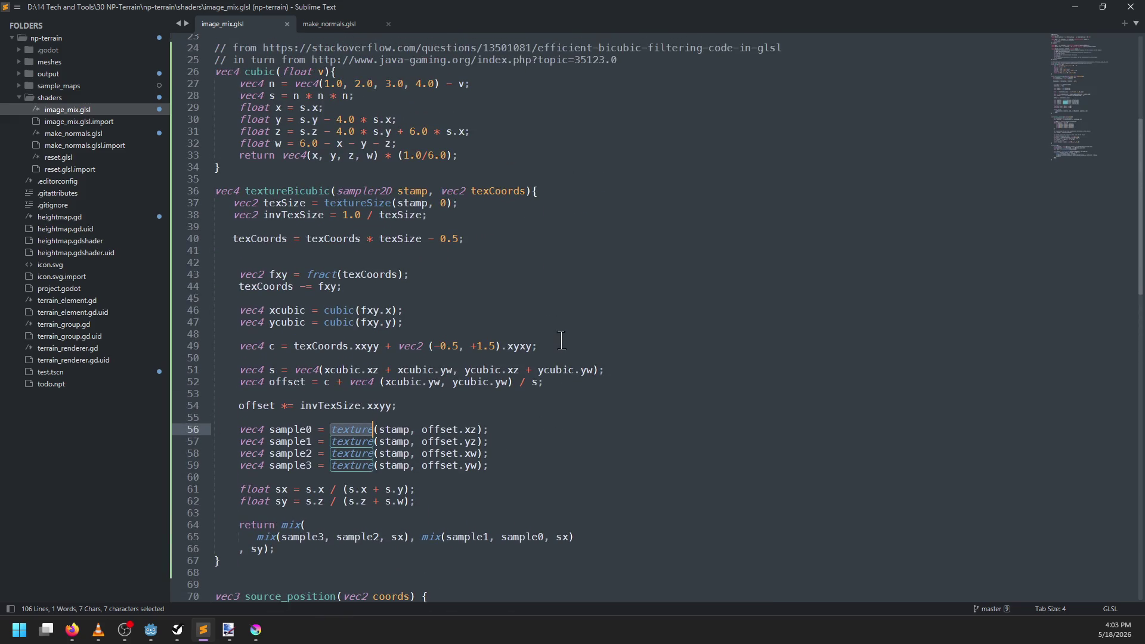
scroll(562, 341, "down", 15)
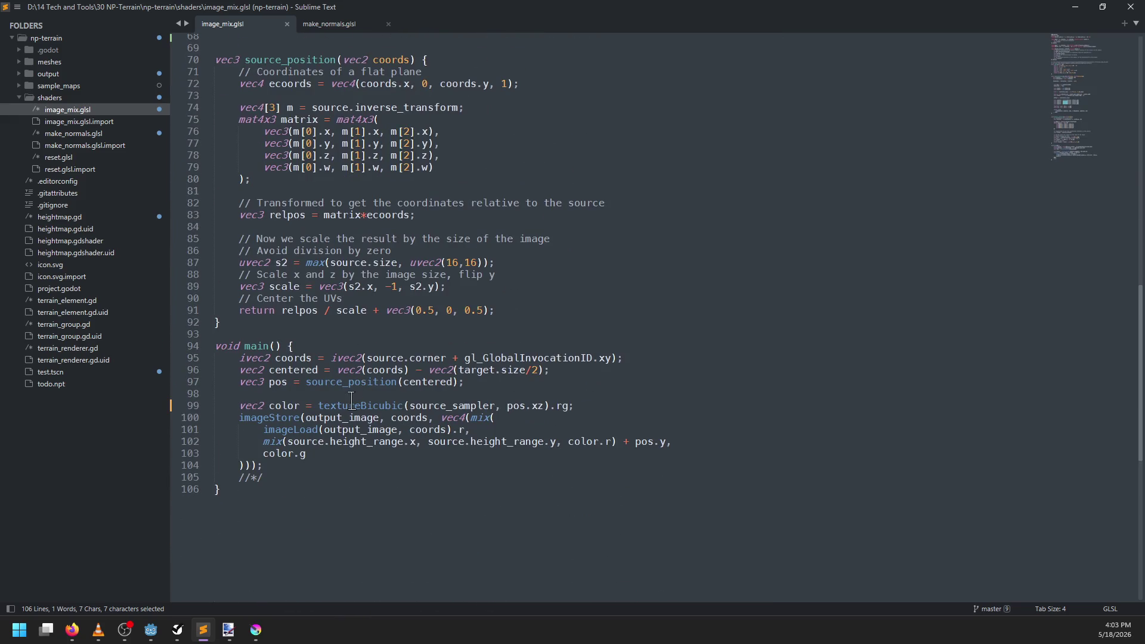
double_click(352, 406)
key("BackSpace")
type("texture")
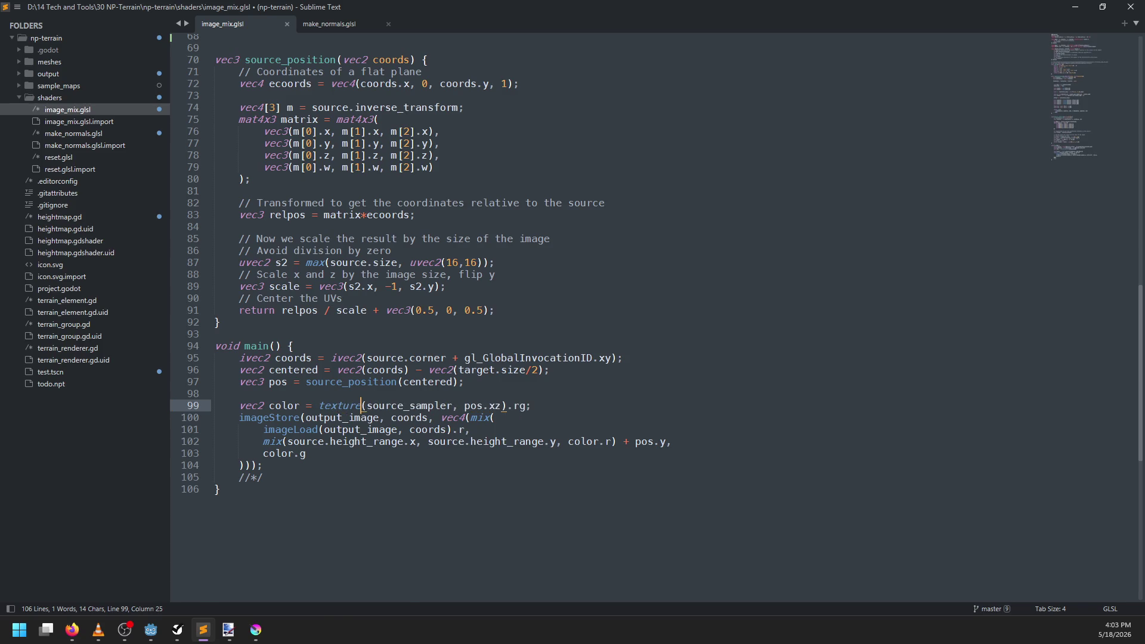
key("ctrl+s")
key("alt+Tab")
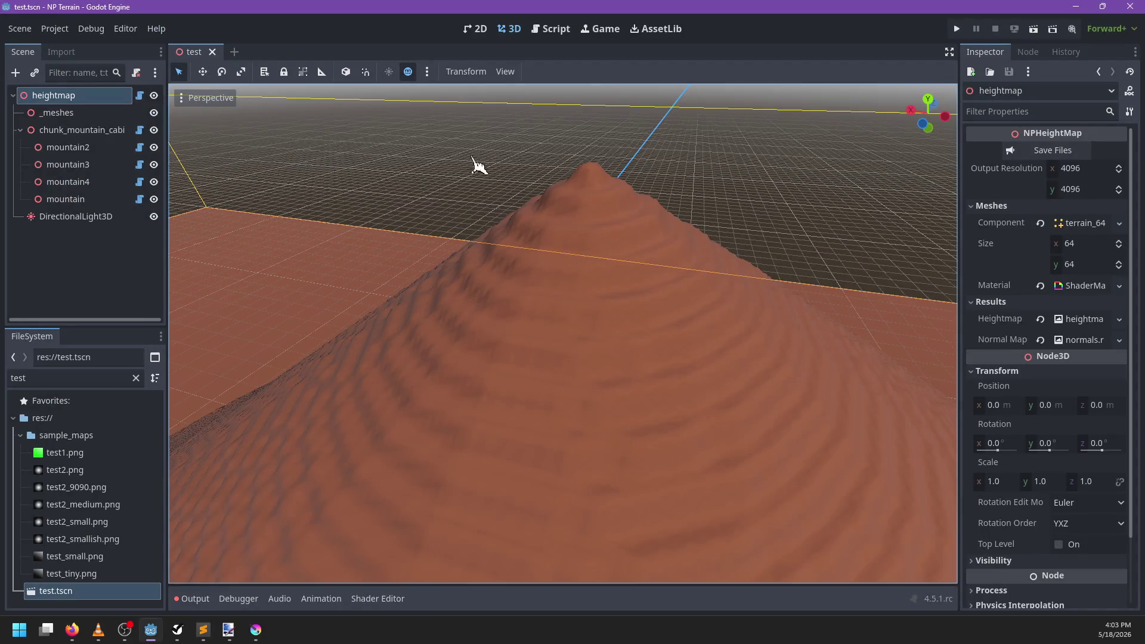
Step: Reopen test.tscn, select mountain2 and enter 'cone' as its name
left_click(212, 52)
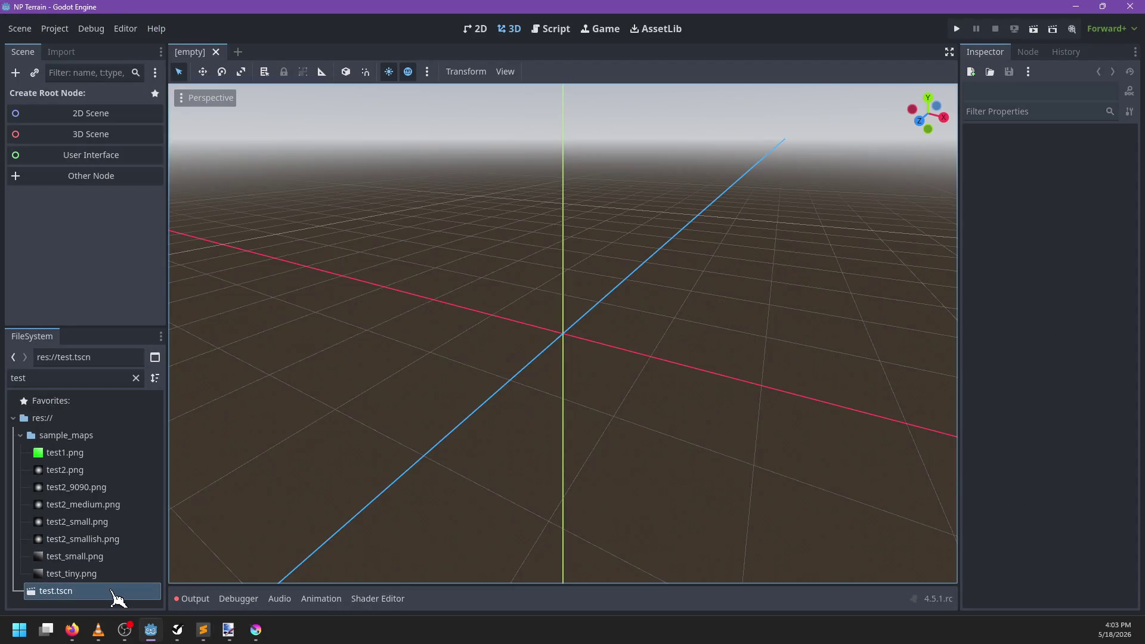
double_click(112, 592)
left_click(631, 331)
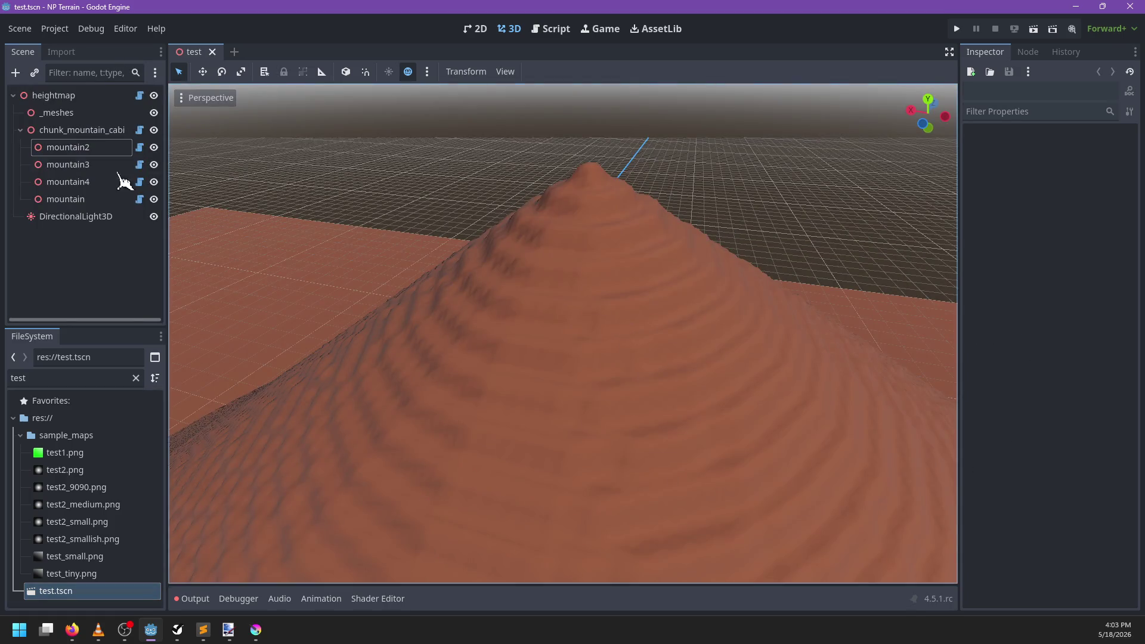
left_click(60, 149)
left_click(87, 145)
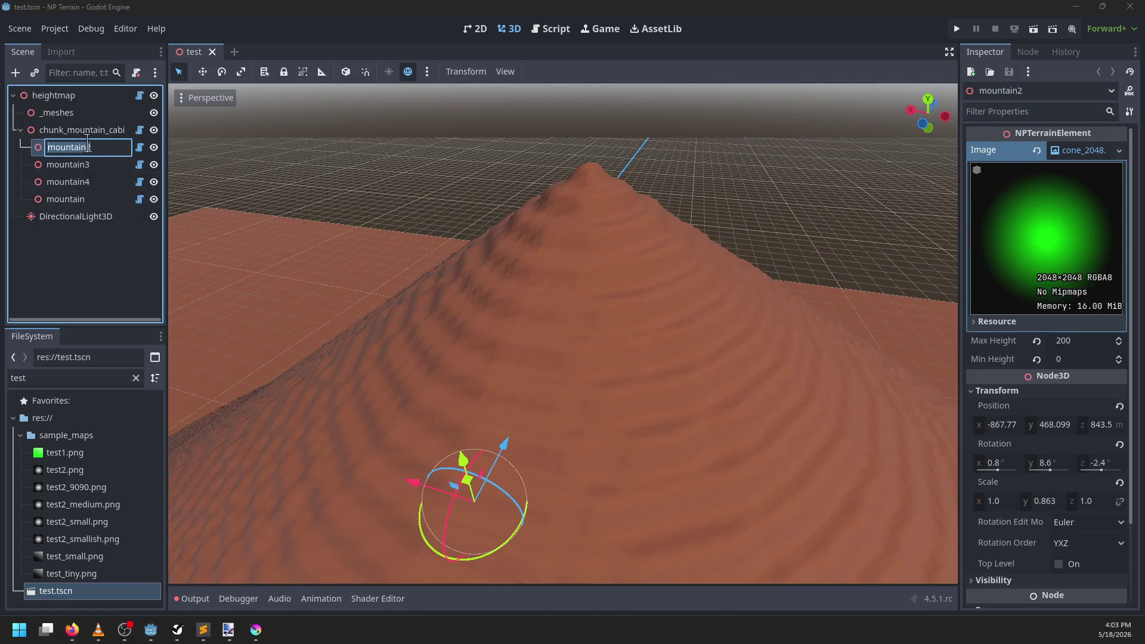
type("cone")
key("Return")
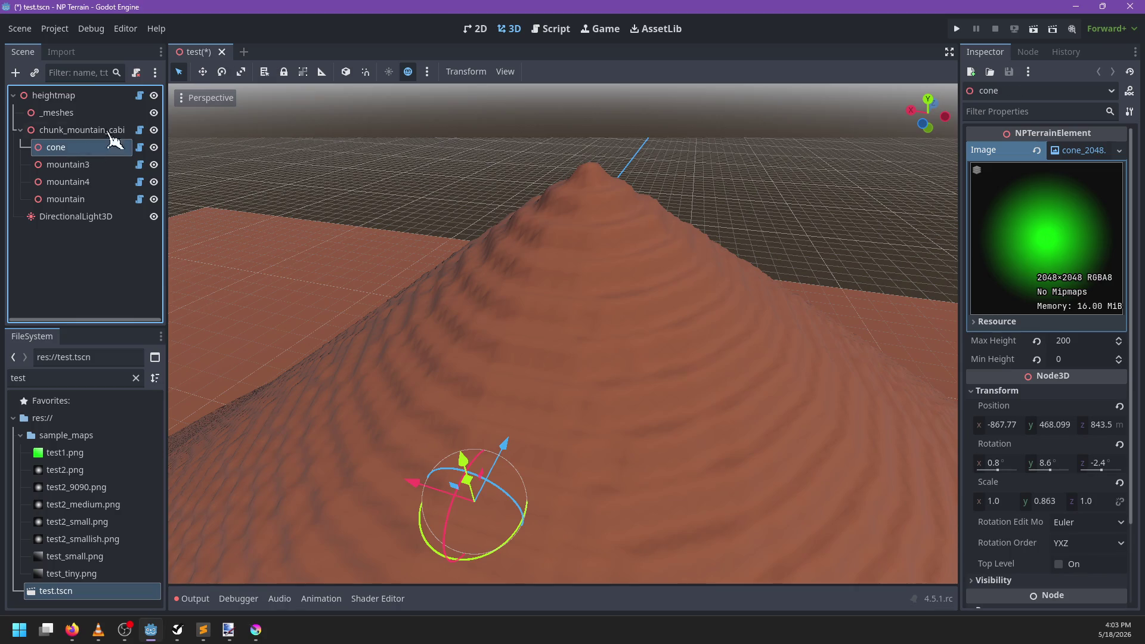
Step: Nudge the stamp slightly along X and re-save the shader to trigger a reimport
scroll(475, 340, "up", 6)
scroll(470, 411, "down", 4)
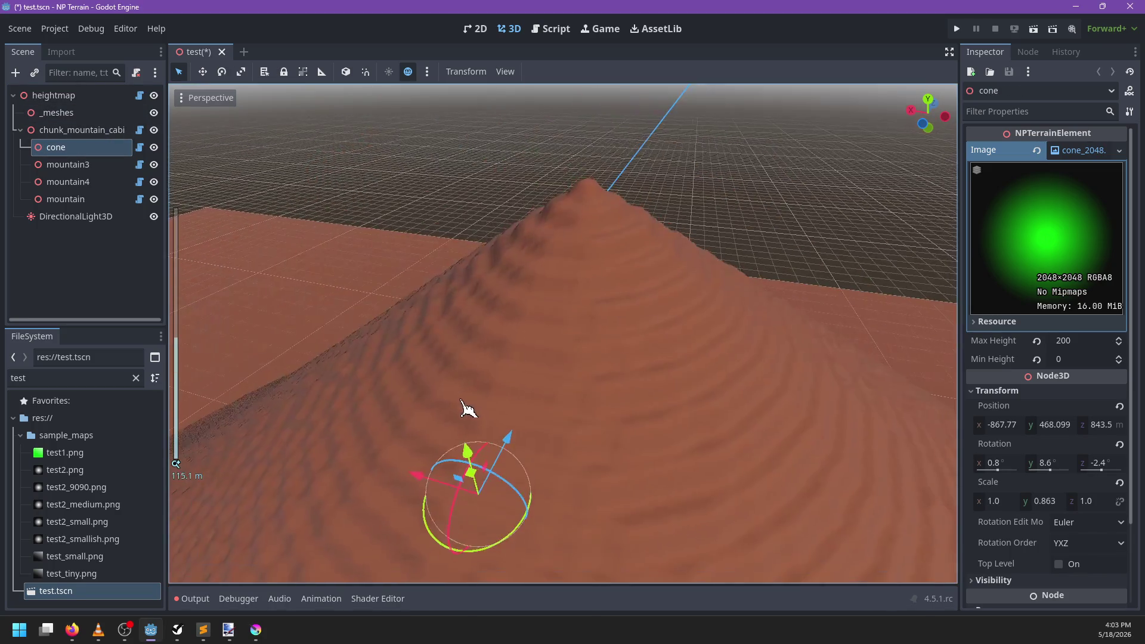
left_click_drag(419, 477, 417, 475)
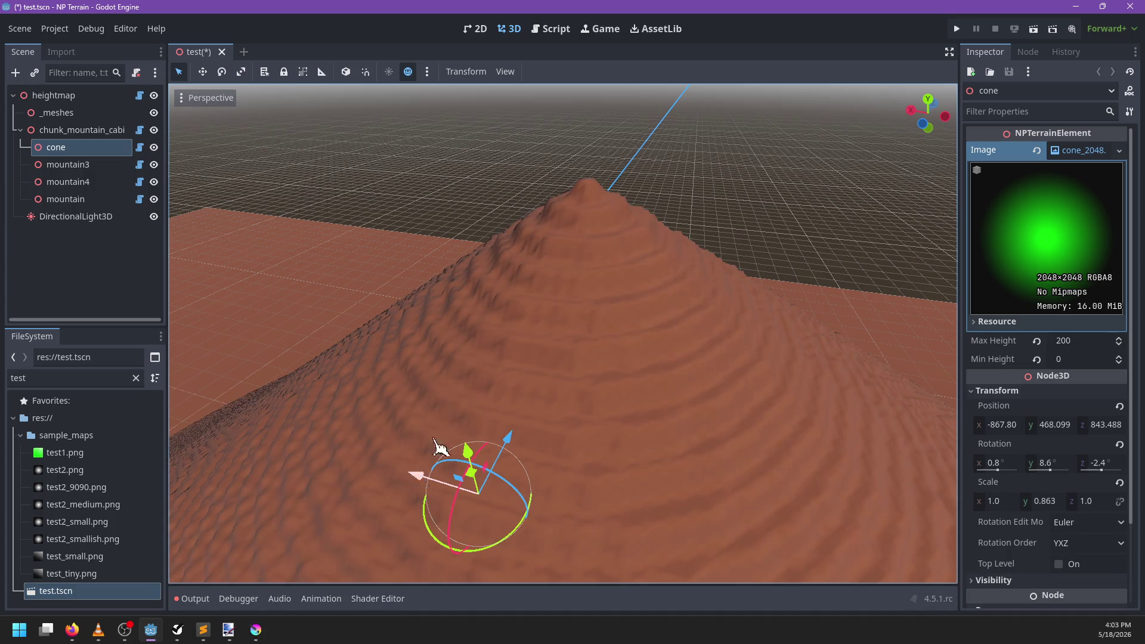
key("alt+Tab")
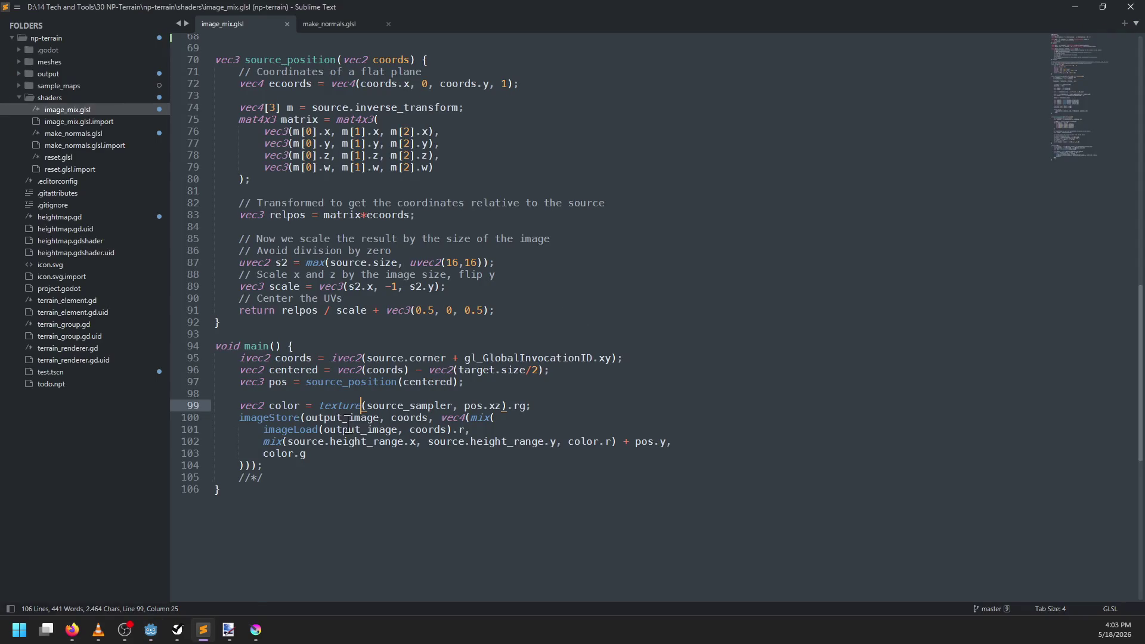
key("ctrl+z")
key("ctrl+s")
key("alt+Tab")
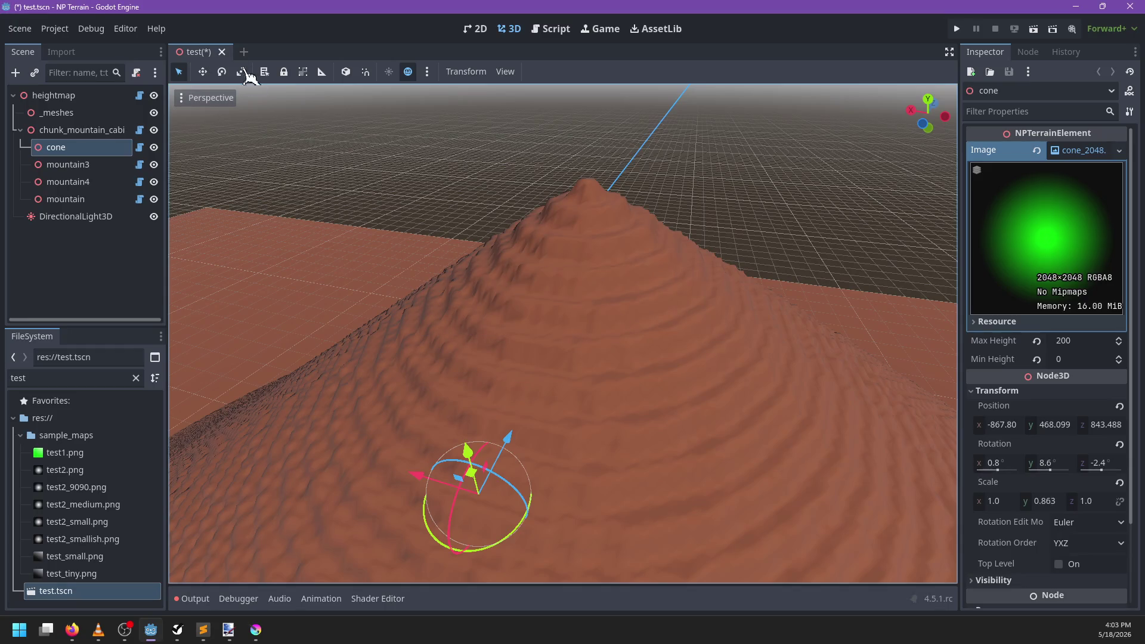
Step: Reopen test.tscn without saving changes and nudge mountain2 to X -867.45
left_click(222, 52)
key("Return")
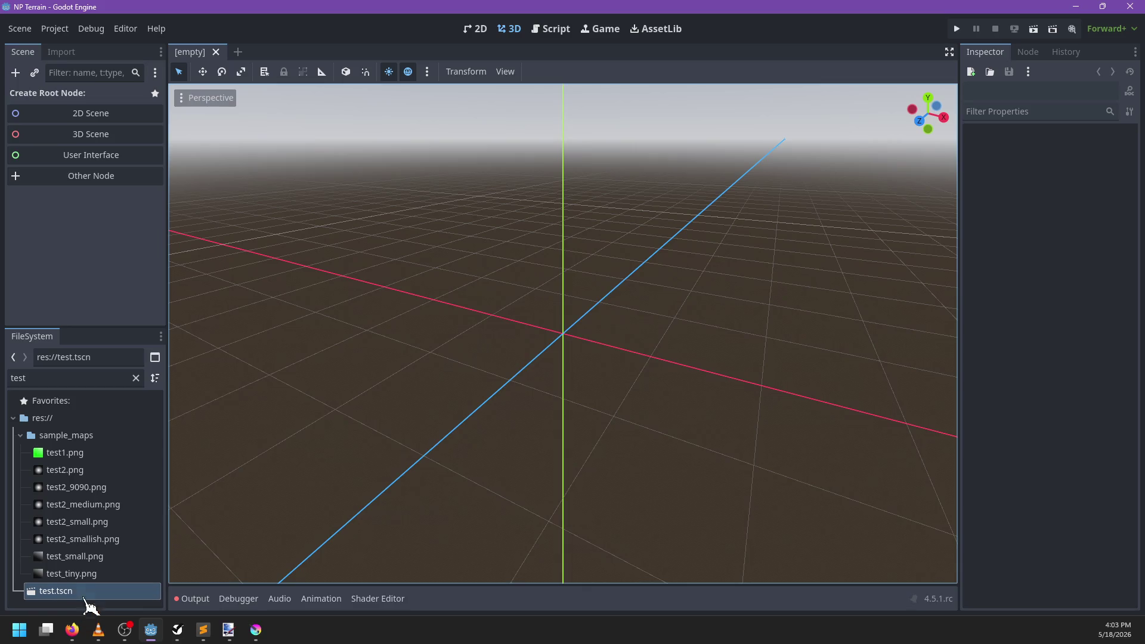
double_click(89, 592)
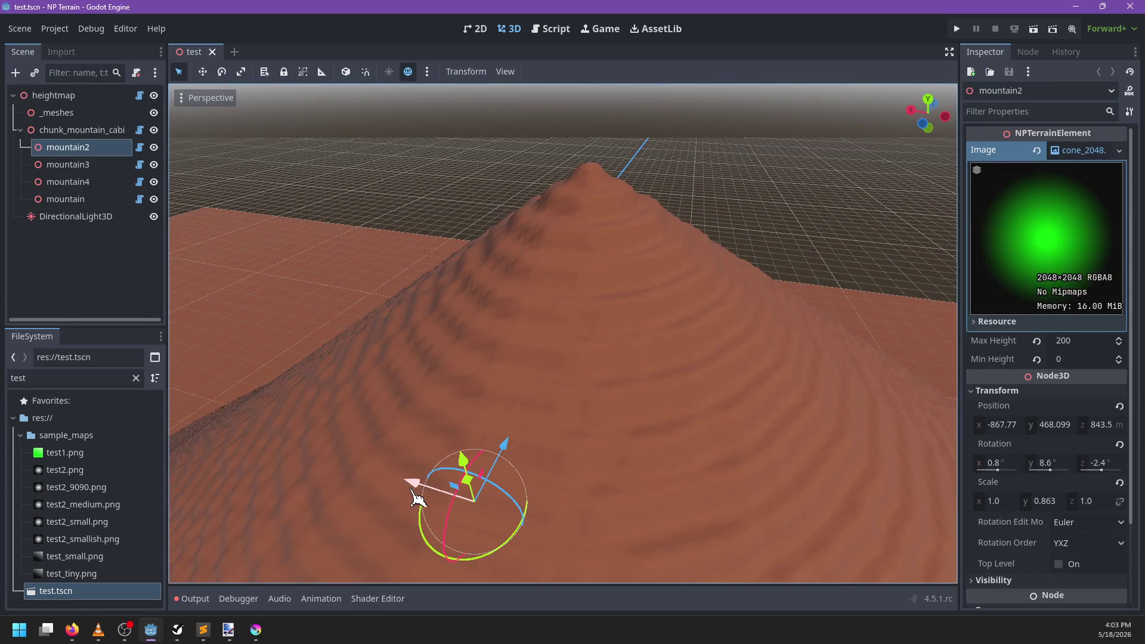
left_click_drag(410, 483, 413, 492)
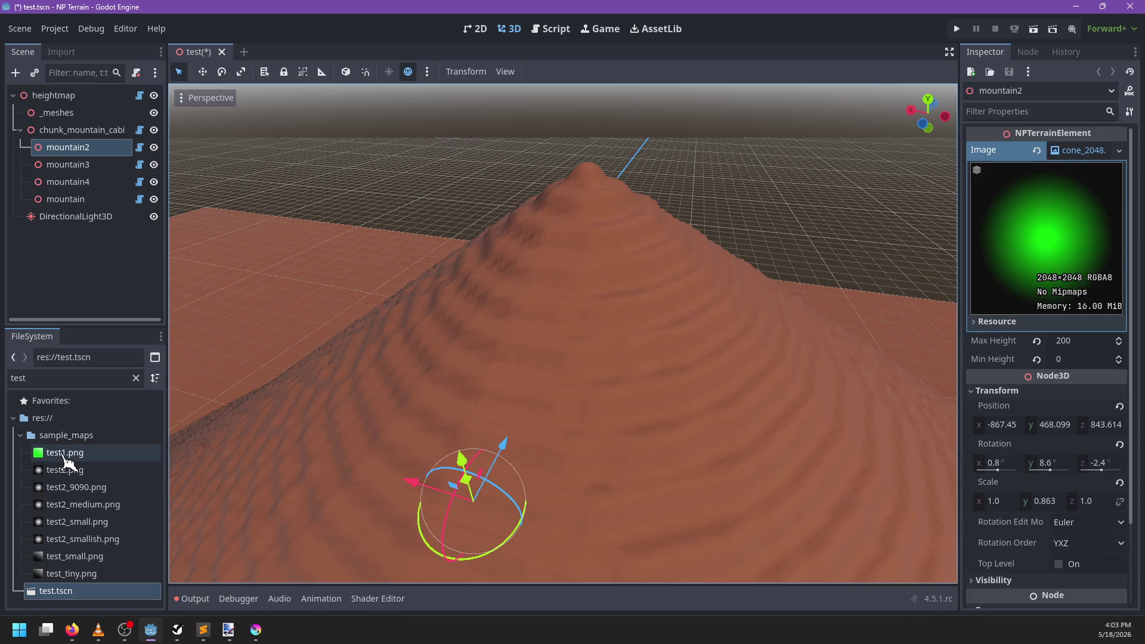
Step: Filter the FileSystem by 'cone' and preview cone_2048.png
double_click(76, 378)
type("cone")
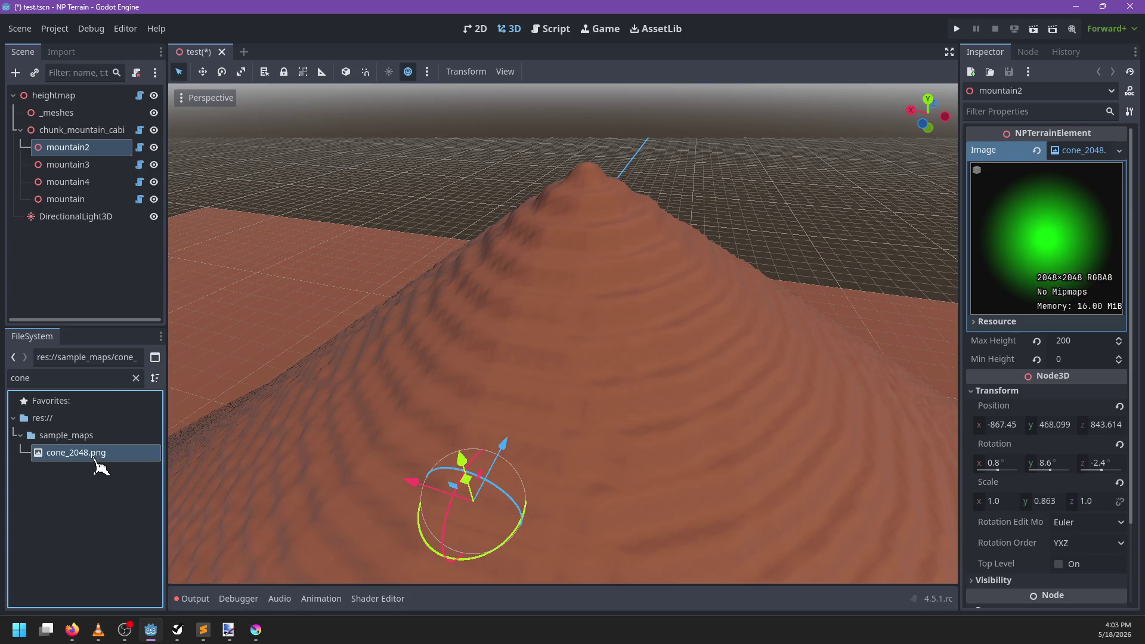
left_click(90, 454)
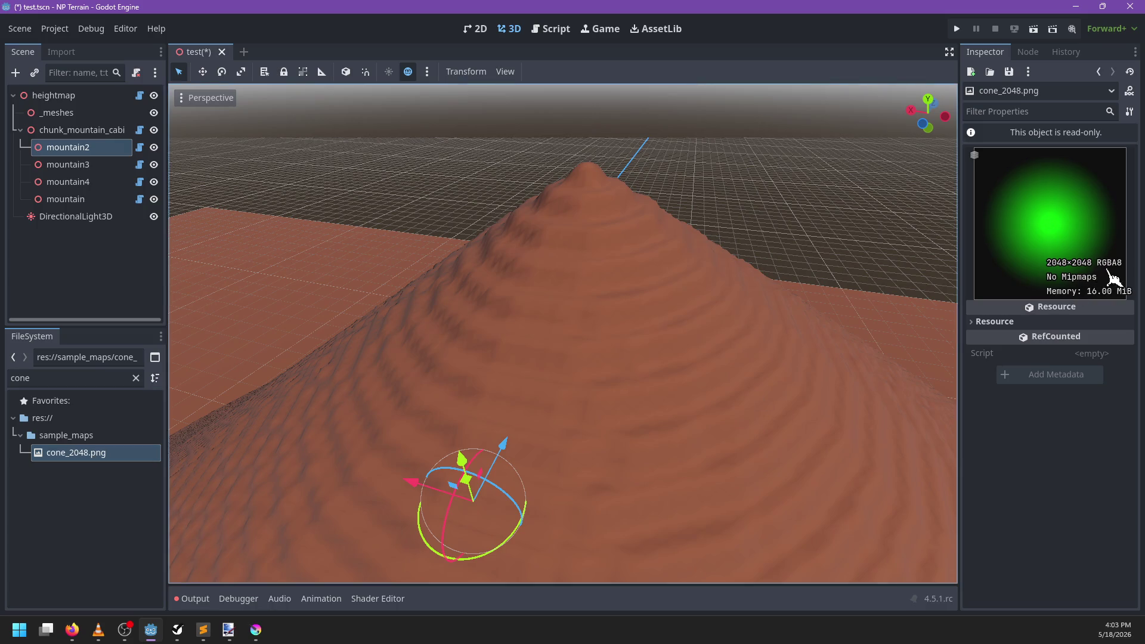
Step: Export the green cone from Krita over cone_2048.png with Store alpha channel unticked
key("alt+Tab")
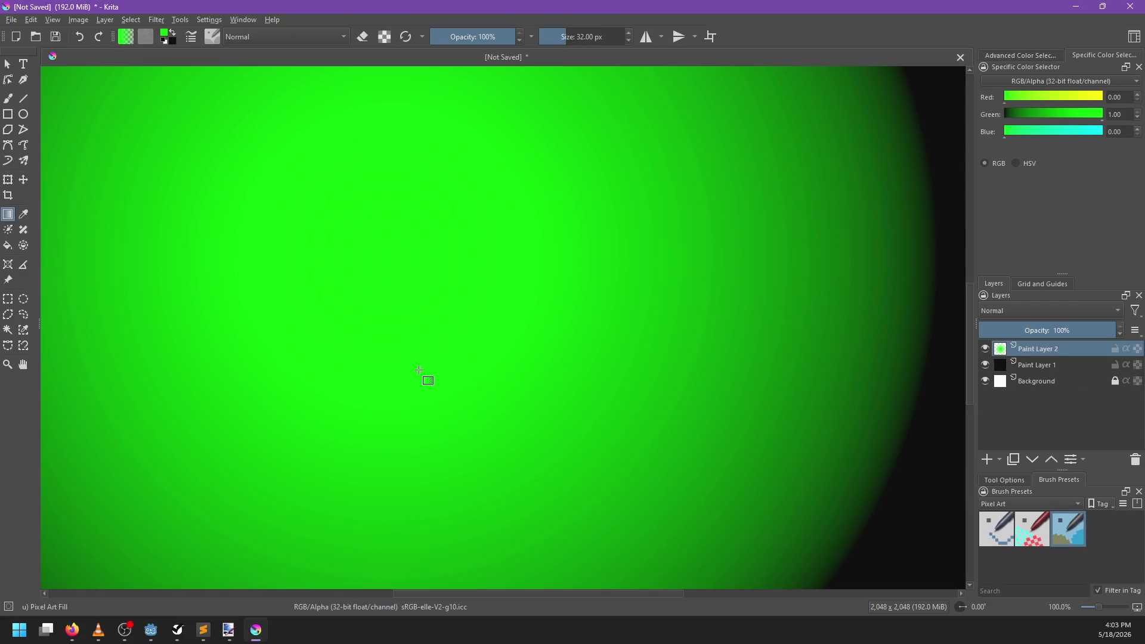
key("ctrl+shift+e")
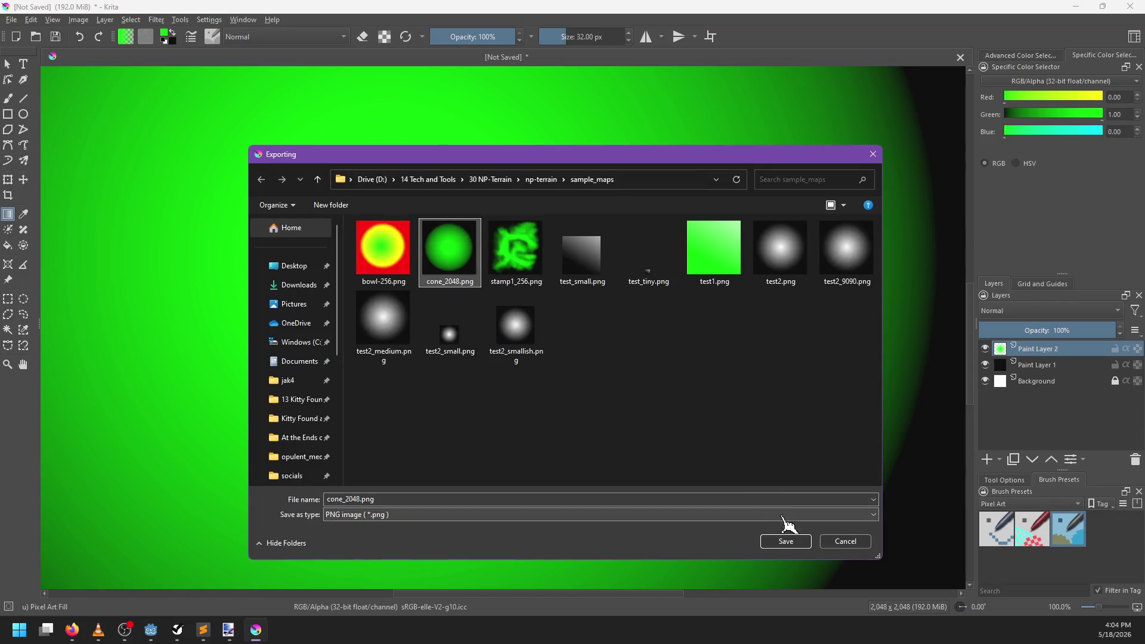
left_click(787, 541)
left_click(593, 316)
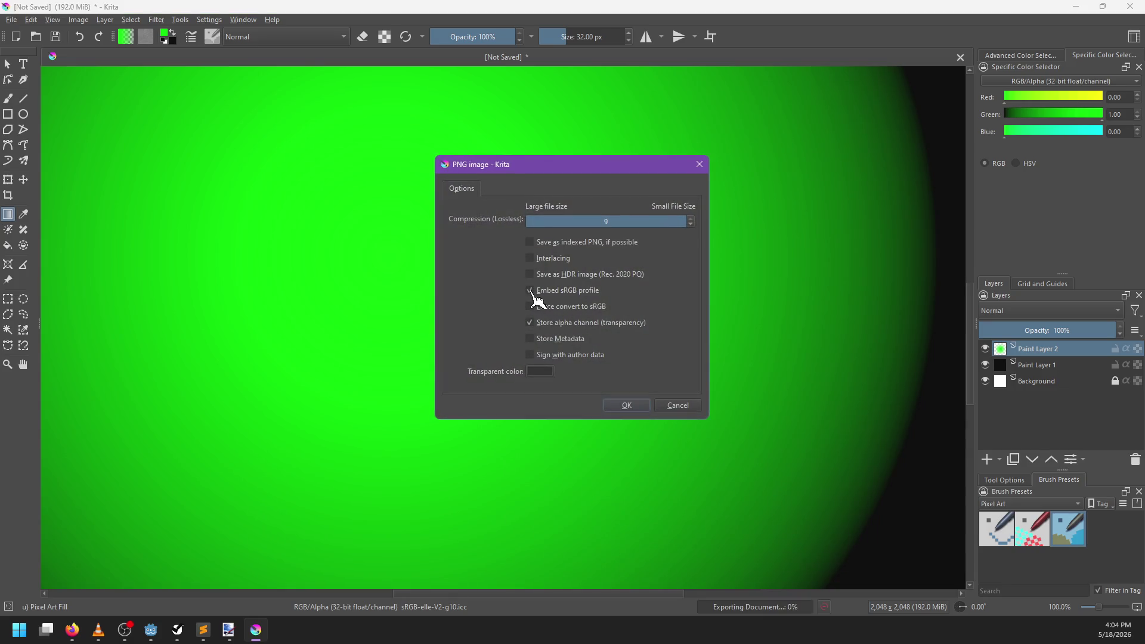
left_click(530, 324)
left_click(624, 408)
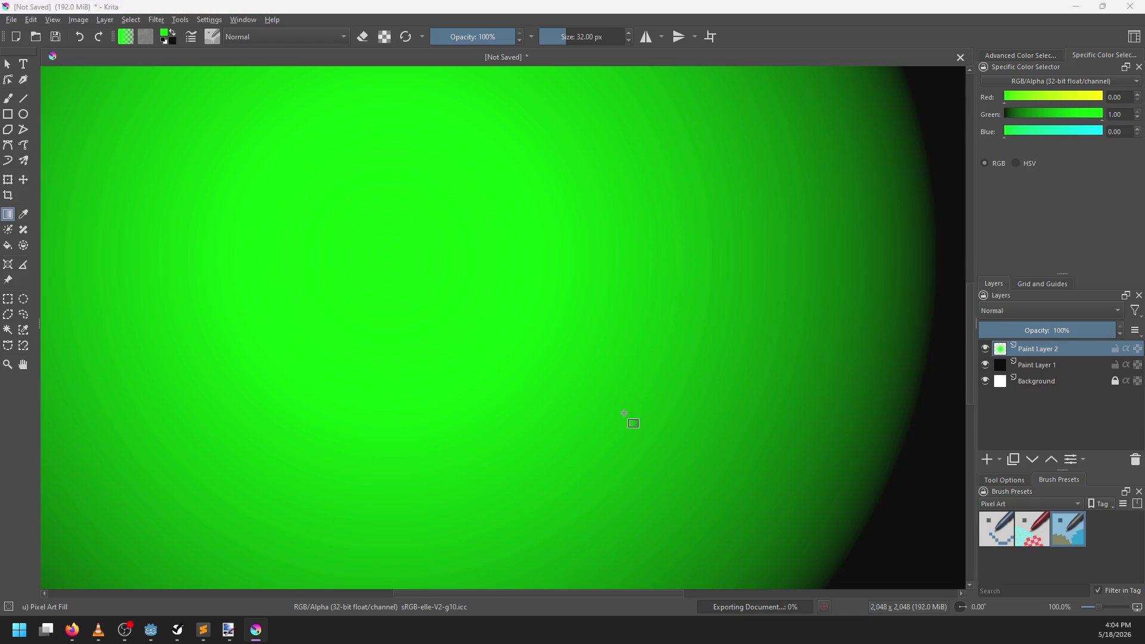
key("alt+Tab")
key("alt+Tab")
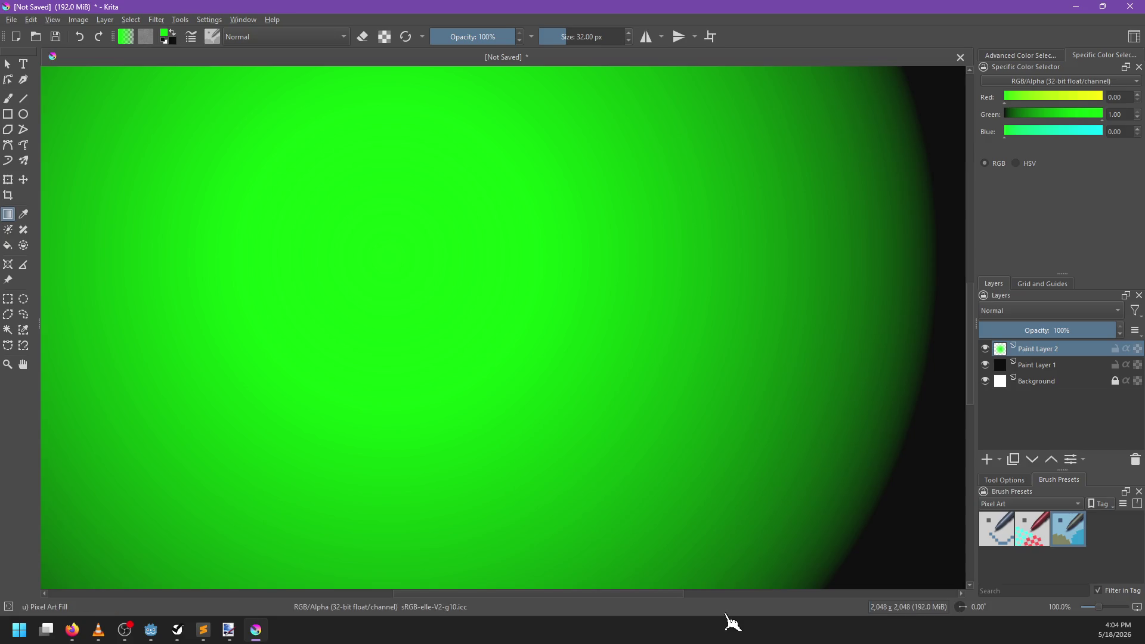
key("alt+Tab")
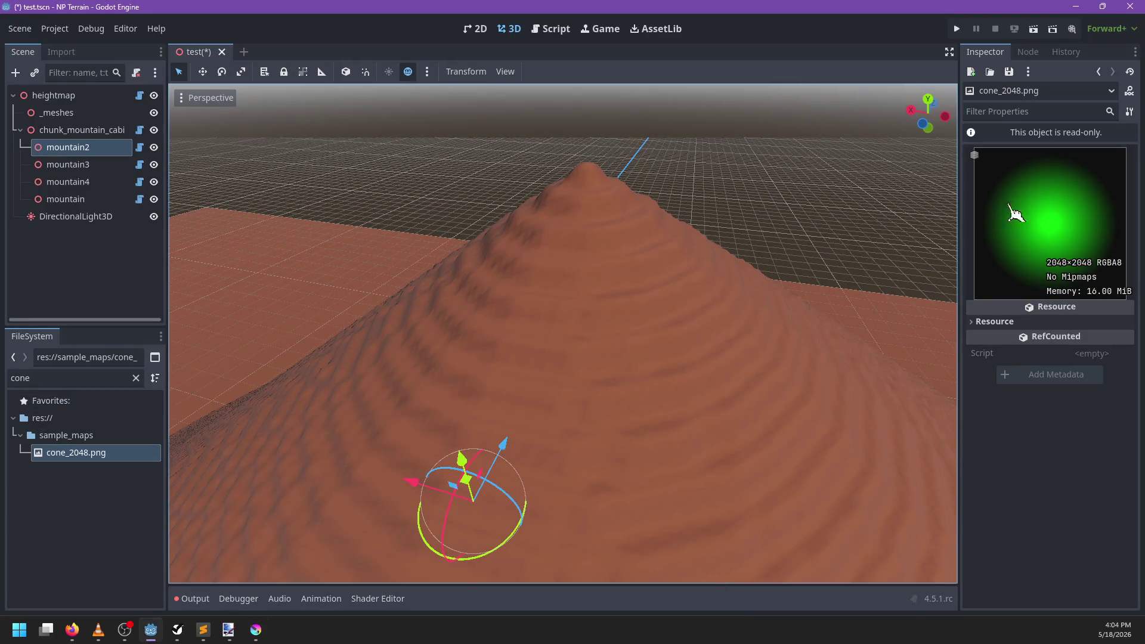
Step: Compare cone_2048.png's RGB8 format with stamp1_256.png, then bring up the Stack Overflow page in Firefox
left_click(81, 438)
left_click(81, 453)
left_click(51, 113)
left_click(70, 460)
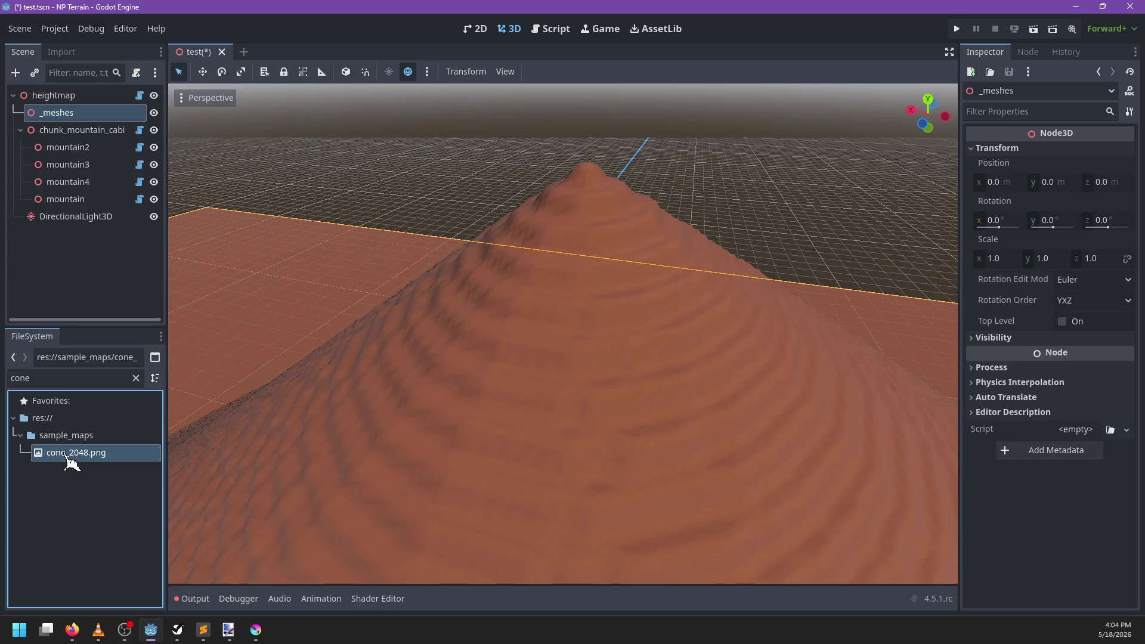
left_click(136, 378)
left_click(113, 457)
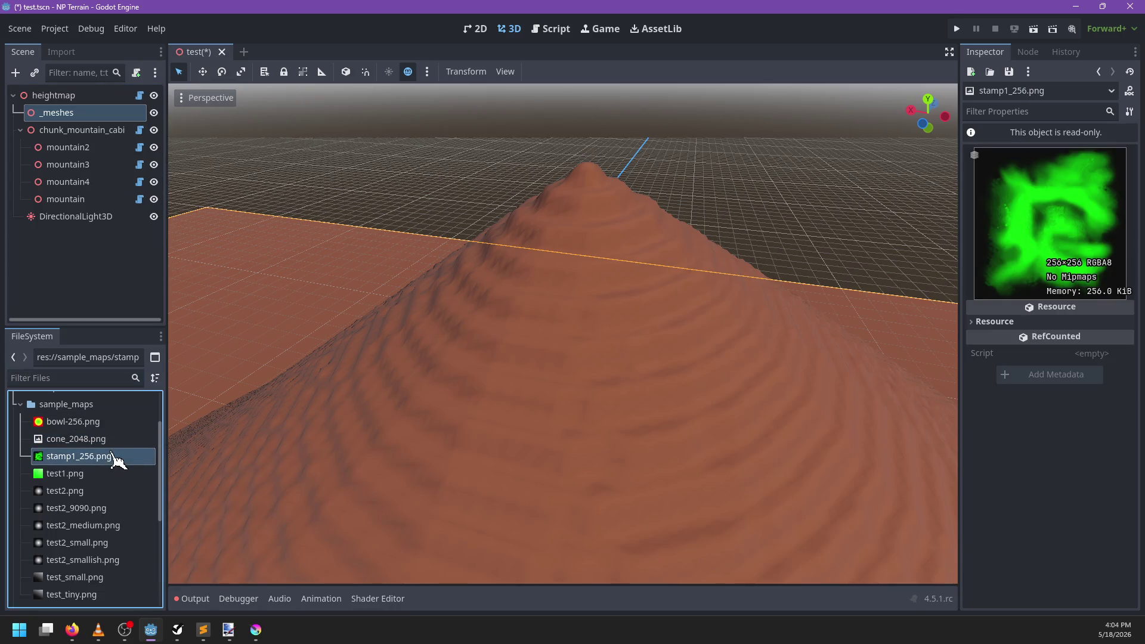
left_click(108, 445)
left_click(107, 452)
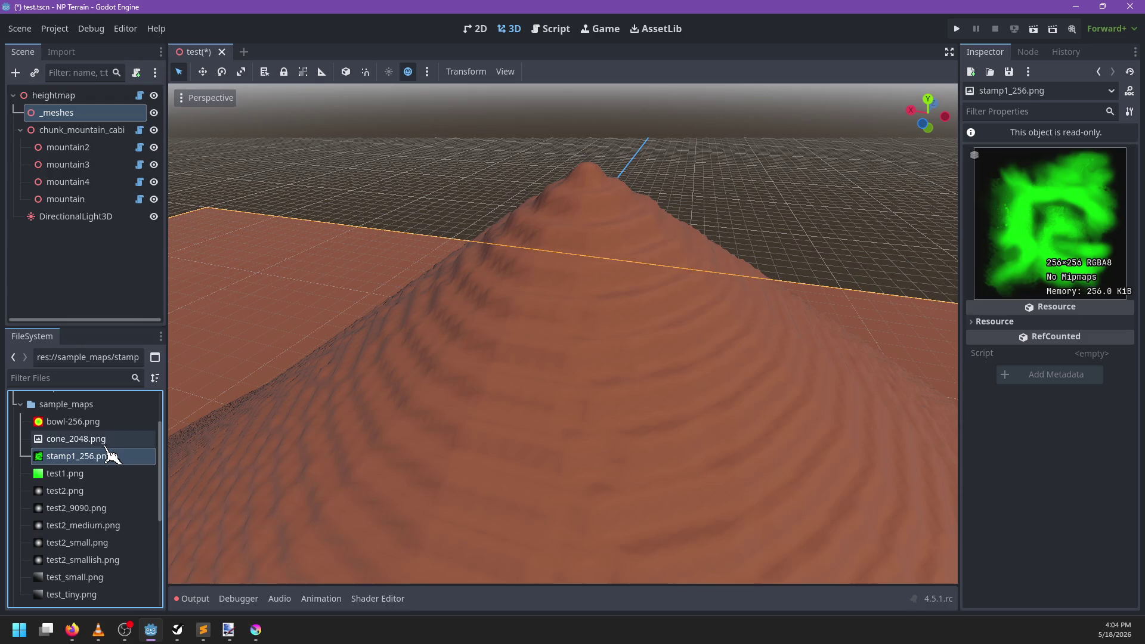
left_click(106, 445)
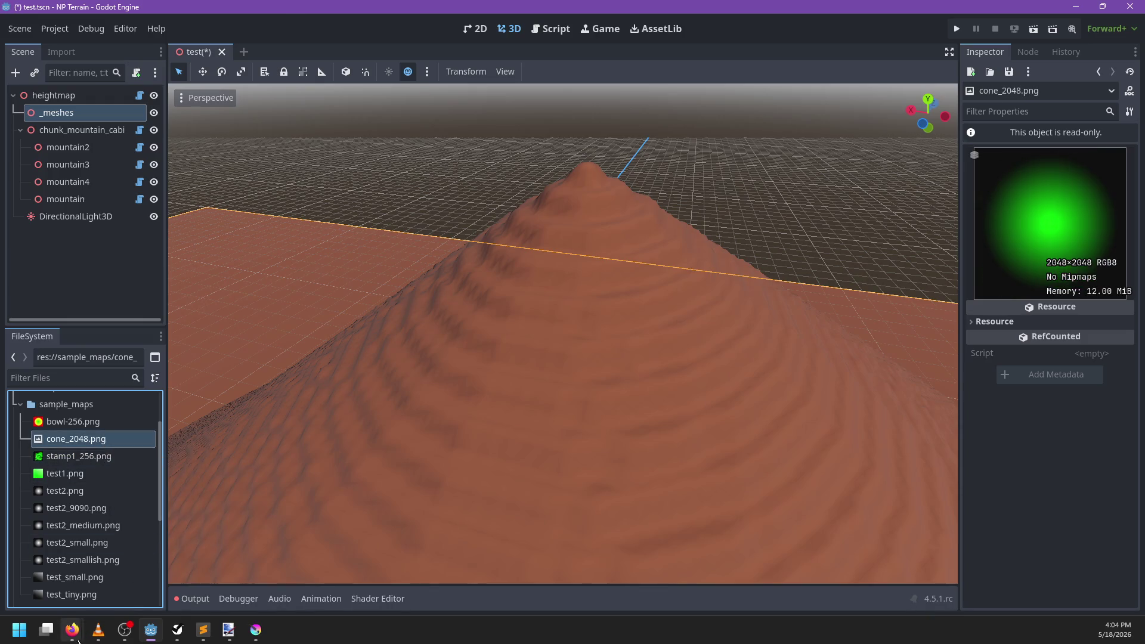
left_click(71, 630)
left_click(258, 591)
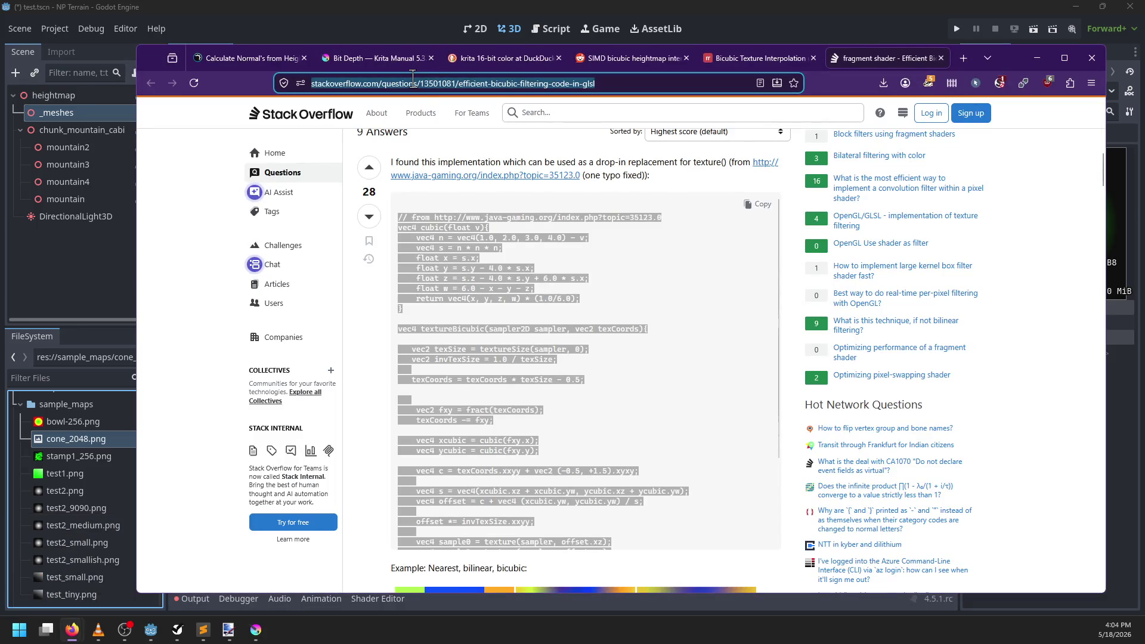
Step: Search 'krita export floating-point image' and open the Krita Artists thread on 32-bit float images
type("krita e")
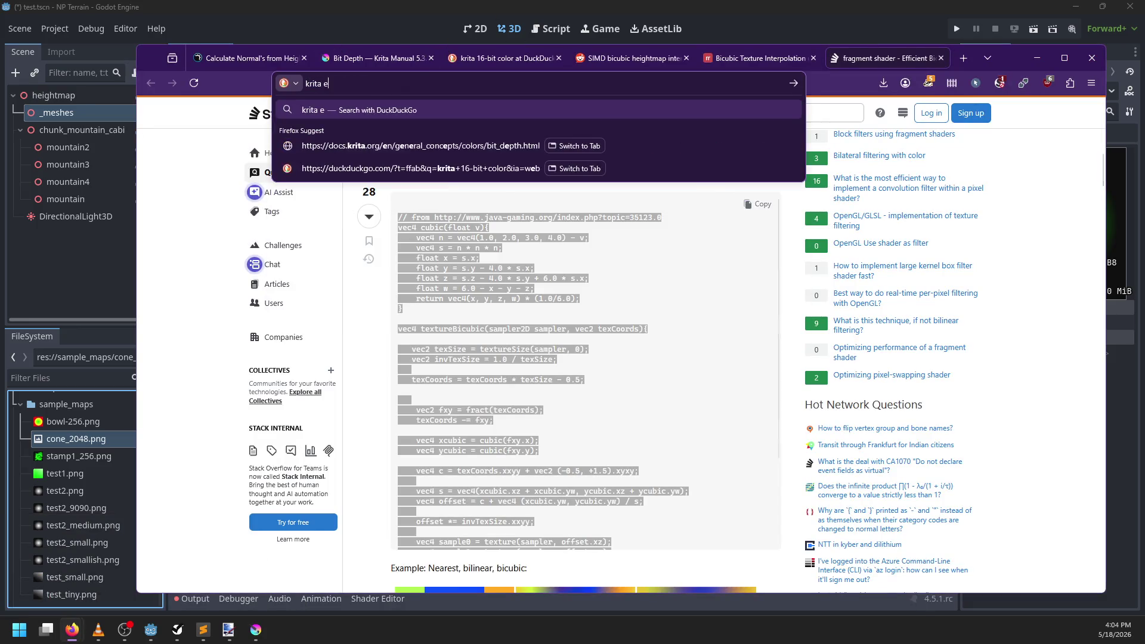
type("xport float")
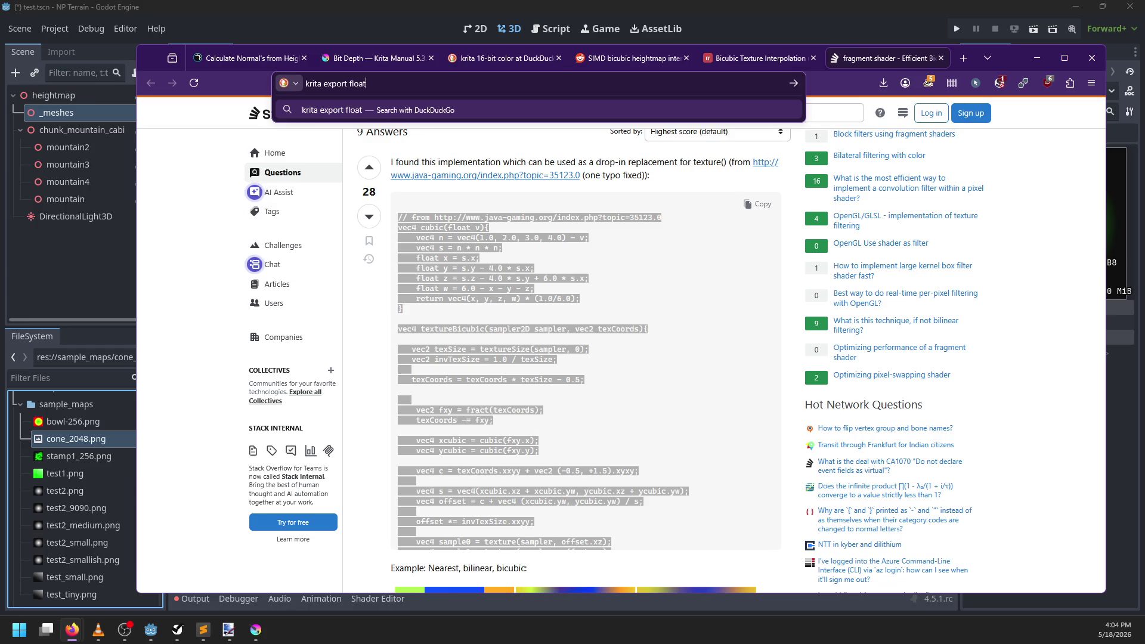
type("ing-point image")
key("Return")
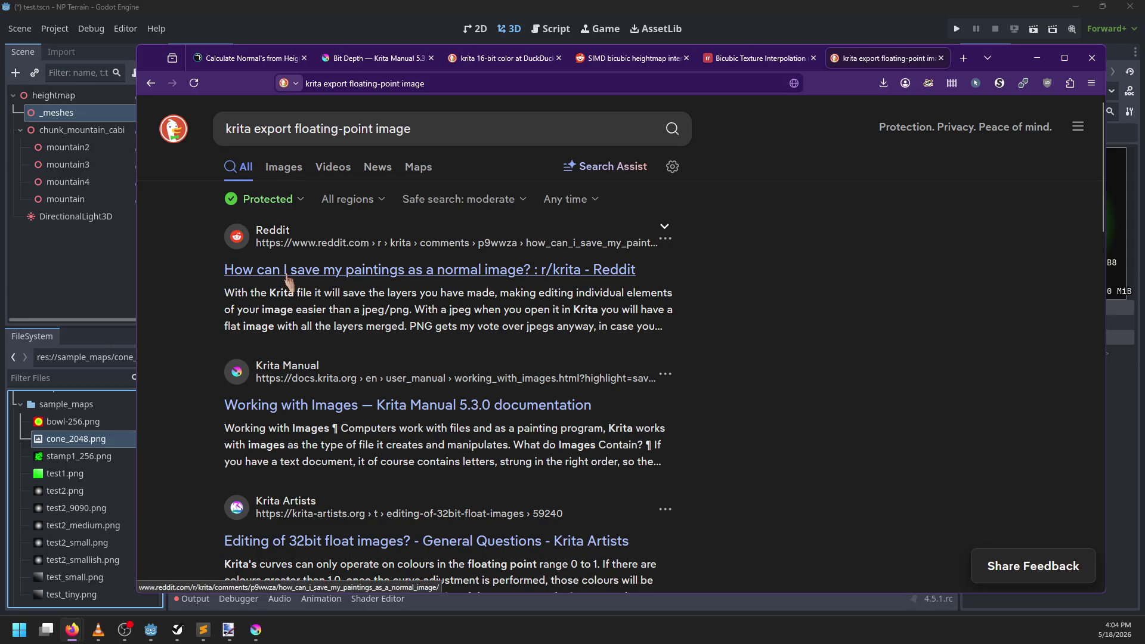
scroll(201, 369, "down", 3)
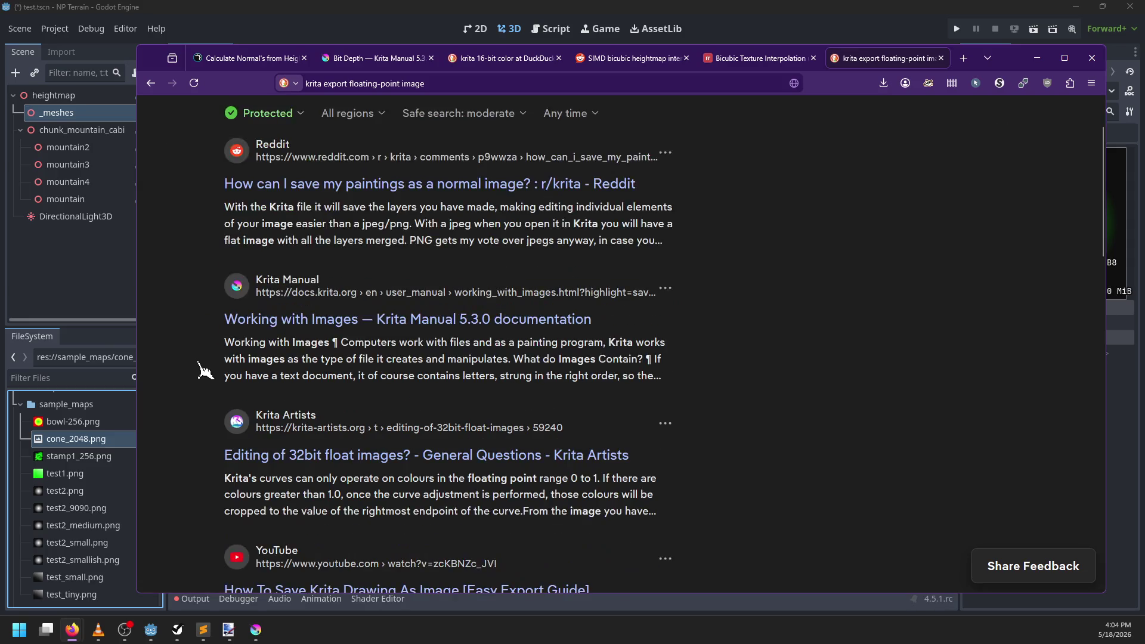
left_click(260, 368)
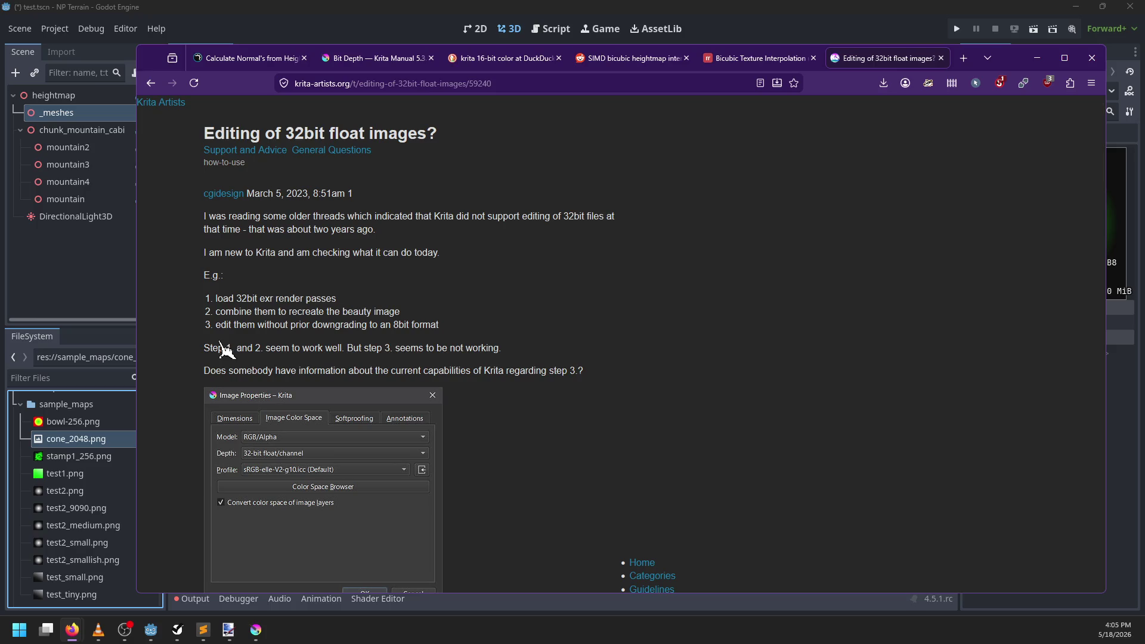
key("alt+Tab")
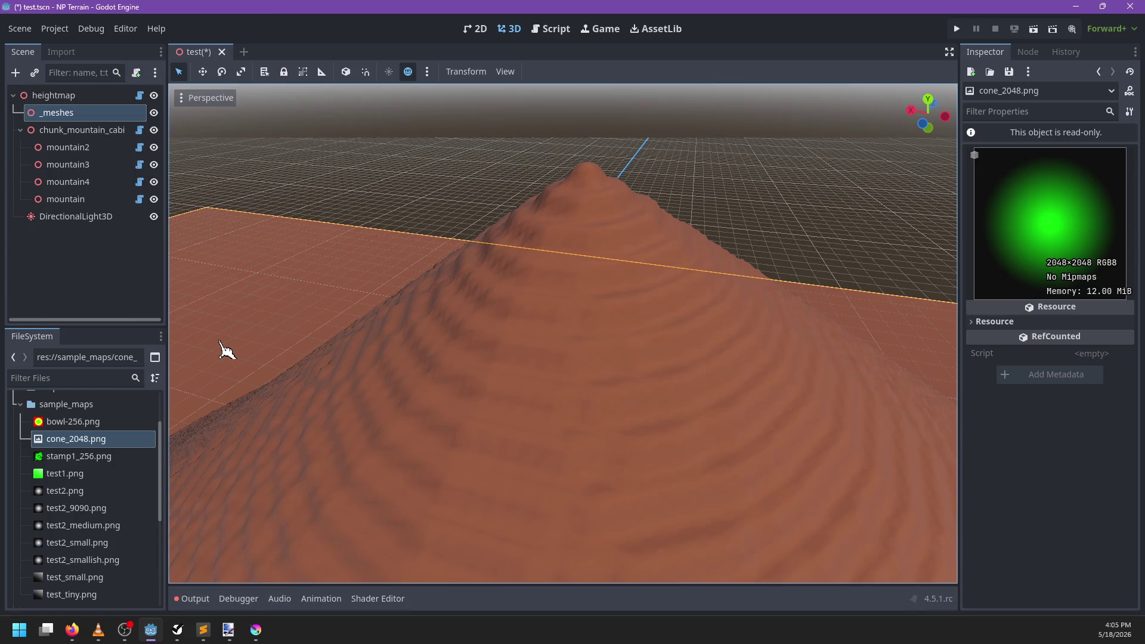
Step: Export the green cone image from Krita as cone_2048.exr with default OpenEXR options
key("alt+Tab")
key("ctrl+shift+e")
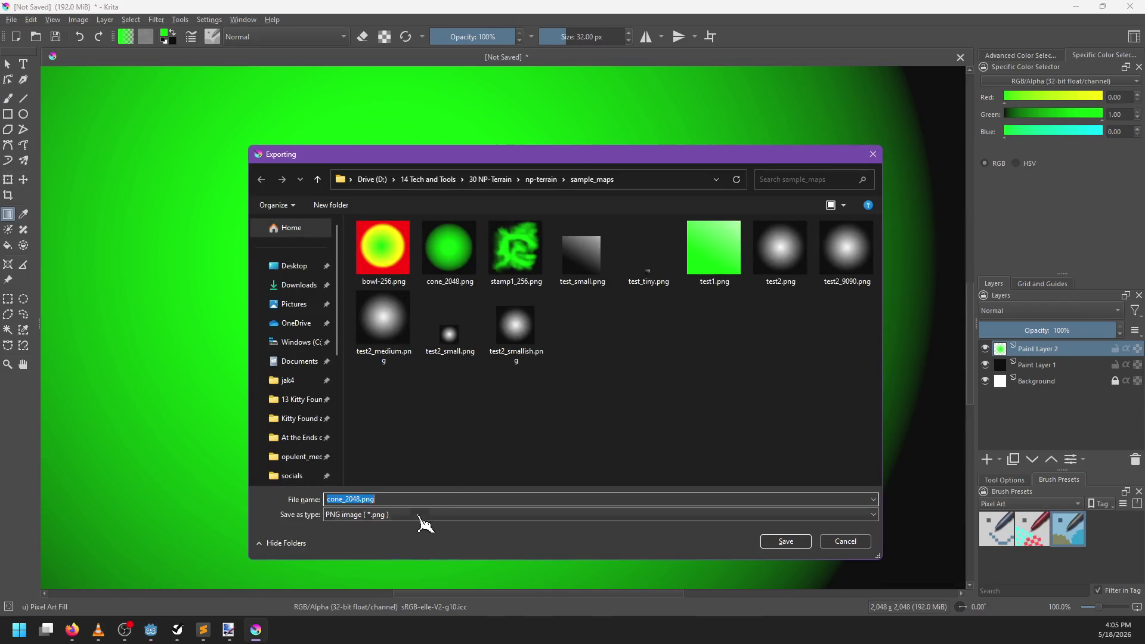
left_click(398, 500)
type("exr")
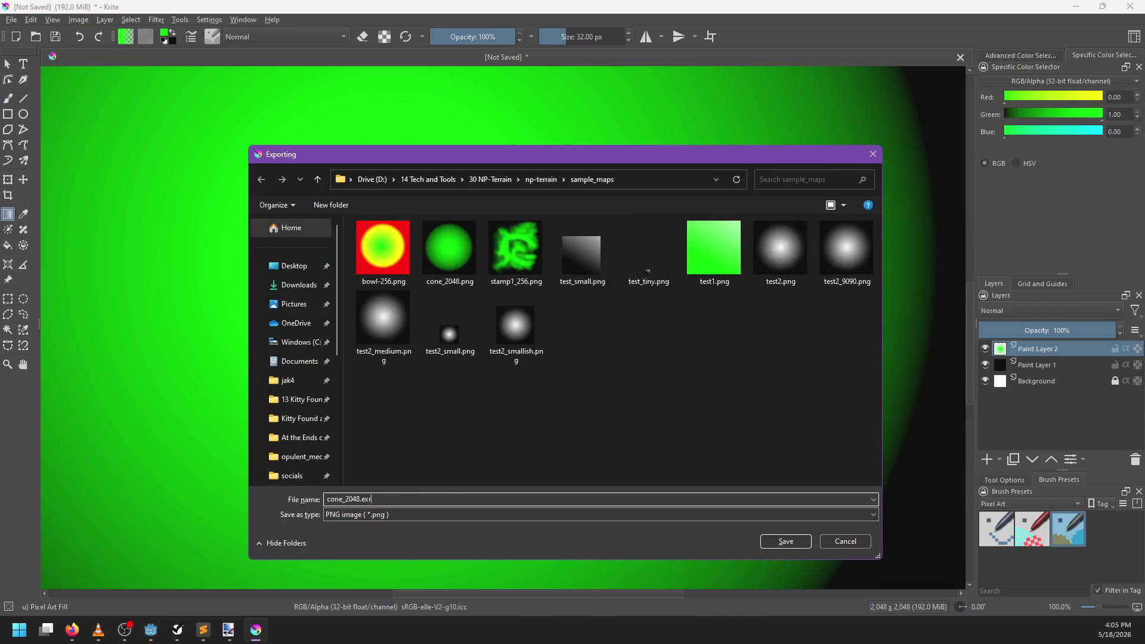
key("Return")
key("Return")
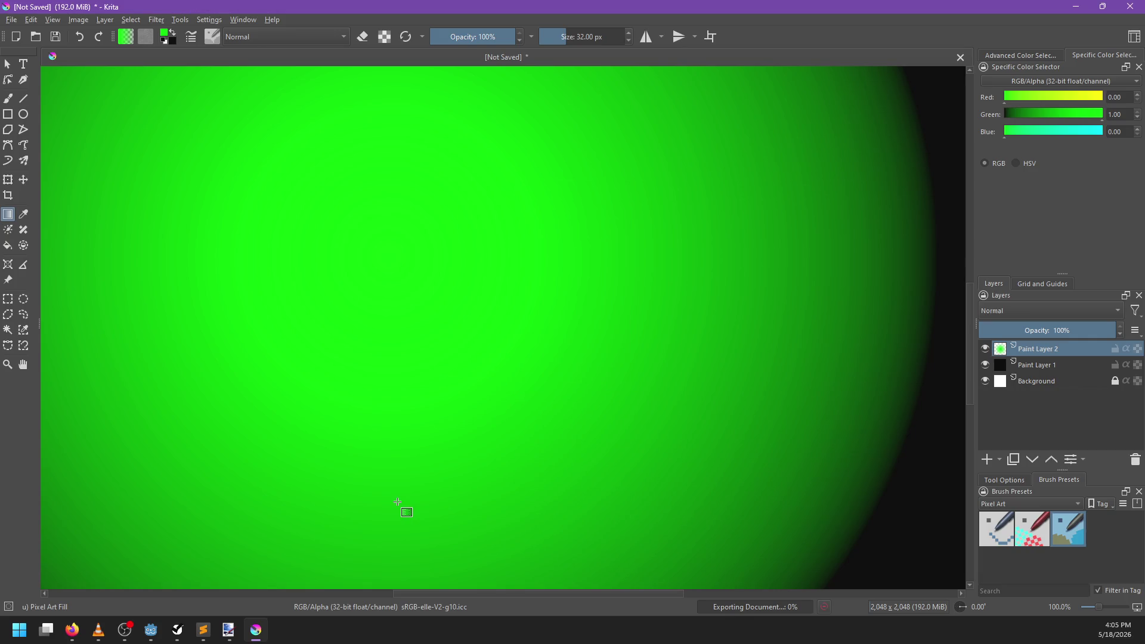
key("alt+Tab")
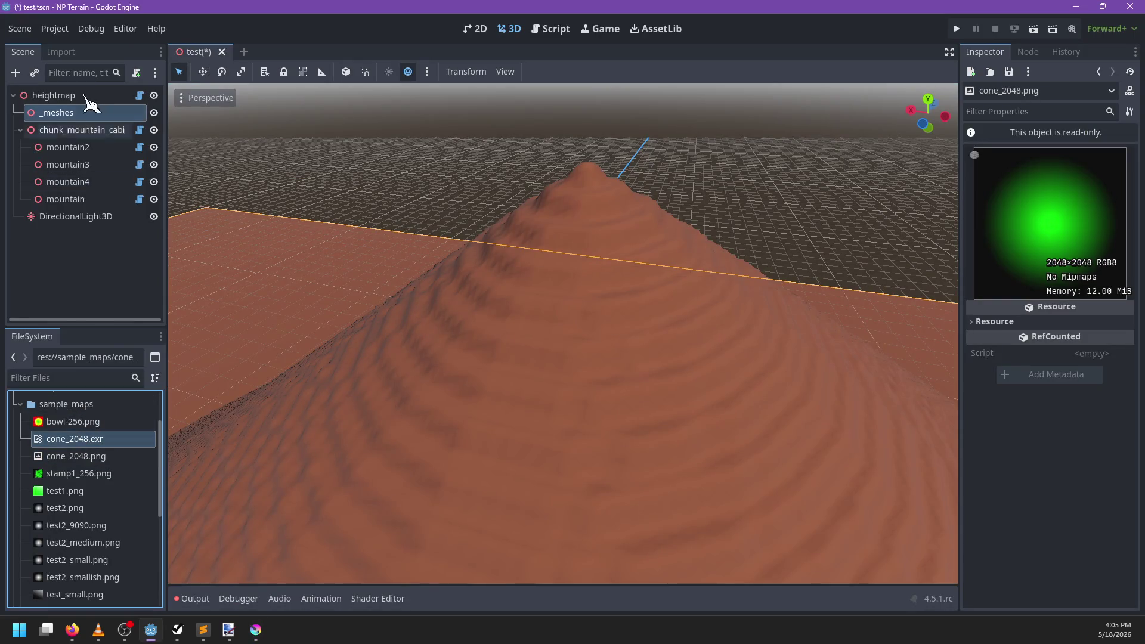
Step: Rename the mountain2 node to cone
left_click(76, 148)
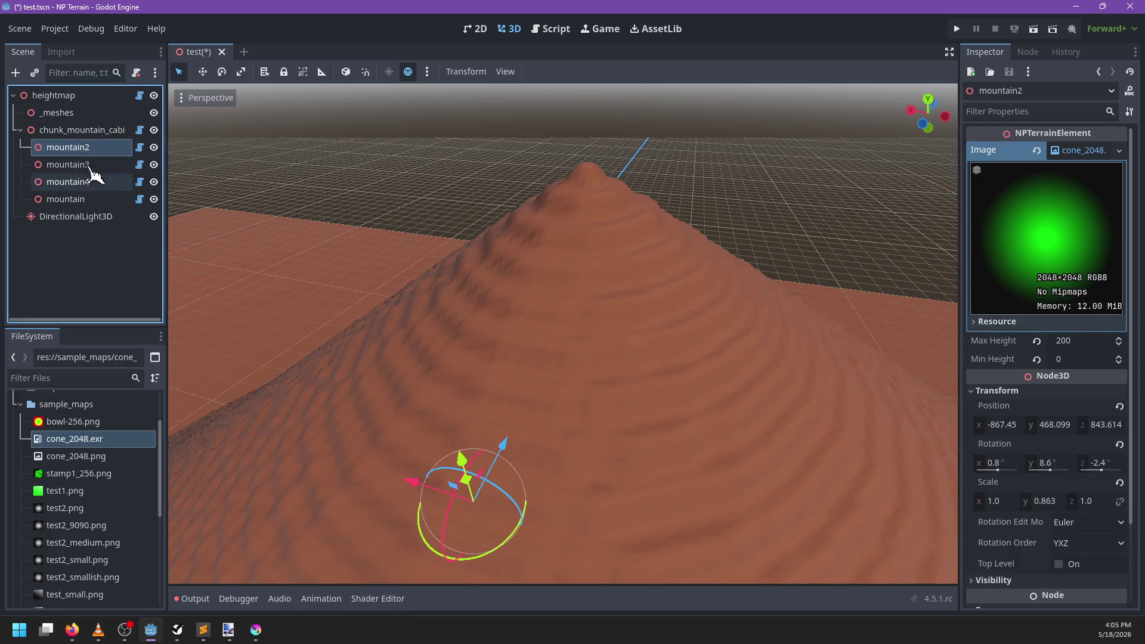
left_click(88, 148)
type("cone")
key("Return")
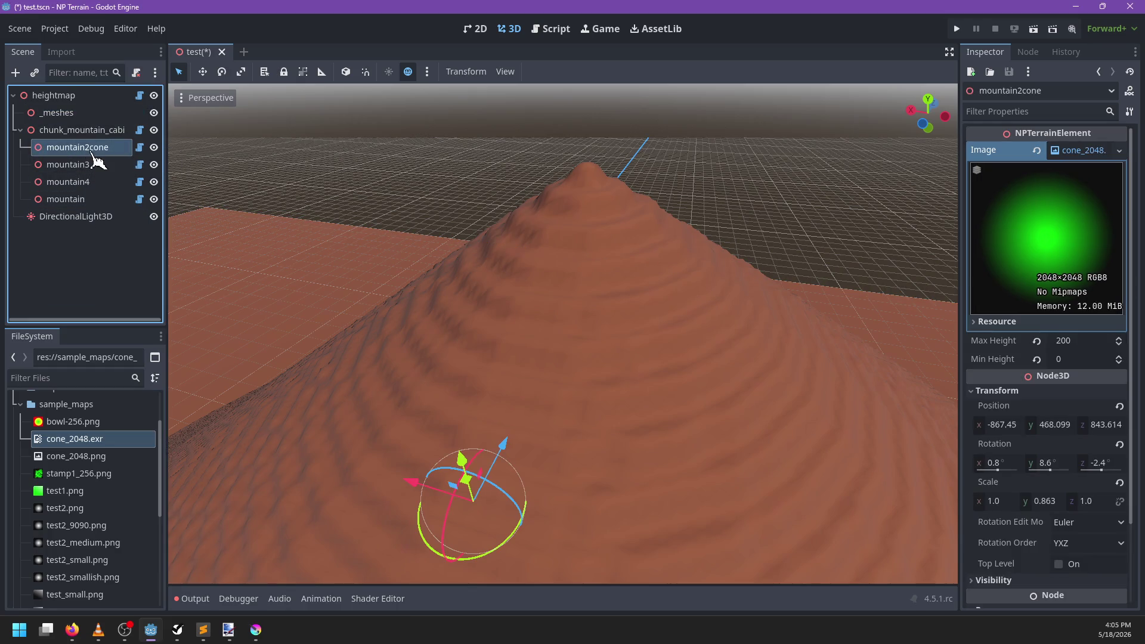
left_click(90, 148)
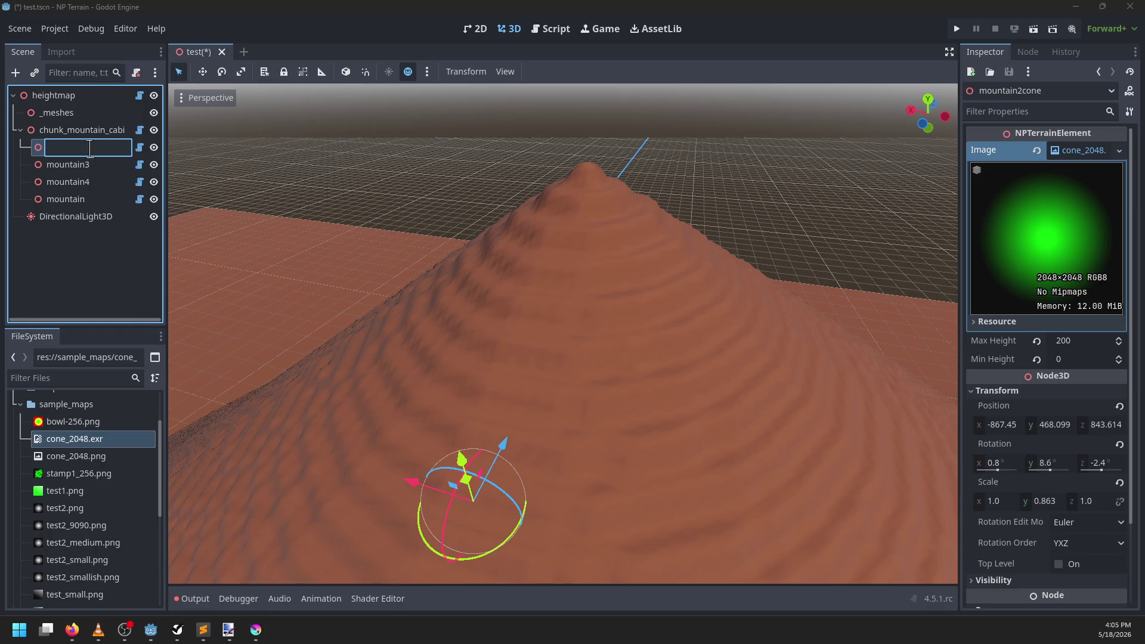
type("cone")
key("Return")
Step: Reimport cone_2048.exr as an Image, confirming replacement of the loaded resource
mouse_move(73, 445)
left_mouse_down()
mouse_move(1070, 203)
mouse_move(1081, 160)
left_mouse_up()
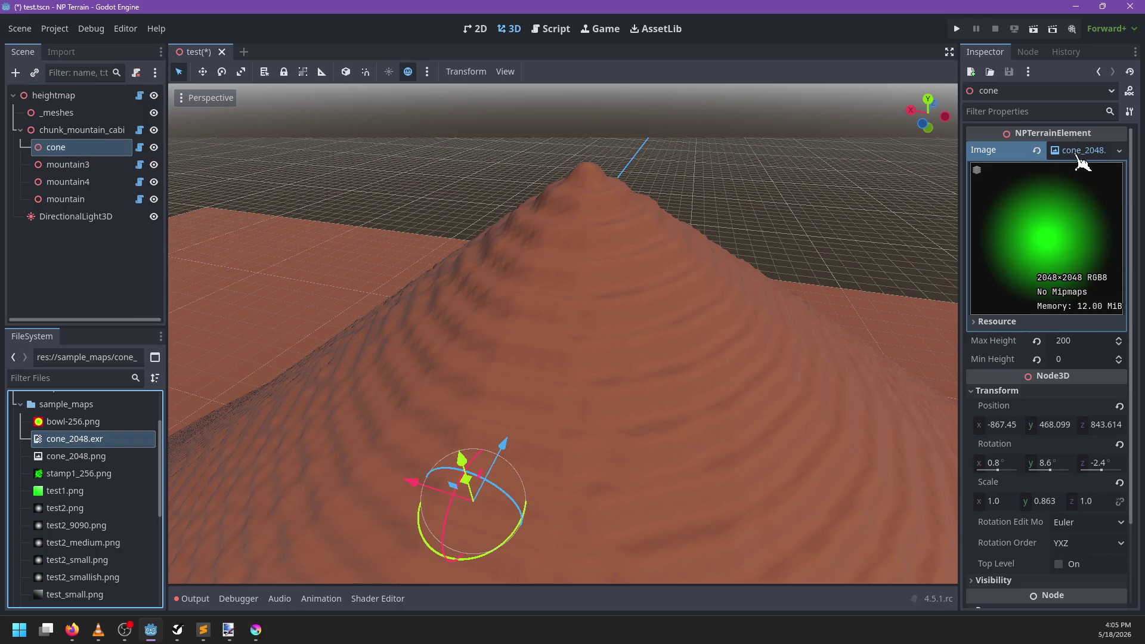
left_click(60, 52)
left_click(68, 114)
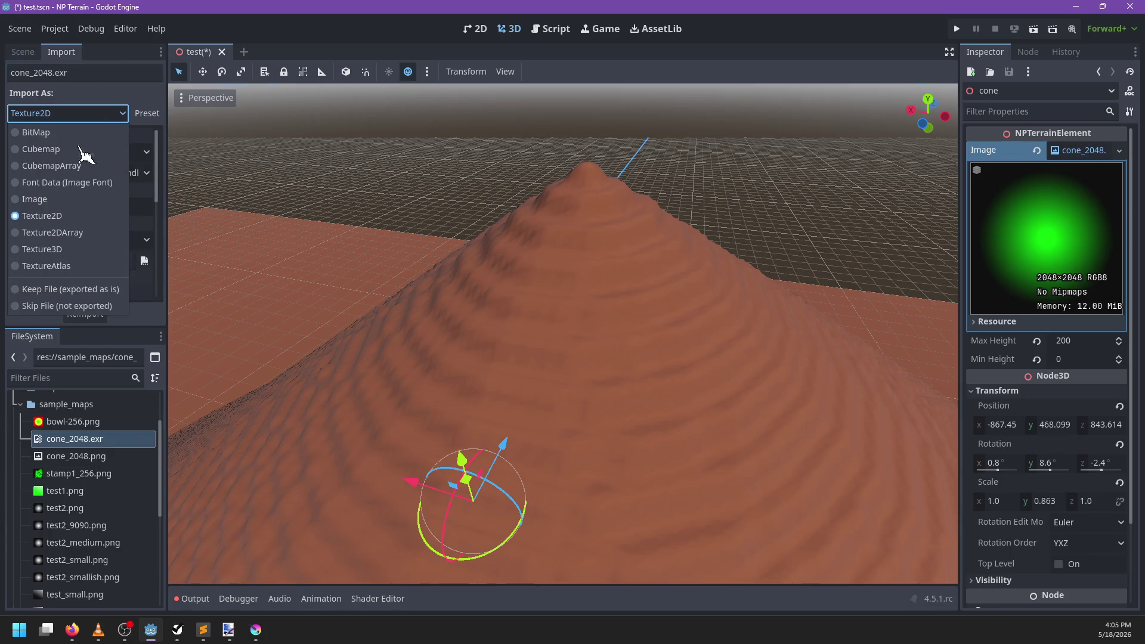
left_click(52, 216)
left_click(103, 315)
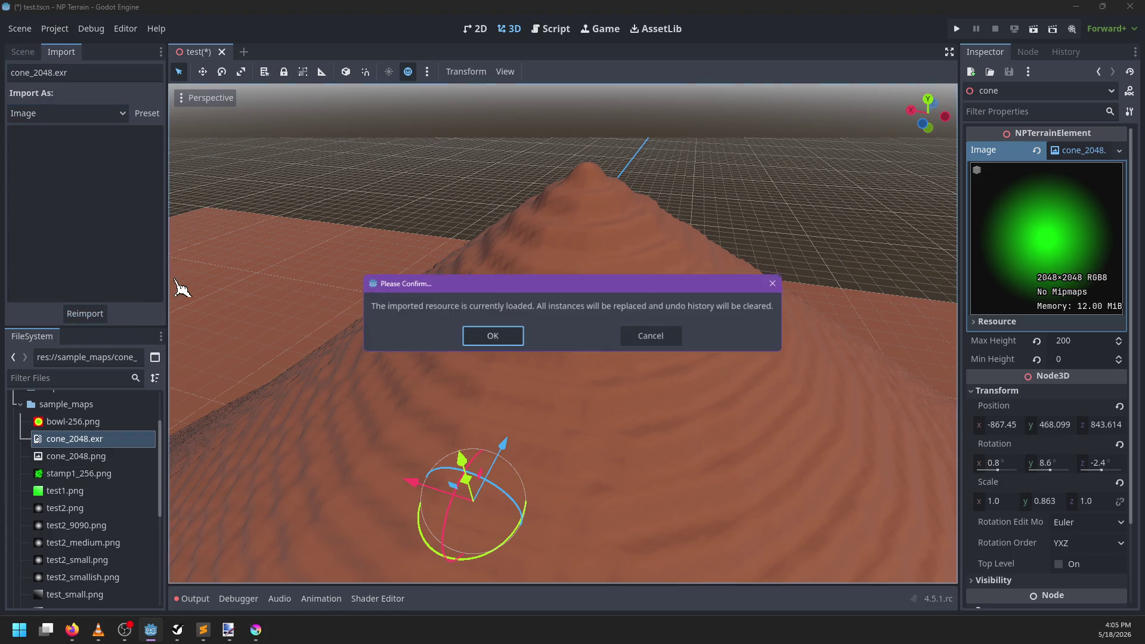
left_click(504, 349)
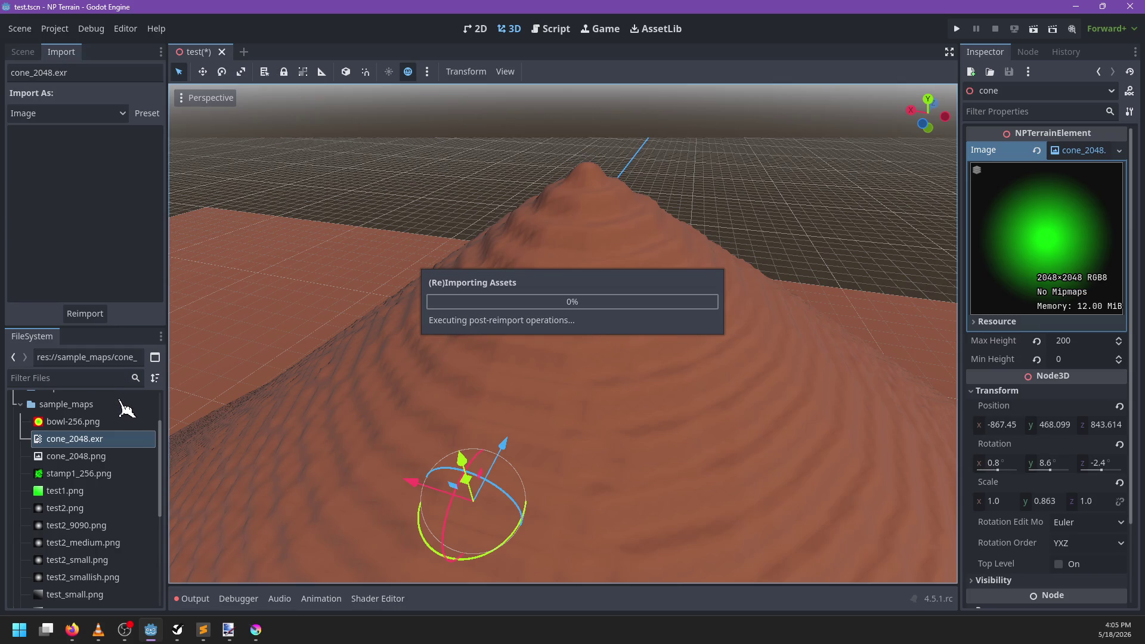
Step: Assign cone_2048.exr to the cone node's Image slot in the Inspector
left_click(23, 54)
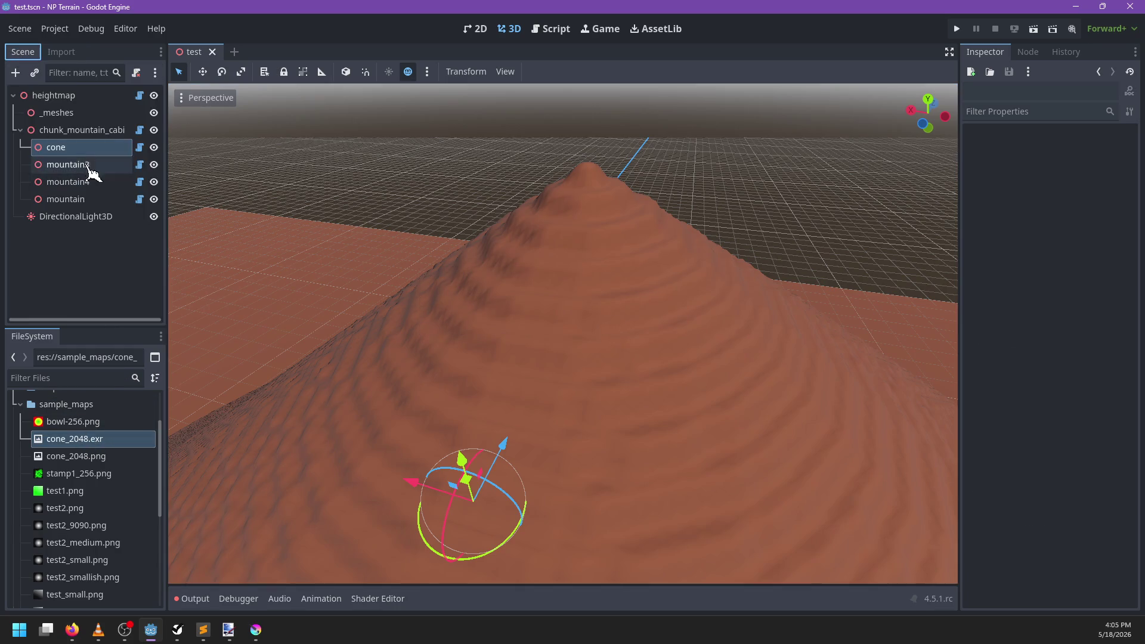
mouse_move(98, 442)
left_mouse_down()
mouse_move(990, 254)
mouse_move(1089, 156)
left_mouse_up()
scroll(601, 314, "up", 3)
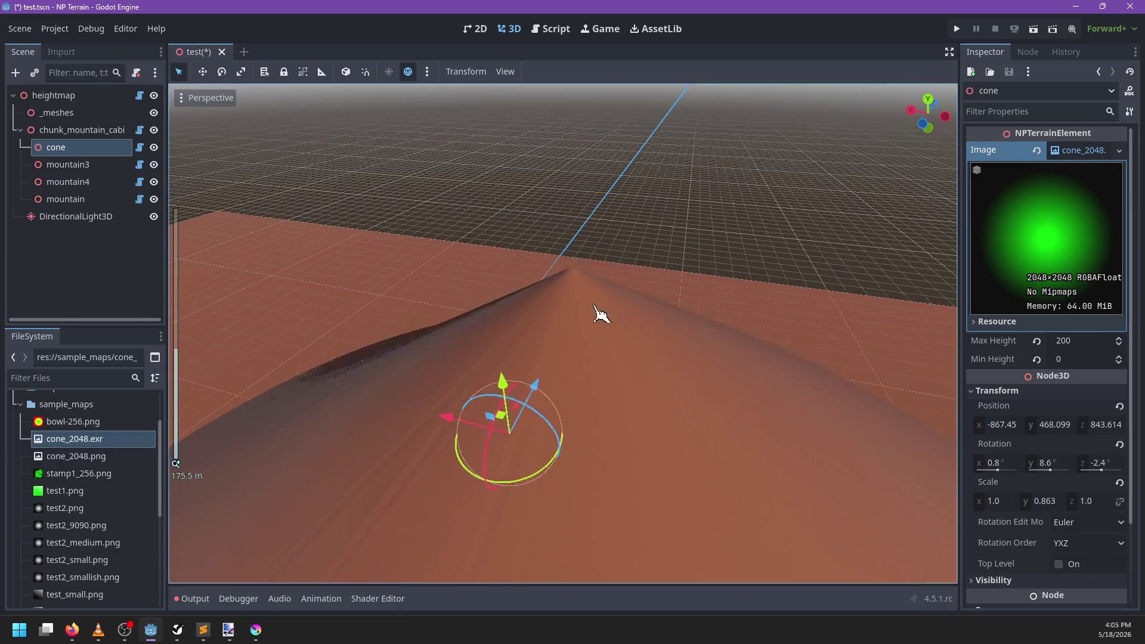
mouse_move(561, 287)
left_mouse_down()
mouse_move(567, 302)
mouse_move(599, 270)
mouse_move(571, 324)
mouse_move(398, 352)
mouse_move(667, 358)
mouse_move(656, 325)
mouse_move(616, 320)
mouse_move(602, 387)
mouse_move(619, 421)
mouse_move(583, 373)
mouse_move(564, 309)
mouse_move(498, 318)
mouse_move(493, 427)
mouse_move(532, 209)
mouse_move(524, 220)
mouse_move(541, 204)
mouse_move(490, 233)
mouse_move(506, 231)
left_mouse_up()
scroll(602, 388, "down", 3)
scroll(565, 310, "down", 4)
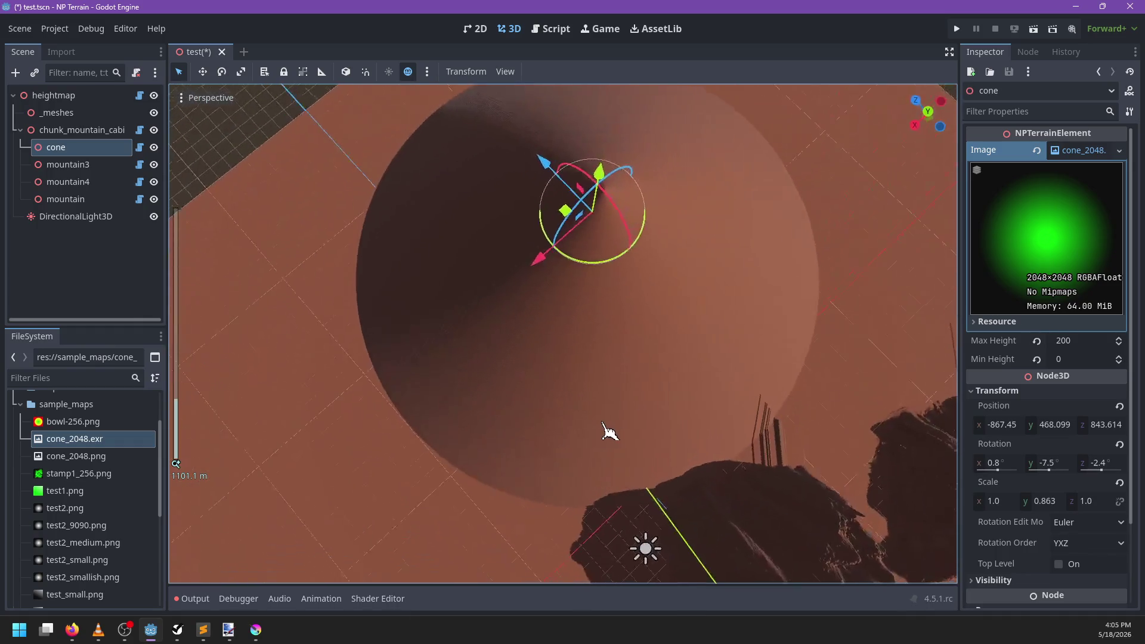
scroll(584, 344, "down", 3)
Step: Rotate the cone about its vertical axis to 55.5° and inspect it from several angles
left_click_drag(579, 330, 616, 335)
scroll(636, 427, "up", 4)
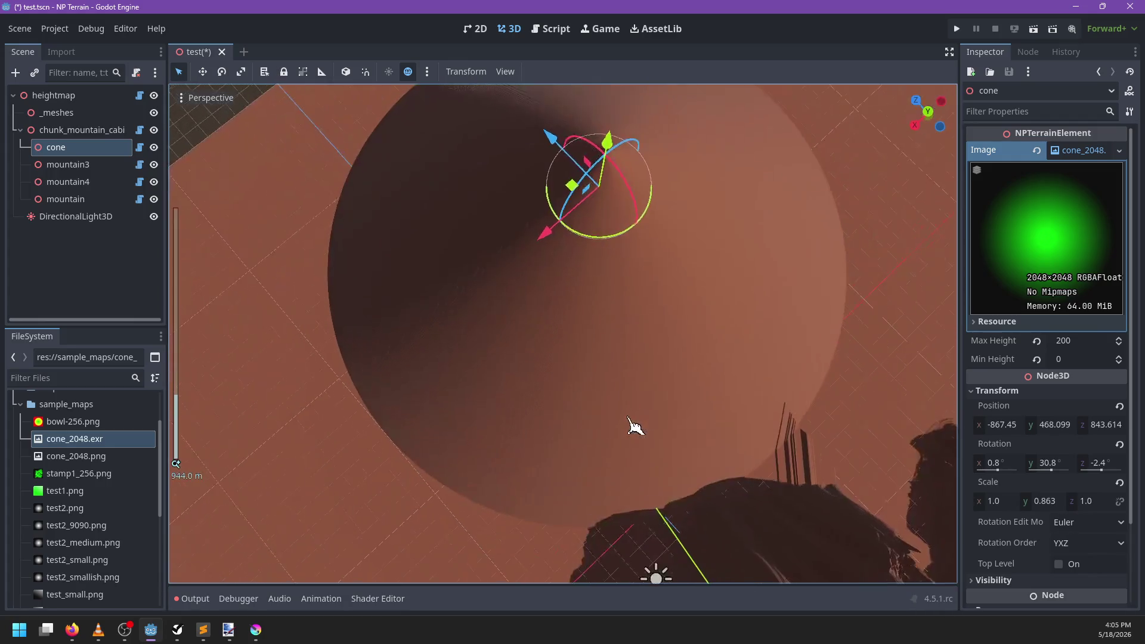
left_click_drag(597, 213, 615, 219)
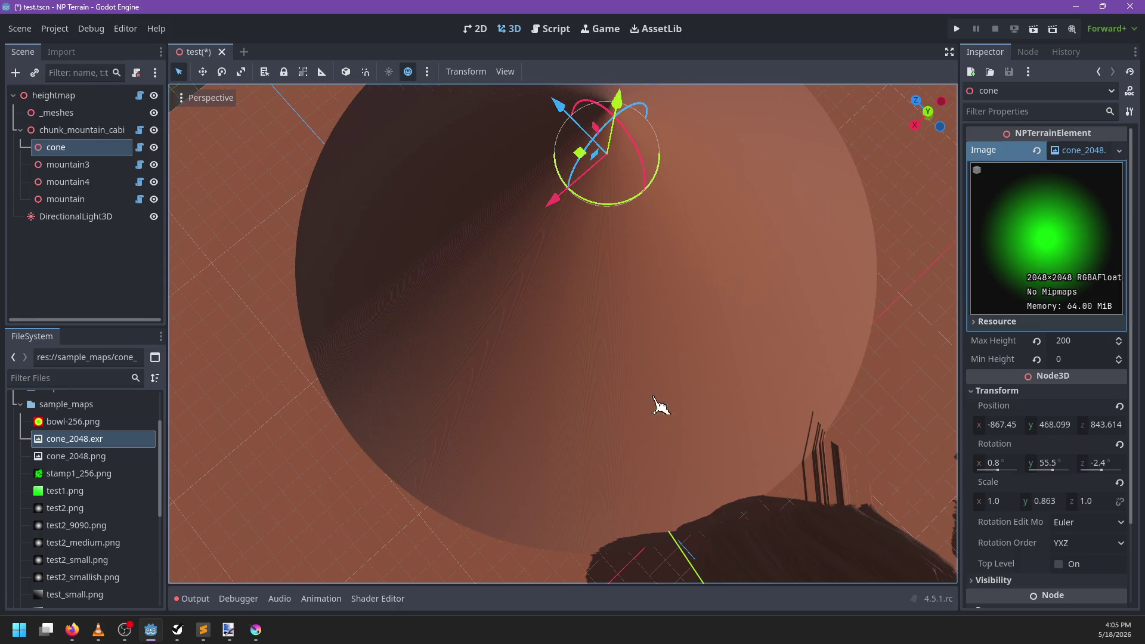
left_click_drag(626, 429, 571, 448)
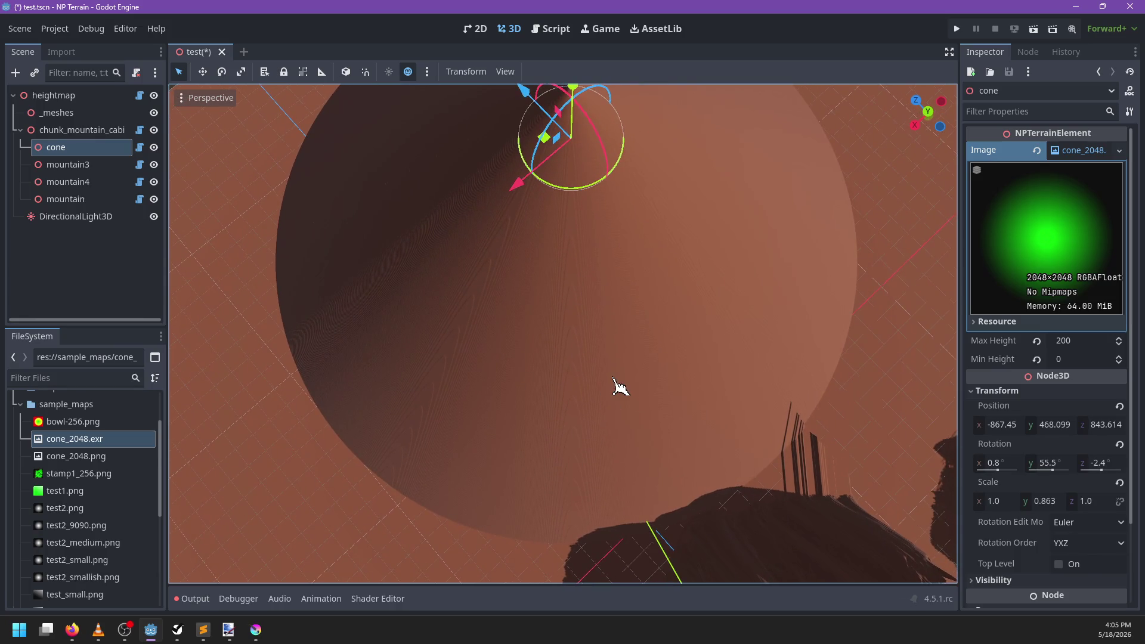
mouse_move(620, 387)
left_mouse_down()
mouse_move(608, 404)
mouse_move(588, 289)
mouse_move(598, 409)
mouse_move(596, 237)
mouse_move(567, 299)
mouse_move(603, 264)
left_mouse_up()
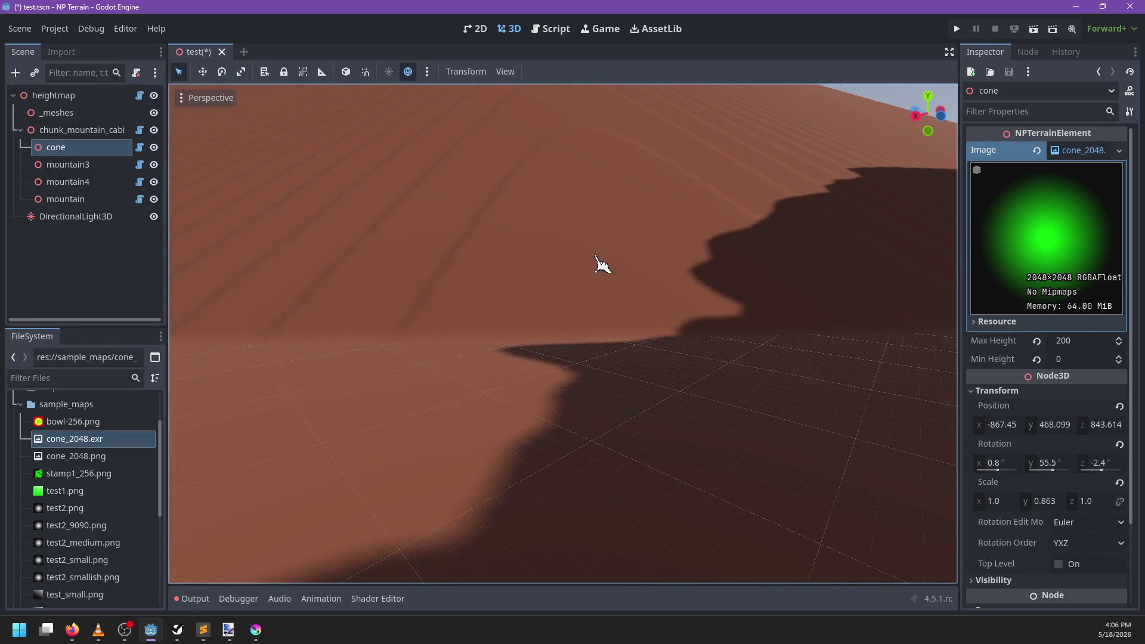
mouse_move(412, 325)
left_mouse_down()
mouse_move(729, 302)
mouse_move(550, 324)
mouse_move(549, 195)
mouse_move(660, 388)
left_mouse_up()
scroll(662, 400, "up", 5)
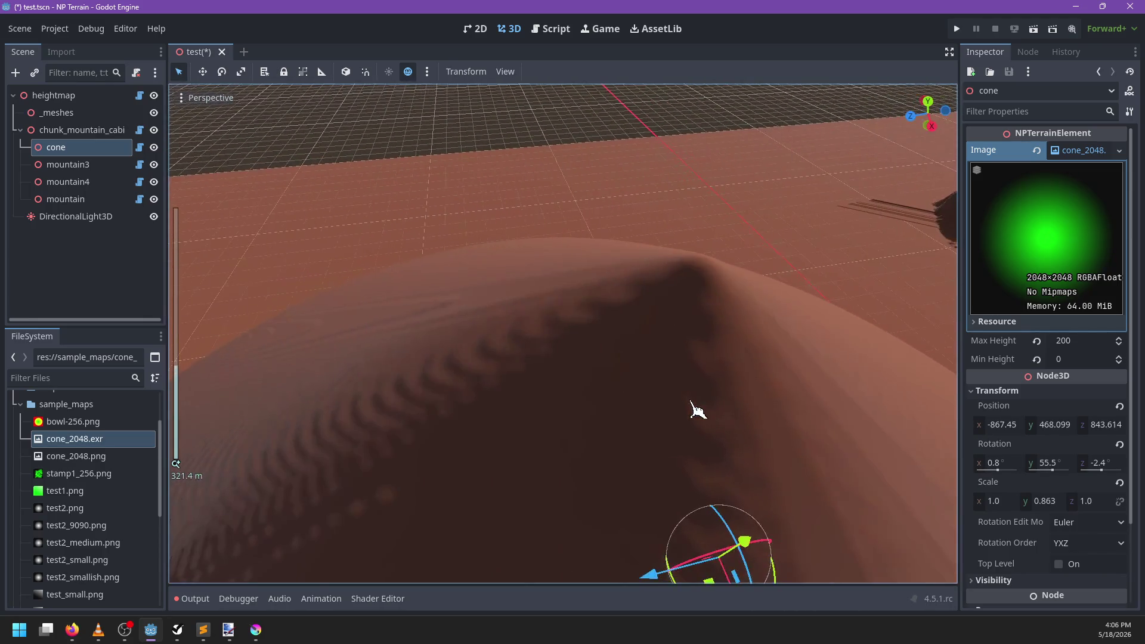
scroll(697, 406, "down", 3)
mouse_move(695, 402)
left_mouse_down()
mouse_move(565, 340)
mouse_move(674, 346)
mouse_move(542, 384)
mouse_move(590, 346)
mouse_move(670, 324)
mouse_move(643, 337)
left_mouse_up()
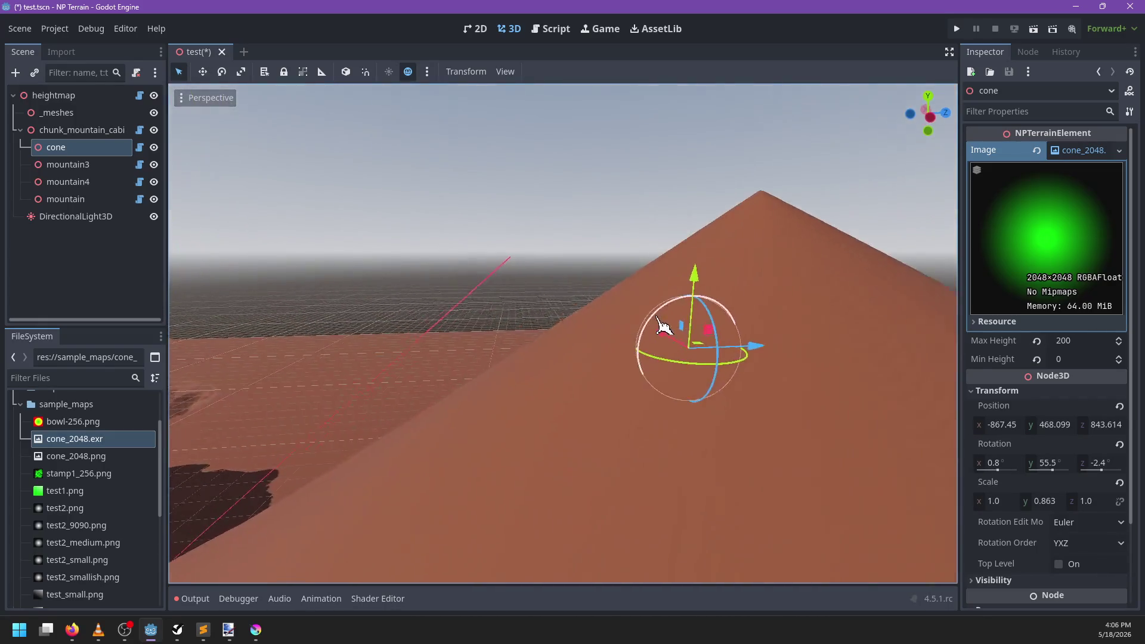
scroll(674, 328, "down", 3)
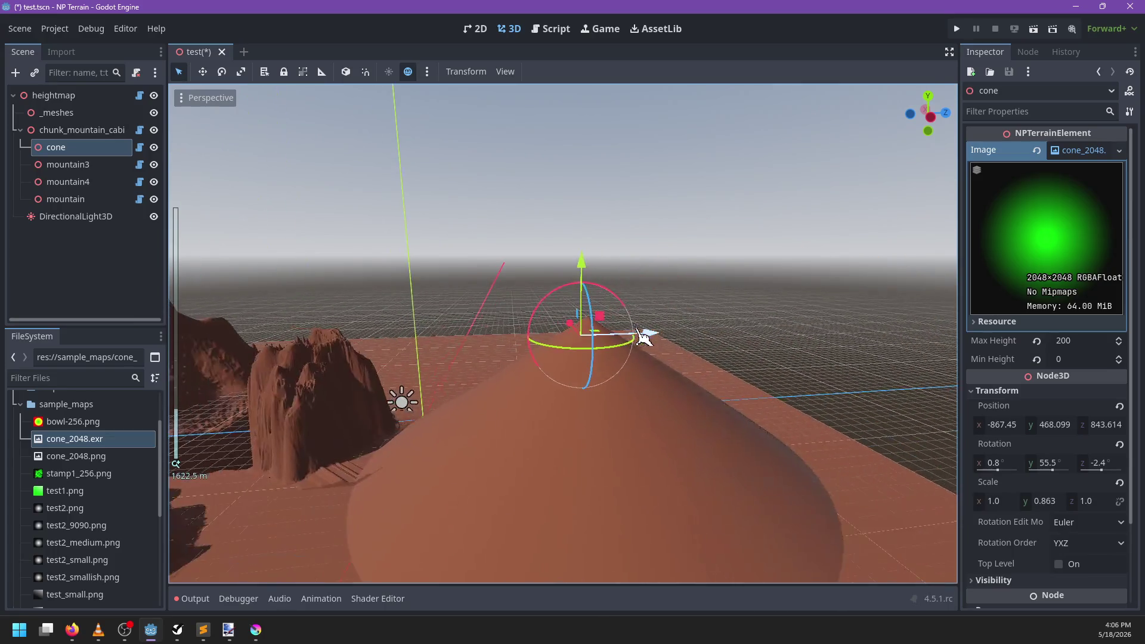
Step: Move the cone along Y, settling it at height 354.823 above the ground
mouse_move(582, 265)
left_mouse_down()
mouse_move(583, 468)
mouse_move(547, 329)
left_mouse_up()
scroll(555, 340, "up", 8)
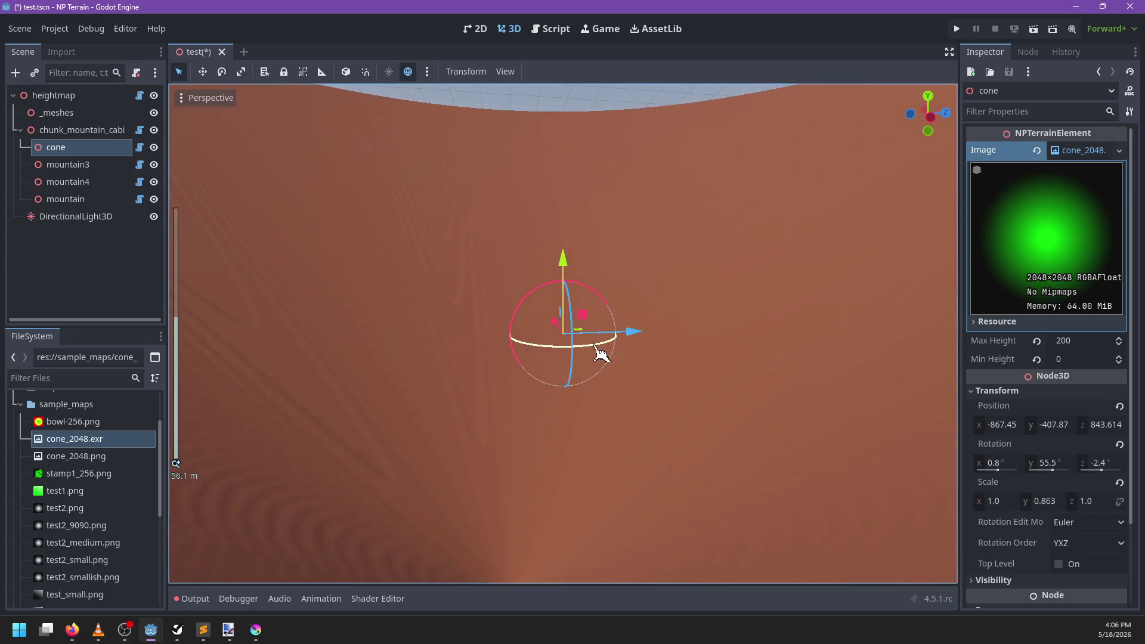
left_click_drag(428, 444, 303, 432)
scroll(303, 432, "down", 6)
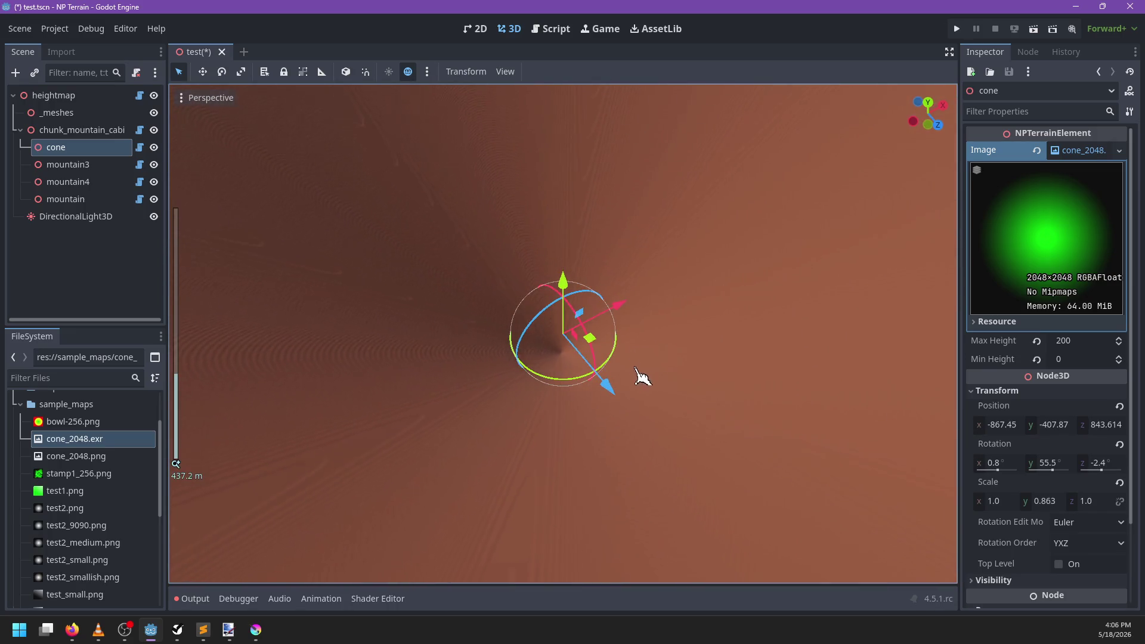
left_click_drag(641, 376, 424, 363)
scroll(501, 363, "down", 8)
mouse_move(501, 363)
left_mouse_down()
mouse_move(564, 280)
mouse_move(558, 98)
left_mouse_up()
scroll(537, 250, "up", 5)
left_click_drag(588, 276, 648, 345)
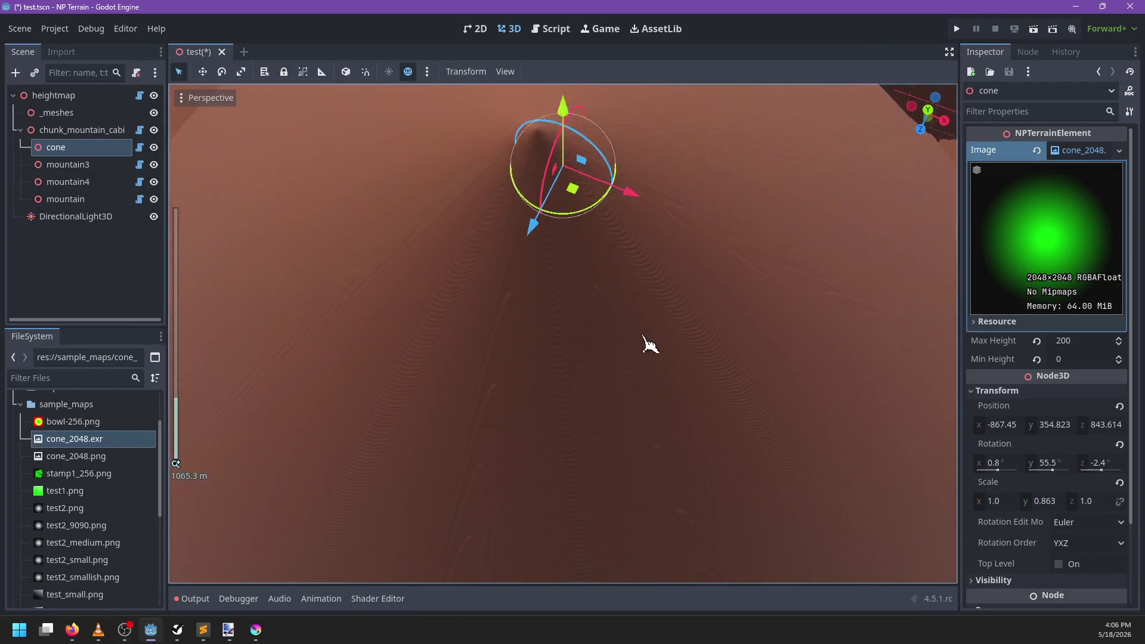
key("f")
mouse_move(652, 383)
left_mouse_down()
mouse_move(320, 345)
mouse_move(626, 358)
mouse_move(456, 422)
mouse_move(613, 402)
mouse_move(593, 328)
mouse_move(506, 325)
mouse_move(525, 378)
left_mouse_up()
scroll(524, 382, "down", 2)
scroll(524, 385, "up", 3)
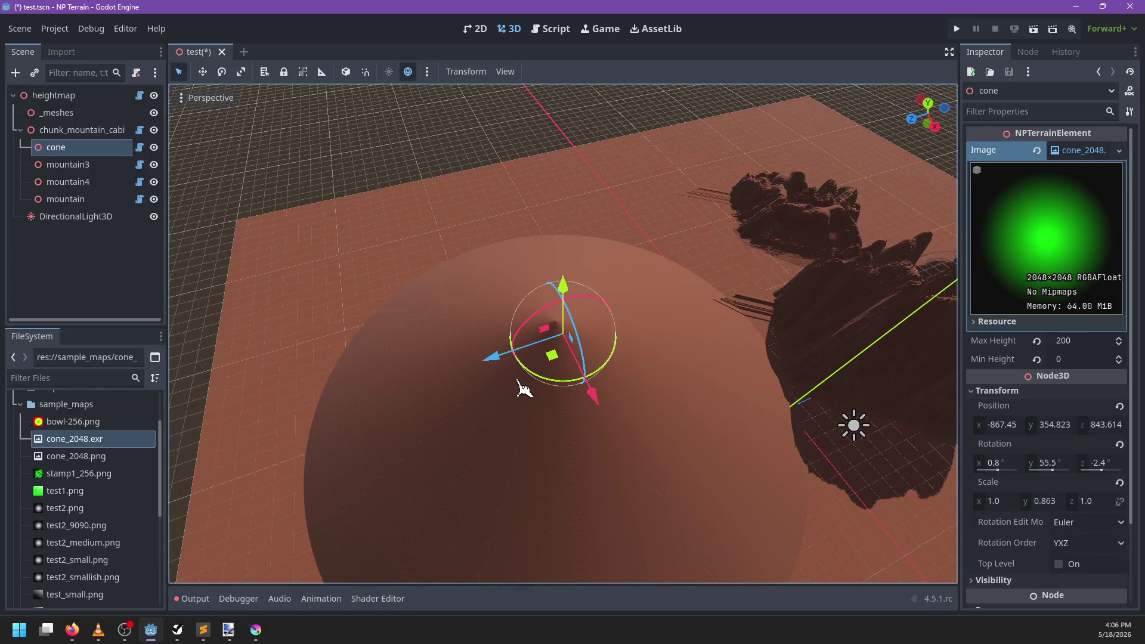
Step: Scale the green cone image in Krita down to 256×256
left_click(256, 629)
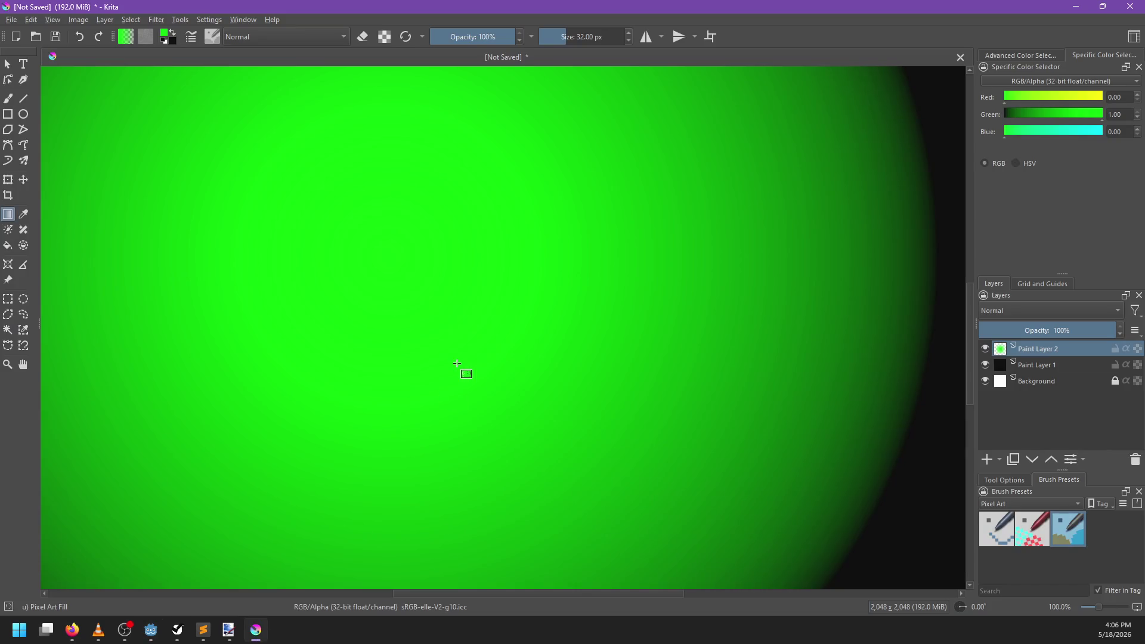
scroll(461, 361, "down", 1)
key("ctrl+alt+i")
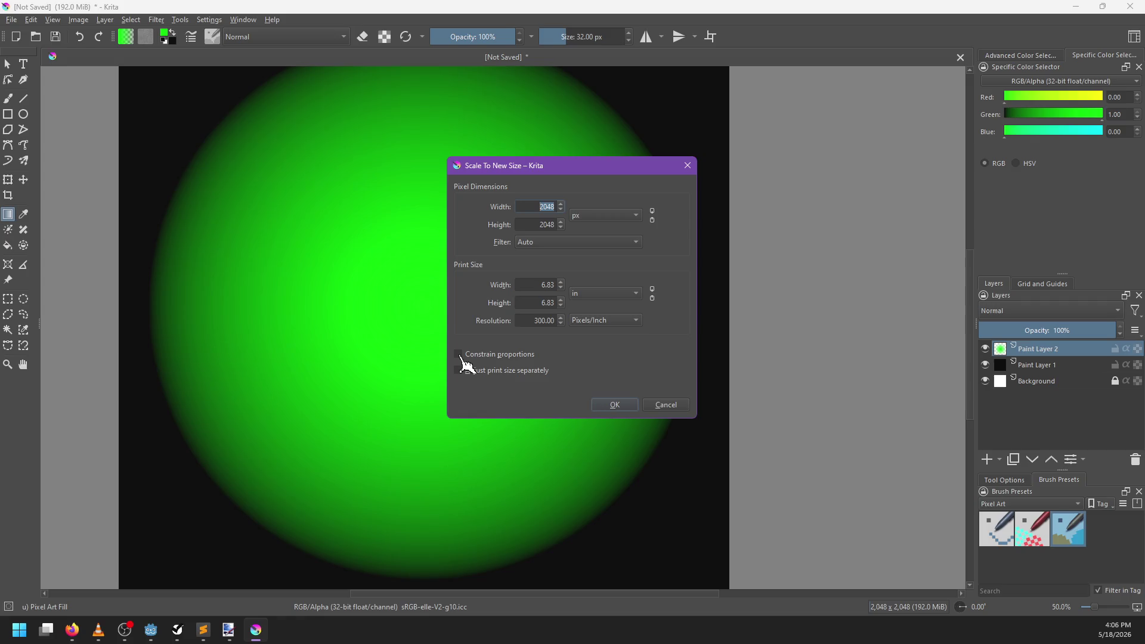
key("Tab")
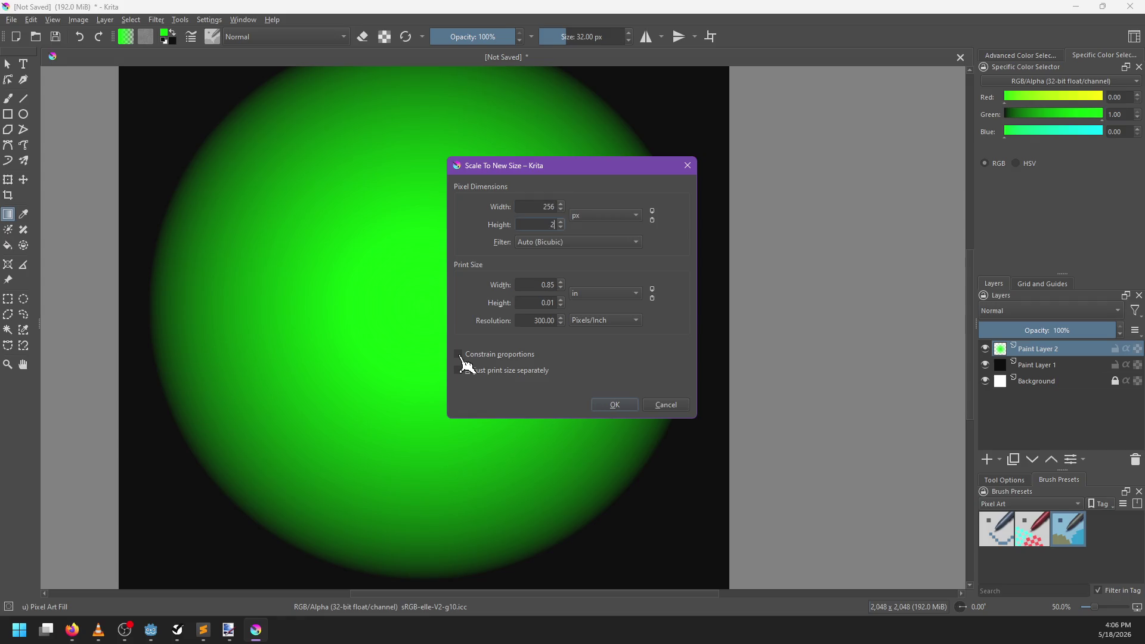
type("56")
left_click(619, 407)
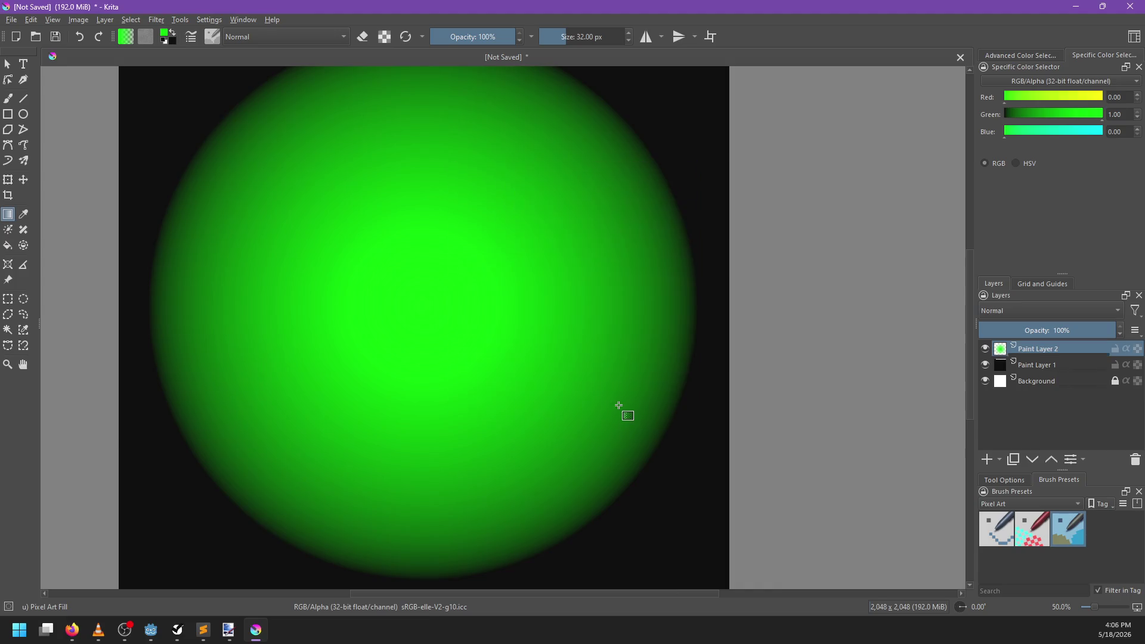
scroll(525, 340, "up", 4)
left_click_drag(396, 325, 595, 350)
scroll(595, 350, "up", 2)
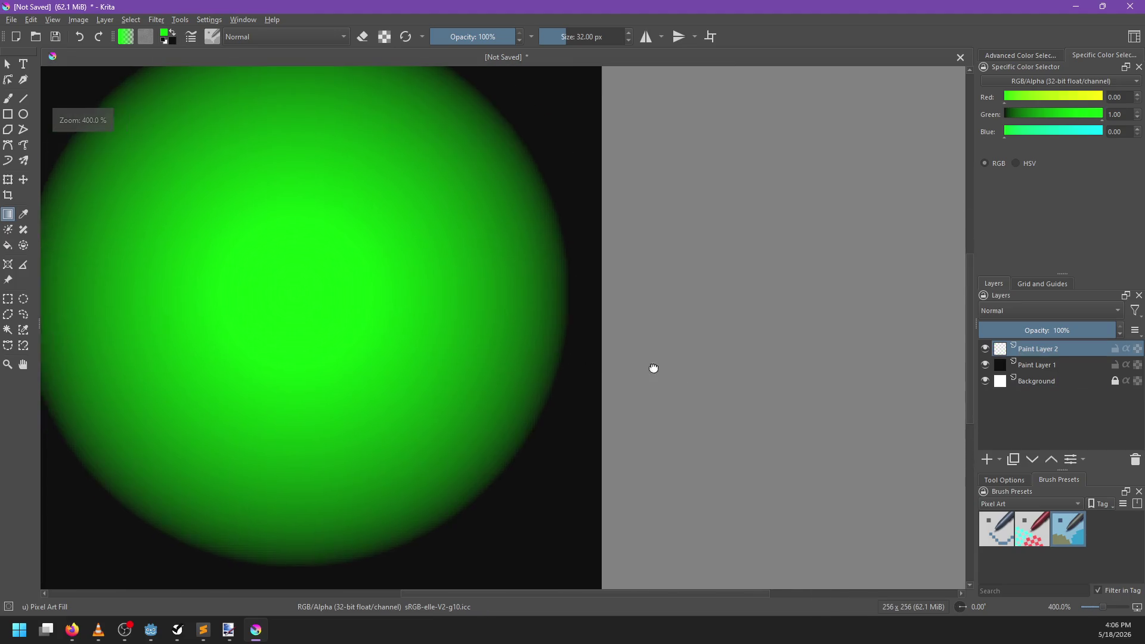
Step: Export the image as the OpenEXR file cone_256.exr with the default EXR options
key("ctrl+shift+e")
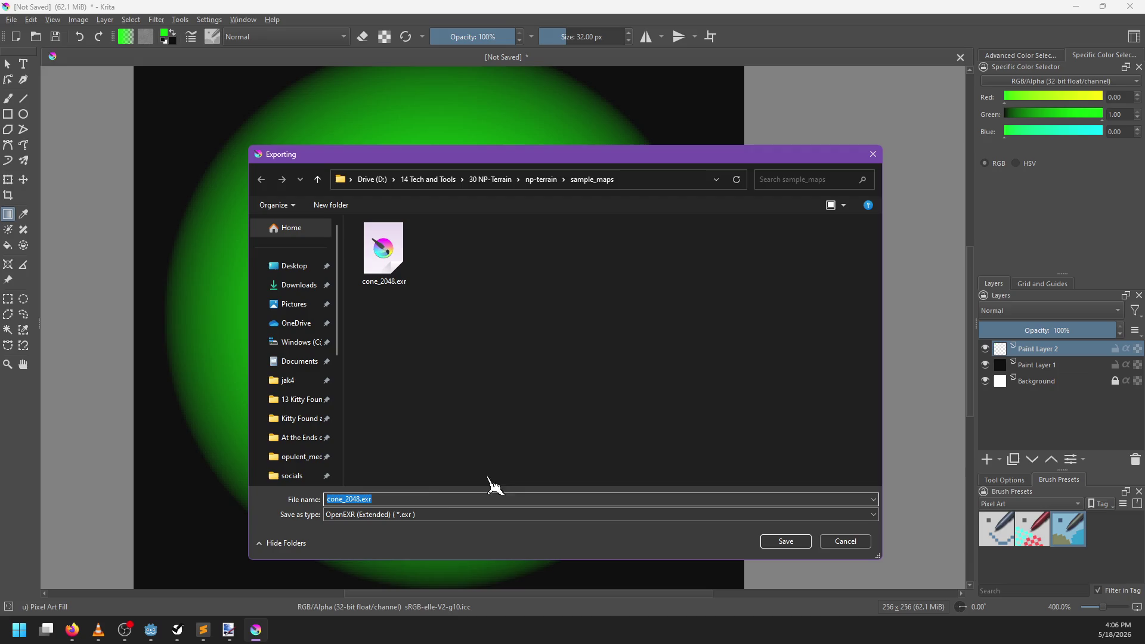
left_click(359, 499)
key("Return")
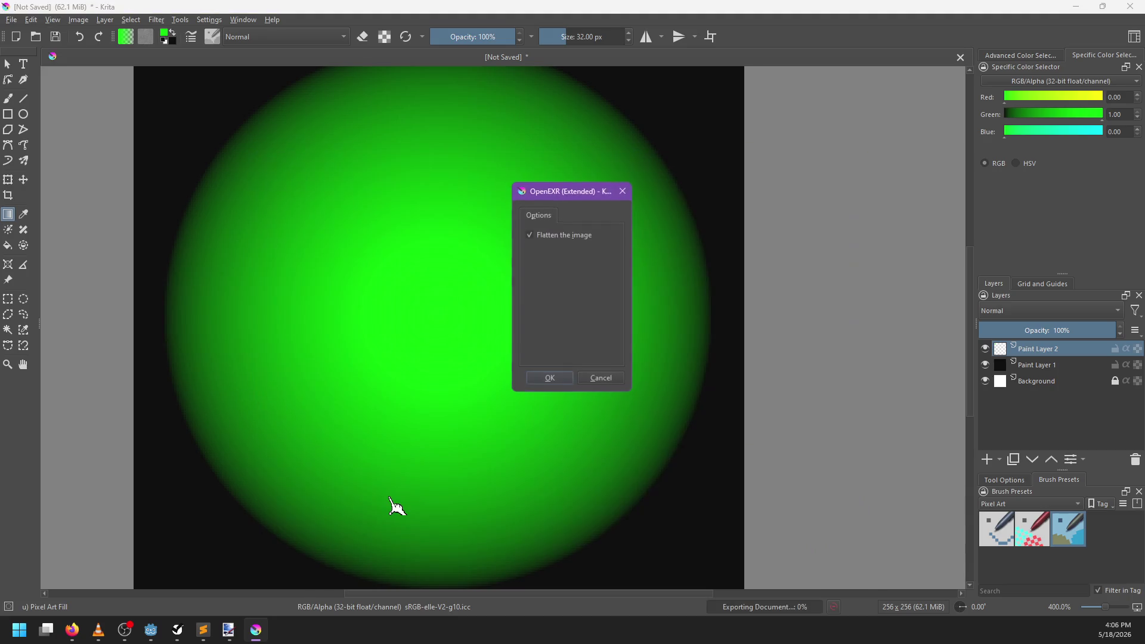
key("Return")
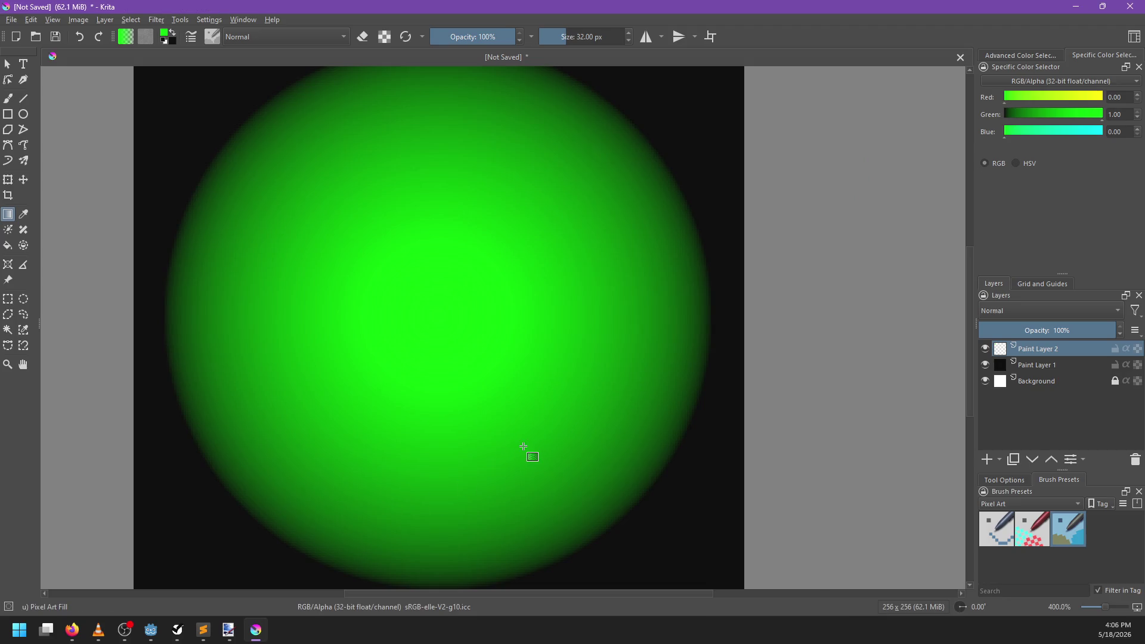
key("alt+Tab")
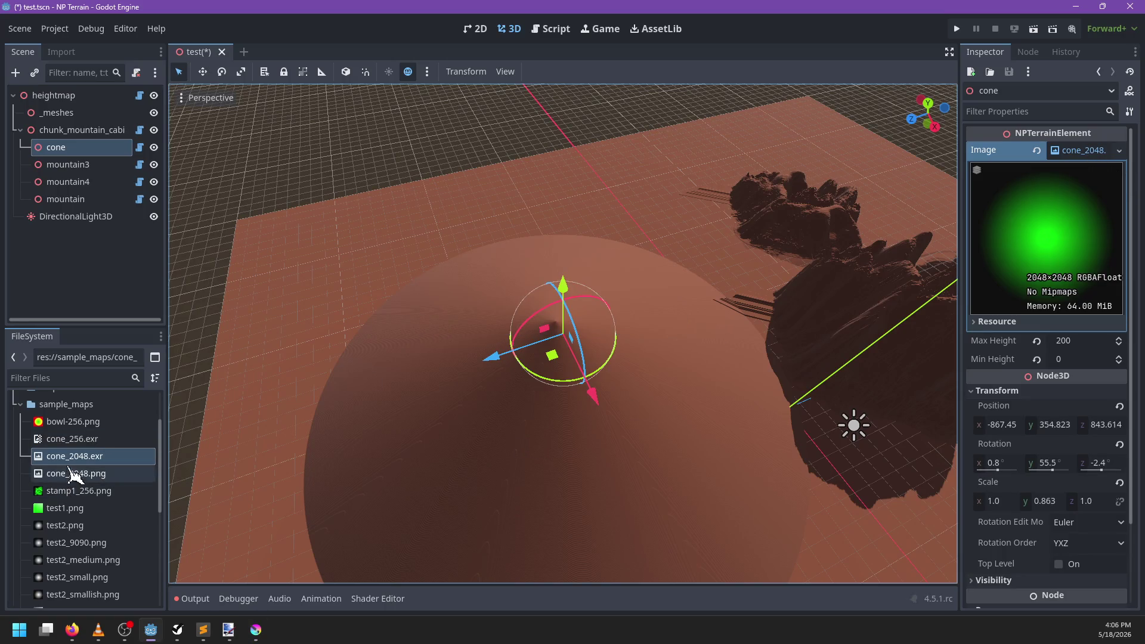
Step: Reimport cone_256.exr with Import As set to Image, confirming the resource replacement
mouse_move(75, 439)
left_mouse_down()
mouse_move(1022, 174)
mouse_move(1032, 182)
left_mouse_up()
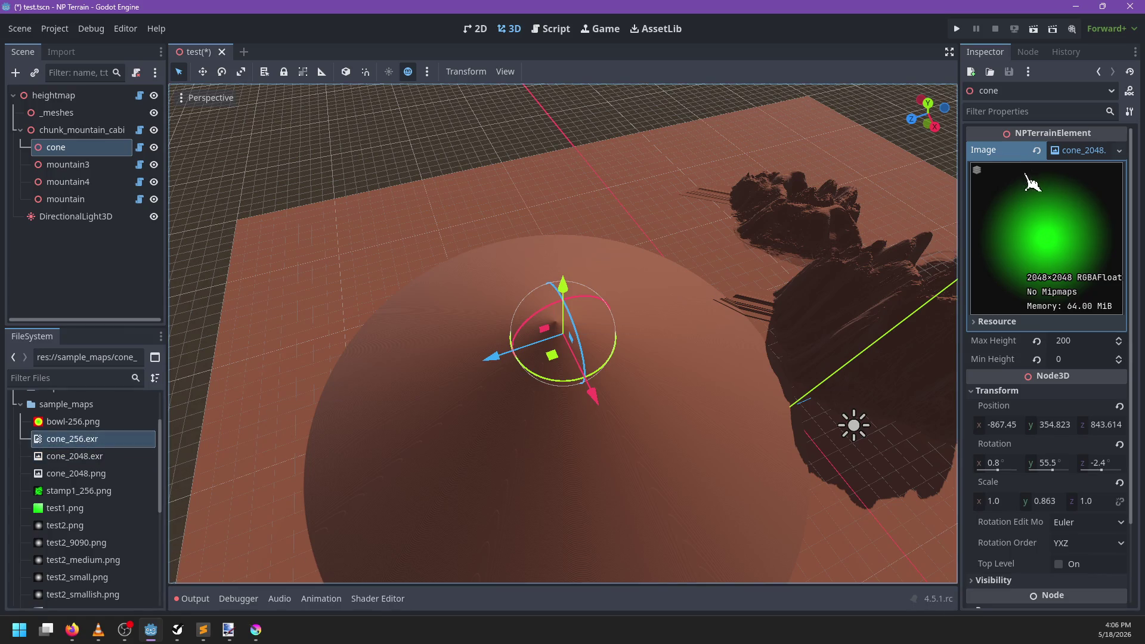
left_click(59, 52)
left_click(89, 113)
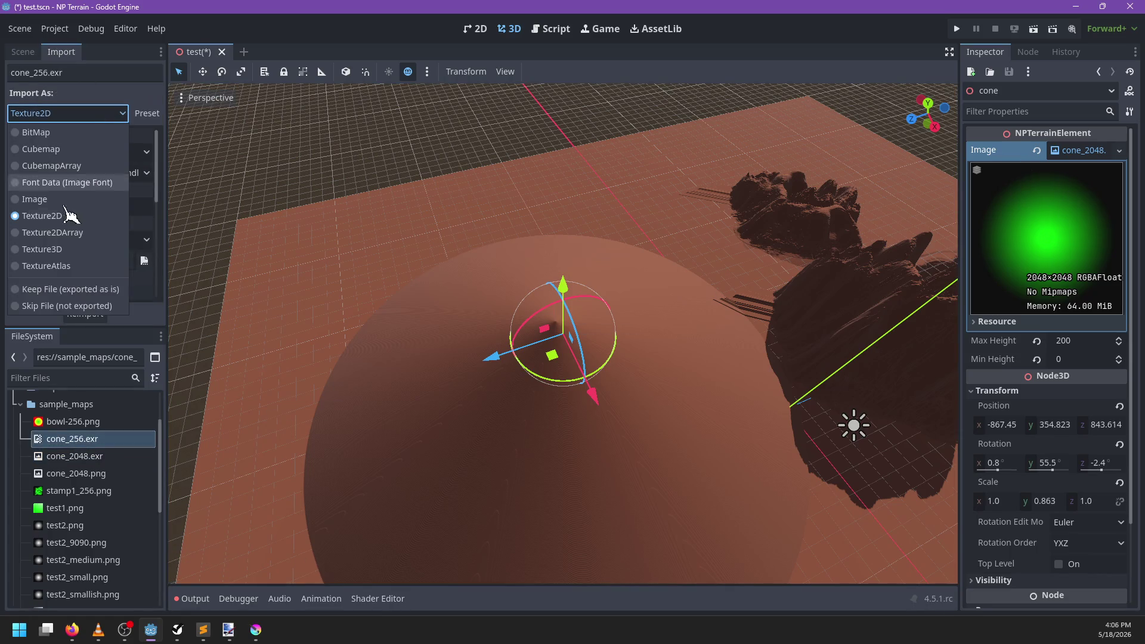
left_click(51, 203)
left_click(95, 320)
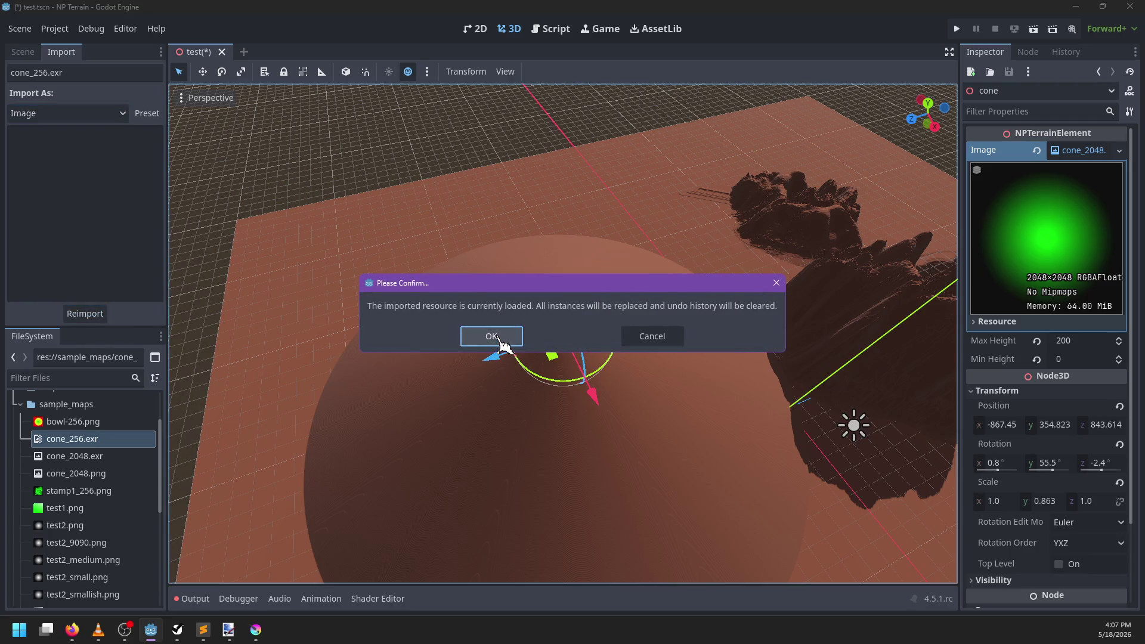
left_click(482, 334)
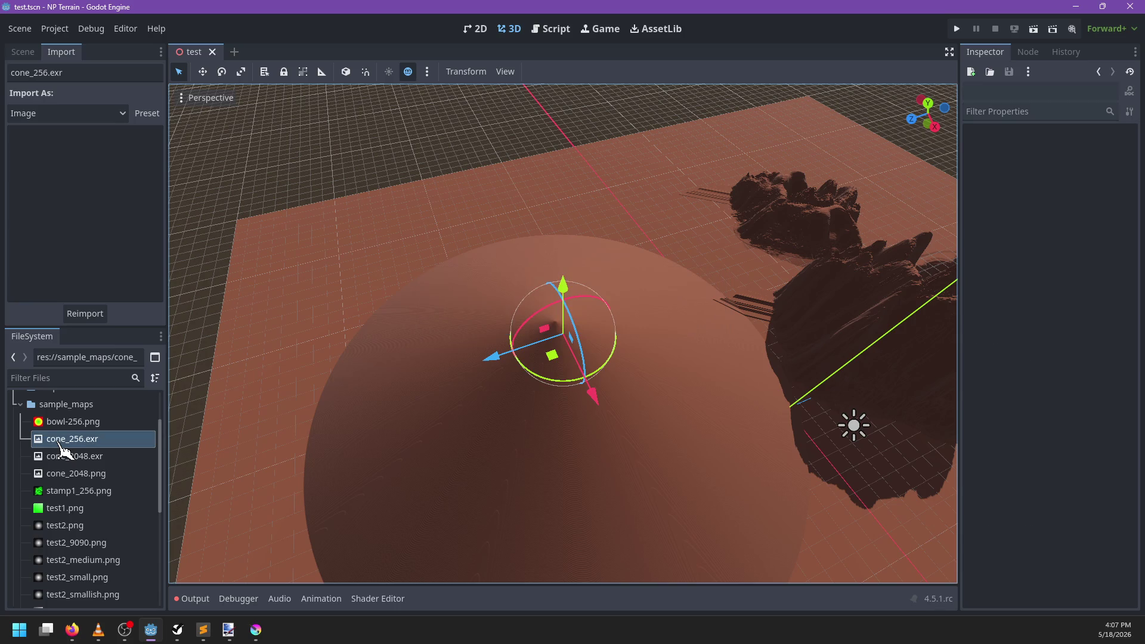
left_click(23, 52)
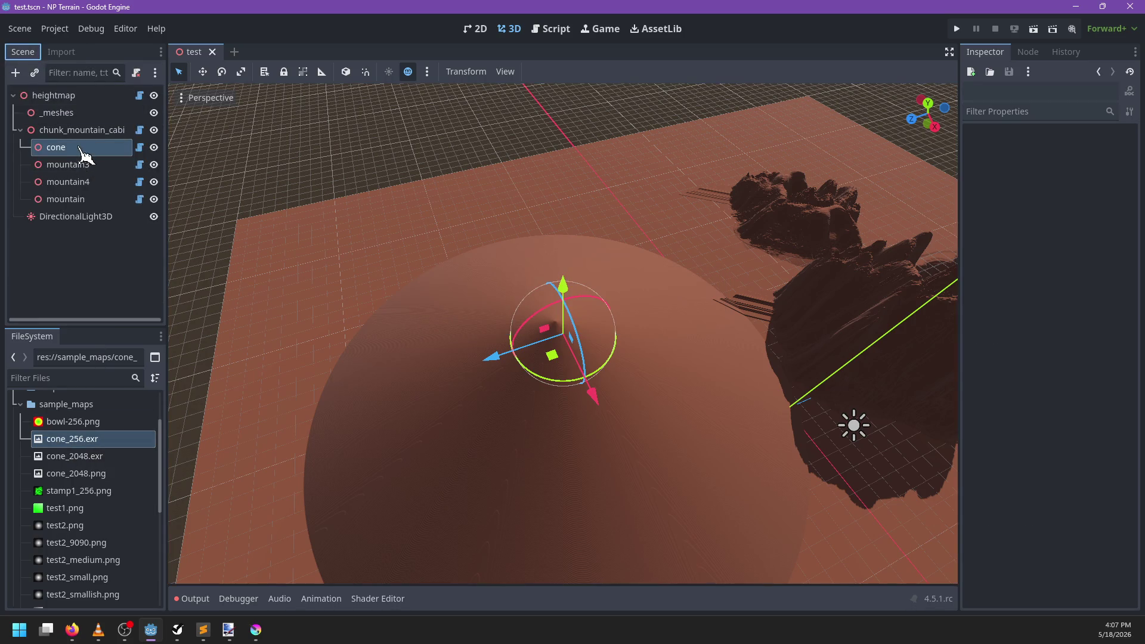
Step: Select the cone element and assign cone_256.exr as its heightmap Image
left_click(54, 148)
left_click_drag(95, 439, 1066, 173)
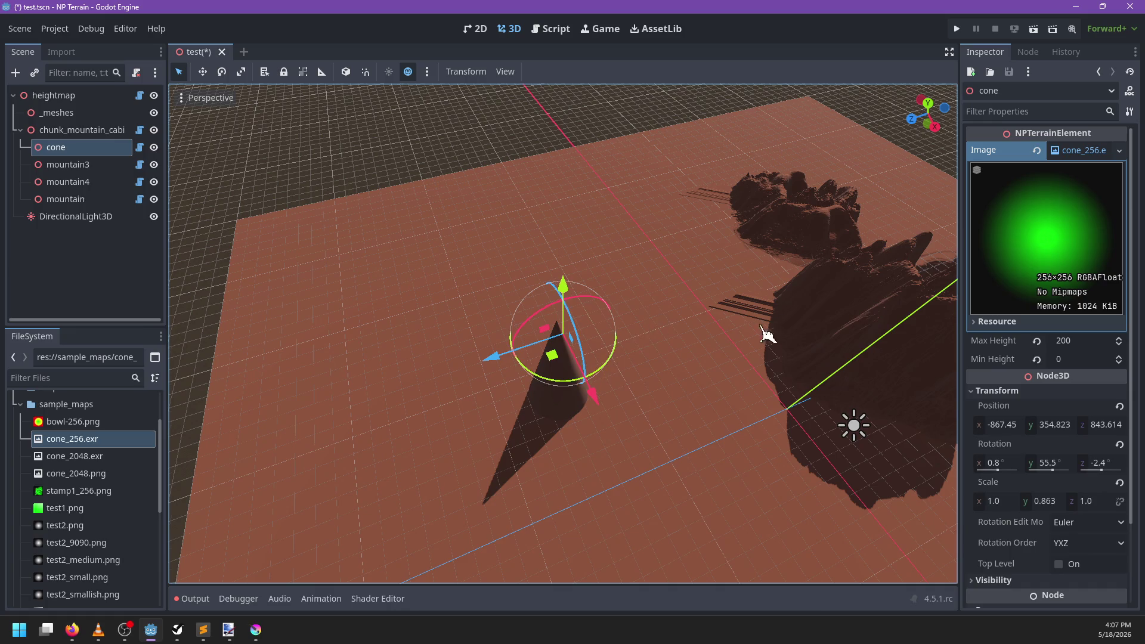
mouse_move(767, 328)
left_mouse_down()
mouse_move(656, 396)
mouse_move(606, 409)
mouse_move(573, 388)
mouse_move(746, 399)
left_mouse_up()
Step: Set the cone's X and Z scale to 8 and inspect the widened hill
left_click(1009, 506)
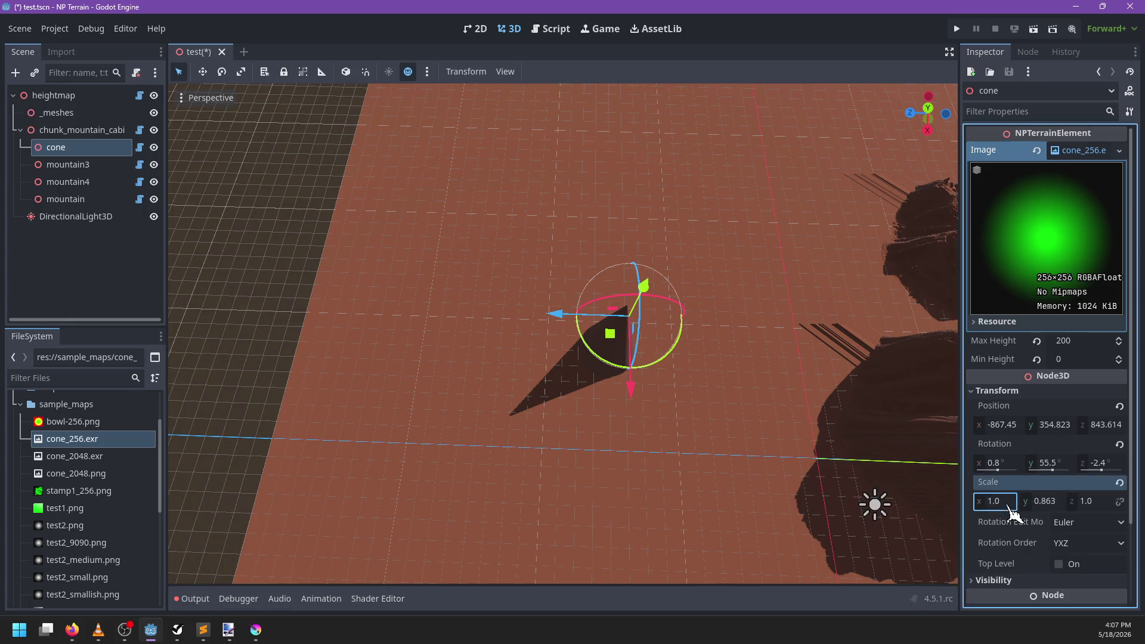
type("8")
left_click(1102, 501)
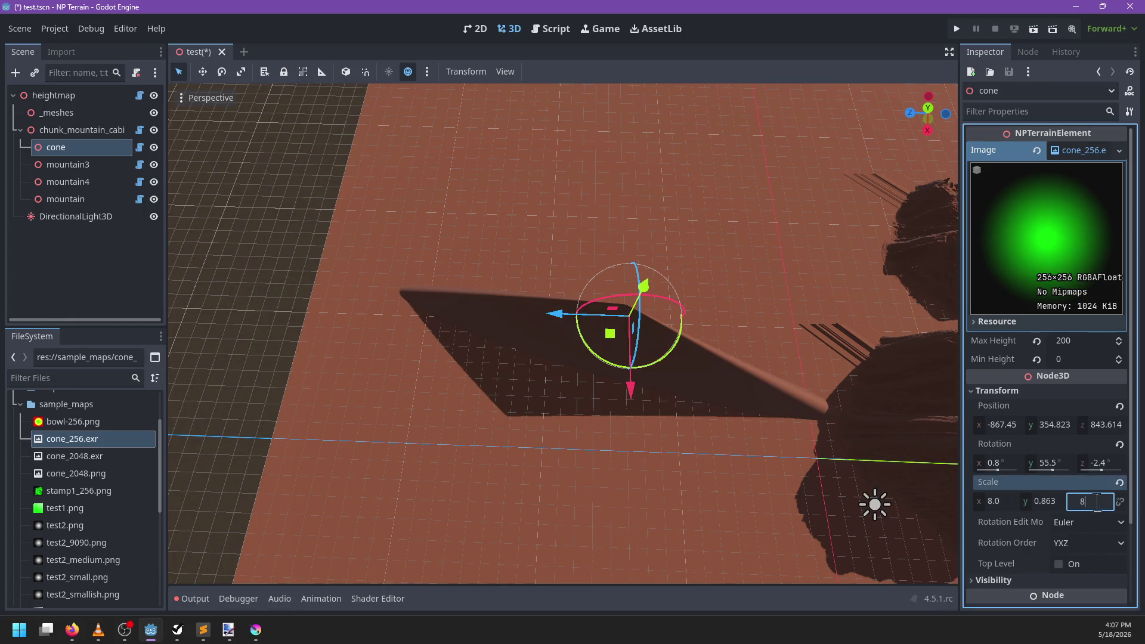
key("Return")
mouse_move(634, 435)
left_mouse_down()
mouse_move(549, 430)
mouse_move(611, 345)
mouse_move(616, 363)
mouse_move(555, 319)
mouse_move(421, 312)
left_mouse_up()
scroll(611, 345, "up", 2)
scroll(421, 312, "up", 5)
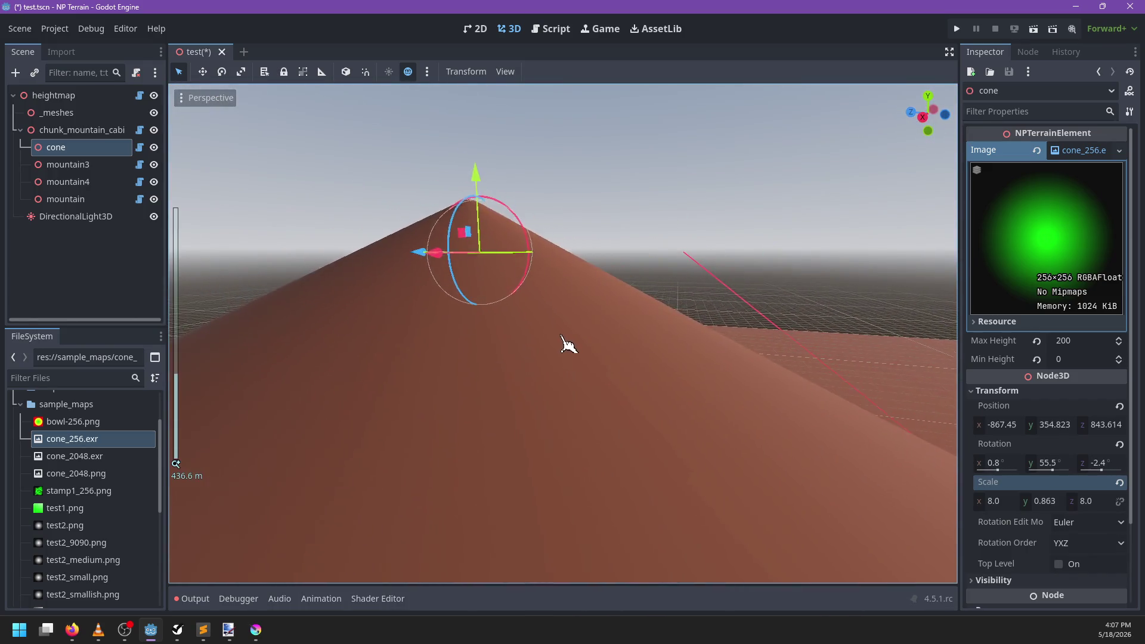
scroll(583, 383, "down", 3)
mouse_move(569, 344)
left_mouse_down()
mouse_move(583, 384)
mouse_move(593, 366)
mouse_move(611, 445)
mouse_move(591, 358)
mouse_move(588, 373)
mouse_move(707, 365)
mouse_move(696, 396)
mouse_move(613, 345)
mouse_move(583, 363)
mouse_move(746, 327)
mouse_move(662, 295)
mouse_move(565, 294)
mouse_move(476, 350)
mouse_move(549, 346)
mouse_move(535, 357)
left_mouse_up()
scroll(590, 357, "up", 5)
scroll(613, 345, "down", 5)
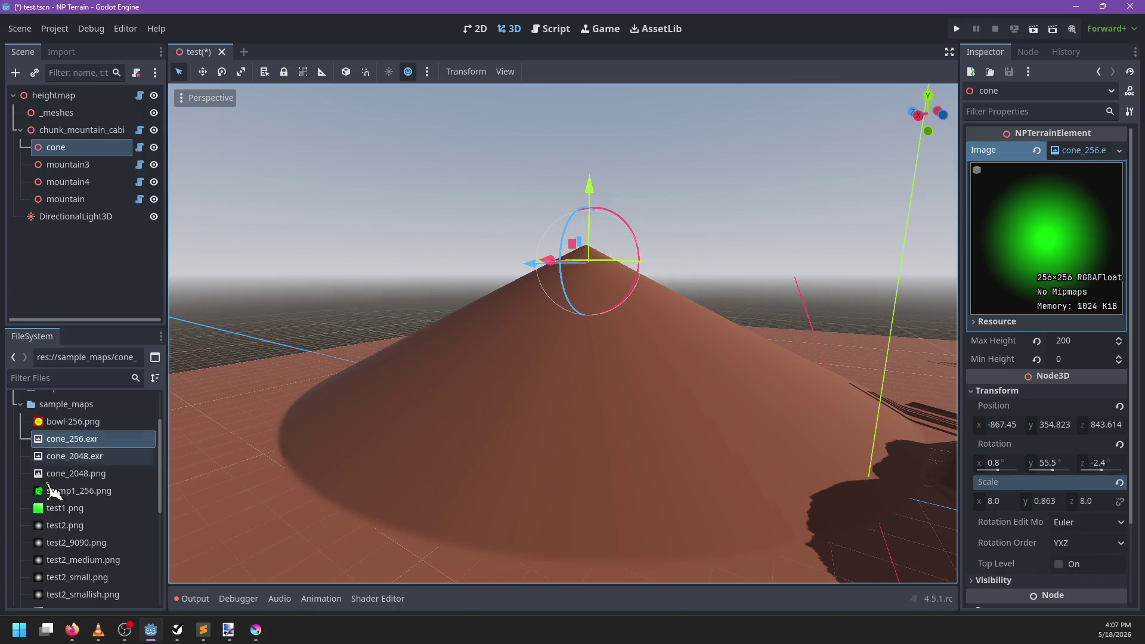
scroll(115, 475, "down", 3)
Step: Export the Krita image as cone_256.png, declining to overwrite cone_2048.png
scroll(115, 476, "up", 3)
key("alt+Tab")
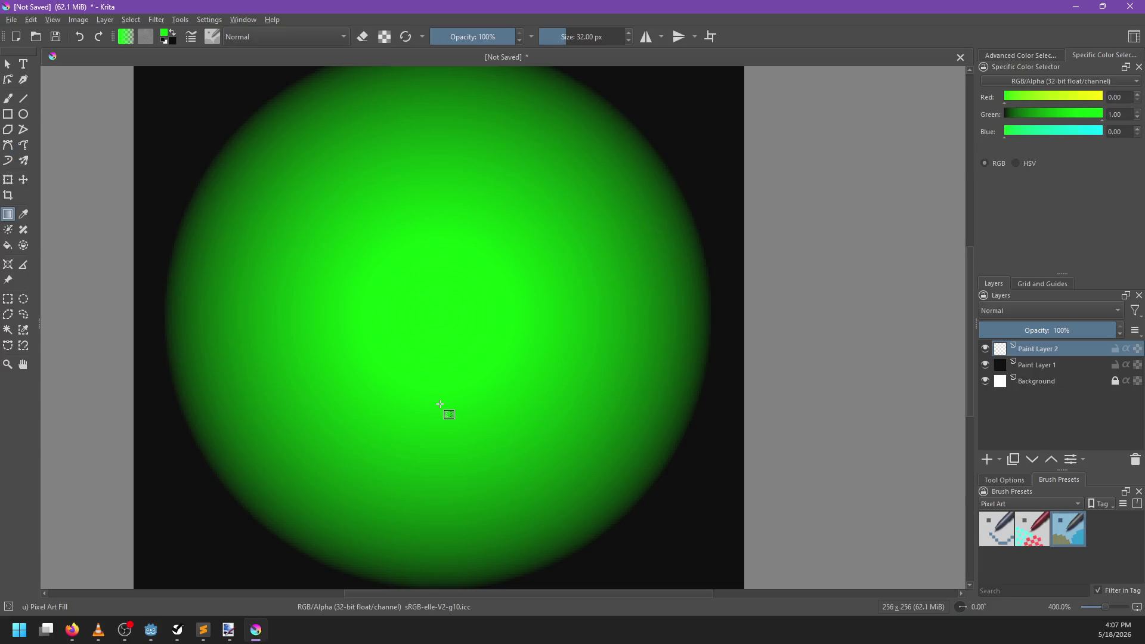
key("ctrl+shift+e")
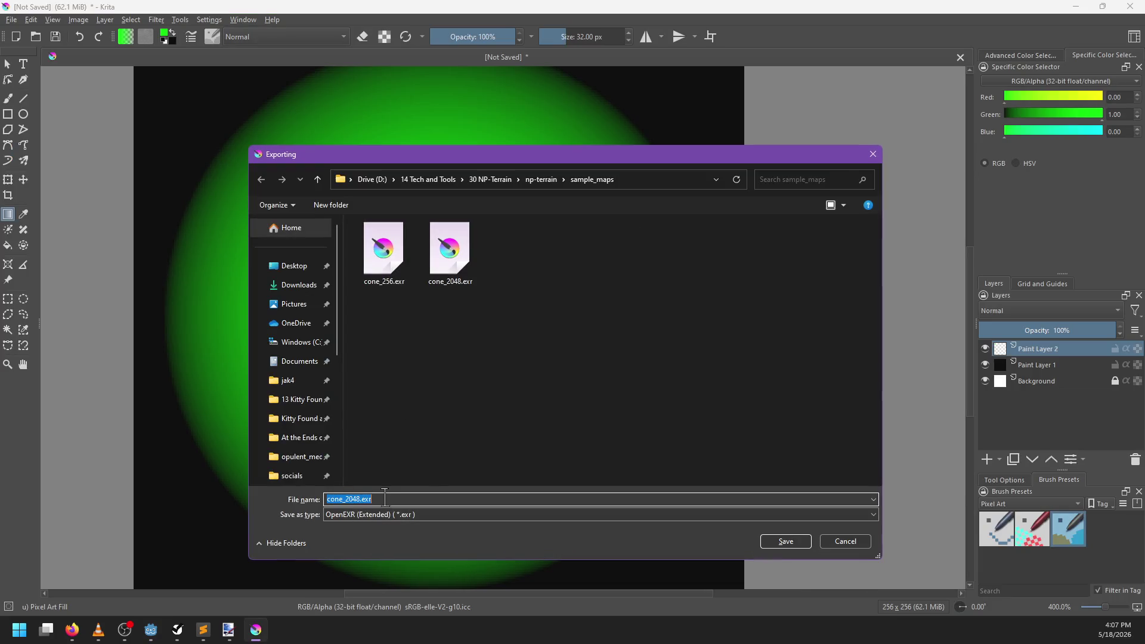
key("BackSpace")
key("BackSpace")
key("BackSpace")
type("p")
key("Return")
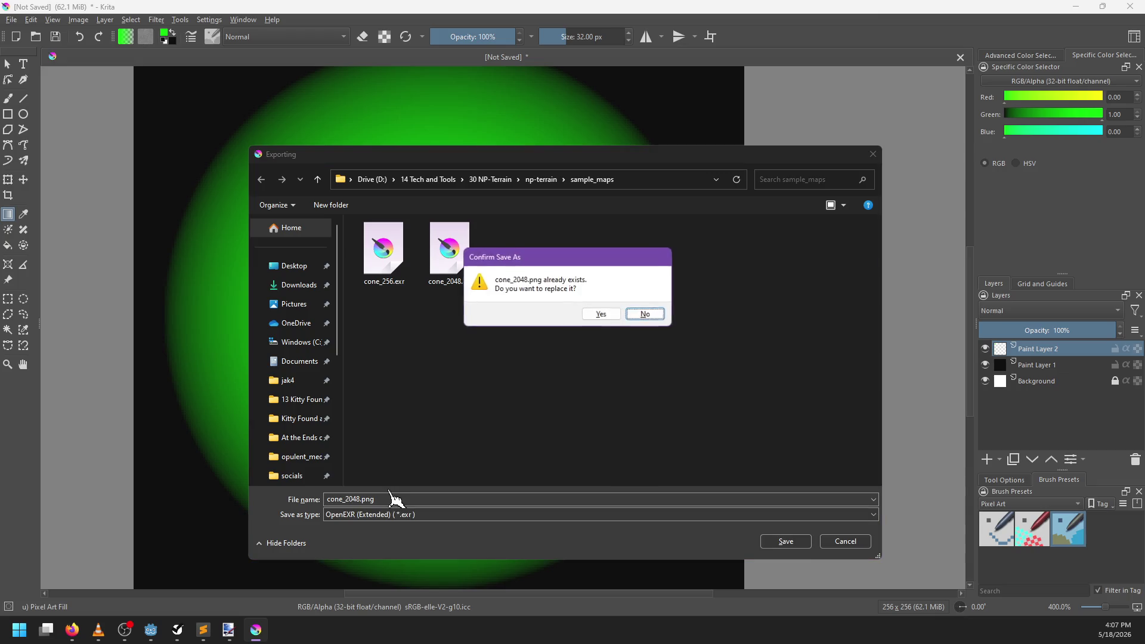
left_click(647, 316)
left_click(361, 499)
type("56")
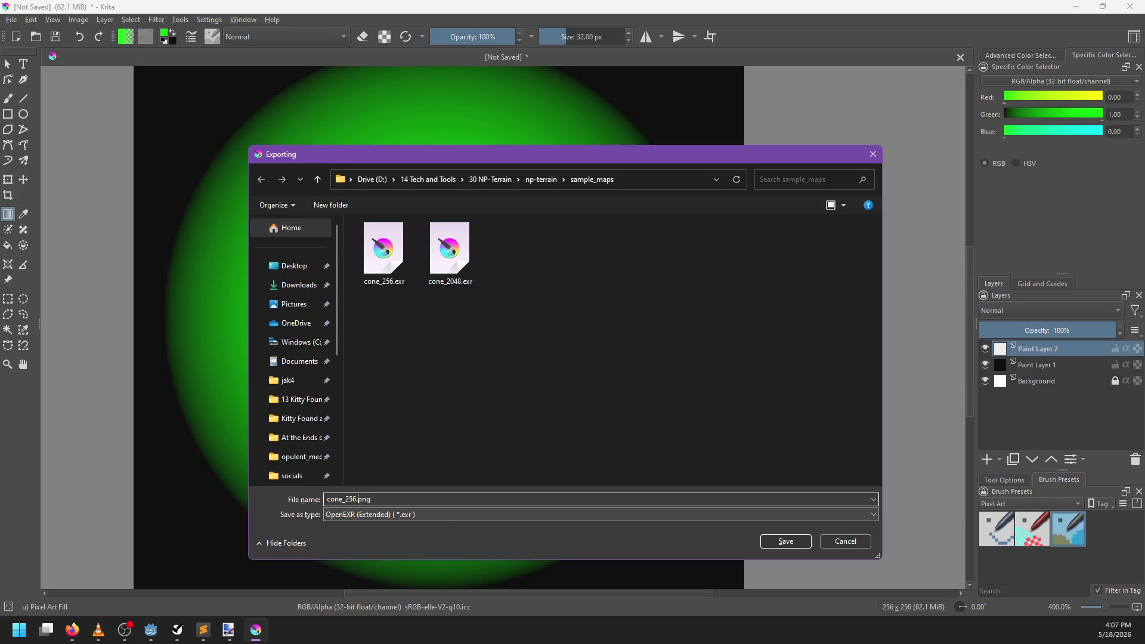
key("Return")
key("Return")
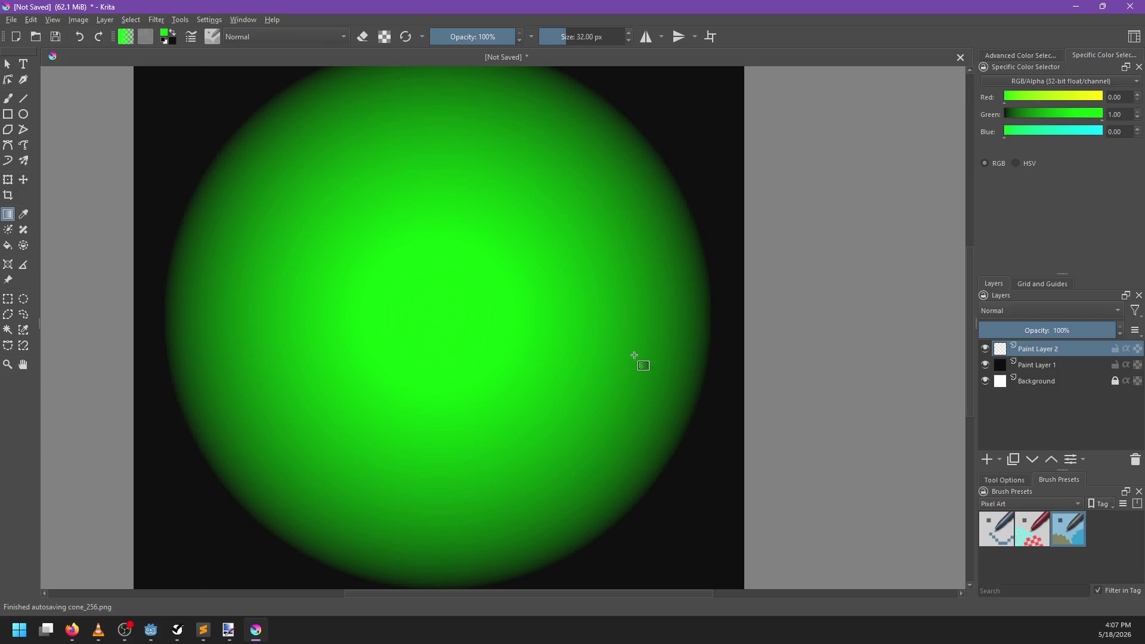
key("alt+Tab")
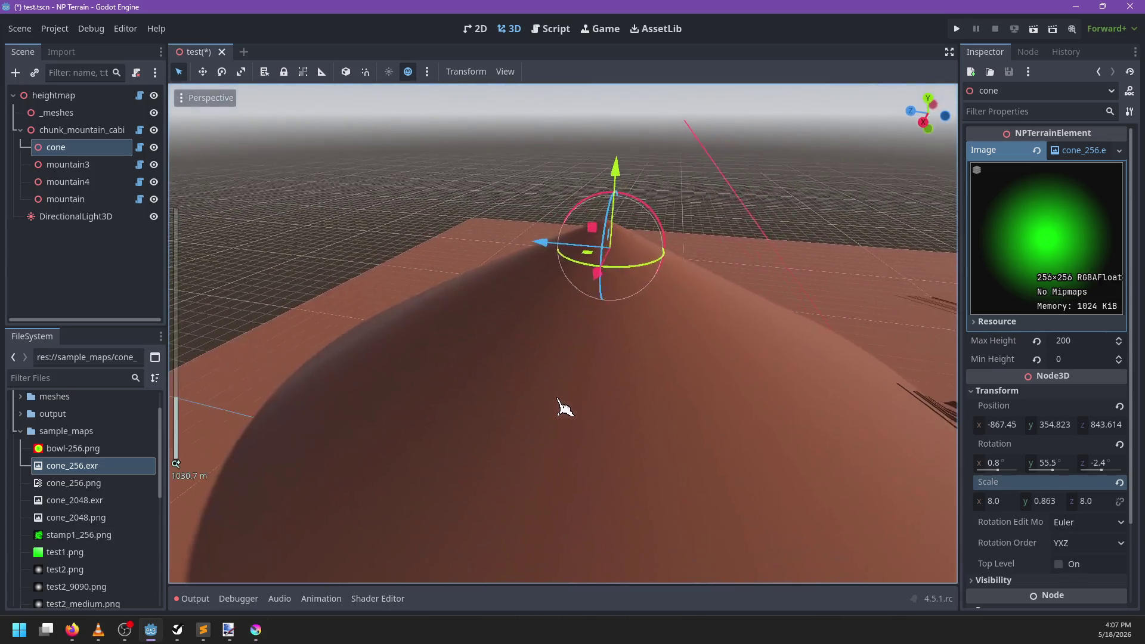
Step: Reimport cone_256.png as an Image, then reselect the cone element in the scene tree
scroll(111, 474, "down", 1)
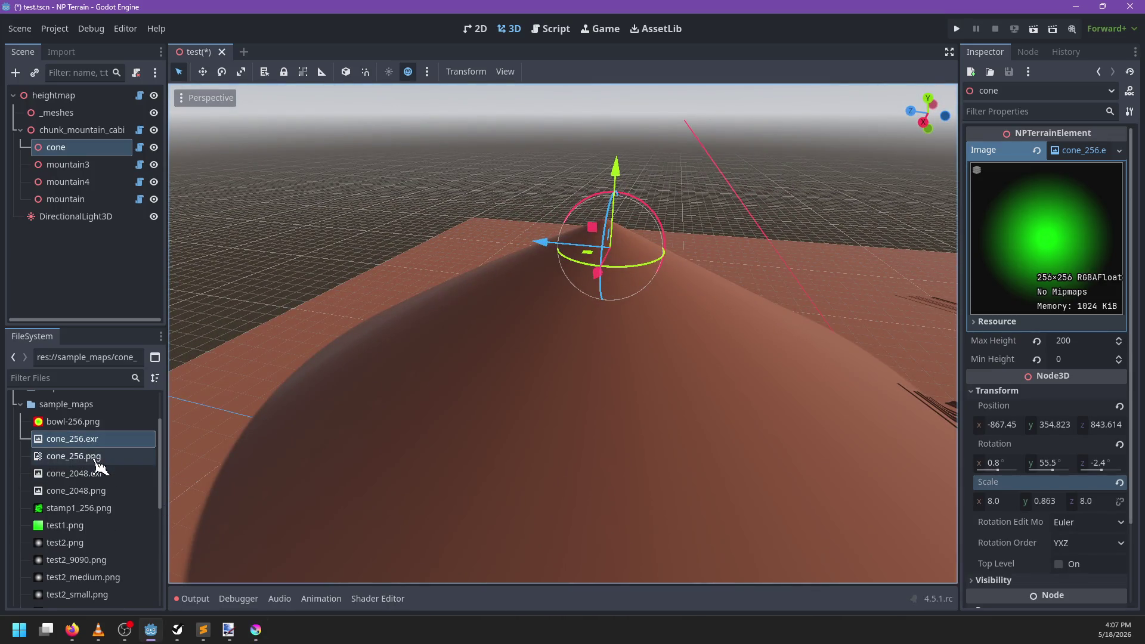
left_click(90, 456)
left_click(61, 52)
left_click(76, 114)
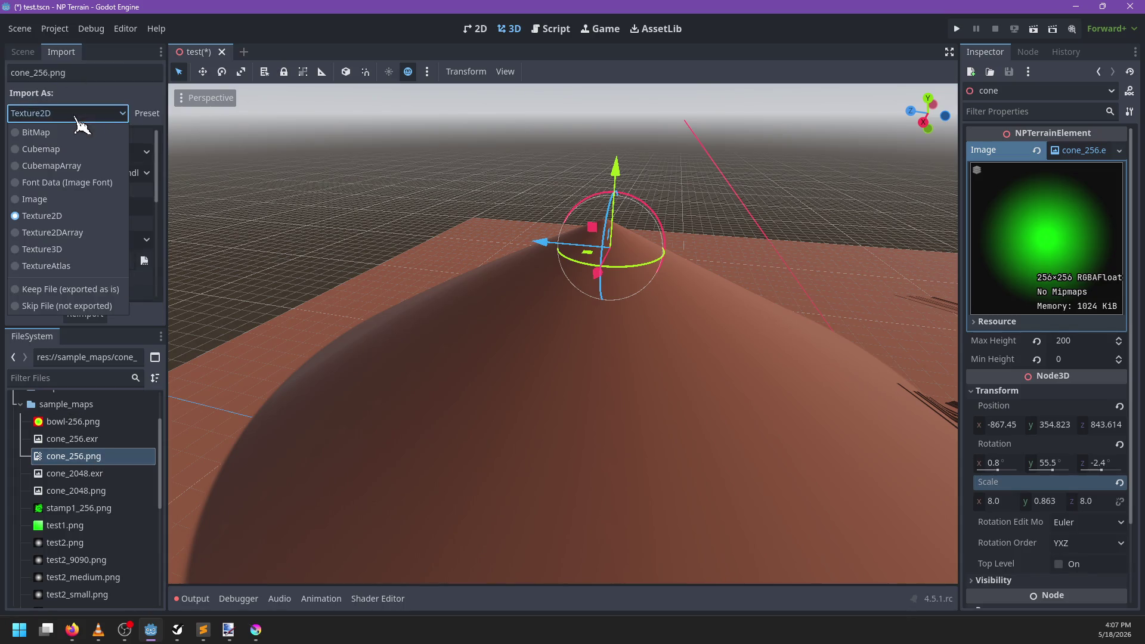
left_click(63, 208)
left_click(98, 315)
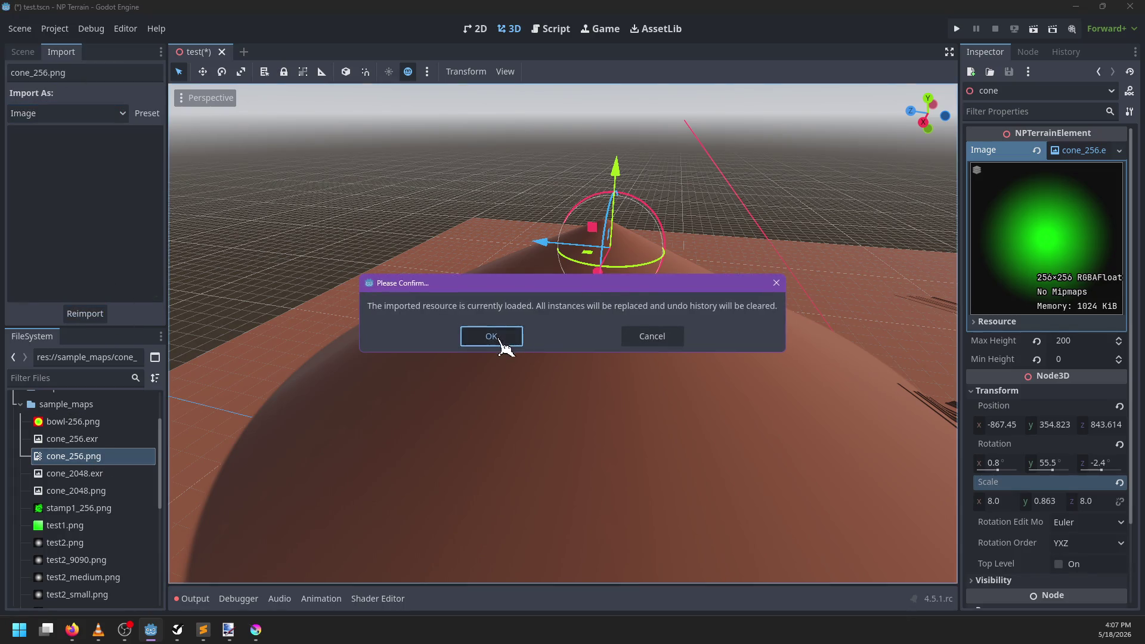
left_click(501, 343)
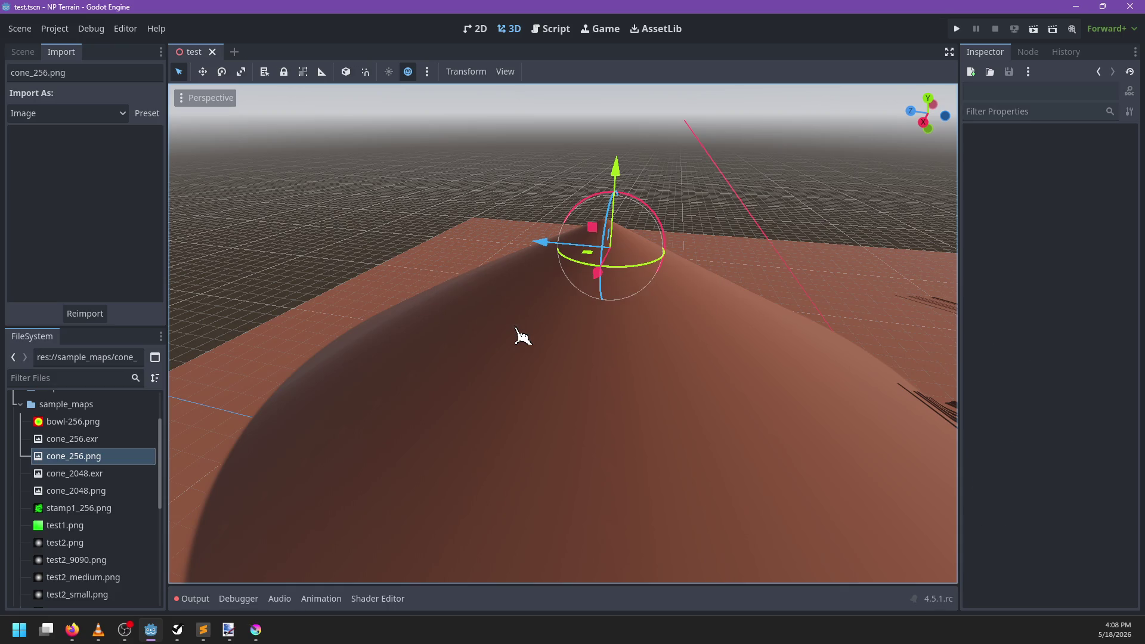
left_click(27, 53)
left_click(74, 149)
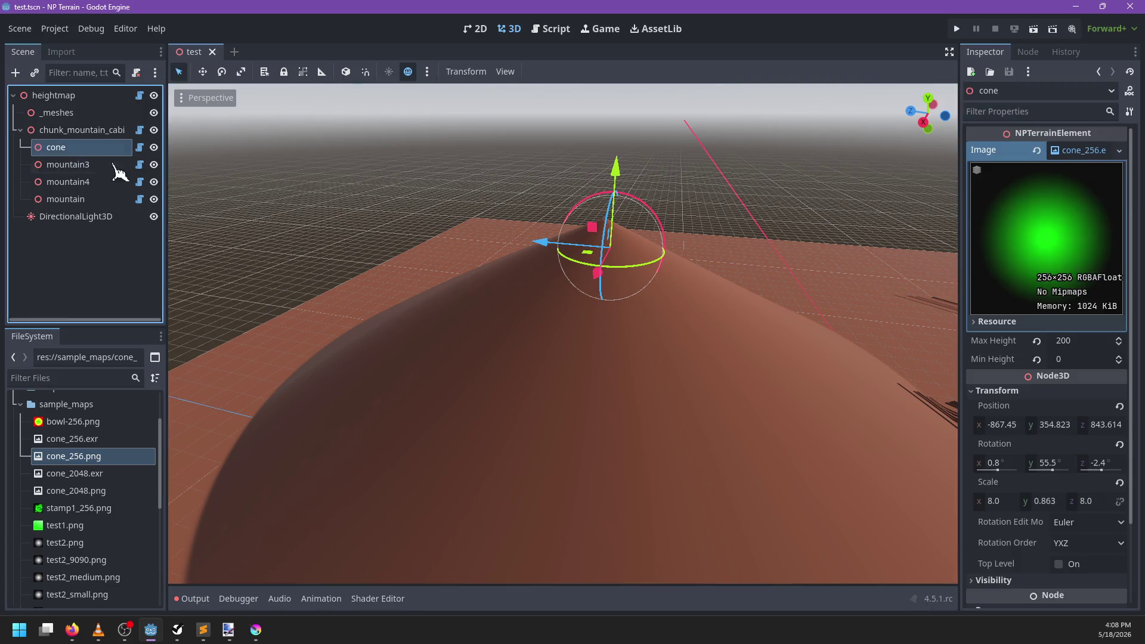
scroll(718, 350, "up", 2)
left_click_drag(153, 458, 1079, 156)
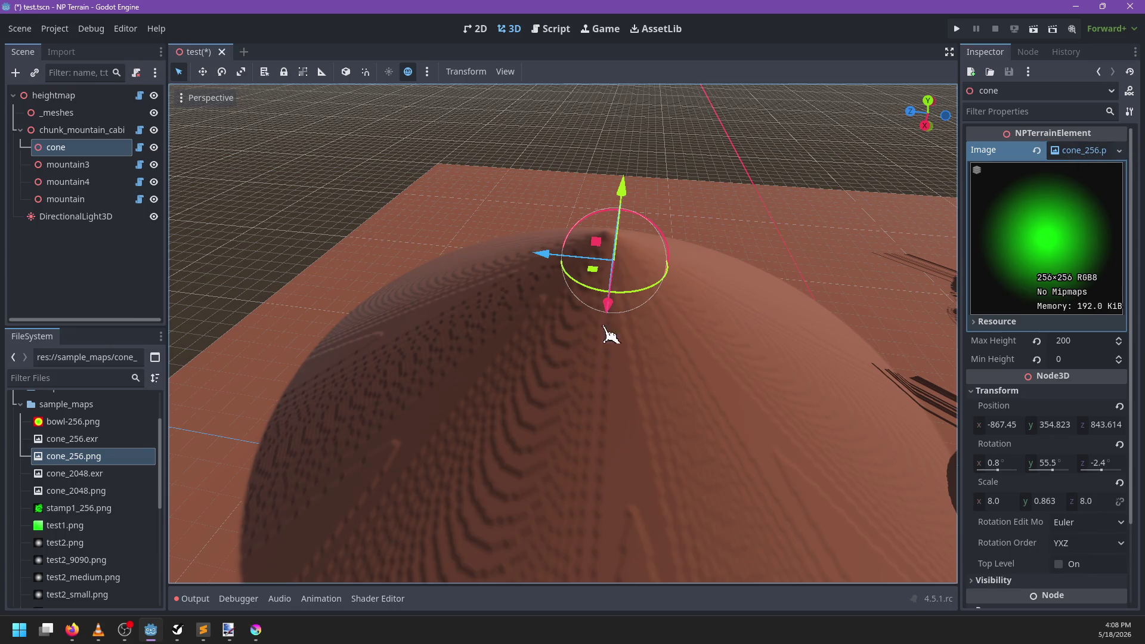
mouse_move(606, 334)
left_mouse_down()
mouse_move(511, 435)
mouse_move(646, 424)
left_mouse_up()
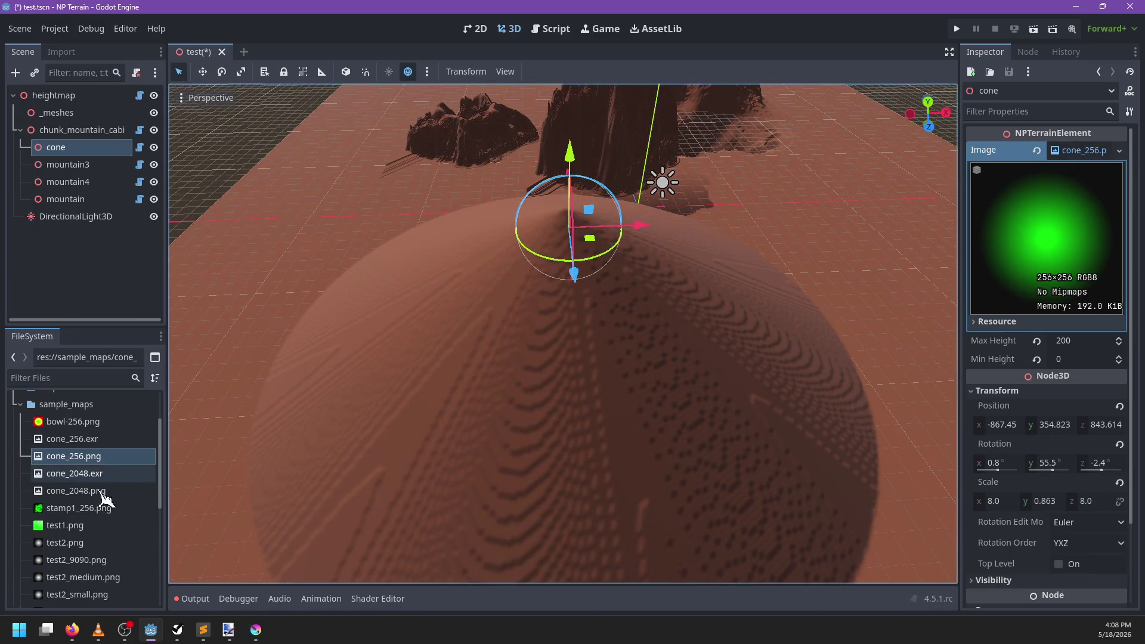
left_click(88, 442)
left_click_drag(91, 451, 1049, 201)
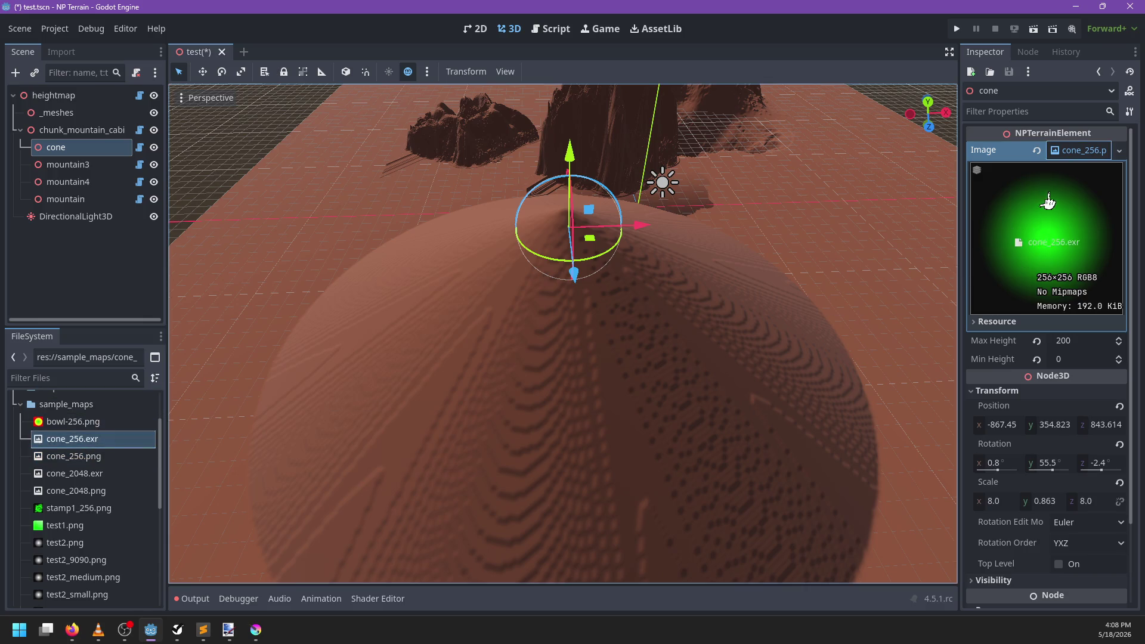
left_click_drag(1078, 160, 1079, 160)
scroll(626, 395, "down", 3)
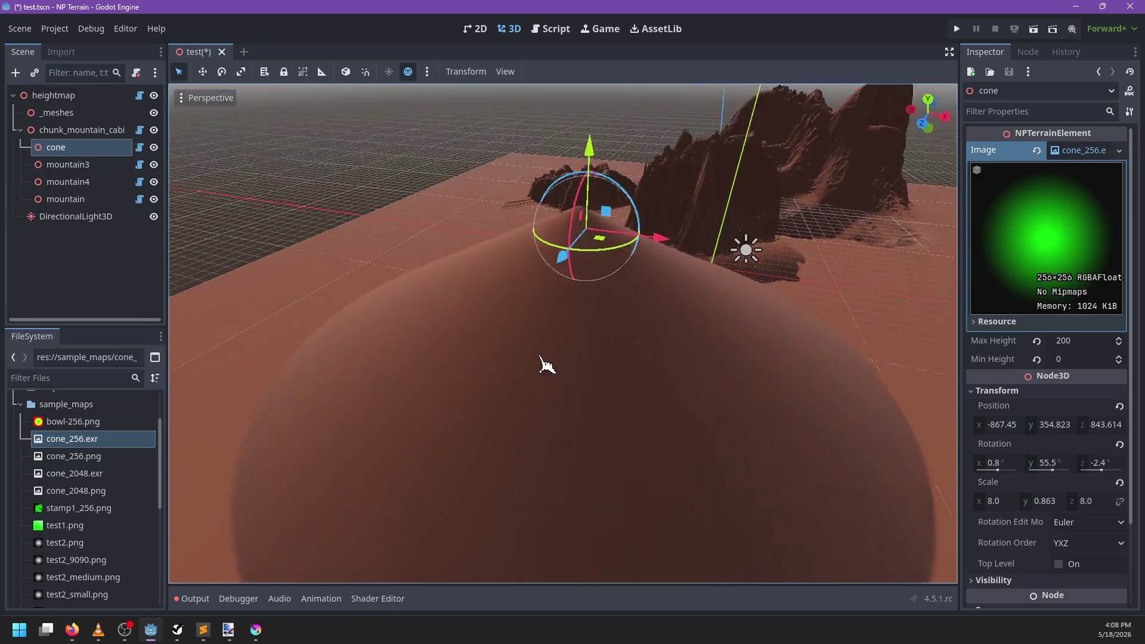
left_click_drag(544, 366, 503, 370)
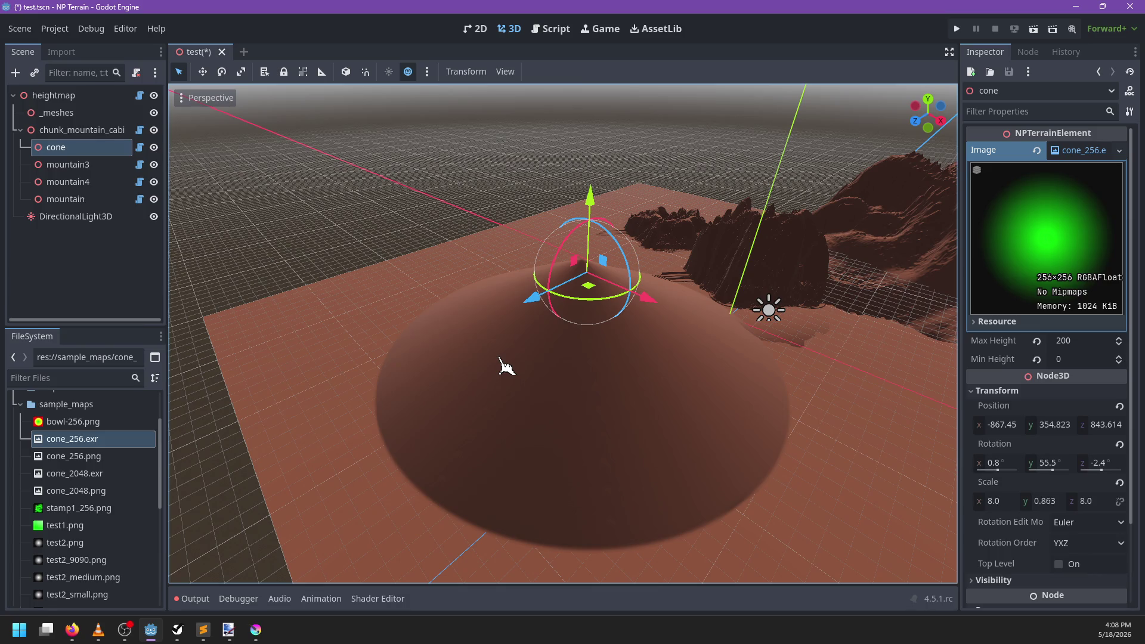
mouse_move(504, 356)
left_mouse_down()
mouse_move(435, 250)
mouse_move(396, 268)
mouse_move(536, 256)
mouse_move(603, 381)
left_mouse_up()
scroll(603, 380, "up", 2)
mouse_move(590, 292)
left_mouse_down()
mouse_move(656, 322)
mouse_move(760, 253)
mouse_move(731, 235)
left_mouse_up()
mouse_move(556, 300)
left_mouse_down()
mouse_move(384, 349)
mouse_move(379, 327)
mouse_move(516, 334)
mouse_move(551, 322)
mouse_move(656, 359)
mouse_move(459, 417)
mouse_move(620, 358)
mouse_move(632, 364)
mouse_move(626, 388)
mouse_move(524, 358)
left_mouse_up()
mouse_move(74, 158)
left_mouse_down()
mouse_move(75, 196)
mouse_move(67, 157)
mouse_move(57, 213)
left_mouse_up()
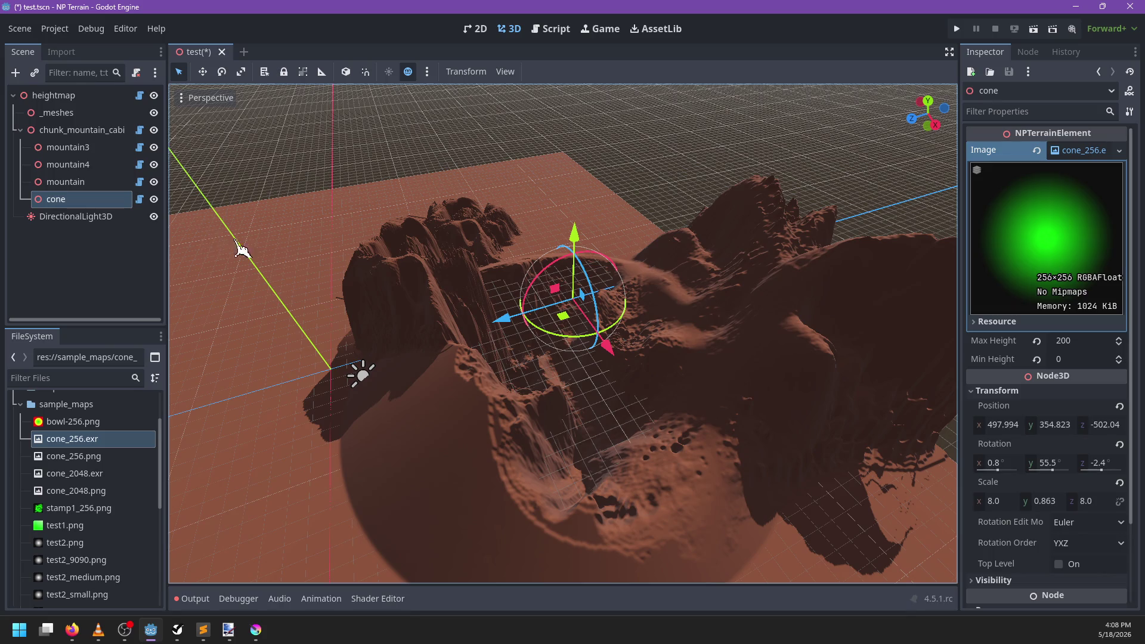
left_click_drag(492, 365, 576, 394)
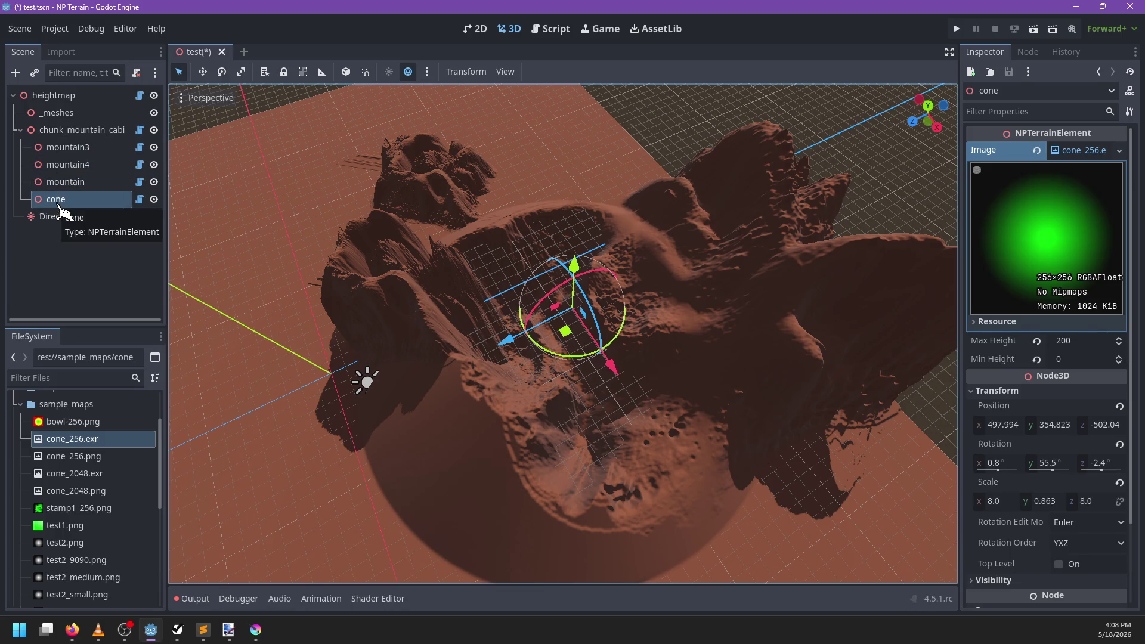
Step: Delete the _elements.reverse() line from heightmap.gd and save
left_click(139, 96)
key("ctrl+f")
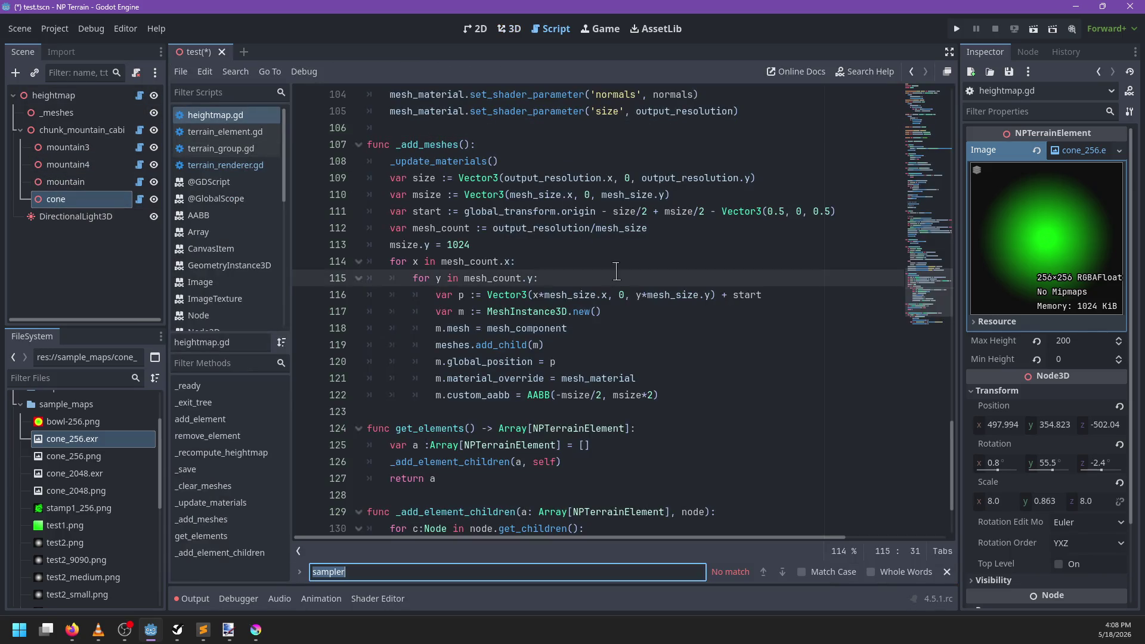
type("reverse")
key("Escape")
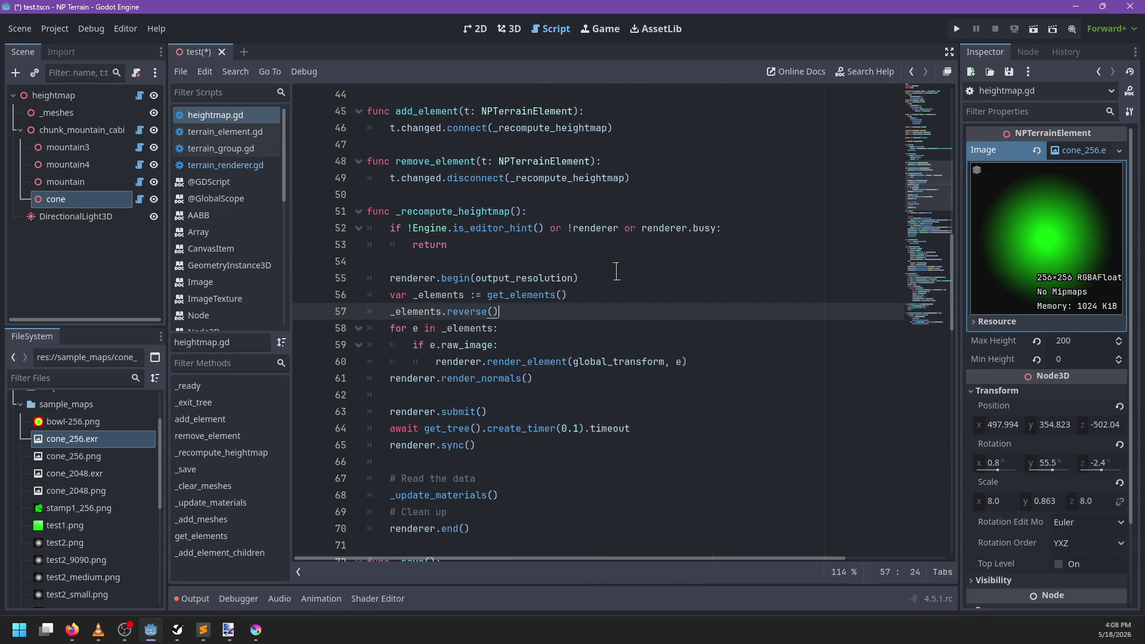
key("BackSpace")
key("BackSpace")
key("ctrl+s")
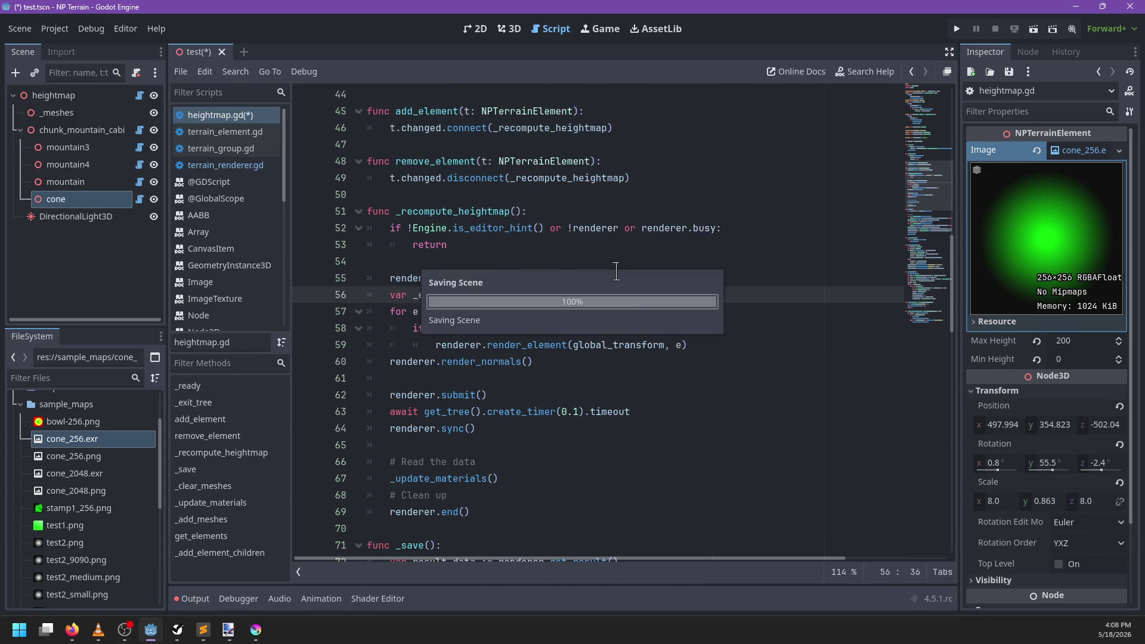
left_click(510, 28)
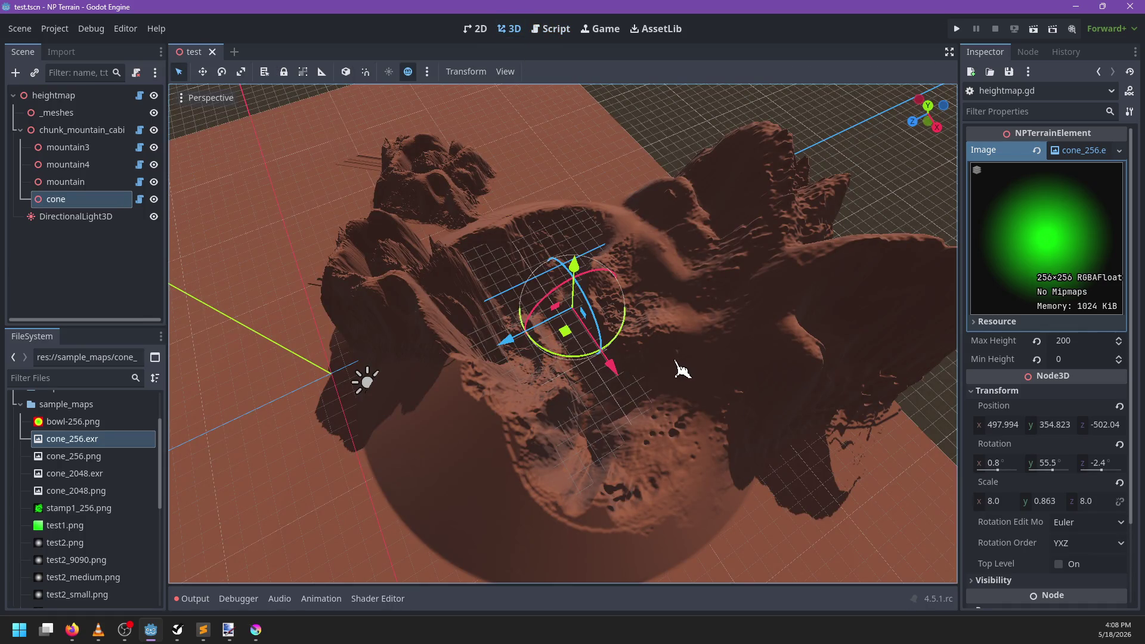
Step: Keep the cone last among the stamps and move it to x 263.841, z -413.92
left_click(66, 181)
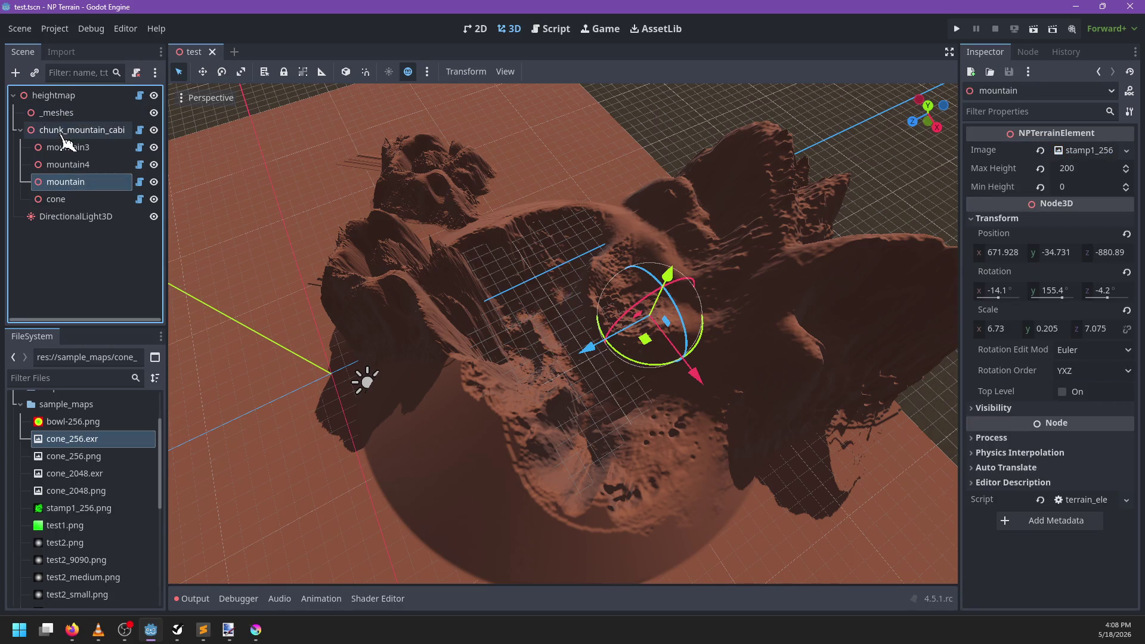
left_click(68, 202)
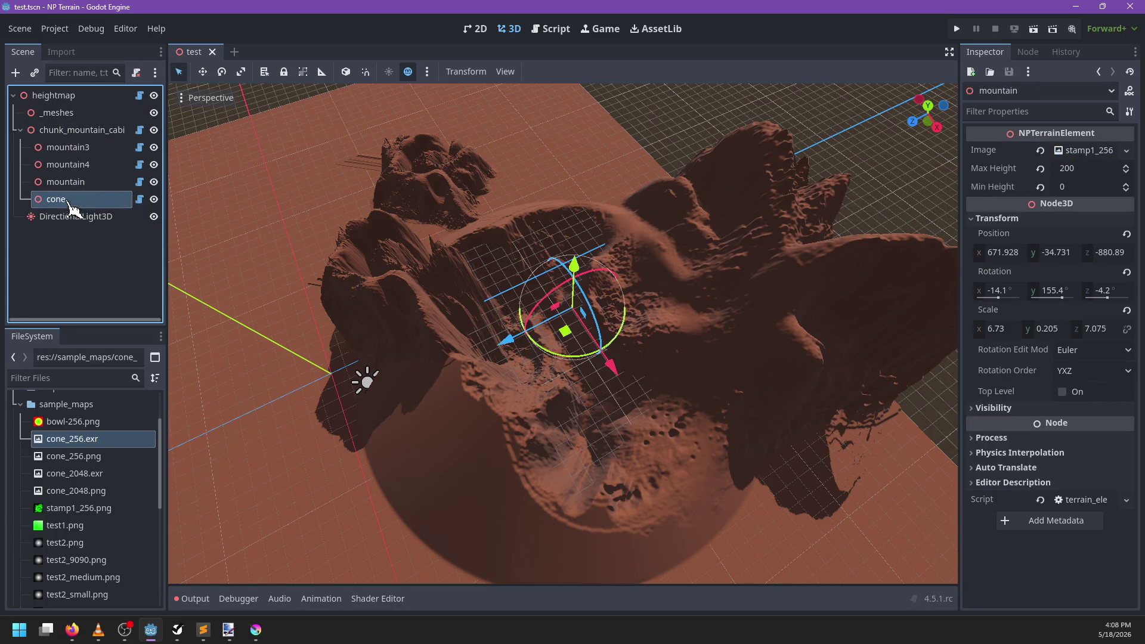
left_click_drag(85, 169, 73, 152)
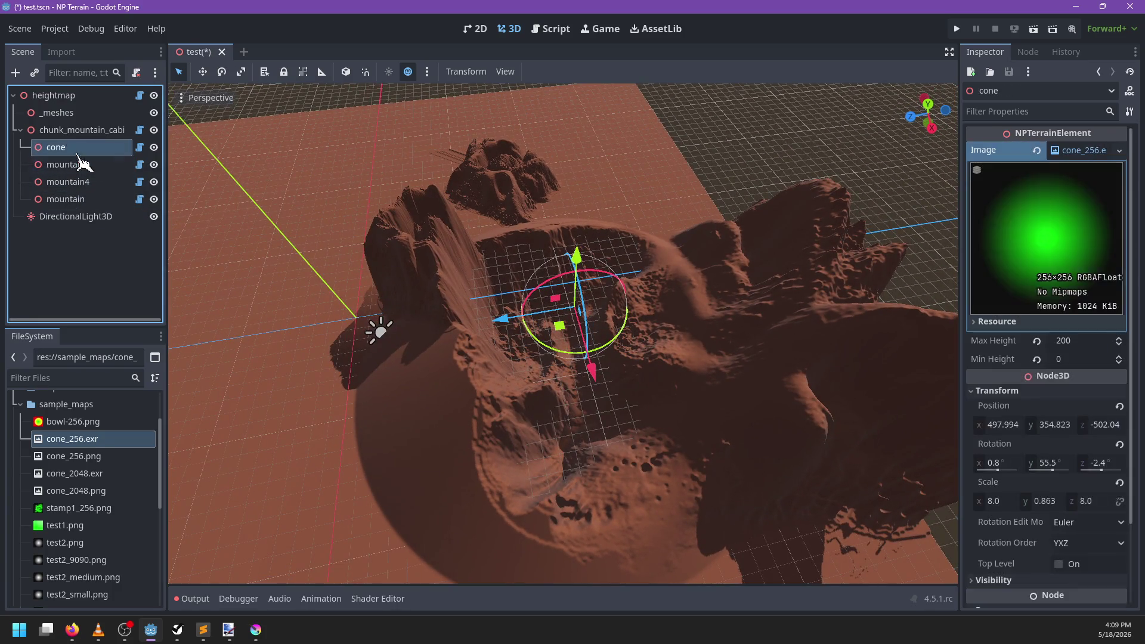
mouse_move(559, 315)
left_mouse_down()
mouse_move(560, 355)
mouse_move(546, 311)
mouse_move(574, 322)
mouse_move(563, 337)
left_mouse_up()
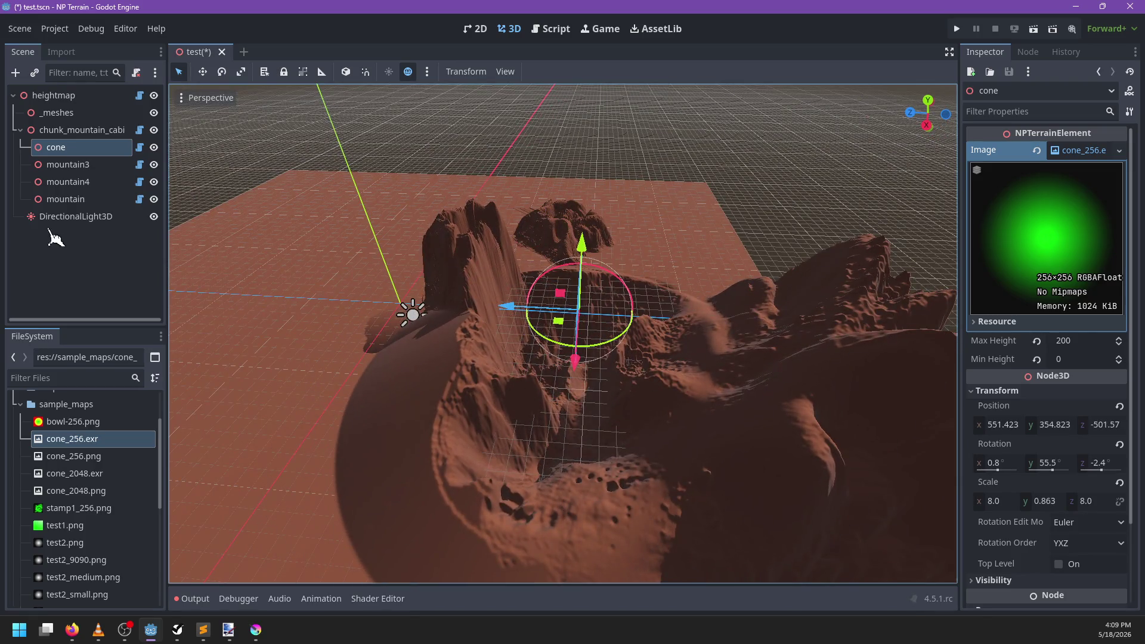
mouse_move(65, 149)
left_mouse_down()
mouse_move(76, 161)
mouse_move(64, 209)
left_mouse_up()
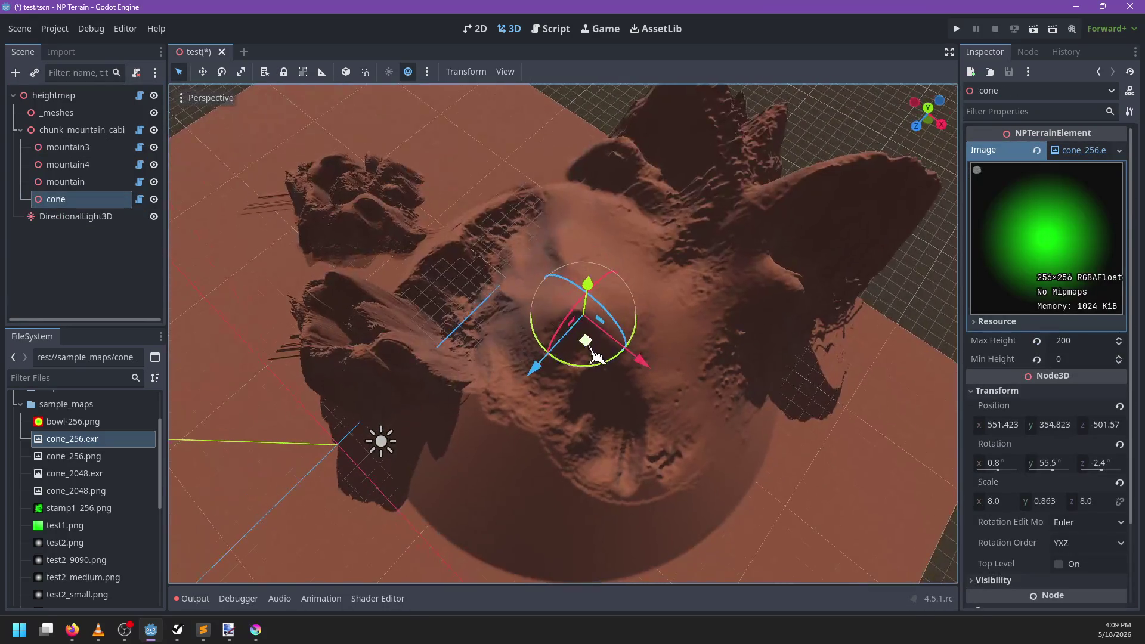
mouse_move(583, 332)
left_mouse_down()
mouse_move(518, 297)
mouse_move(449, 299)
mouse_move(554, 404)
mouse_move(613, 332)
mouse_move(505, 247)
mouse_move(465, 294)
mouse_move(500, 332)
left_mouse_up()
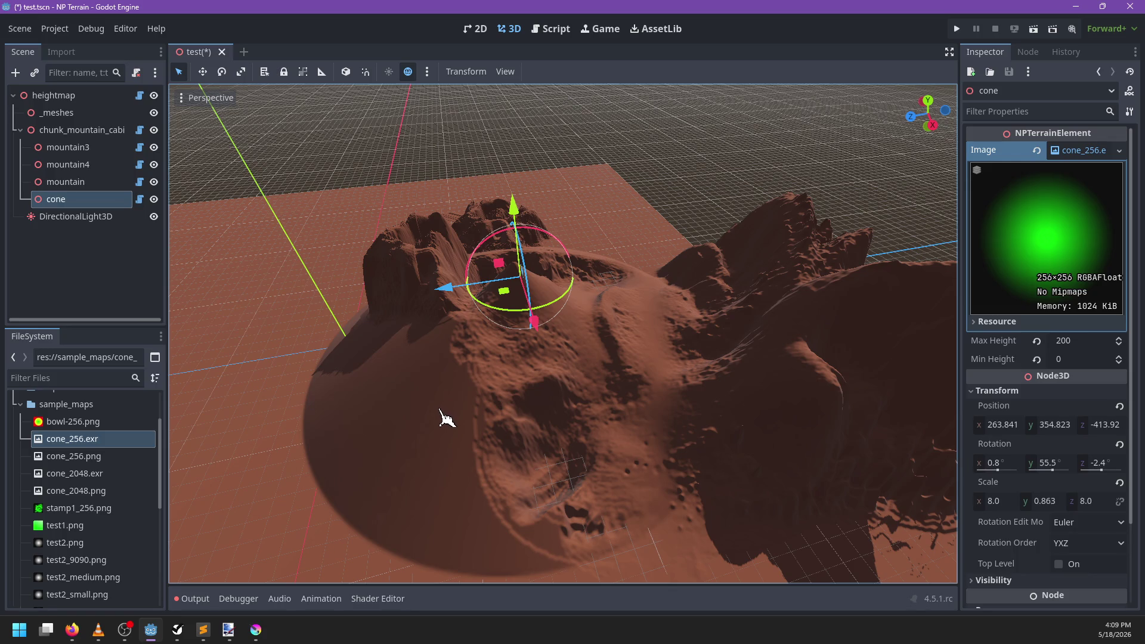
Step: Try rotating the cone about its vertical axis, undo it, and save the scene
scroll(499, 394, "up", 3)
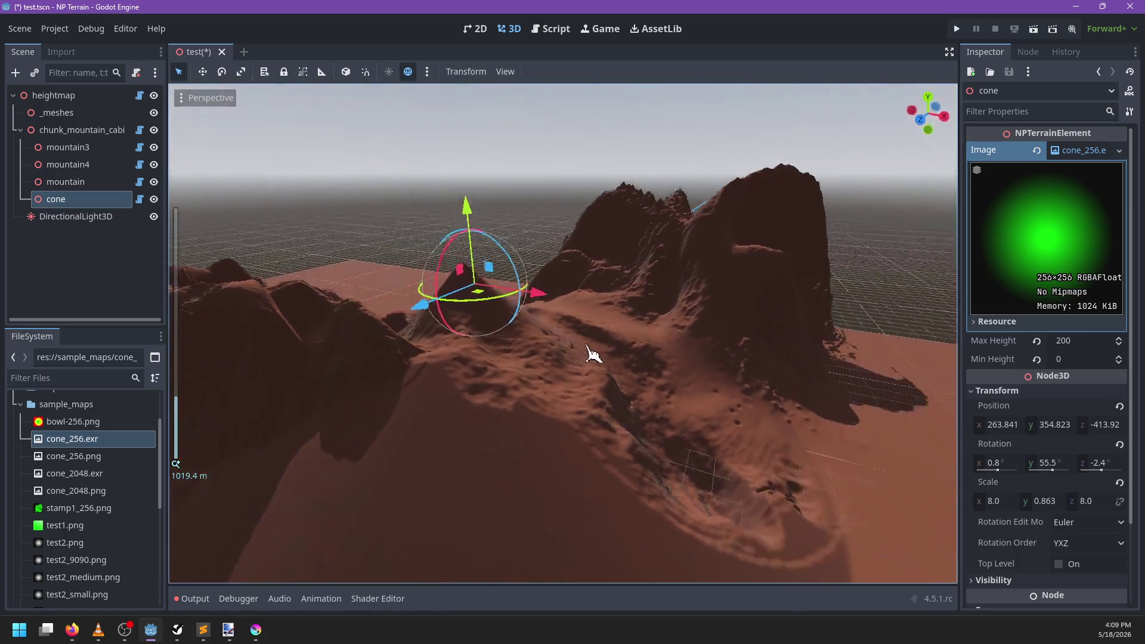
scroll(619, 411, "up", 5)
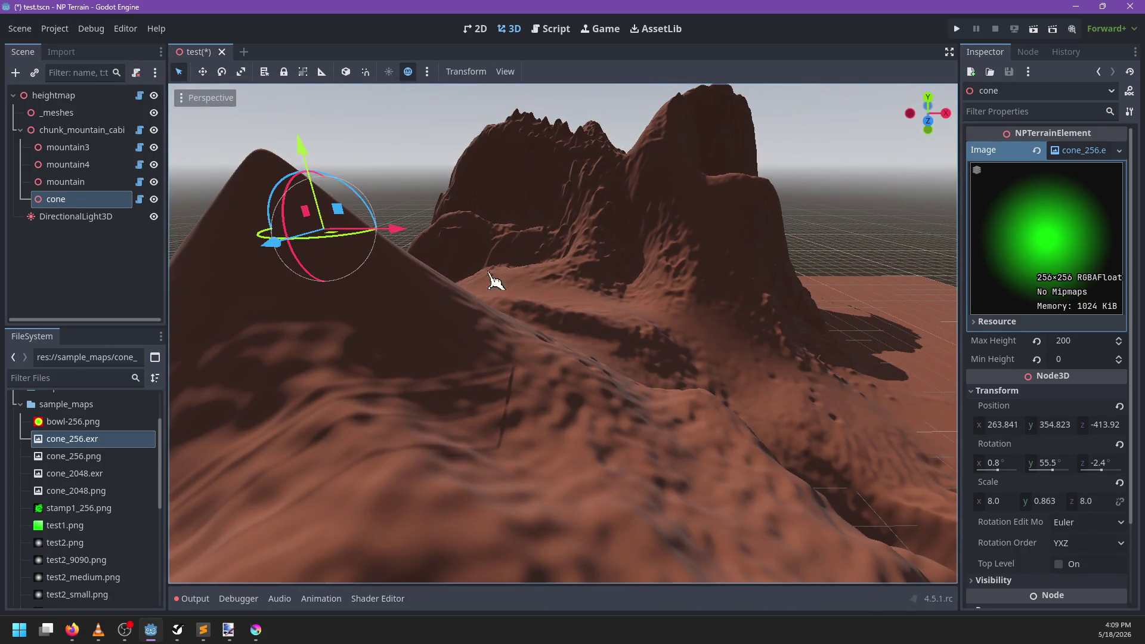
scroll(451, 274, "down", 3)
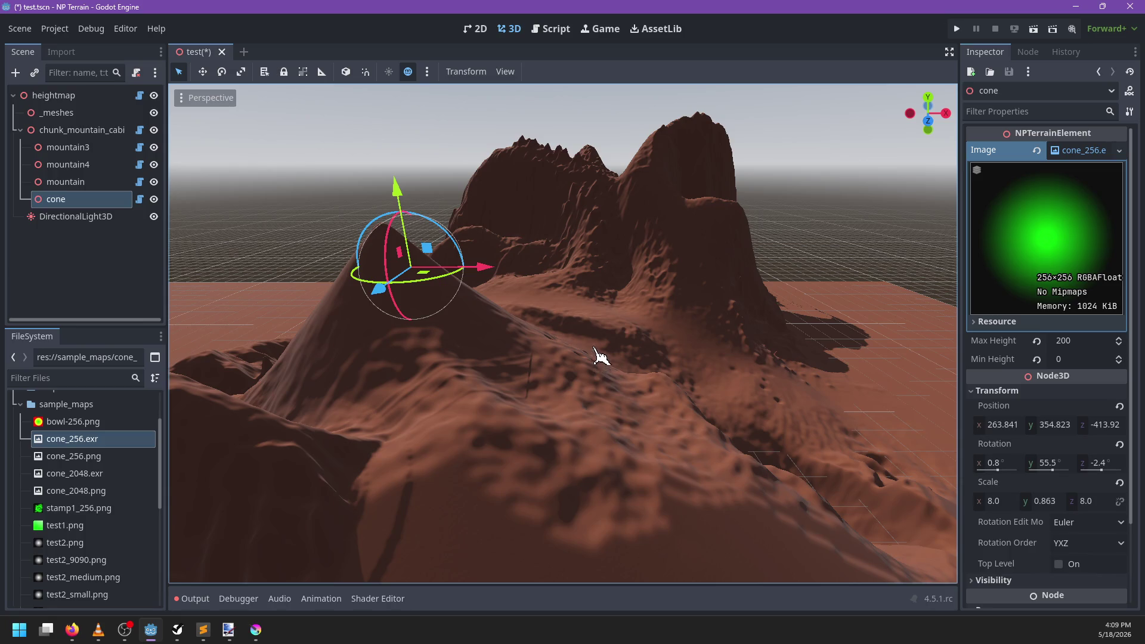
scroll(616, 329, "up", 5)
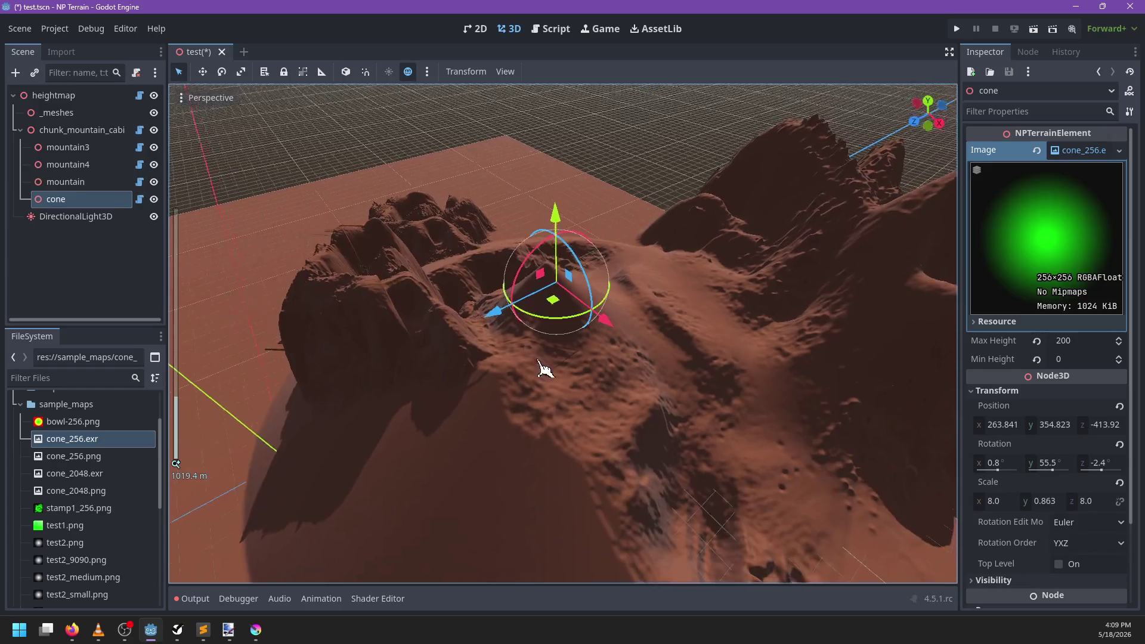
mouse_move(545, 352)
left_mouse_down()
mouse_move(557, 335)
mouse_move(560, 352)
mouse_move(593, 336)
mouse_move(475, 270)
mouse_move(632, 368)
mouse_move(504, 360)
mouse_move(573, 220)
mouse_move(586, 398)
mouse_move(713, 345)
mouse_move(574, 220)
mouse_move(430, 268)
mouse_move(647, 349)
mouse_move(583, 358)
mouse_move(609, 391)
mouse_move(510, 430)
mouse_move(525, 455)
mouse_move(542, 401)
mouse_move(523, 407)
mouse_move(550, 448)
mouse_move(440, 401)
mouse_move(461, 418)
mouse_move(615, 440)
mouse_move(521, 366)
mouse_move(678, 452)
mouse_move(485, 424)
mouse_move(564, 444)
mouse_move(685, 427)
mouse_move(522, 462)
mouse_move(544, 481)
mouse_move(608, 414)
mouse_move(598, 409)
mouse_move(583, 439)
mouse_move(601, 404)
mouse_move(589, 392)
left_mouse_up()
key("ctrl+z")
key("ctrl+s")
Step: Select the mountain3 stamp and push it along the Z axis
scroll(615, 439, "up", 2)
scroll(615, 440, "up", 3)
scroll(563, 444, "up", 2)
scroll(582, 440, "up", 2)
scroll(601, 404, "down", 3)
left_click(605, 361)
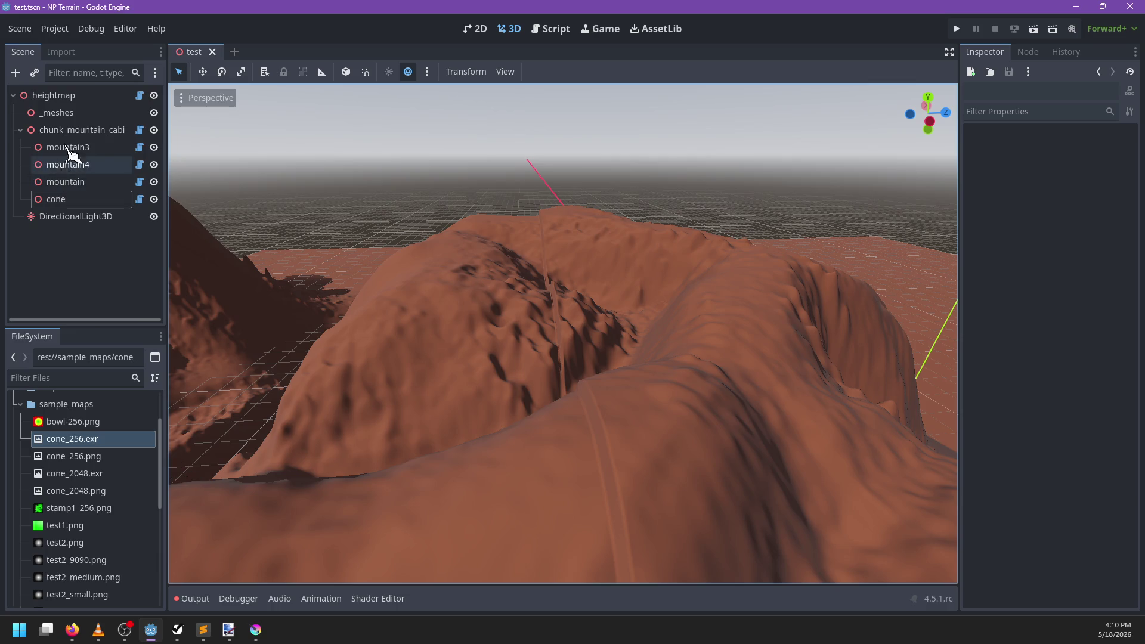
left_click(81, 130)
left_click(97, 148)
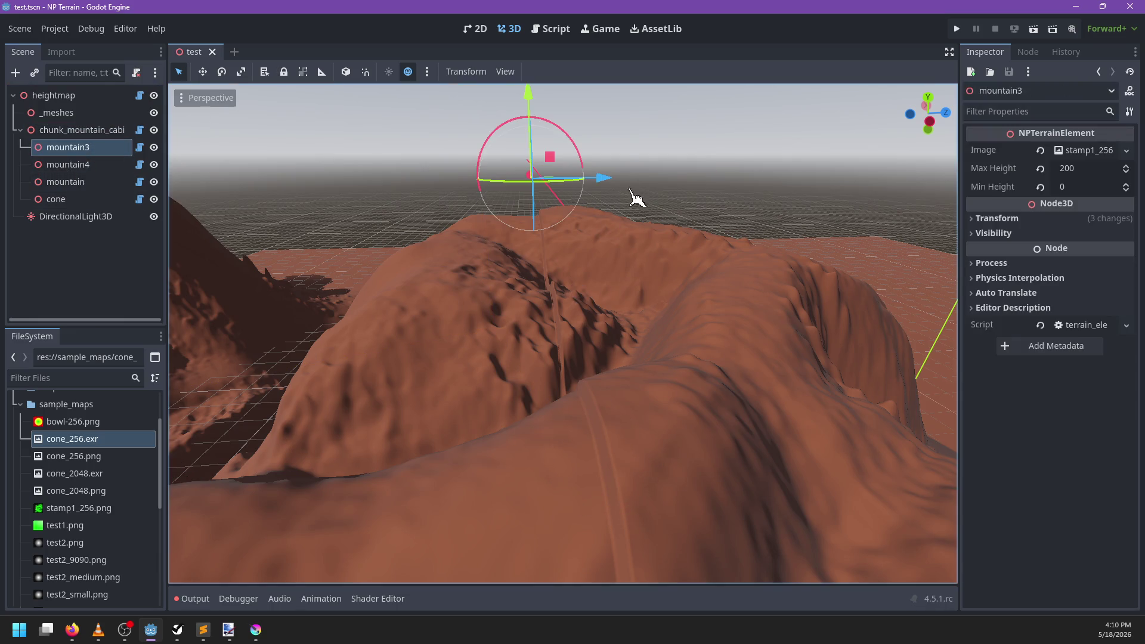
mouse_move(626, 188)
left_mouse_down()
mouse_move(705, 183)
mouse_move(545, 217)
mouse_move(430, 218)
mouse_move(567, 345)
left_mouse_up()
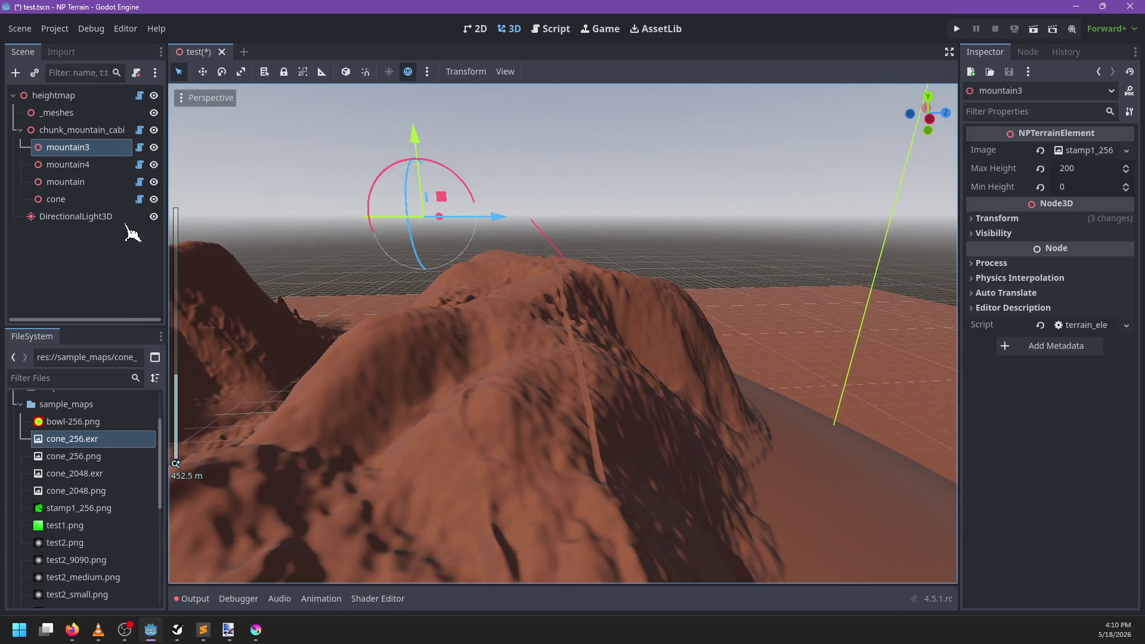
Step: Move the cone stamp across the terrain toward the mountain ridge
left_click(85, 203)
scroll(545, 313, "up", 2)
mouse_move(598, 336)
left_mouse_down()
mouse_move(796, 337)
mouse_move(920, 319)
mouse_move(692, 375)
mouse_move(718, 383)
mouse_move(510, 406)
mouse_move(670, 333)
left_mouse_up()
scroll(692, 376, "down", 3)
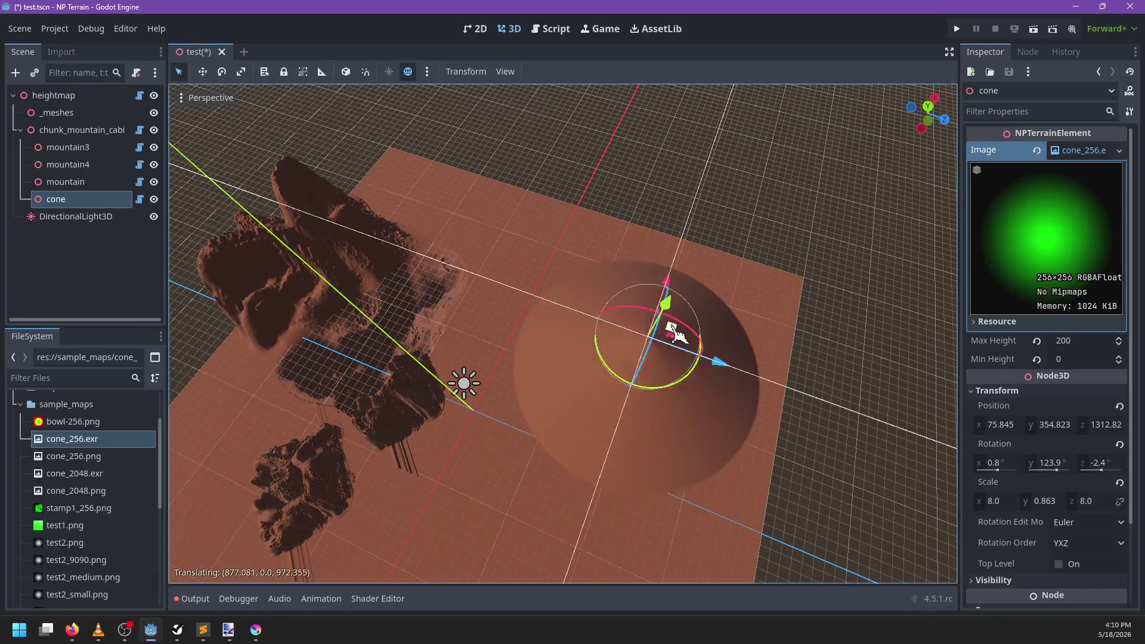
scroll(489, 423, "up", 5)
mouse_move(555, 420)
left_mouse_down()
mouse_move(613, 373)
mouse_move(638, 332)
mouse_move(417, 310)
left_mouse_up()
Step: Slide mountain3 further along the Z axis and check the cliff edge
left_click(65, 147)
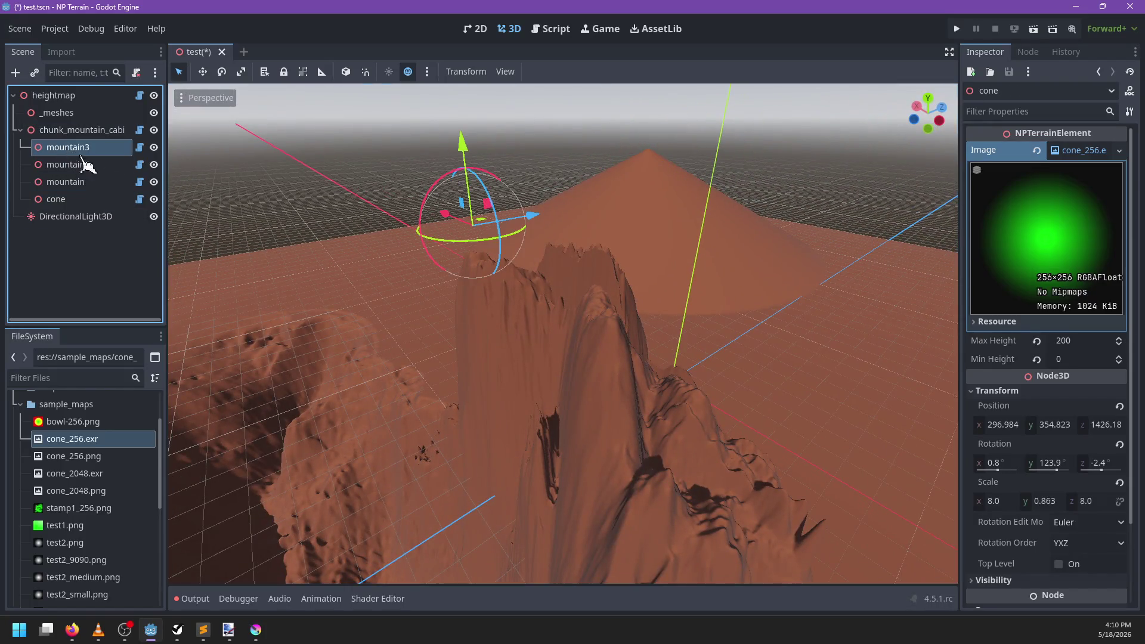
left_click_drag(605, 286, 597, 261)
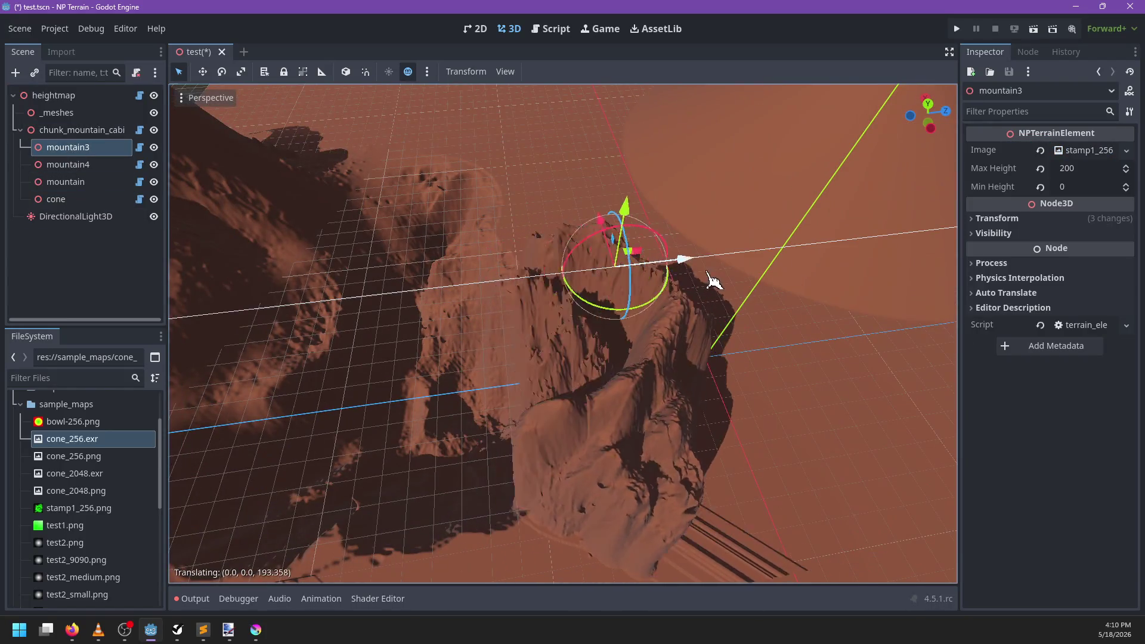
left_click_drag(714, 280, 762, 285)
scroll(763, 293, "up", 10)
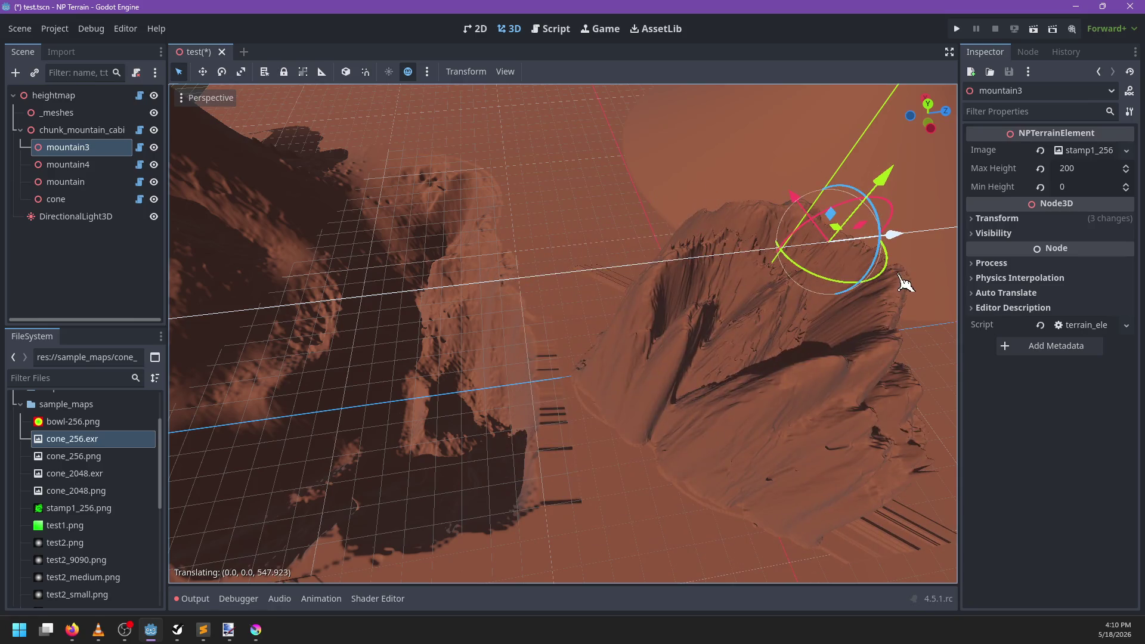
scroll(531, 191, "up", 3)
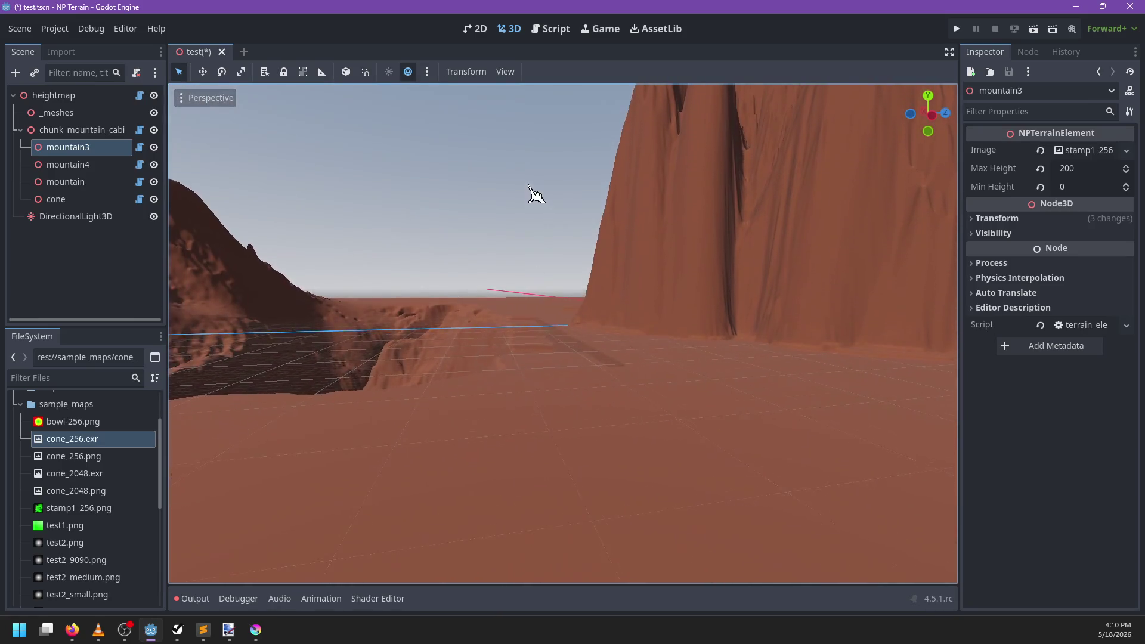
mouse_move(532, 191)
left_mouse_down()
mouse_move(690, 324)
mouse_move(594, 356)
mouse_move(626, 422)
mouse_move(582, 306)
mouse_move(188, 210)
left_mouse_up()
scroll(594, 356, "down", 12)
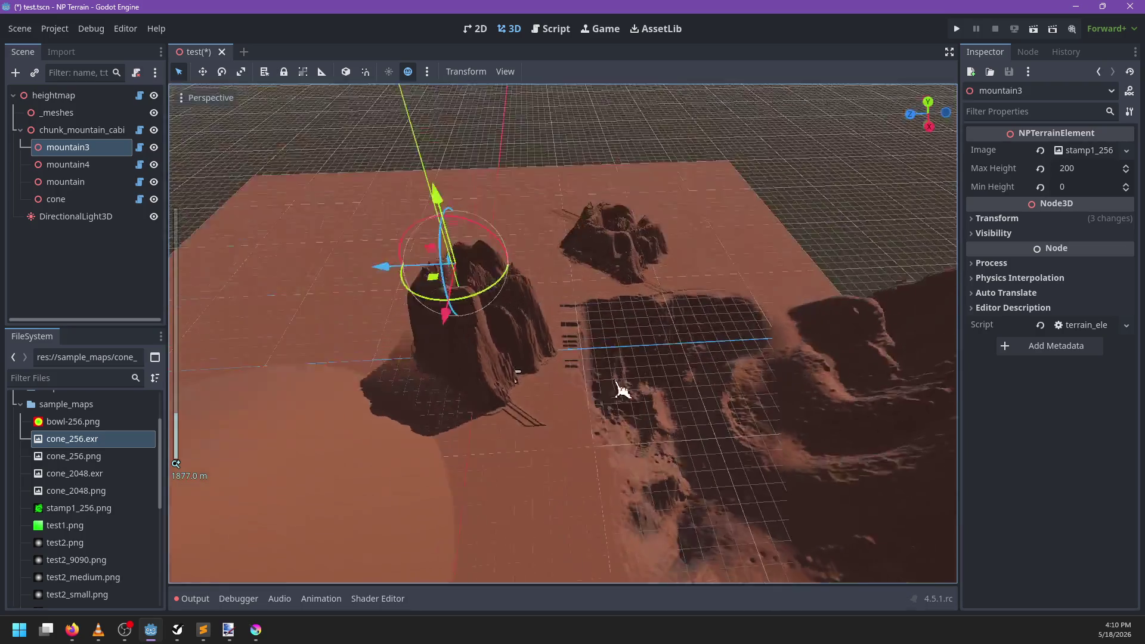
scroll(620, 391, "up", 6)
Step: Select the mountain4 stamp and show its stamp image preview
left_click(67, 164)
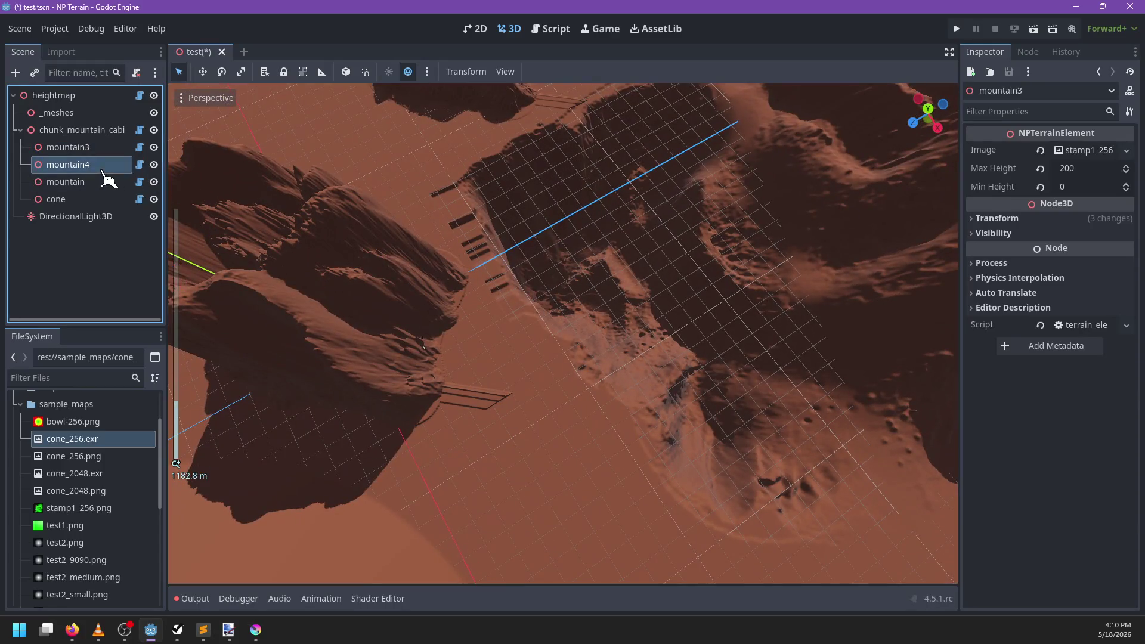
left_click(1087, 151)
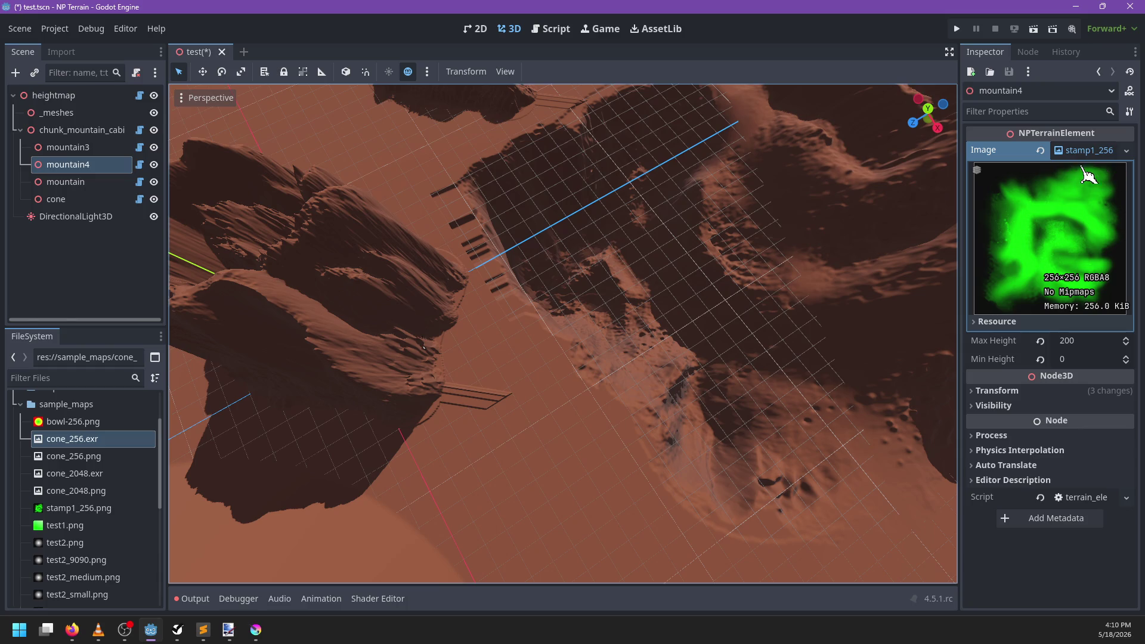
mouse_move(657, 287)
left_mouse_down()
mouse_move(614, 374)
mouse_move(766, 363)
mouse_move(542, 260)
mouse_move(685, 447)
mouse_move(638, 365)
mouse_move(573, 433)
mouse_move(366, 289)
mouse_move(728, 325)
mouse_move(470, 360)
mouse_move(465, 378)
mouse_move(525, 386)
mouse_move(506, 378)
mouse_move(553, 362)
left_mouse_up()
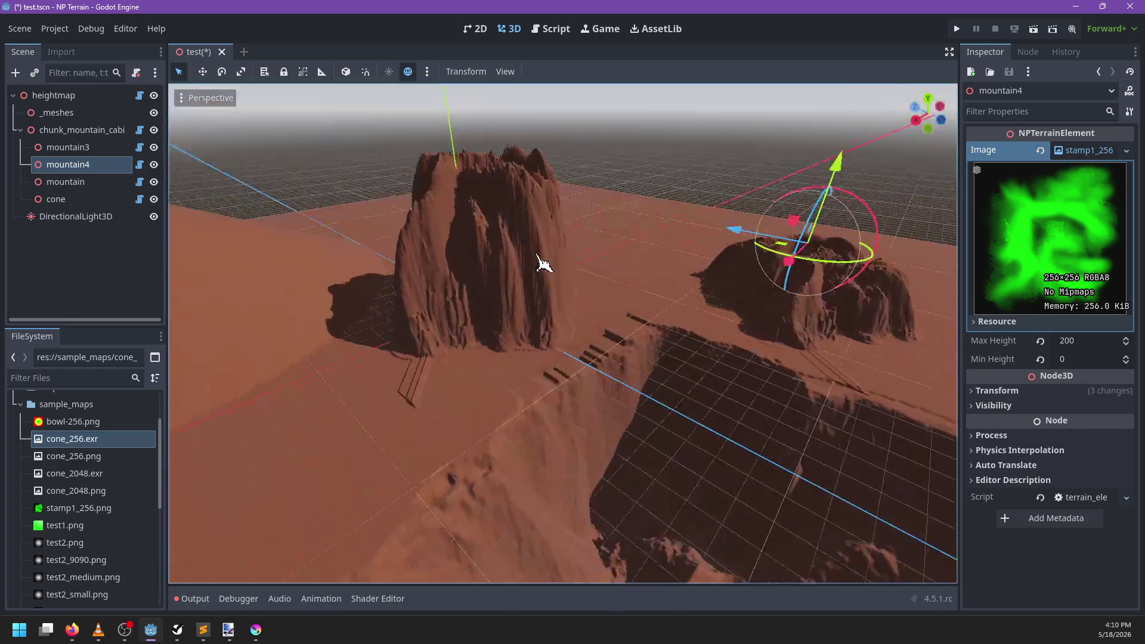
scroll(638, 366, "up", 3)
scroll(471, 359, "down", 2)
scroll(471, 360, "up", 2)
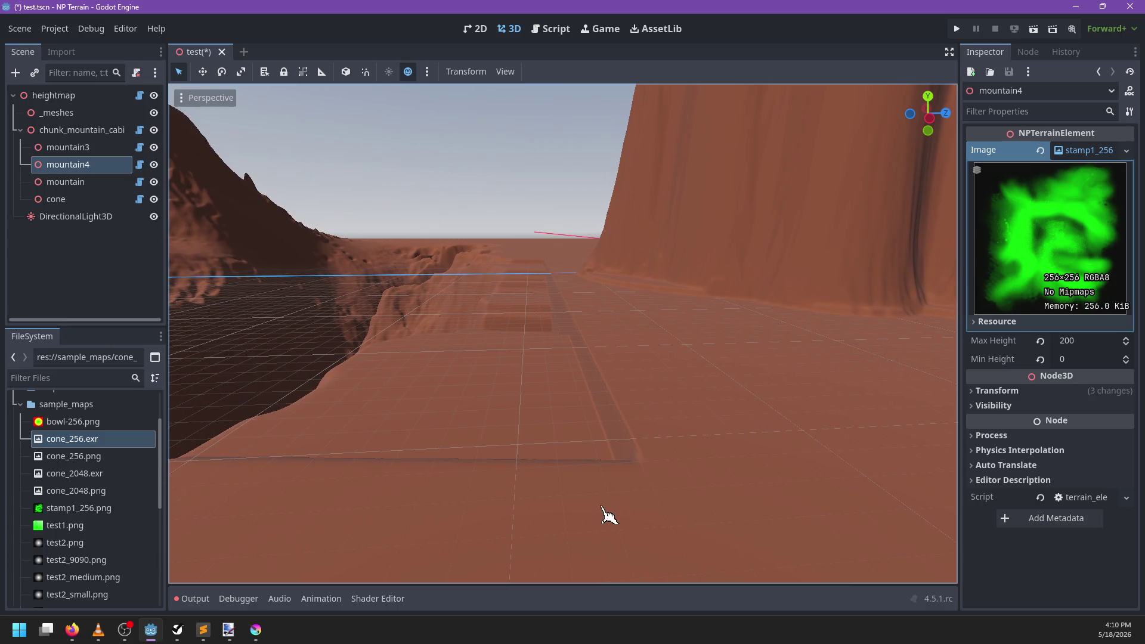
Step: Move the mountain stamp to 468.836, 27.427, 627.118 and save test.tscn
mouse_move(603, 508)
left_mouse_down()
mouse_move(629, 453)
mouse_move(641, 500)
mouse_move(789, 463)
mouse_move(661, 446)
mouse_move(734, 447)
left_mouse_up()
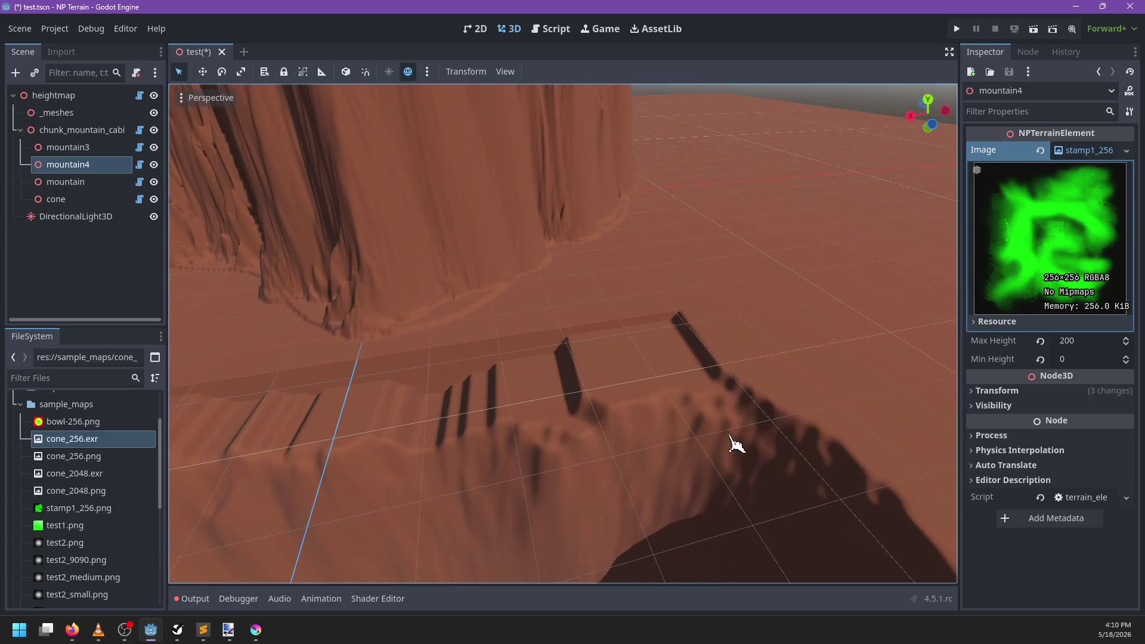
left_click(393, 330)
scroll(571, 286, "down", 5)
mouse_move(570, 287)
left_mouse_down()
mouse_move(451, 341)
mouse_move(550, 333)
mouse_move(512, 336)
mouse_move(545, 319)
mouse_move(644, 199)
mouse_move(554, 357)
mouse_move(486, 422)
mouse_move(455, 384)
mouse_move(501, 358)
mouse_move(465, 368)
mouse_move(578, 373)
mouse_move(485, 340)
mouse_move(448, 280)
mouse_move(452, 227)
mouse_move(511, 238)
mouse_move(601, 312)
mouse_move(456, 223)
mouse_move(457, 239)
left_mouse_up()
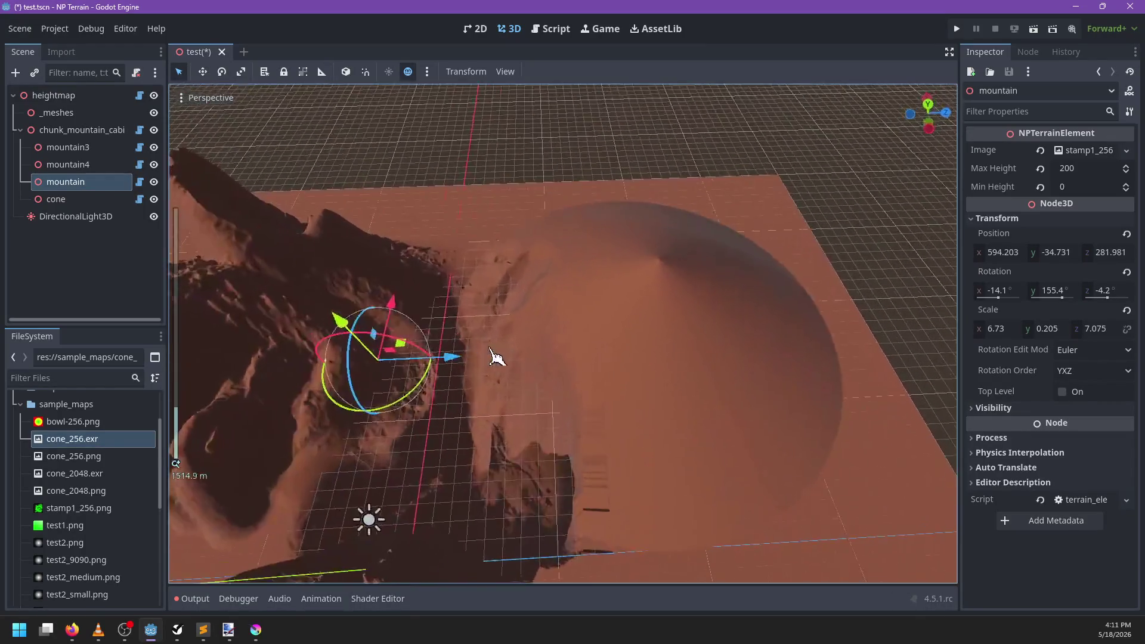
scroll(464, 368, "down", 2)
scroll(484, 340, "up", 1)
scroll(465, 226, "down", 2)
key("super")
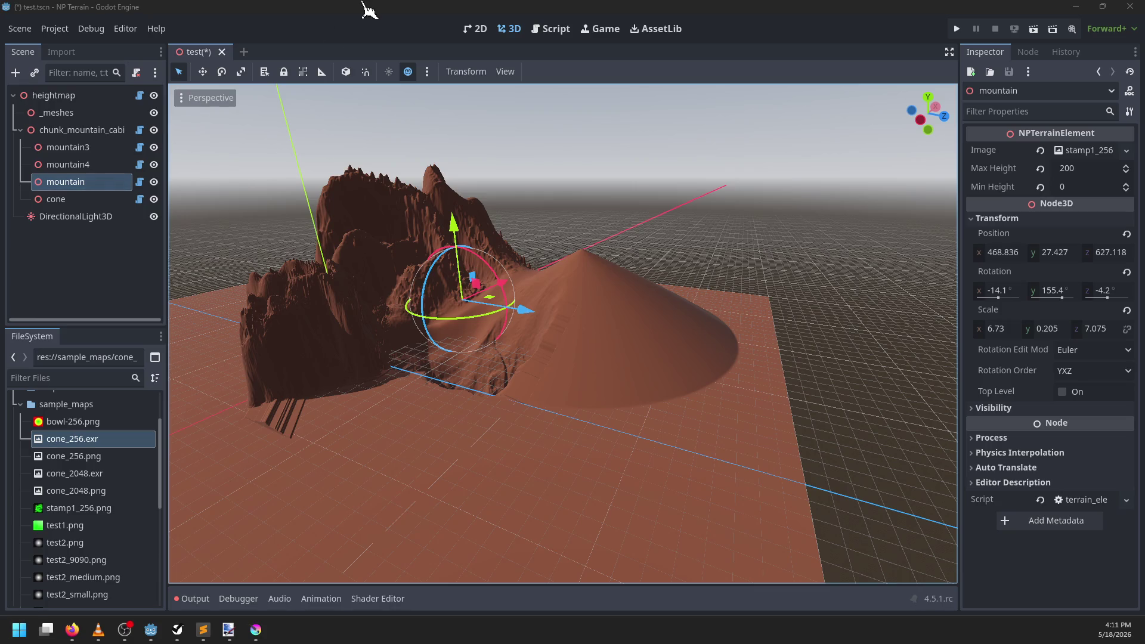
left_click(260, 33)
key("ctrl+s")
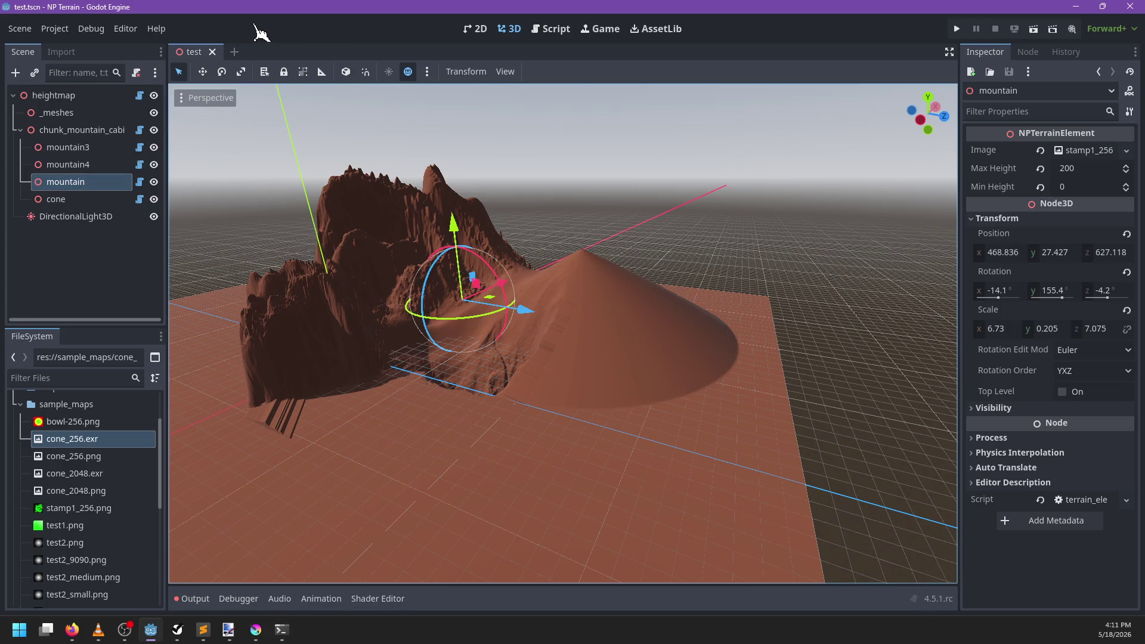
Step: Run git status and cd into D:\14 Tech and Tools\30 NP-Terrain
left_click(56, 95)
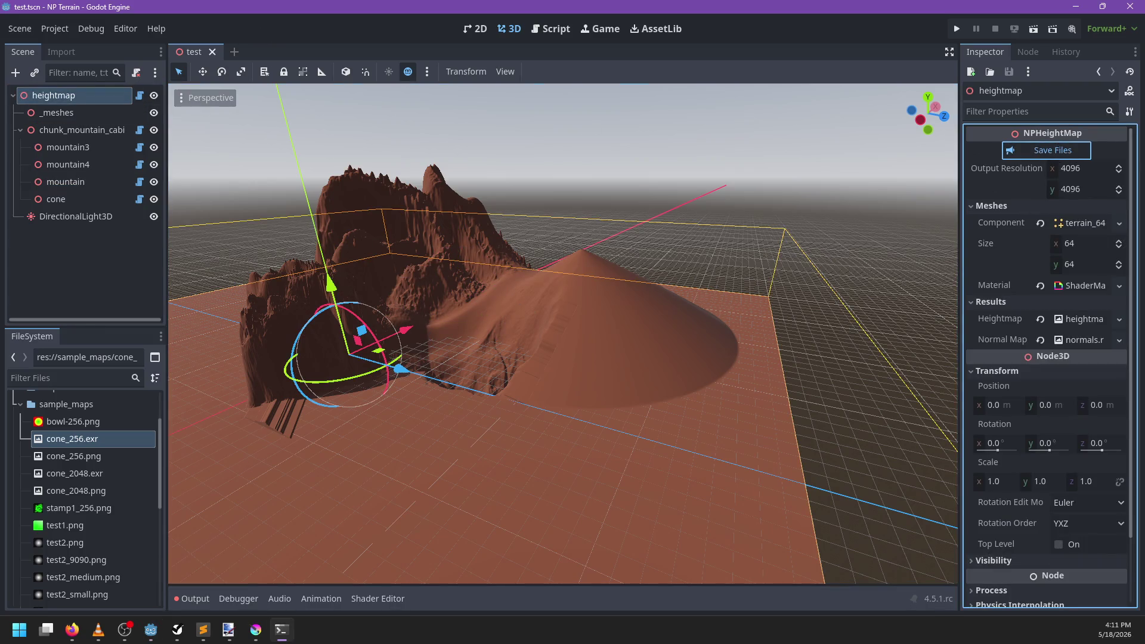
type("git status")
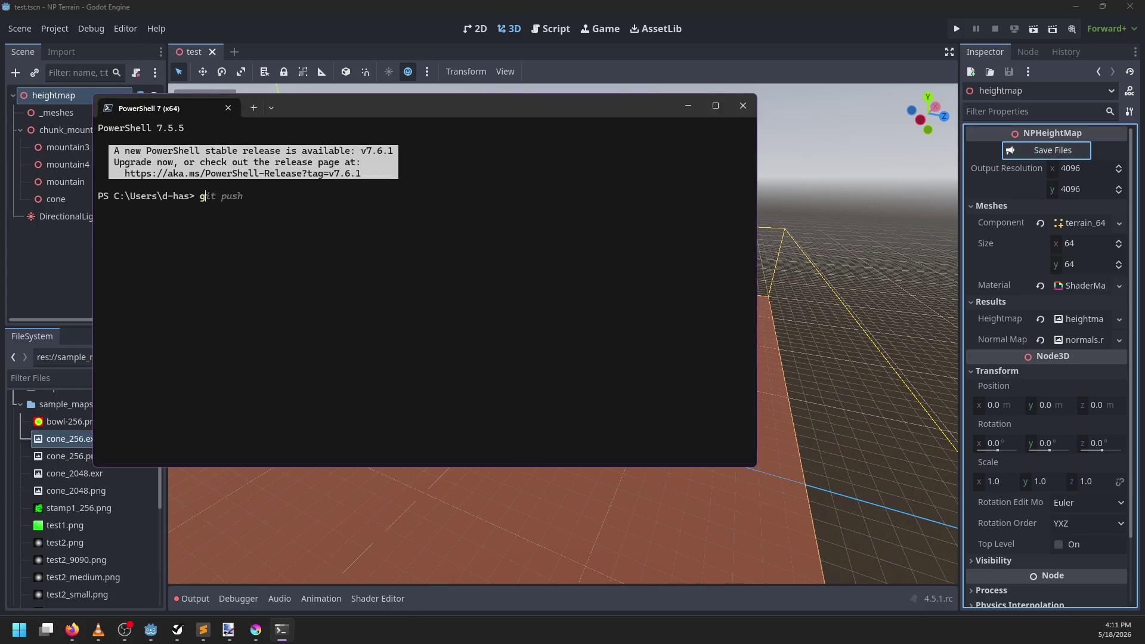
key("Return")
type("cd 'D")
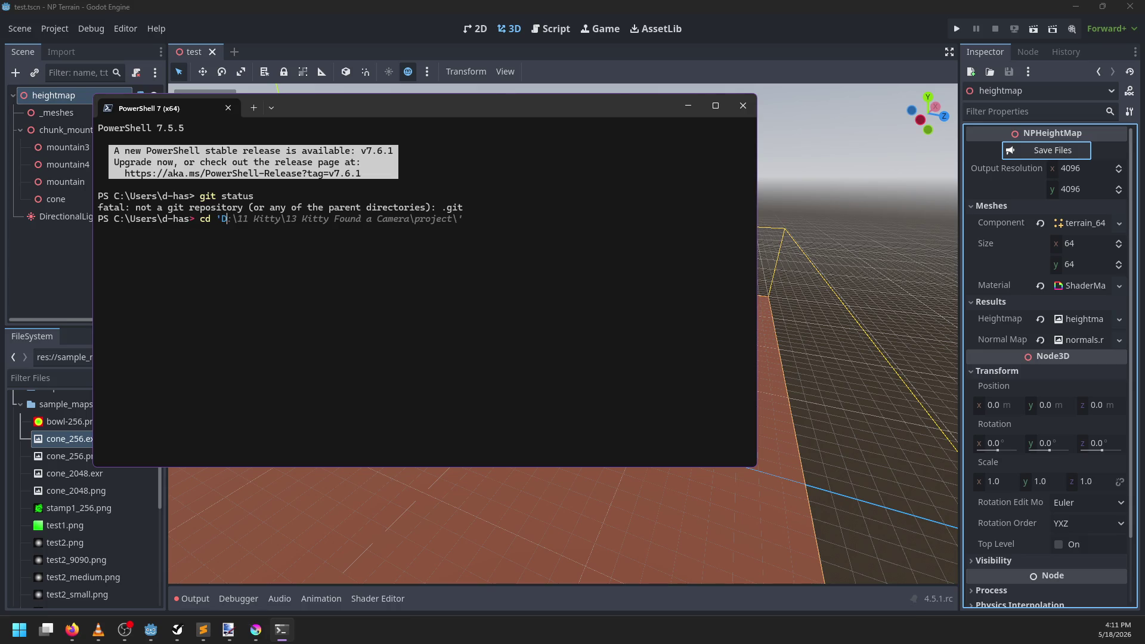
type(":\\14 Tech and Tools\\3'")
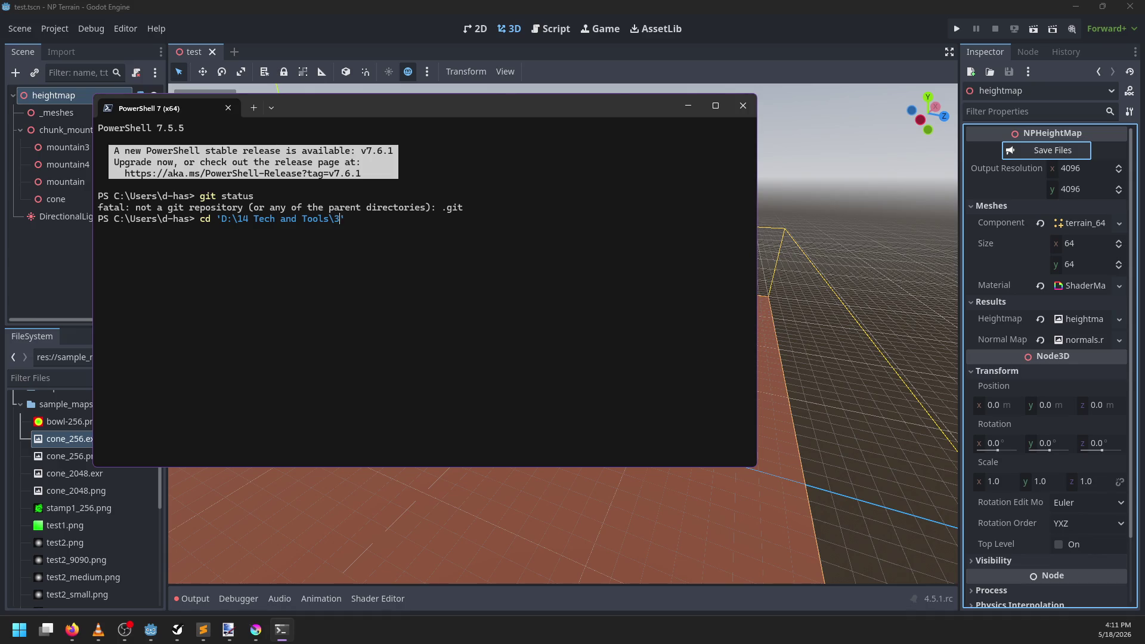
key("Tab")
key("Return")
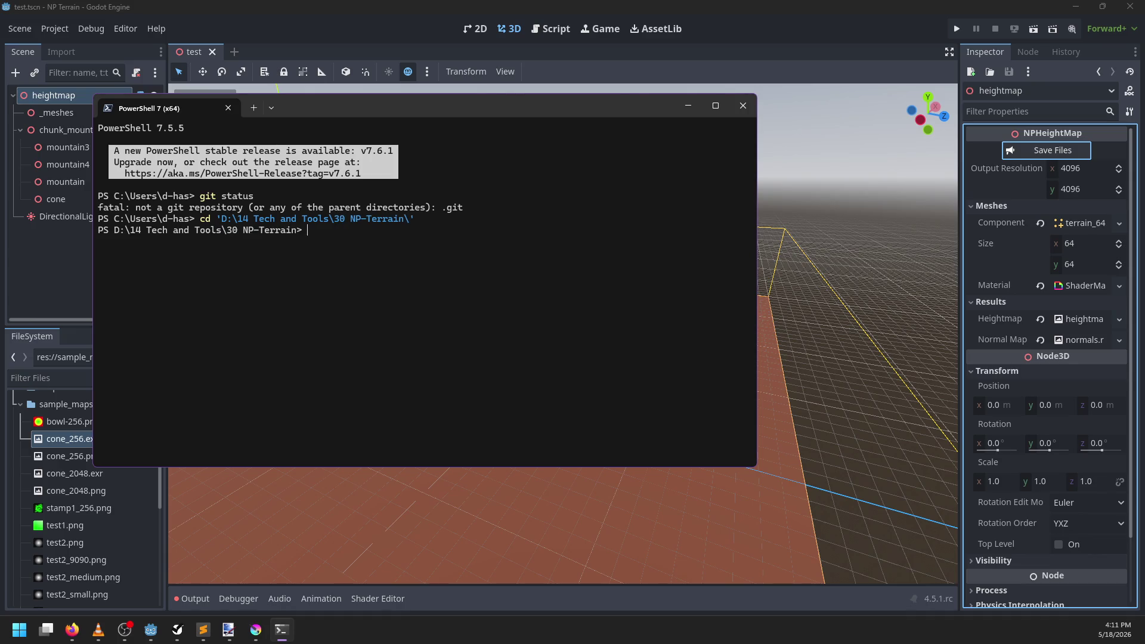
Step: List the folder, enter np-terrain, and stage everything with git add
type("ls")
key("Return")
type("cd np-te")
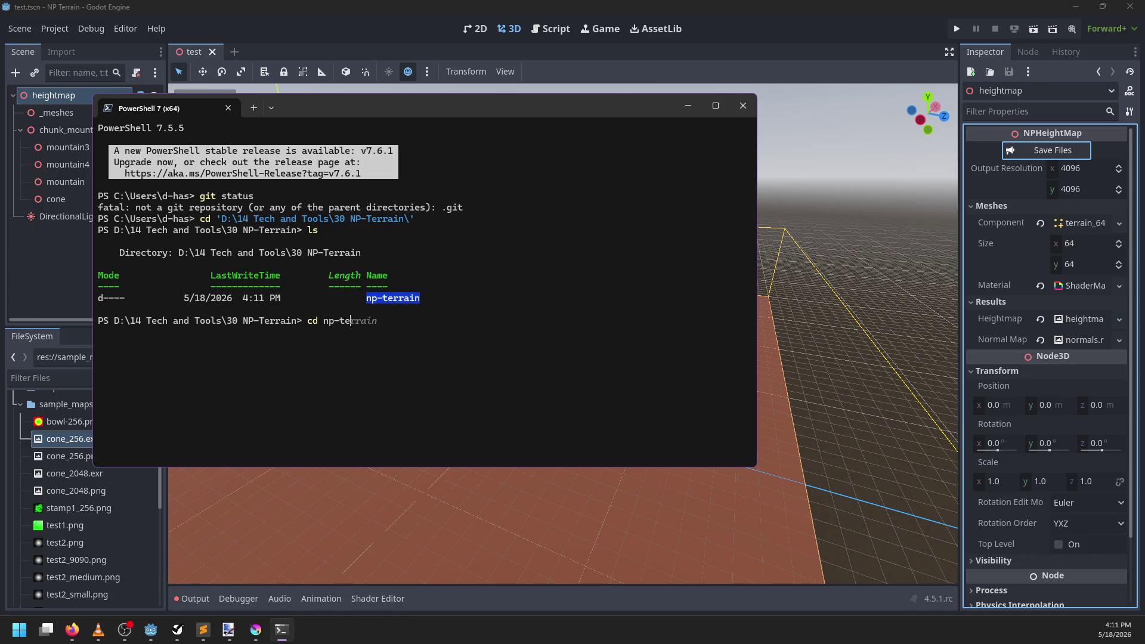
key("Tab")
key("Return")
type("git status")
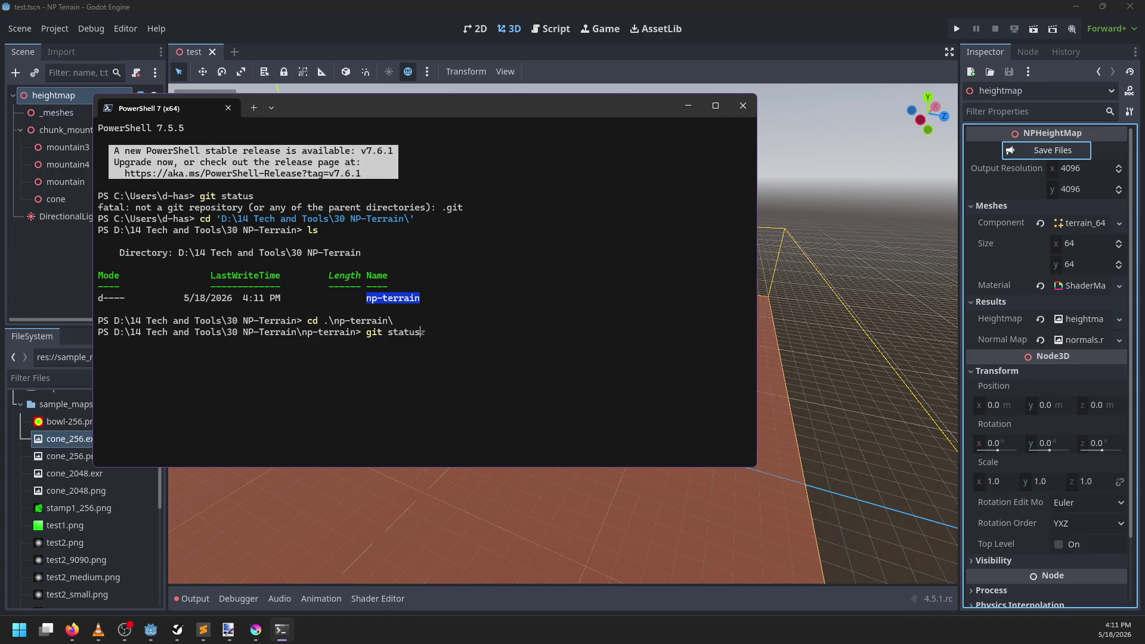
type("git add .")
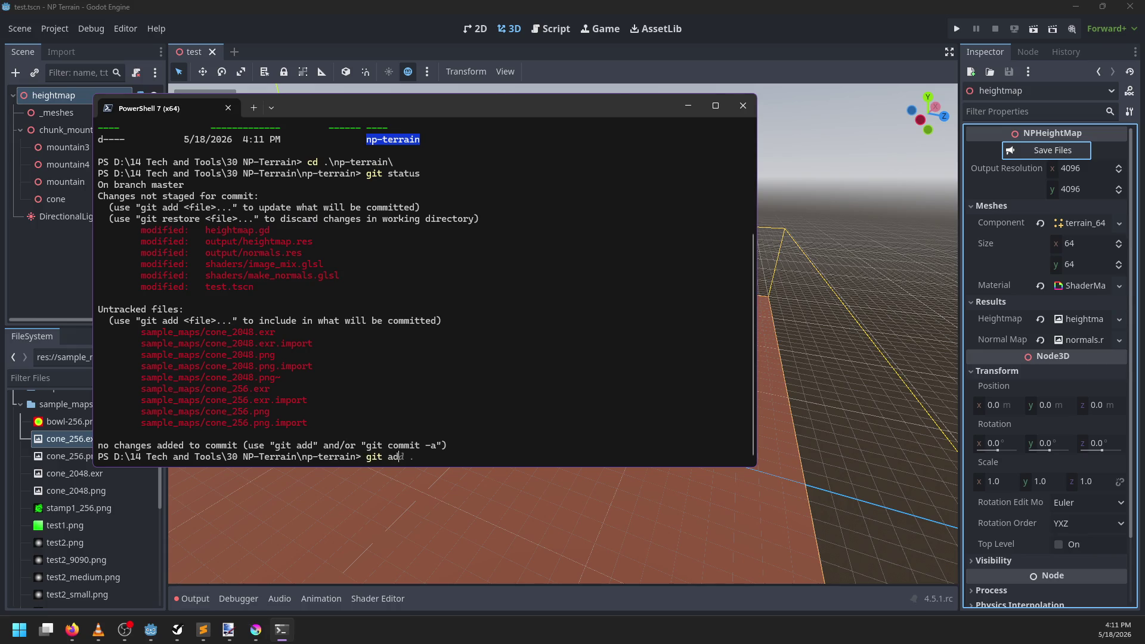
key("Return")
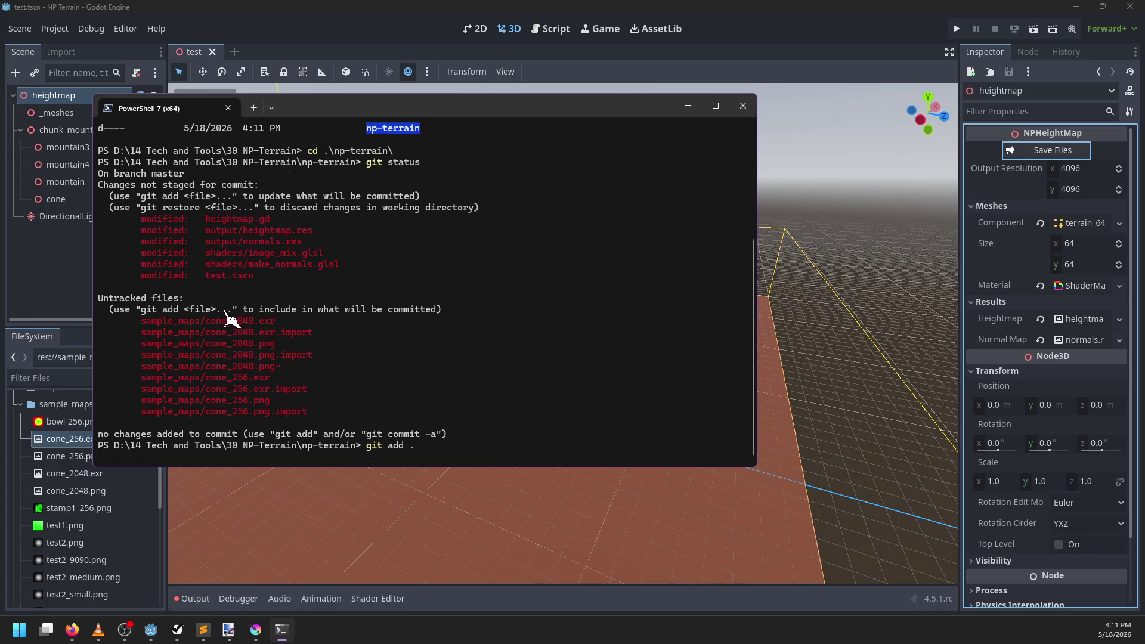
Step: Delete cone_2048.exr and cone_2048.png from the FileSystem dock
left_click(69, 301)
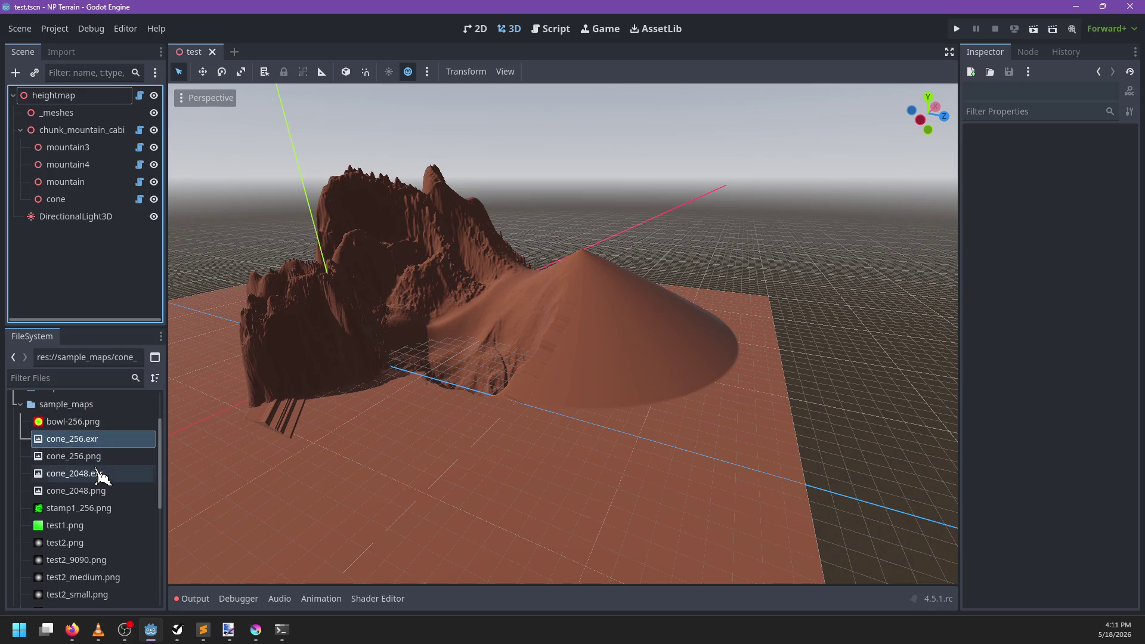
left_click(111, 473)
left_click(114, 491, "shift")
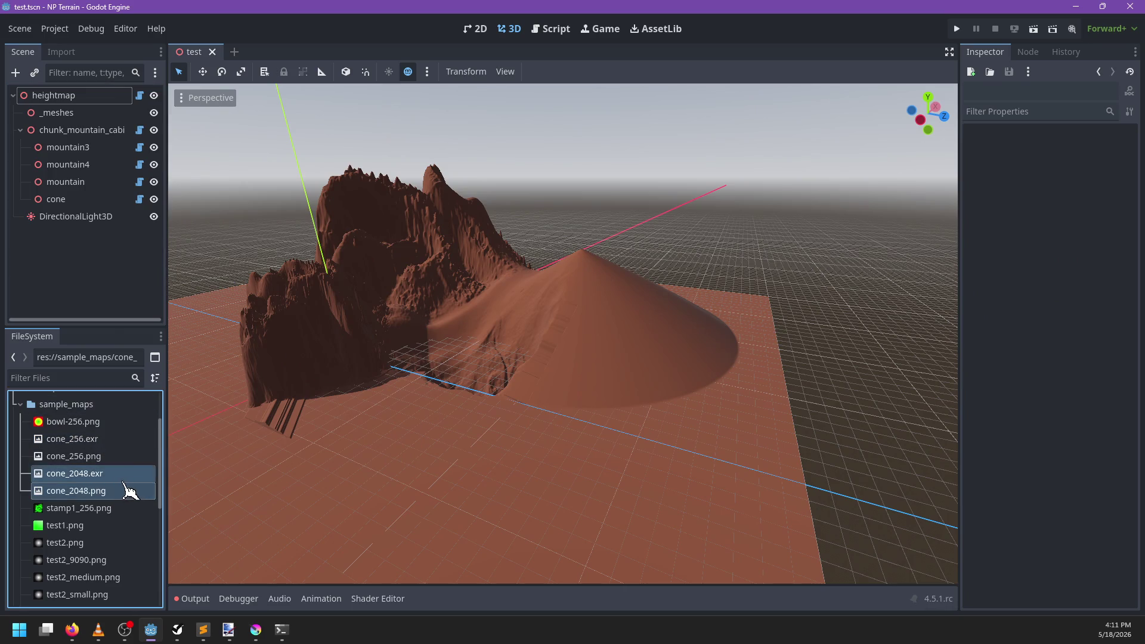
key("Delete")
key("Return")
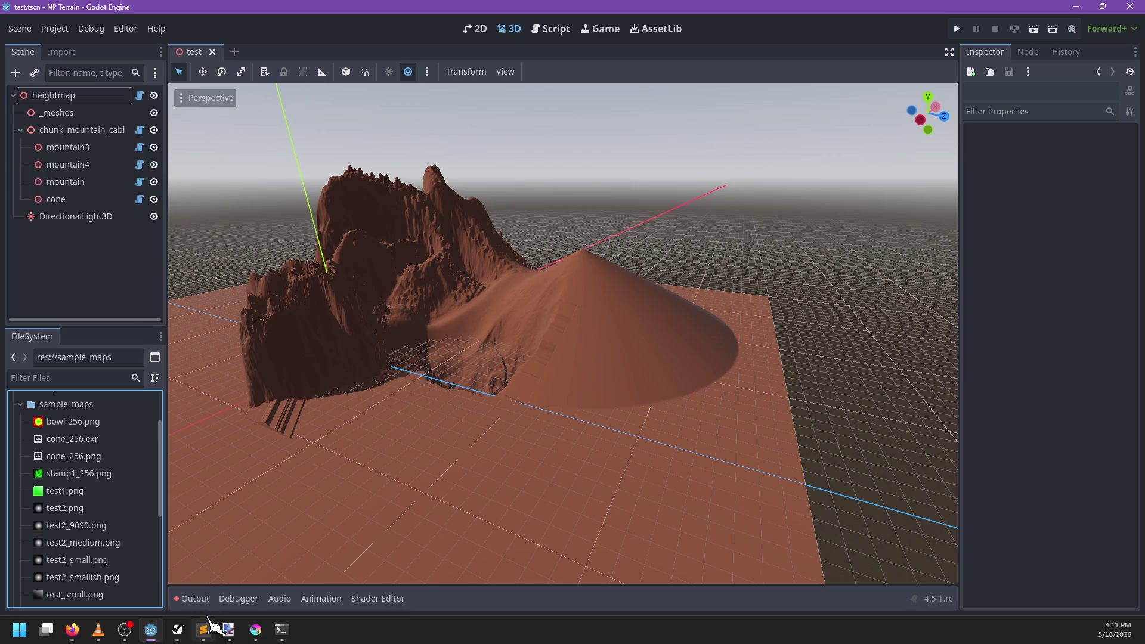
scroll(128, 524, "down", 4)
key("alt+Tab")
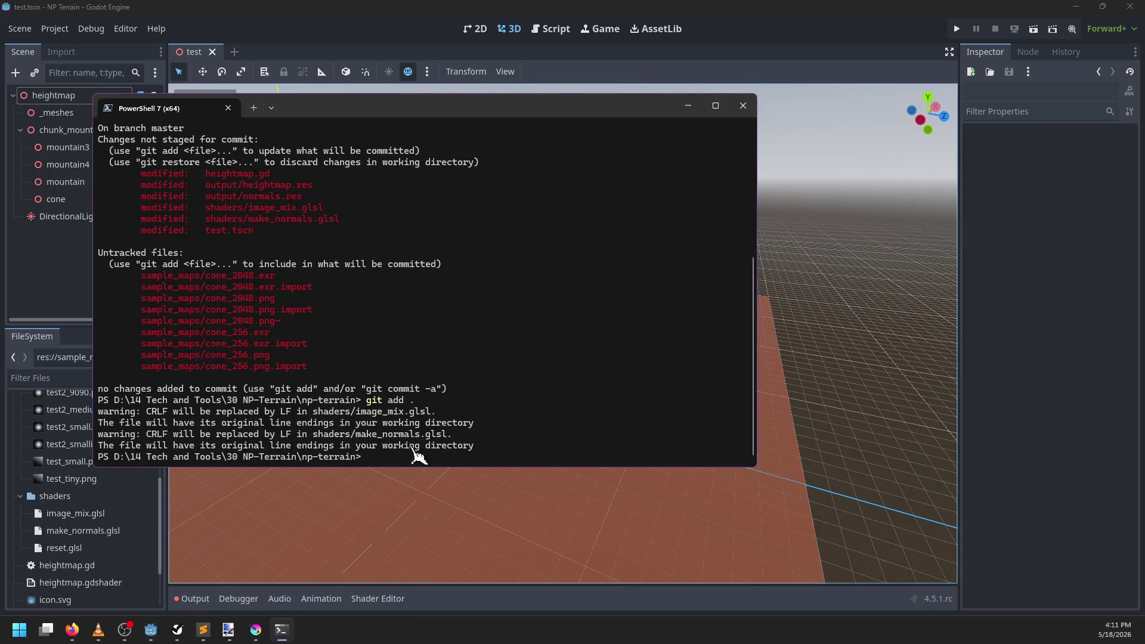
Step: In Sublime Text, add '*~' and '*.kra-autosave' rules to the np-terrain .gitignore and save it
left_click(203, 630)
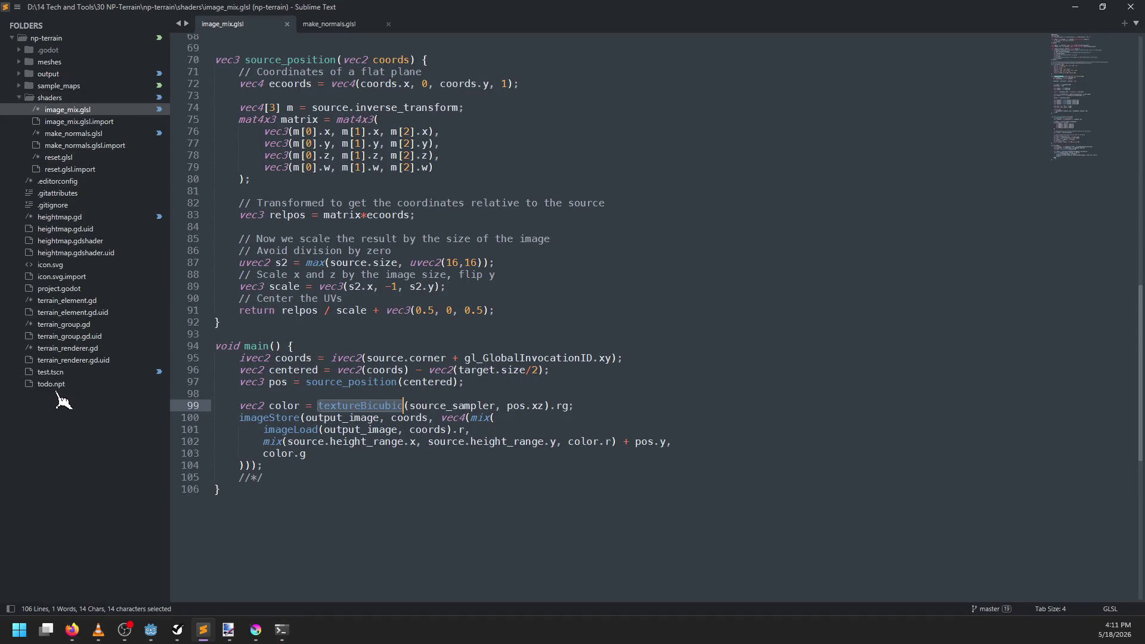
left_click(56, 205)
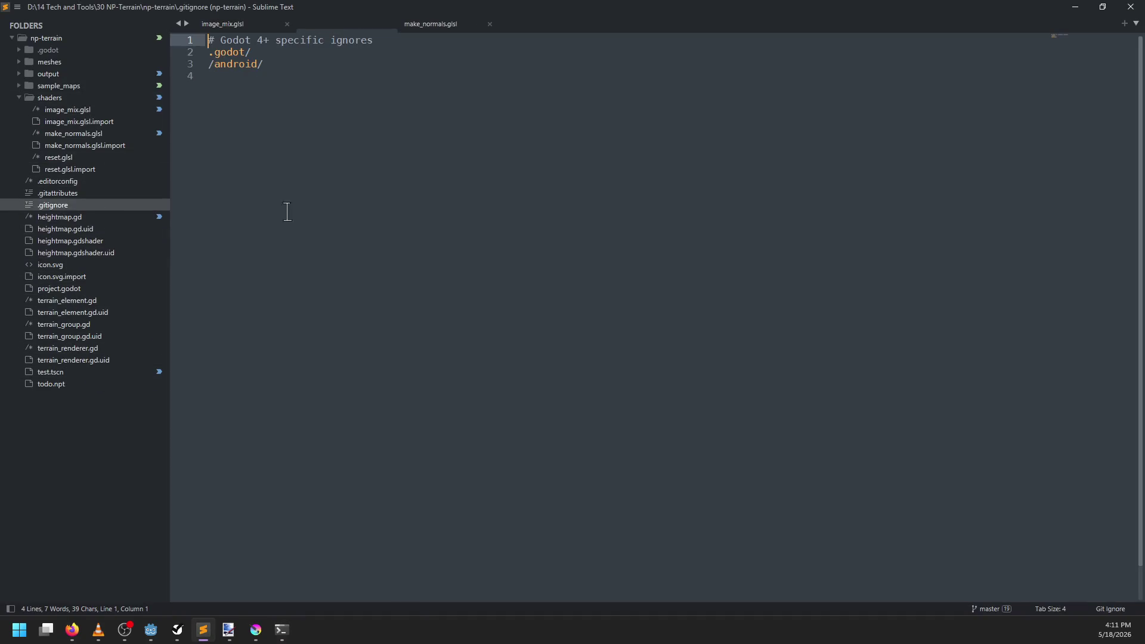
type("*")
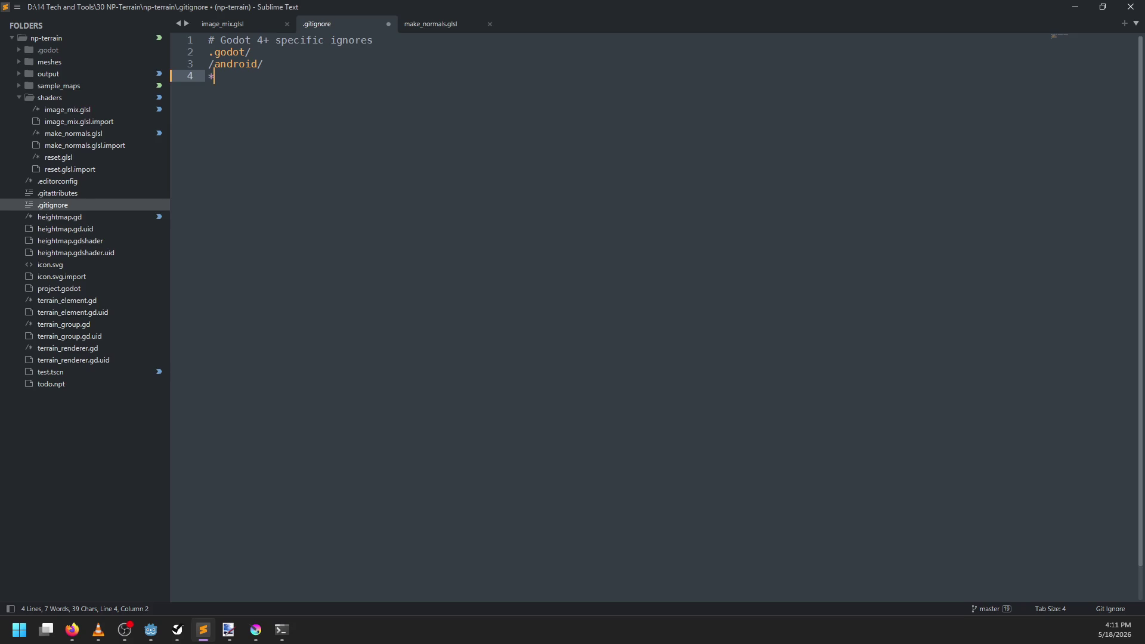
type(".kra~")
key("ctrl+s")
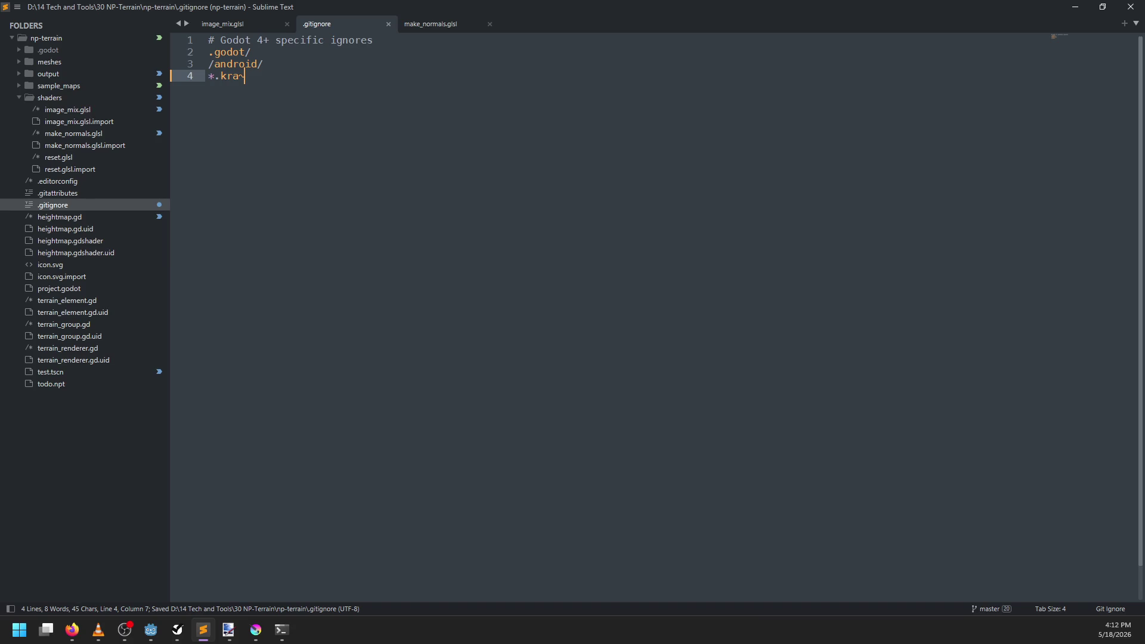
key("Return")
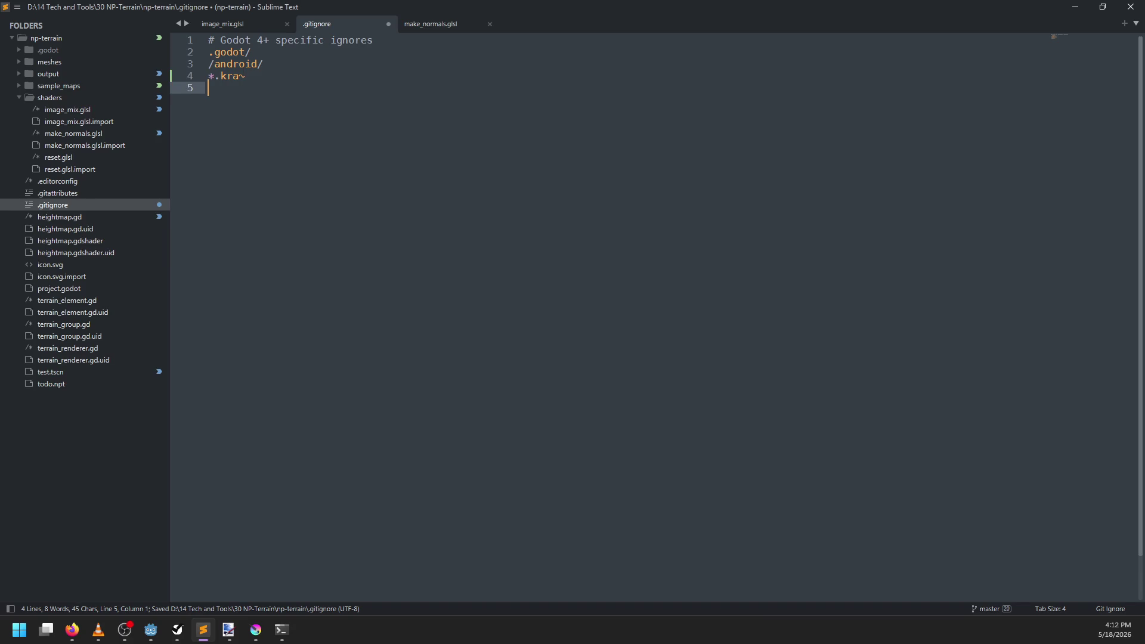
key("Up")
type("*~")
key("Return")
key("End")
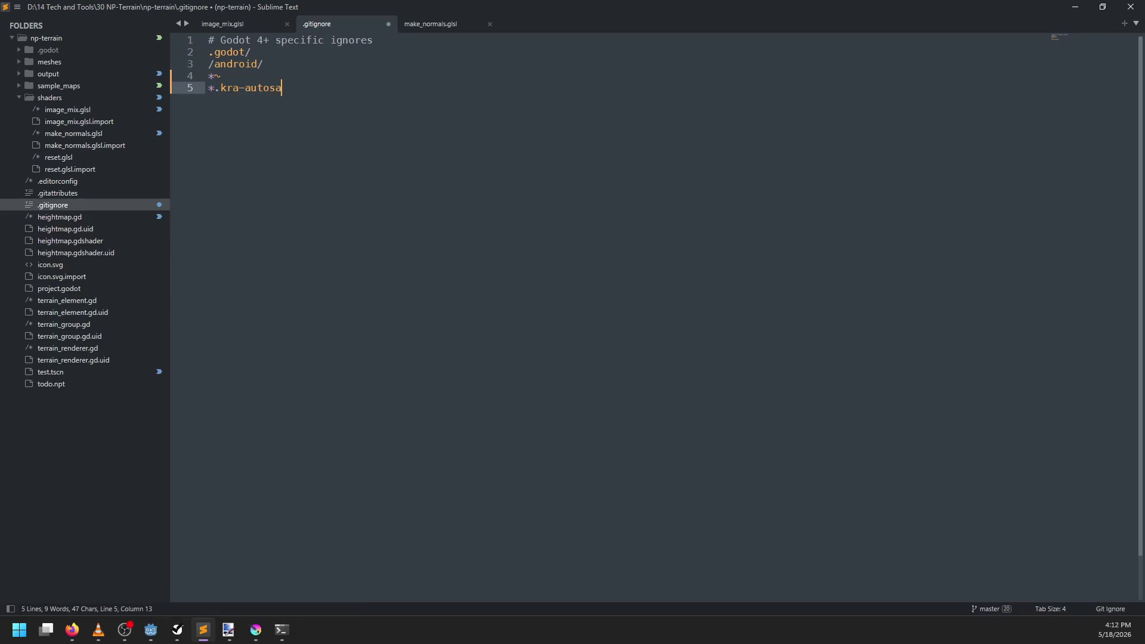
key("ctrl+s")
key("alt+Tab")
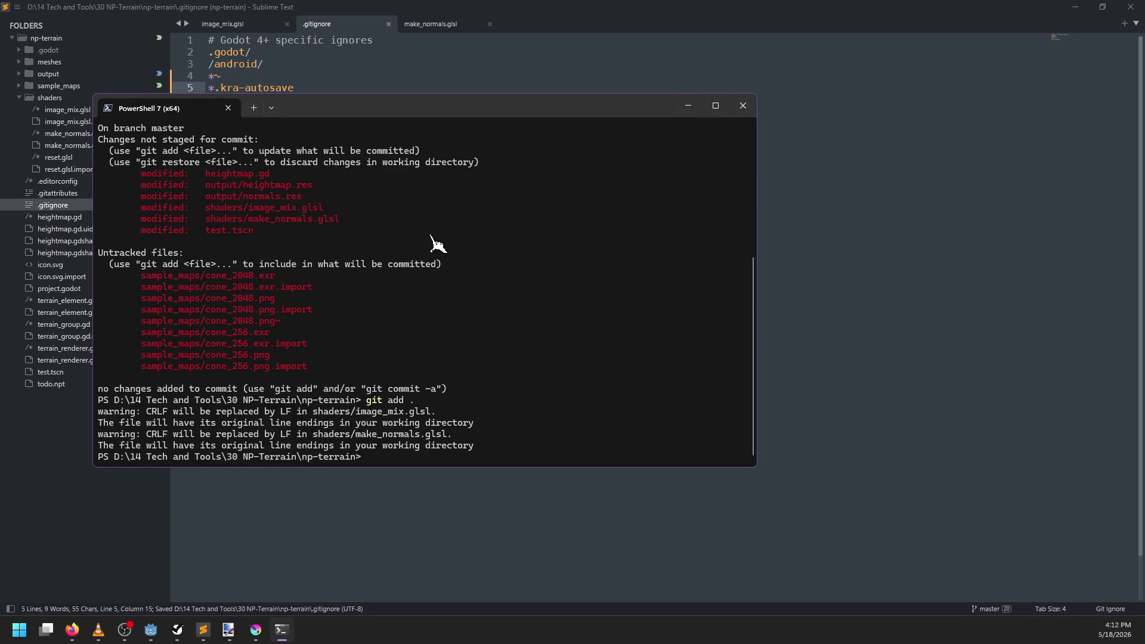
Step: Stage all changes with git add . and check the result with git status
type("git add .")
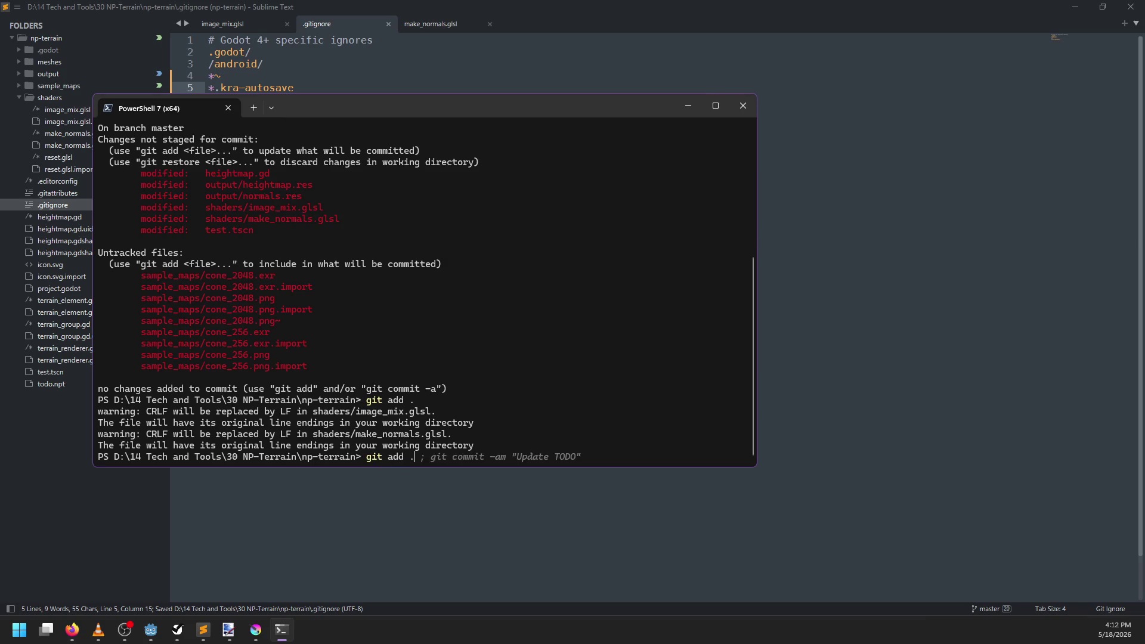
key("Return")
type("git status")
key("Return")
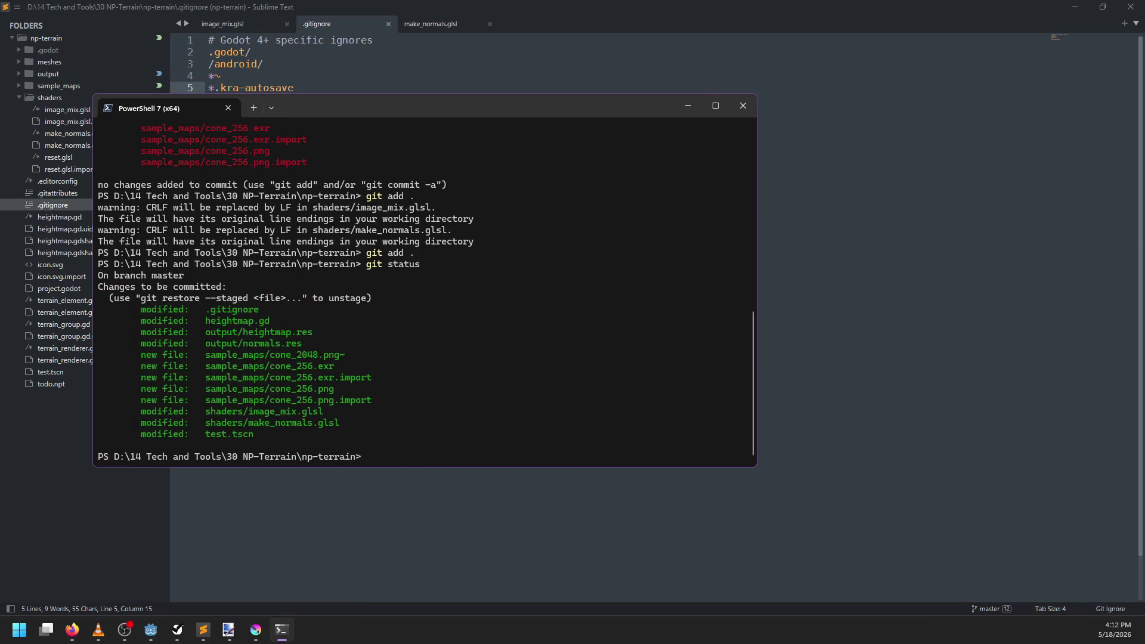
Step: Force-remove the stray sample_maps/cone_2048.png~ file with git rm -f
type("git rm")
left_click_drag(206, 355, 348, 364)
key("ctrl+c")
key("ctrl+v")
key("Return")
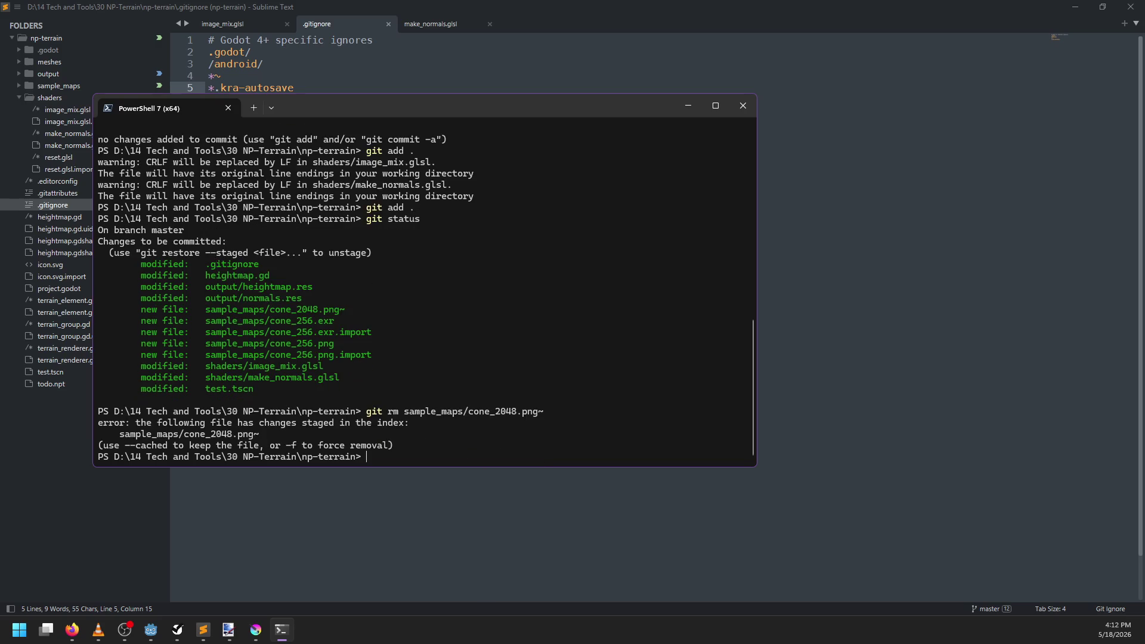
key("Up")
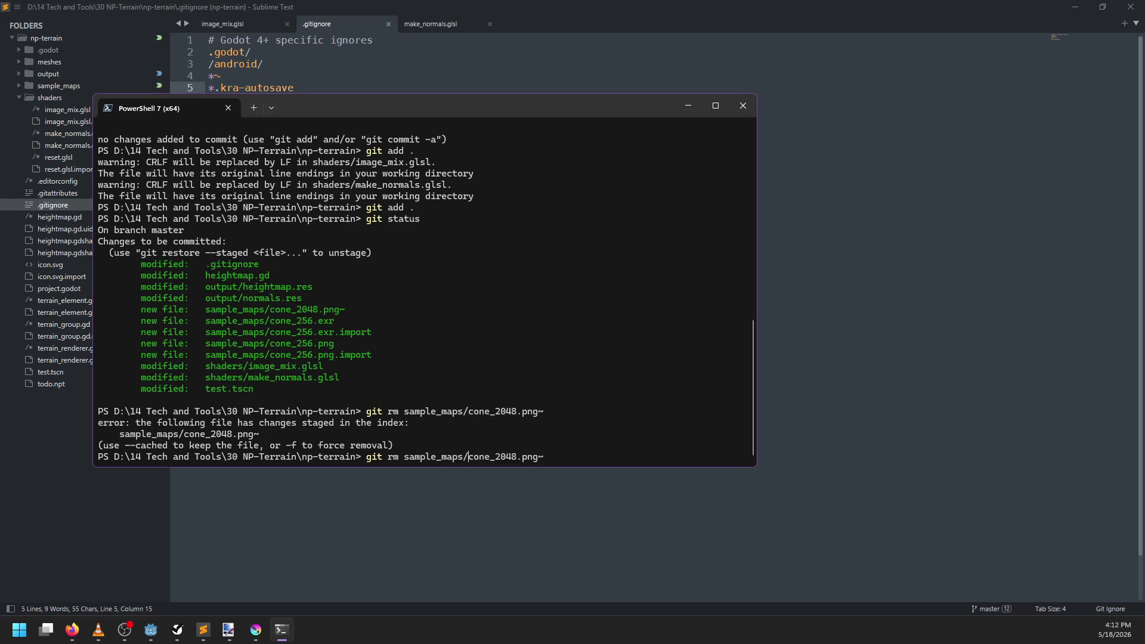
type("-f")
key("Return")
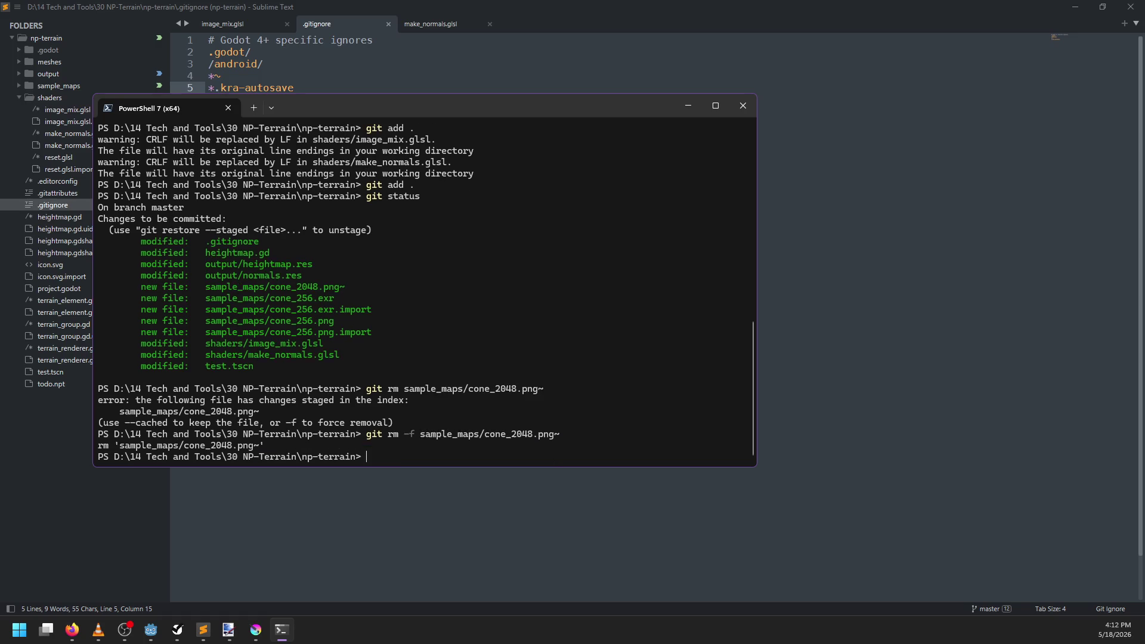
Step: Restage everything and commit with the message 'Better normals, bicubic sampling, figured out EXRs'
type("git status")
key("Return")
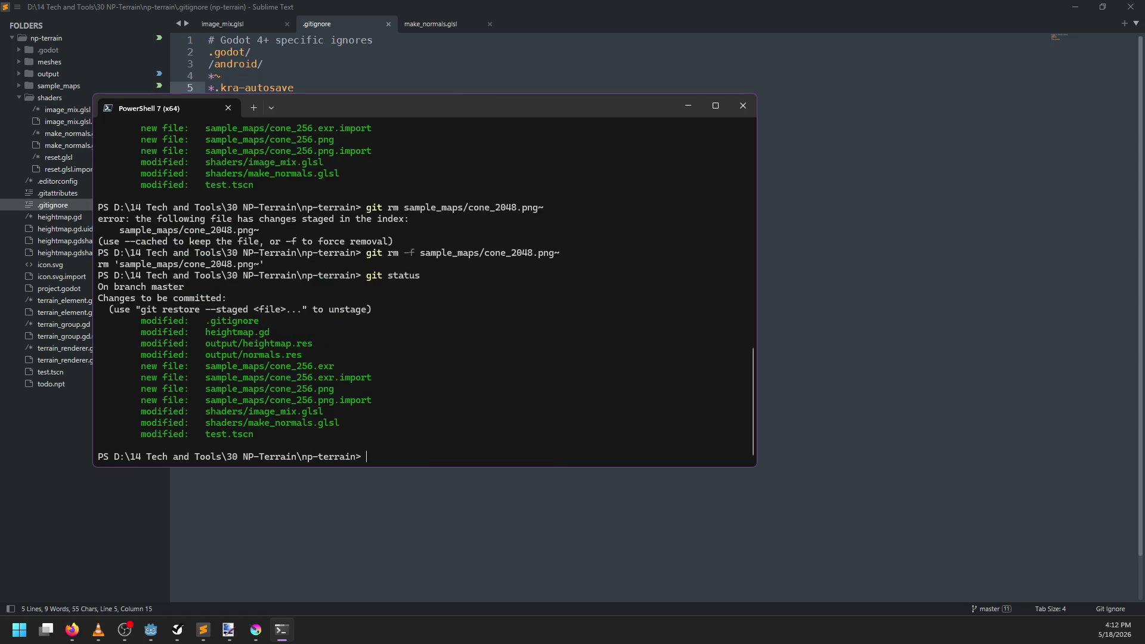
type("git add .")
key("Return")
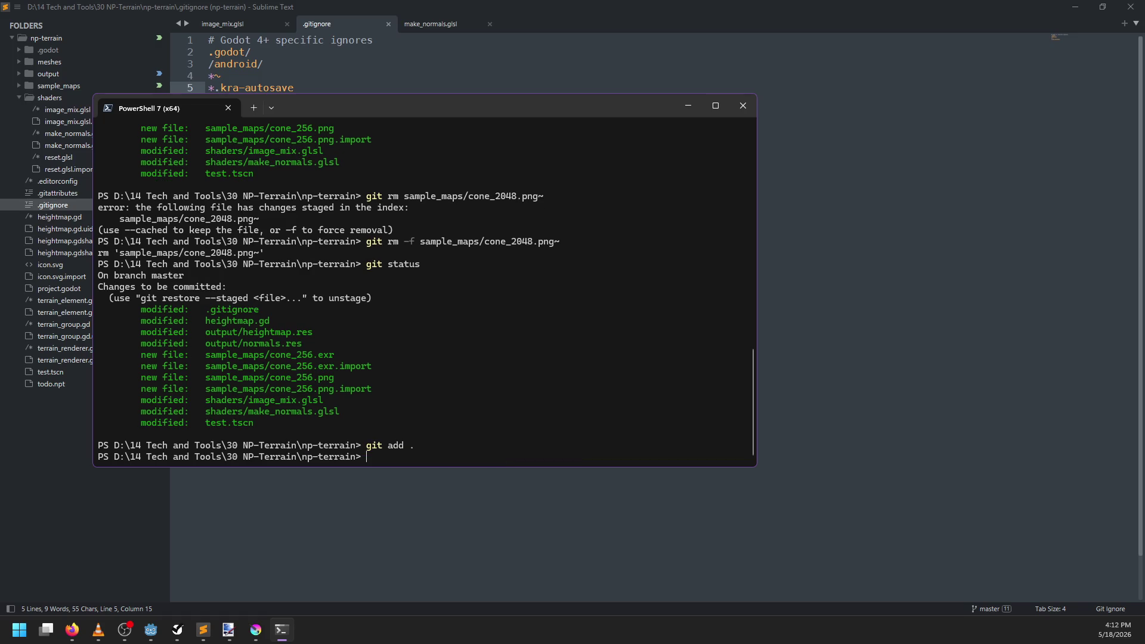
type("git commit -m \"")
type("Better")
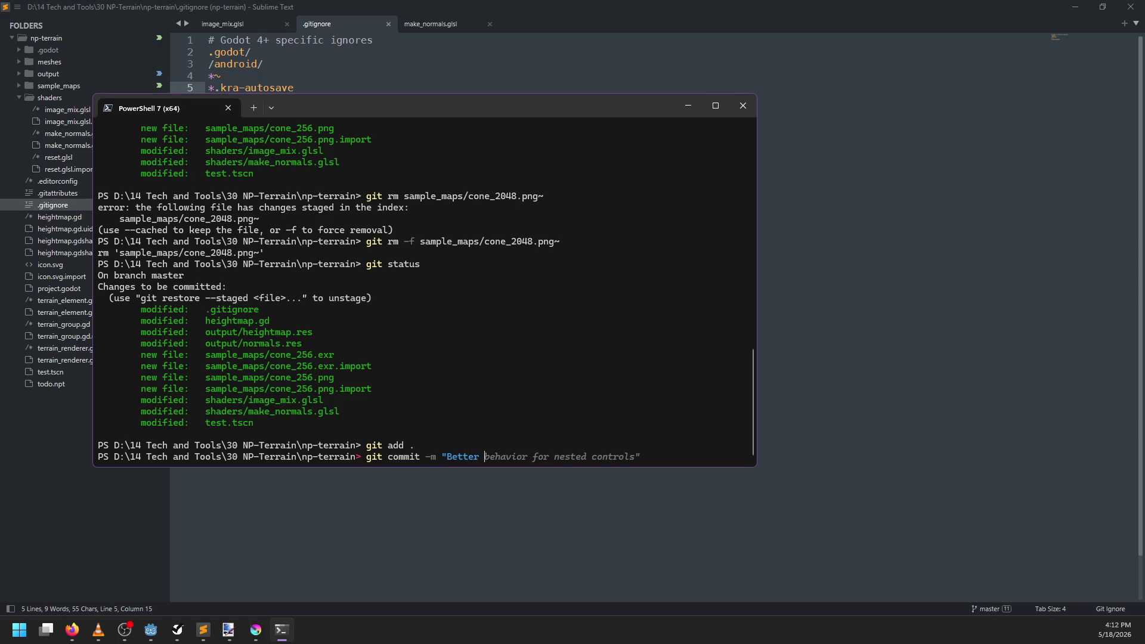
type(" no")
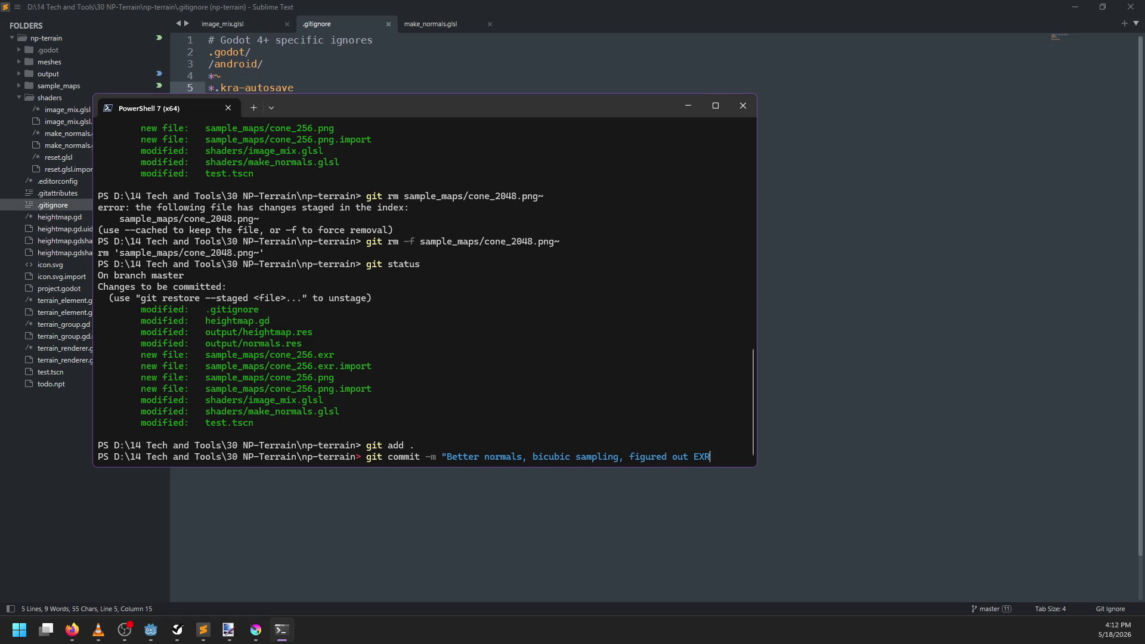
key("Return")
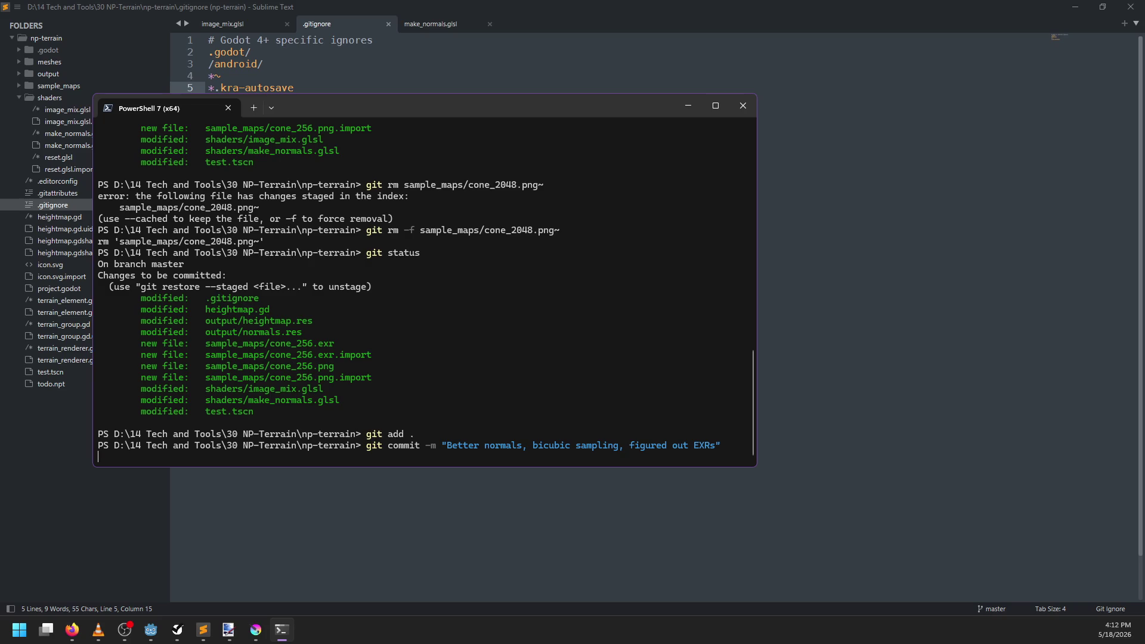
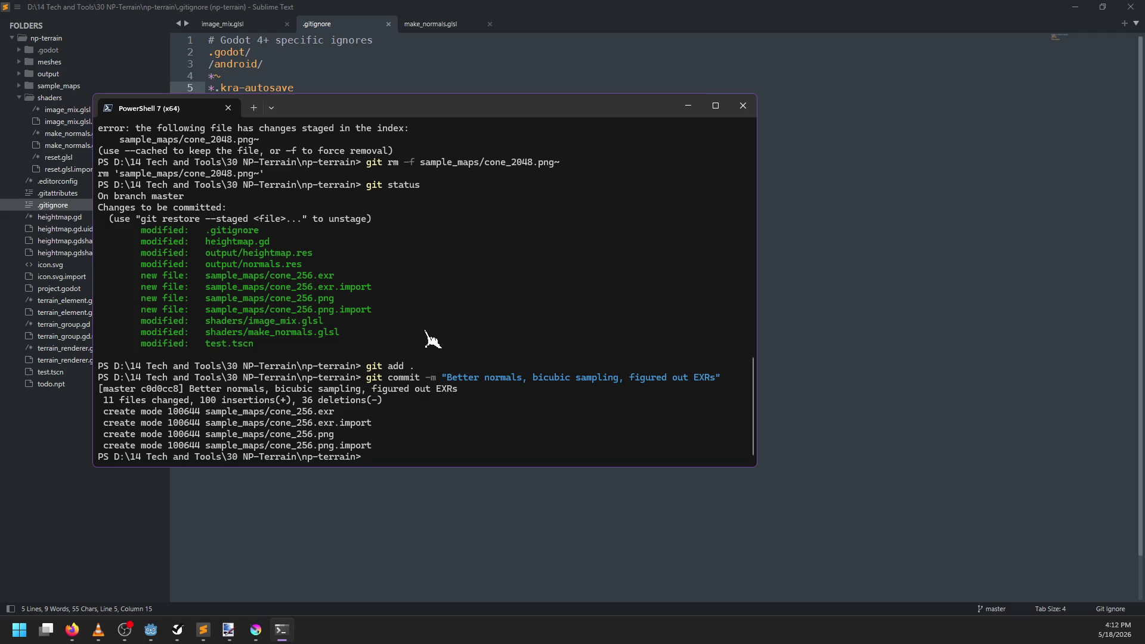
Step: Move the PowerShell window aside and bring the Godot editor with the terrain scene forward
left_click_drag(411, 101, 484, 94)
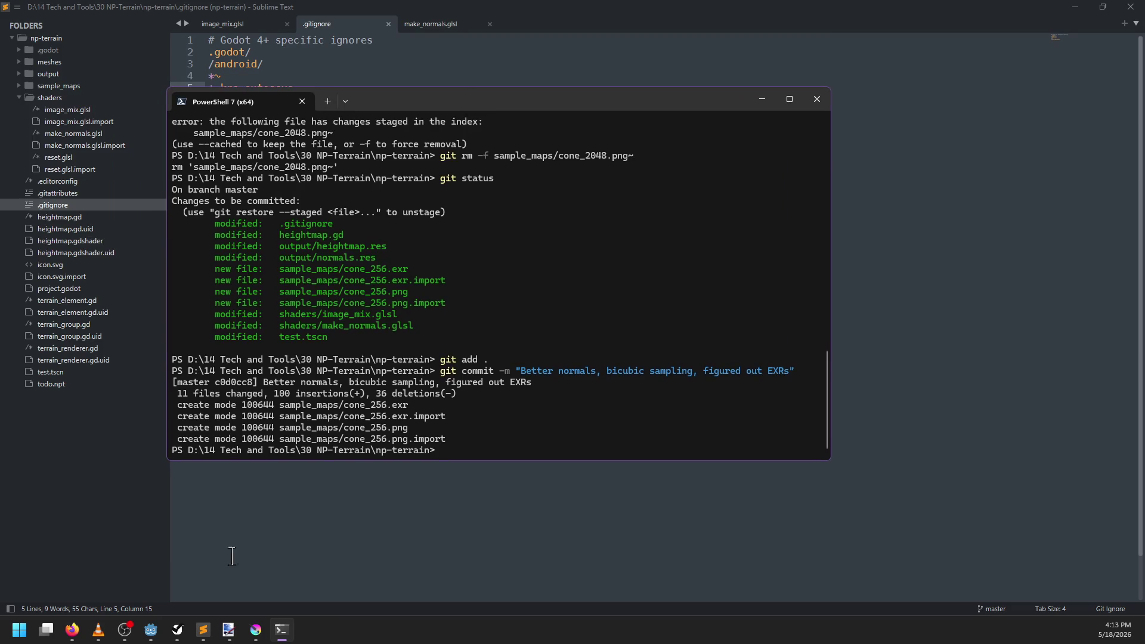
left_click(160, 636)
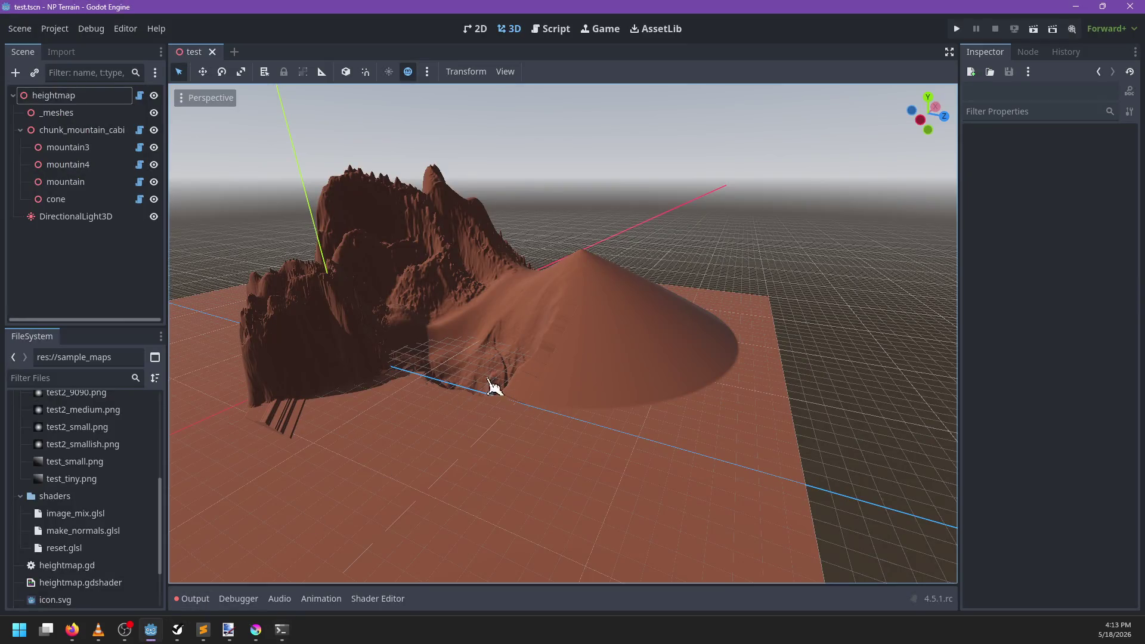
Step: Switch to the Script workspace and read through terrain_renderer.gd with the script list hidden
scroll(494, 386, "up", 3)
scroll(494, 386, "up", 5)
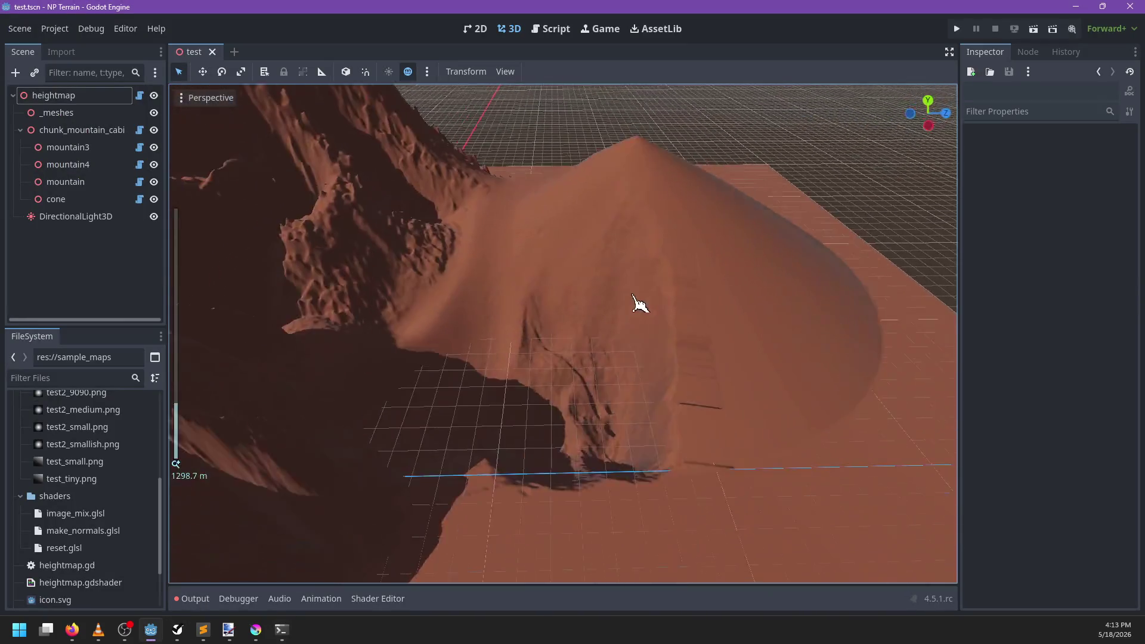
scroll(640, 307, "down", 3)
scroll(636, 306, "up", 4)
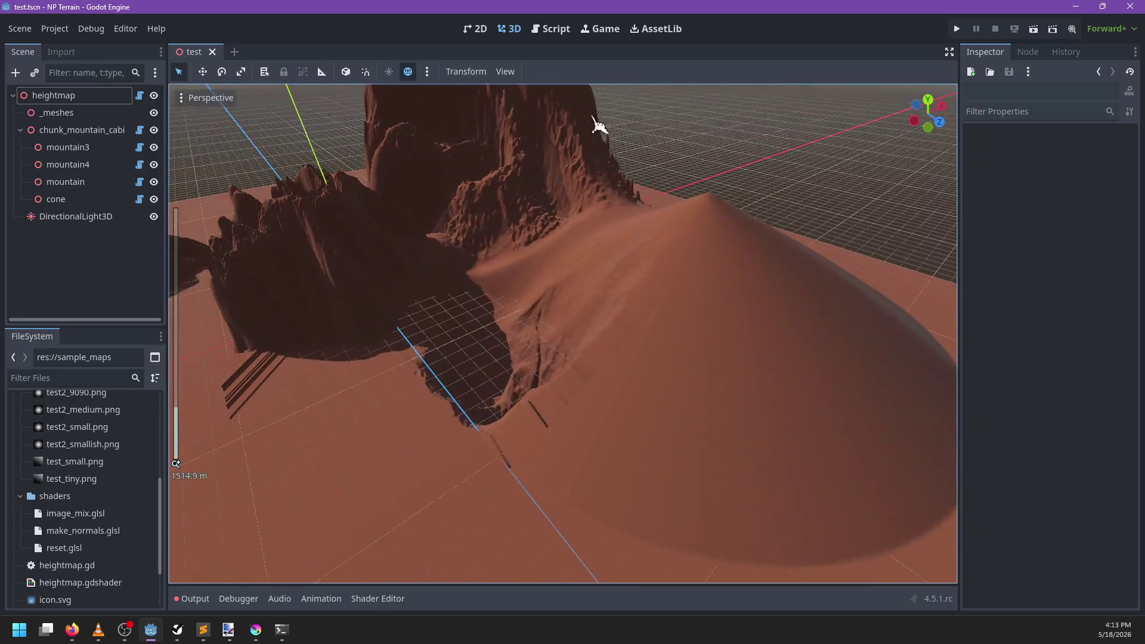
left_click(561, 29)
scroll(550, 213, "up", 5)
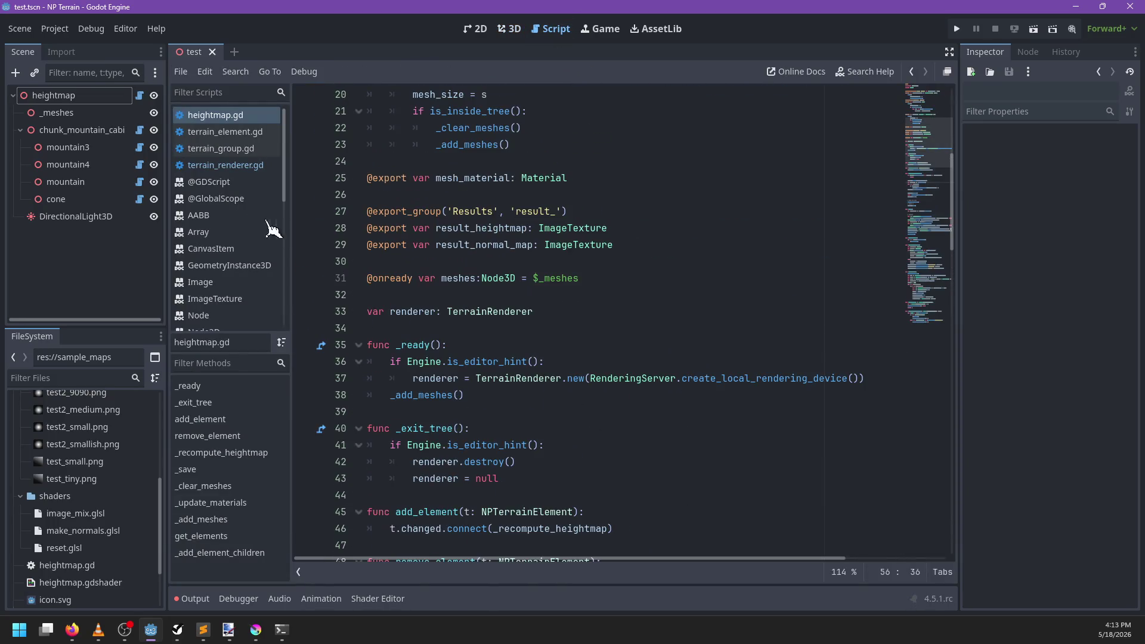
left_click(225, 165)
scroll(553, 342, "up", 5)
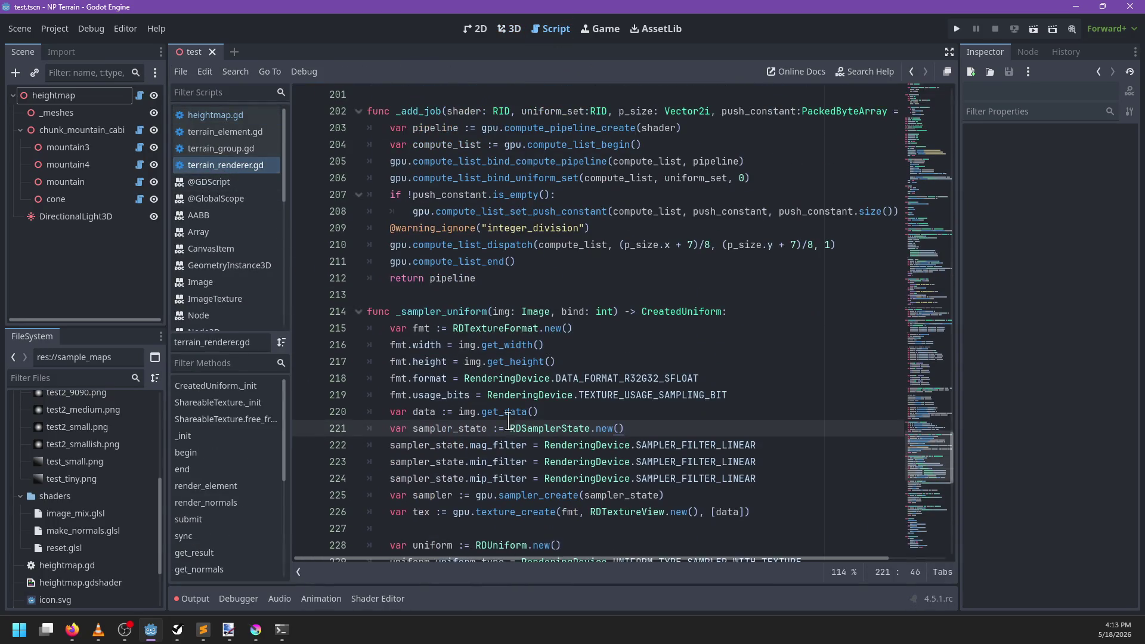
left_click(298, 572)
scroll(495, 405, "up", 8)
scroll(495, 406, "up", 20)
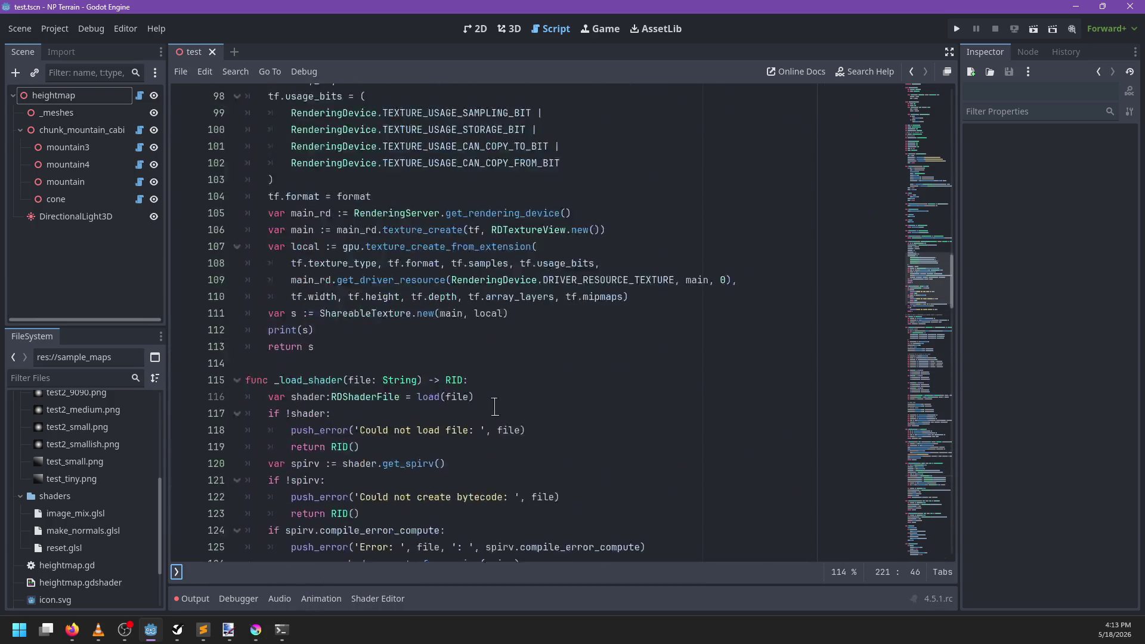
scroll(495, 407, "up", 6)
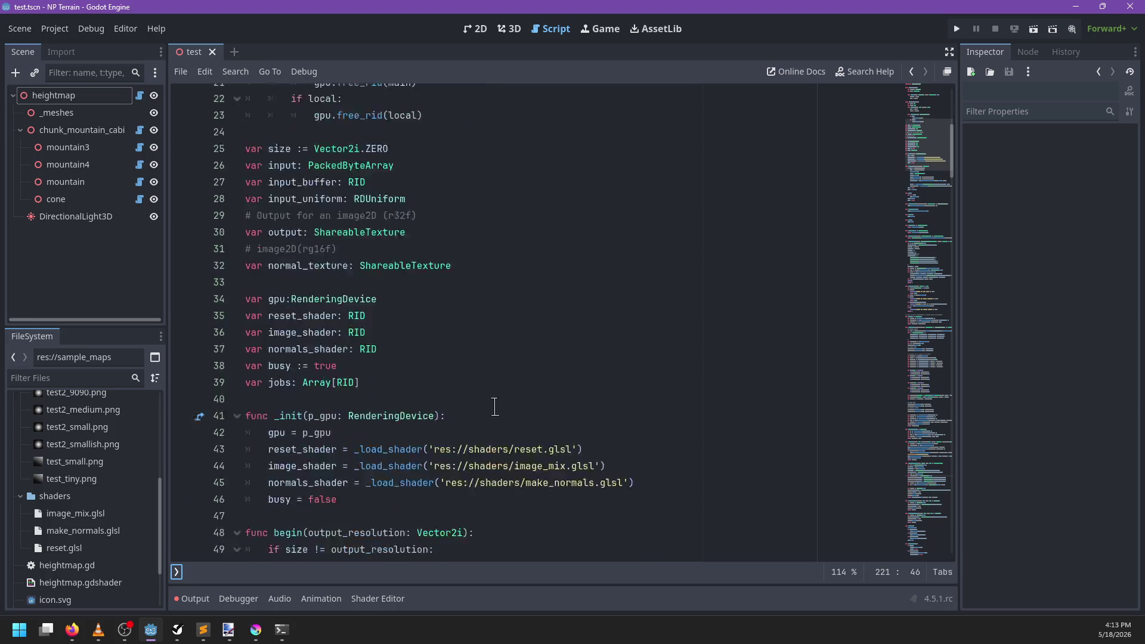
scroll(495, 406, "down", 2)
left_click(177, 572)
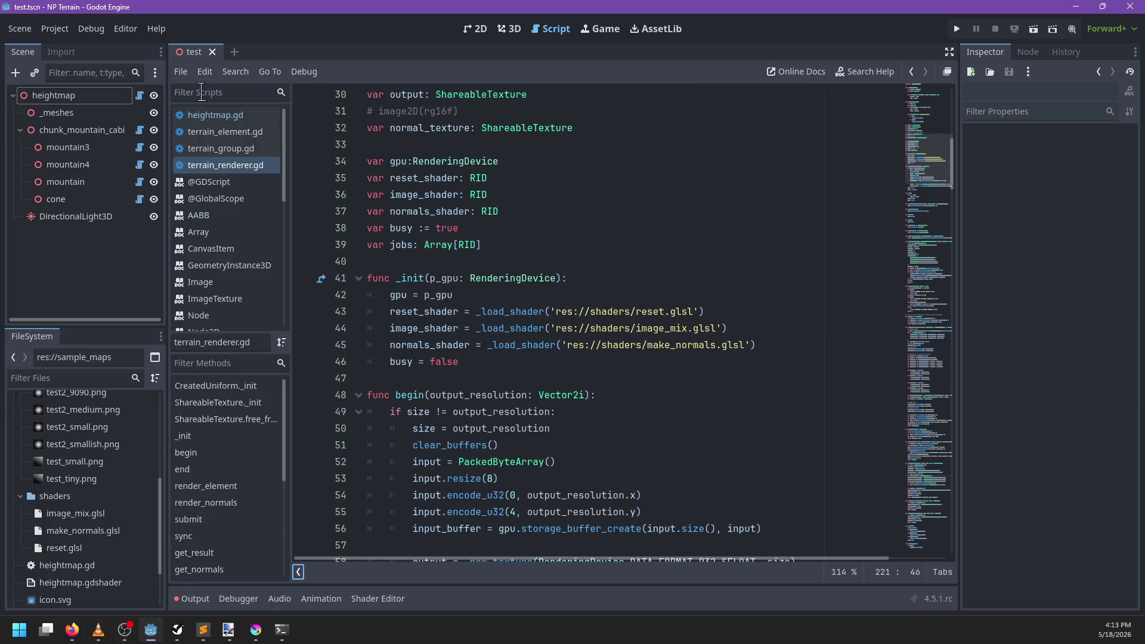
Step: In heightmap.gd, follow the _add_meshes call to its definition and review it
left_click(214, 114)
scroll(550, 253, "down", 5)
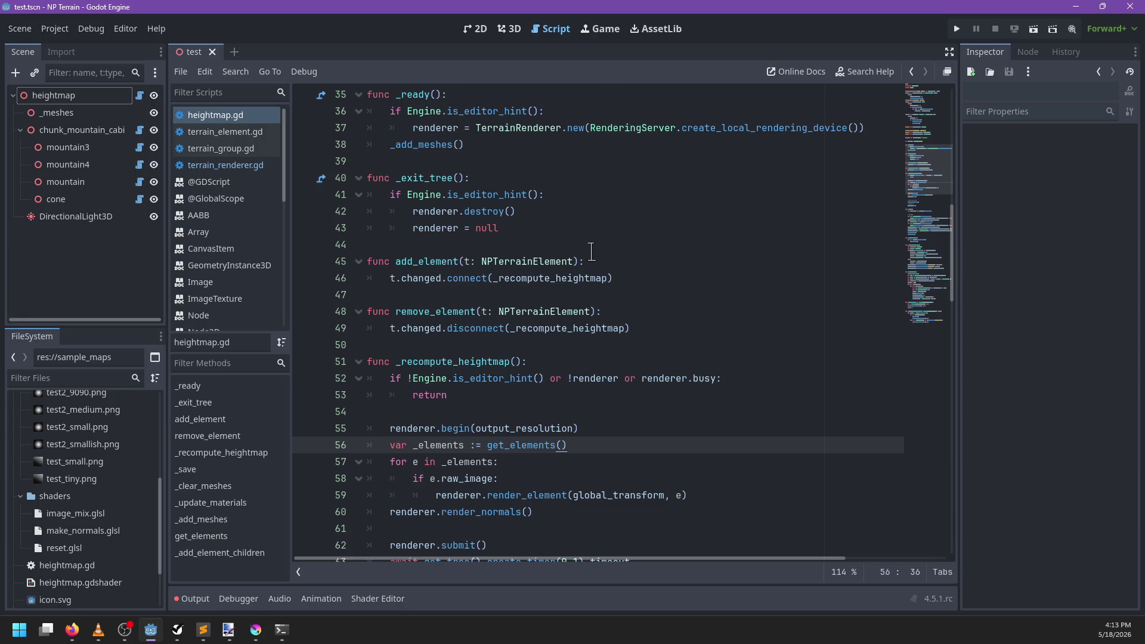
scroll(591, 251, "down", 4)
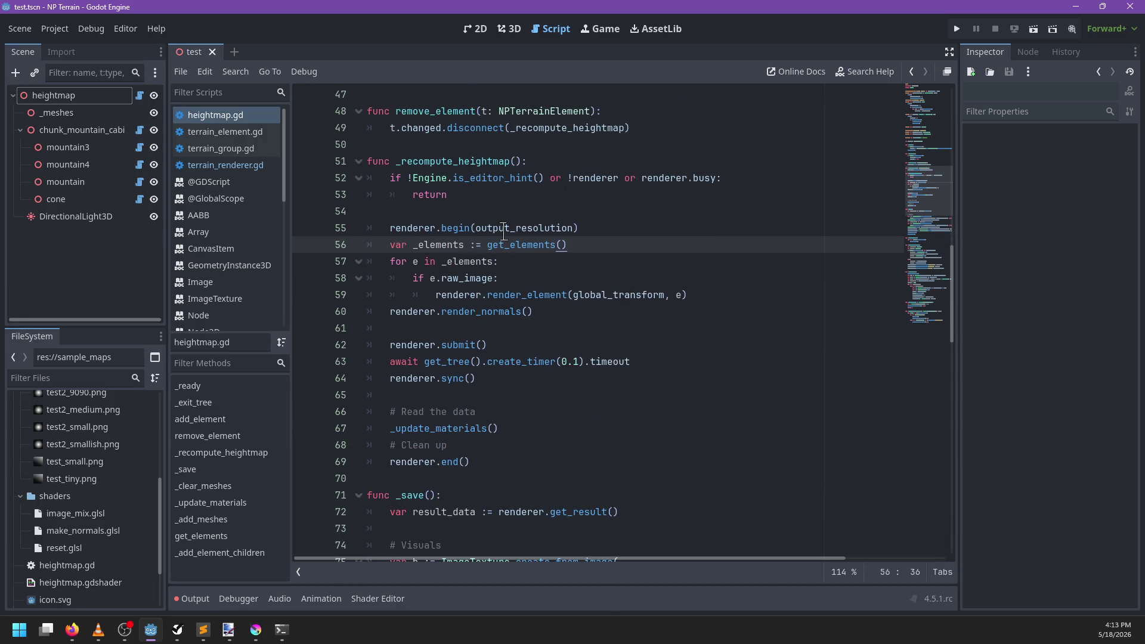
scroll(576, 266, "up", 8)
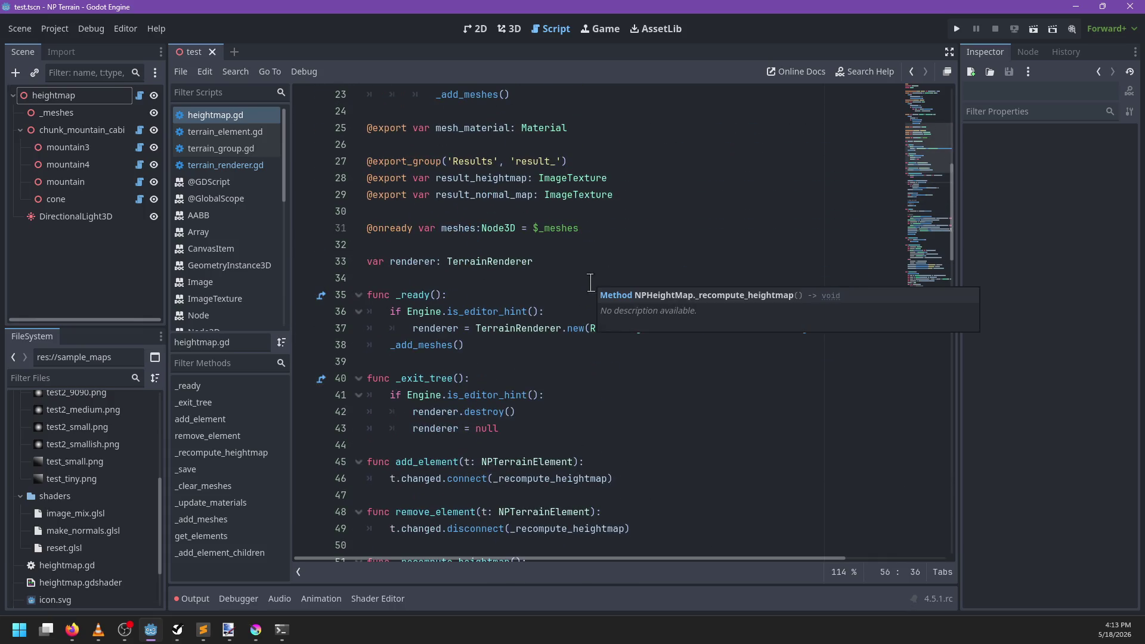
left_click(589, 366)
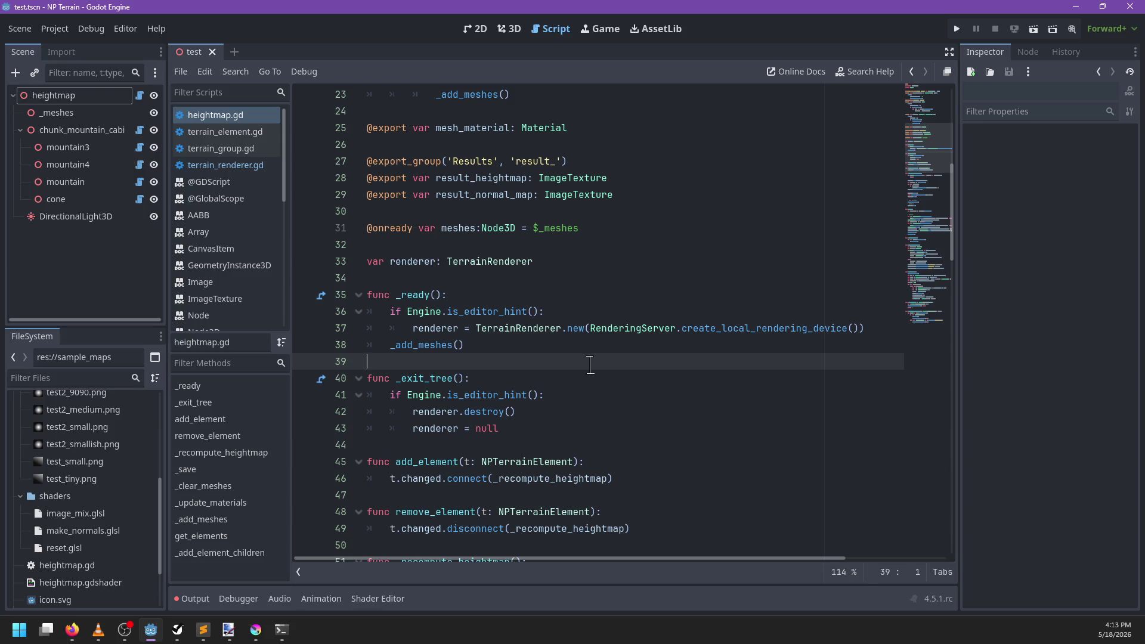
left_click(433, 346, "ctrl")
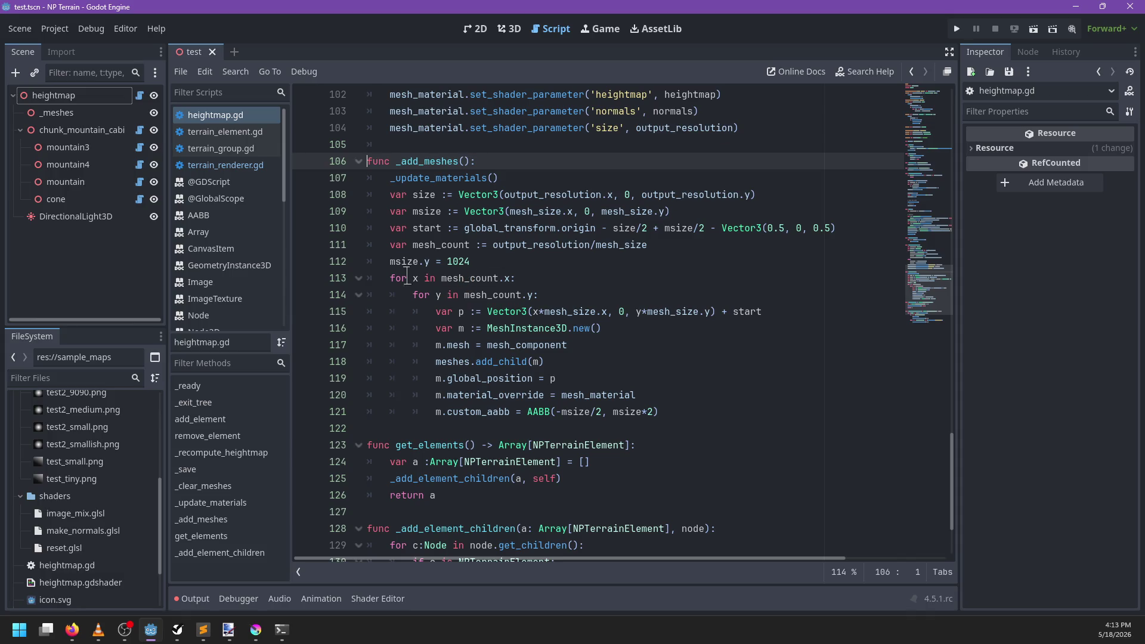
scroll(667, 357, "down", 2)
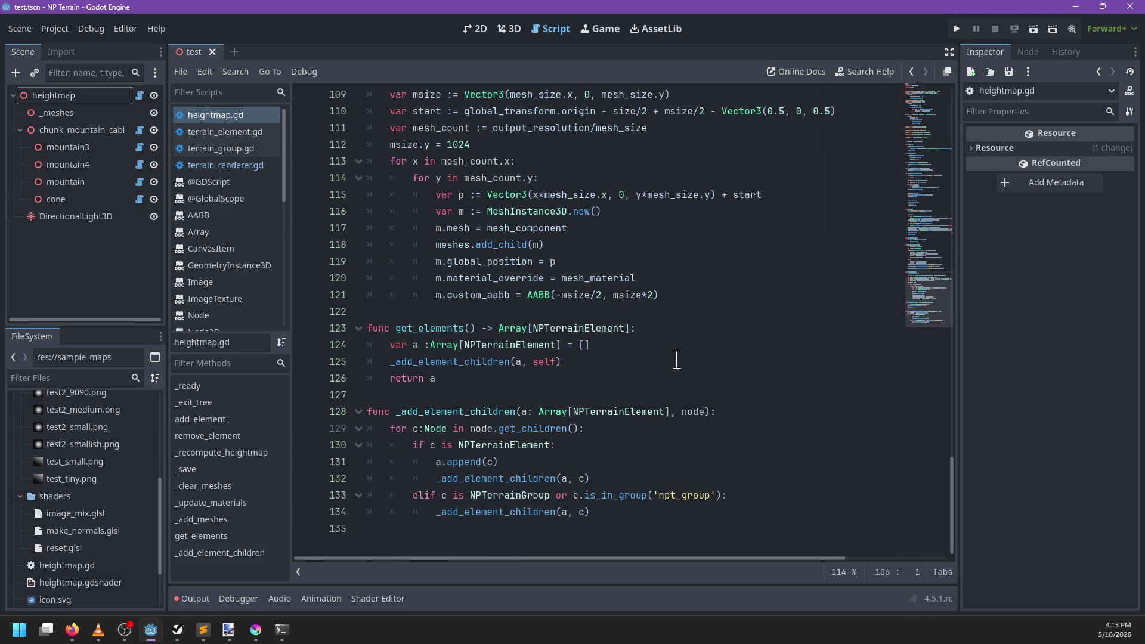
scroll(677, 359, "up", 10)
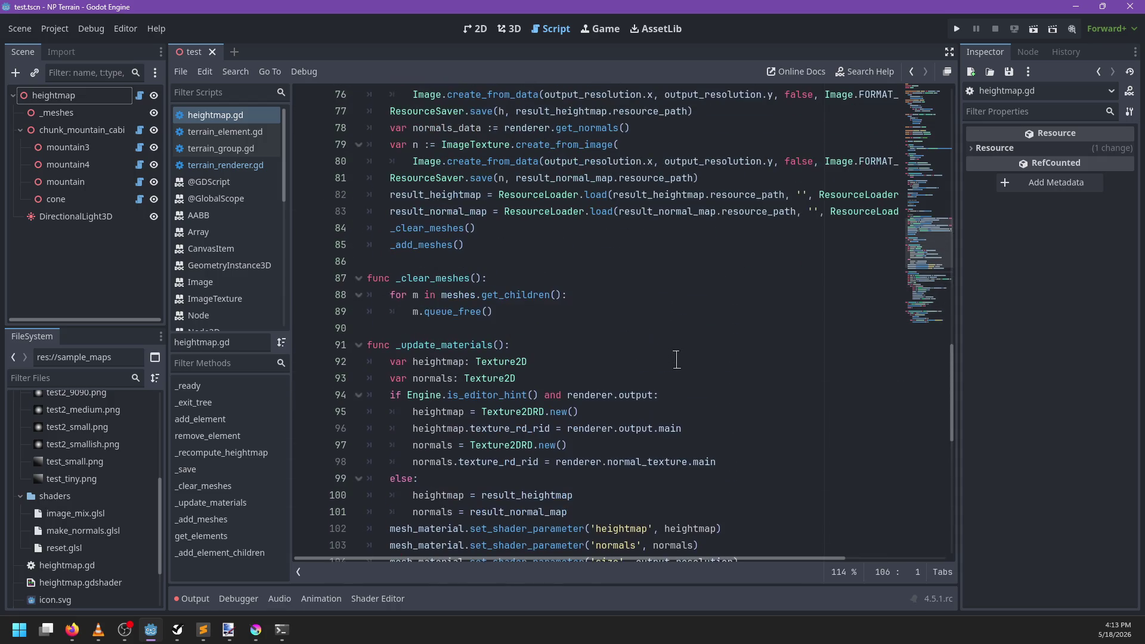
scroll(676, 359, "down", 5)
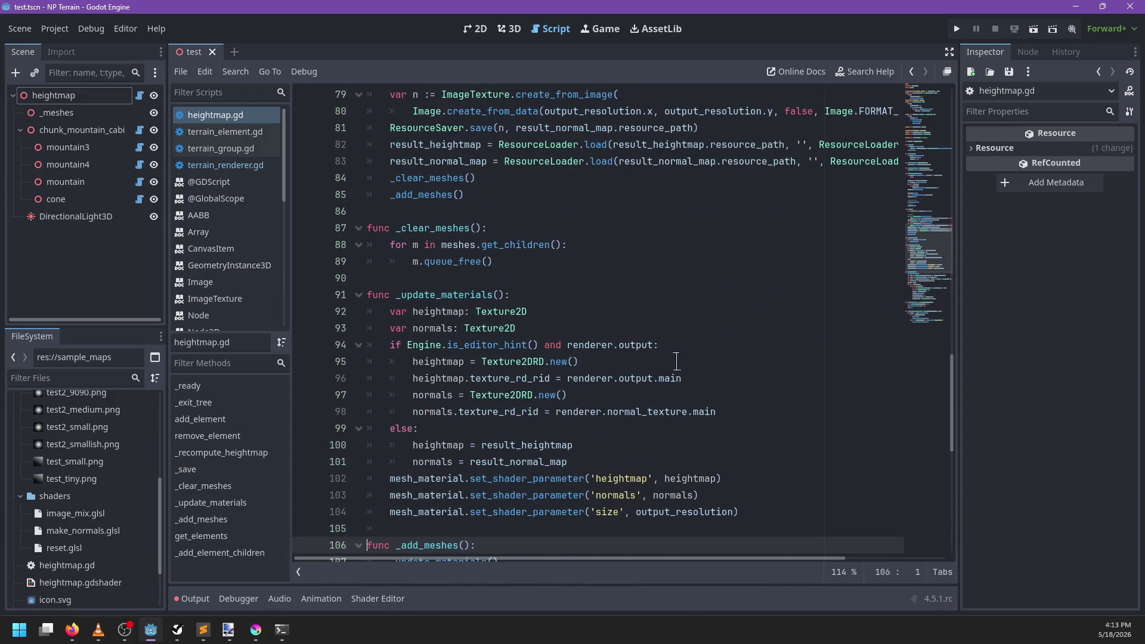
scroll(676, 361, "up", 4)
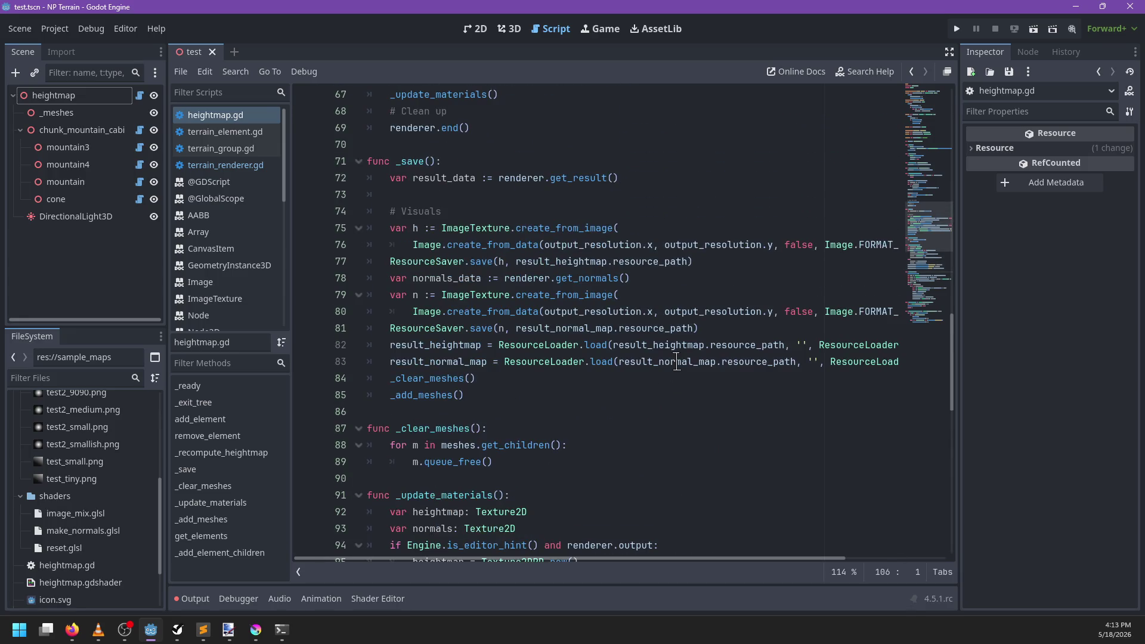
Step: Delete the empty line 73 in _save and save heightmap.gd
left_click(431, 191)
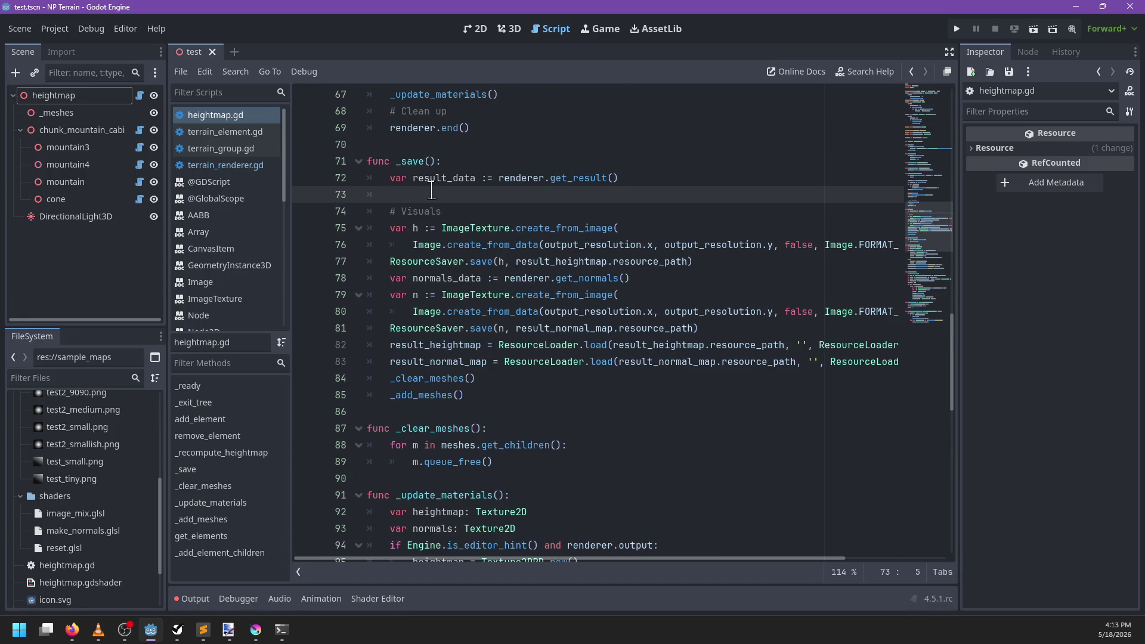
key("BackSpace")
key("BackSpace")
key("ctrl+s")
Step: In terrain_element.gd, rename the changed signal to redraw_requested
left_click(226, 132)
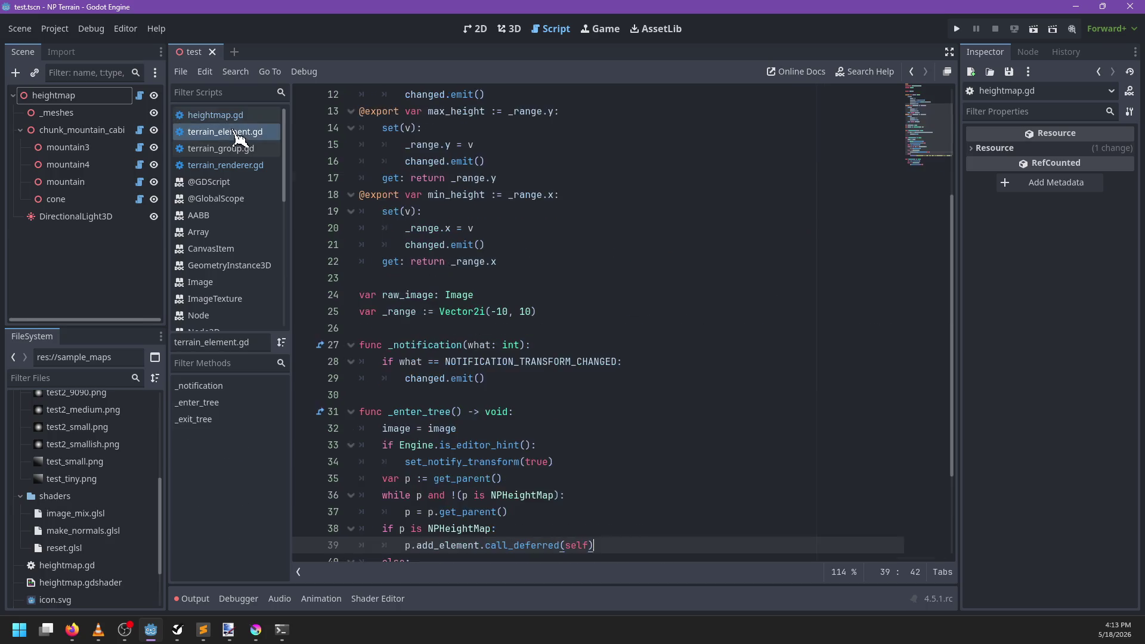
scroll(626, 232, "up", 4)
left_click(465, 159)
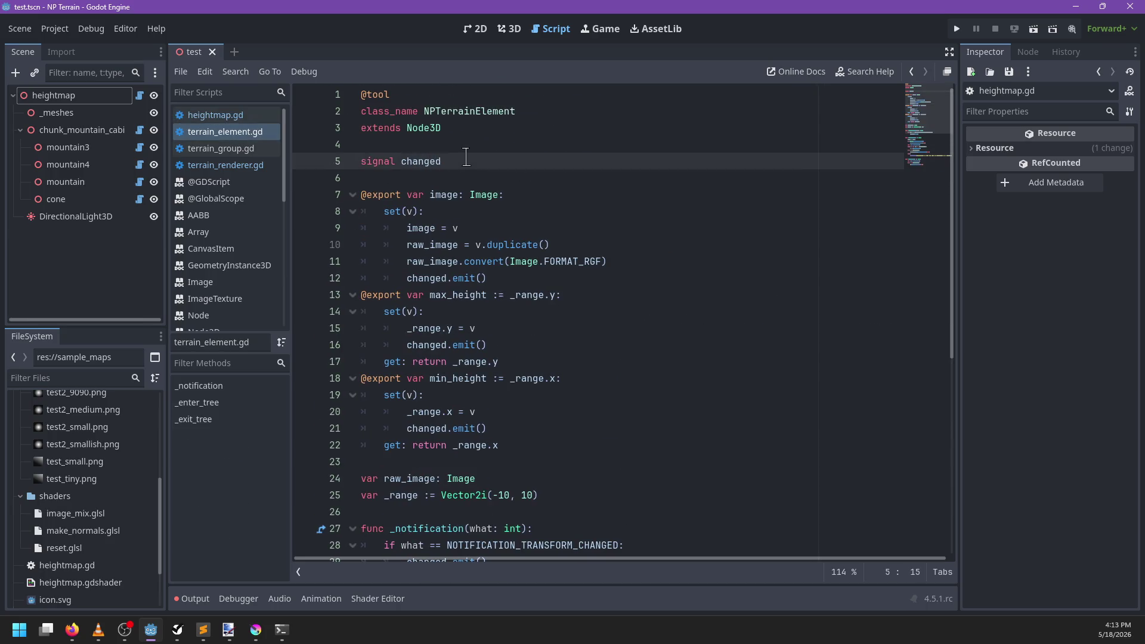
double_click(465, 158)
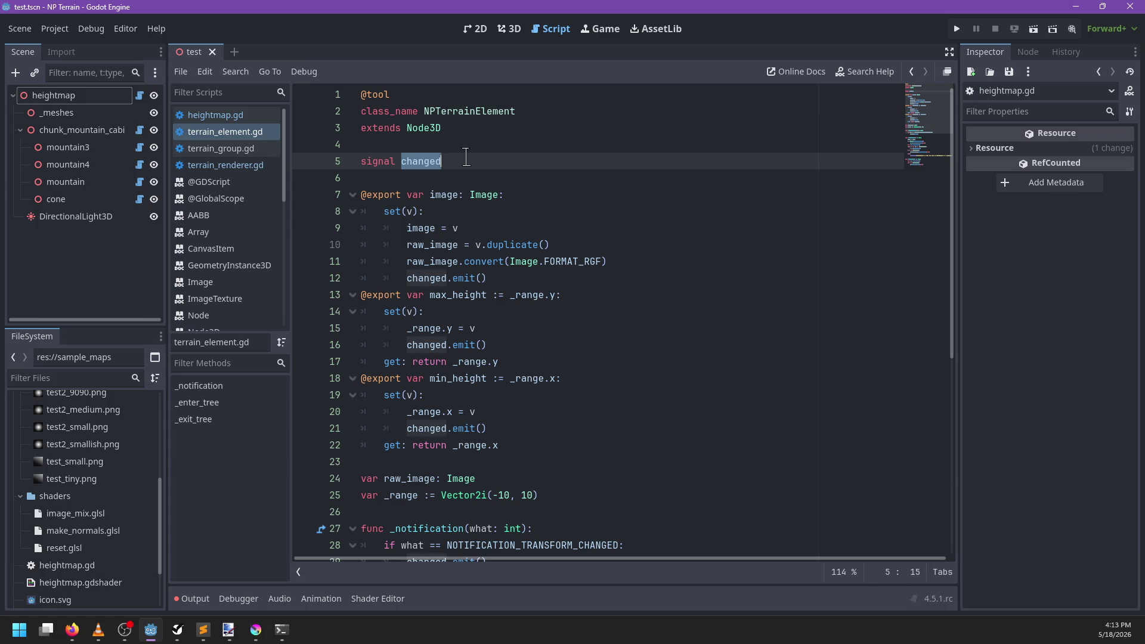
scroll(466, 157, "down", 1)
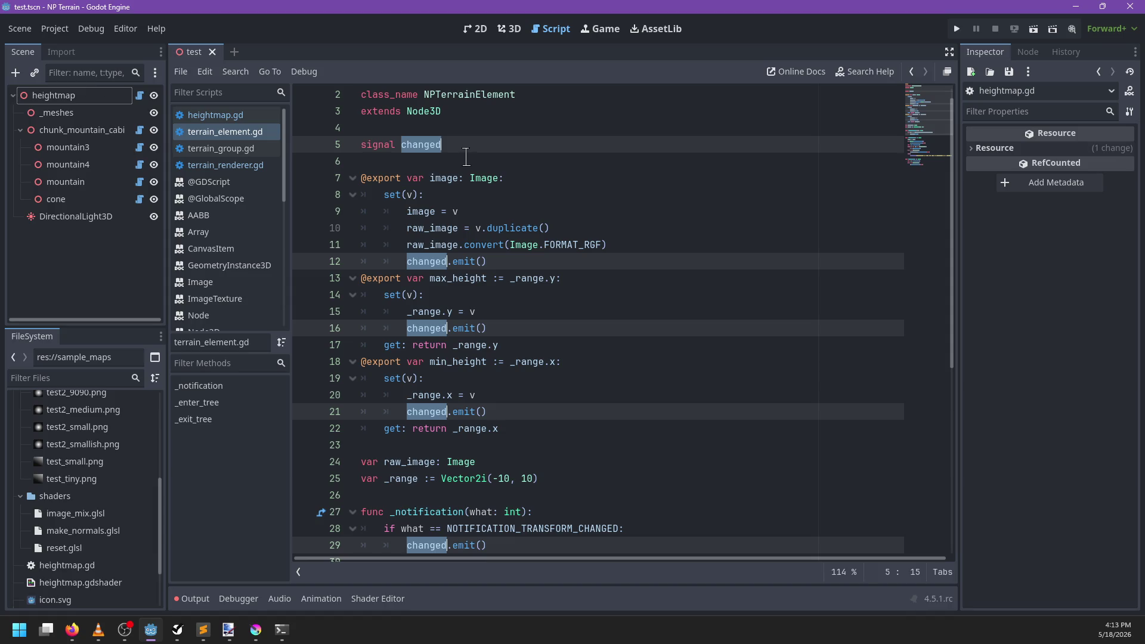
type("redraw_requested")
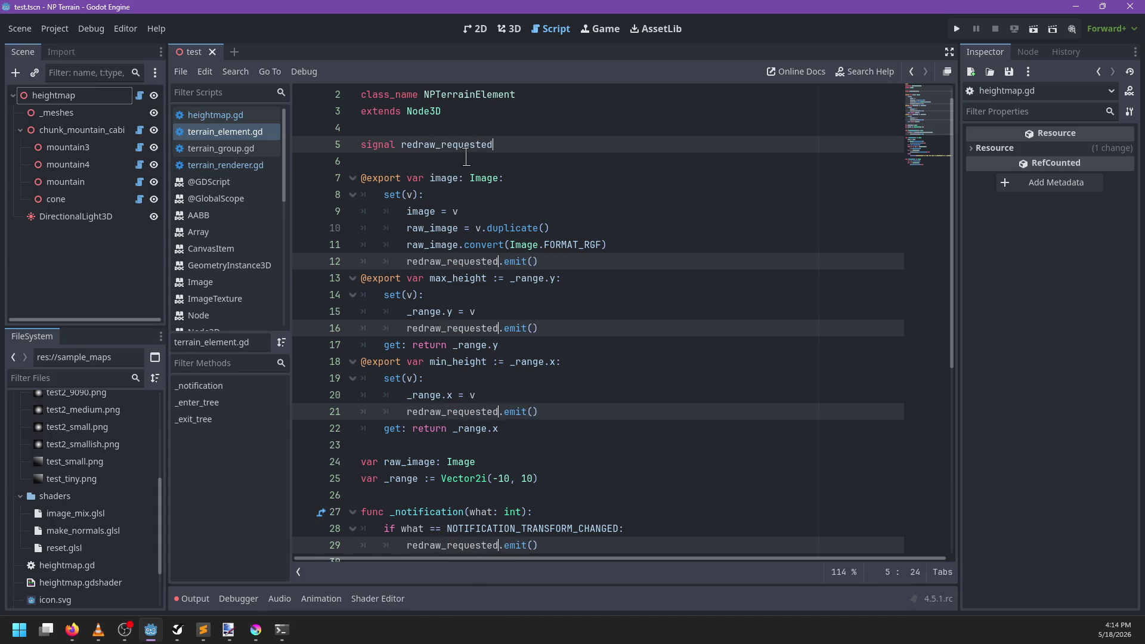
key("Escape")
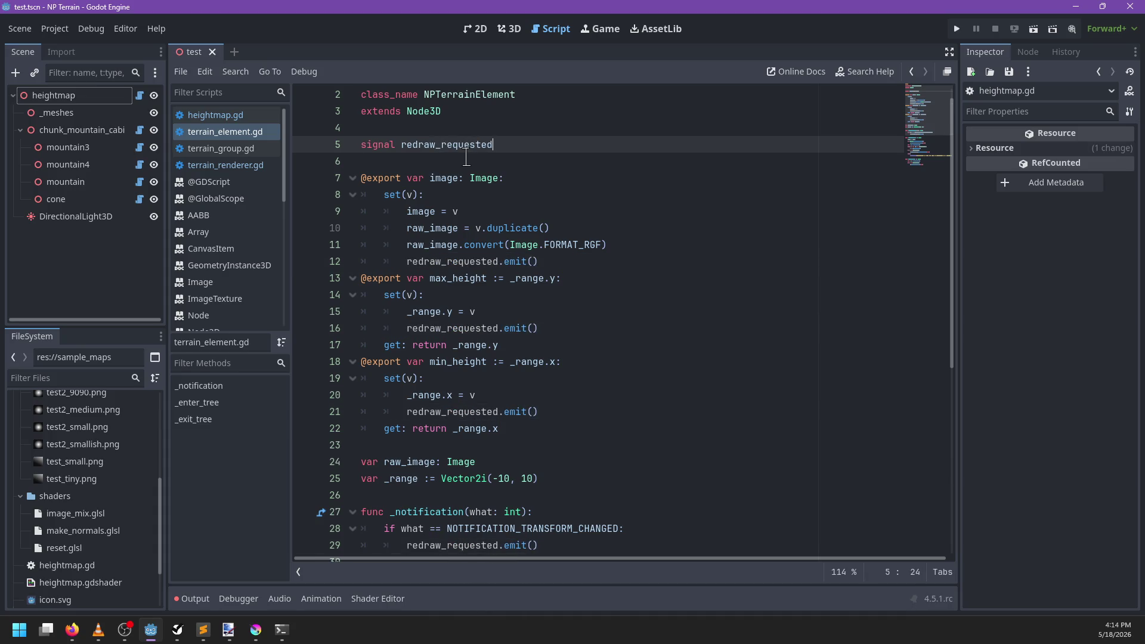
Step: Declare a new signal texture_updated below redraw_requested
key("Return")
type("signal")
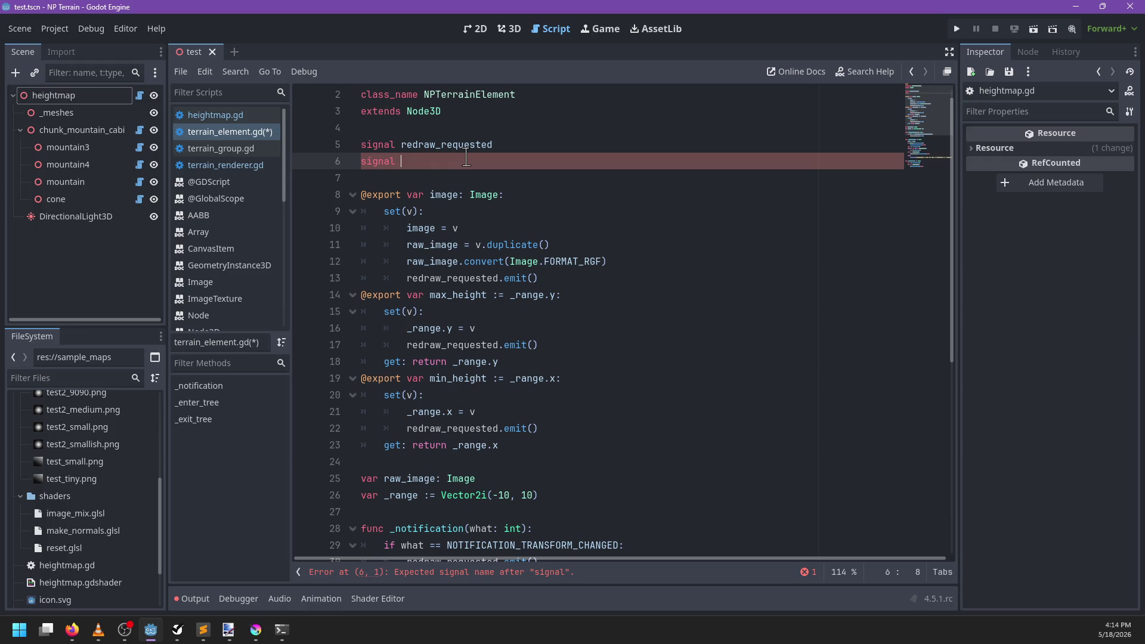
type("test")
key("BackSpace")
key("BackSpace")
key("BackSpace")
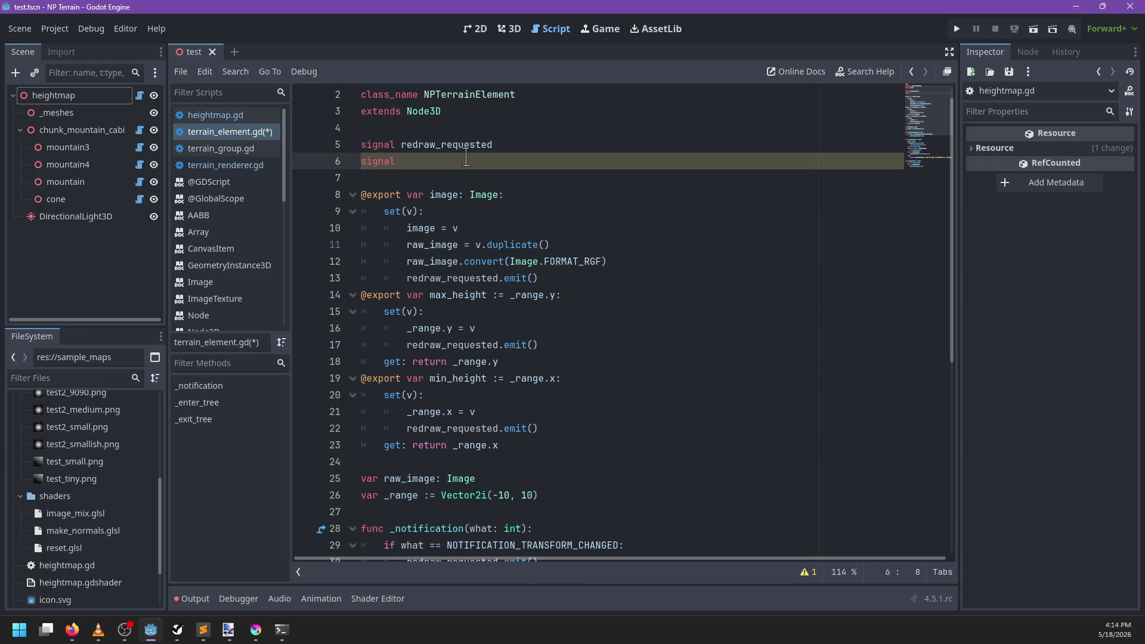
type("texture")
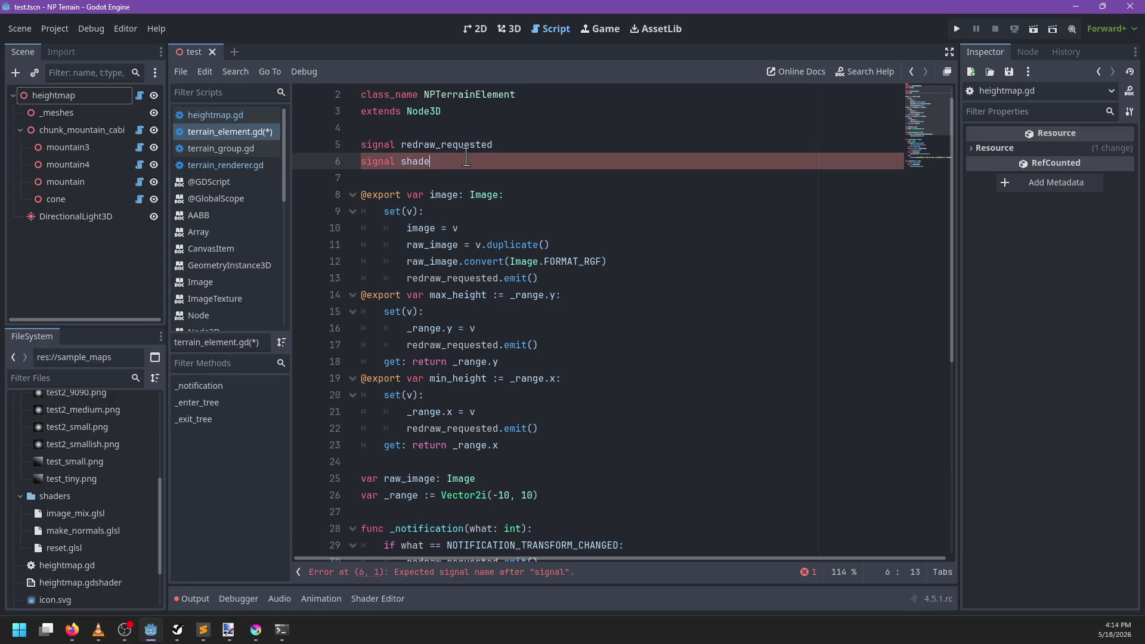
key("ctrl+BackSpace")
type("texture_updated")
Step: Make line 13 emit texture_updated instead of the old signal and save
double_click(463, 161)
key("ctrl+c")
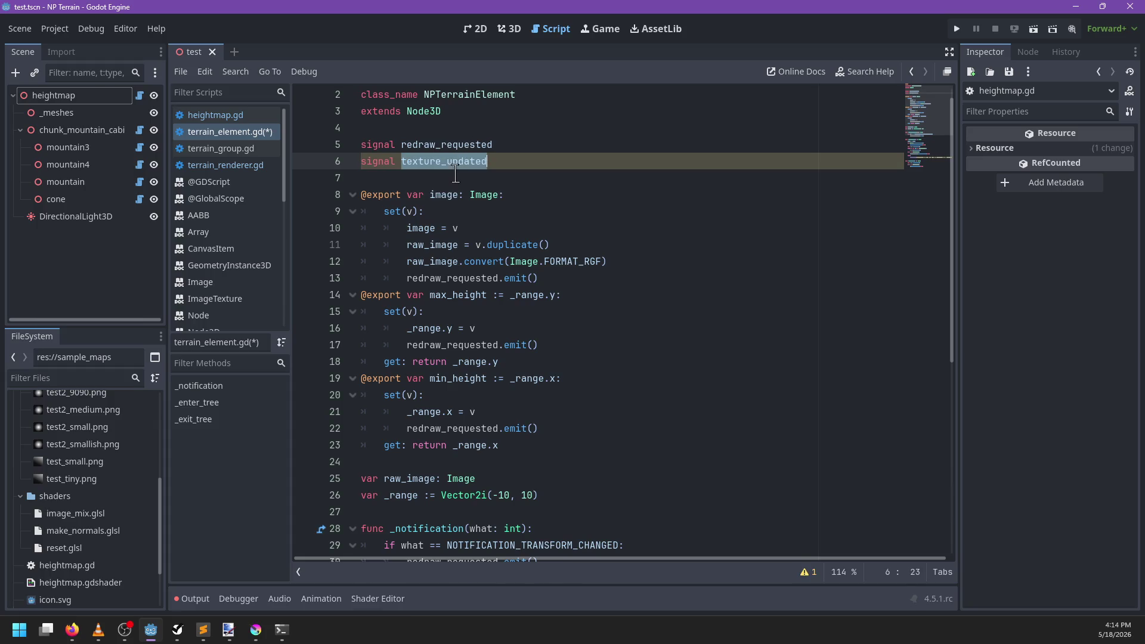
double_click(443, 278)
key("ctrl+v")
key("ctrl+s")
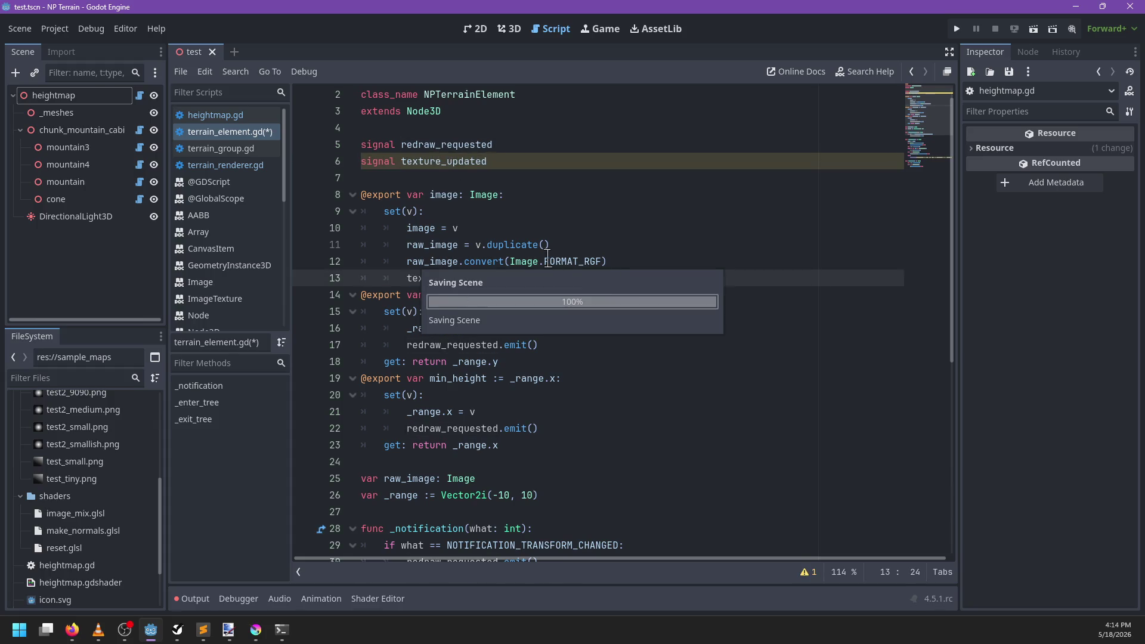
Step: Add redraw_requested.emit() on a new line 14 and save the script
double_click(431, 144)
key("ctrl+c")
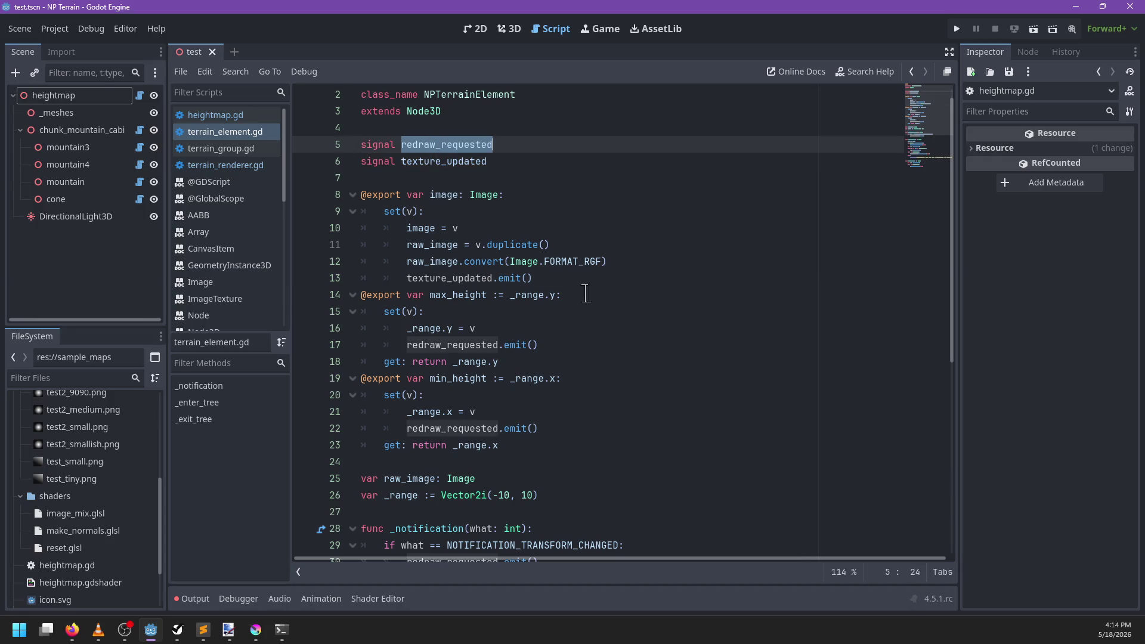
left_click(592, 295)
left_click(574, 278)
key("Return")
key("ctrl+v")
type(".emit()")
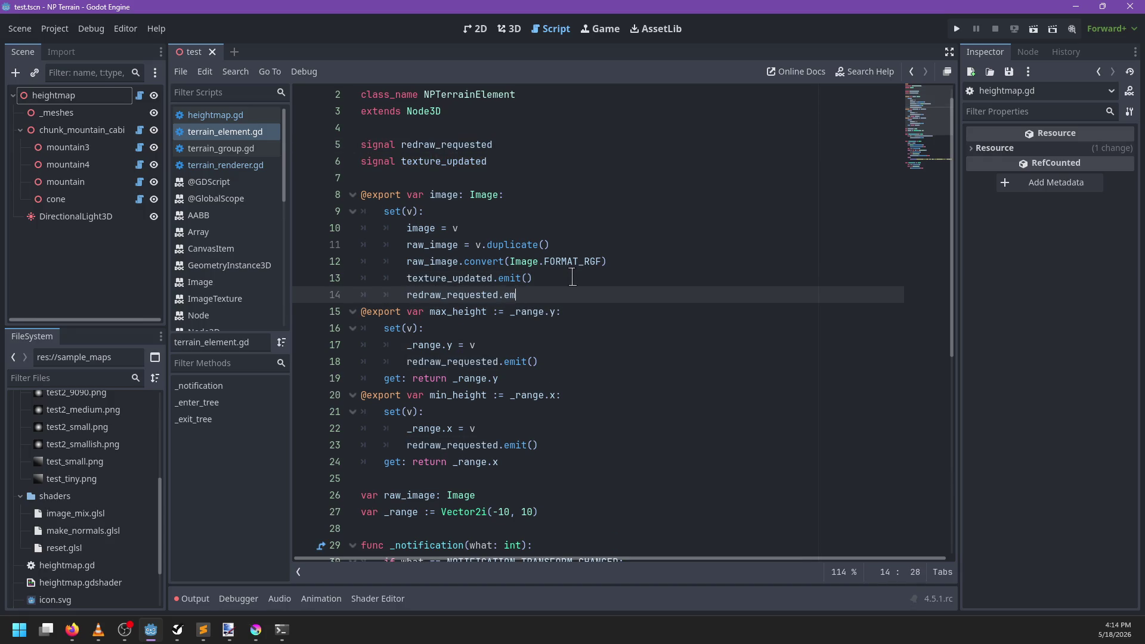
key("ctrl+s")
left_click(256, 630)
scroll(538, 282, "down", 2)
scroll(538, 283, "up", 3)
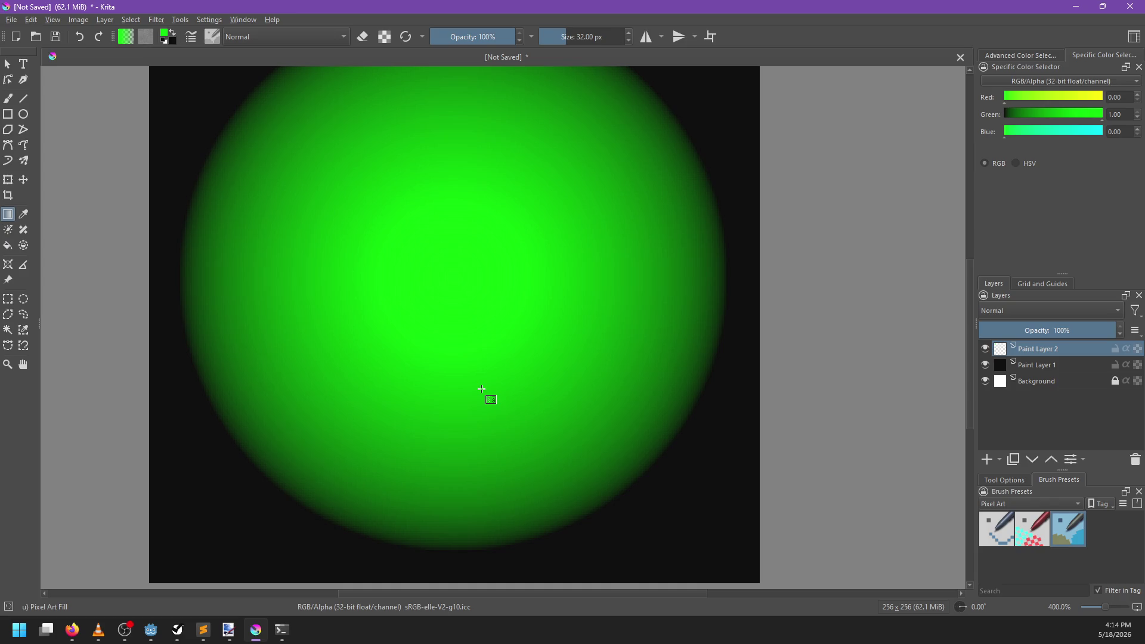
scroll(448, 208, "down", 1)
scroll(423, 128, "up", 1)
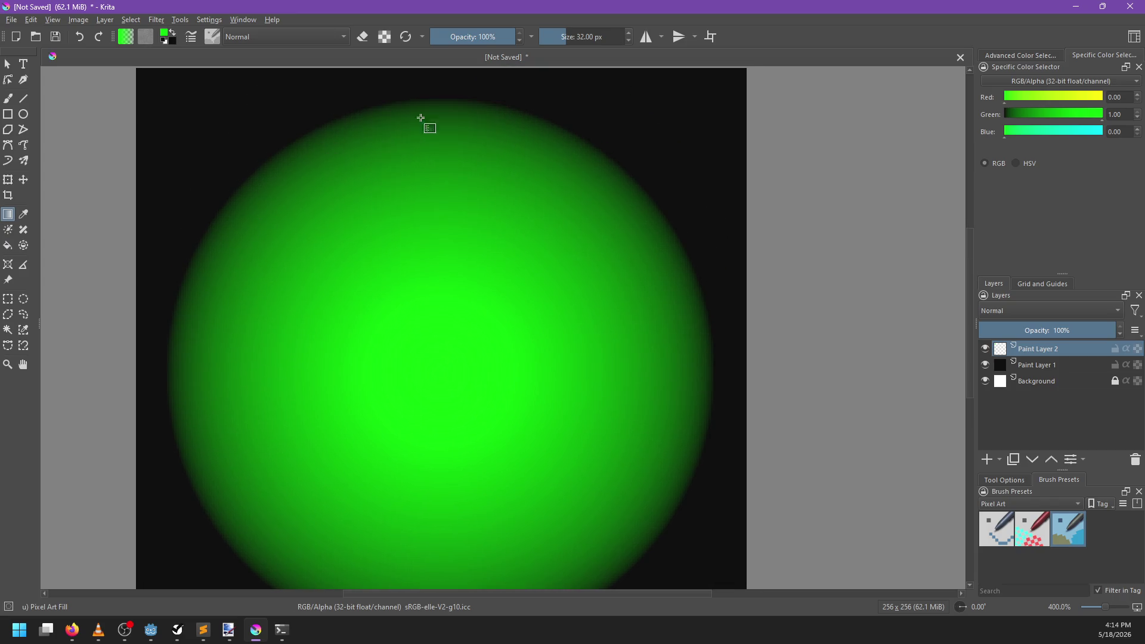
left_click_drag(554, 502, 578, 419)
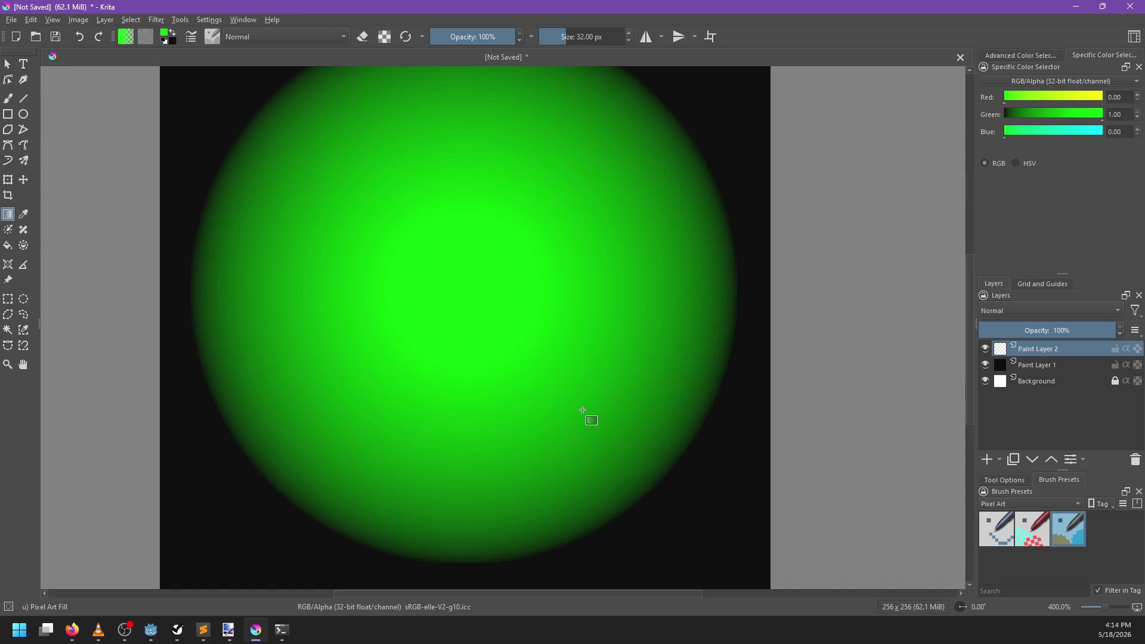
key("alt+Tab")
Step: In heightmap.gd, replace both changed references on lines 46 and 49 with redraw_requested
key("Up")
key("Up")
key("Up")
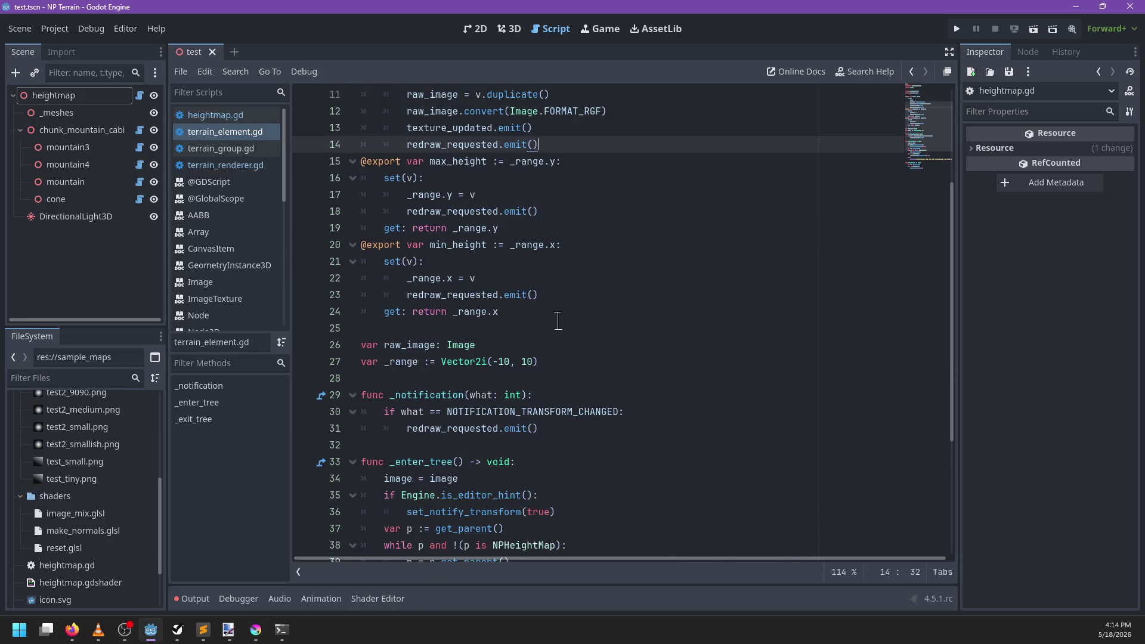
scroll(557, 321, "down", 2)
scroll(545, 340, "up", 5)
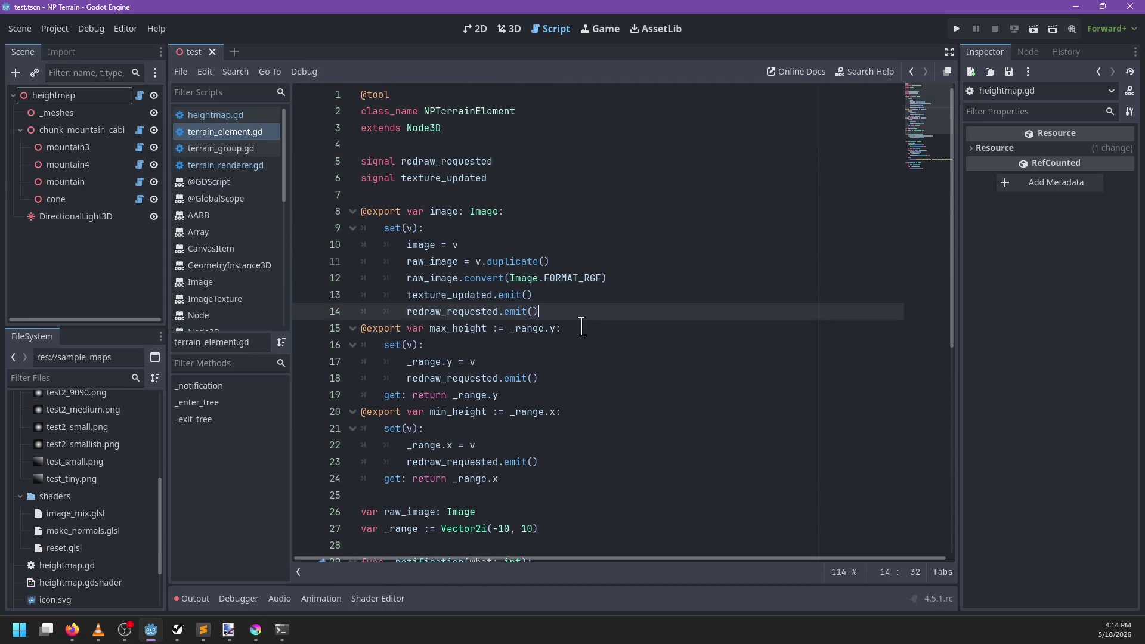
scroll(582, 327, "down", 2)
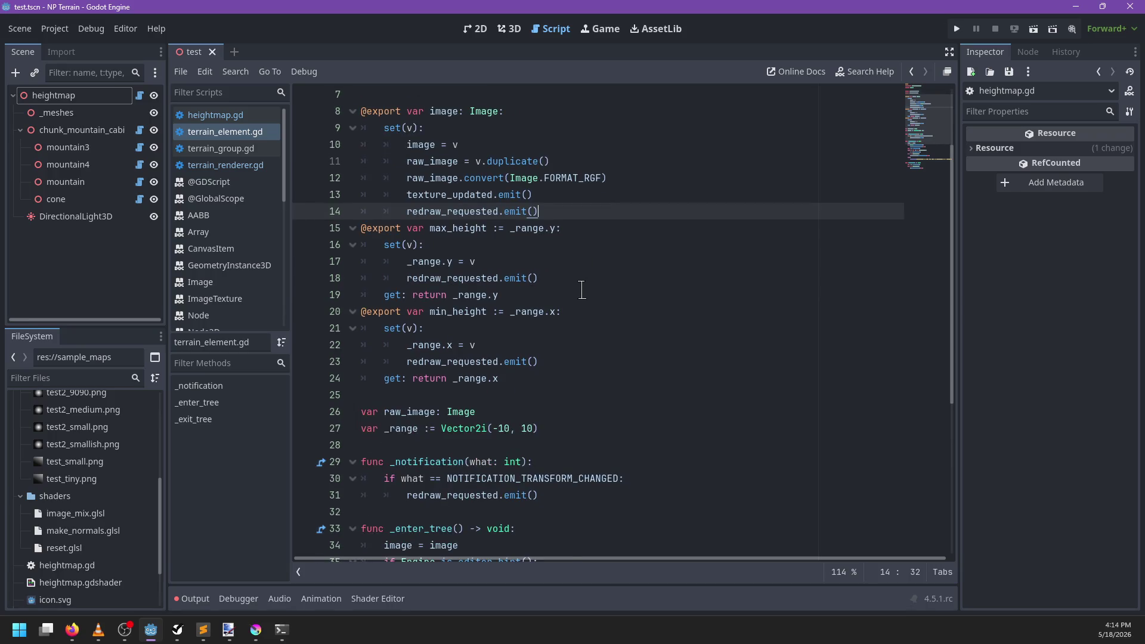
left_click(260, 114)
key("ctrl+f")
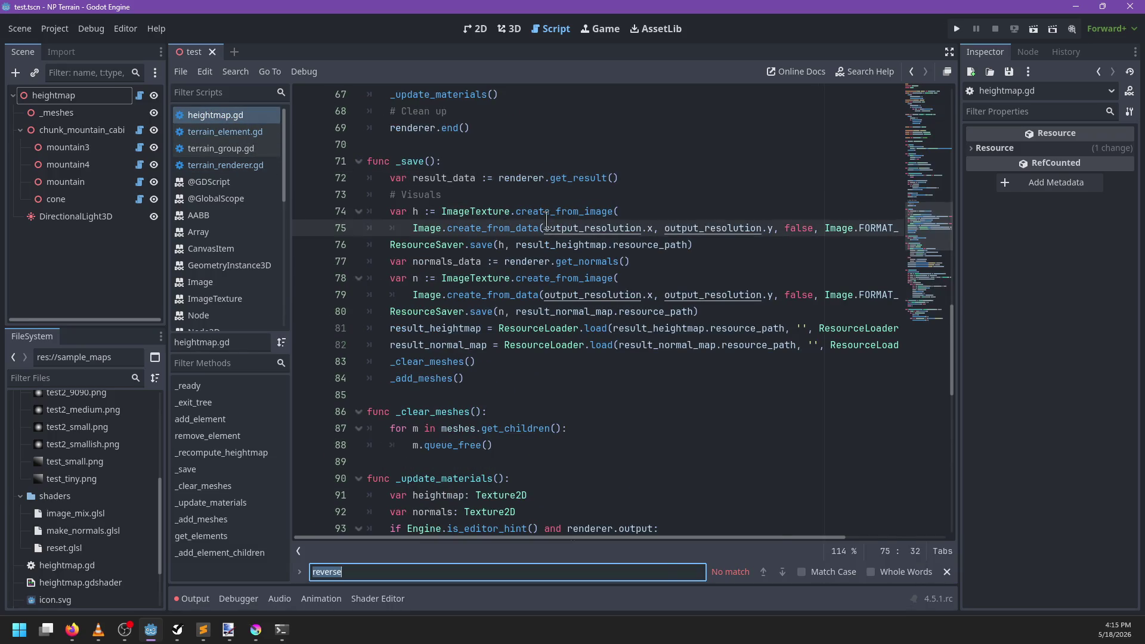
type("changed")
key("Return")
key("Escape")
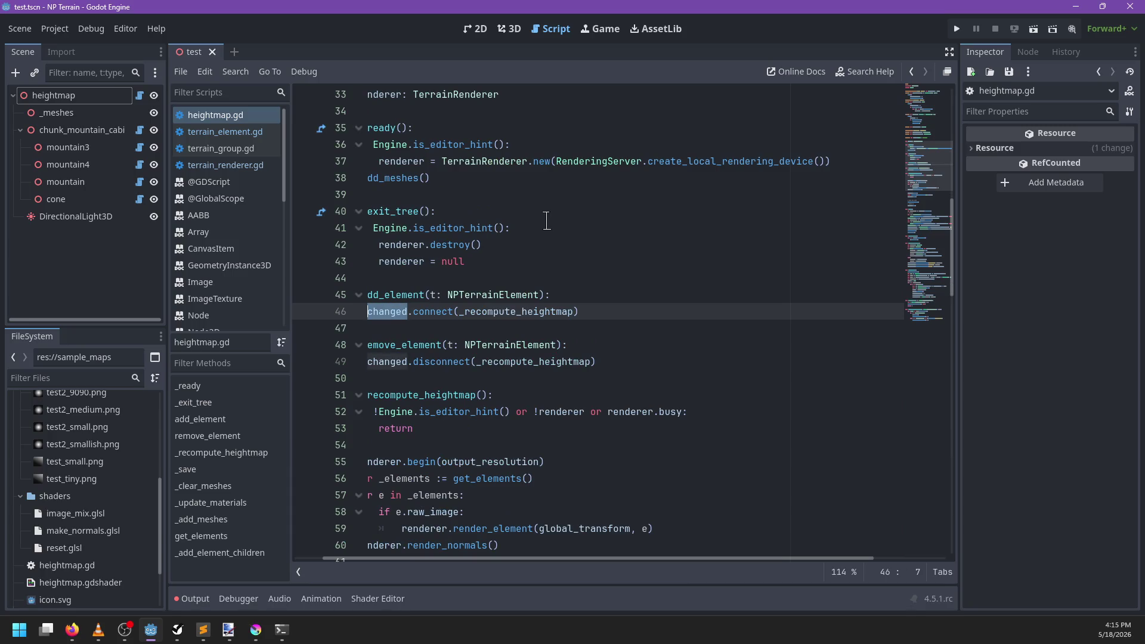
key("ctrl+d")
type("re")
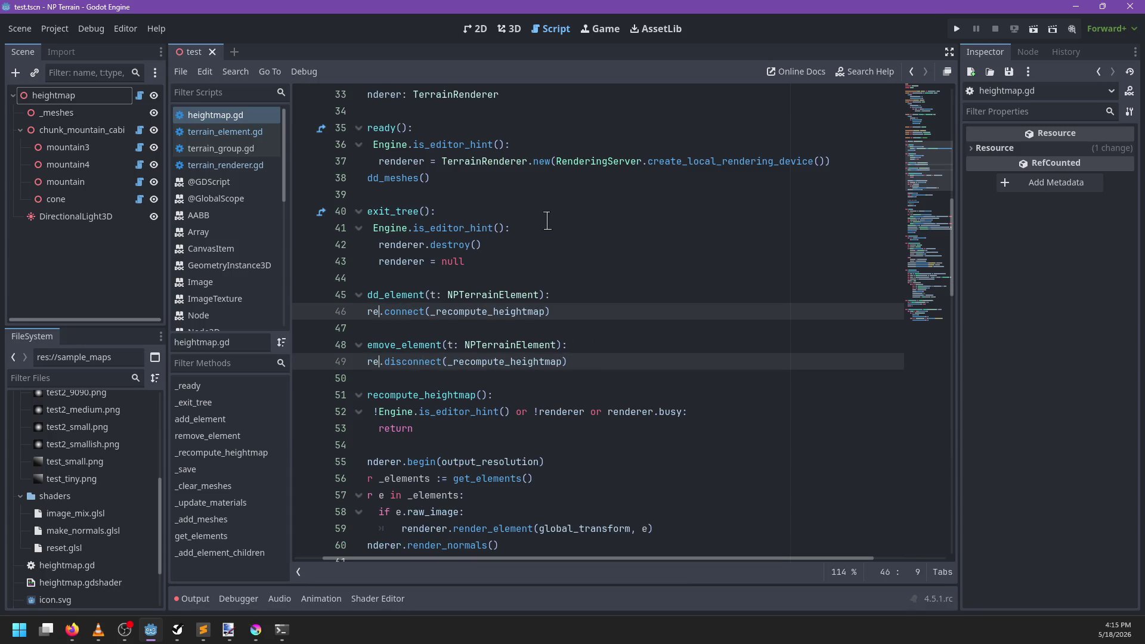
key("Return")
key("Escape")
scroll(564, 269, "left", 2)
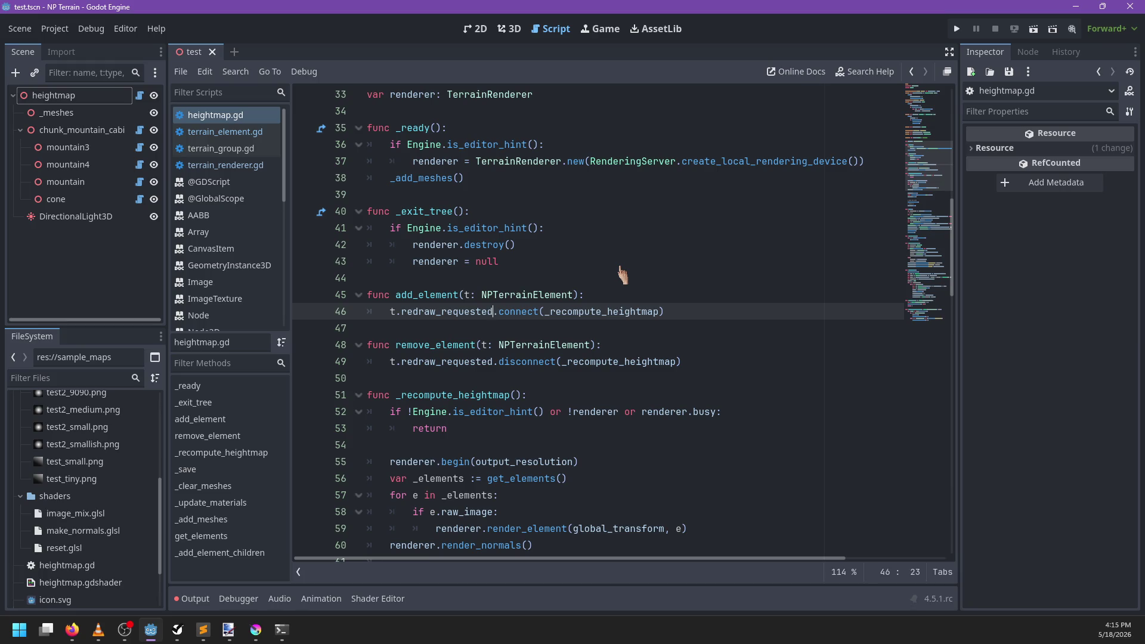
Step: Switch to the 3D view and orbit down to a low side view of the cone
left_click(510, 29)
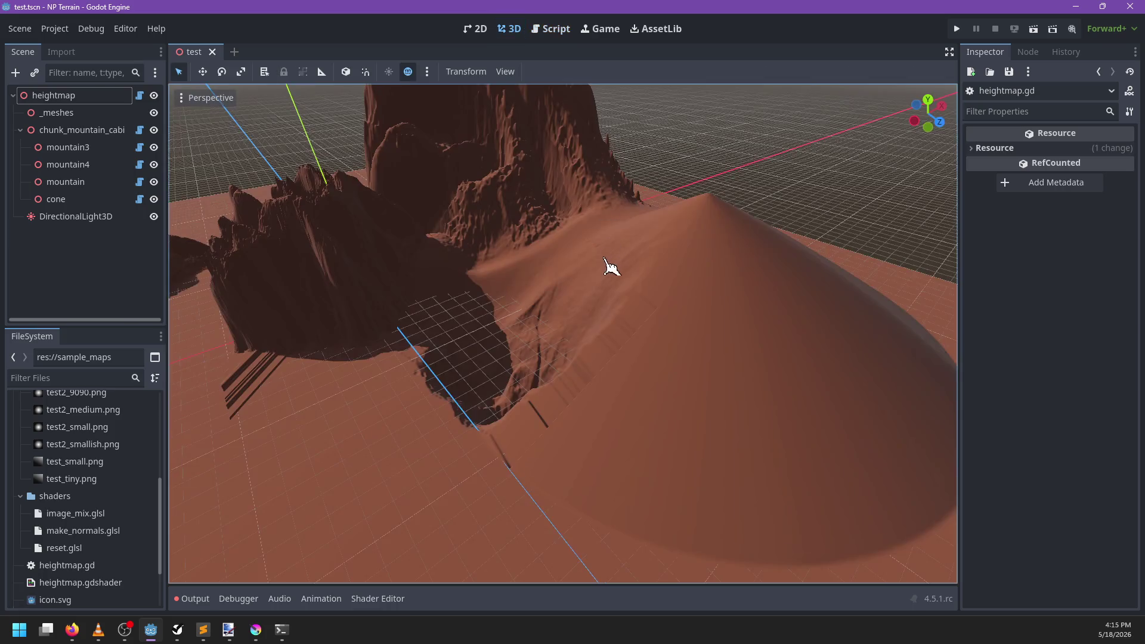
scroll(529, 301, "up", 5)
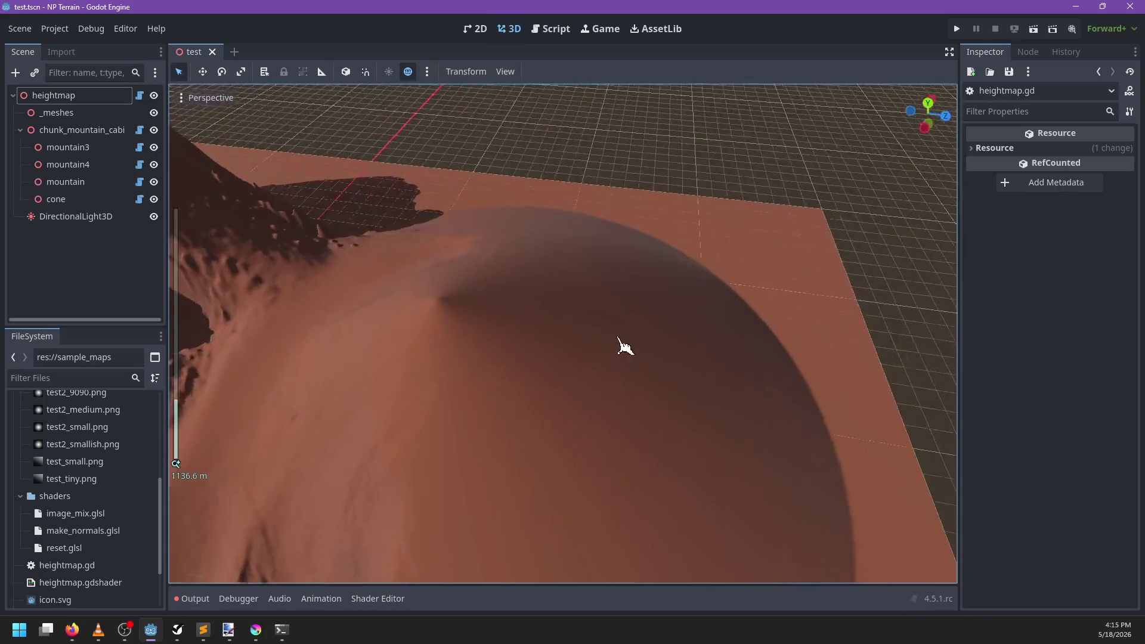
left_click_drag(625, 346, 572, 320)
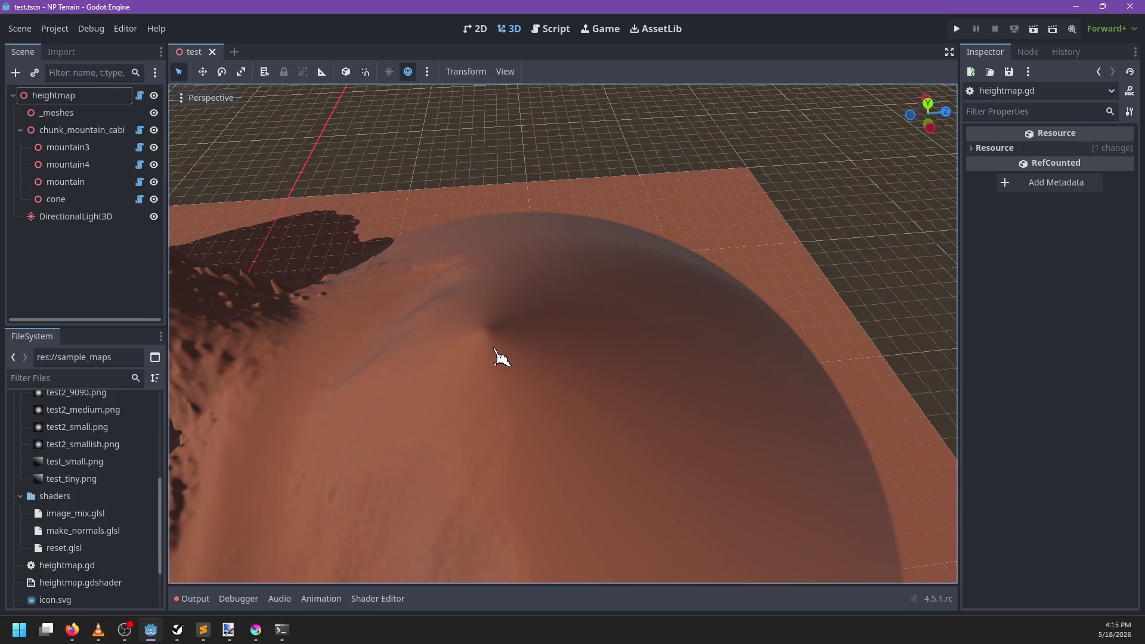
mouse_move(489, 339)
left_mouse_down()
mouse_move(506, 422)
mouse_move(630, 343)
mouse_move(564, 299)
mouse_move(429, 344)
mouse_move(483, 340)
mouse_move(537, 266)
mouse_move(465, 302)
mouse_move(541, 314)
mouse_move(481, 352)
mouse_move(692, 305)
left_mouse_up()
scroll(545, 321, "up", 2)
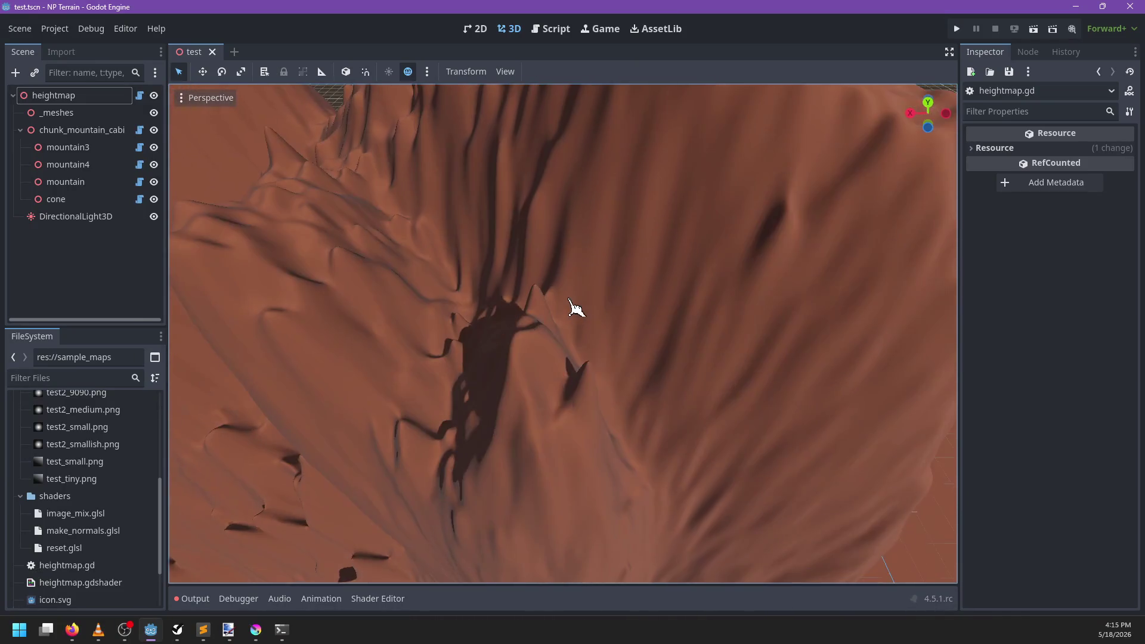
scroll(558, 314, "down", 6)
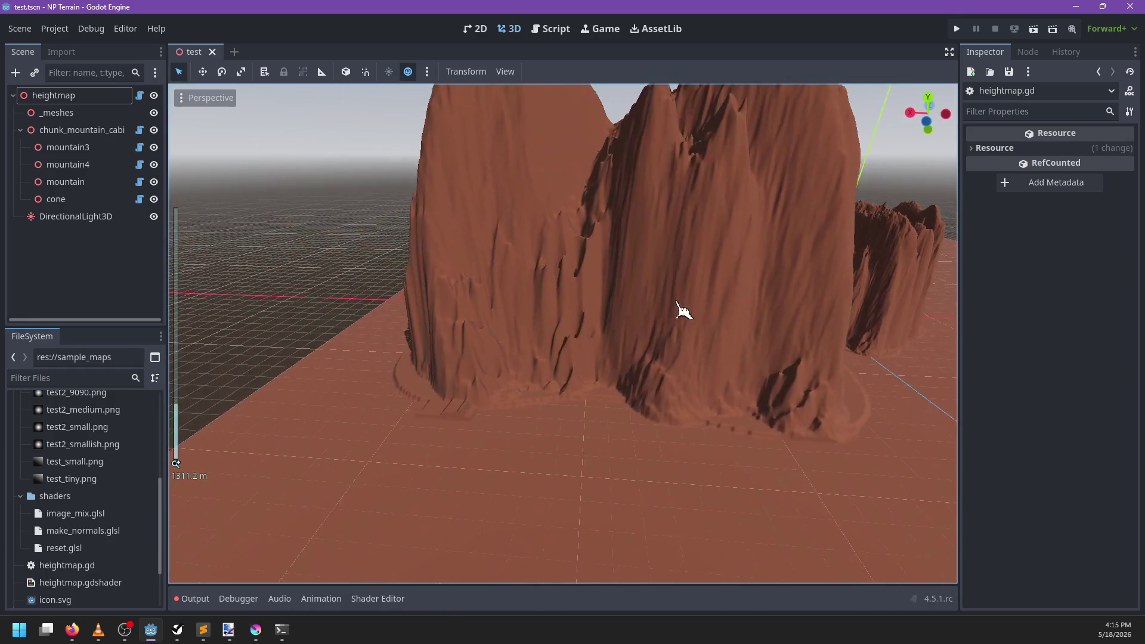
scroll(546, 320, "up", 6)
Step: Orbit and zoom in over the mountains to examine their surface
mouse_move(545, 320)
left_mouse_down()
mouse_move(573, 344)
mouse_move(384, 324)
left_mouse_up()
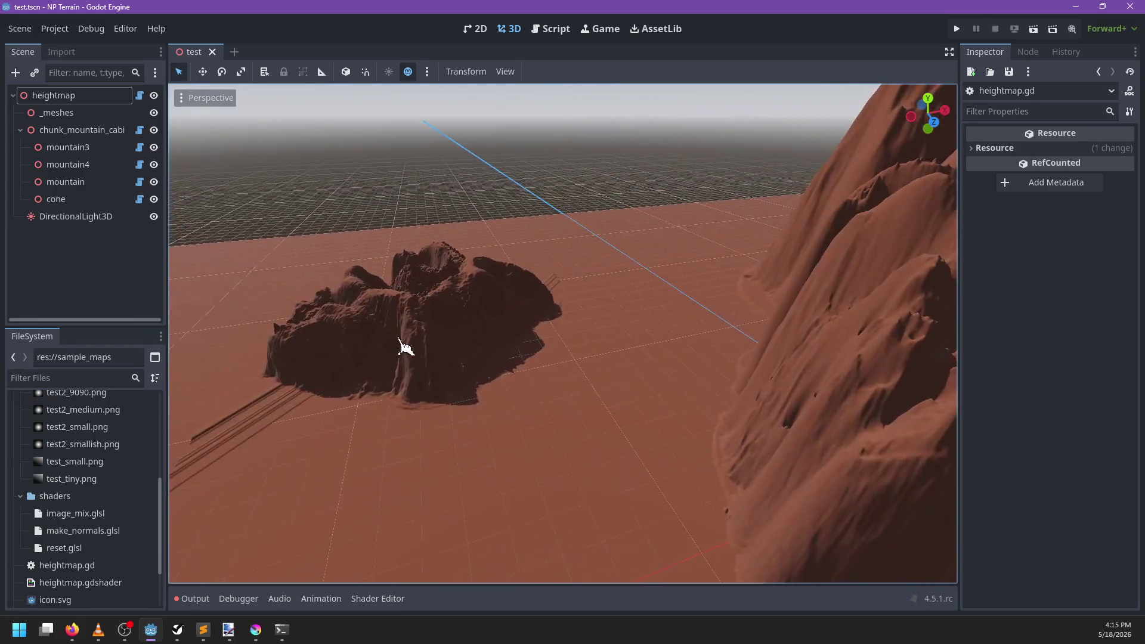
scroll(561, 287, "up", 2)
left_click_drag(561, 288, 591, 383)
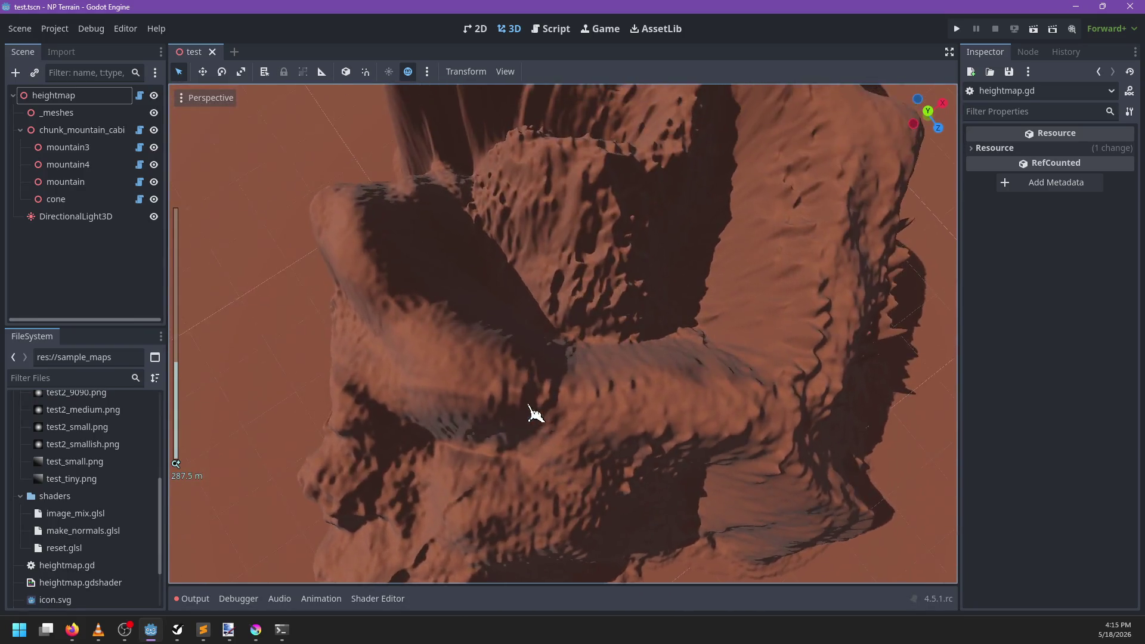
scroll(535, 412, "up", 2)
mouse_move(534, 412)
left_mouse_down()
mouse_move(759, 334)
mouse_move(716, 347)
mouse_move(718, 360)
left_mouse_up()
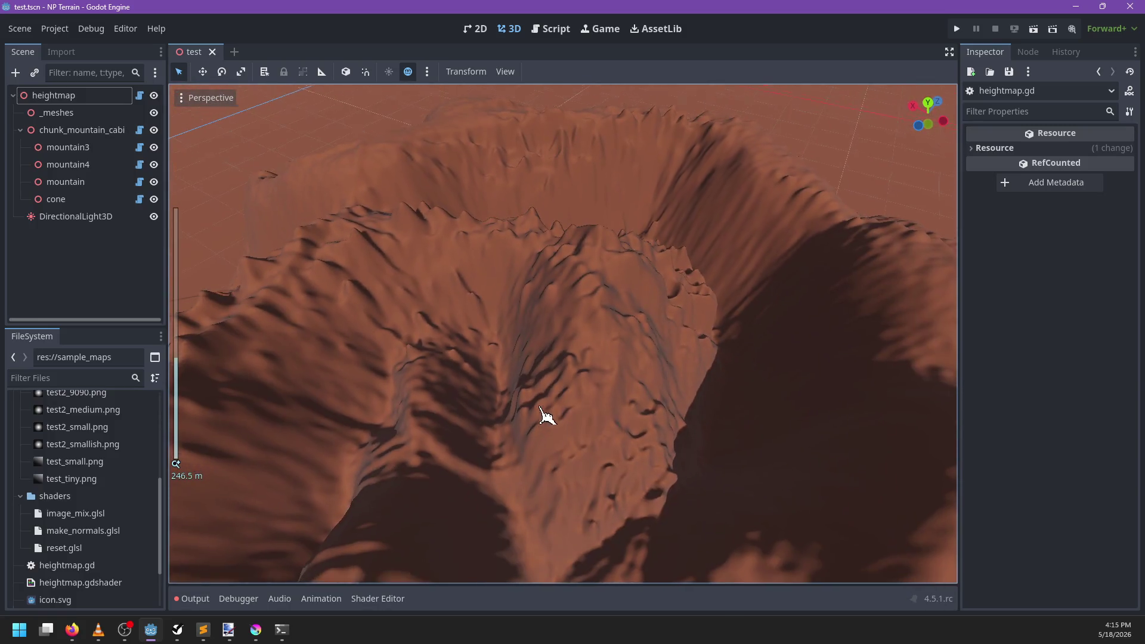
mouse_move(541, 408)
left_mouse_down()
mouse_move(544, 335)
mouse_move(549, 396)
mouse_move(650, 448)
mouse_move(490, 468)
mouse_move(412, 340)
left_mouse_up()
scroll(650, 448, "up", 2)
scroll(652, 454, "down", 3)
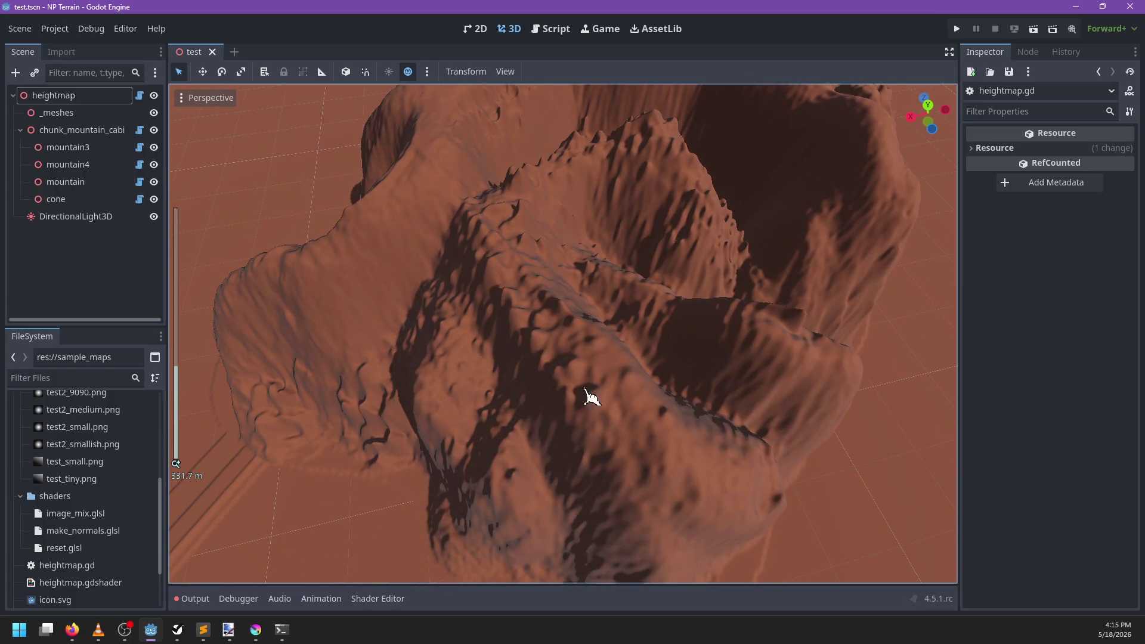
scroll(585, 389, "up", 1)
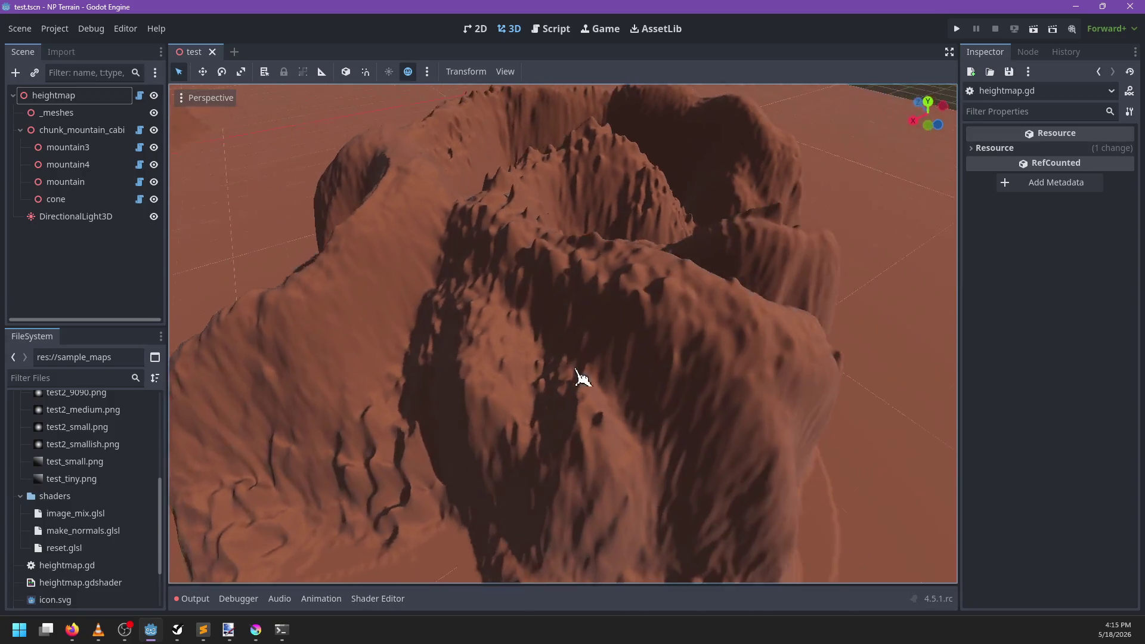
mouse_move(578, 376)
left_mouse_down()
mouse_move(388, 350)
mouse_move(535, 332)
mouse_move(607, 264)
left_mouse_up()
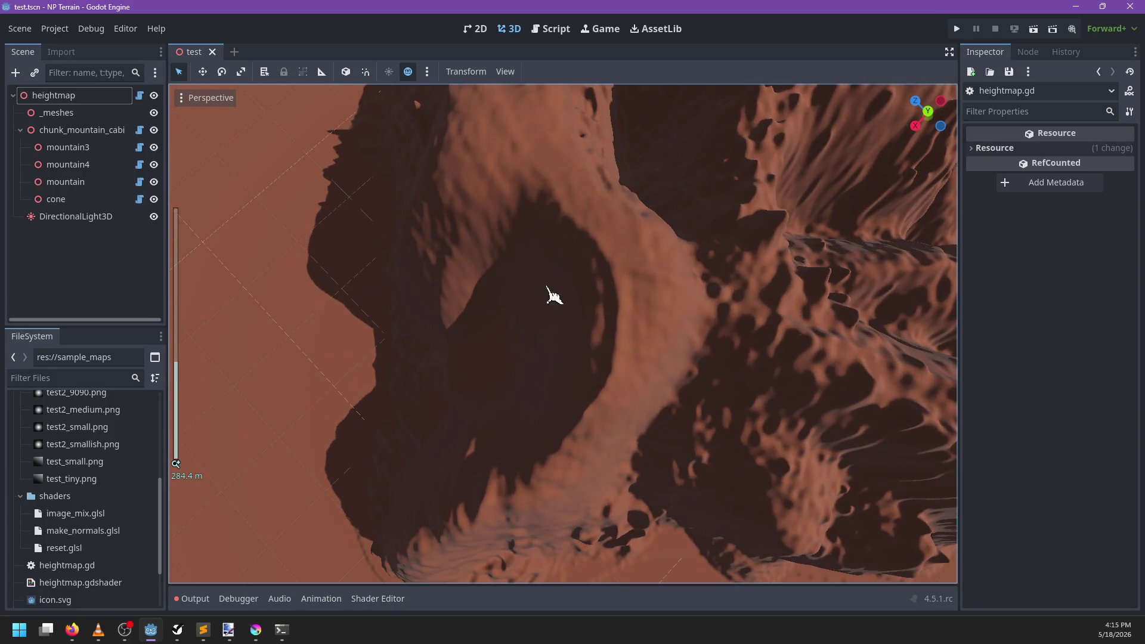
Step: Orbit back to a close view of the cone, briefly check Krita, and return
scroll(595, 434, "down", 6)
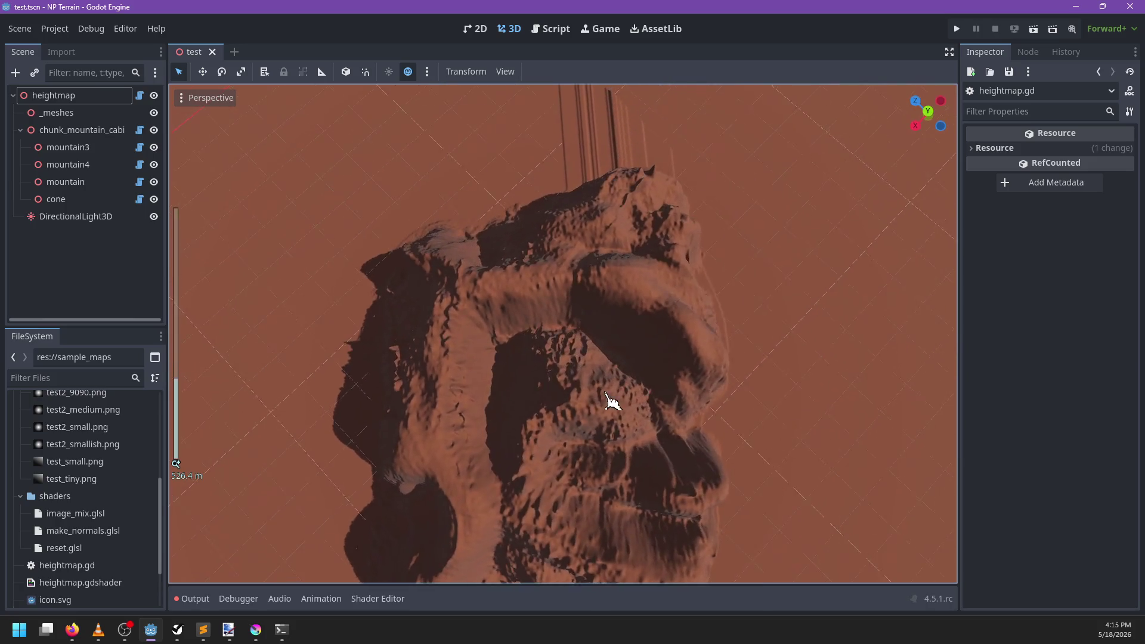
mouse_move(611, 401)
left_mouse_down()
mouse_move(509, 292)
mouse_move(404, 327)
mouse_move(543, 381)
mouse_move(575, 364)
mouse_move(409, 358)
mouse_move(604, 368)
mouse_move(471, 392)
left_mouse_up()
scroll(542, 381, "down", 9)
mouse_move(682, 355)
left_mouse_down()
mouse_move(680, 337)
mouse_move(475, 323)
mouse_move(608, 322)
left_mouse_up()
key("alt+Tab")
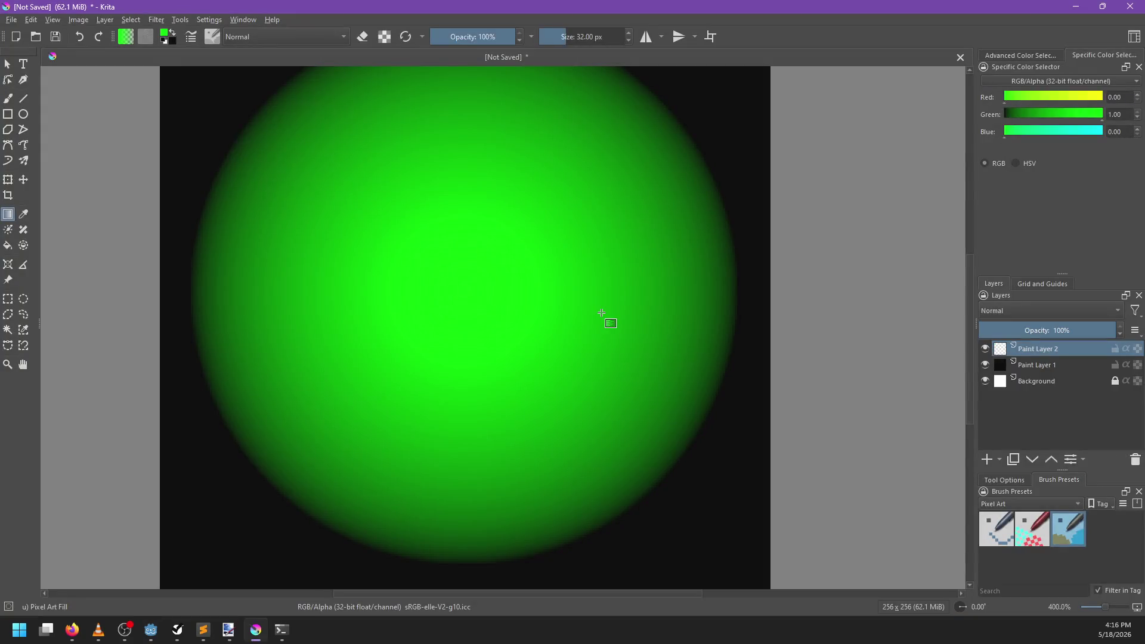
key("alt+Tab")
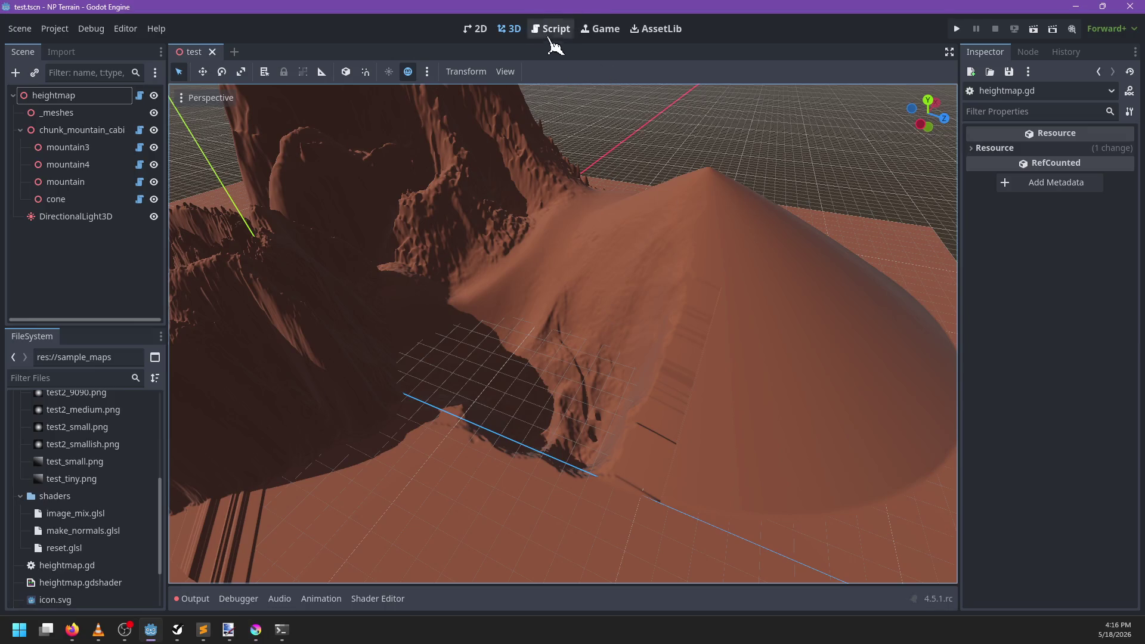
Step: Back in heightmap.gd, try a t.redr line after line 46, undo it, and save
left_click(551, 30)
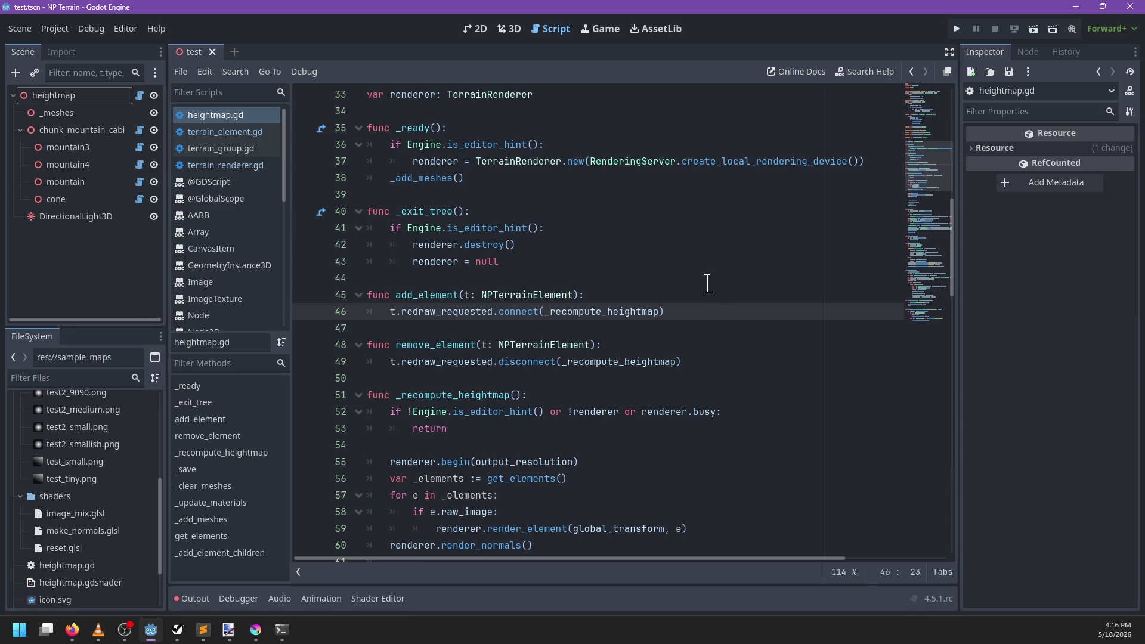
left_click(678, 308)
key("ctrl+f")
key("Escape")
key("Return")
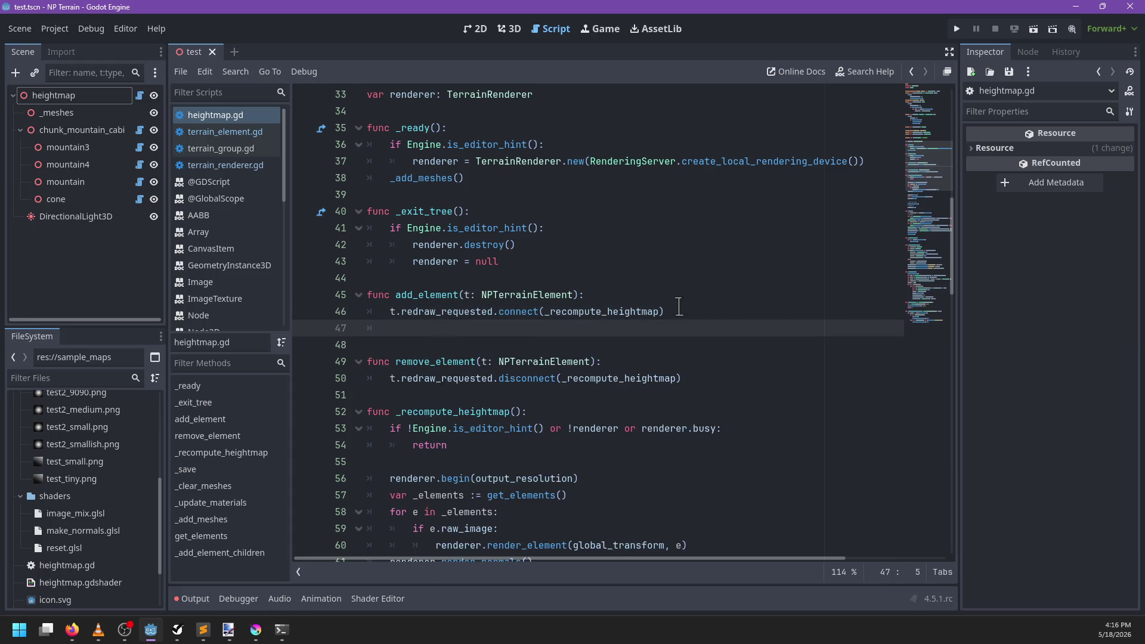
type("t.redr")
key("ctrl+z")
key("ctrl+s")
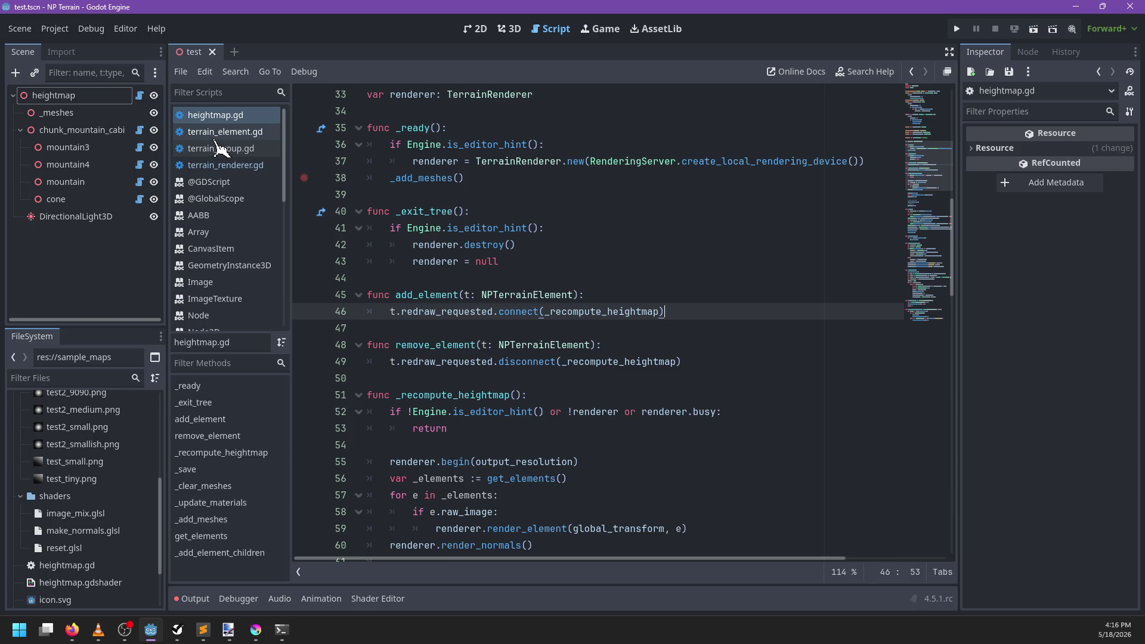
left_click(224, 134)
left_click(229, 167)
scroll(674, 274, "down", 4)
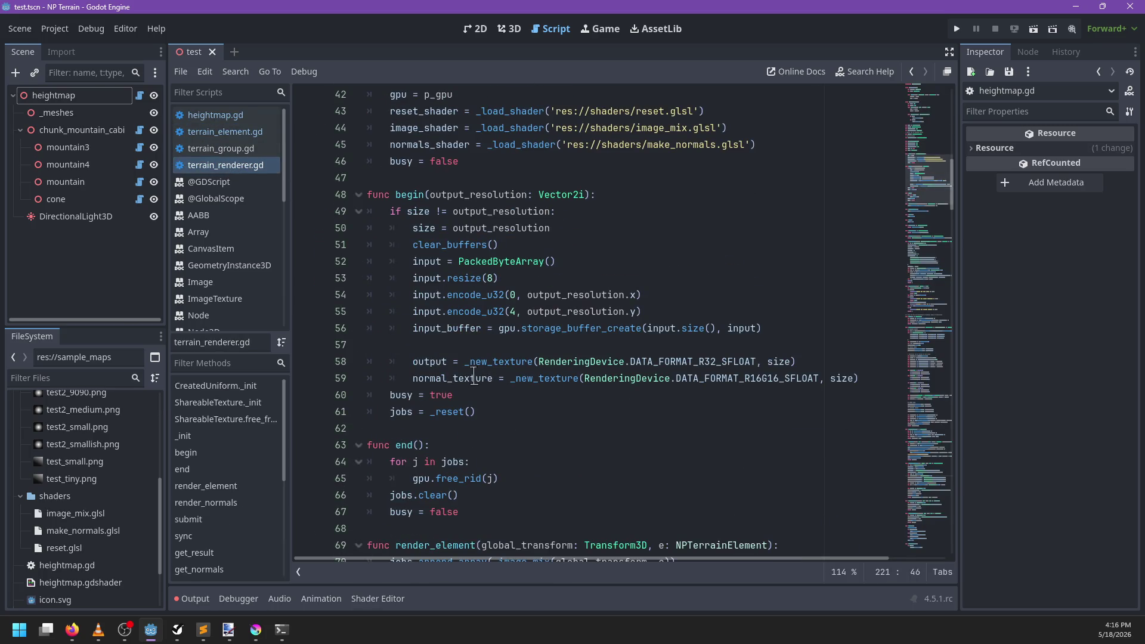
scroll(477, 375, "down", 2)
scroll(516, 349, "down", 4)
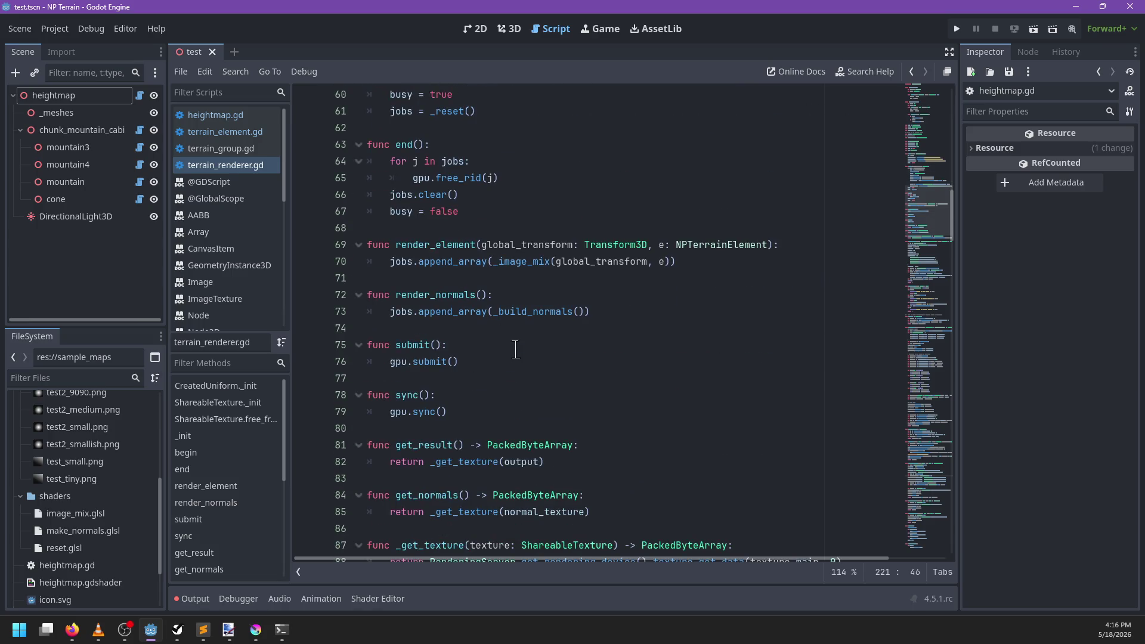
scroll(516, 350, "up", 5)
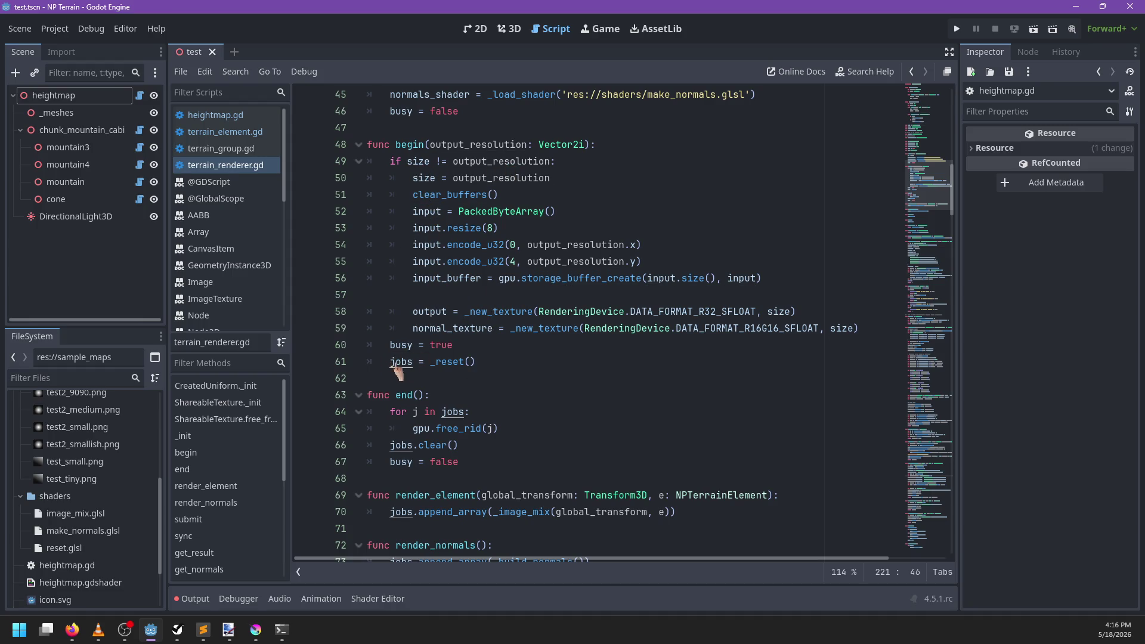
left_click(458, 362)
left_click(458, 362, "ctrl")
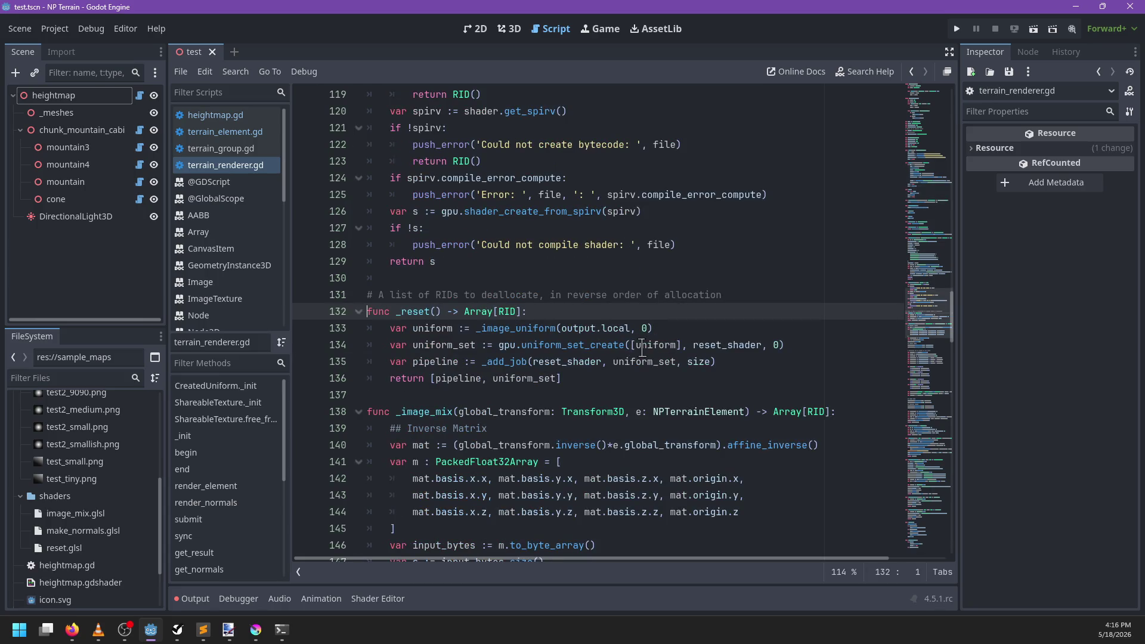
mouse_move(594, 338)
scroll(602, 336, "down", 3)
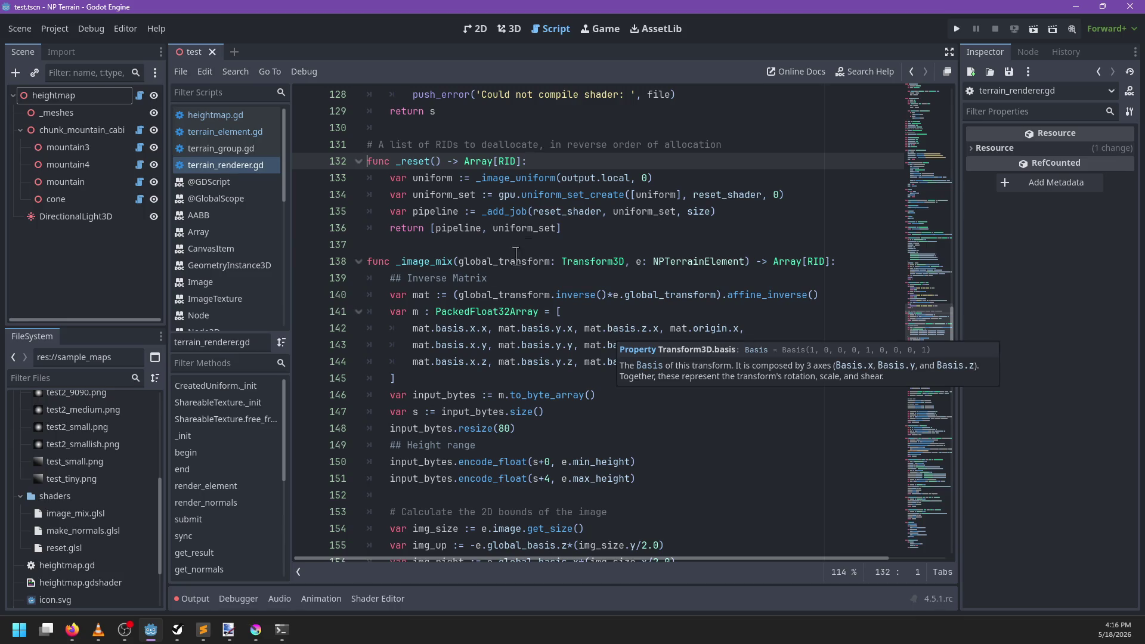
scroll(490, 288, "up", 20)
scroll(490, 289, "up", 5)
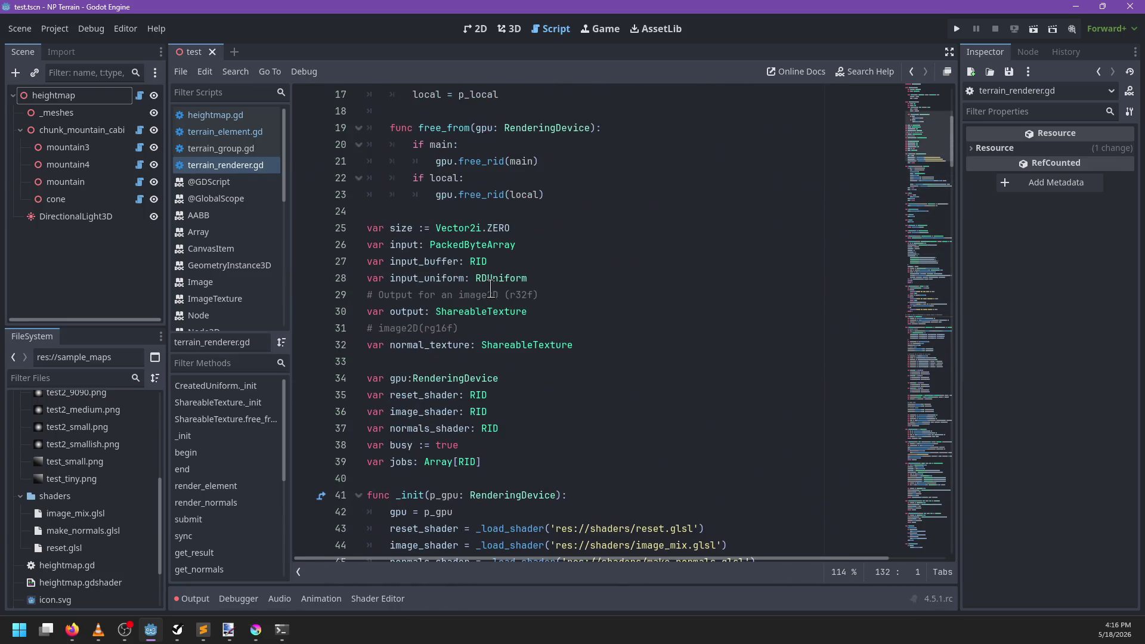
scroll(507, 298, "down", 2)
left_click(532, 309)
Step: Add var elements: Dictionary[NPTerrainElement, RID] to terrain_renderer.gd's members and save
key("Return")
key("Return")
type("var ")
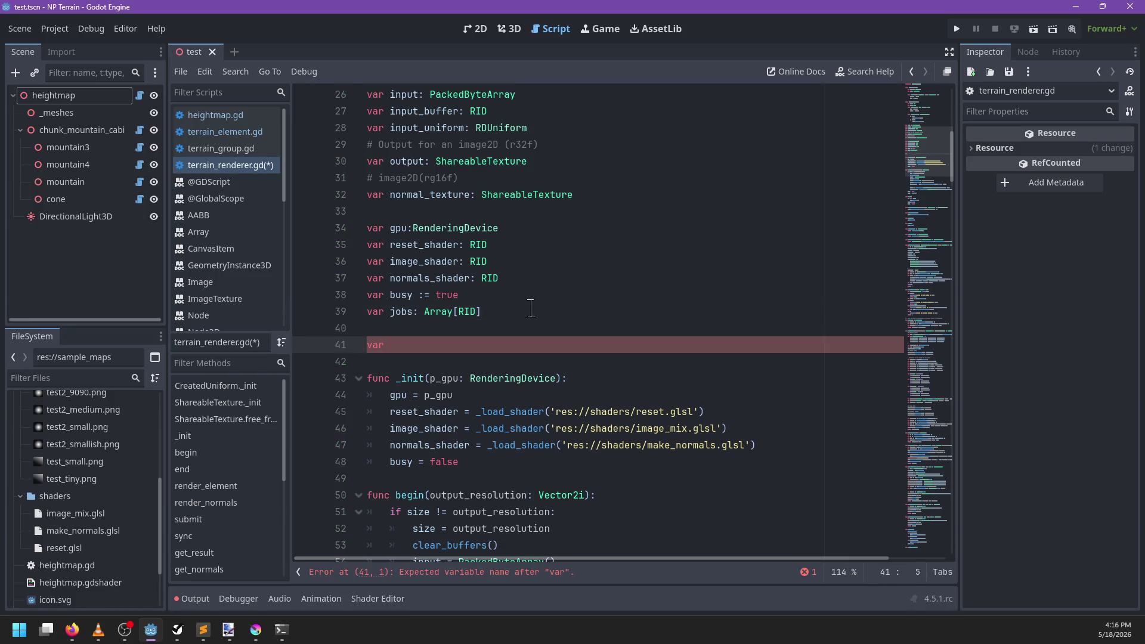
type("elements: Ar")
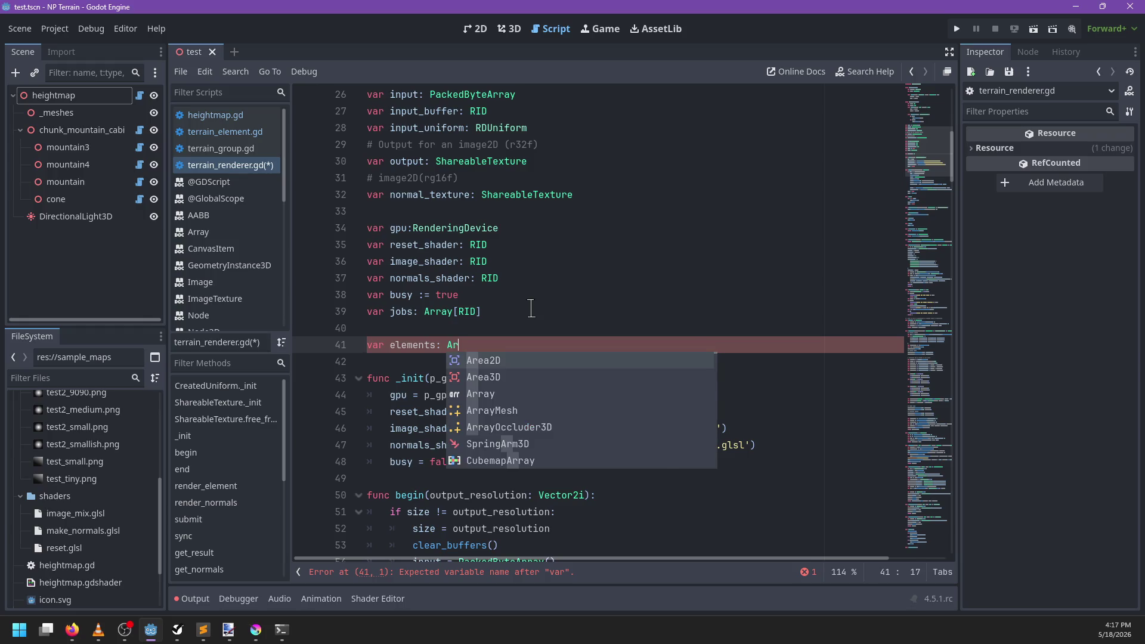
key("BackSpace")
key("BackSpace")
type("Dict")
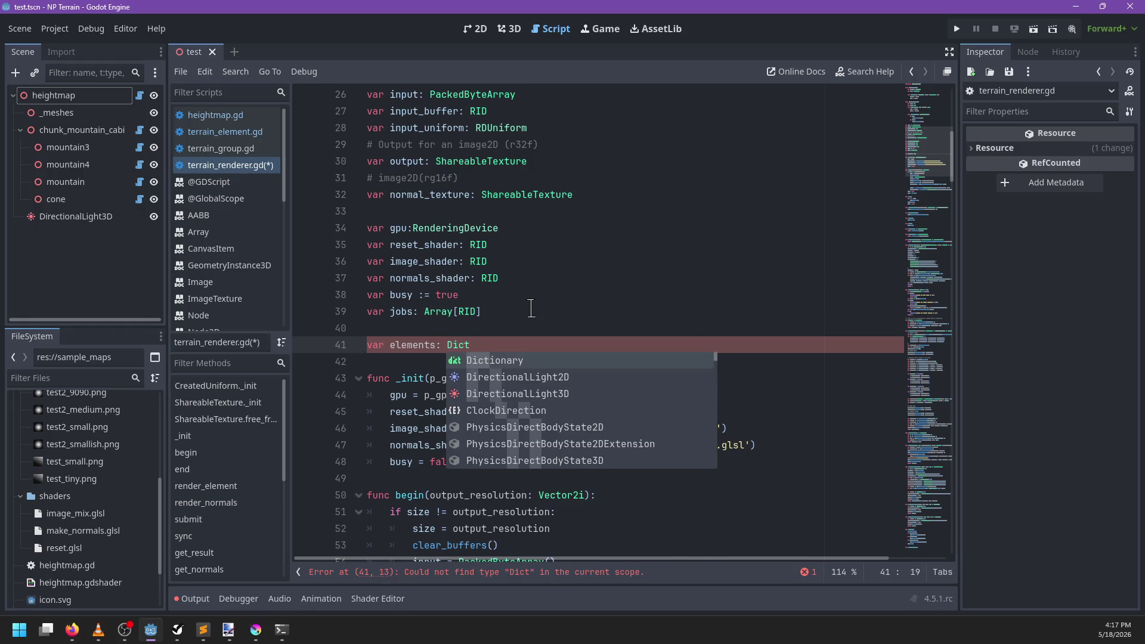
key("Return")
type("[NP")
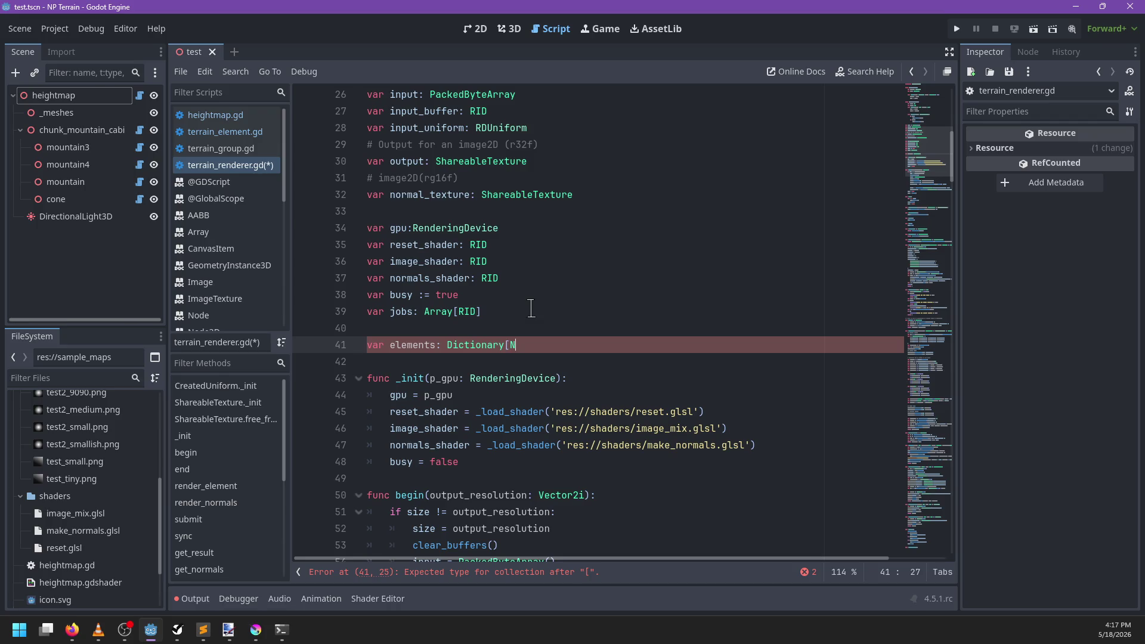
type("Te")
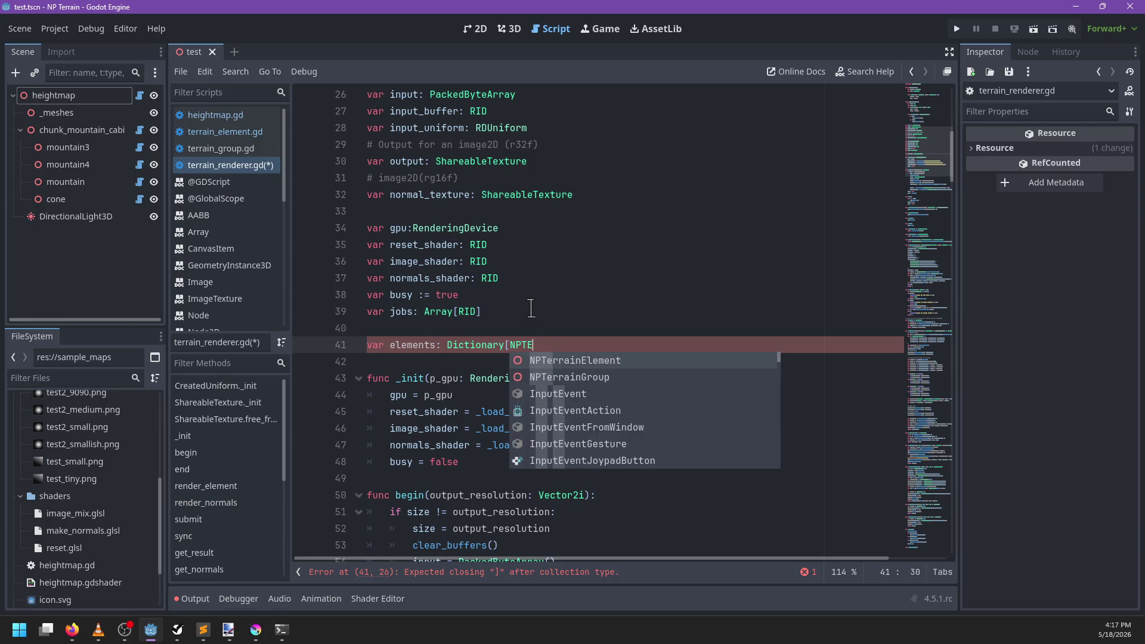
key("Return")
type(", ")
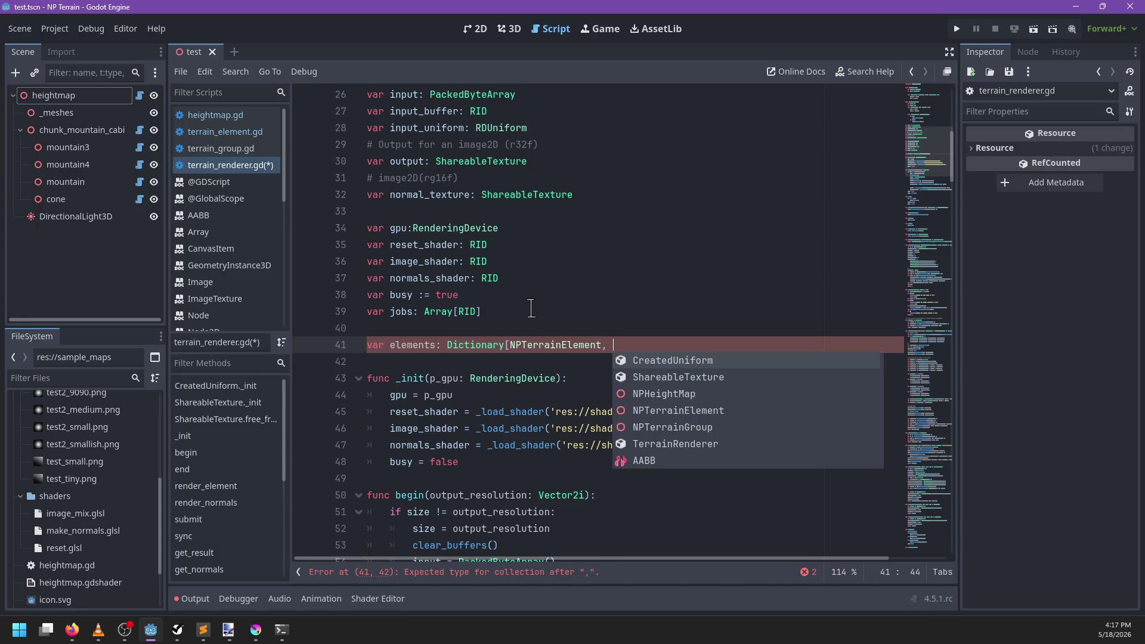
type("RID]")
key("ctrl+s")
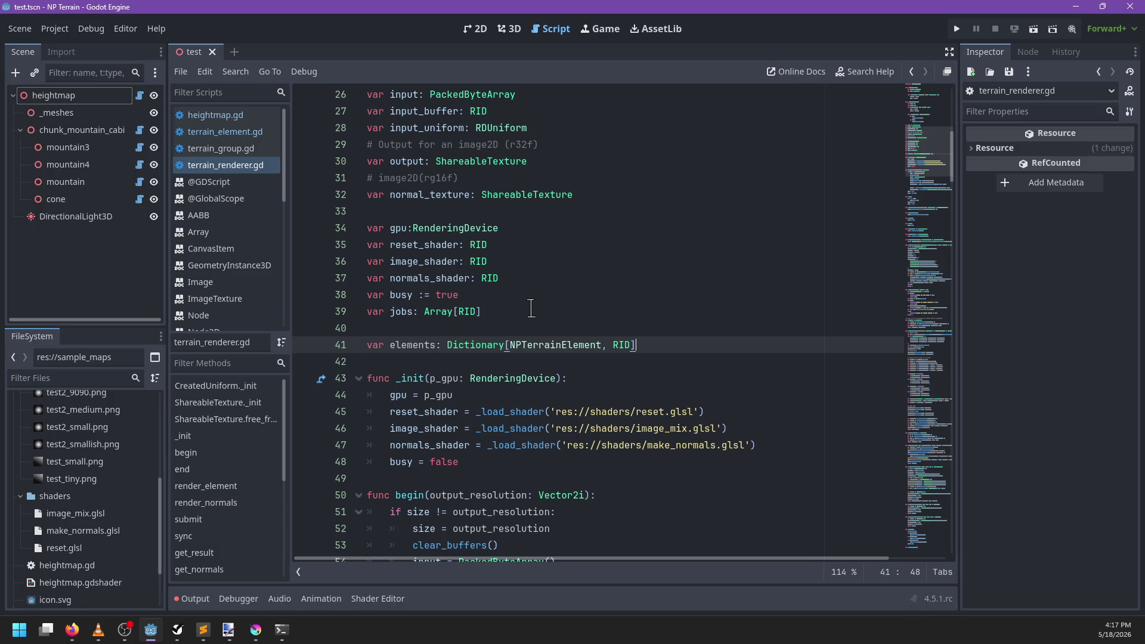
scroll(594, 276, "down", 4)
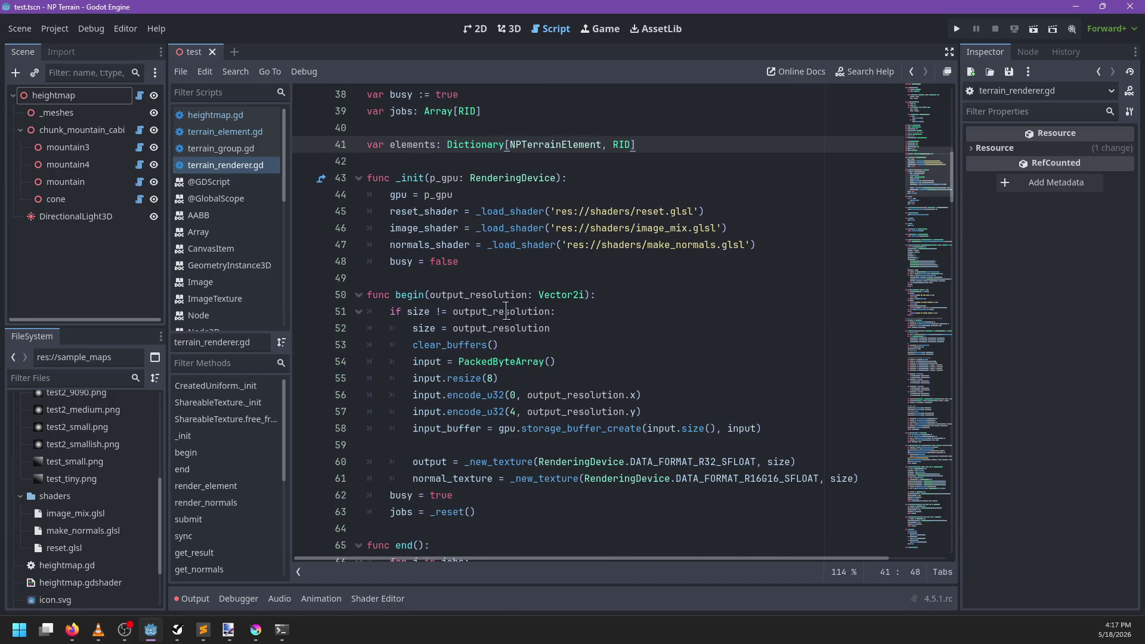
left_click(501, 245)
Step: Add an add_element(e: NPTerrainElement) stub with a pass body after _init
left_click(563, 261)
key("Return")
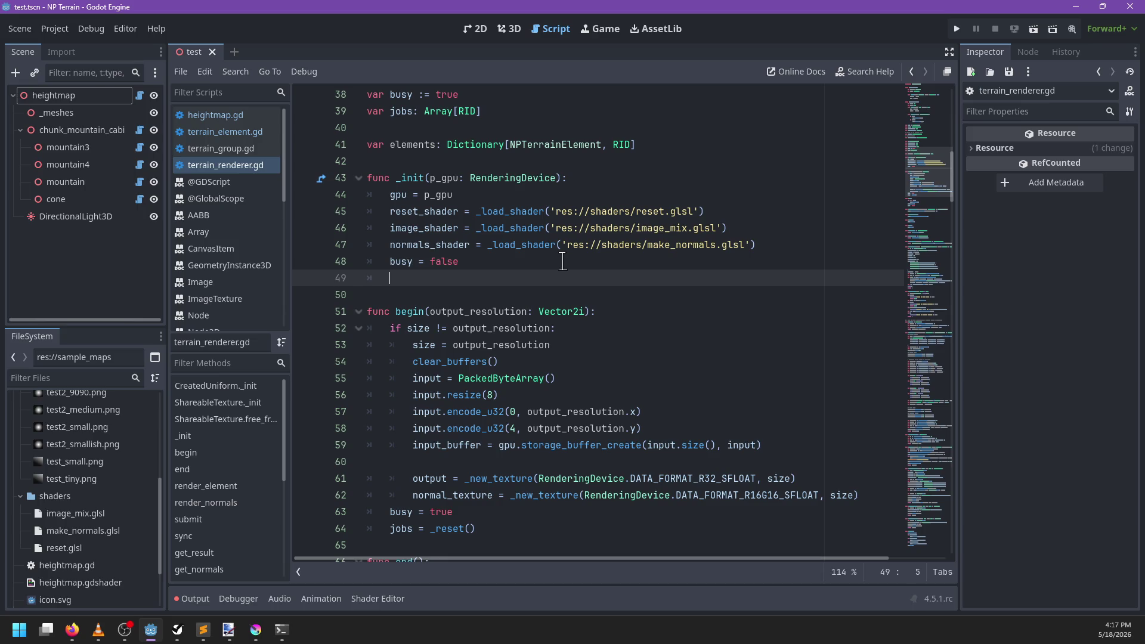
key("Return")
type("var create")
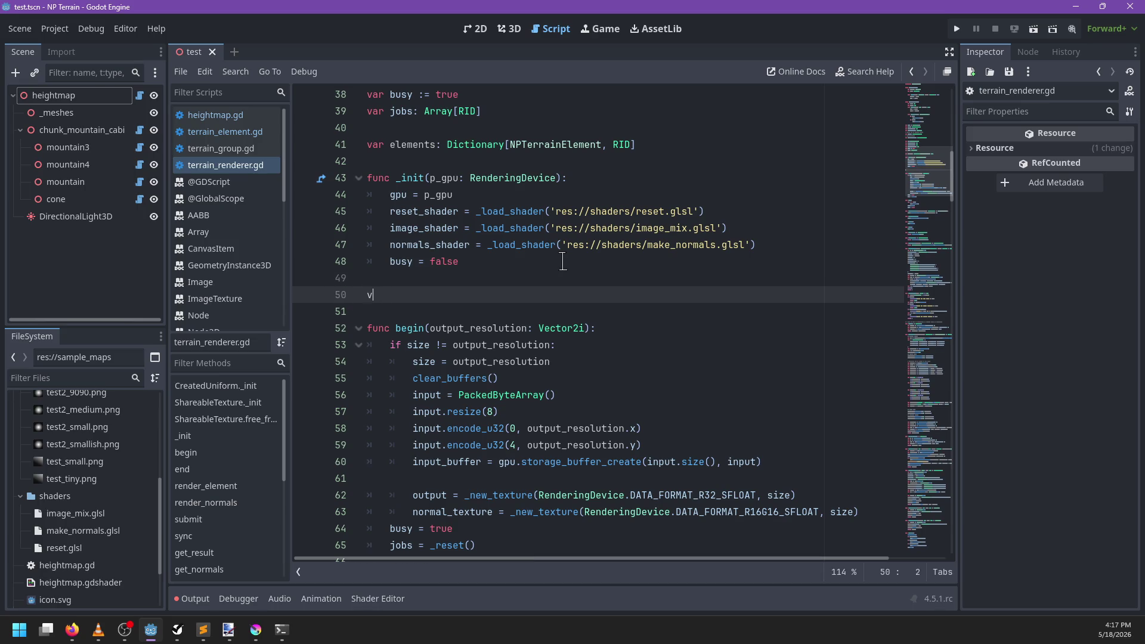
key("ctrl+BackSpace")
type("add_")
type("element(")
type("e: N")
type("PTe")
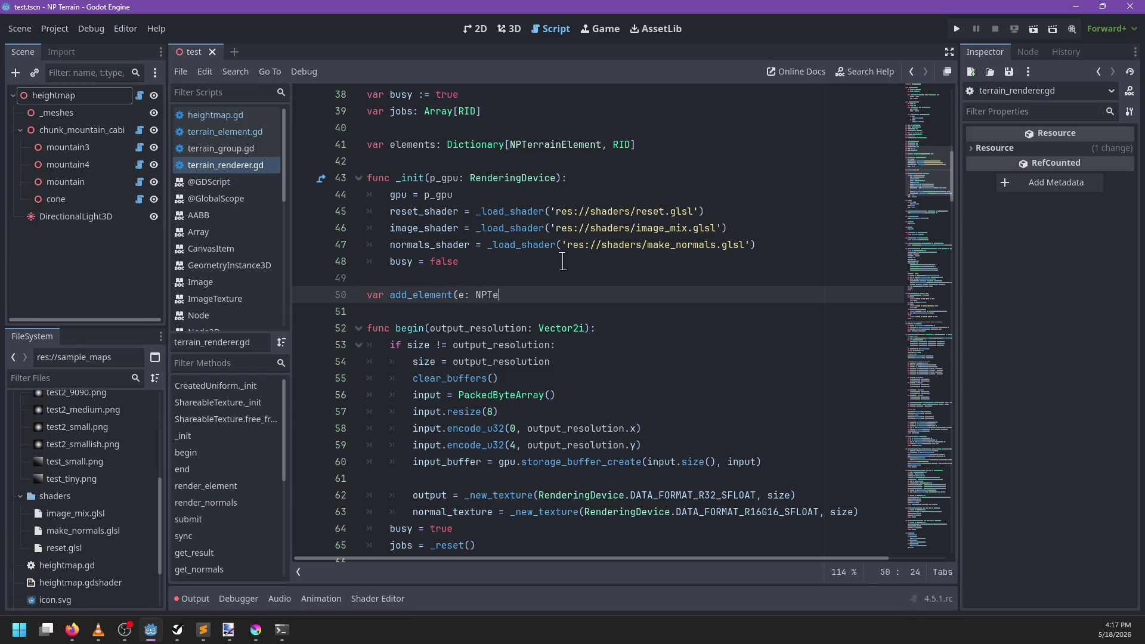
type("rrainElement):")
key("Return")
type("pass")
key("Return")
key("BackSpace")
Step: Add a matching remove_element(e: NPTerrainElement) stub with pass and save terrain_renderer.gd
key("Return")
type("var re")
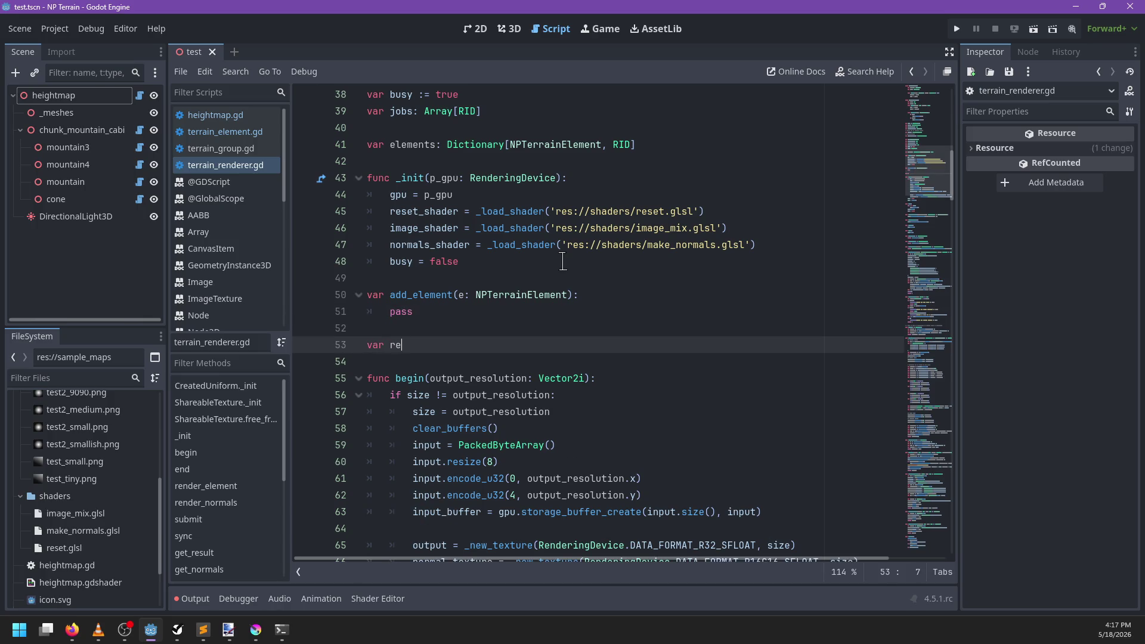
type("move_element(e: NPTerrainE")
type("lement):")
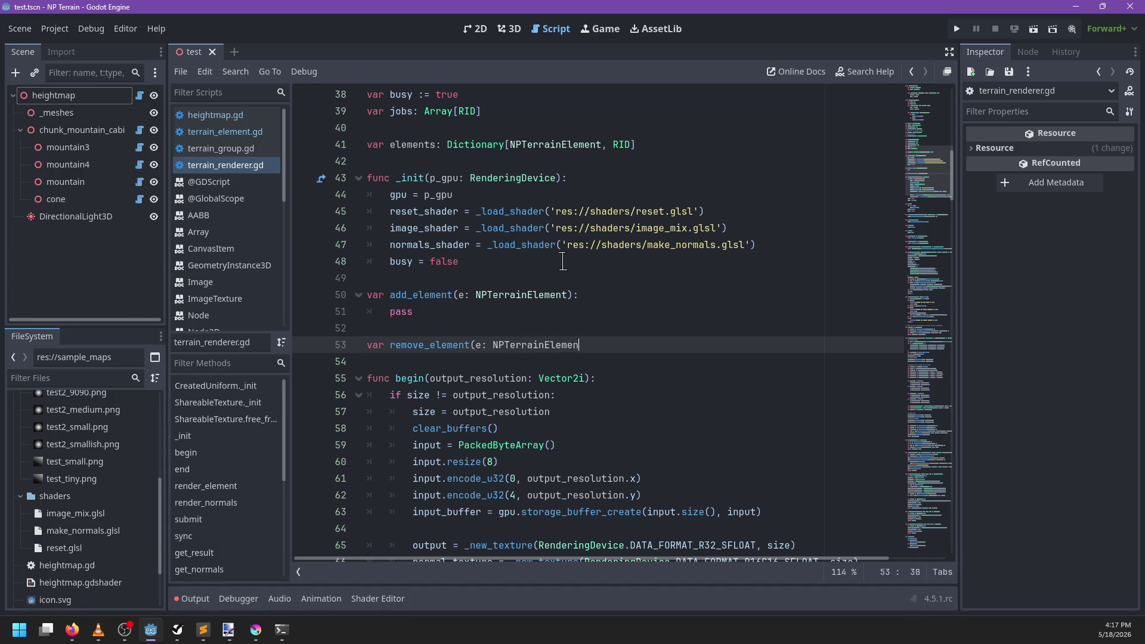
key("Return")
type("pass")
key("ctrl+s")
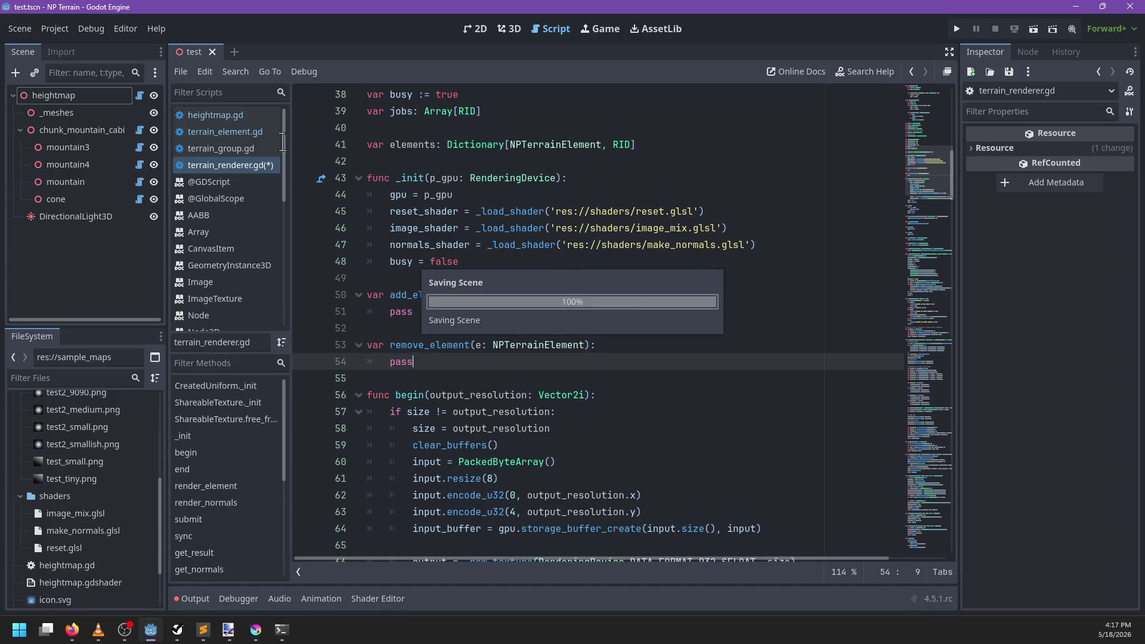
left_click(262, 132)
scroll(456, 320, "down", 6)
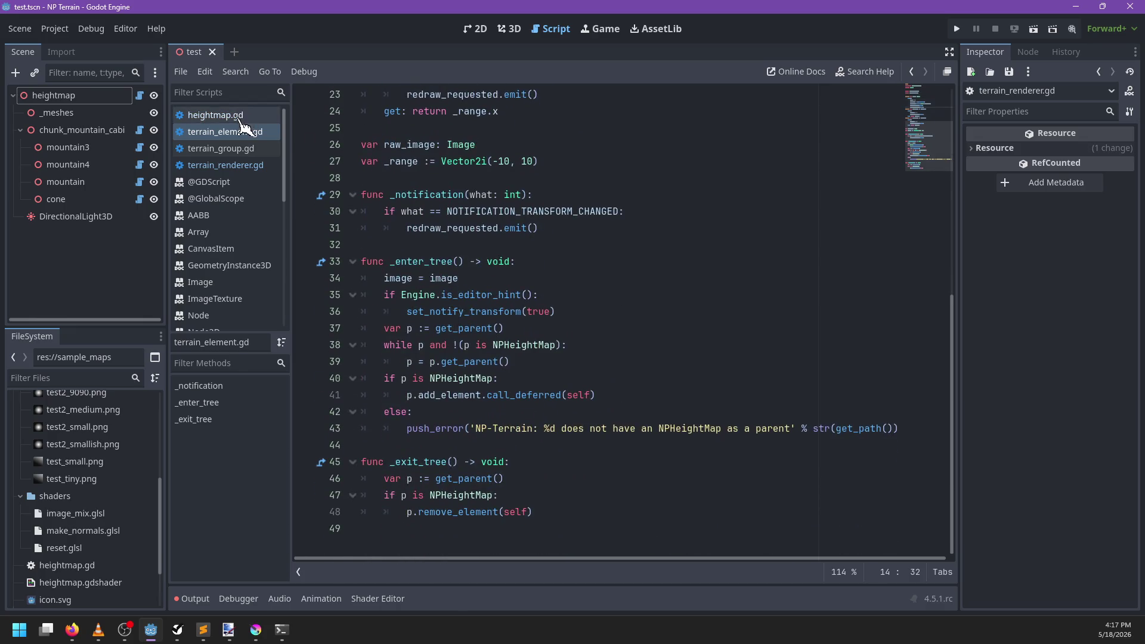
Step: Review _recompute_heightmap in heightmap.gd and terrain_element.gd, then return to add_element in terrain_renderer.gd
left_click(253, 115)
scroll(459, 270, "down", 3)
left_click(510, 245)
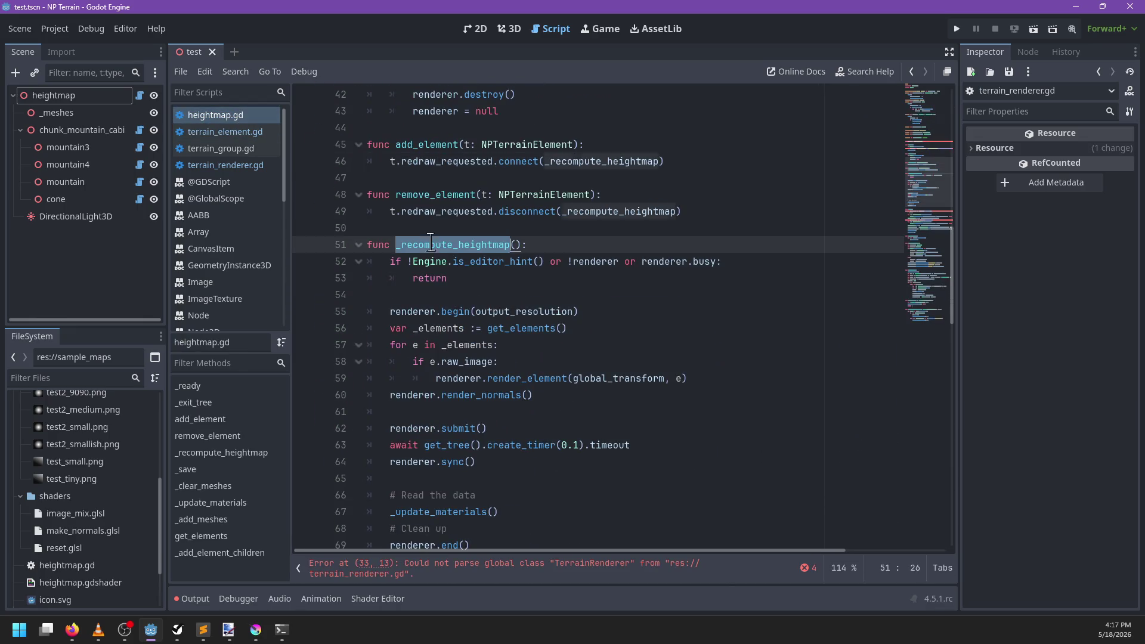
scroll(495, 334, "down", 6)
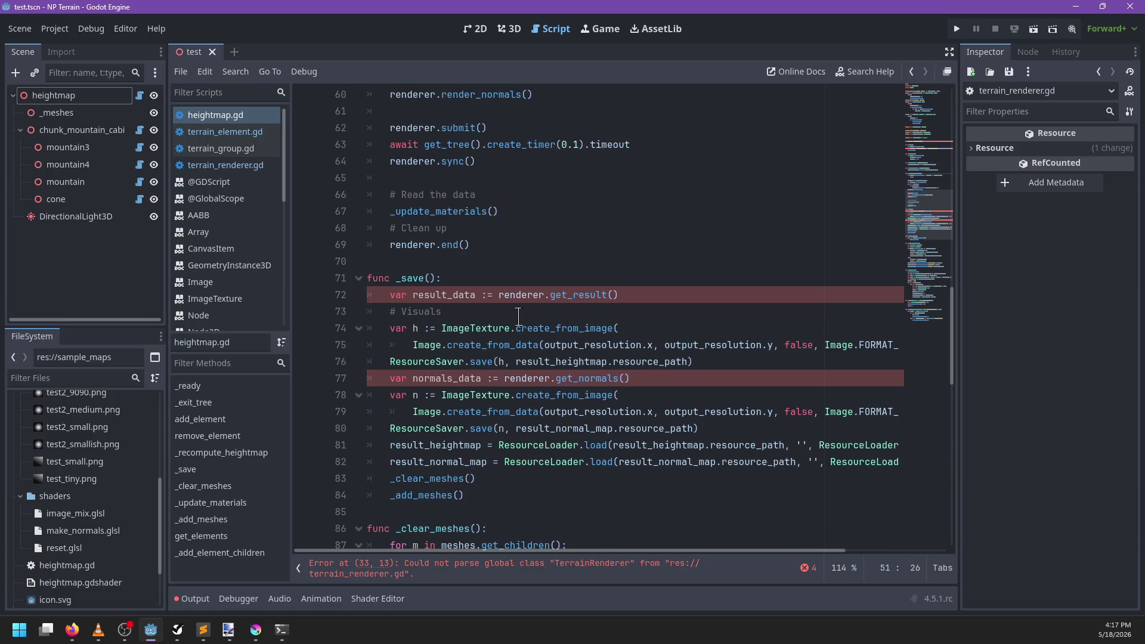
scroll(572, 305, "up", 4)
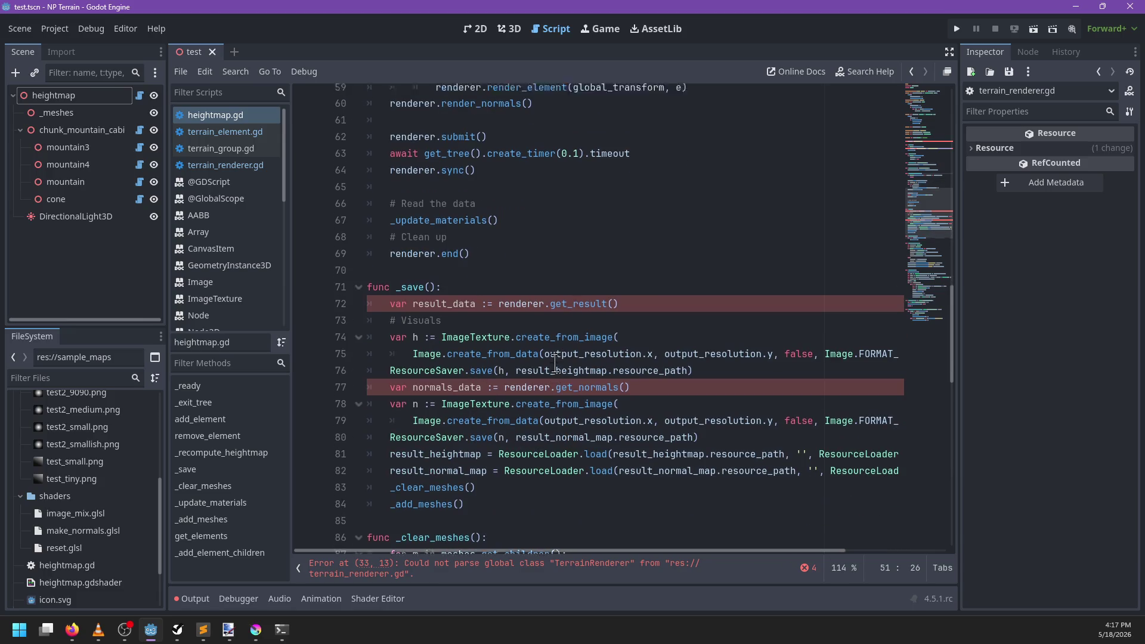
left_click(237, 132)
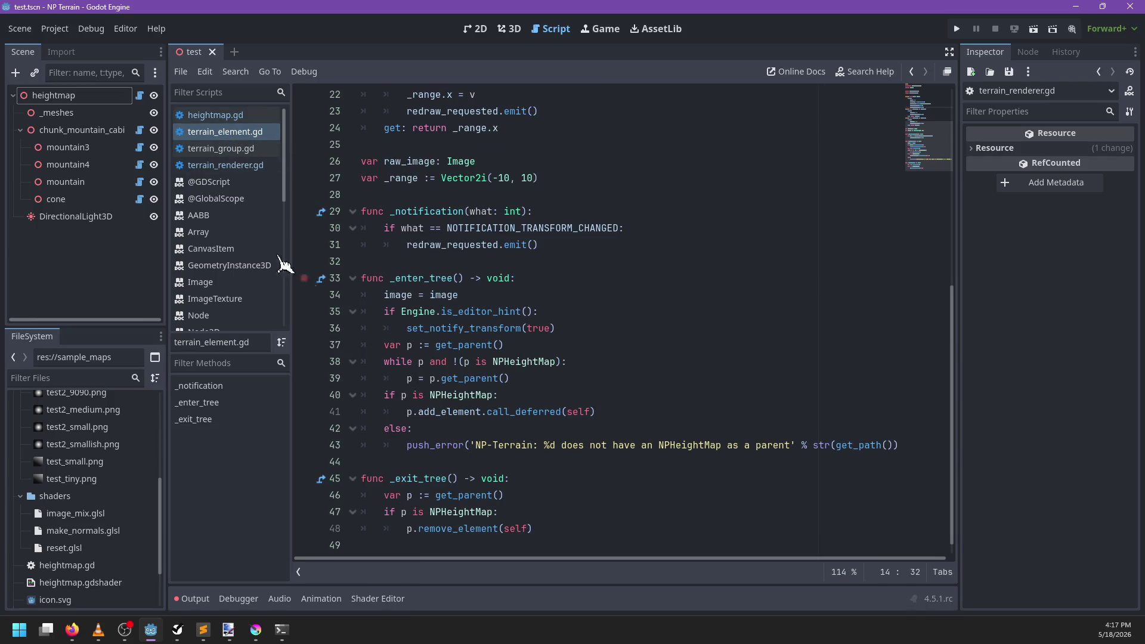
left_click(222, 165)
left_click(443, 311)
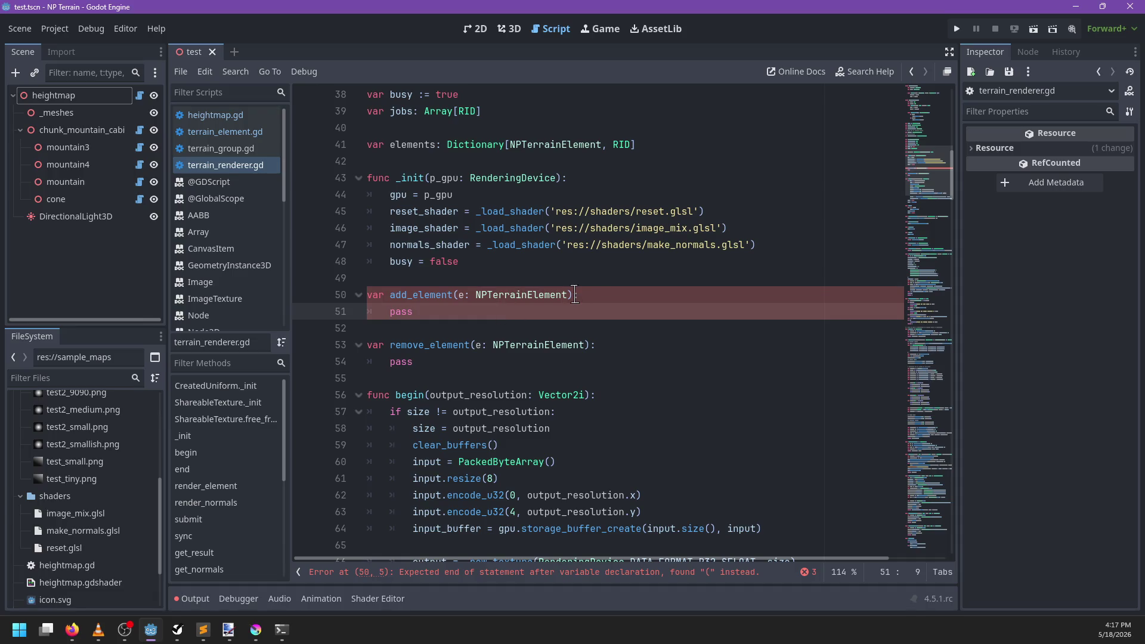
Step: Add the missing colon after add_element and declare line 50 with func instead of var
left_click(574, 295)
type(":")
double_click(376, 295)
type("fun")
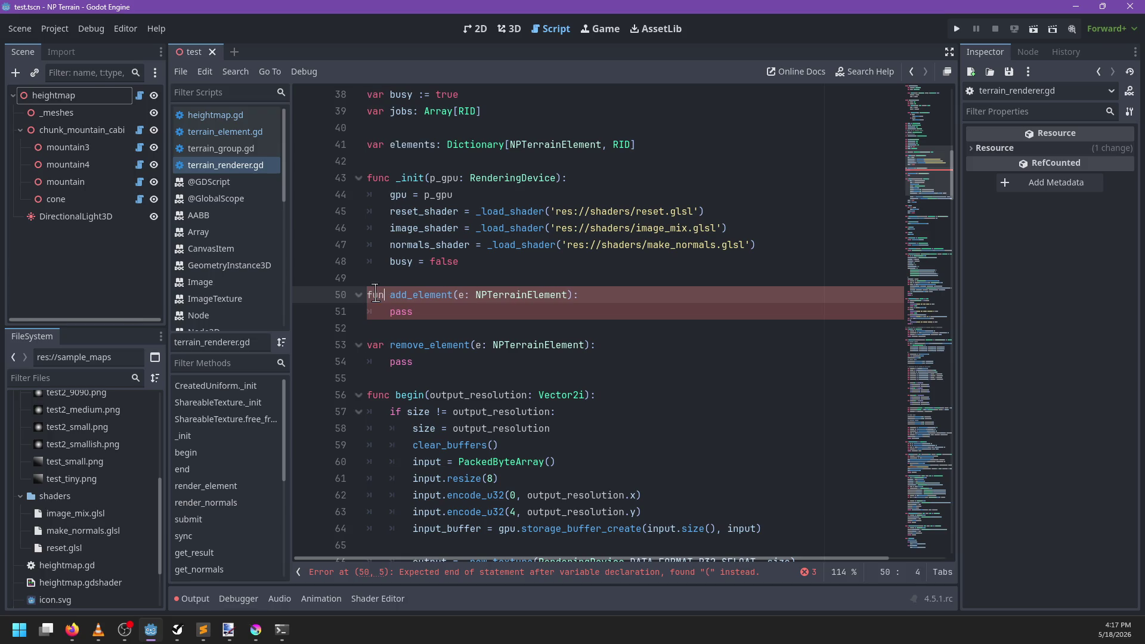
type("c")
key("Escape")
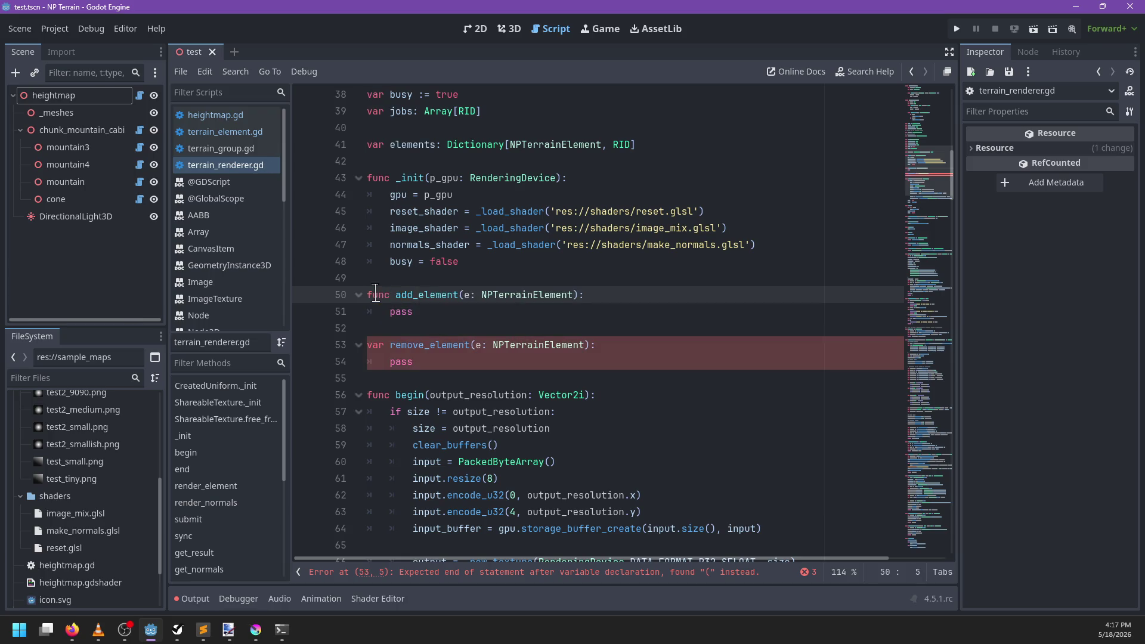
Step: Declare remove_element on line 53 with func and save terrain_renderer.gd
double_click(374, 344)
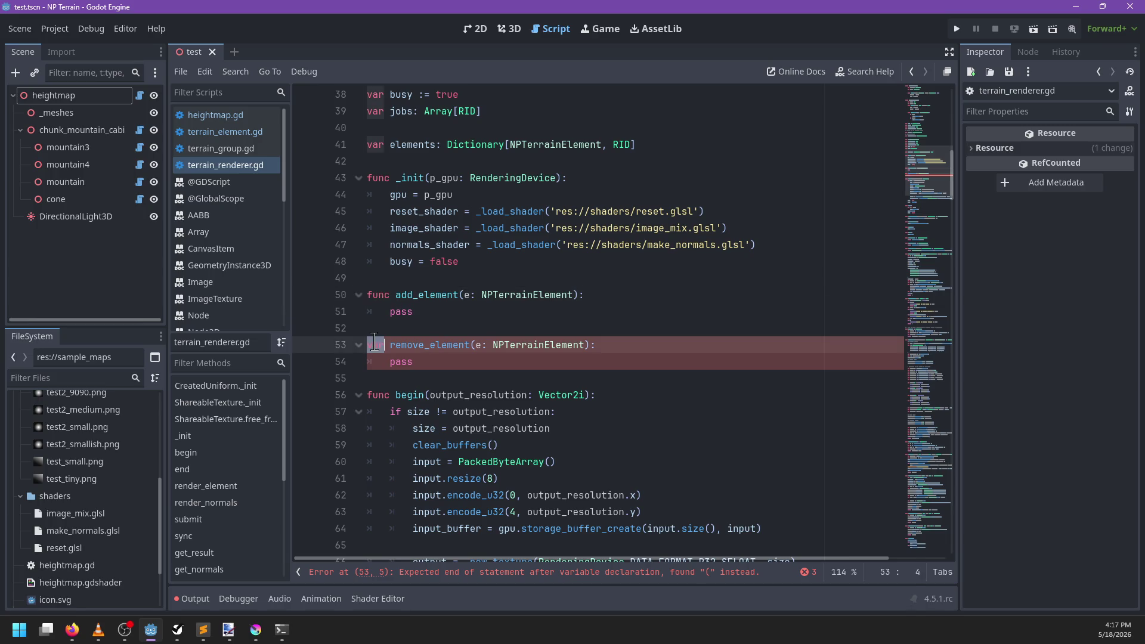
type("func")
key("ctrl+s")
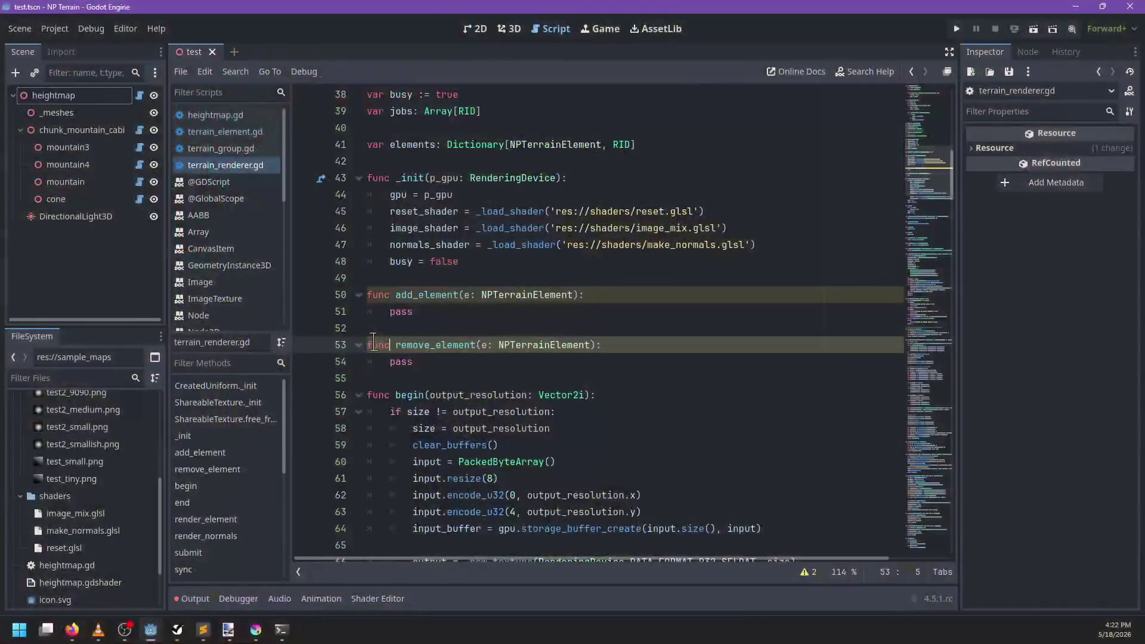
left_click(452, 312)
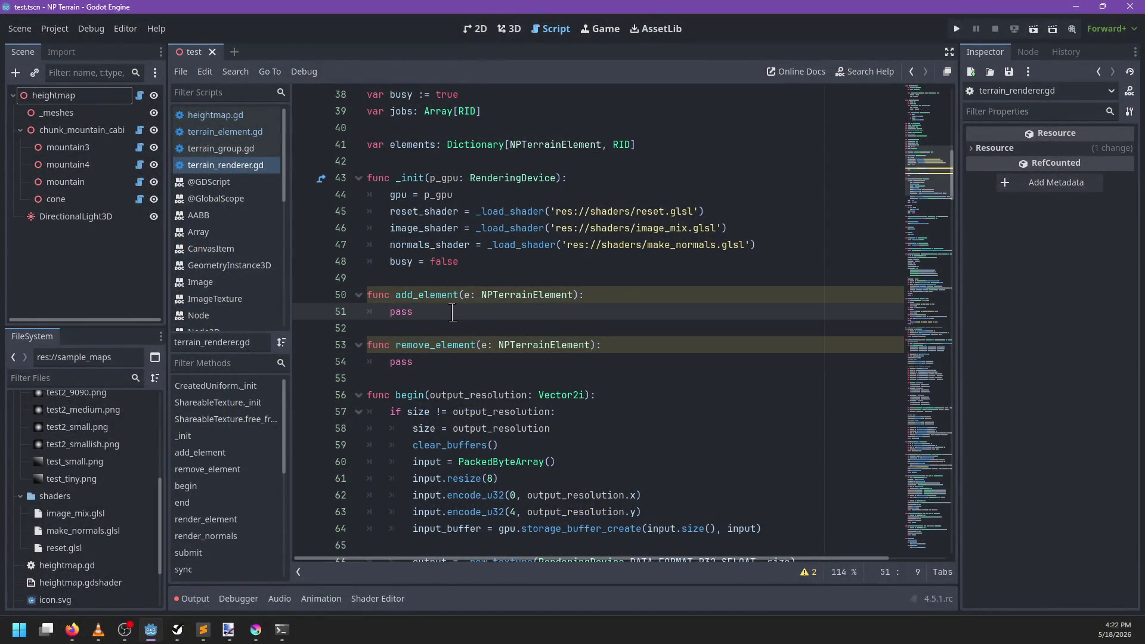
scroll(453, 313, "down", 4)
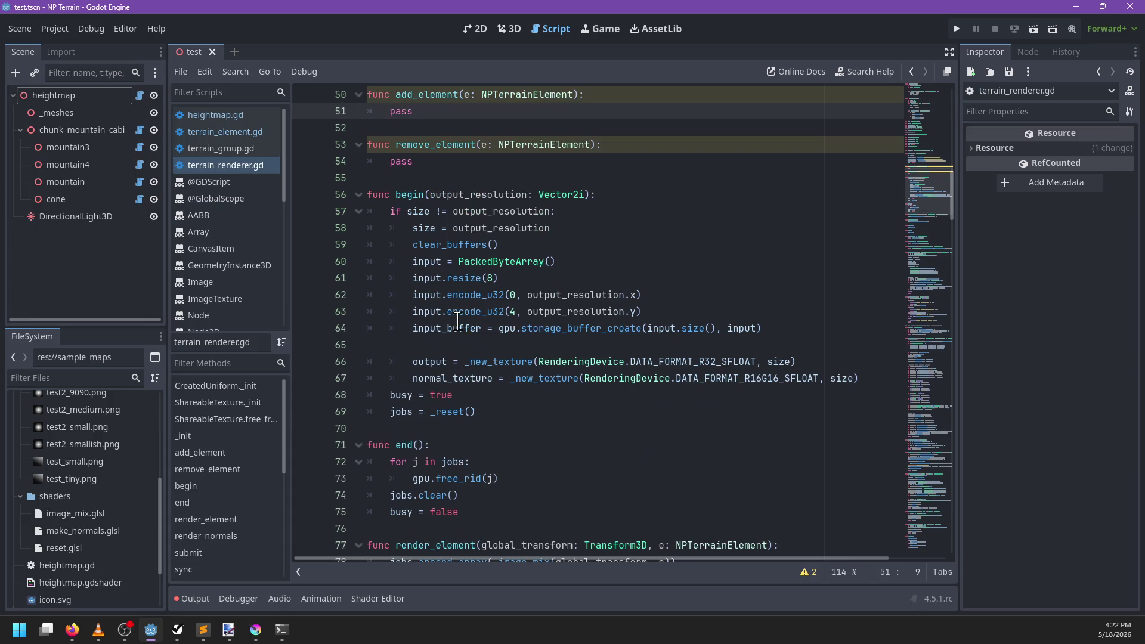
scroll(451, 322, "down", 2)
left_click(450, 321, "ctrl")
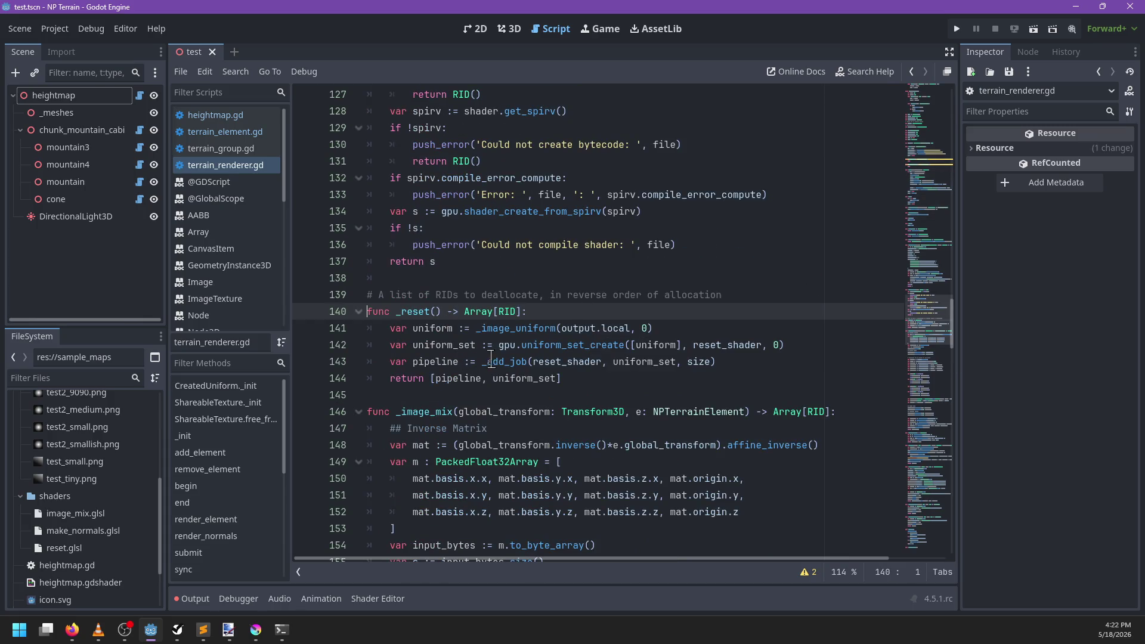
left_click(496, 362)
double_click(563, 362)
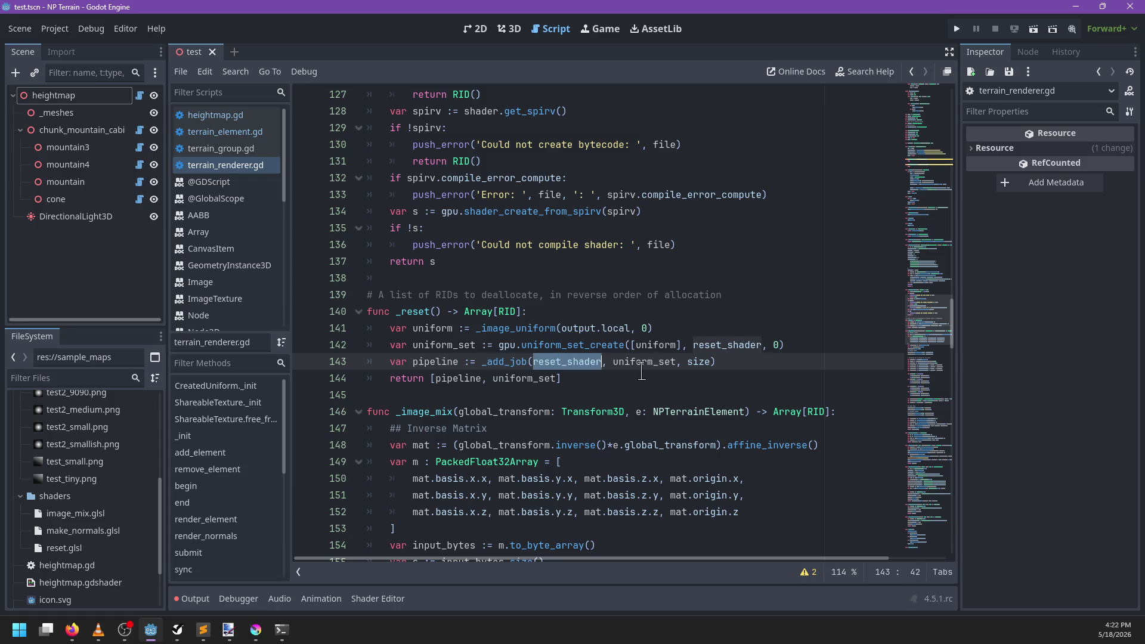
scroll(605, 327, "up", 5)
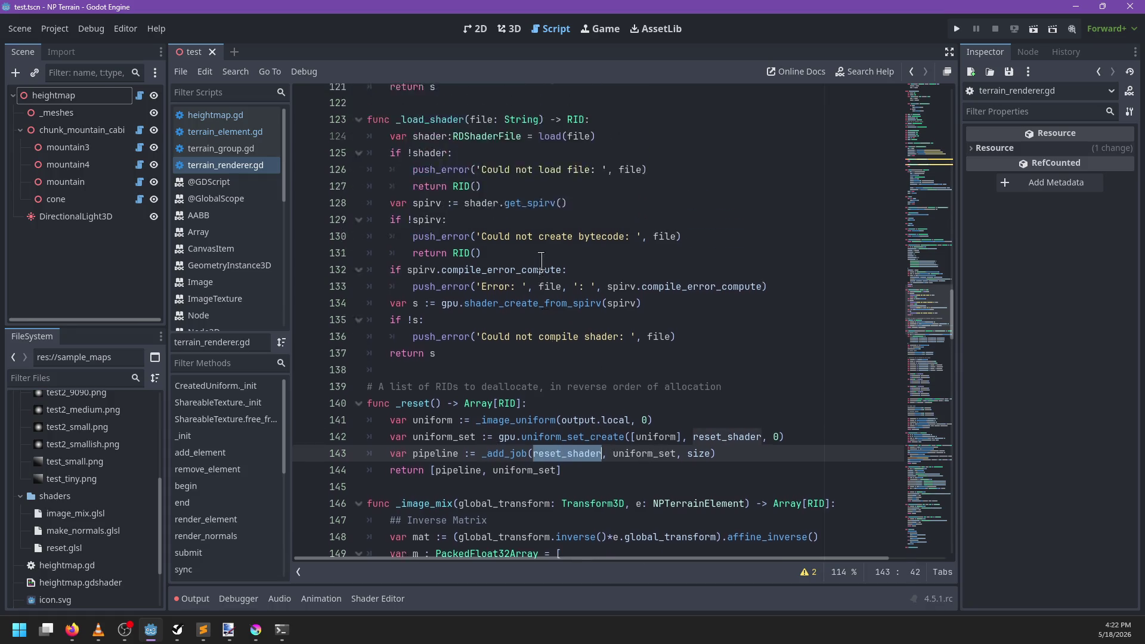
scroll(539, 338, "down", 6)
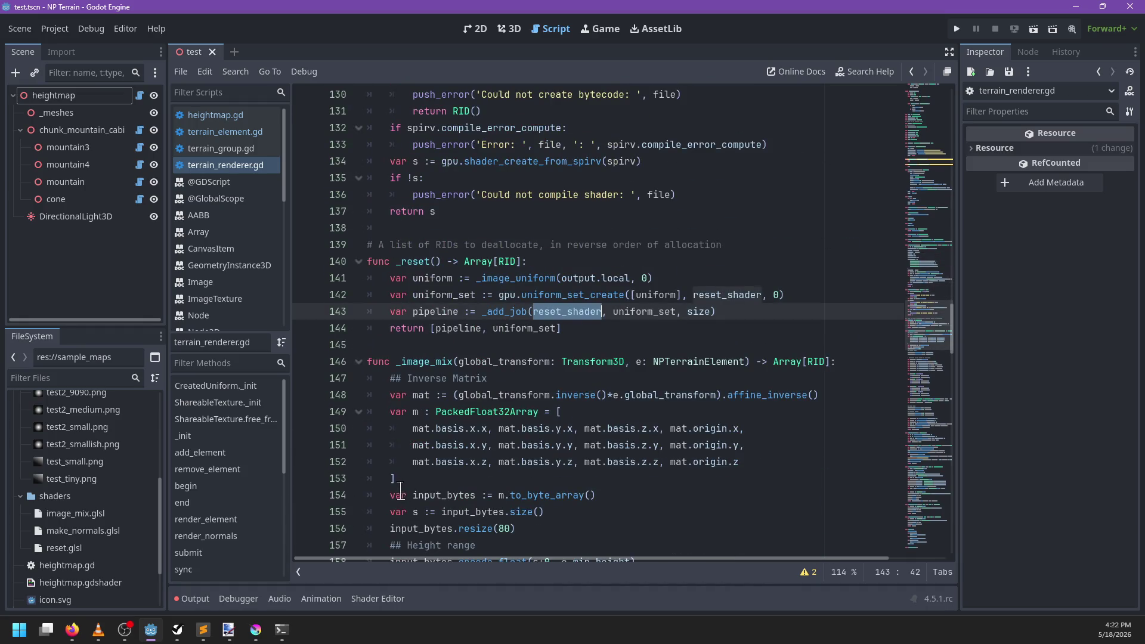
left_click(506, 316, "ctrl")
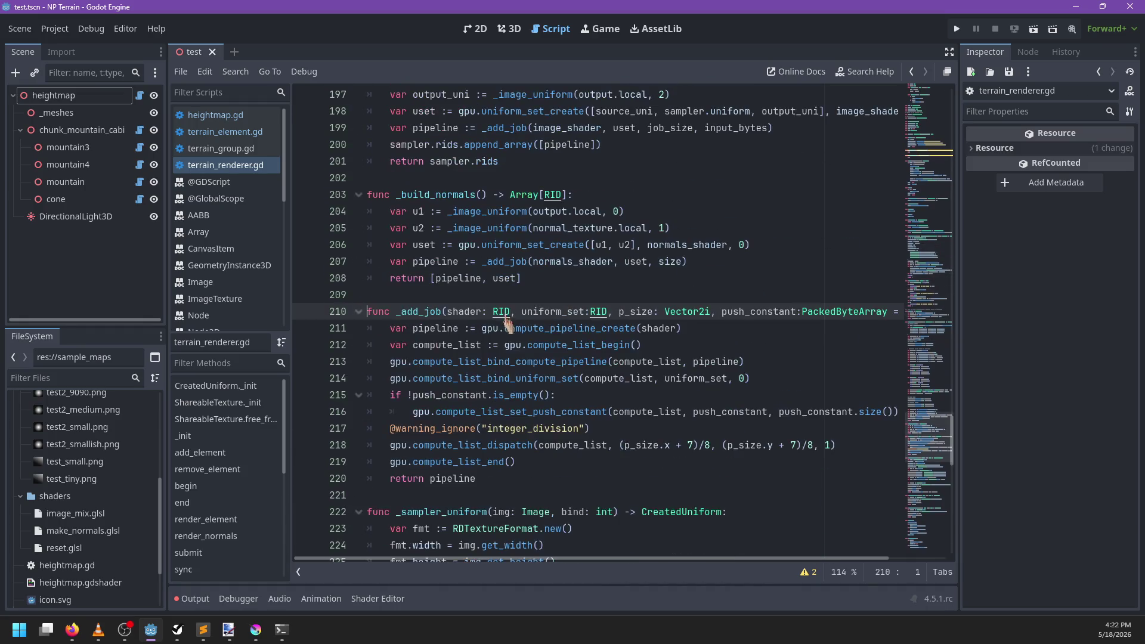
scroll(519, 303, "down", 3)
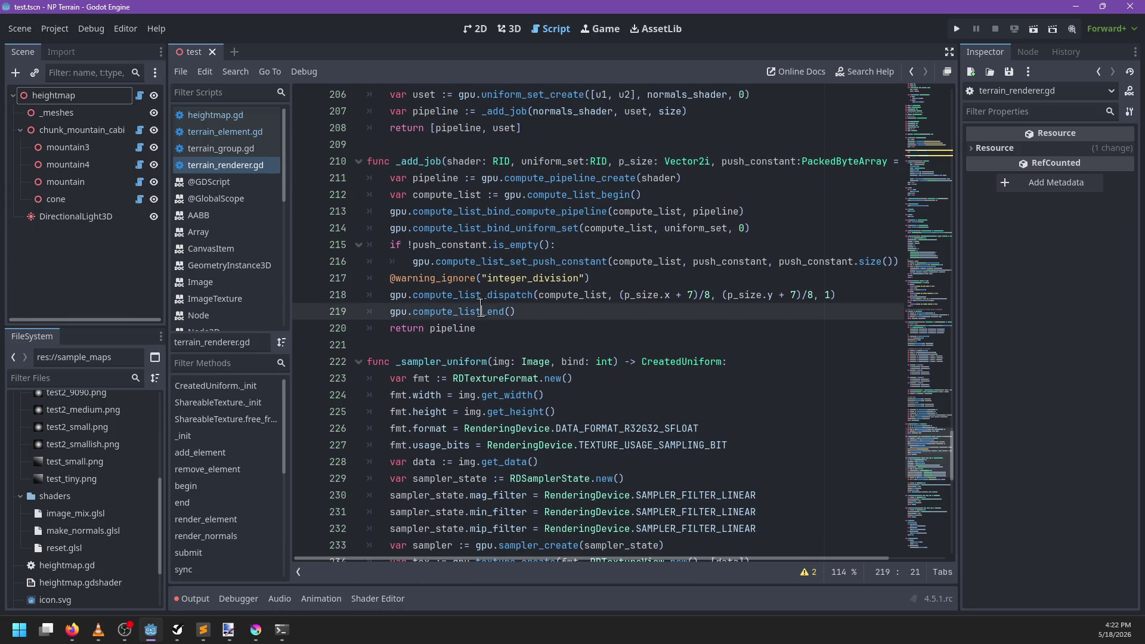
double_click(480, 310)
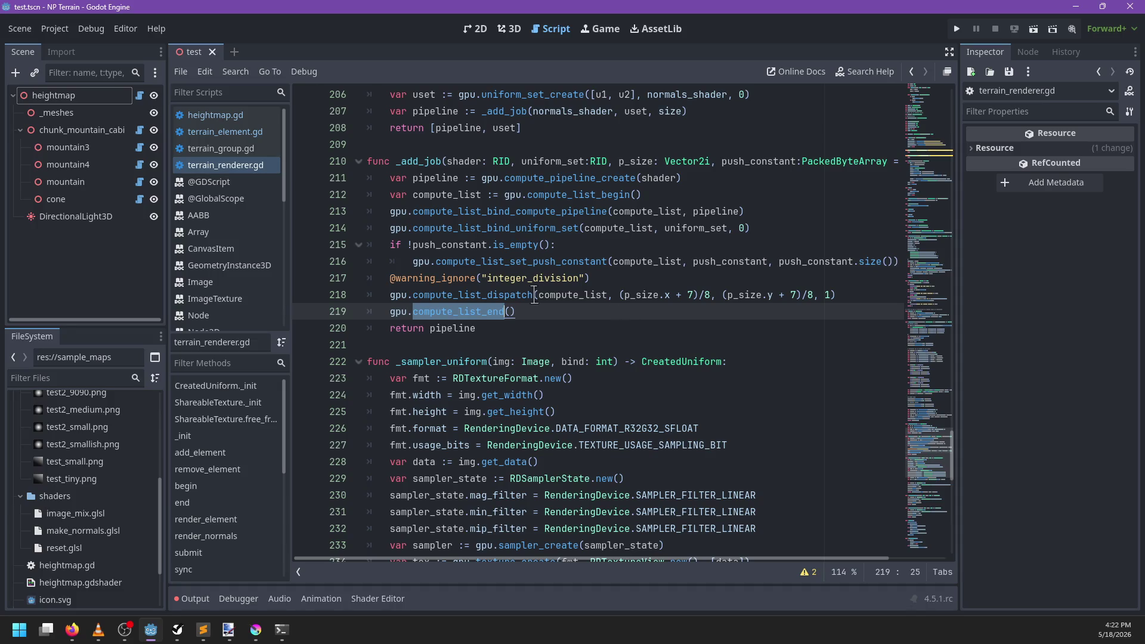
scroll(534, 294, "up", 15)
scroll(513, 288, "up", 20)
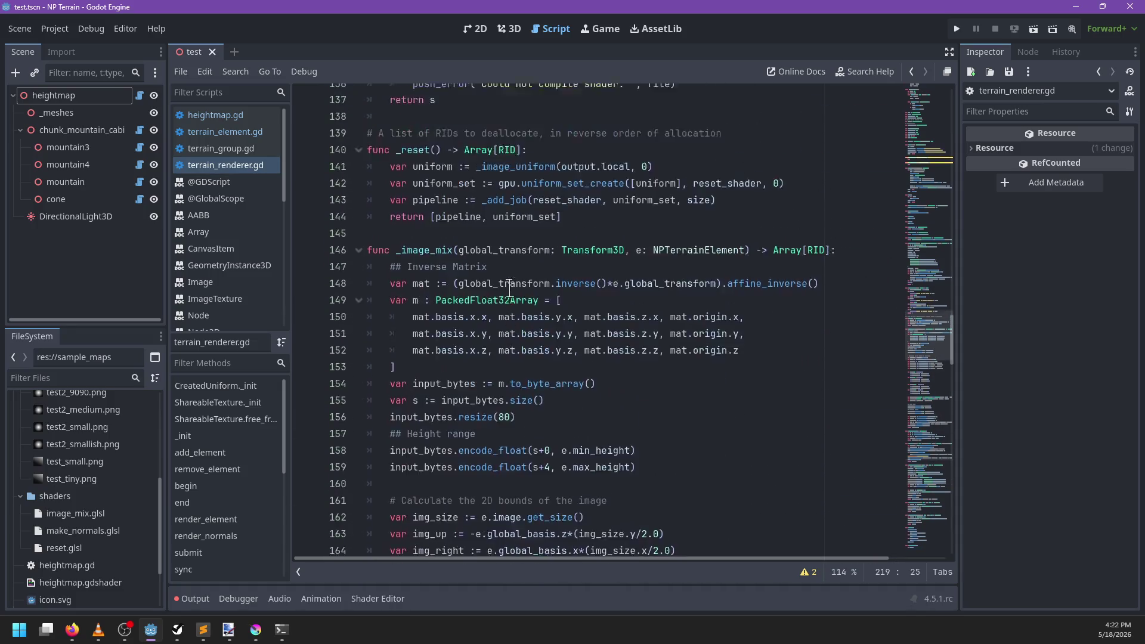
scroll(512, 289, "down", 18)
scroll(513, 292, "down", 20)
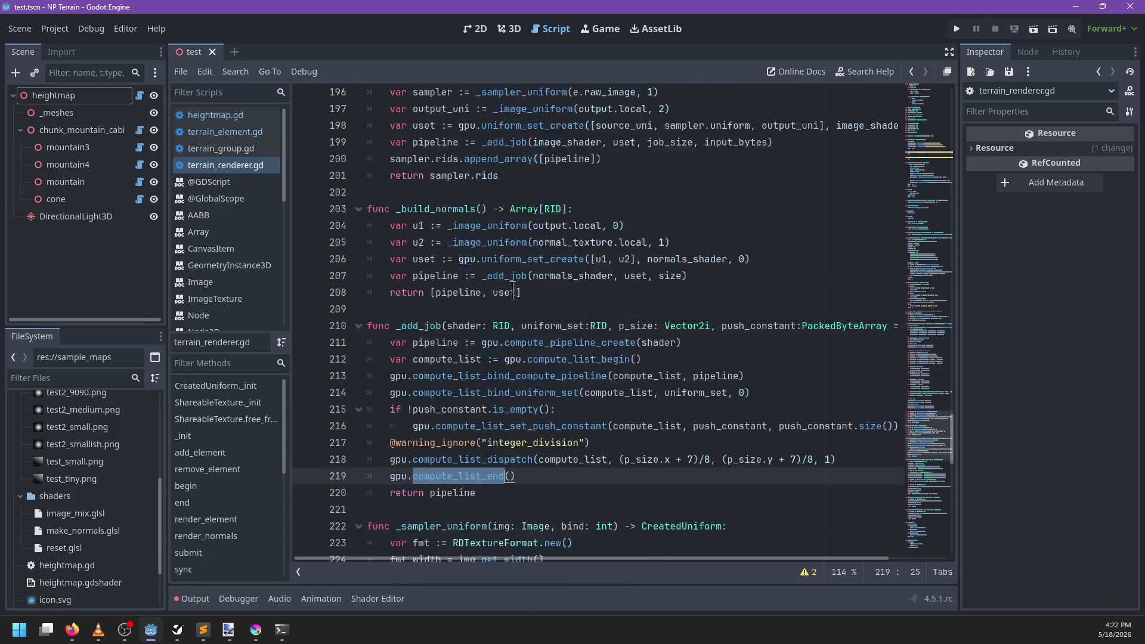
scroll(514, 289, "up", 9)
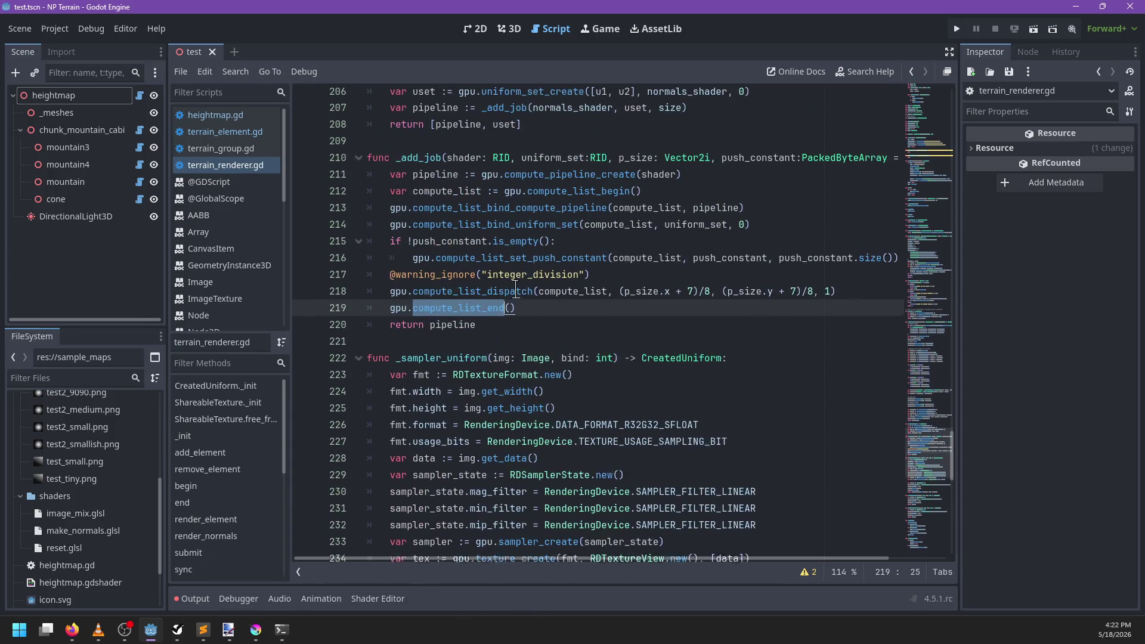
double_click(456, 328)
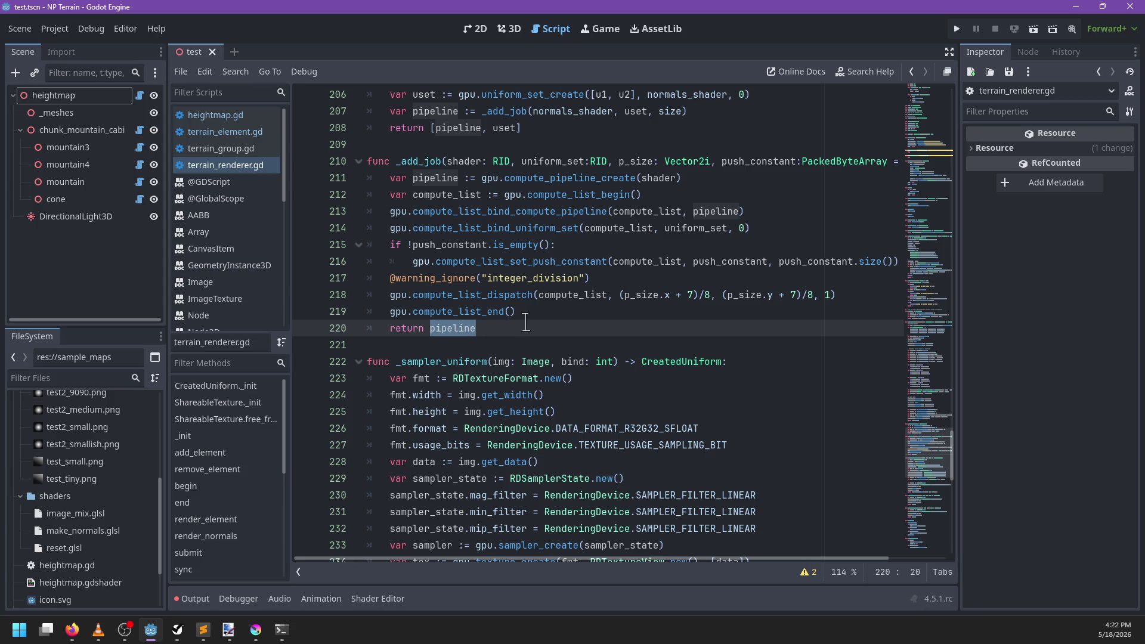
scroll(524, 322, "up", 3)
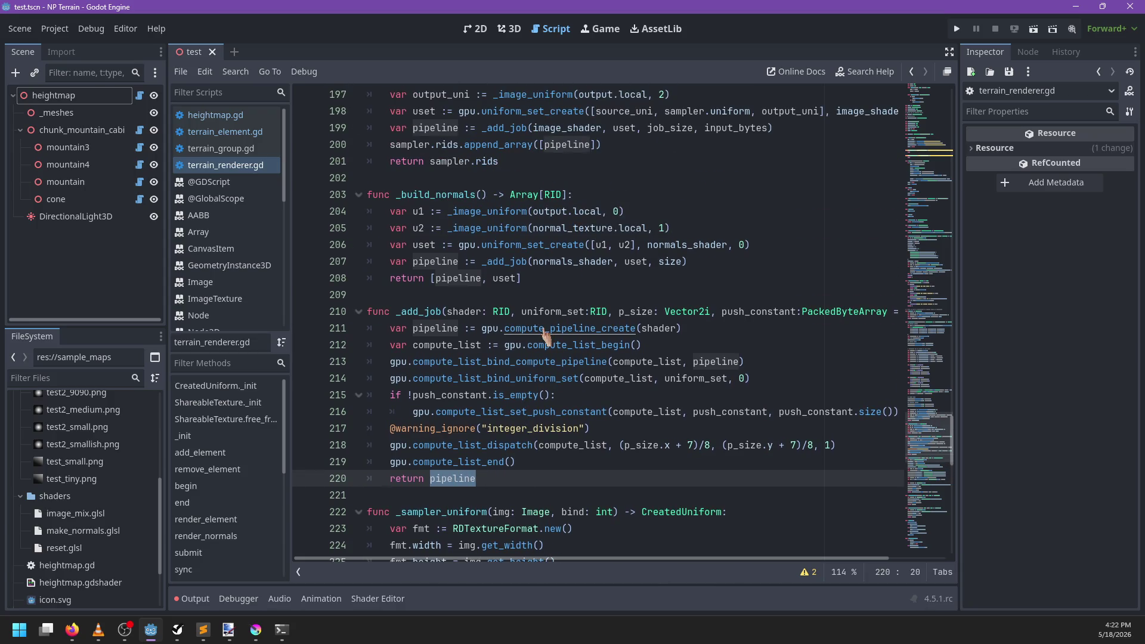
scroll(554, 287, "up", 16)
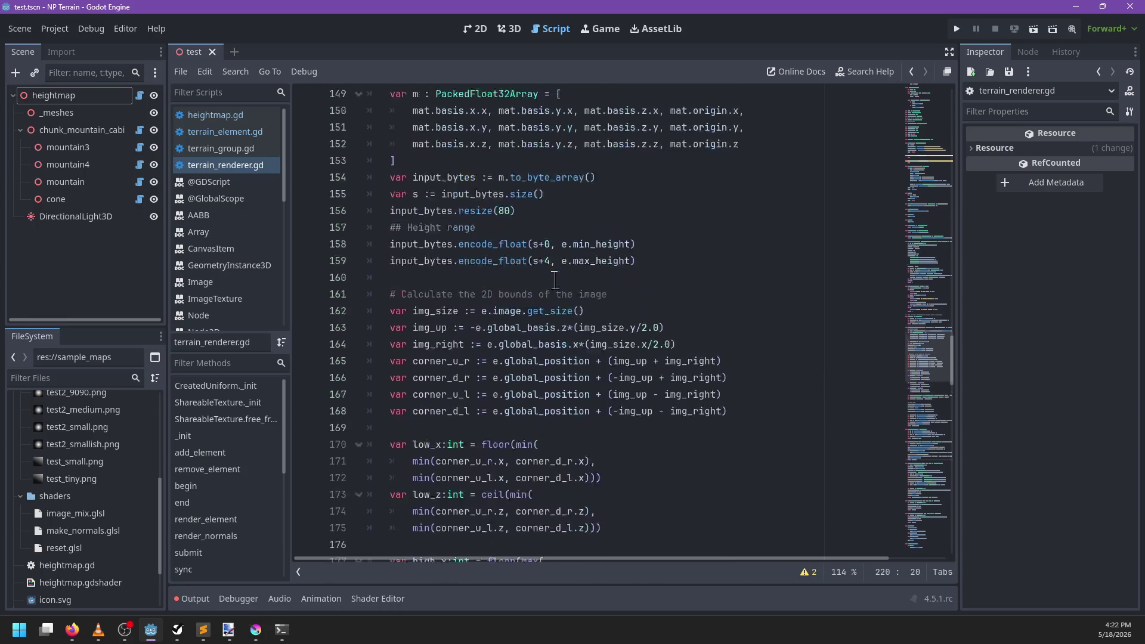
scroll(554, 281, "up", 20)
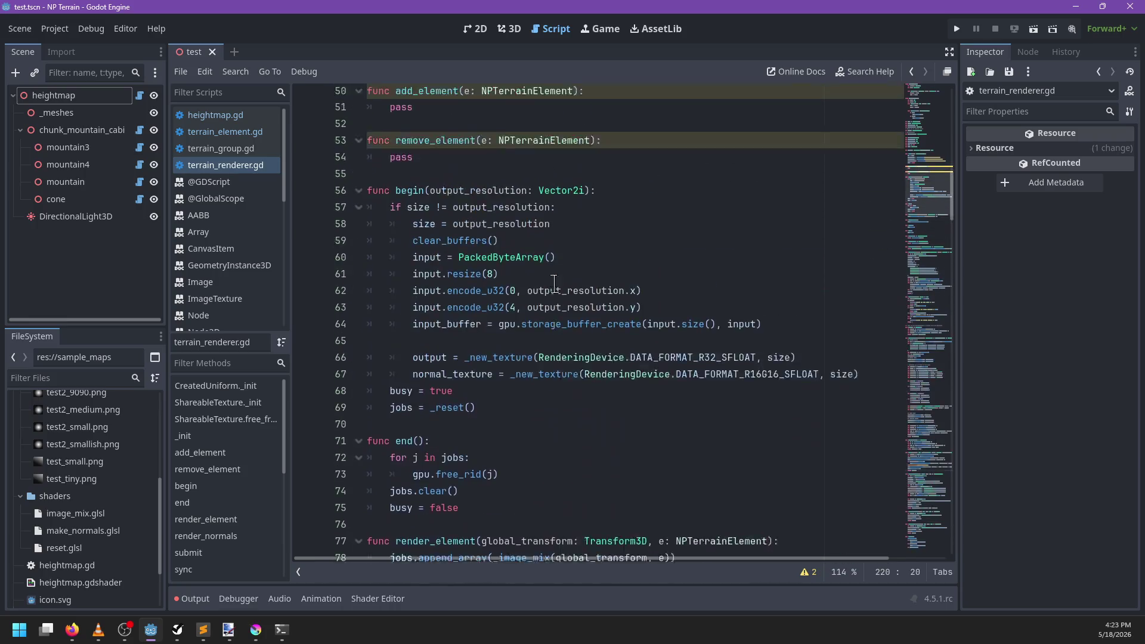
scroll(555, 283, "up", 9)
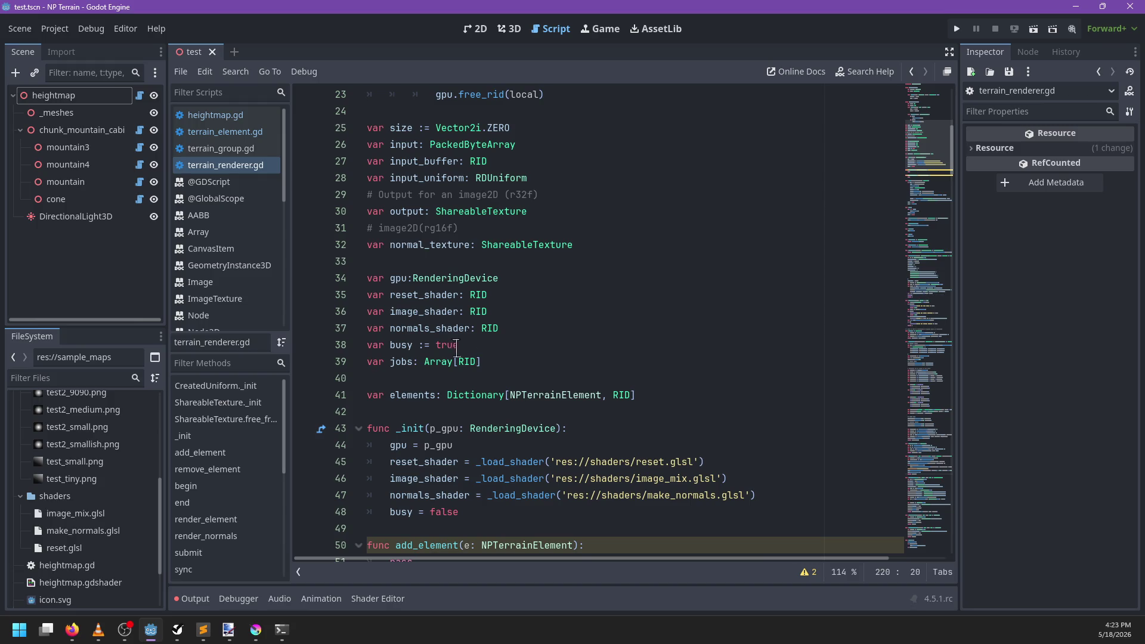
Step: Delete the empty add_element and remove_element stubs below the jobs and elements declarations
double_click(403, 362)
left_click(494, 358)
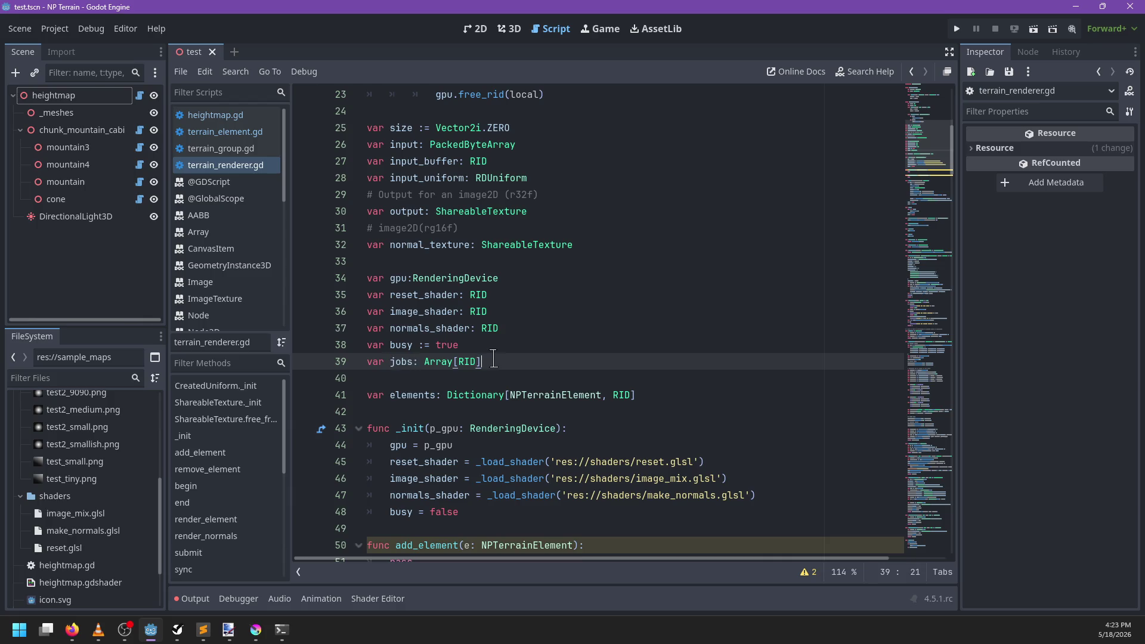
scroll(546, 338, "down", 5)
left_click_drag(465, 362, 472, 262)
key("BackSpace")
key("Up")
key("Up")
key("Up")
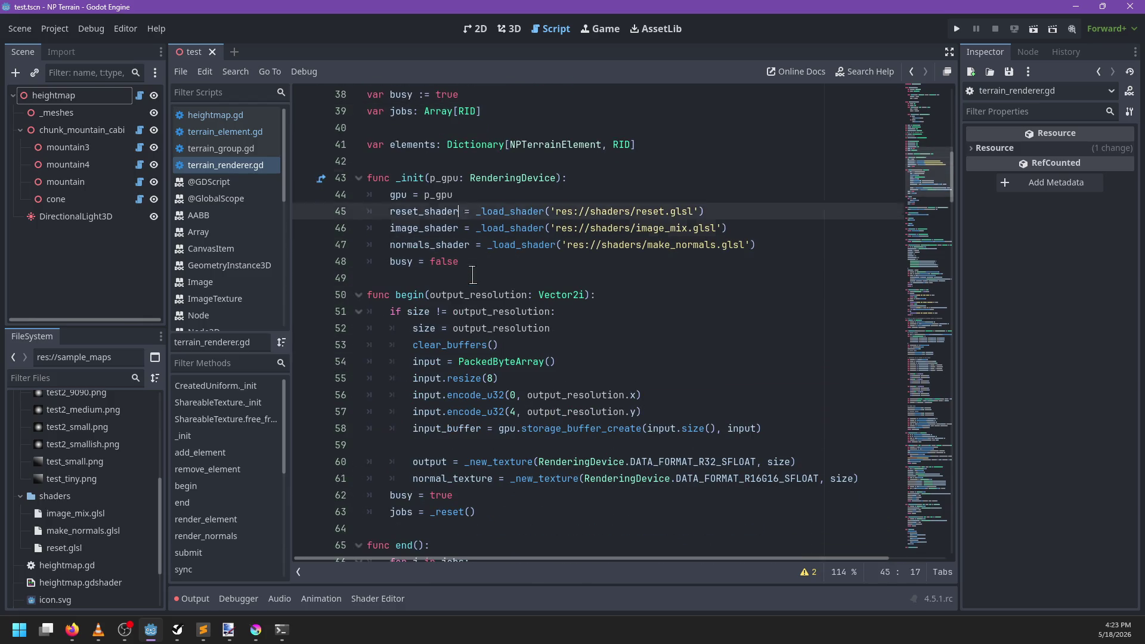
key("Up")
key("Up")
key("Up")
key("Return")
key("Return")
key("ctrl+z")
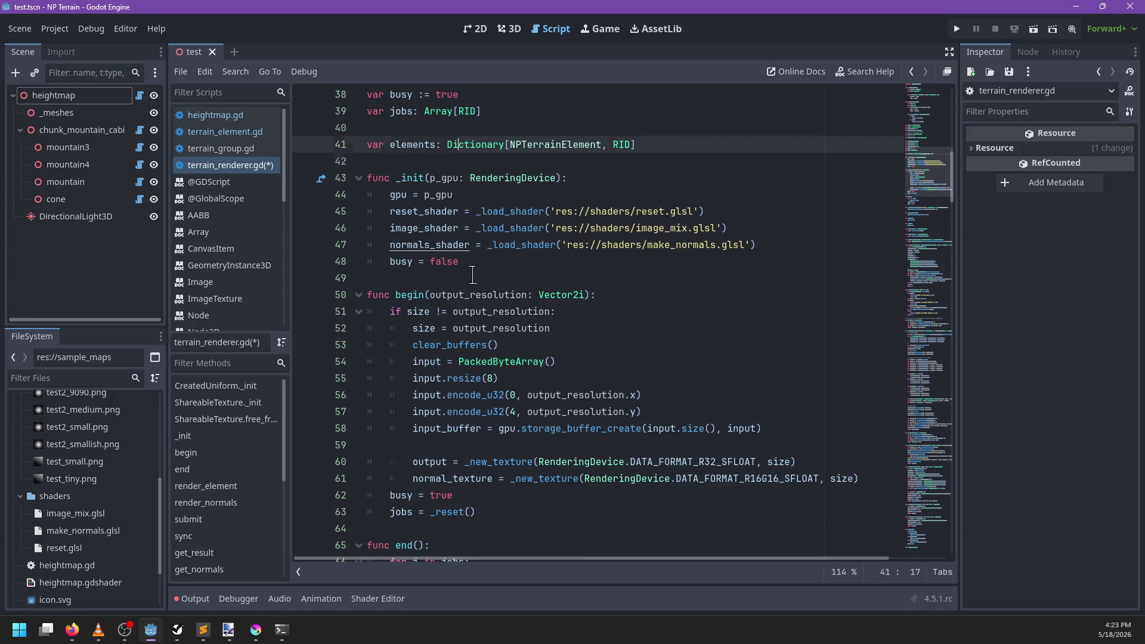
Step: Declare var reset_job on a new line below the elements declaration
key("End")
key("Return")
key("Return")
type("var reset")
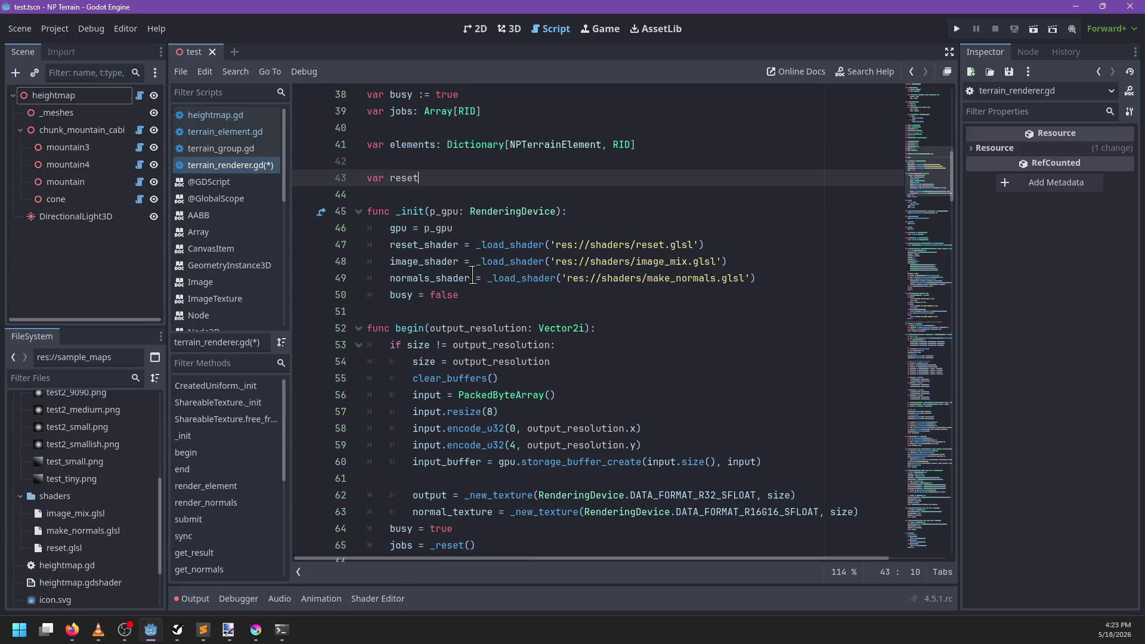
type("_job")
type(":")
key("BackSpace")
scroll(429, 308, "down", 1)
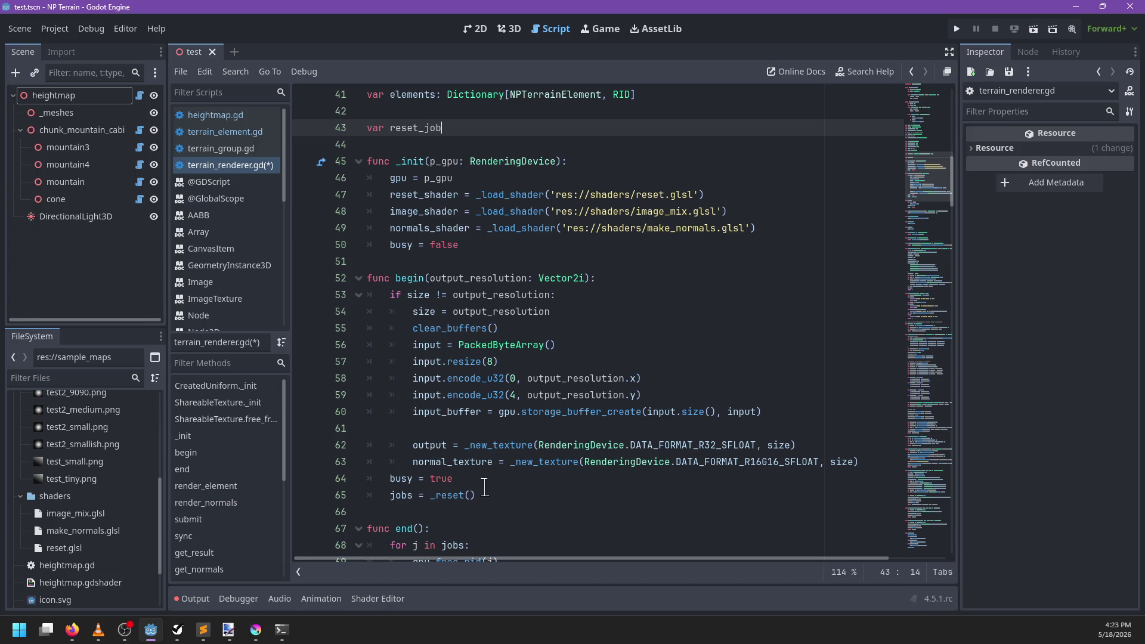
Step: In _init, add reset_job = _reset() after busy = false using code completion
left_click(486, 495)
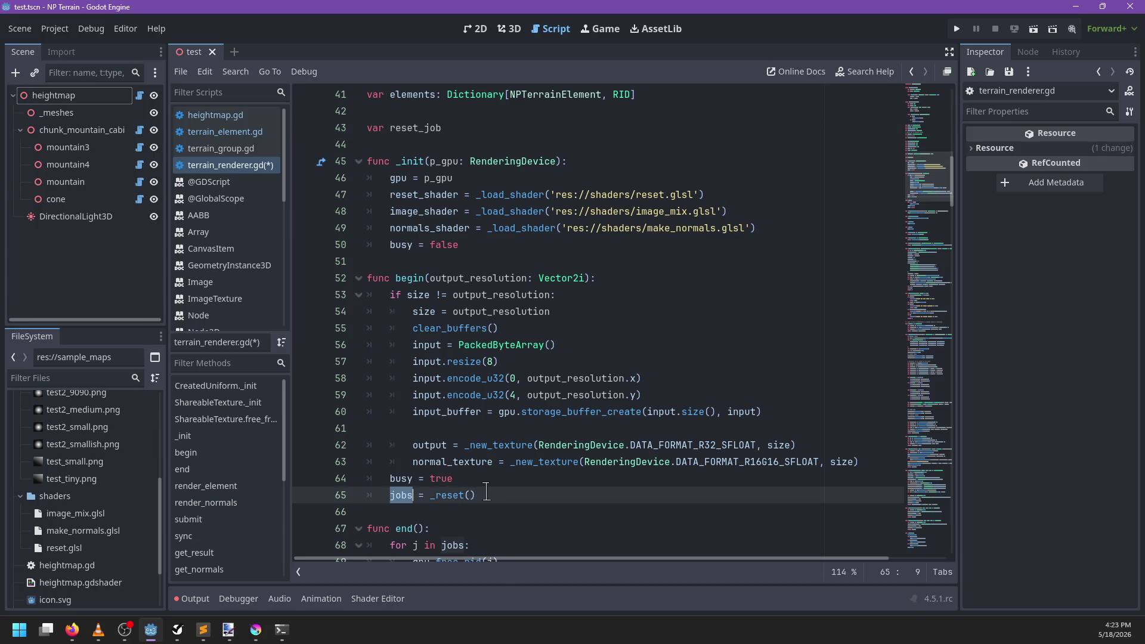
left_click(395, 495, "shift")
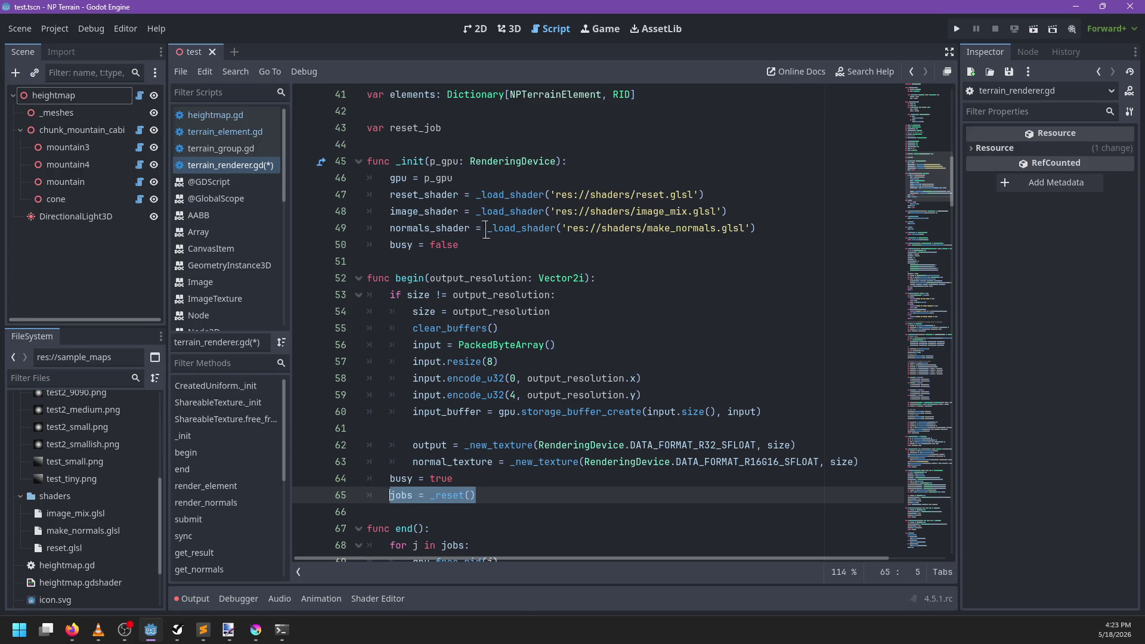
left_click(486, 244)
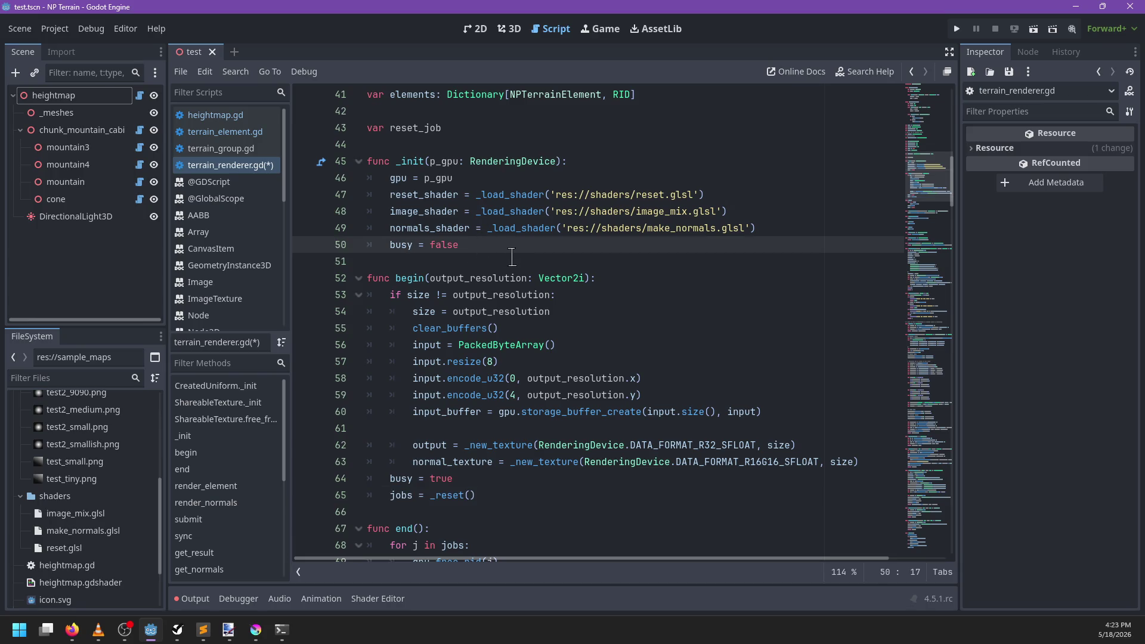
key("Return")
key("Return")
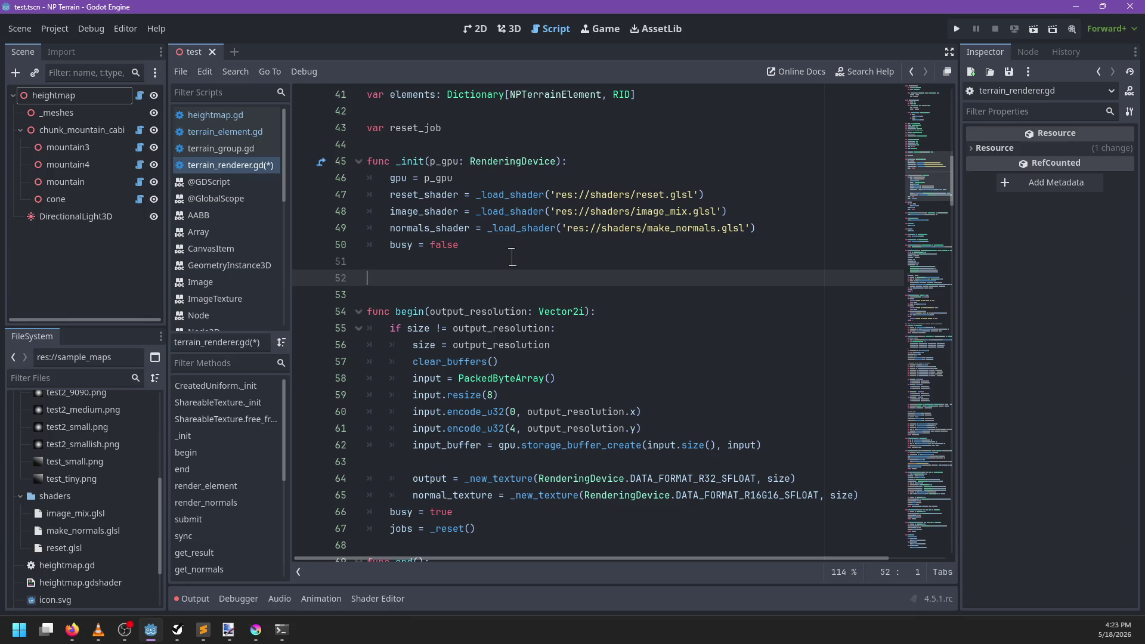
key("BackSpace")
type("reset_job =")
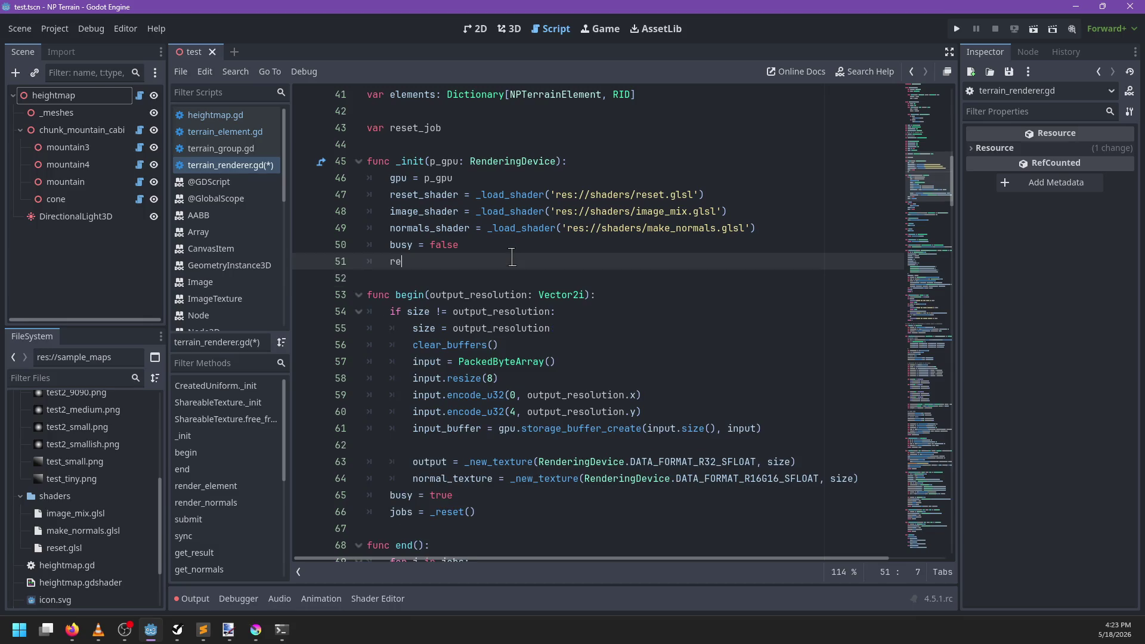
key("ctrl+space")
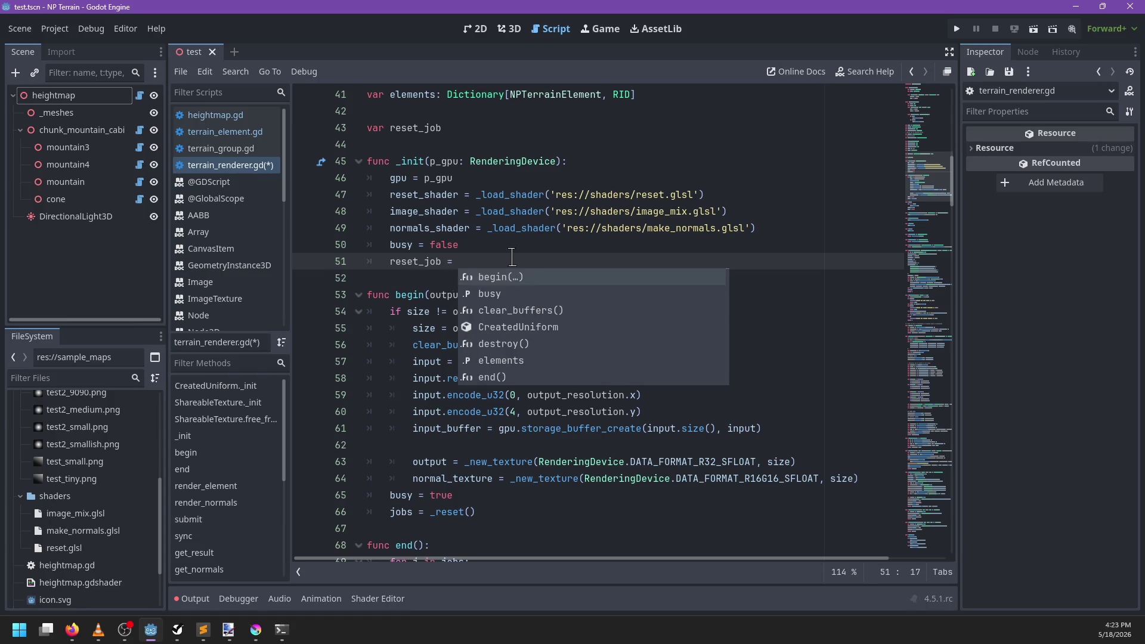
type("_reset")
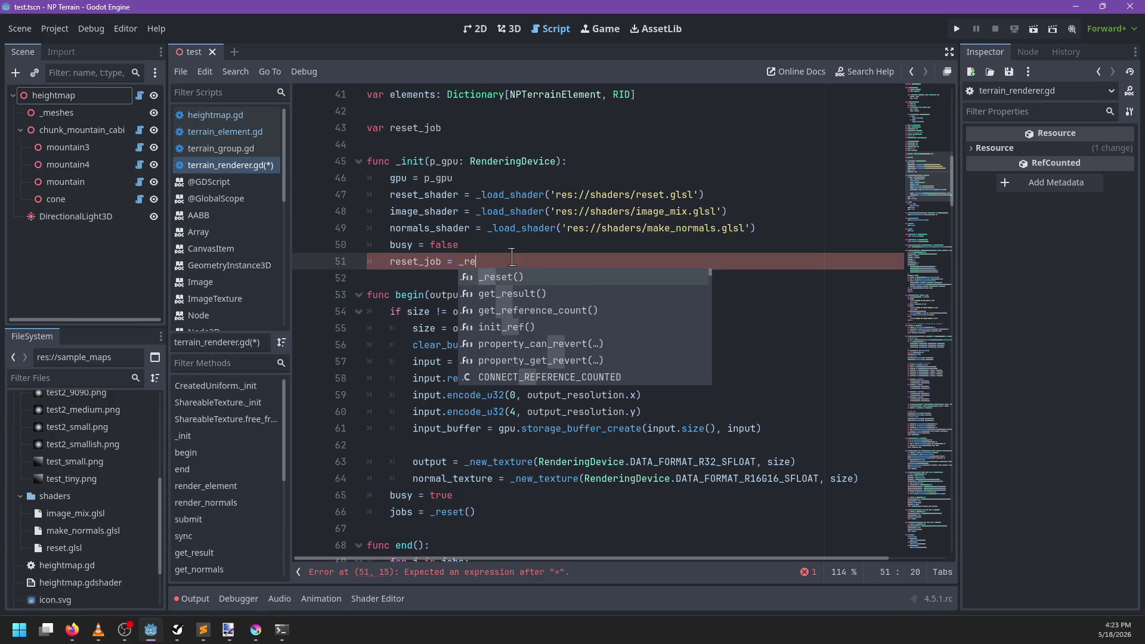
key("Return")
Step: Delete the redundant jobs = _reset() line from begin
scroll(511, 258, "down", 2)
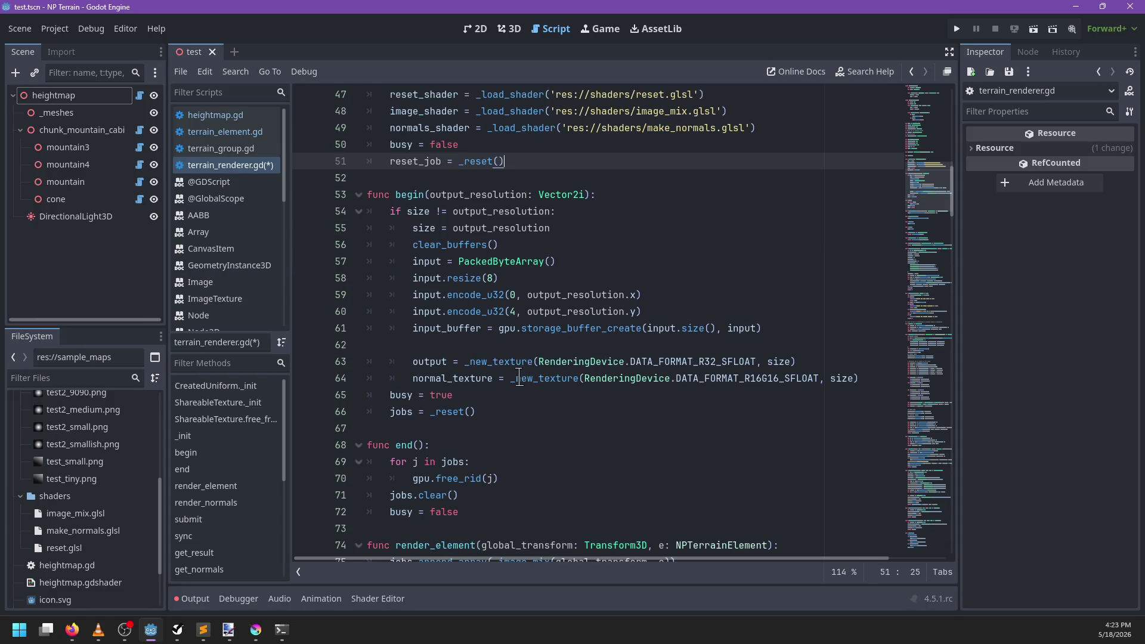
left_click_drag(488, 413, 495, 396)
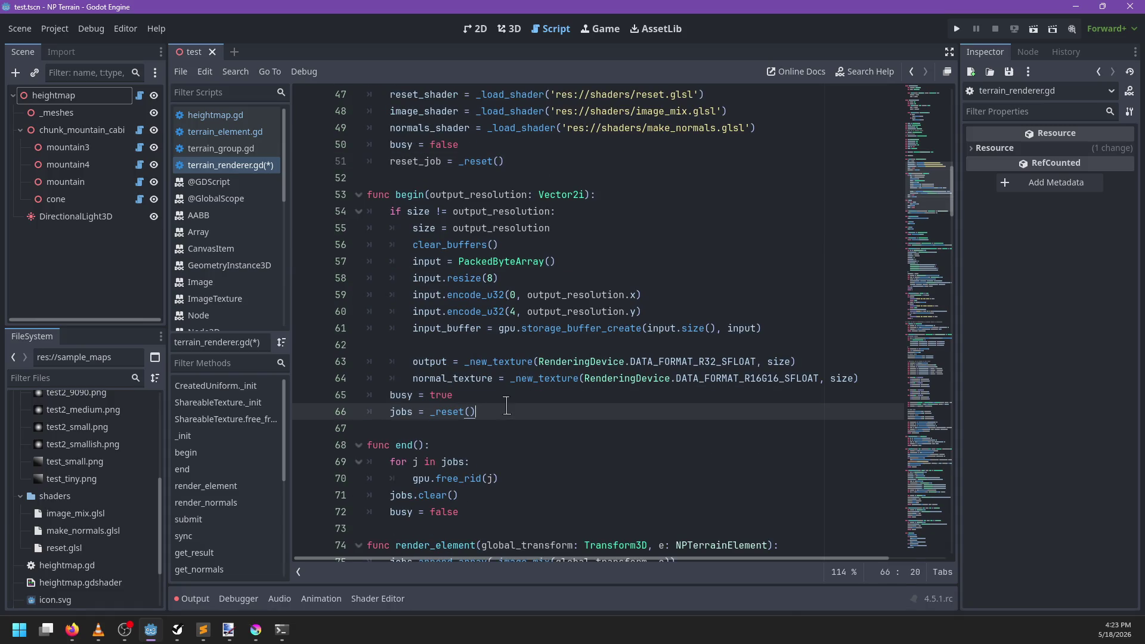
key("BackSpace")
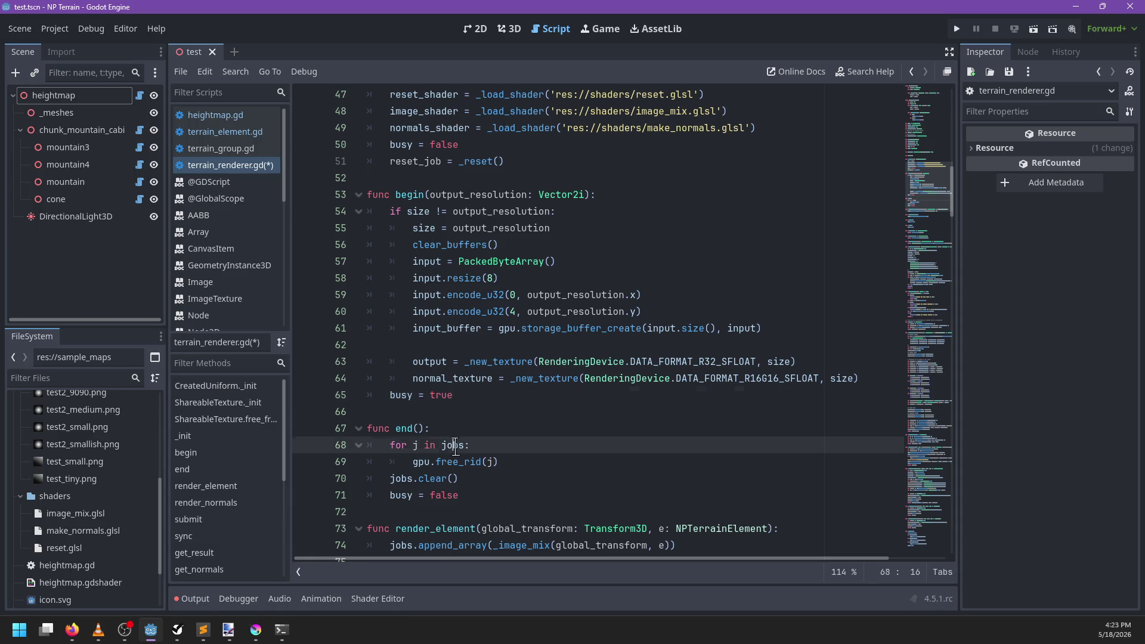
Step: Tidy the spacing below end() and prepare a blank line for a new function
double_click(453, 445)
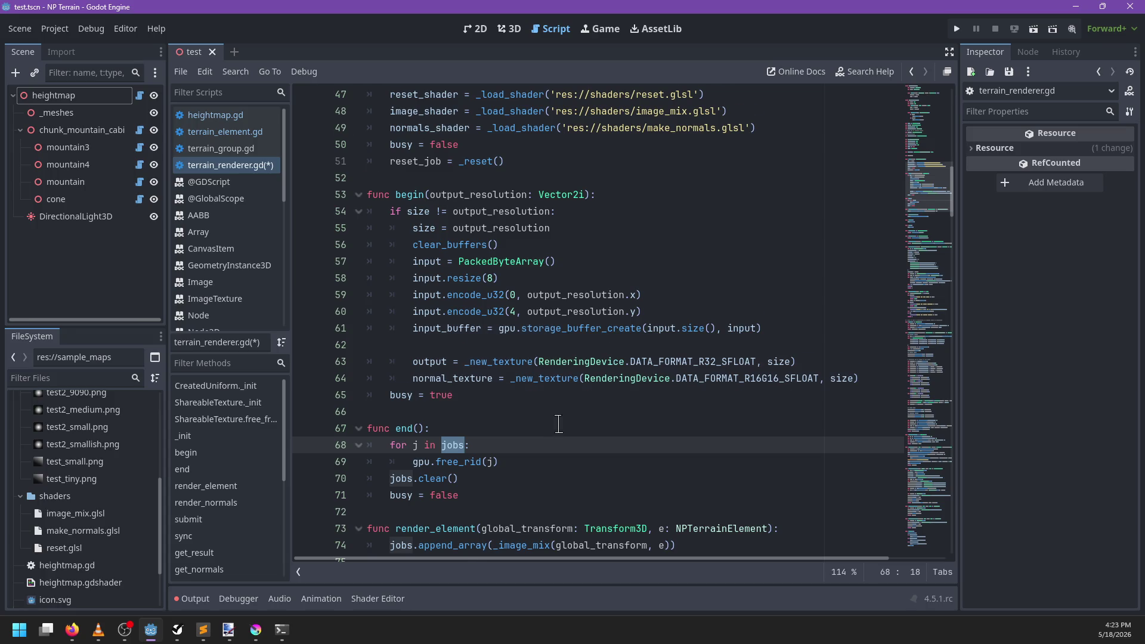
scroll(551, 424, "down", 2)
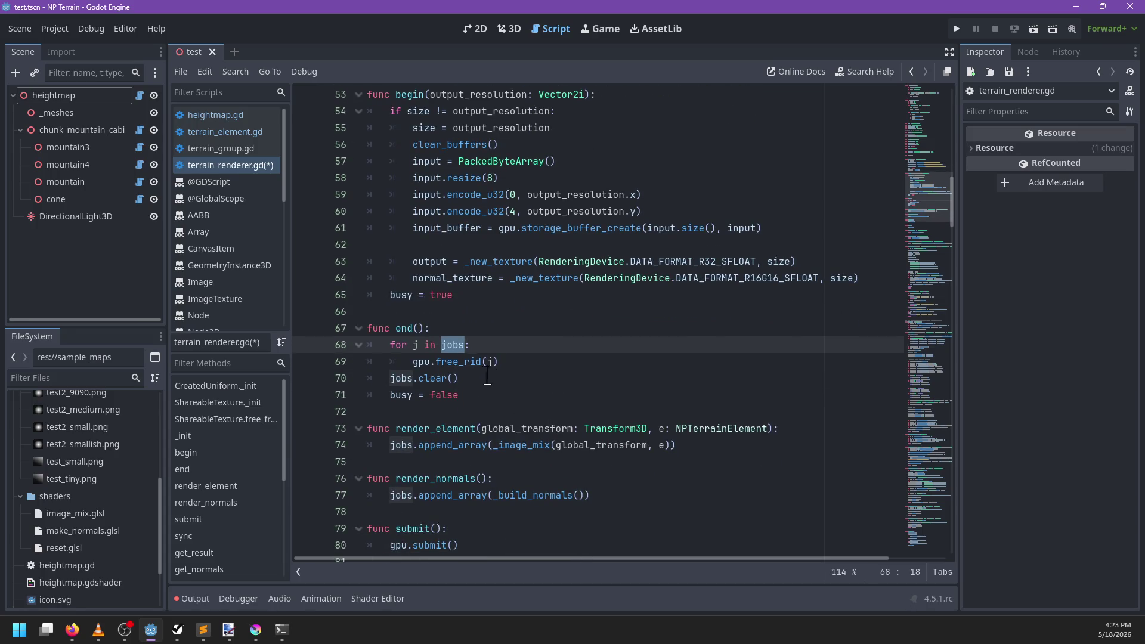
key("Up")
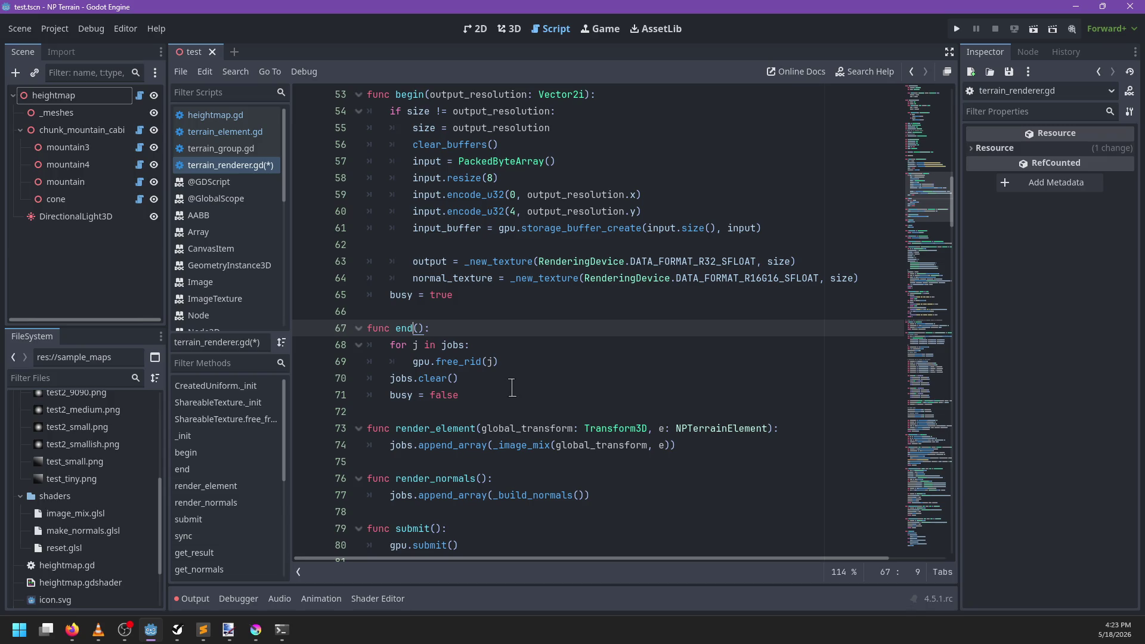
left_click(486, 410)
key("Return")
type("\\")
key("Up")
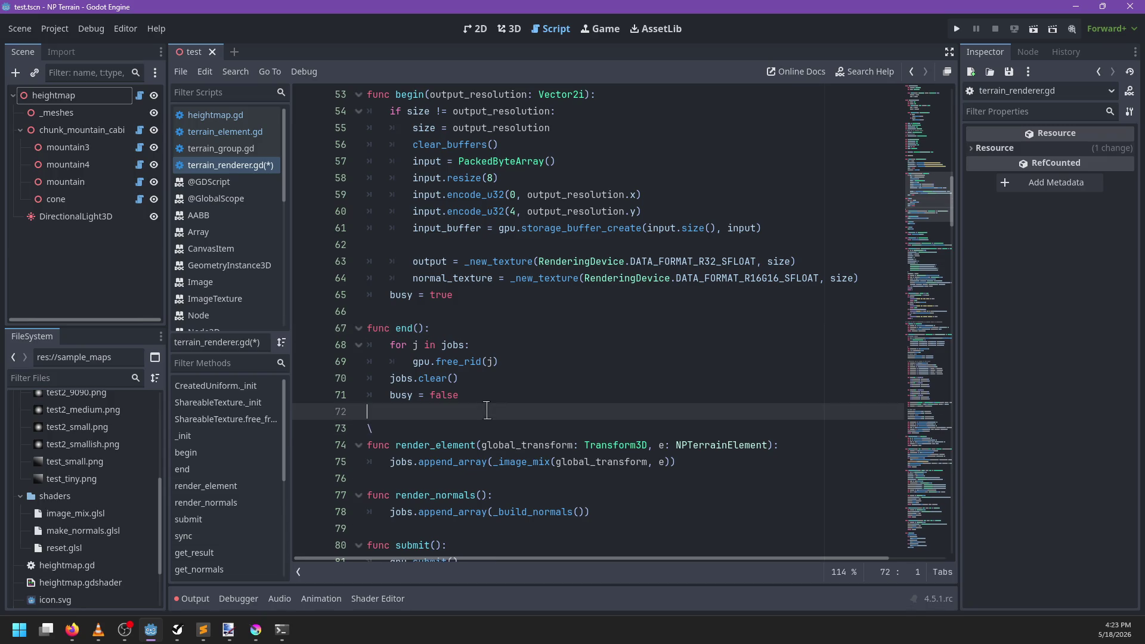
key("Down")
key("BackSpace")
key("Up")
key("Return")
Step: Add func clear(): whose body calls gpu.free_rid(reset_job)
type("func clear():")
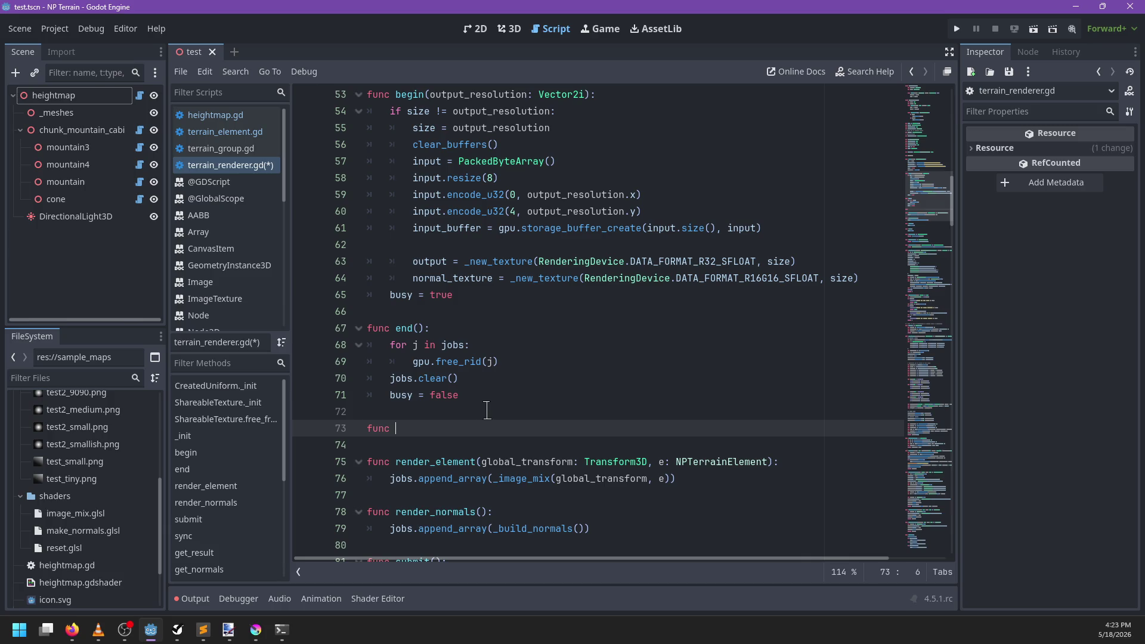
key("Return")
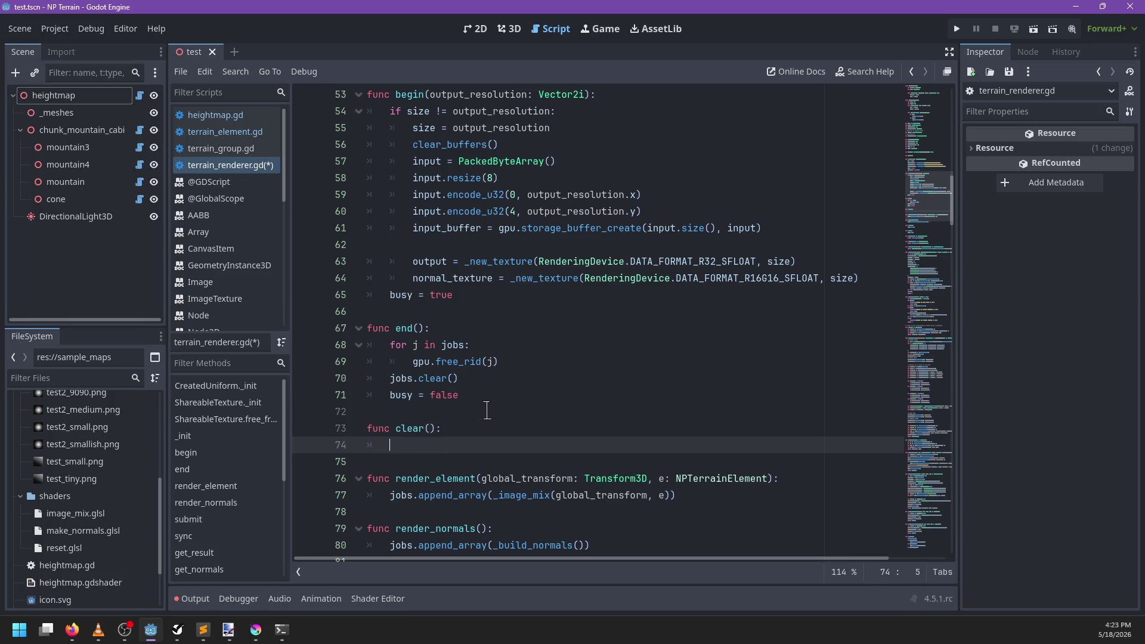
scroll(486, 410, "up", 2)
type("gpu.free")
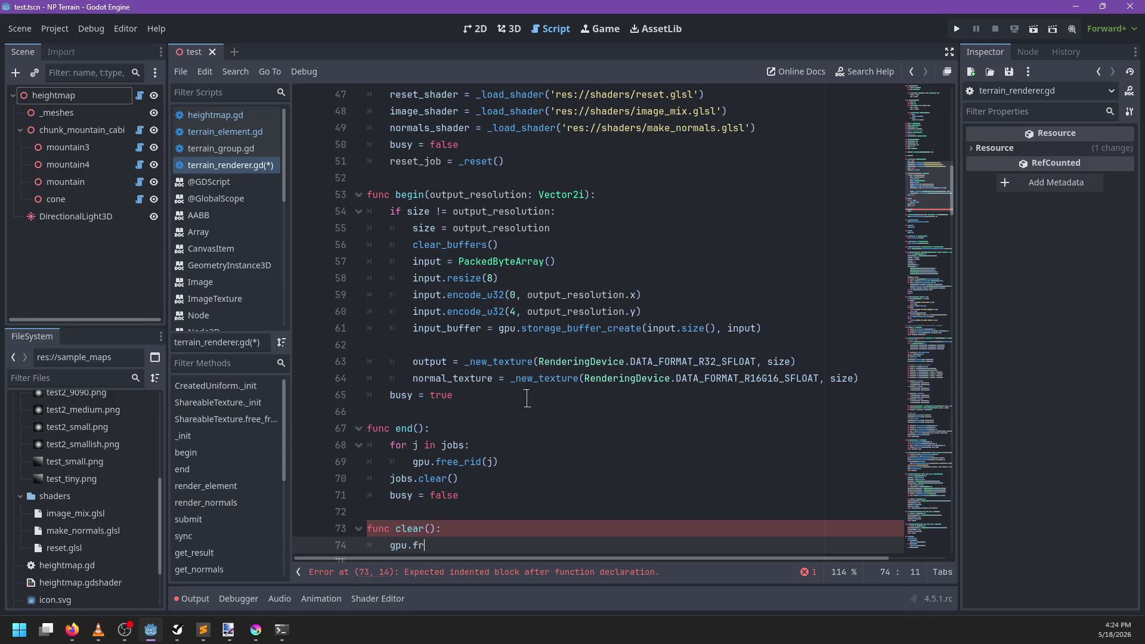
type("_rid(rese")
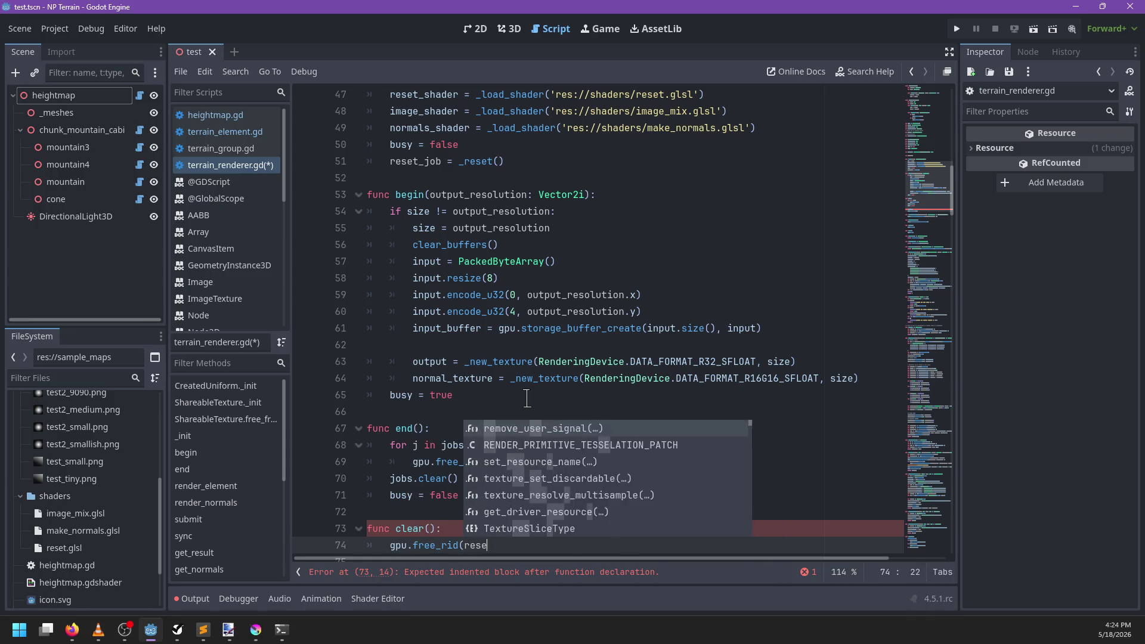
type("t_job)")
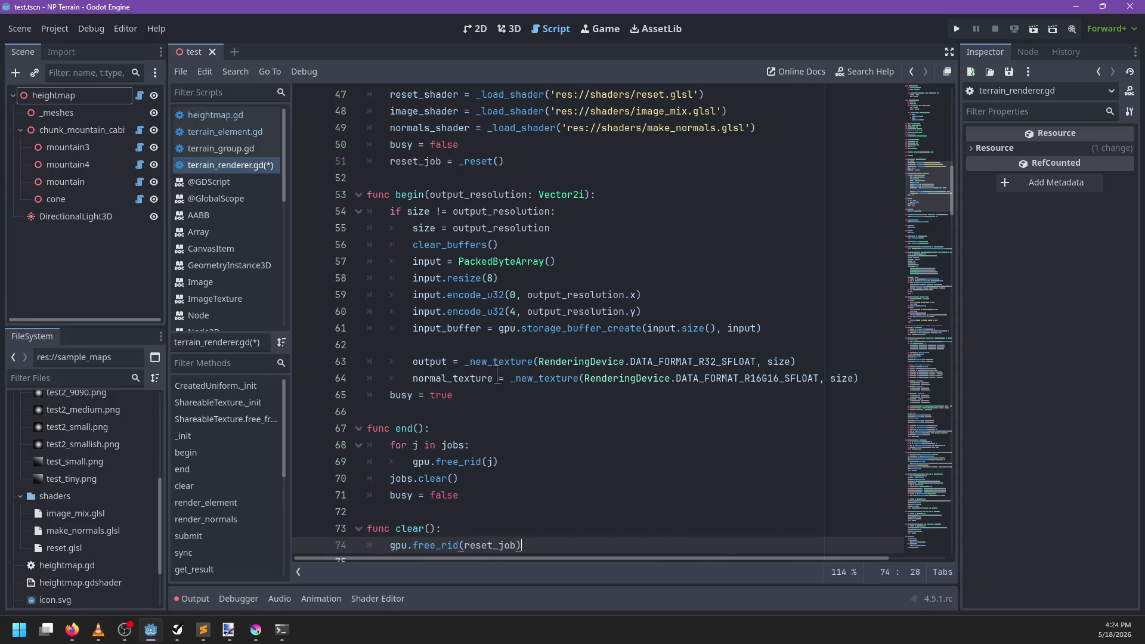
scroll(498, 375, "down", 3)
Step: Save terrain_renderer.gd and jump to the _reset function definition via search
key("ctrl+s")
scroll(531, 352, "down", 5)
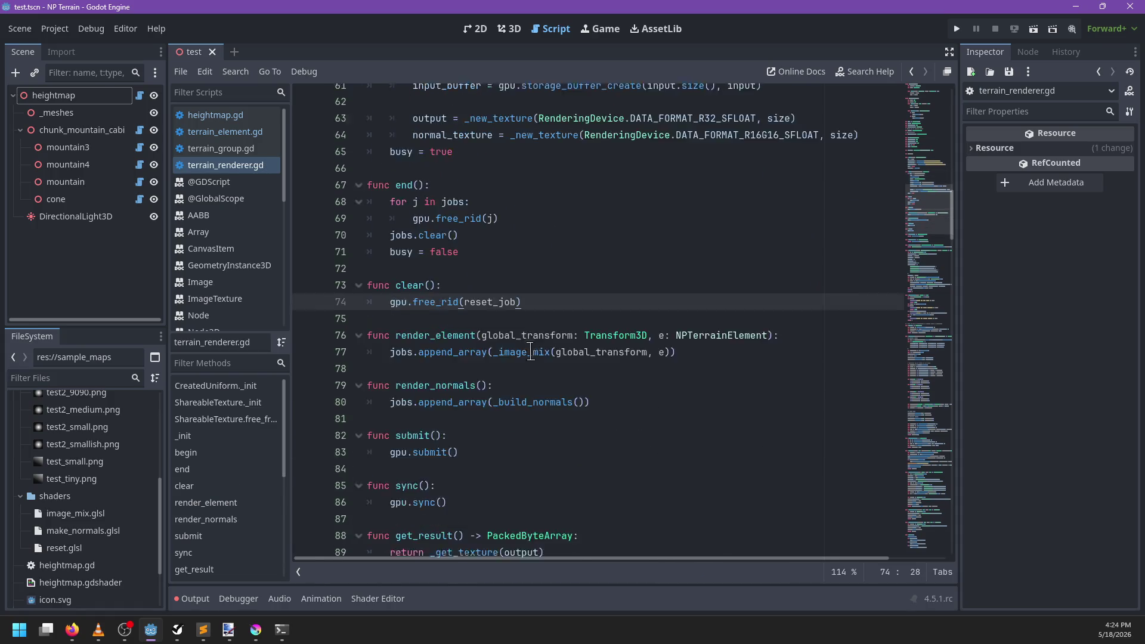
scroll(531, 352, "down", 12)
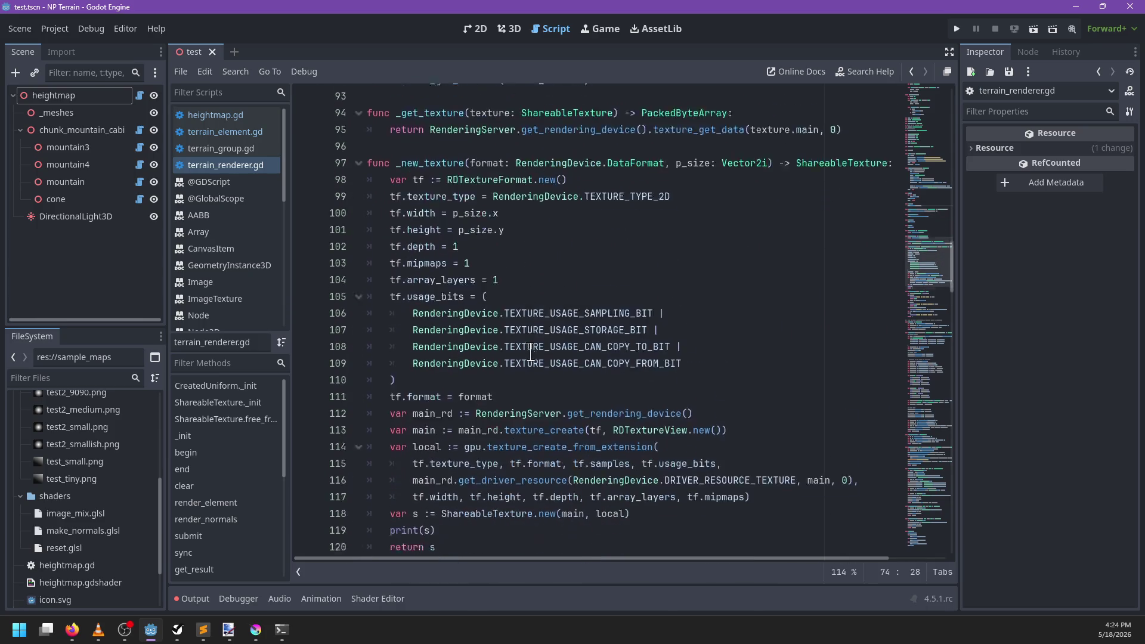
scroll(531, 352, "down", 20)
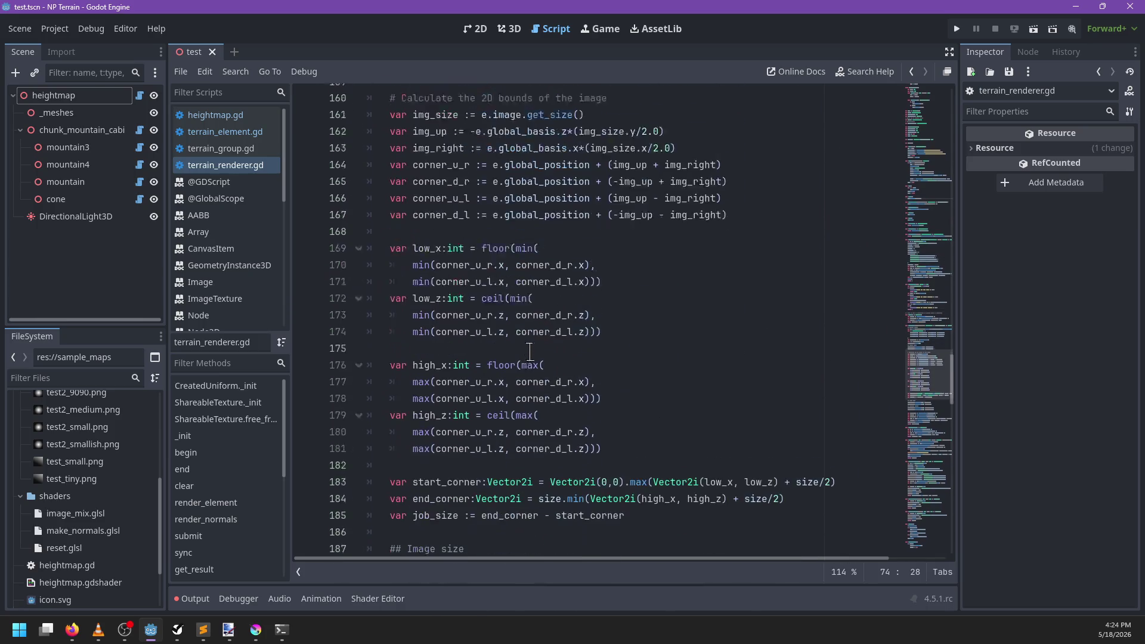
left_click(648, 293)
key("ctrl+f")
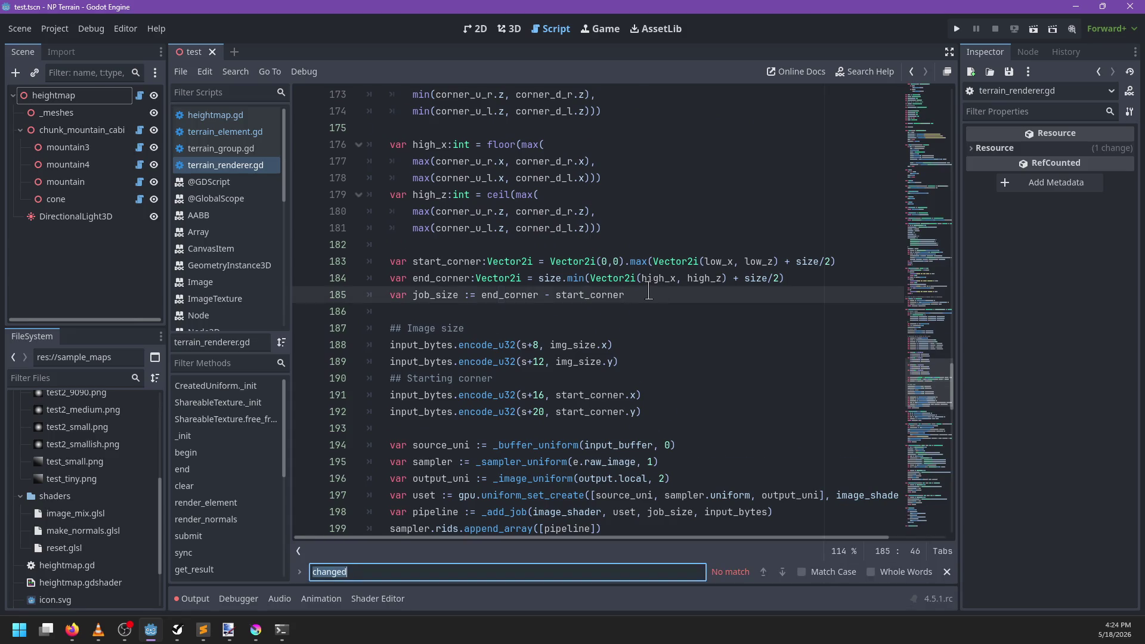
type("_reset")
key("Escape")
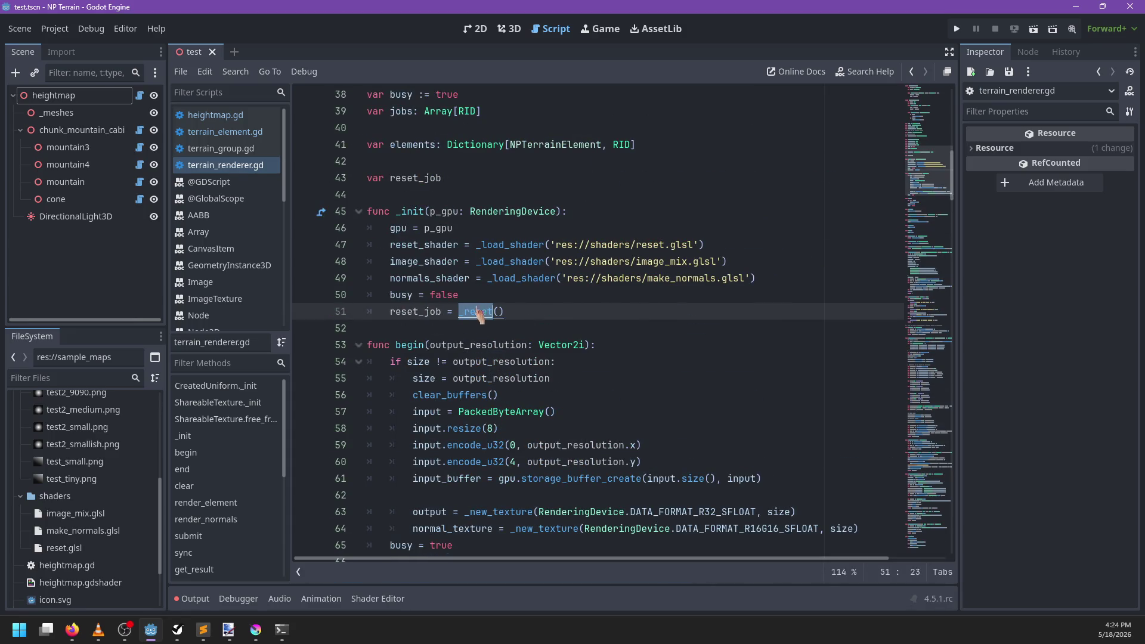
left_click(480, 313, "ctrl")
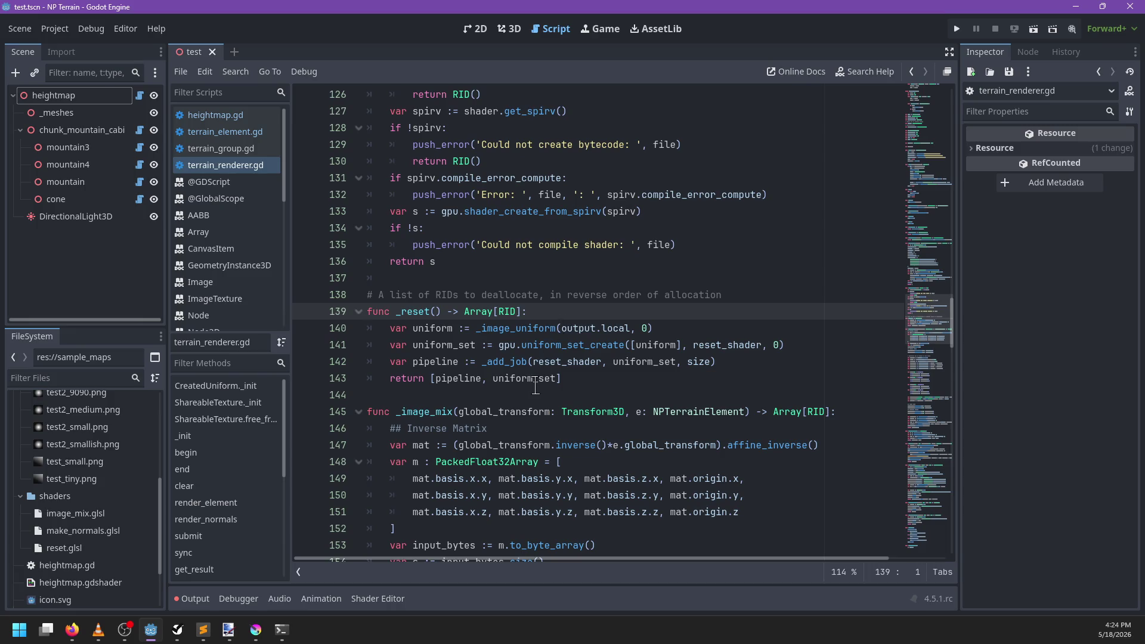
Step: Inspect the uniform_set_create and reset_shader code in _reset, then jump to _add_job
double_click(511, 360)
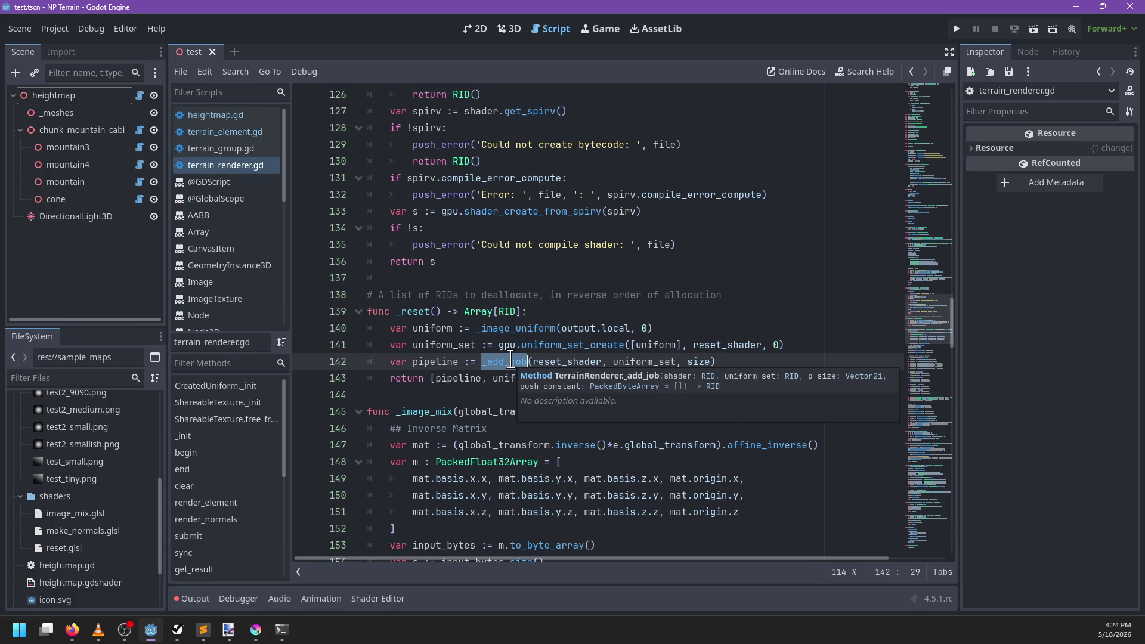
double_click(572, 346)
double_click(729, 346)
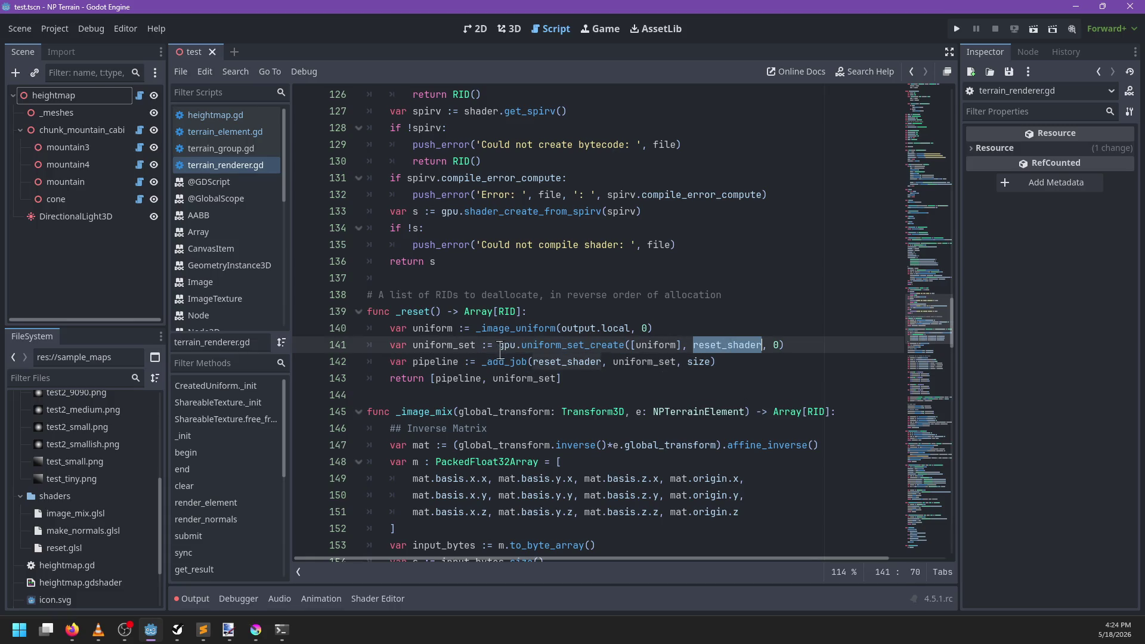
left_click(504, 363)
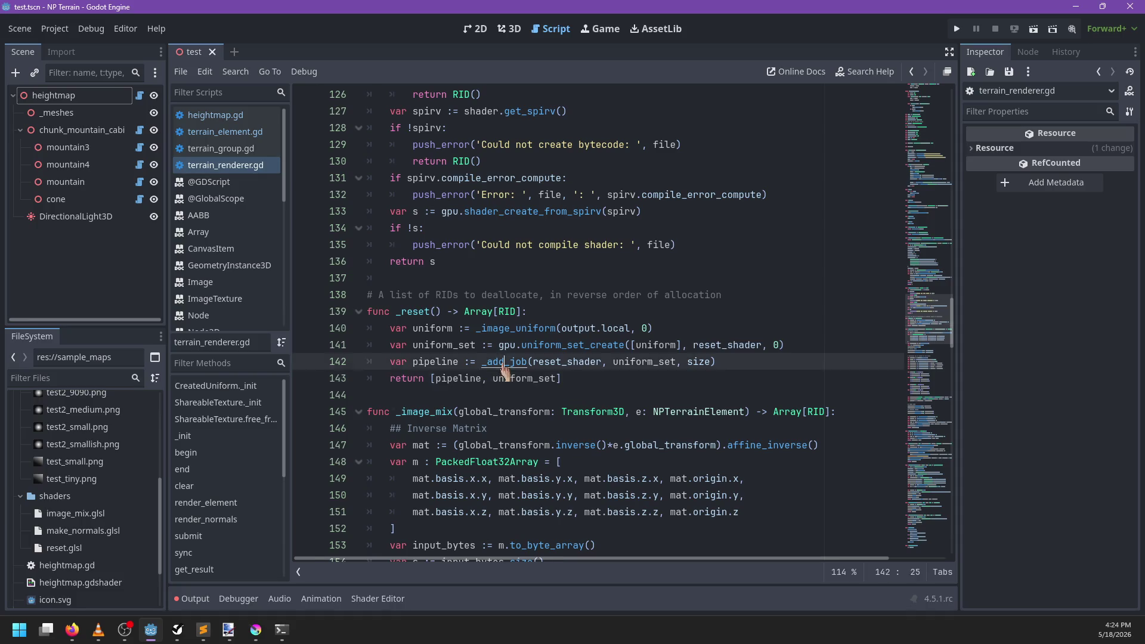
left_click(505, 364, "ctrl")
Step: Read the documentation for compute_pipeline_create and compute_list_dispatch used in _add_job
left_click(571, 462)
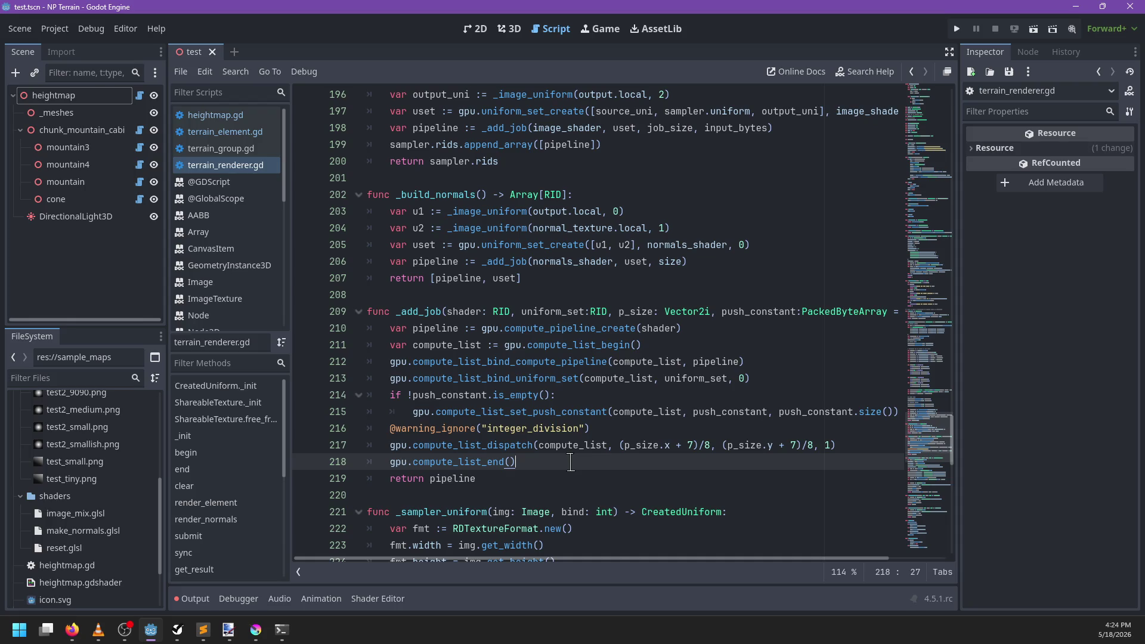
double_click(540, 330)
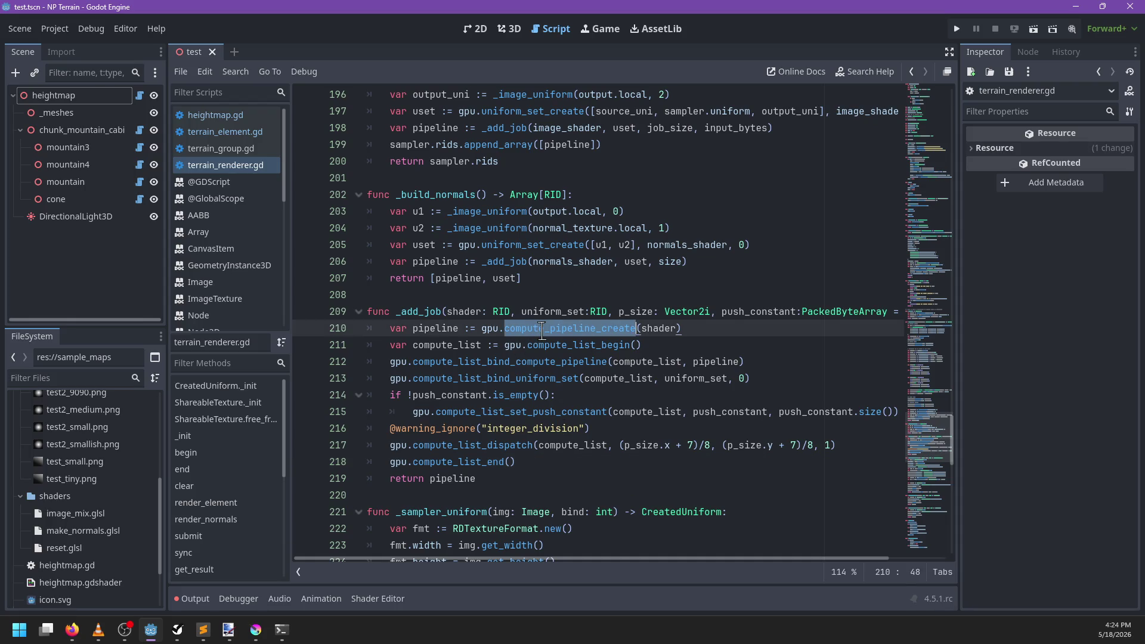
left_click(492, 456)
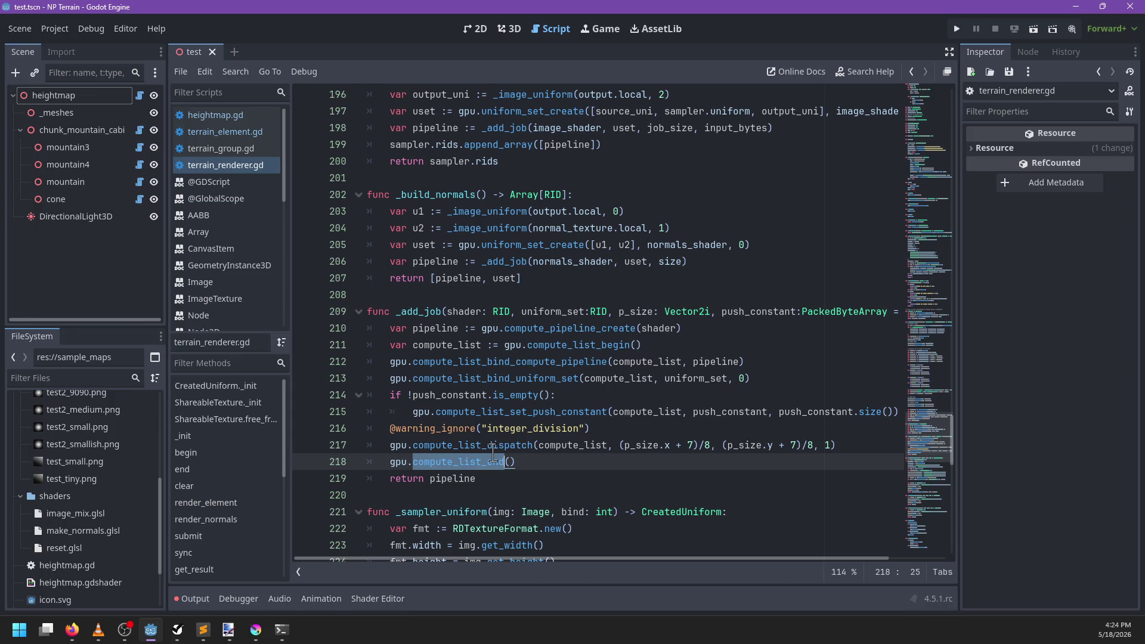
double_click(493, 445)
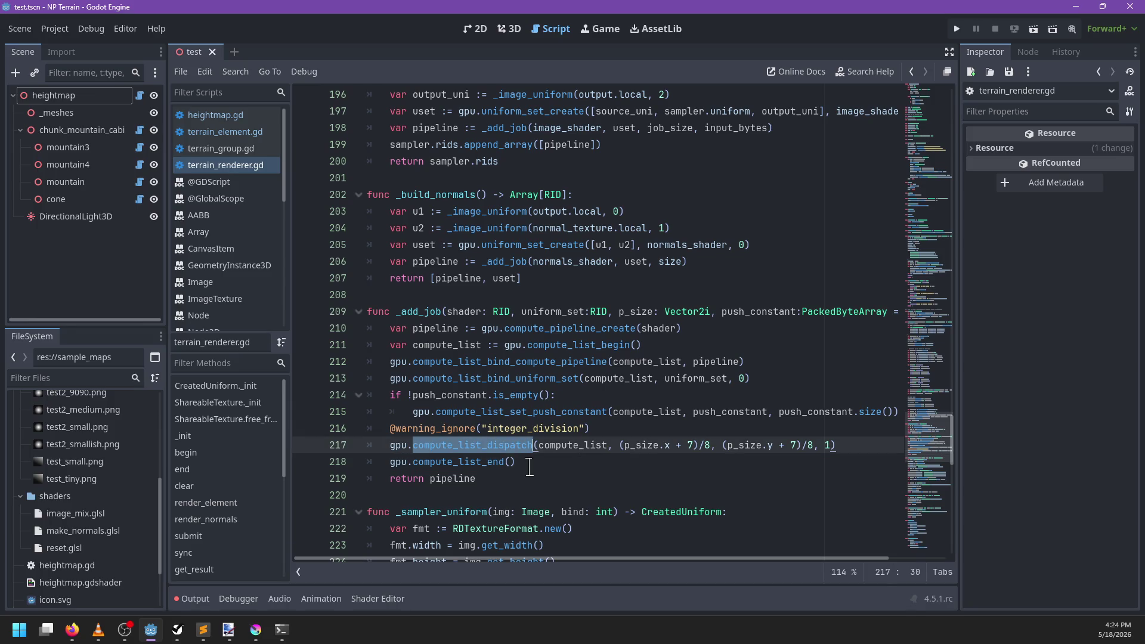
left_click(489, 446, "ctrl")
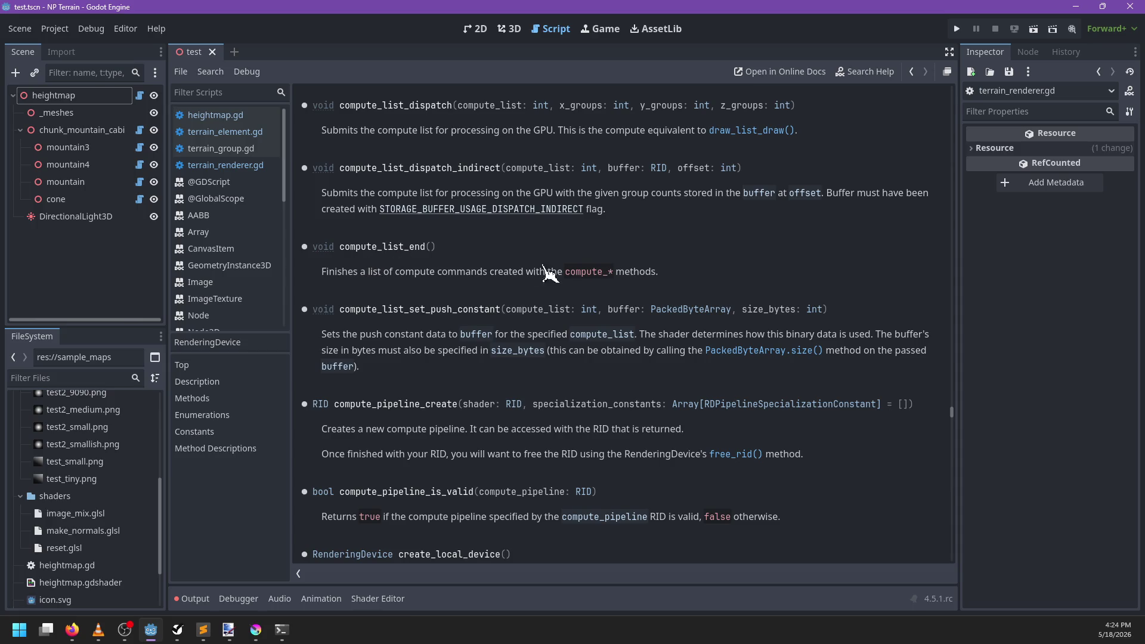
Step: Search heightmap.gd for compute calls and _add_job, then return to terrain_renderer.gd
left_click(141, 100)
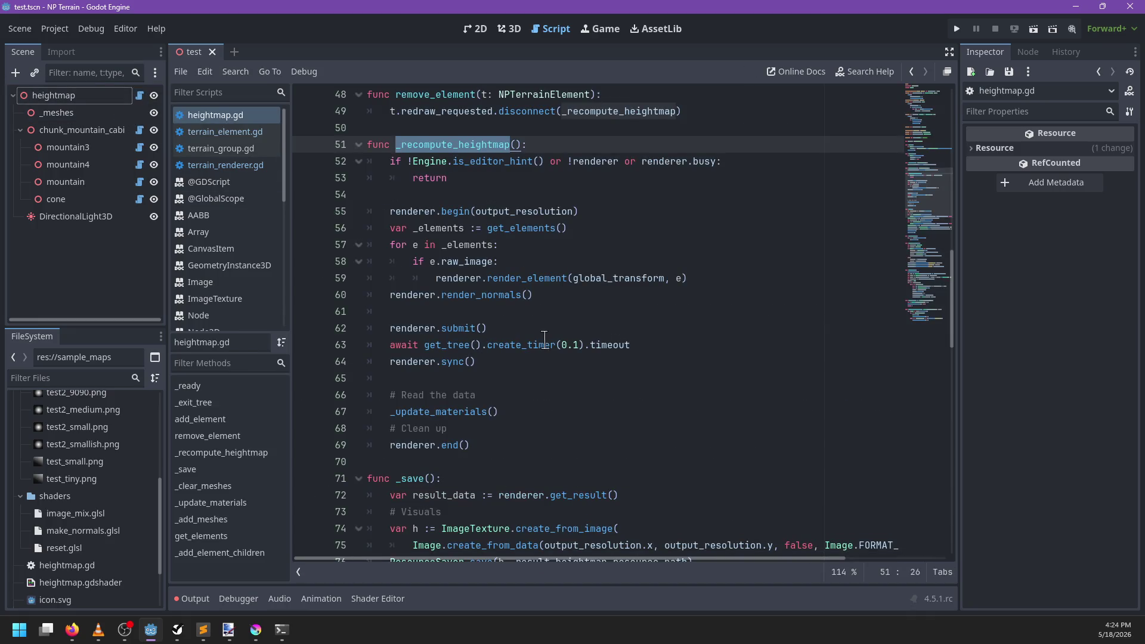
key("ctrl+f")
type("comput")
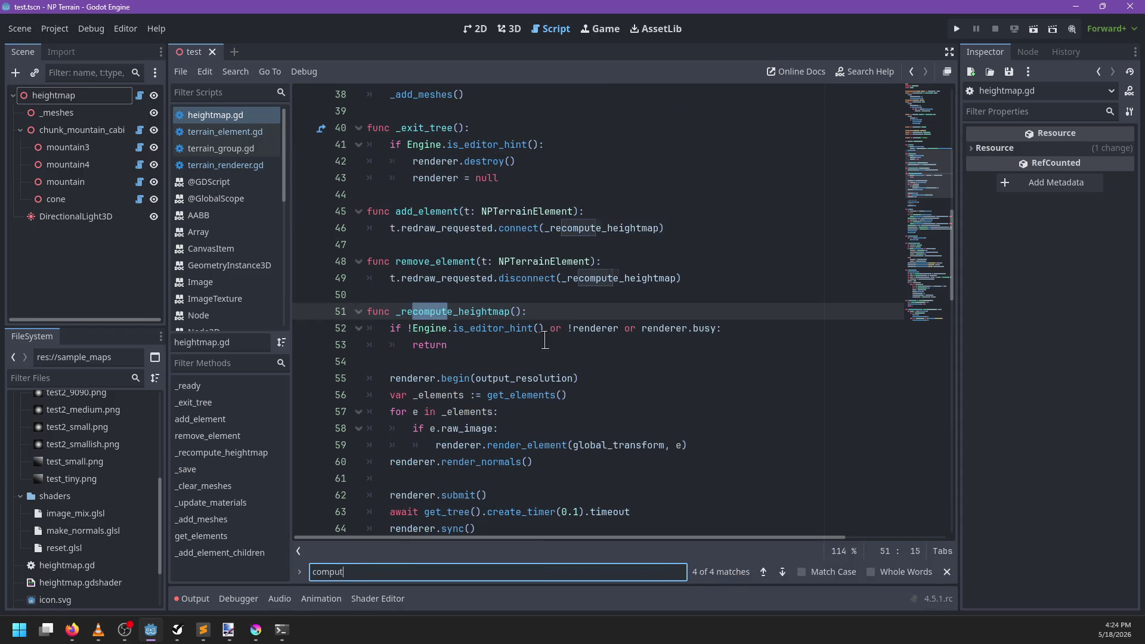
type("e_d")
key("BackSpace")
key("BackSpace")
type("di")
key("BackSpace")
key("BackSpace")
key("BackSpace")
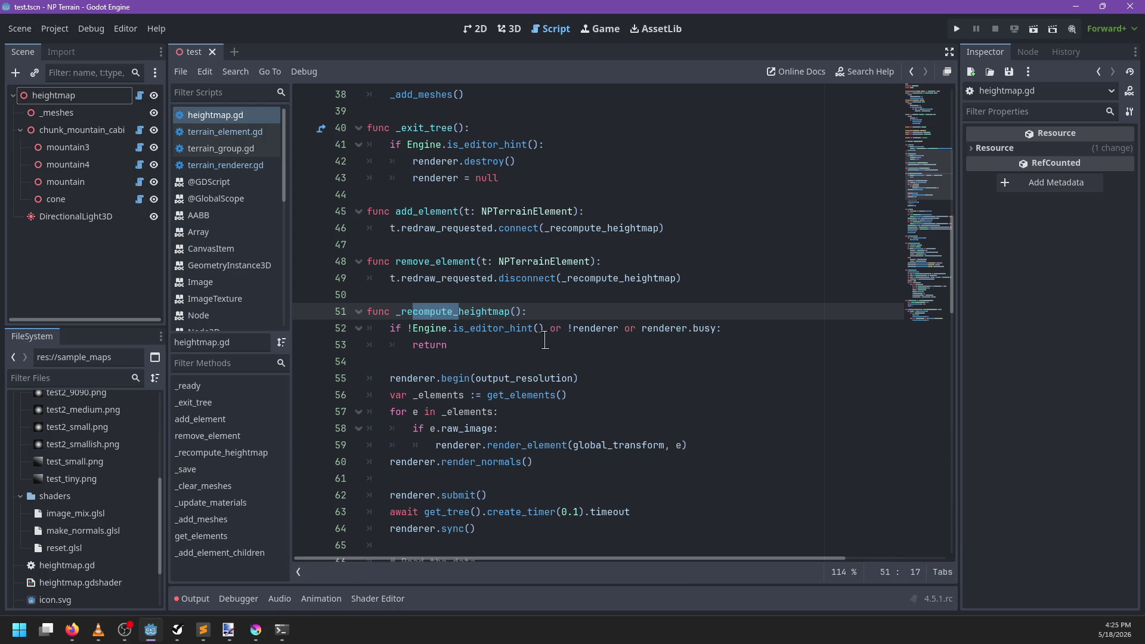
type("compute_end")
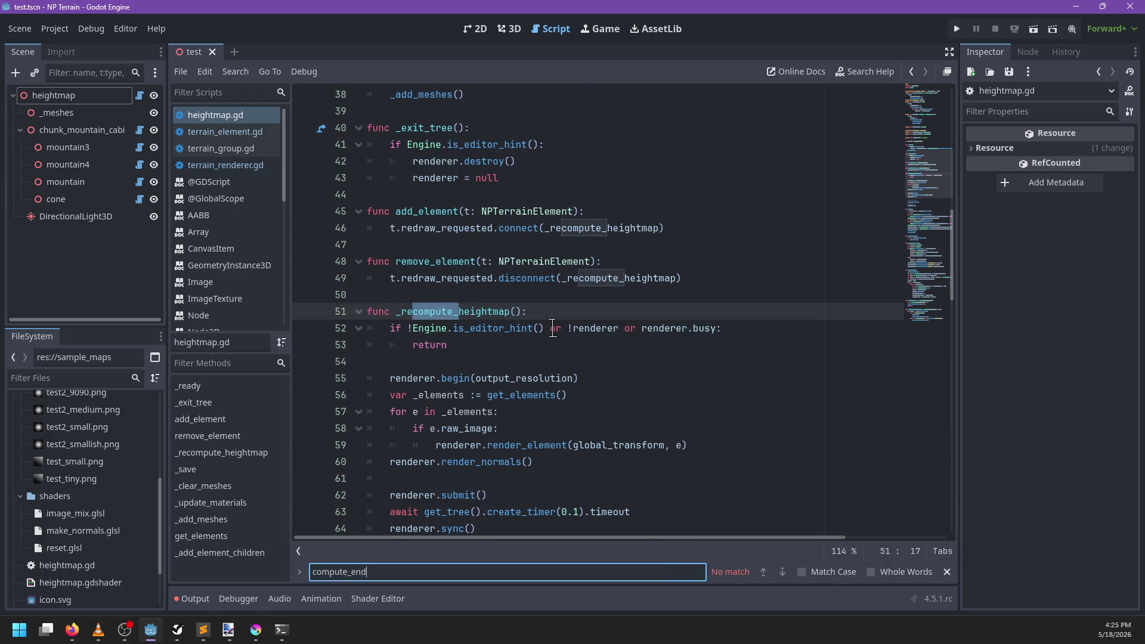
key("Escape")
key("ctrl+f")
type("_add_")
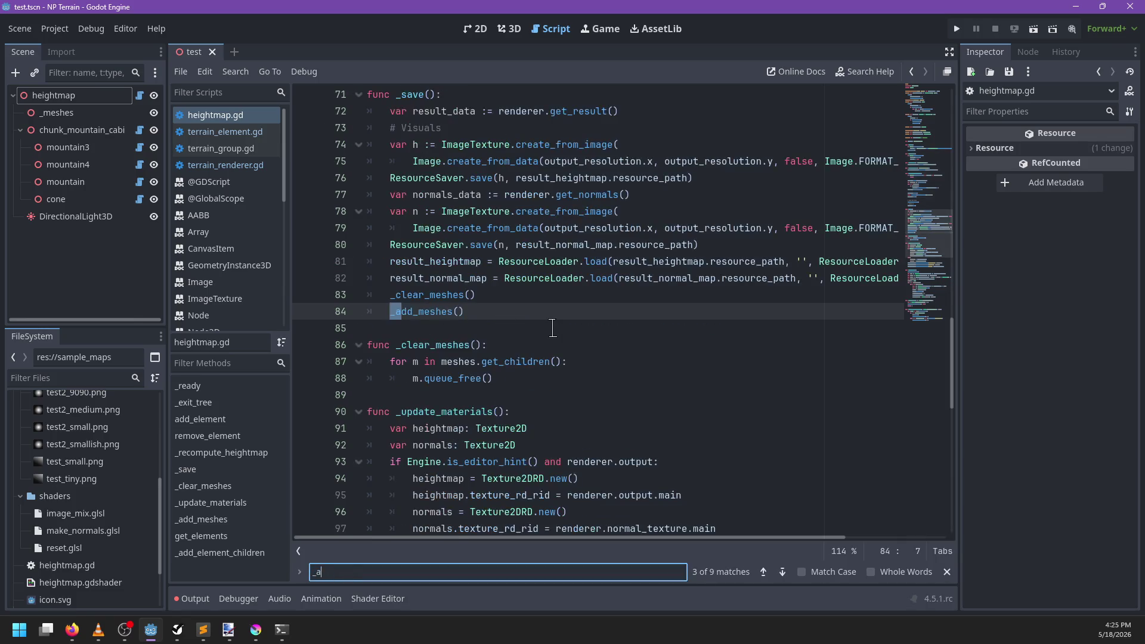
type("job")
key("Escape")
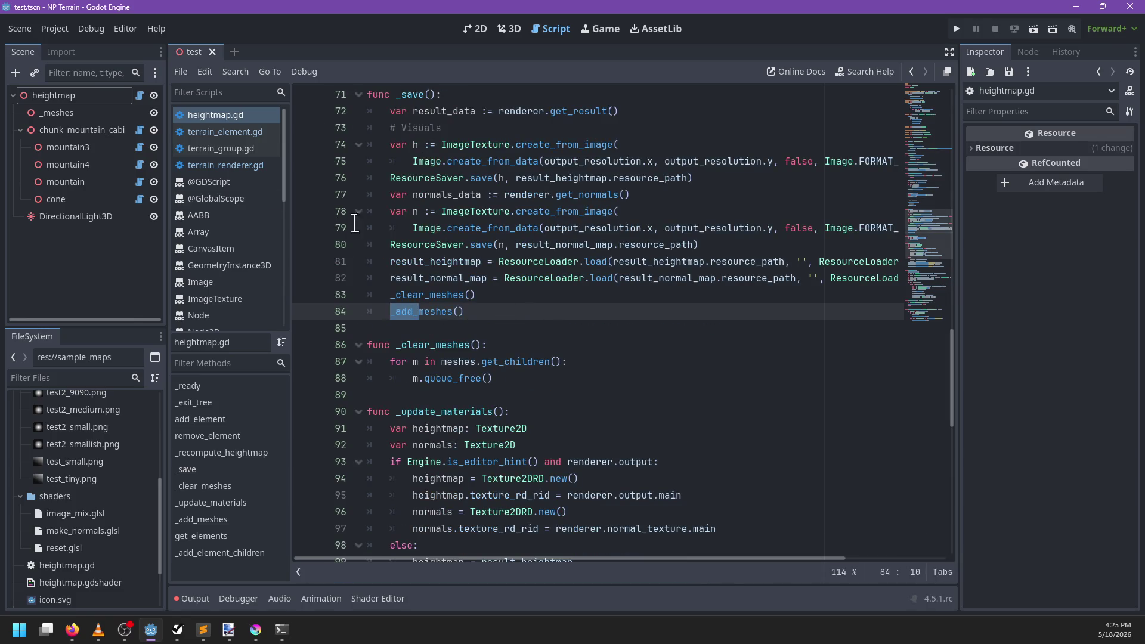
left_click(229, 167)
scroll(489, 361, "down", 1)
Step: Rename the _add_job function to _create_job
left_click(488, 362)
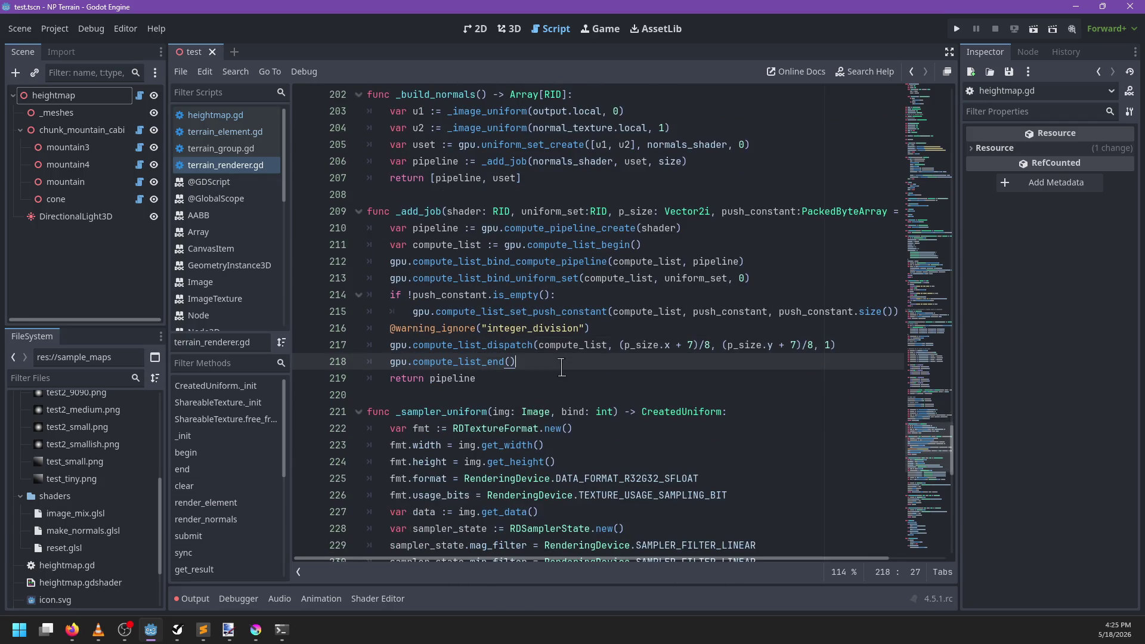
triple_click(515, 345)
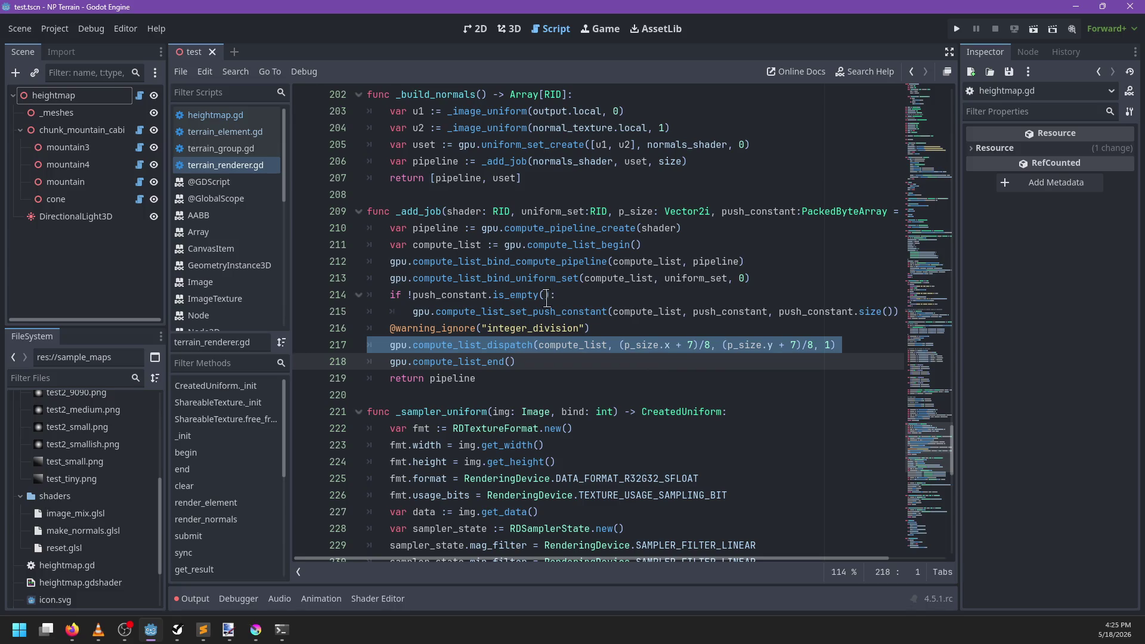
left_click(414, 211)
key("BackSpace")
key("BackSpace")
key("BackSpace")
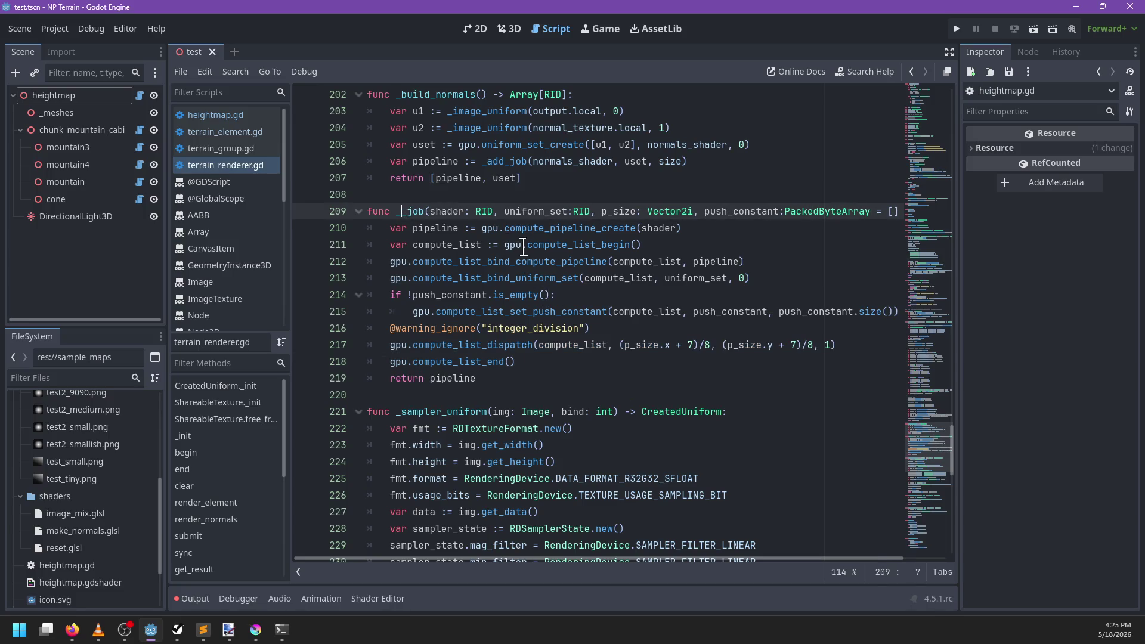
type("_create")
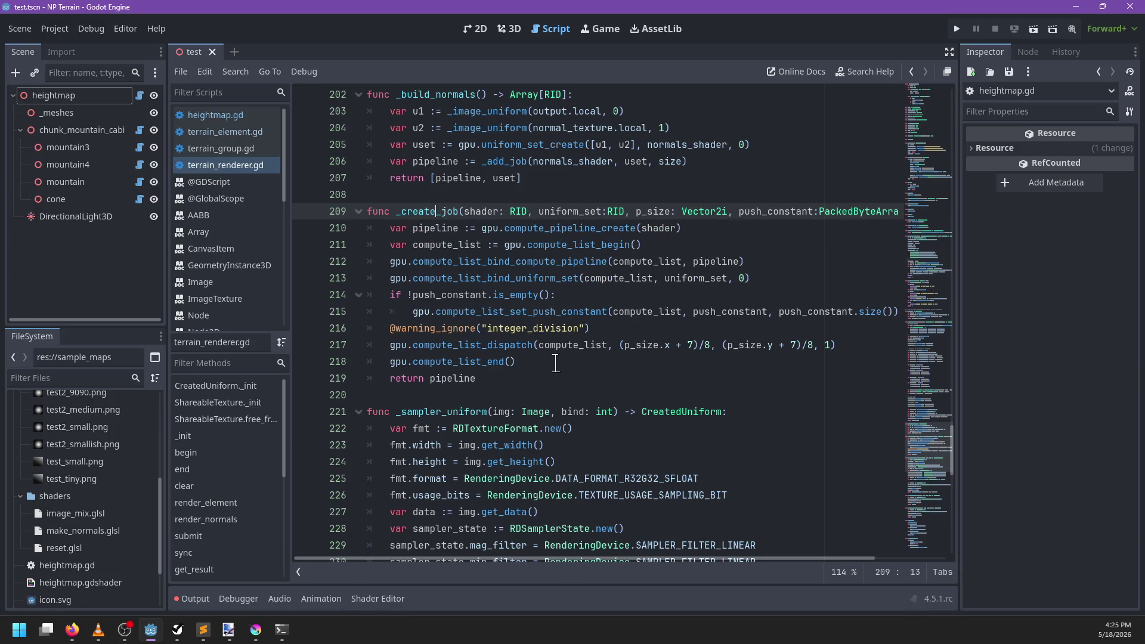
Step: Insert a return statement above the dispatch line with a 'compute_list': compute_list dictionary entry
left_click(630, 328)
key("Return")
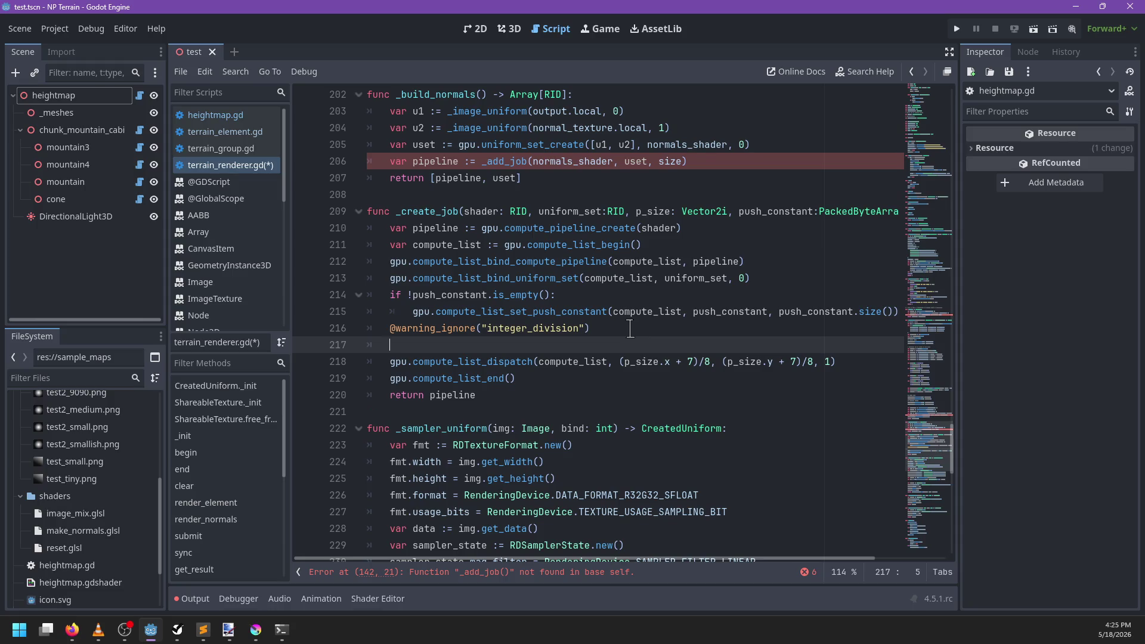
type("return ")
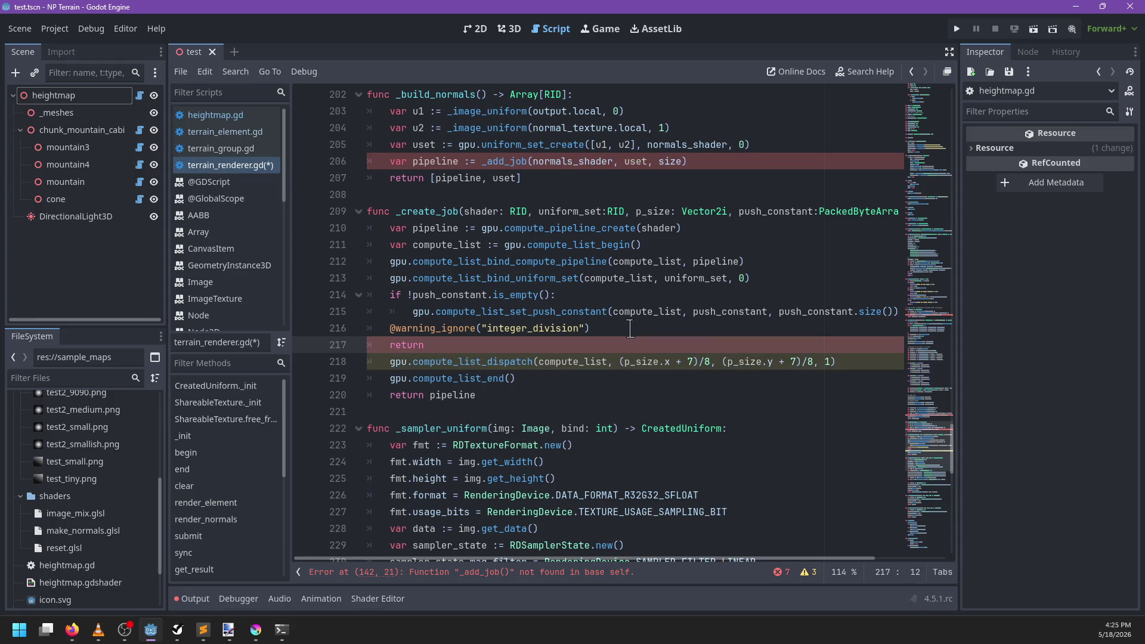
type("(")
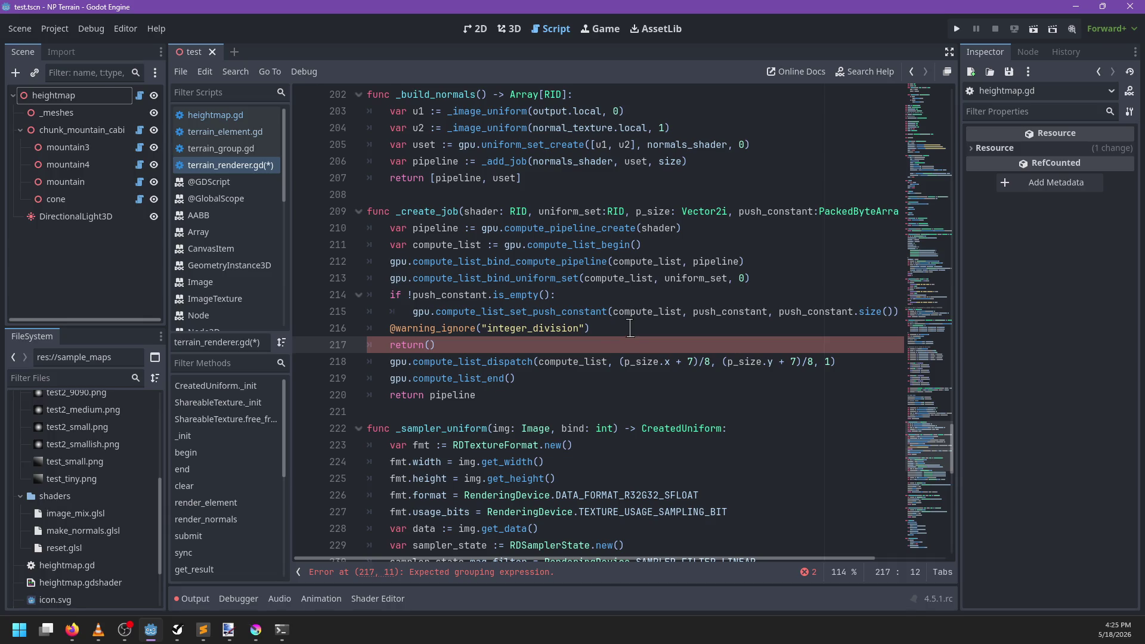
double_click(568, 363)
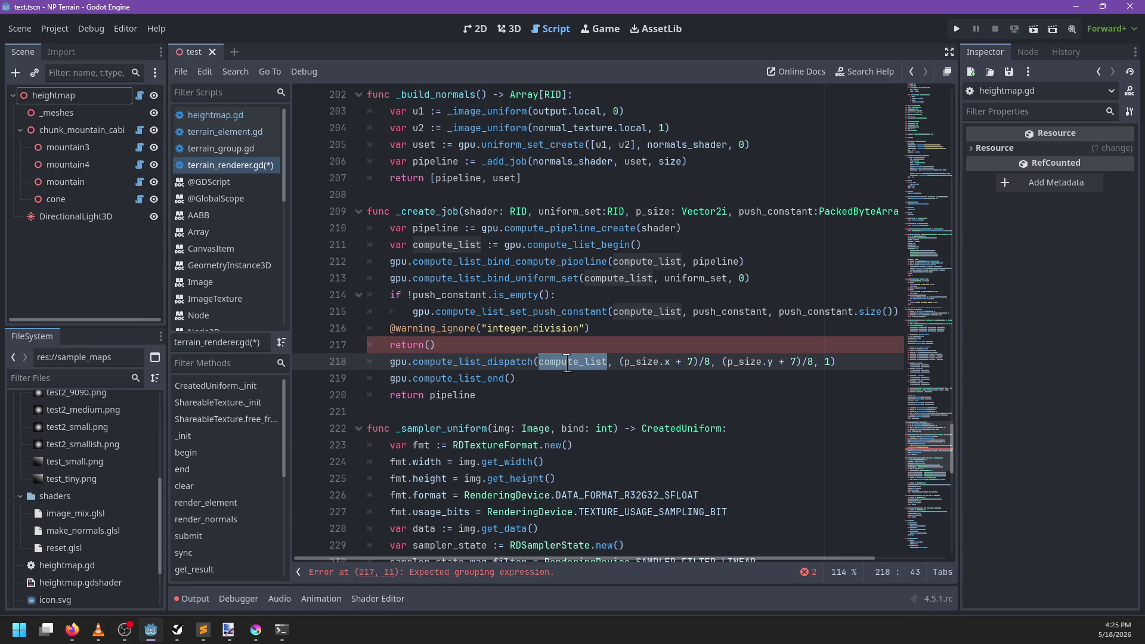
left_click(440, 345)
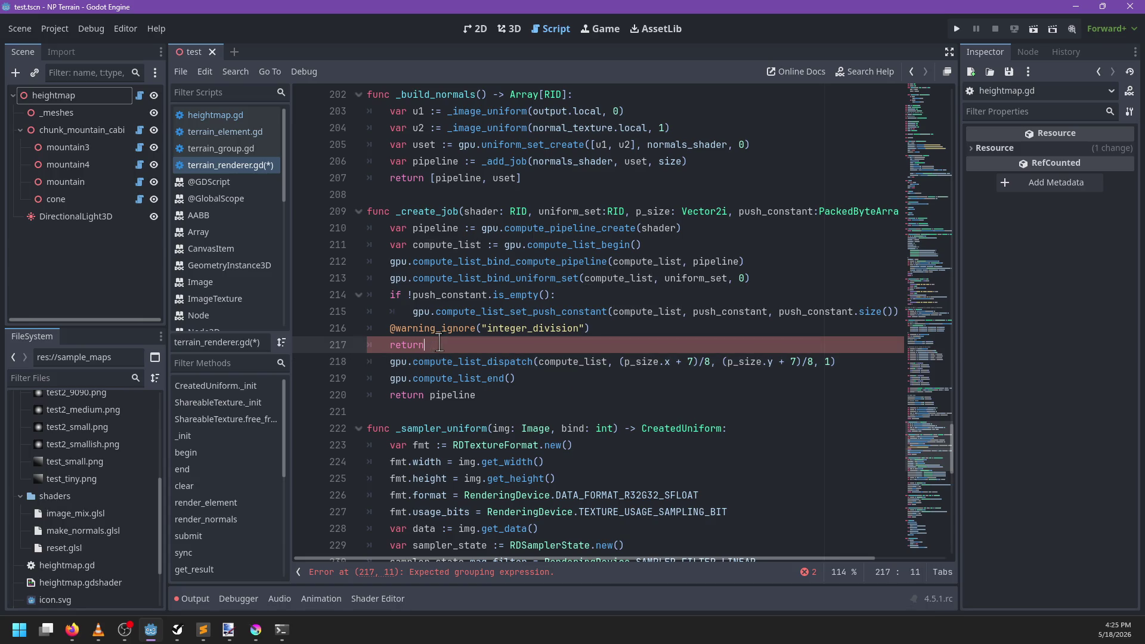
key("BackSpace")
key("BackSpace")
key("BackSpace")
type("{")
type("'coi")
key("BackSpace")
type("mpute_lis'}")
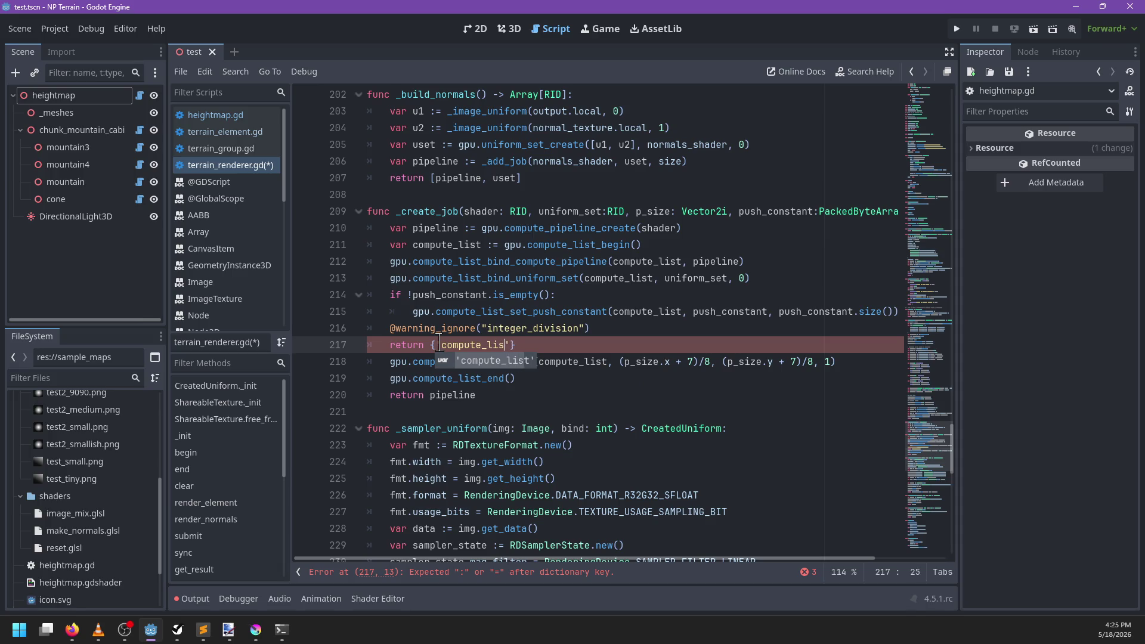
key("Return")
type(": compute")
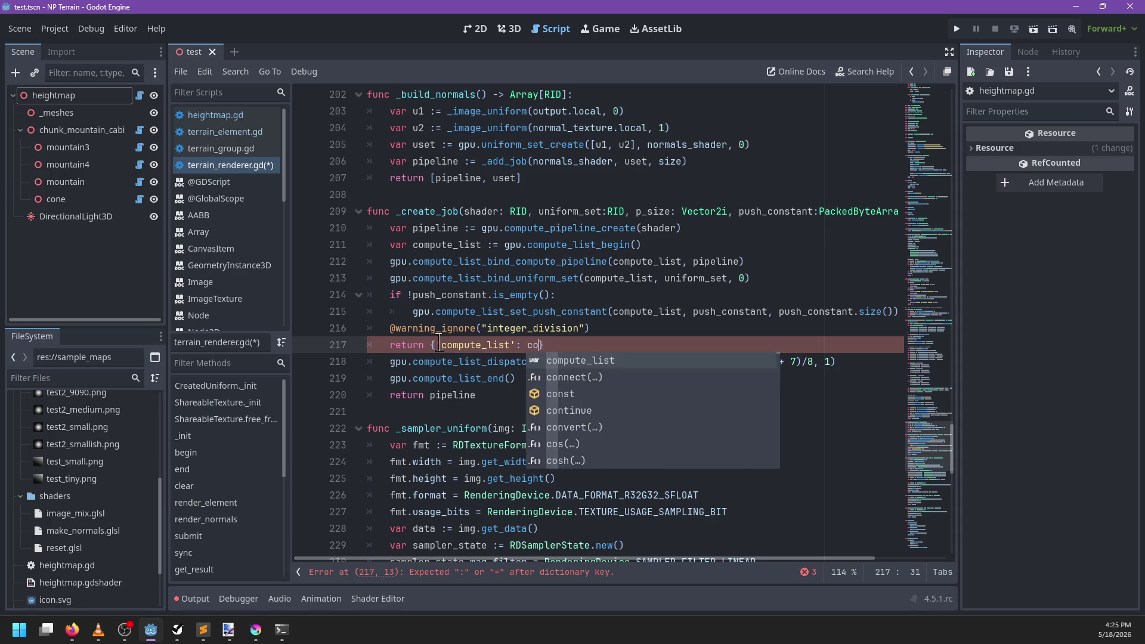
key("Return")
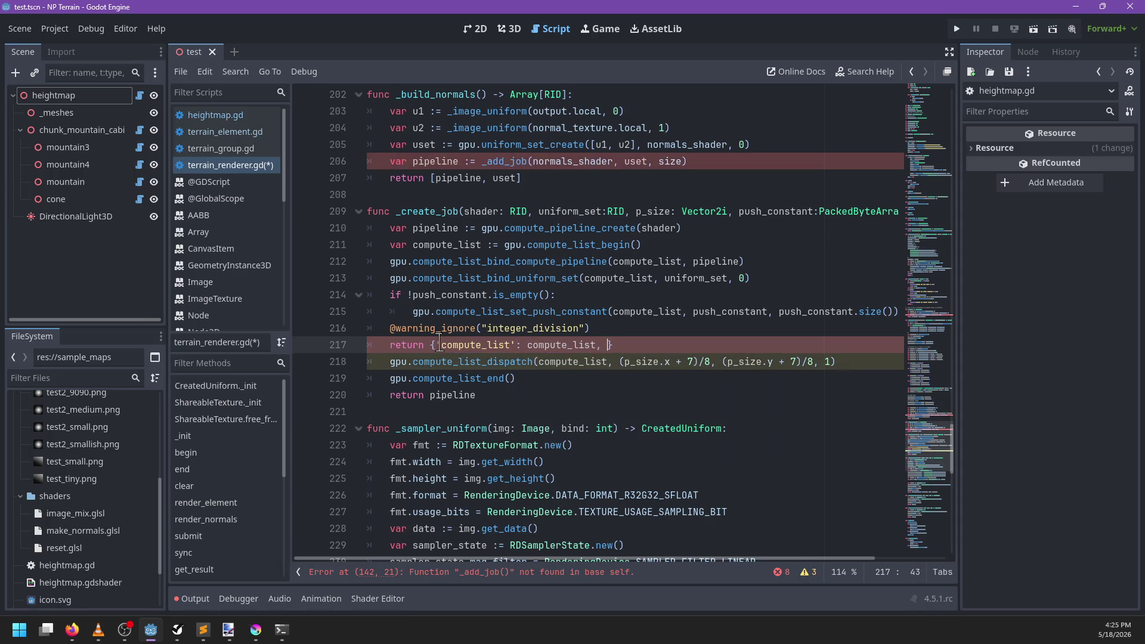
type("pipeline")
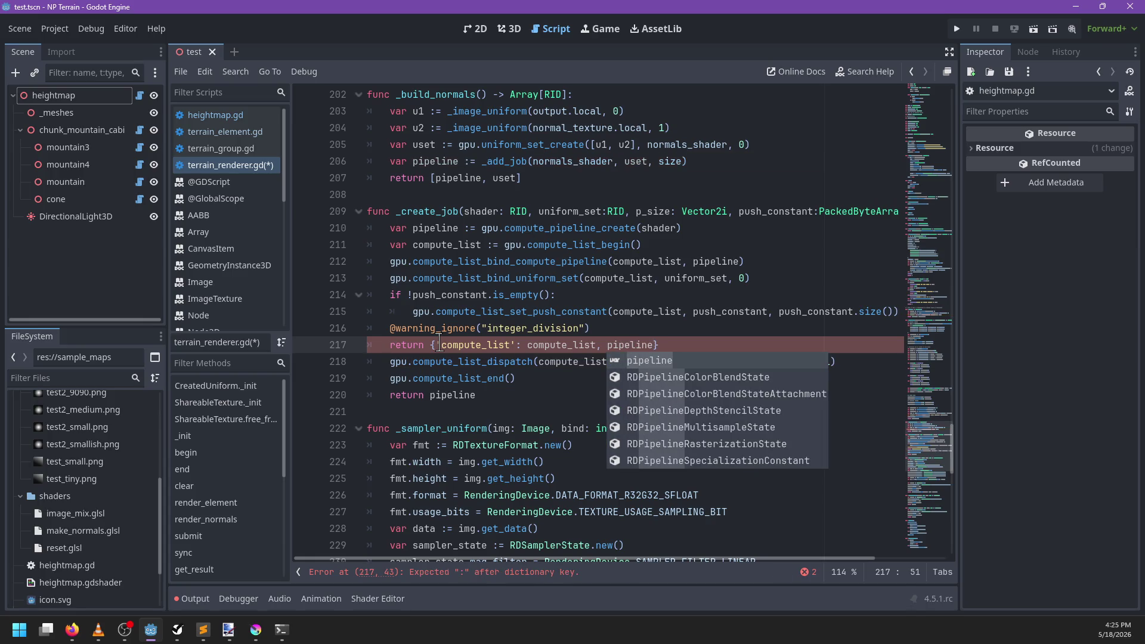
Step: Add the 'pipeline': pipeline entry to the returned dictionary and view compute_list_begin documentation
key("BackSpace")
key("BackSpace")
key("BackSpace")
type("''rid")
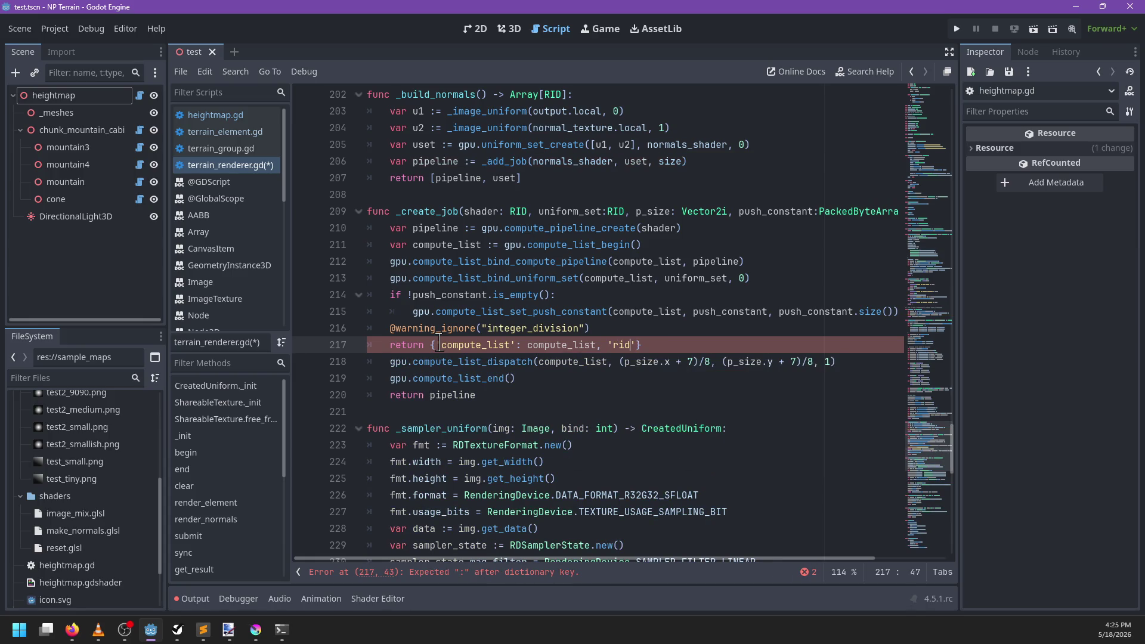
type(": pipeli")
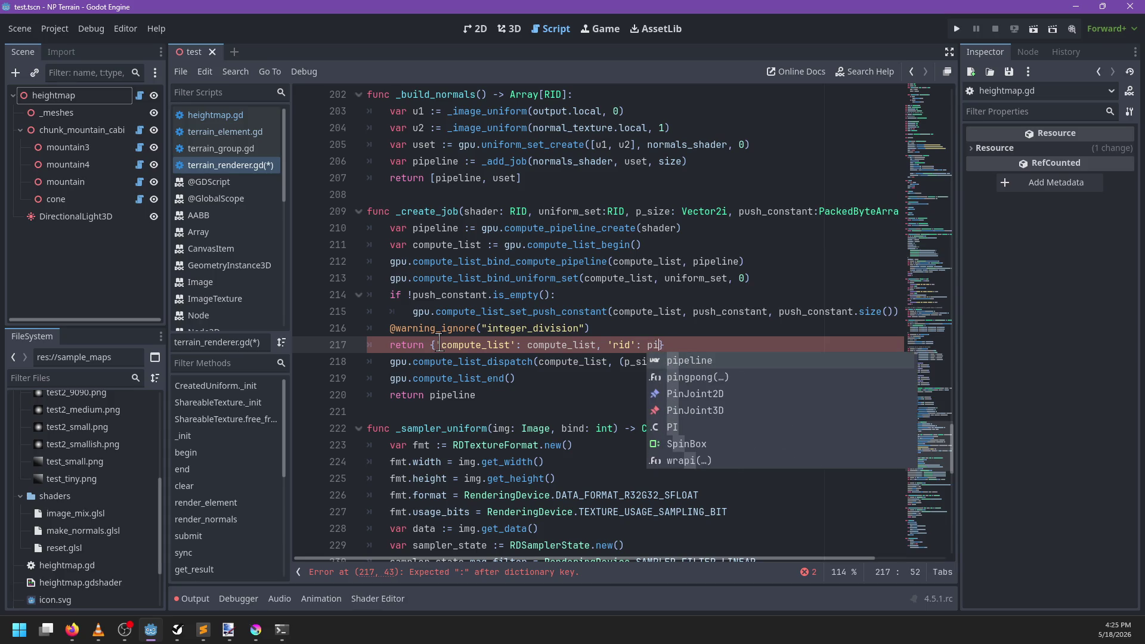
key("Return")
key("Left")
key("Left")
key("Left")
key("BackSpace")
key("BackSpace")
key("BackSpace")
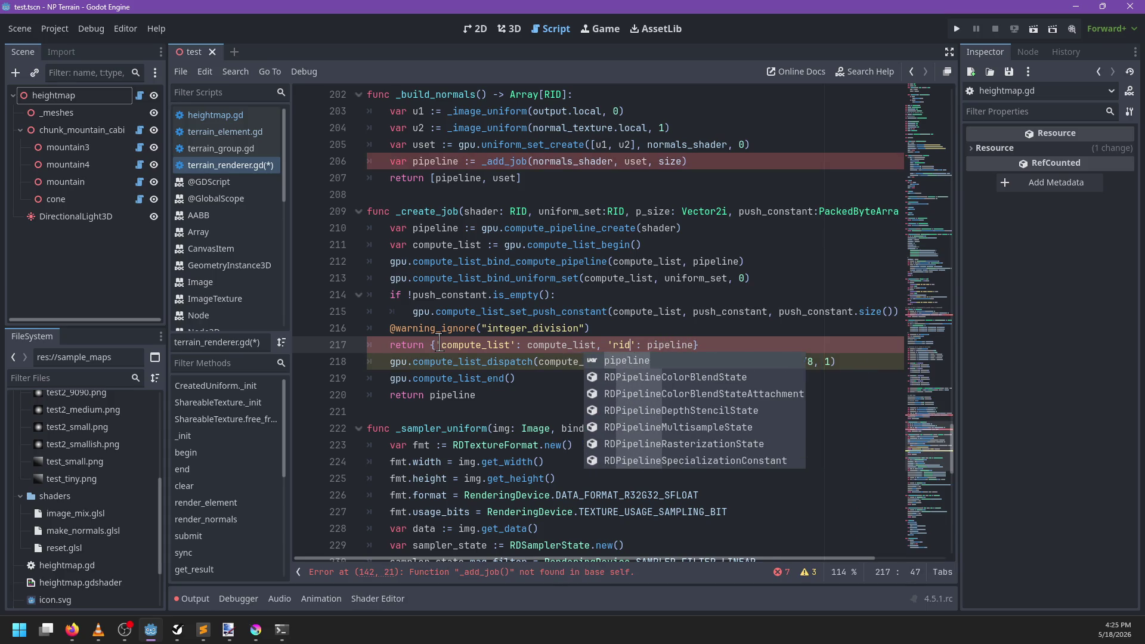
type("pipeline")
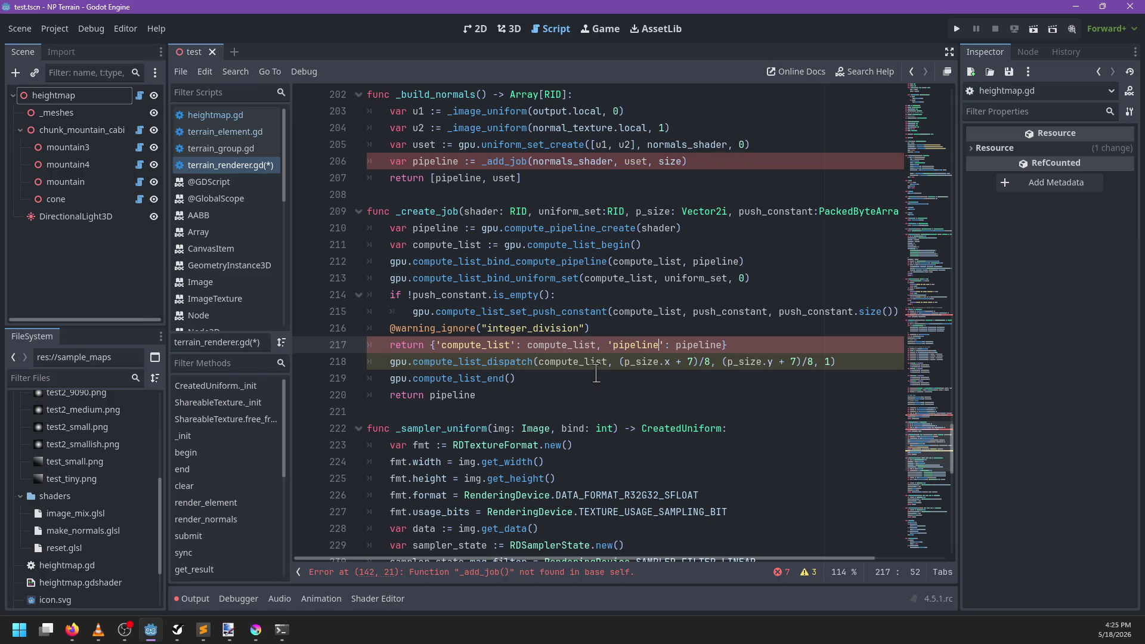
mouse_move(573, 365)
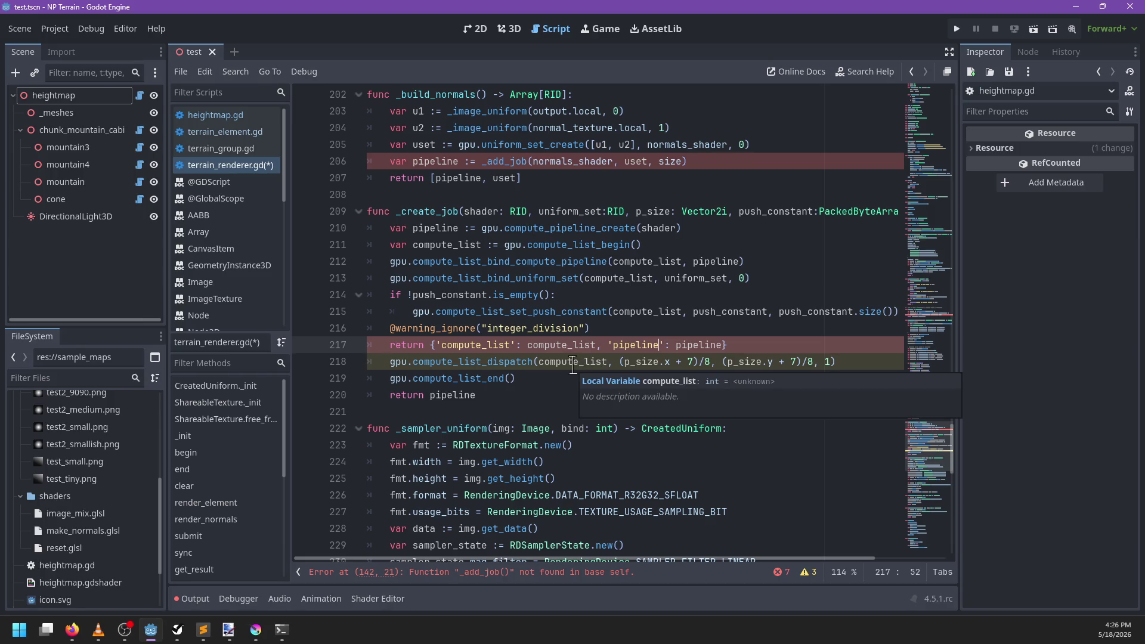
double_click(457, 245)
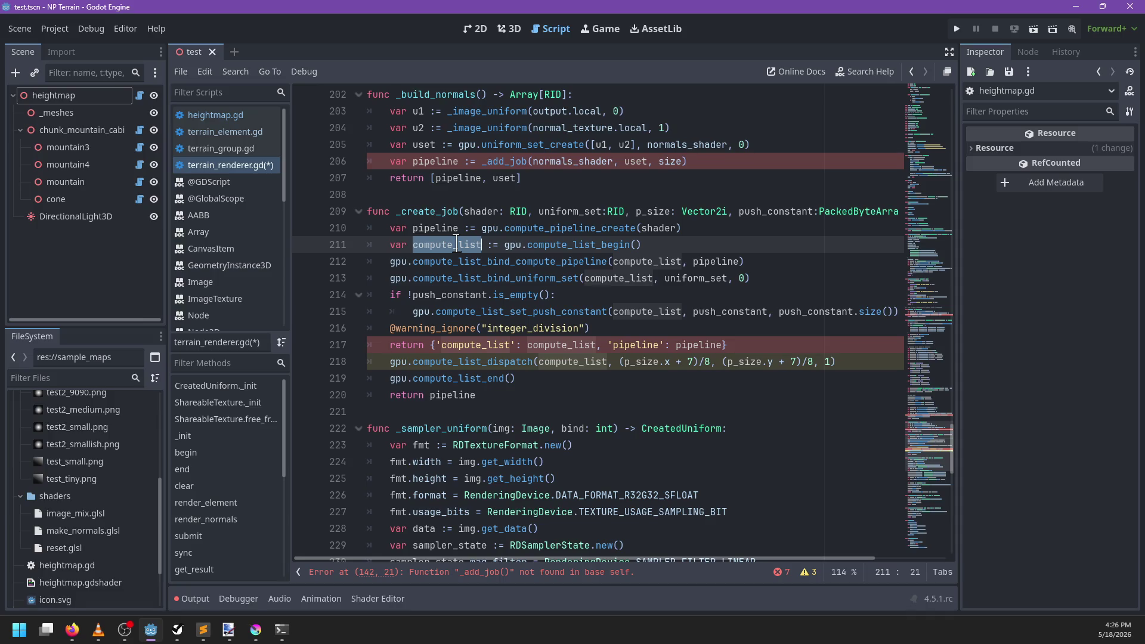
left_click(585, 245, "ctrl")
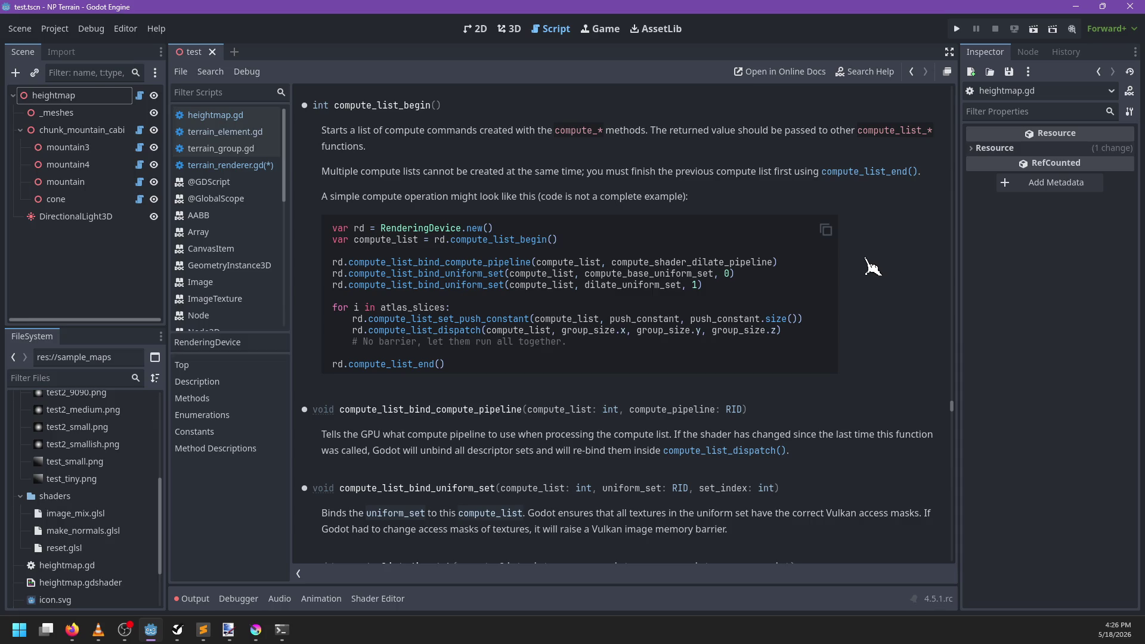
left_click(231, 165)
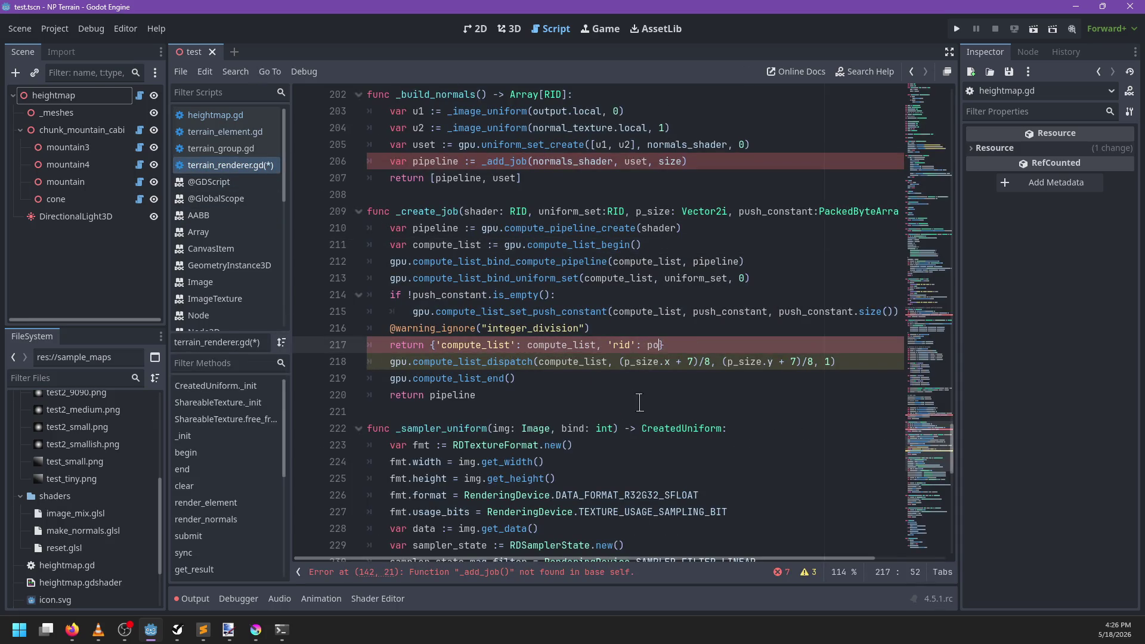
Step: Undo the recent edits, restoring the add_element and remove_element stubs, and save terrain_renderer.gd
key("BackSpace")
key("BackSpace")
key("BackSpace")
key("BackSpace")
key("BackSpace")
key("BackSpace")
key("alt+Left")
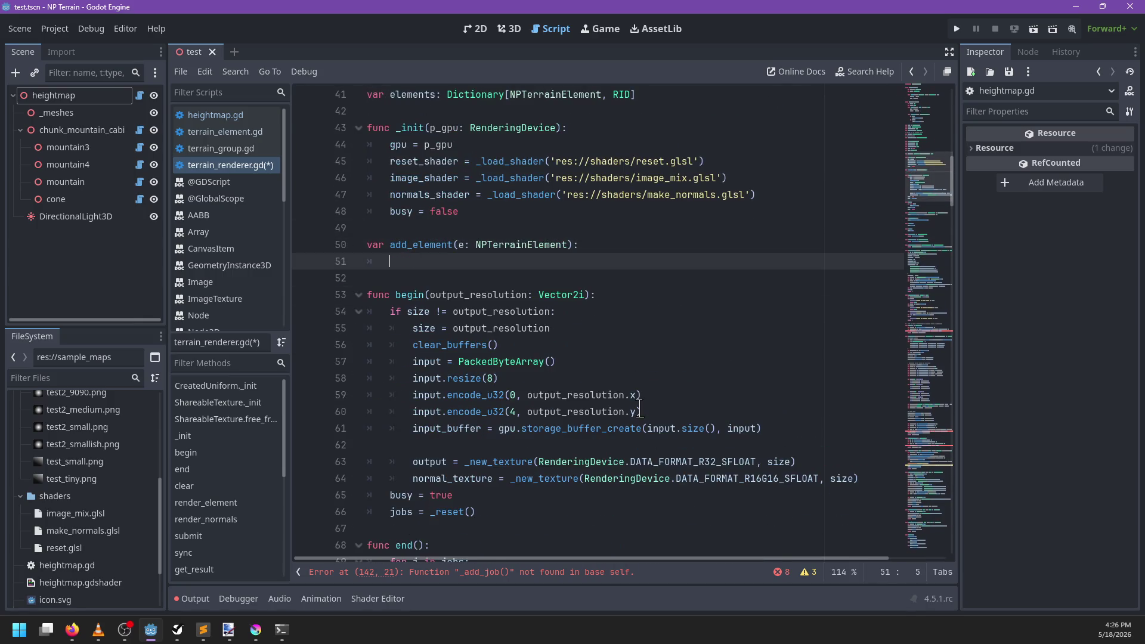
key("BackSpace")
key("BackSpace")
key("BackSpace")
type("NP")
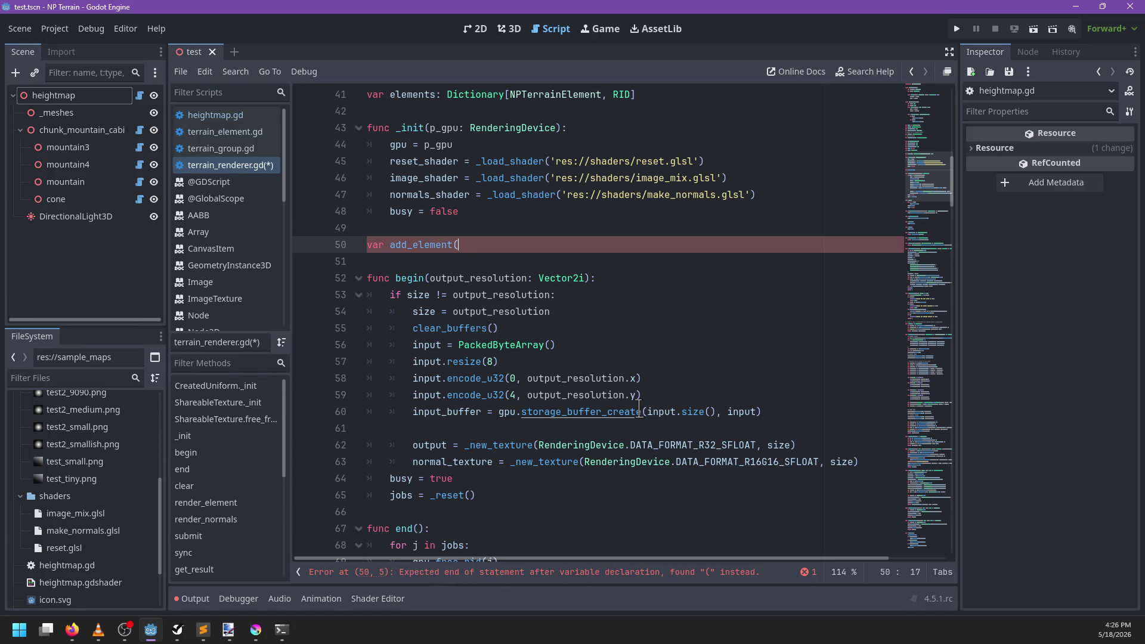
key("ctrl+z")
key("ctrl+z")
key("ctrl+z")
key("ctrl+y")
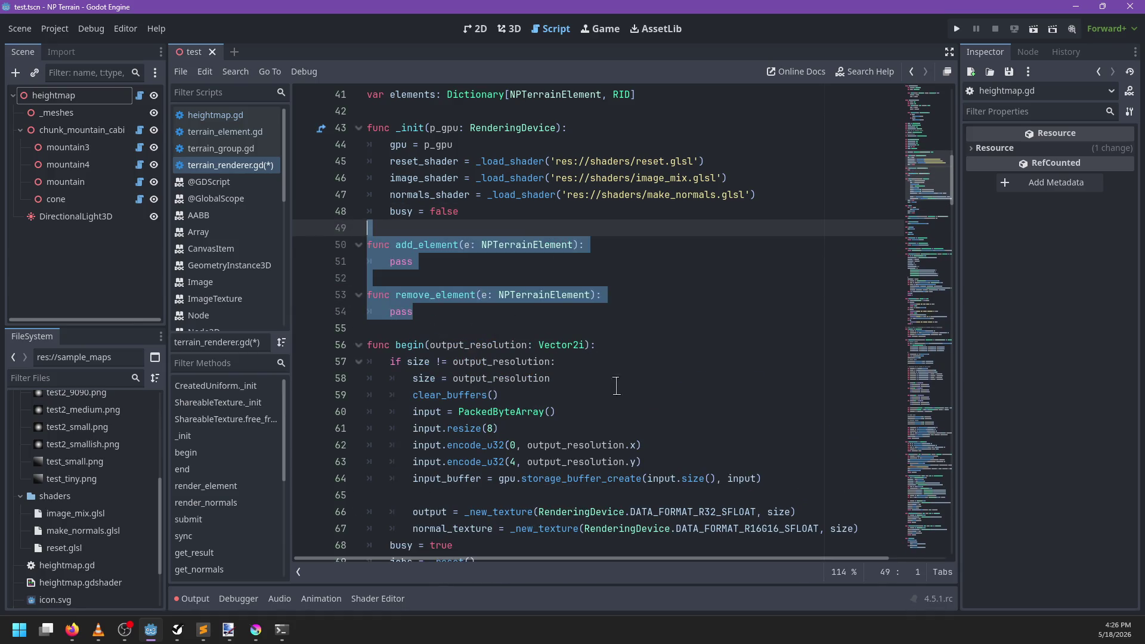
key("ctrl+s")
Step: Look through terrain_group.gd and terrain_element.gd, then open heightmap.gd with the script list hidden
left_click(234, 149)
left_click(239, 134)
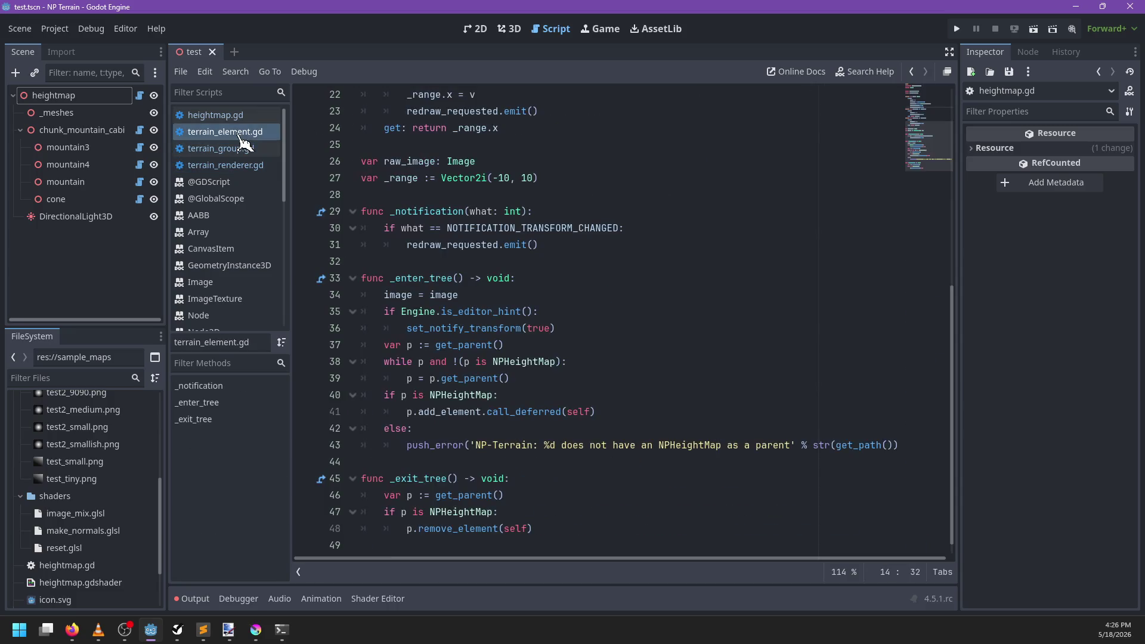
left_click(243, 115)
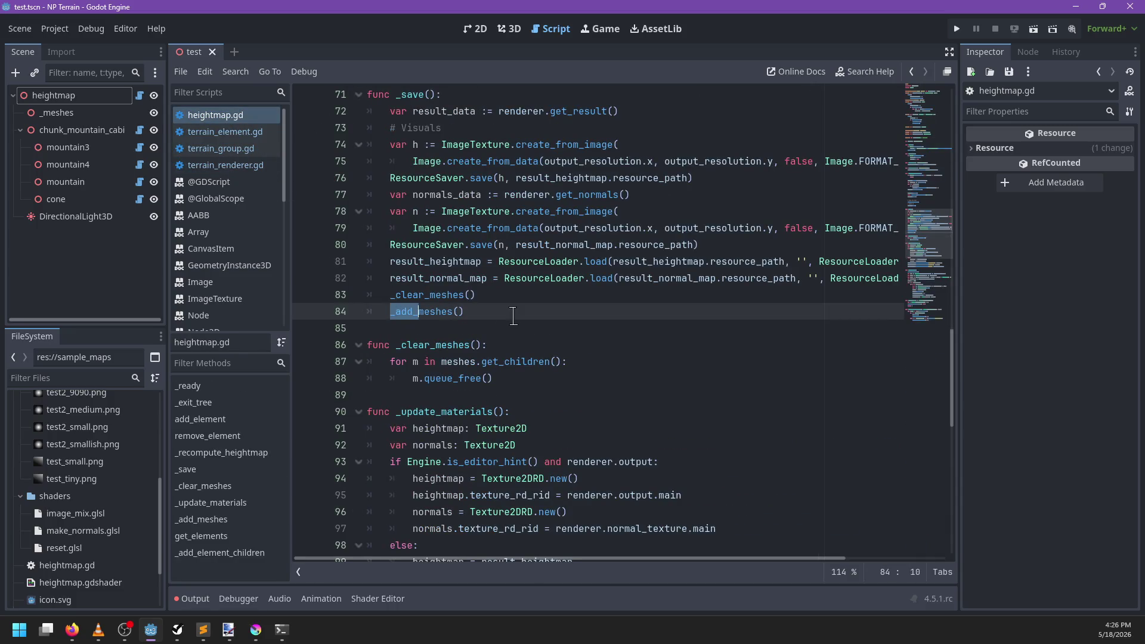
scroll(513, 321, "up", 15)
scroll(513, 320, "down", 10)
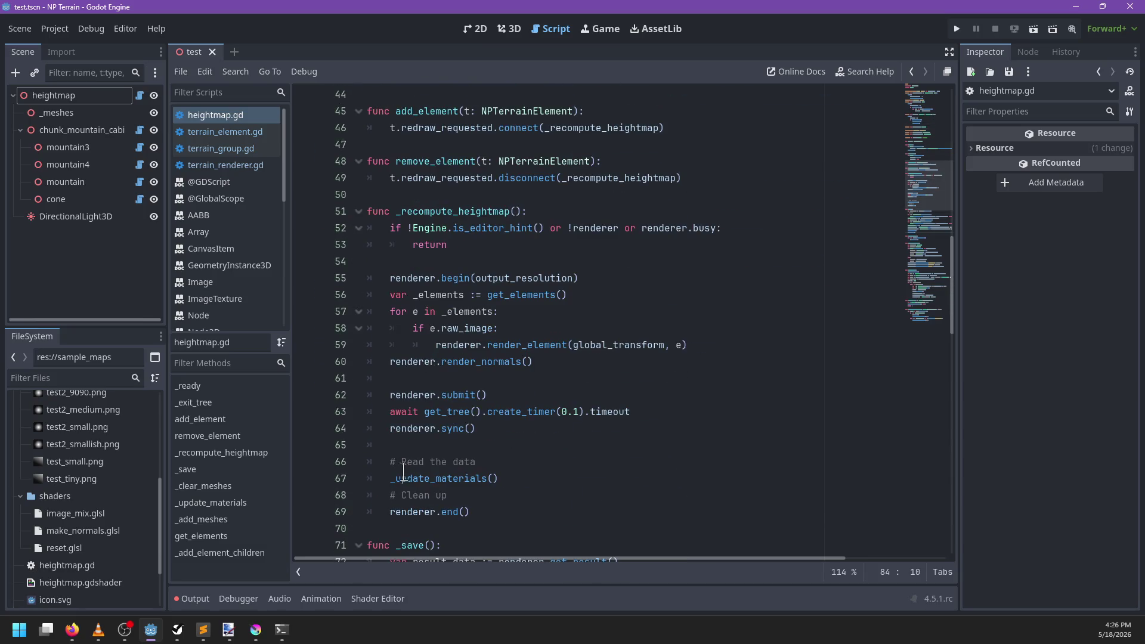
left_click(299, 572)
scroll(492, 406, "up", 6)
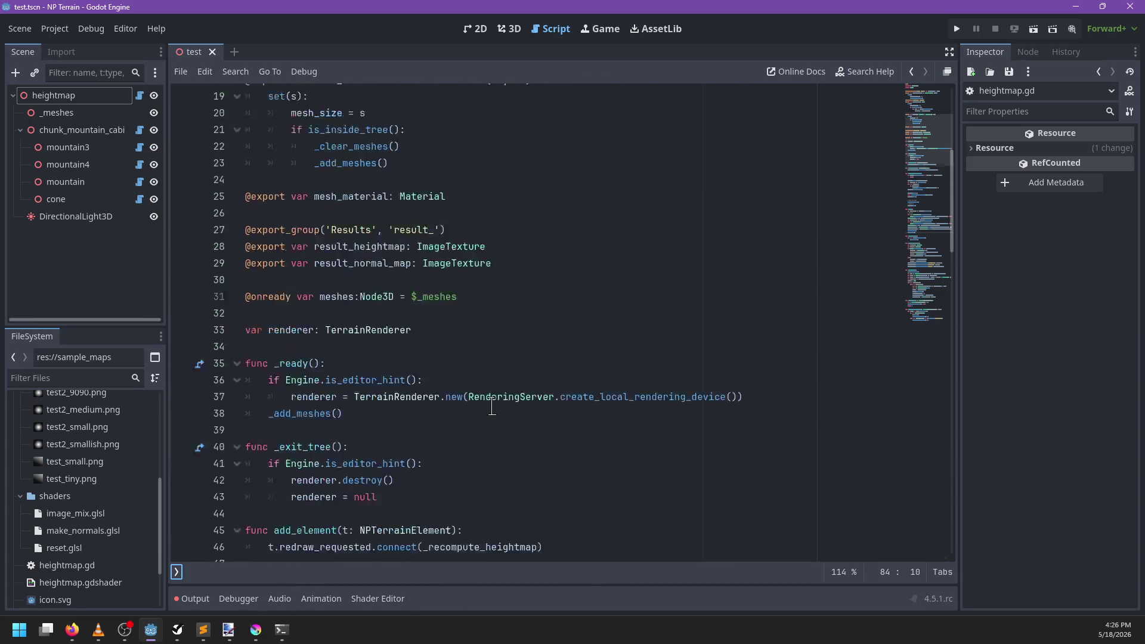
scroll(492, 407, "down", 3)
scroll(491, 405, "down", 3)
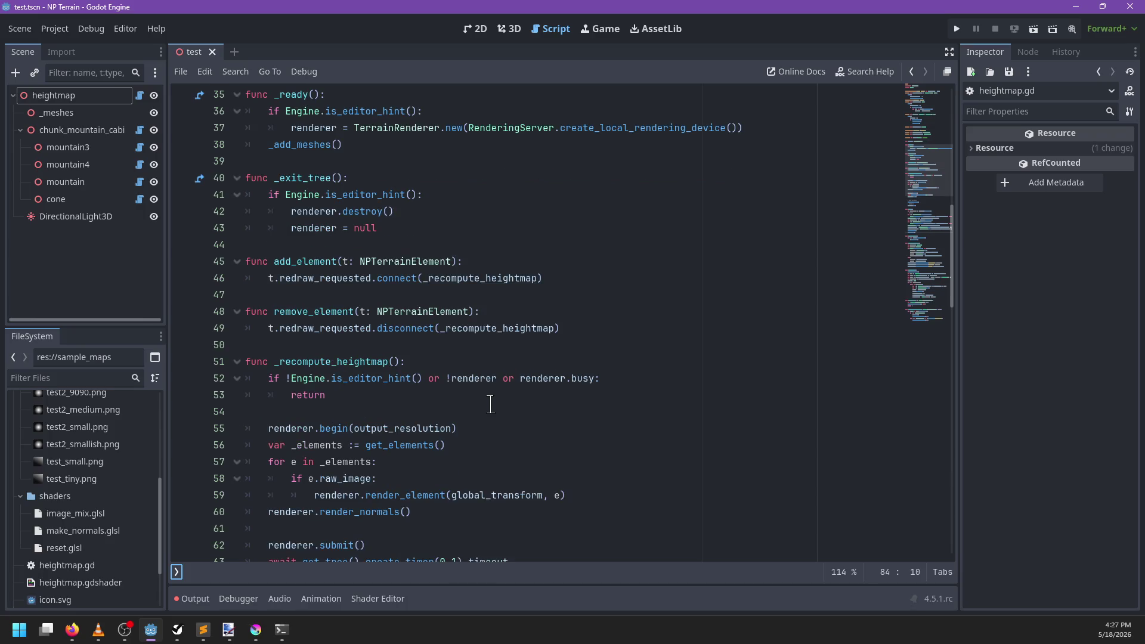
Step: Check the add_element and redraw_requested uses in heightmap.gd, then switch to the 3D view
double_click(316, 262)
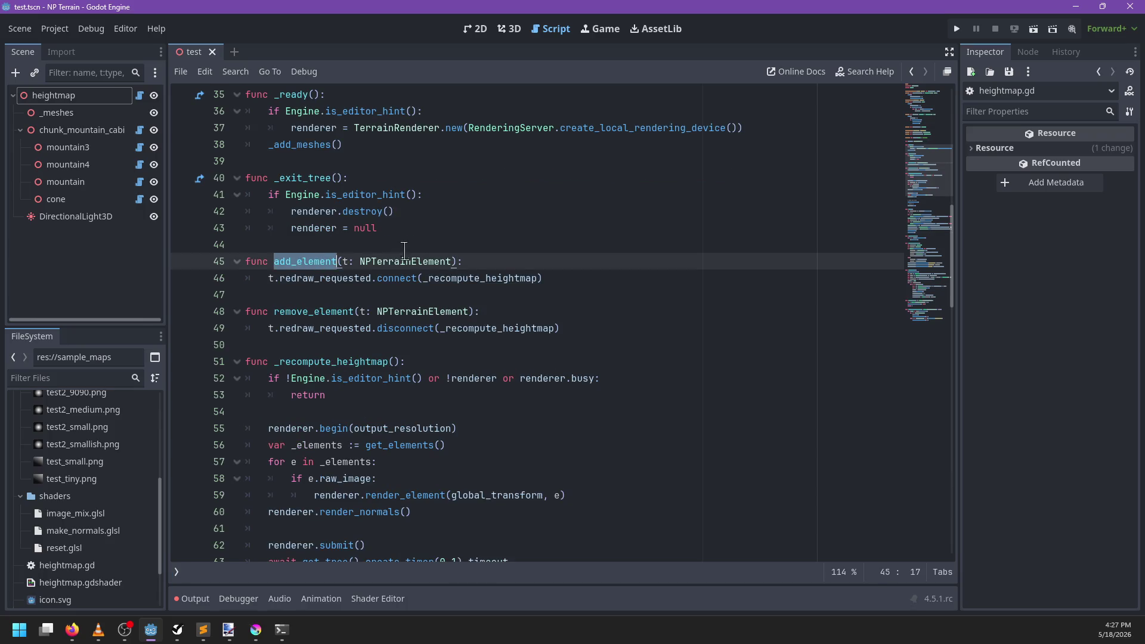
left_click(315, 278)
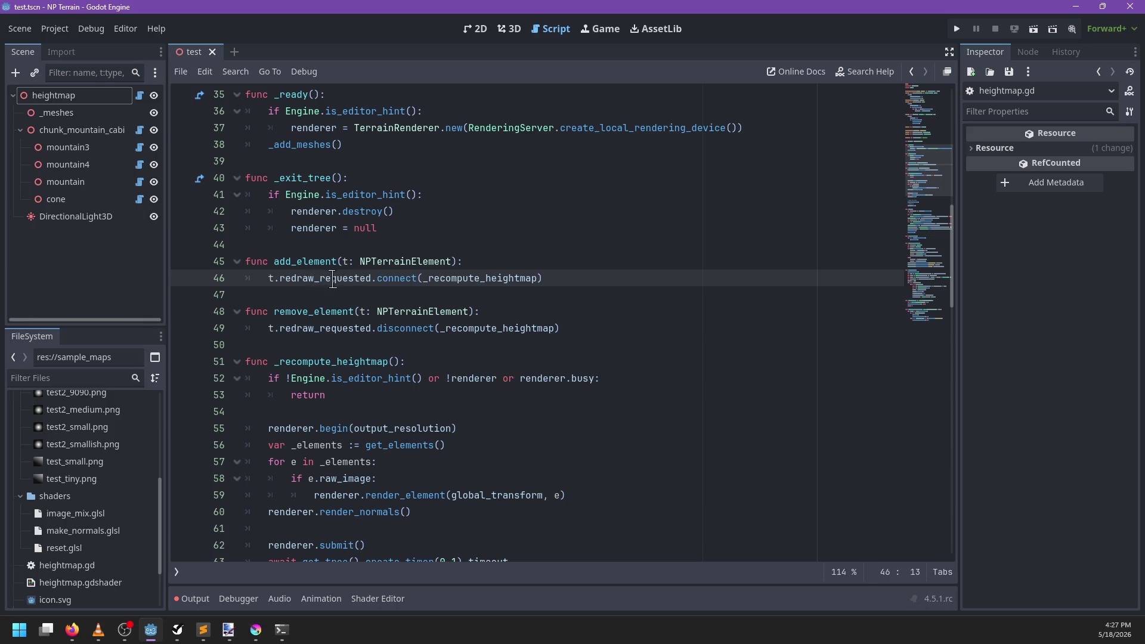
double_click(340, 278)
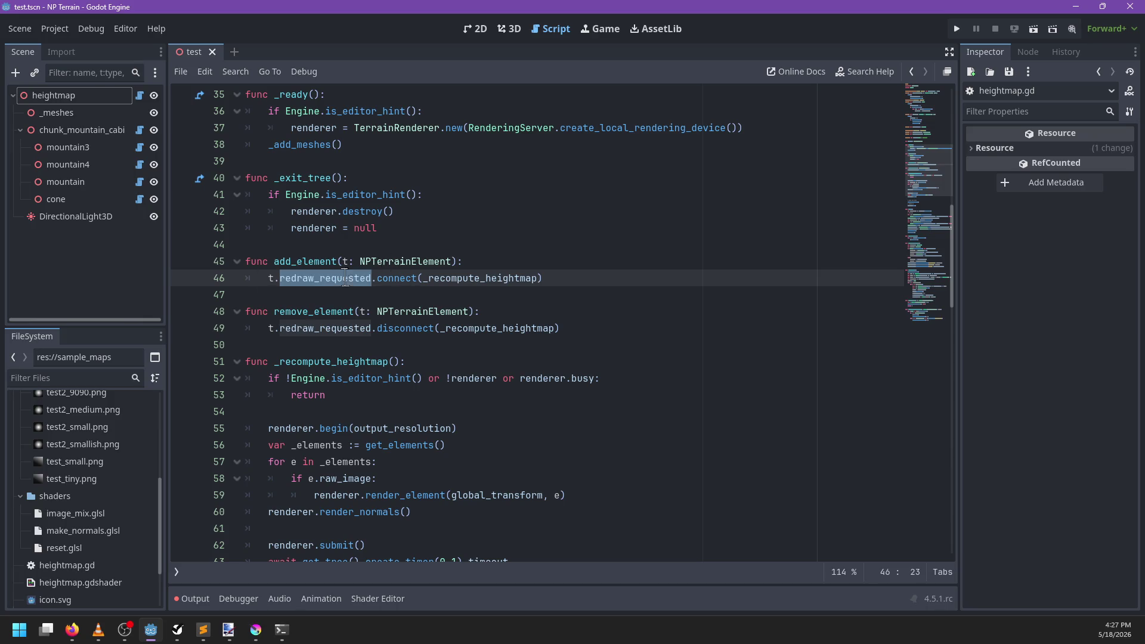
left_click(510, 29)
Step: Move the cone across the terrain and save the scene
scroll(582, 328, "down", 10)
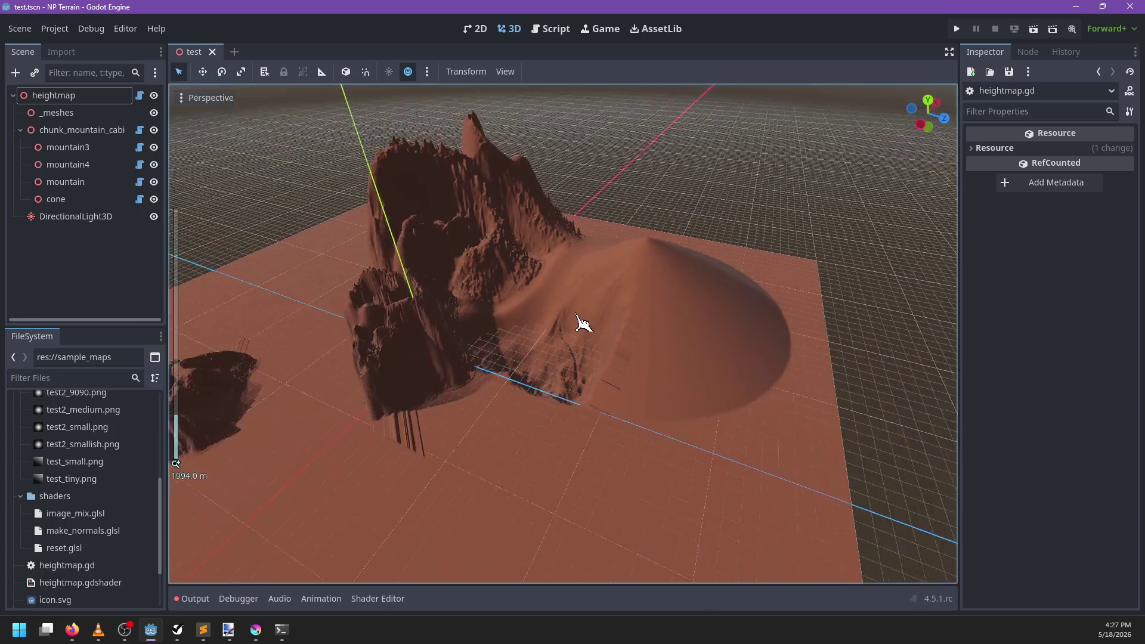
left_click(94, 203)
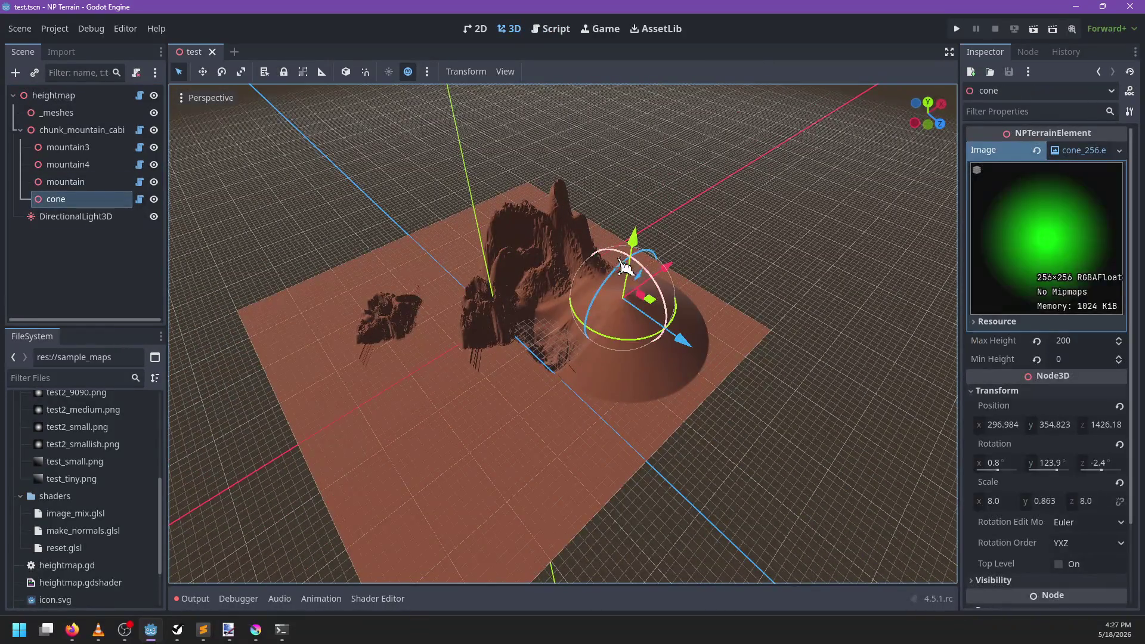
mouse_move(662, 311)
left_mouse_down()
mouse_move(657, 335)
mouse_move(716, 328)
left_mouse_up()
key("ctrl+s")
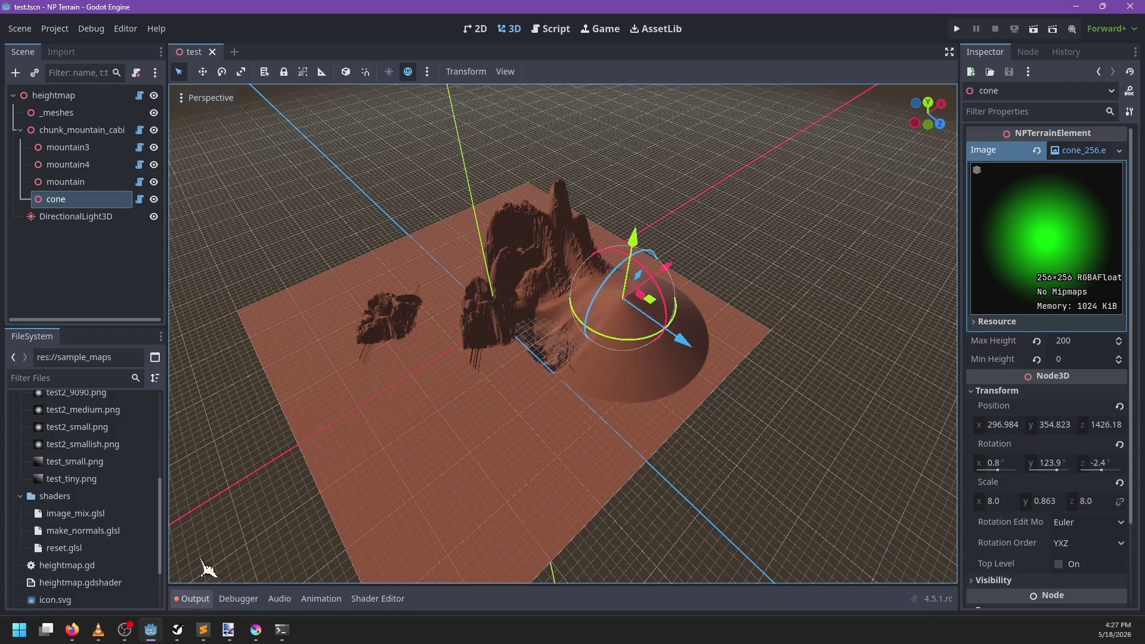
Step: Close the test scene and reopen test.tscn from the FileSystem filtered by 'test'
left_click(213, 52)
left_click(89, 377)
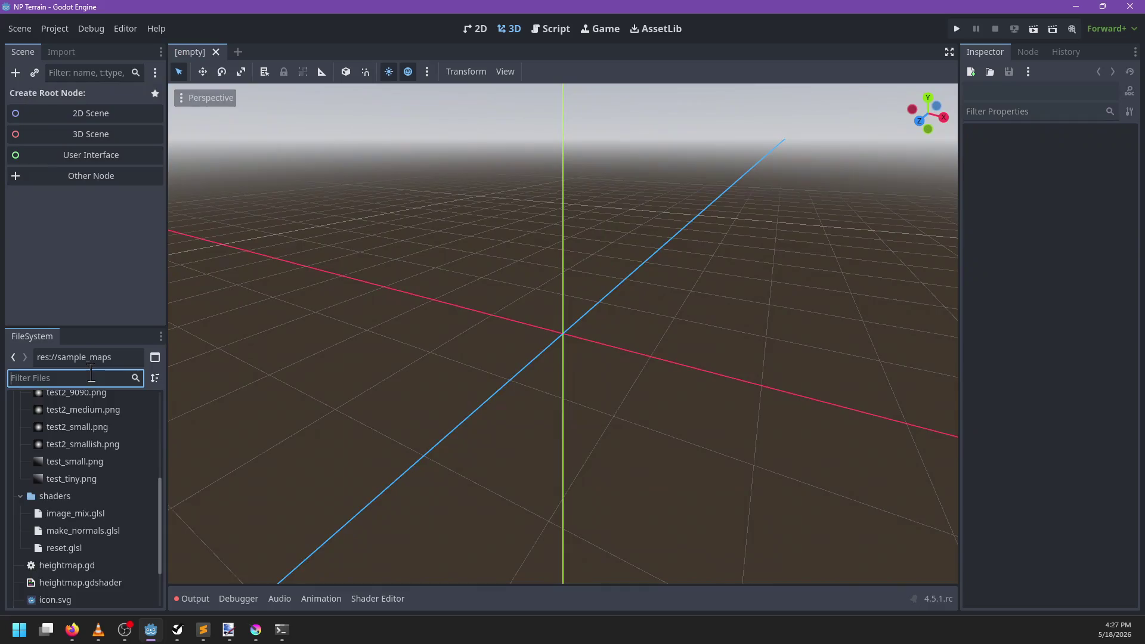
type("test")
double_click(60, 591)
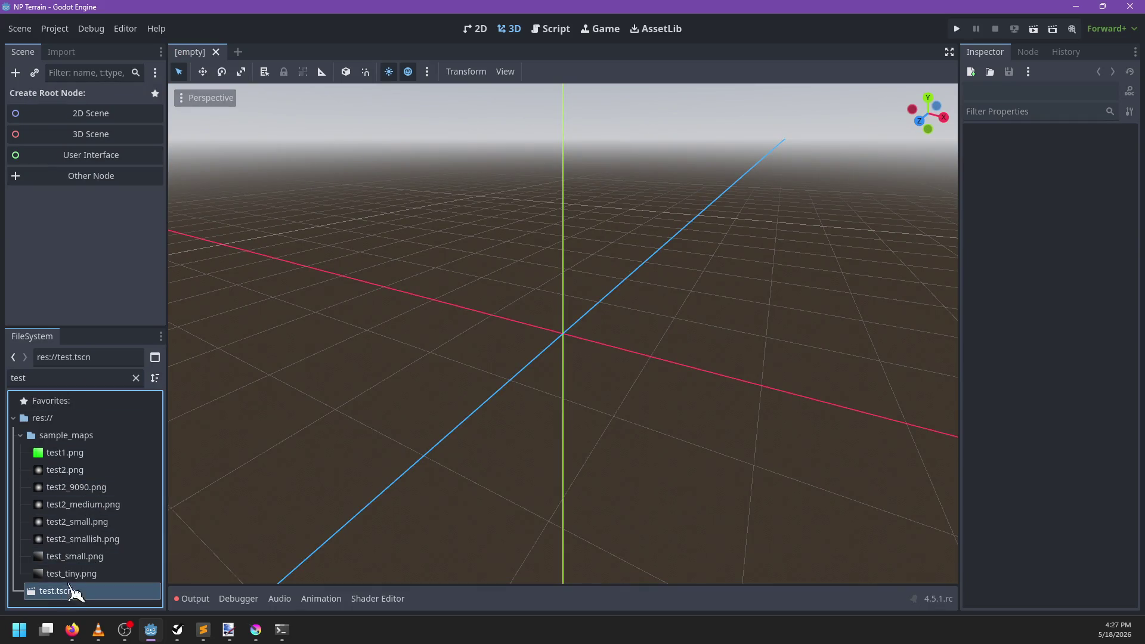
Step: Frame the cone, shift it to a new spot, and list it between mountain3 and mountain4
scroll(650, 344, "up", 5)
key("f")
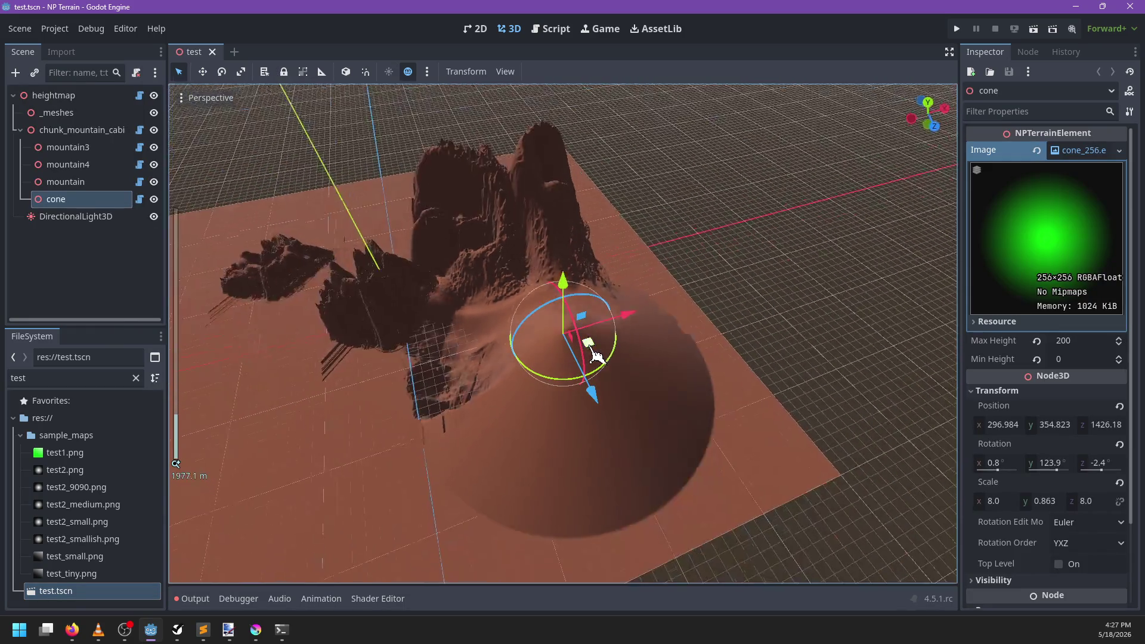
scroll(595, 356, "down", 3)
mouse_move(588, 342)
left_mouse_down()
mouse_move(524, 357)
mouse_move(511, 333)
mouse_move(576, 327)
mouse_move(560, 300)
mouse_move(505, 293)
mouse_move(543, 278)
mouse_move(595, 323)
mouse_move(487, 332)
mouse_move(378, 289)
mouse_move(396, 324)
mouse_move(452, 307)
mouse_move(525, 350)
mouse_move(546, 339)
left_mouse_up()
left_click_drag(106, 189, 106, 159)
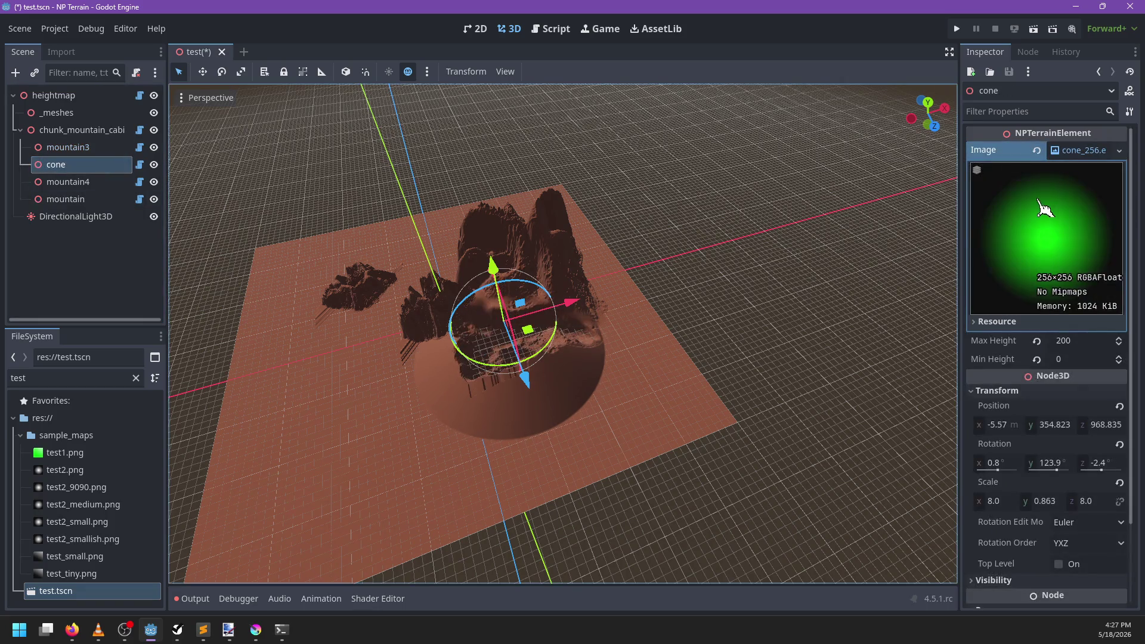
Step: Slide the cone beside the mountains to (-559.22, 591.568, -155.40), then select mountain4
scroll(565, 316, "up", 3)
mouse_move(565, 316)
left_mouse_down()
mouse_move(468, 325)
mouse_move(401, 315)
mouse_move(394, 278)
left_mouse_up()
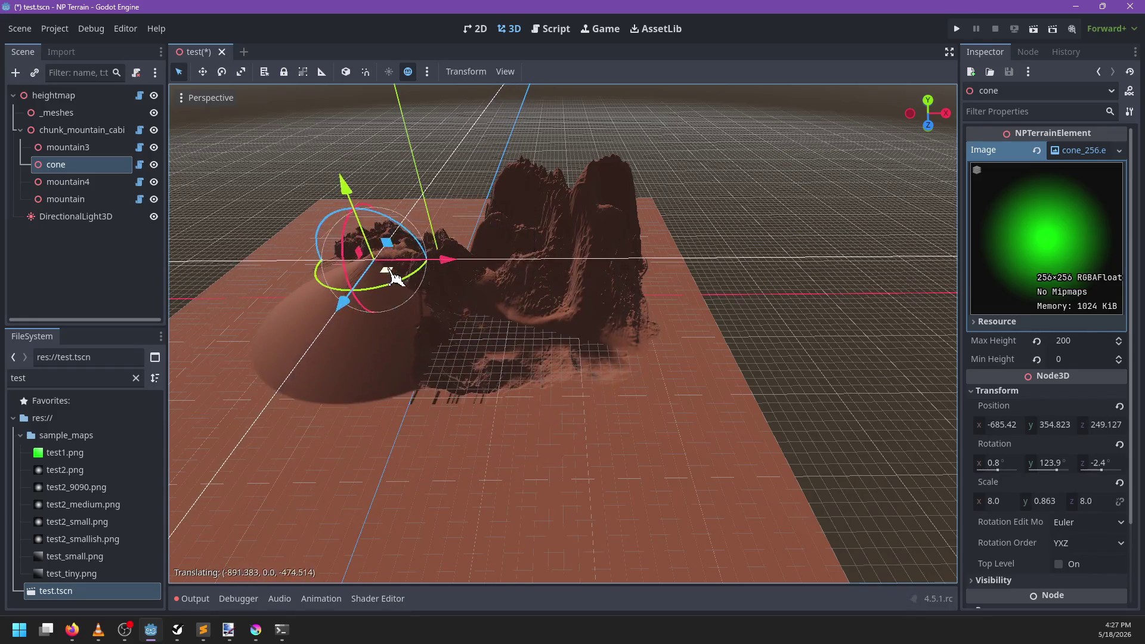
mouse_move(444, 388)
left_mouse_down()
mouse_move(593, 379)
mouse_move(590, 340)
mouse_move(458, 253)
mouse_move(475, 281)
mouse_move(481, 358)
mouse_move(586, 307)
mouse_move(537, 369)
mouse_move(532, 429)
mouse_move(582, 347)
mouse_move(504, 378)
mouse_move(503, 320)
mouse_move(458, 152)
left_mouse_up()
scroll(581, 347, "up", 2)
mouse_move(468, 263)
left_mouse_down()
mouse_move(571, 242)
mouse_move(577, 203)
mouse_move(603, 220)
mouse_move(503, 363)
mouse_move(728, 307)
mouse_move(570, 319)
mouse_move(644, 289)
mouse_move(685, 366)
left_mouse_up()
scroll(724, 467, "up", 5)
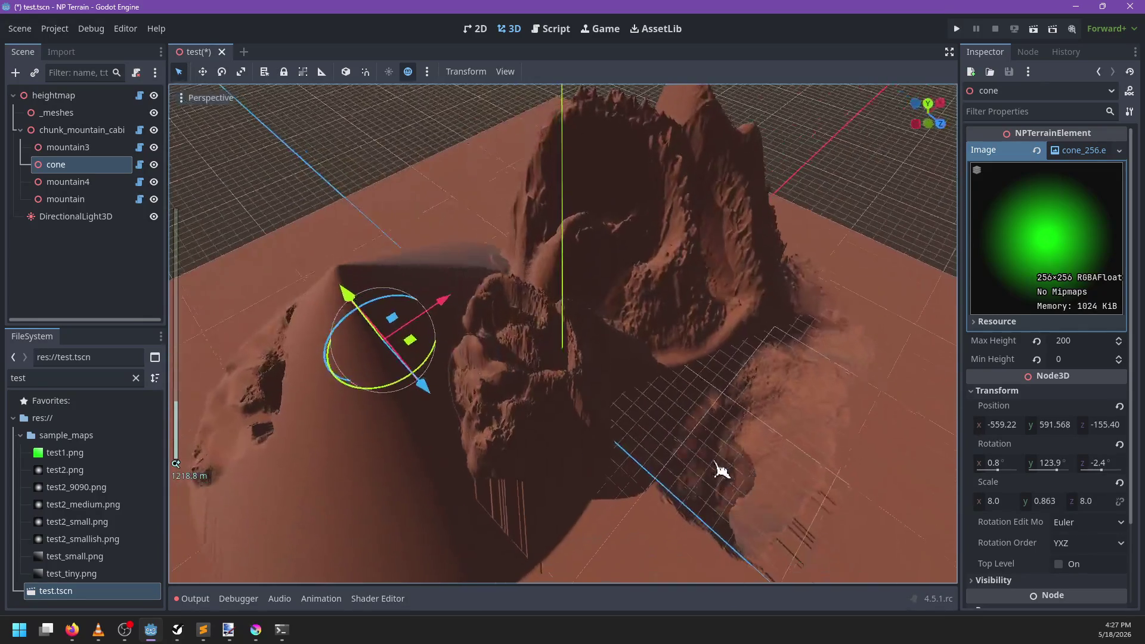
mouse_move(764, 463)
left_mouse_down()
mouse_move(585, 384)
mouse_move(332, 224)
left_mouse_up()
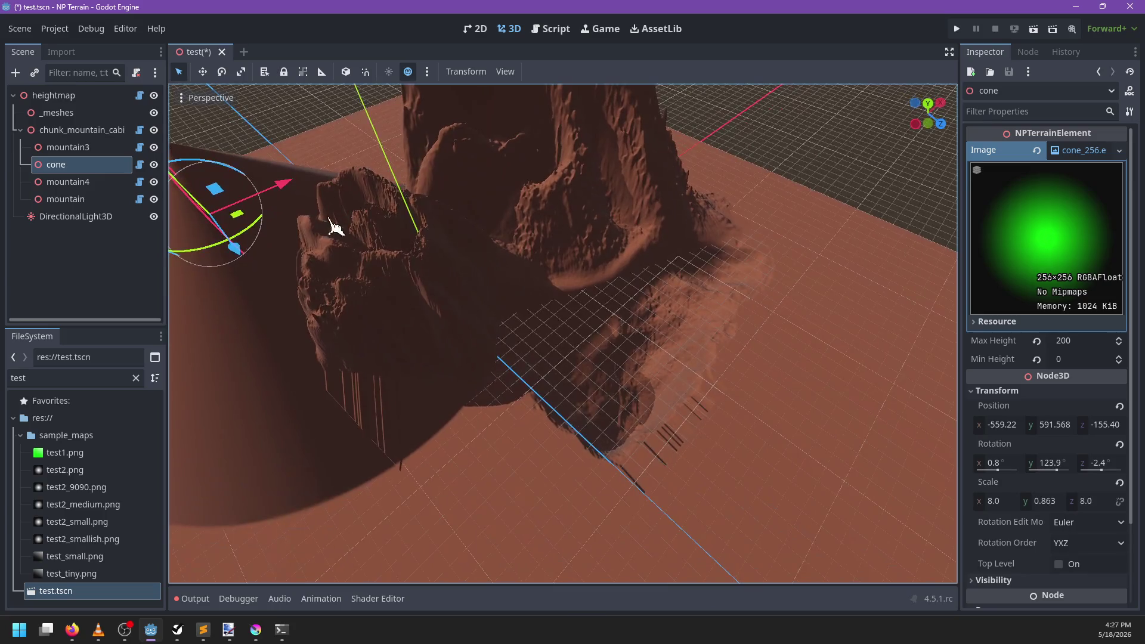
left_click(96, 182)
scroll(545, 353, "down", 3)
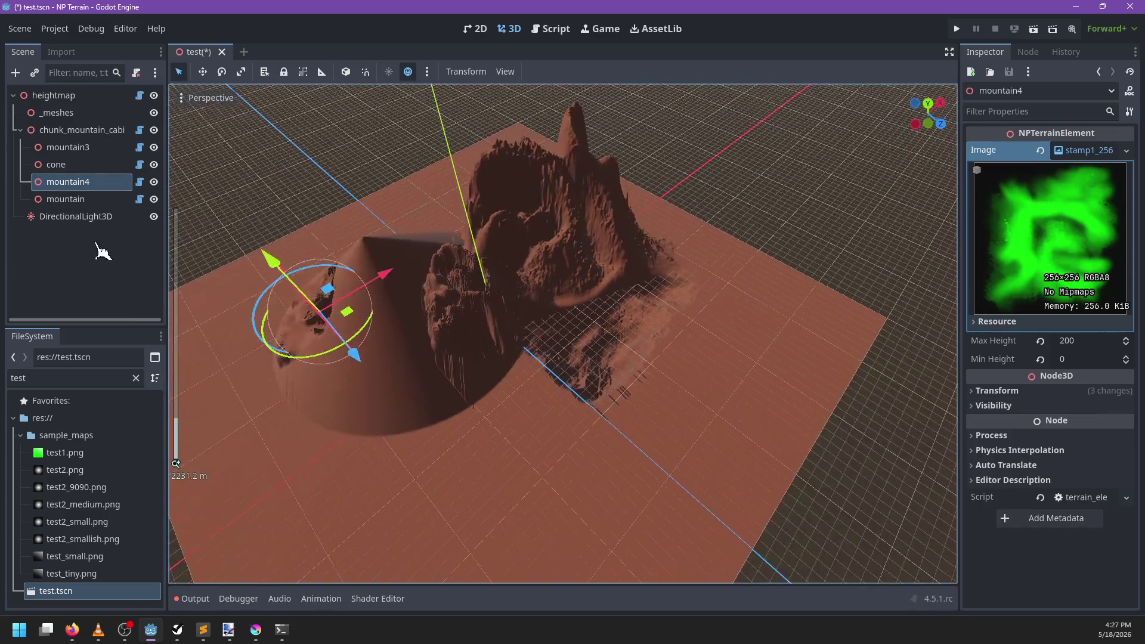
Step: Reposition the mountain element and raise it higher above the ground
left_click(102, 201)
scroll(630, 386, "down", 2)
key("g")
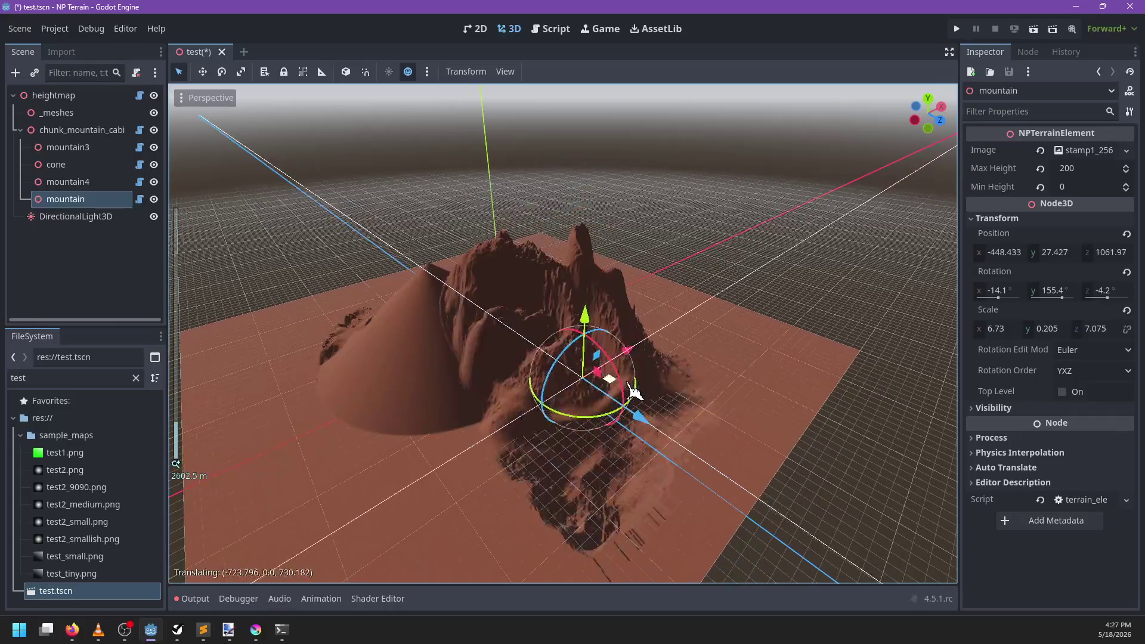
left_click(682, 320)
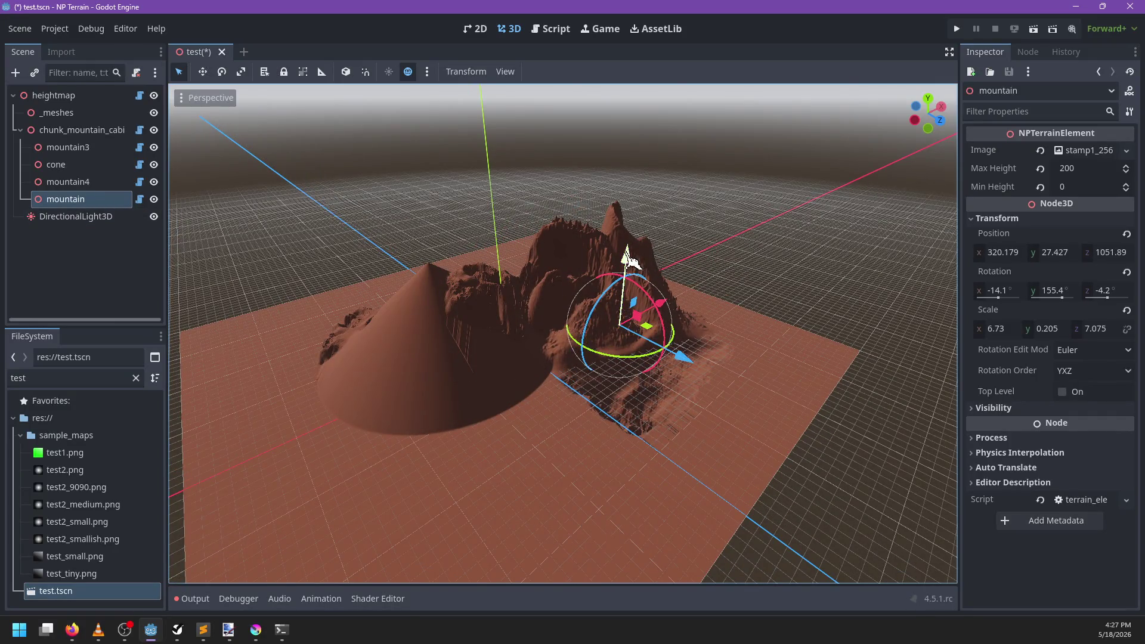
mouse_move(628, 257)
left_mouse_down()
mouse_move(621, 214)
mouse_move(632, 257)
left_mouse_up()
key("e")
key("q")
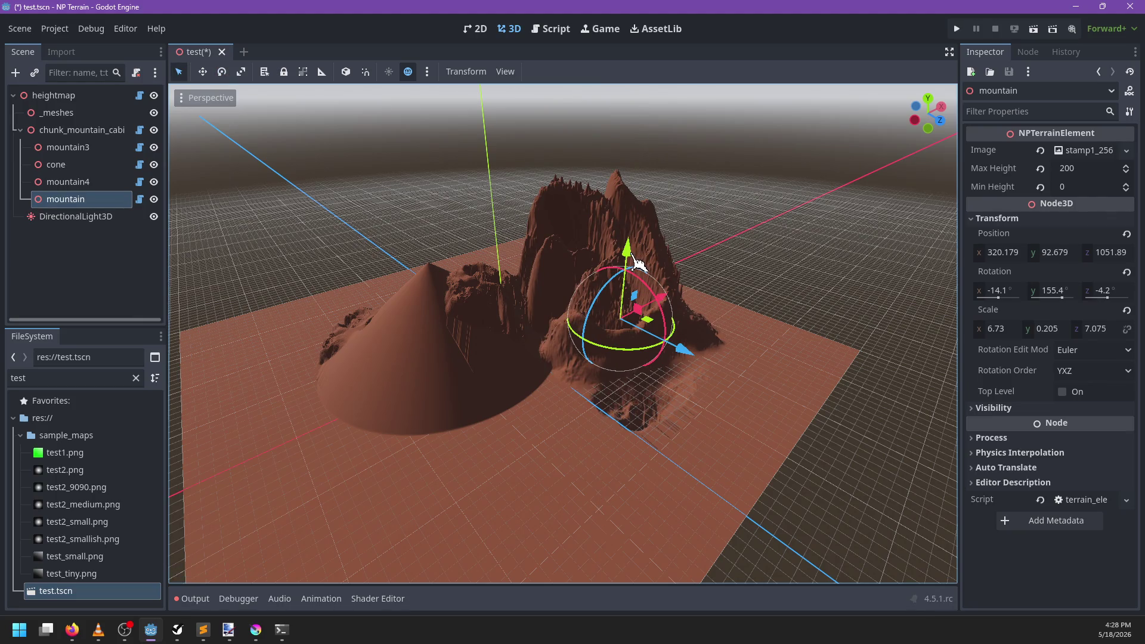
Step: Place the mountain near the cone at (620.967, 148.627, 382.767) using local axes, and save
mouse_move(674, 310)
left_mouse_down()
mouse_move(708, 309)
mouse_move(633, 288)
mouse_move(633, 301)
mouse_move(605, 244)
mouse_move(704, 286)
mouse_move(603, 256)
left_mouse_up()
scroll(664, 235, "down", 3)
mouse_move(664, 235)
left_mouse_down()
mouse_move(554, 294)
mouse_move(522, 327)
mouse_move(474, 322)
mouse_move(454, 357)
mouse_move(660, 302)
mouse_move(673, 315)
mouse_move(641, 365)
mouse_move(683, 417)
mouse_move(662, 374)
mouse_move(537, 325)
mouse_move(744, 332)
mouse_move(686, 404)
left_mouse_up()
key("t")
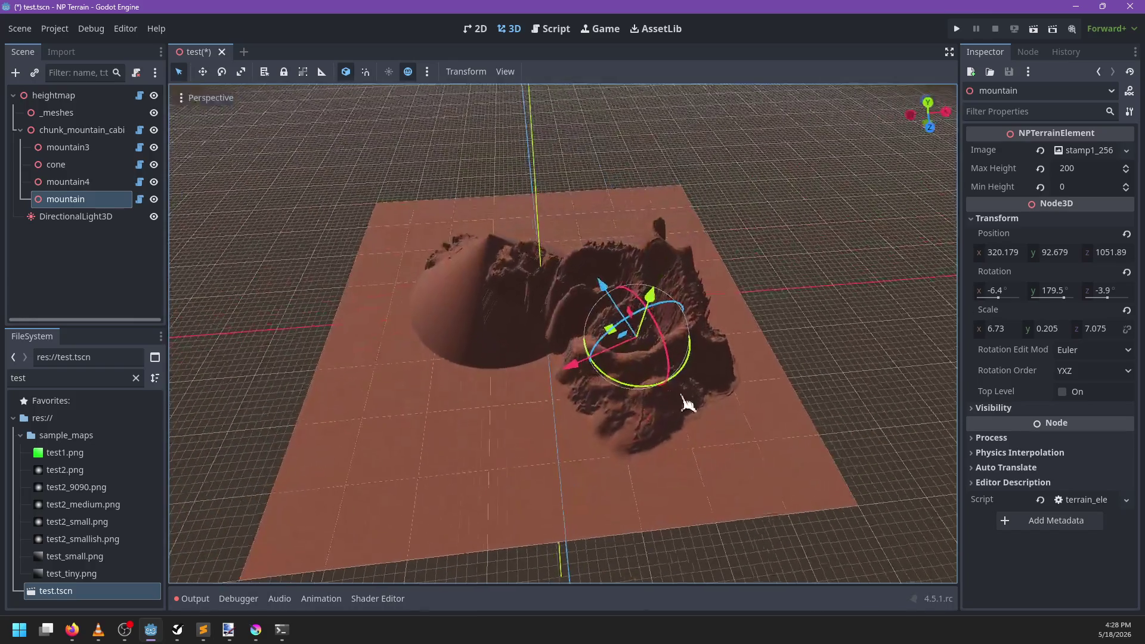
mouse_move(620, 338)
left_mouse_down()
mouse_move(577, 366)
mouse_move(710, 304)
mouse_move(674, 323)
left_mouse_up()
mouse_move(523, 307)
left_mouse_down()
mouse_move(525, 334)
mouse_move(519, 316)
mouse_move(668, 336)
mouse_move(659, 402)
left_mouse_up()
key("ctrl+s")
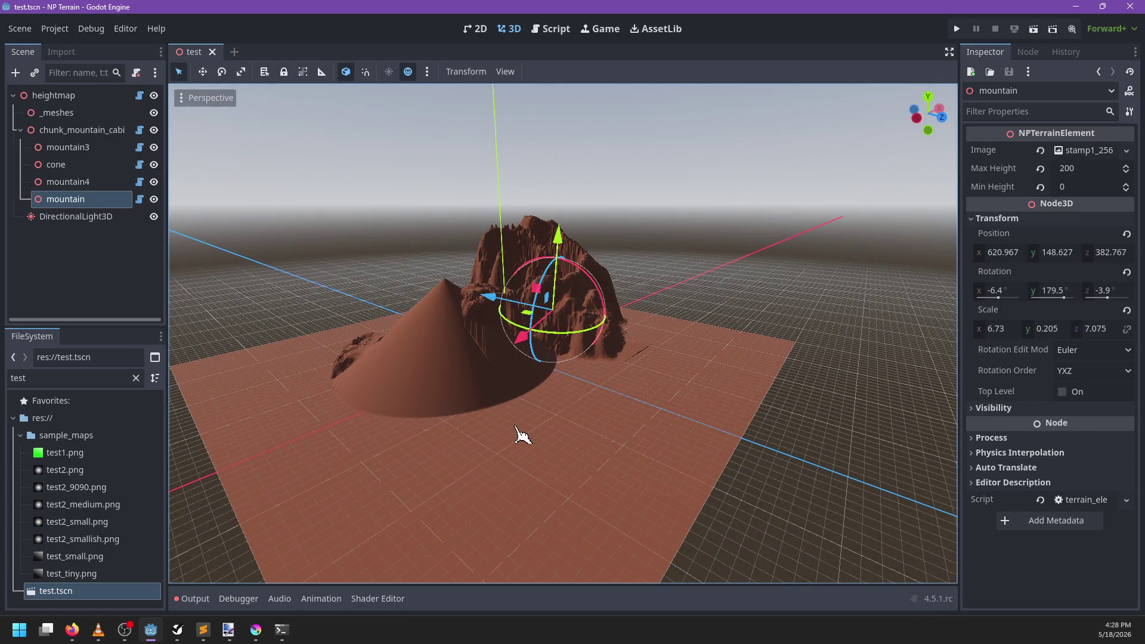
left_click(554, 30)
Step: Inspect the add_element connect/disconnect lines and select the _recompute_heightmap function
left_click(560, 263)
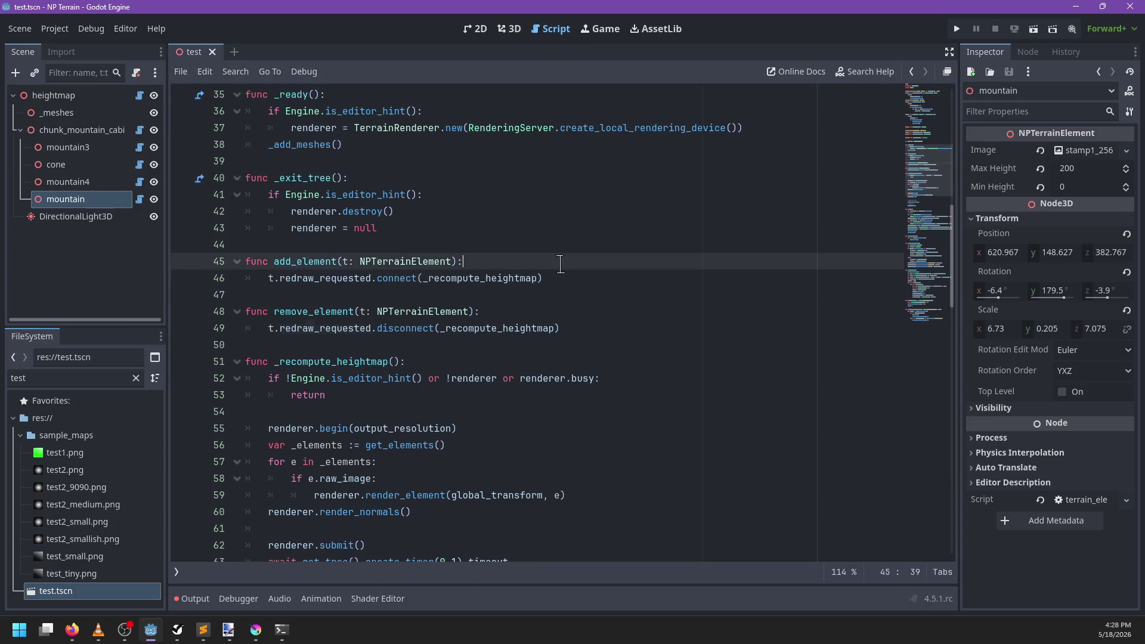
left_click(566, 294)
left_click(571, 275)
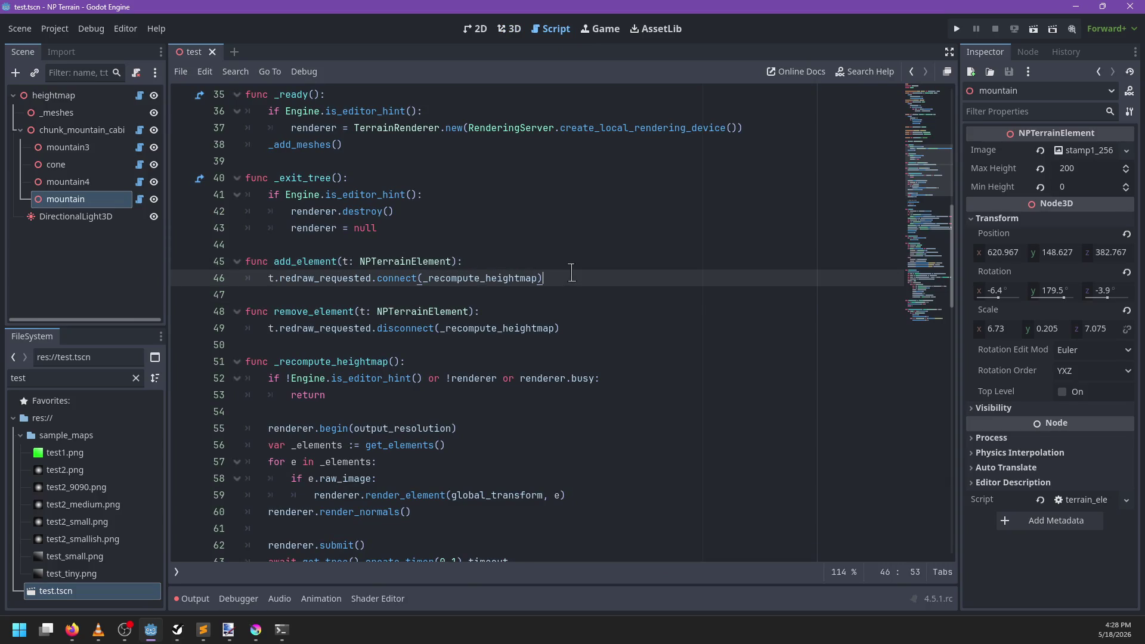
scroll(576, 280, "down", 1)
double_click(497, 278)
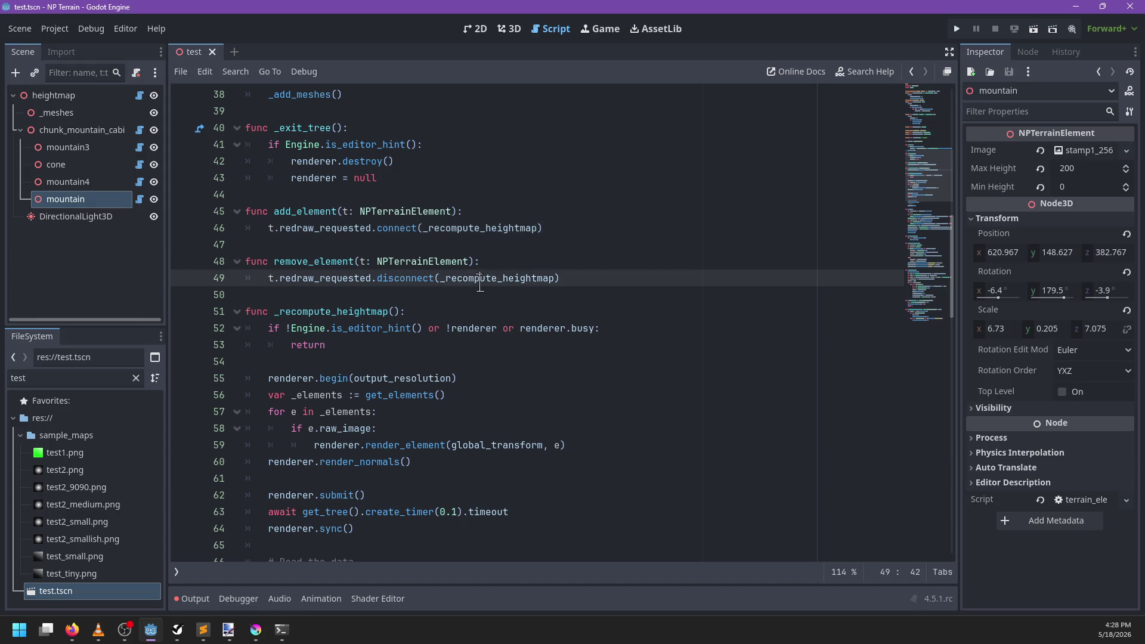
double_click(309, 315)
Step: Follow renderer.begin into terrain_renderer.gd, then open terrain_element.gd from the scripts list
scroll(309, 315, "down", 4)
scroll(357, 345, "up", 1)
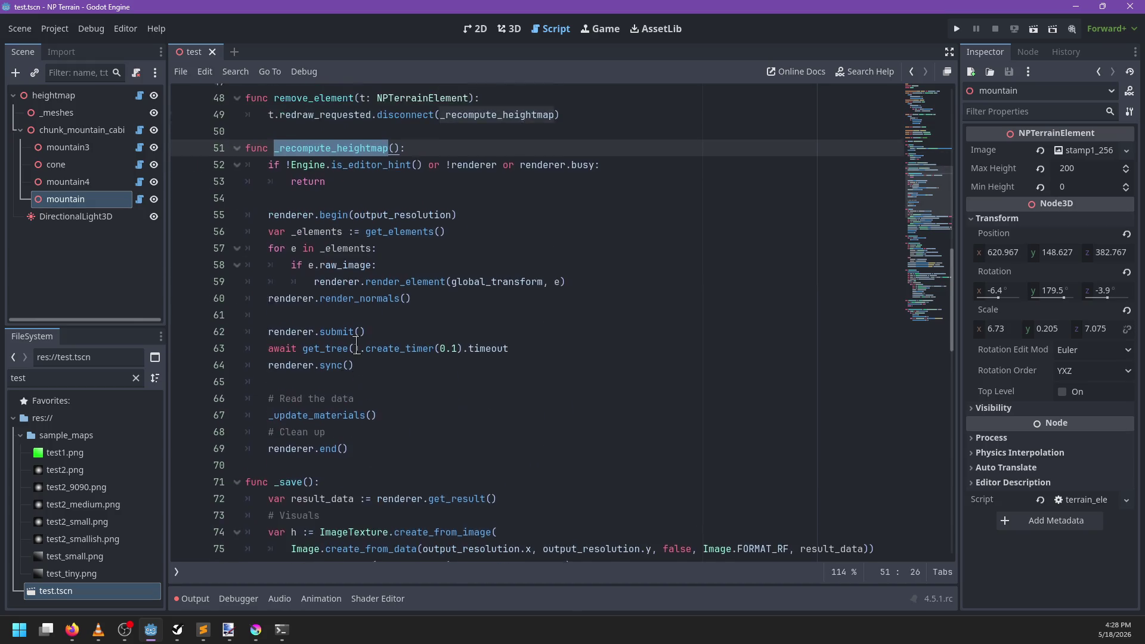
double_click(283, 230)
left_click(334, 229, "ctrl")
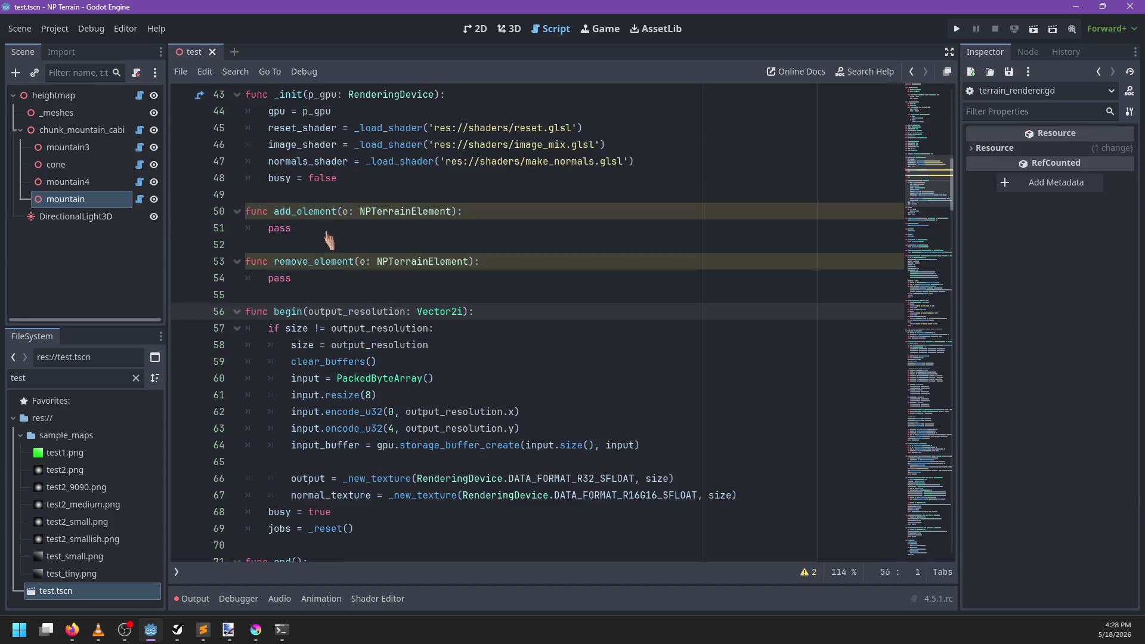
scroll(488, 298, "down", 2)
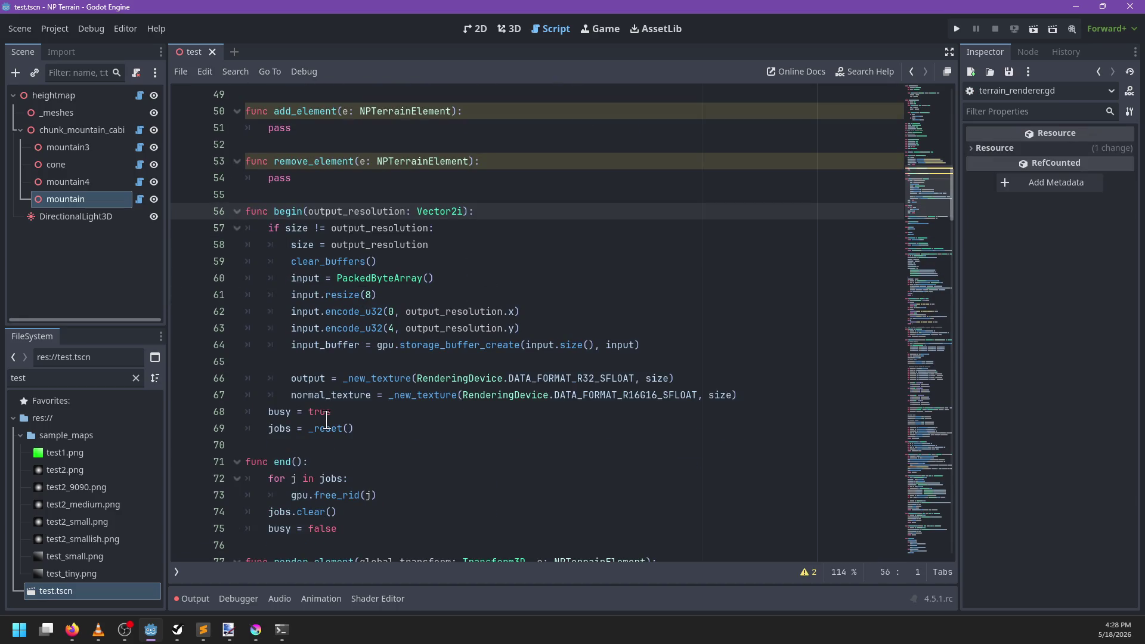
left_click(176, 572)
left_click(233, 153)
Step: Switch from terrain_element.gd to heightmap.gd and scroll to the recompute loop
left_click(230, 132)
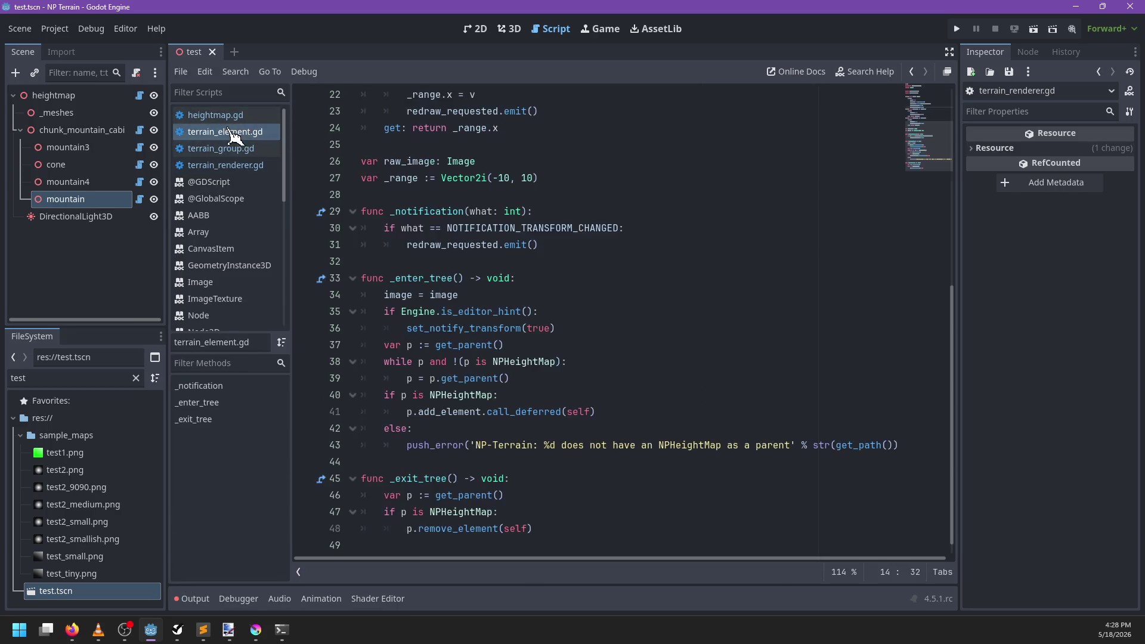
left_click(227, 116)
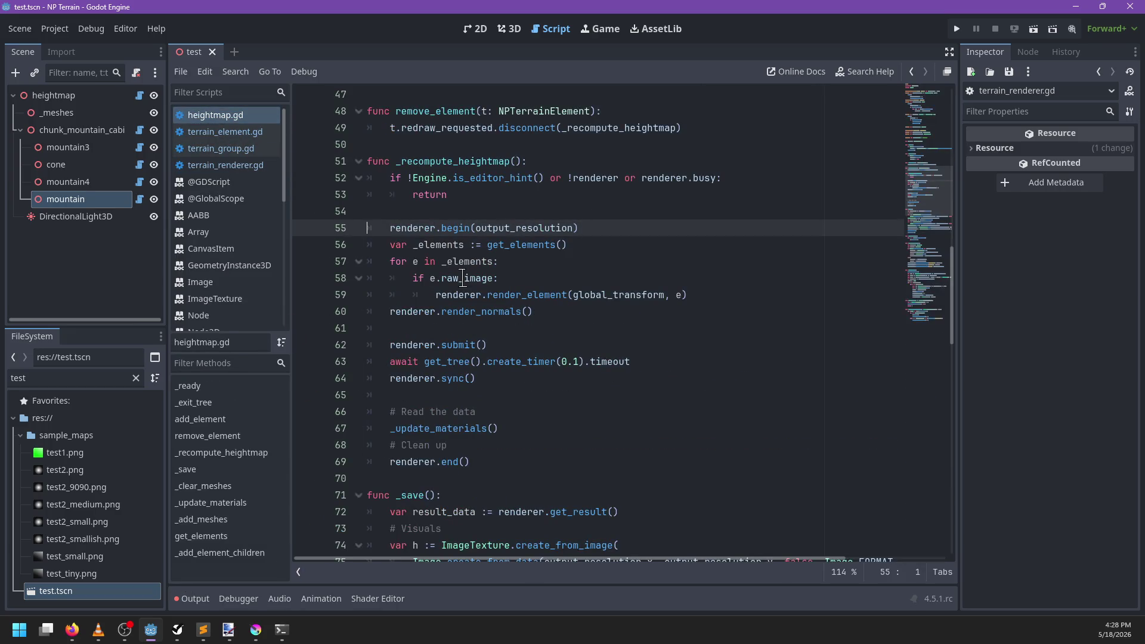
scroll(470, 278, "down", 1)
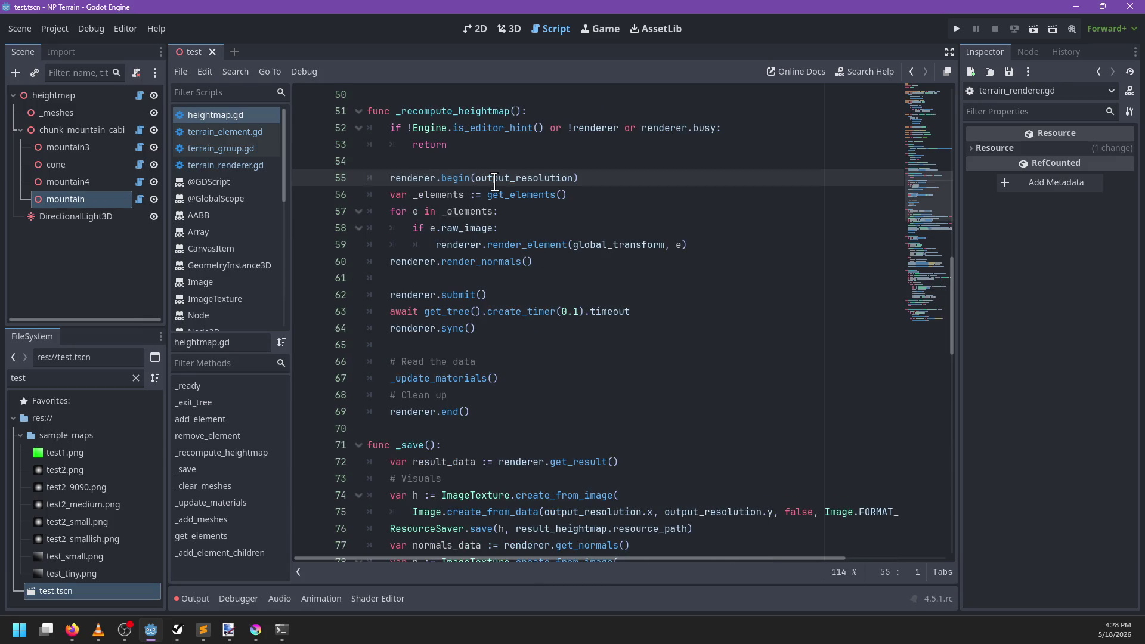
mouse_move(495, 183)
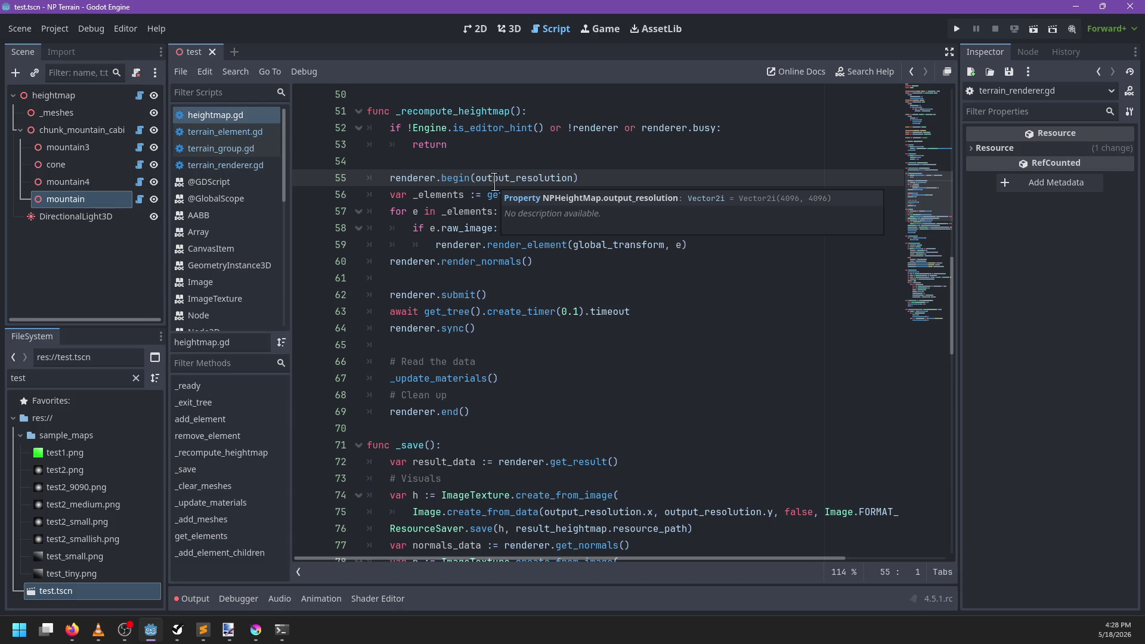
Step: Loop directly over get_elements() instead of the _elements variable, then go to render_element's definition
left_click(419, 194)
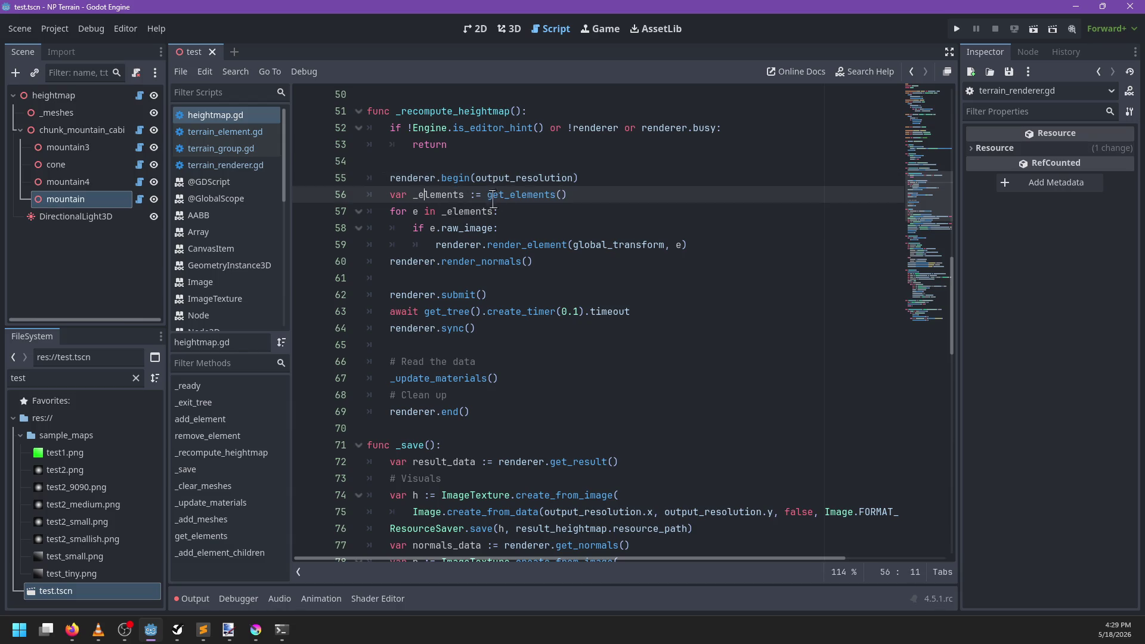
key("ctrl+d")
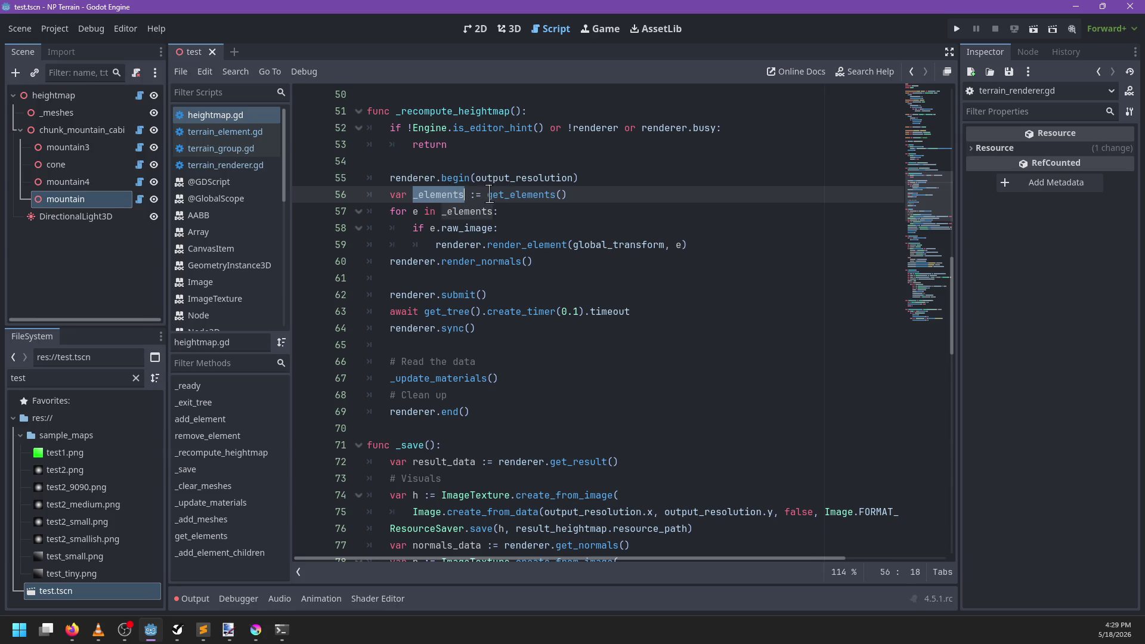
left_click_drag(490, 194, 566, 195)
key("ctrl+x")
double_click(468, 211)
key("ctrl+v")
left_click_drag(484, 195, 578, 177)
key("BackSpace")
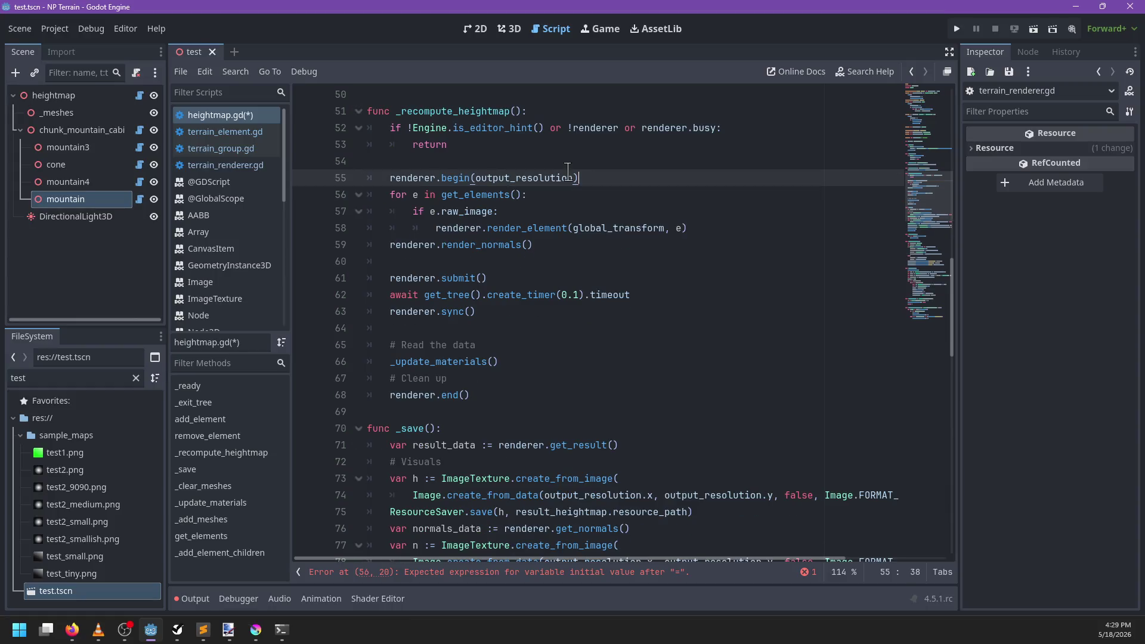
double_click(458, 211)
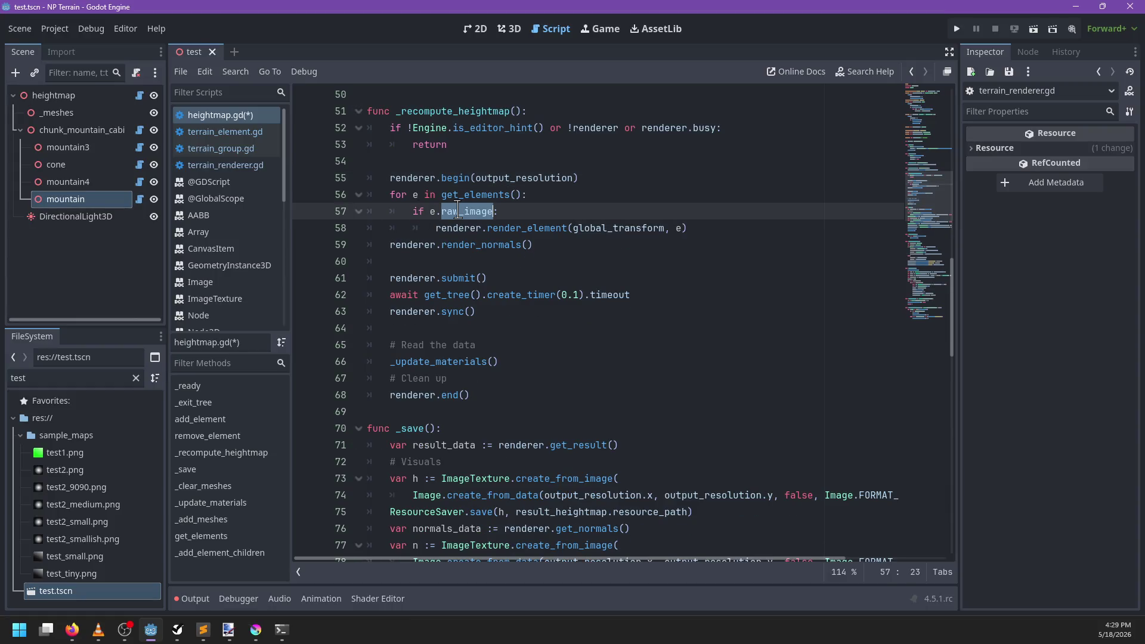
left_click(548, 232, "ctrl")
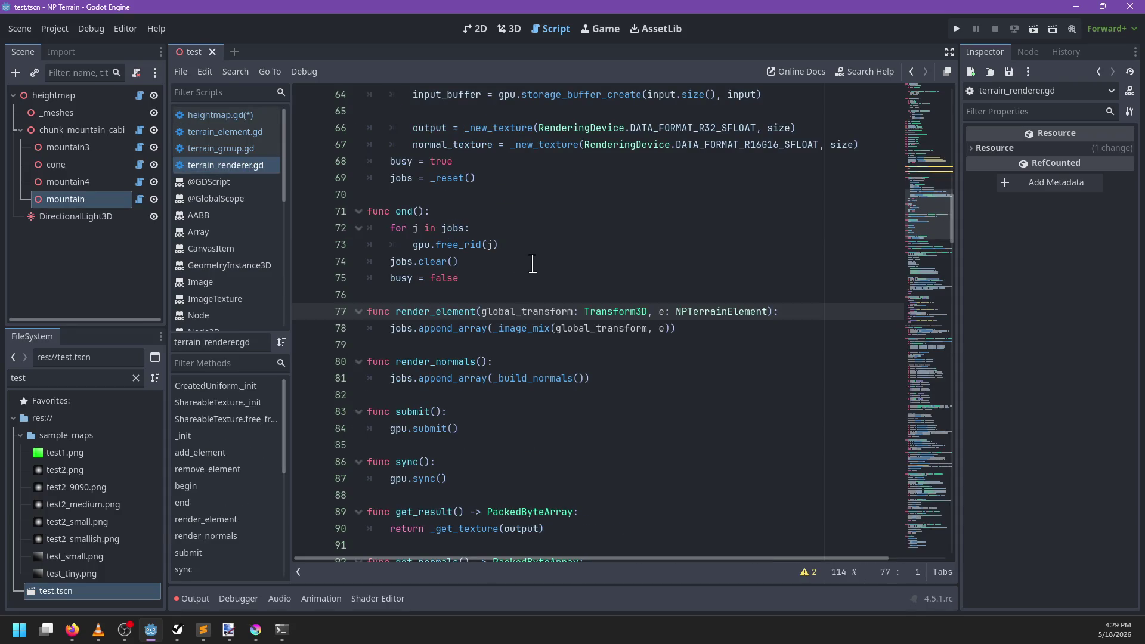
Step: Jump to the _image_mix definition and read the to_byte_array documentation on line 154
scroll(532, 263, "down", 1)
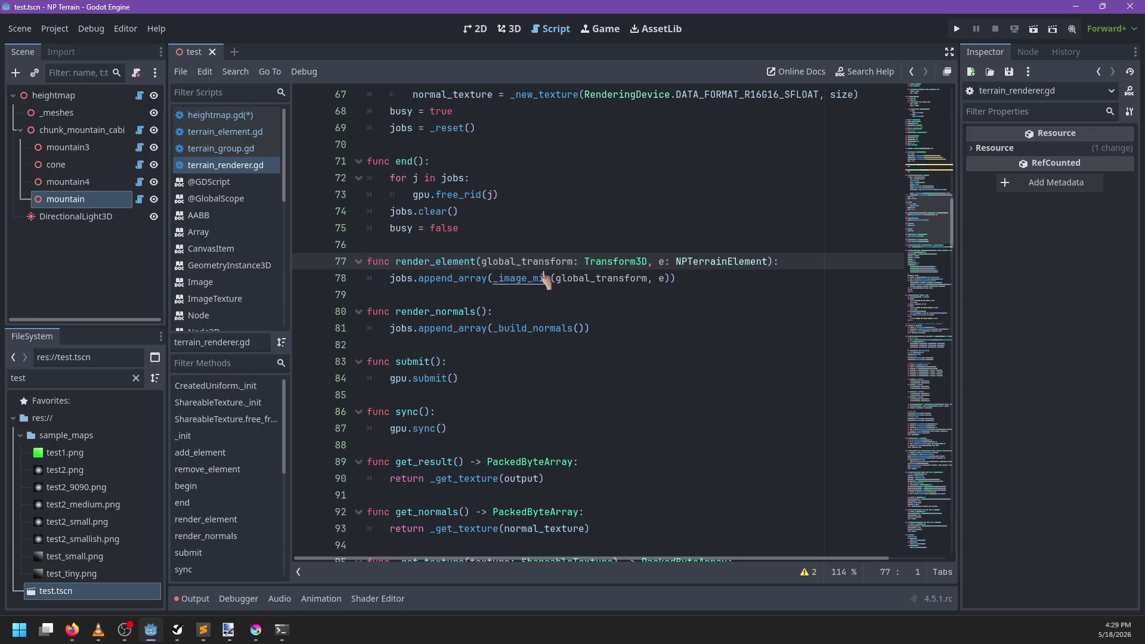
left_click(530, 282, "ctrl")
scroll(543, 289, "down", 6)
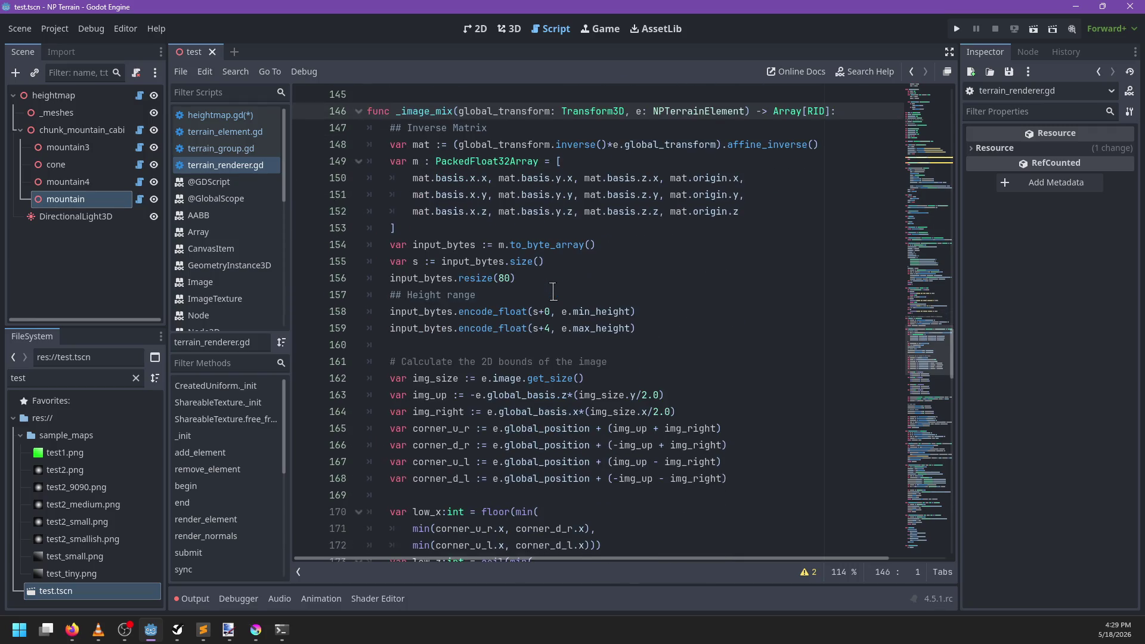
scroll(553, 292, "up", 3)
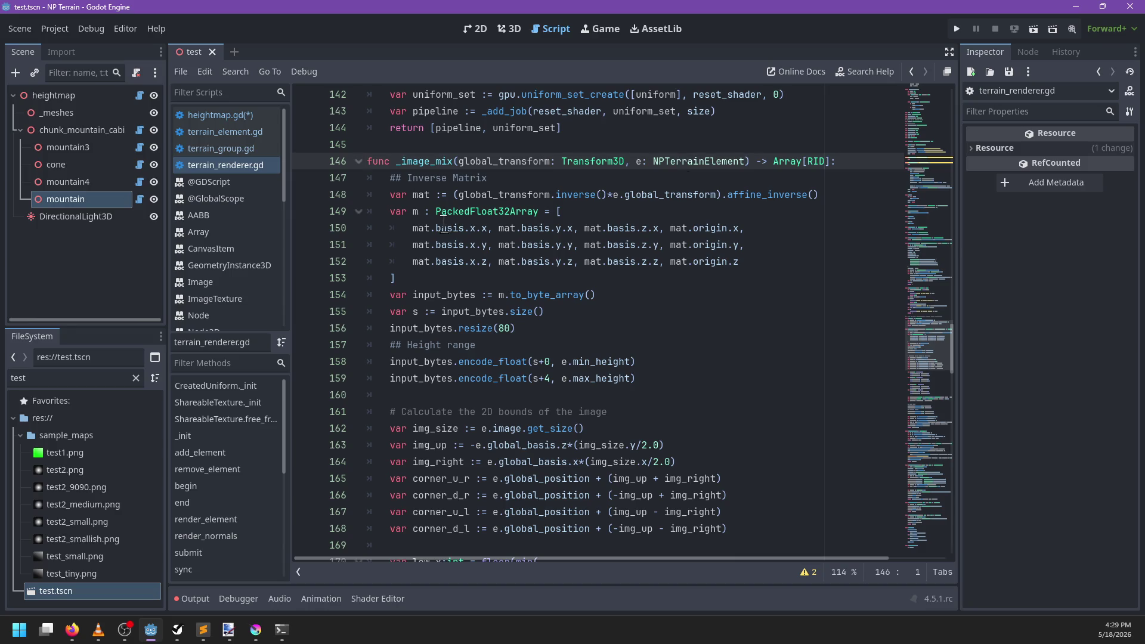
scroll(450, 228, "down", 1)
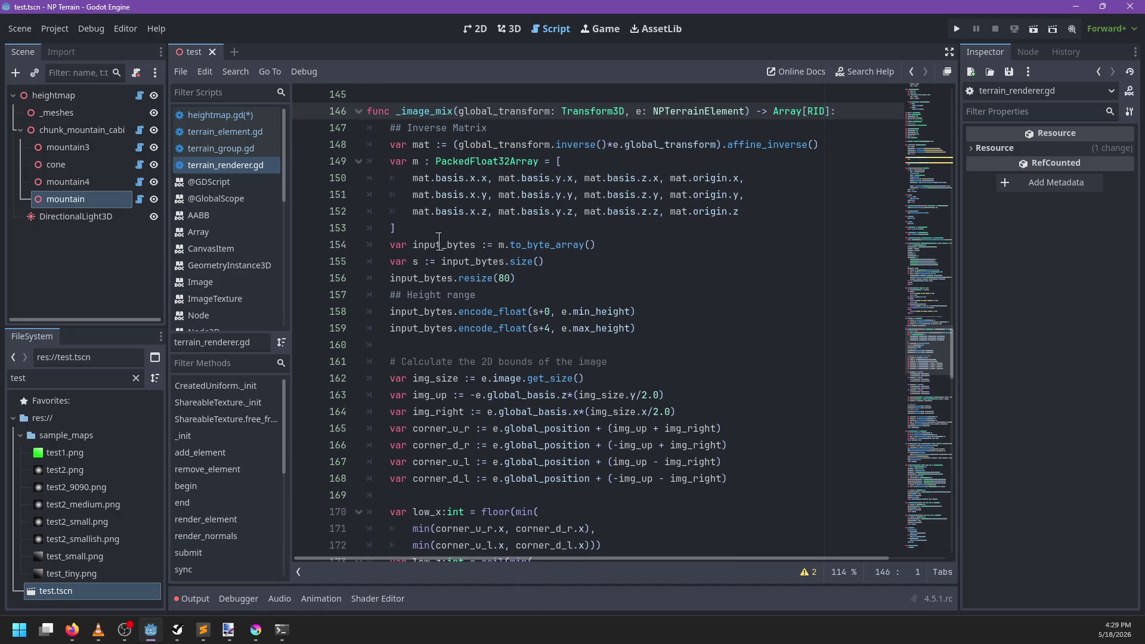
left_click(442, 244)
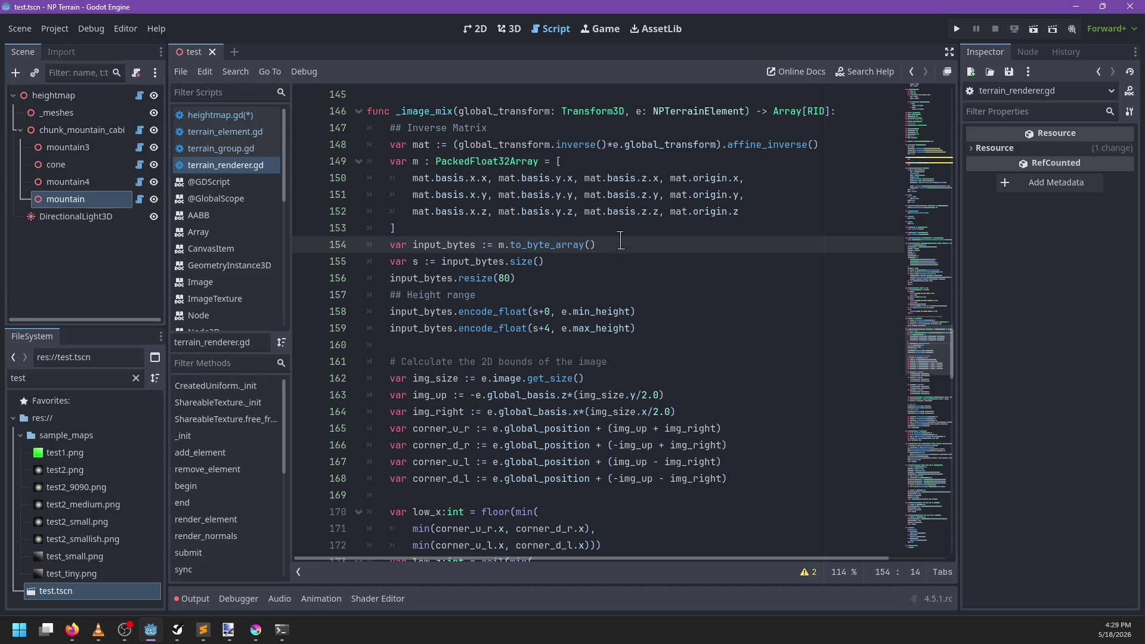
double_click(541, 242)
mouse_move(676, 213)
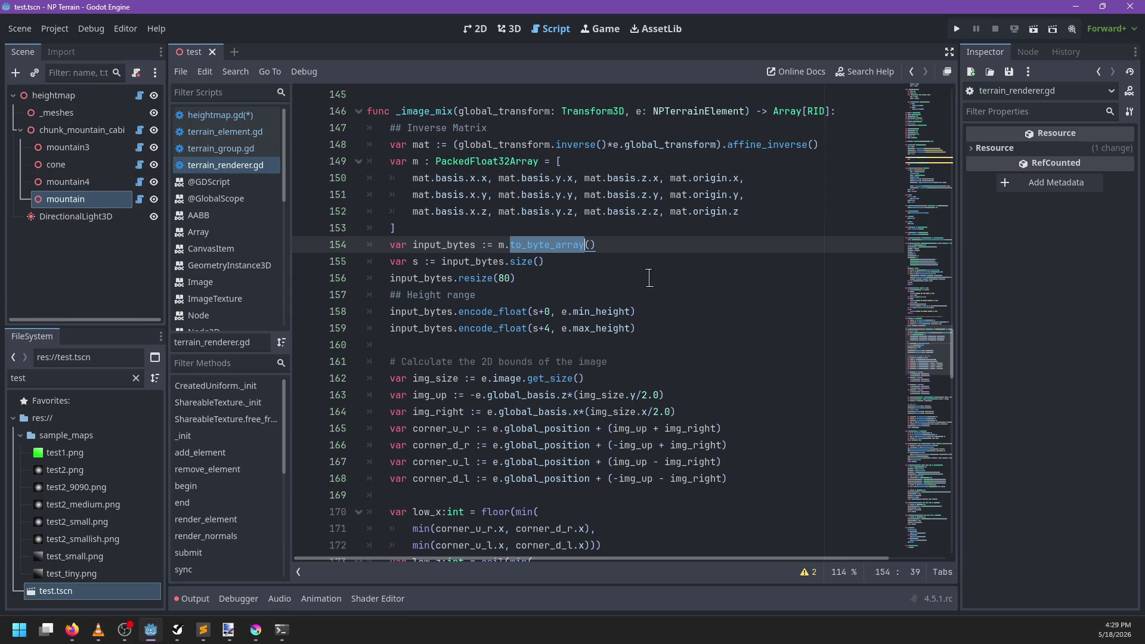
Step: Read from the img_size line 162 through the corner bounds to the returned sampler.rids
scroll(649, 278, "down", 1)
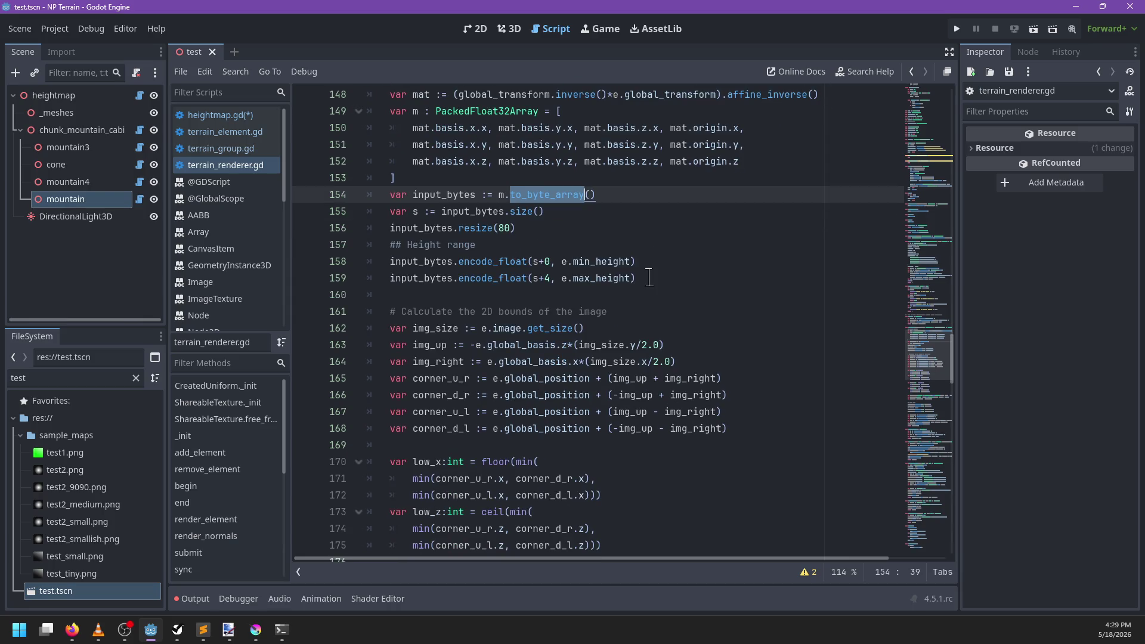
scroll(642, 284, "down", 1)
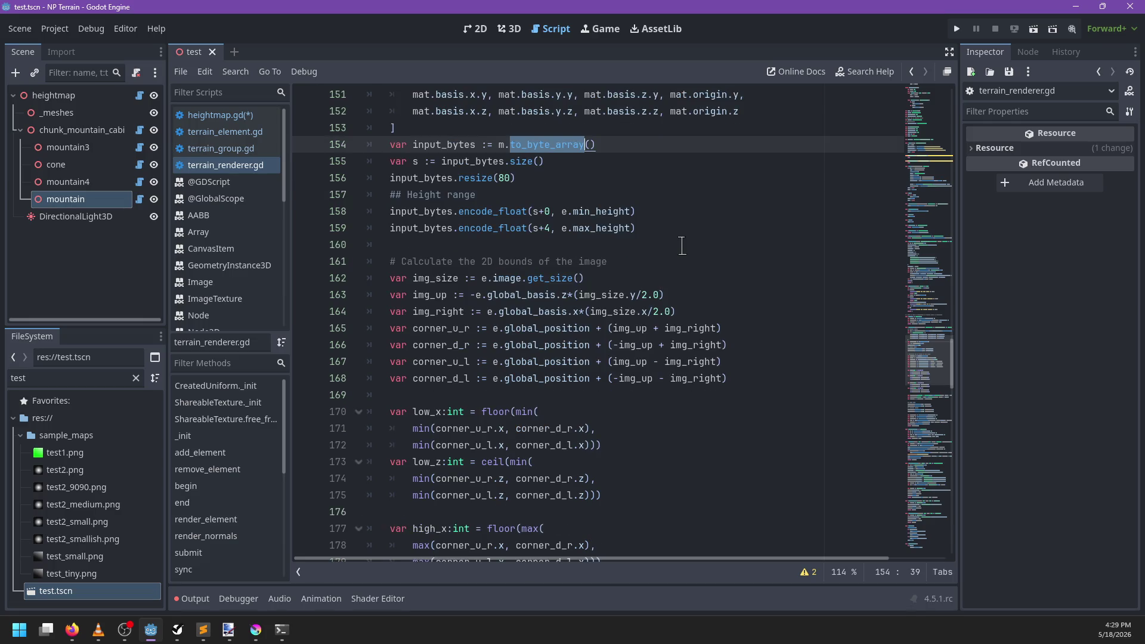
left_click(430, 283)
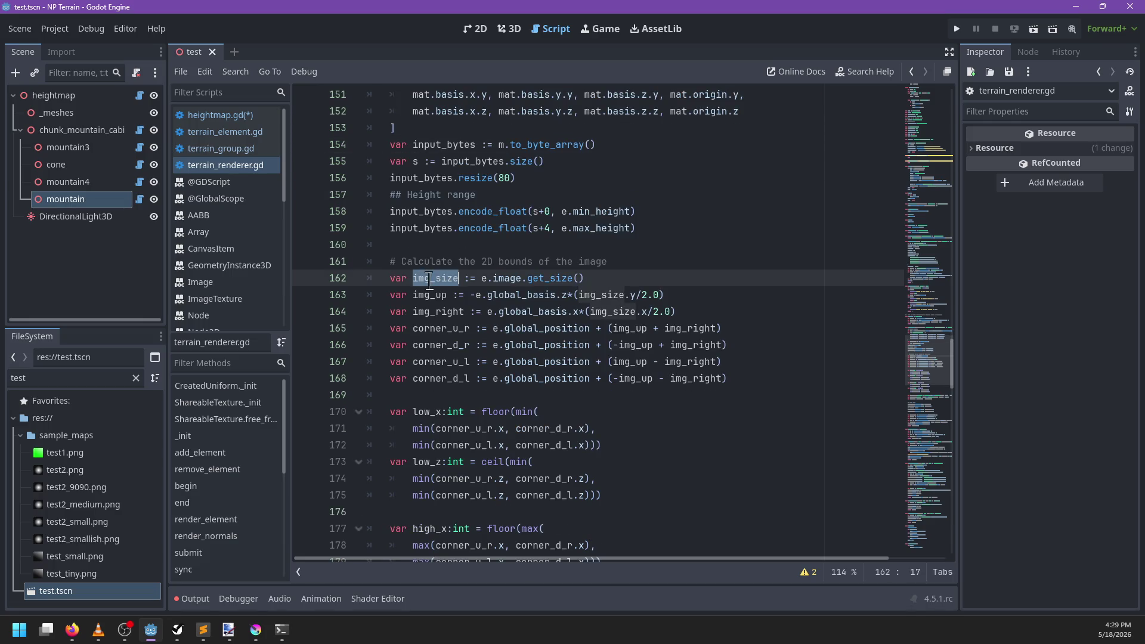
left_click(654, 273)
scroll(680, 262, "down", 2)
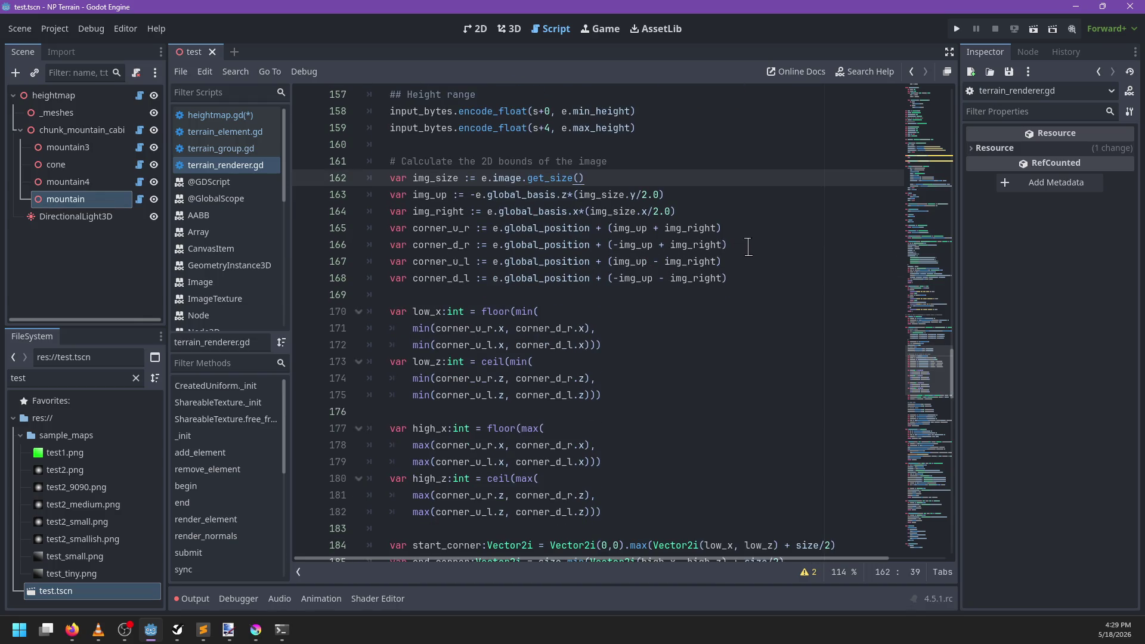
scroll(748, 247, "down", 1)
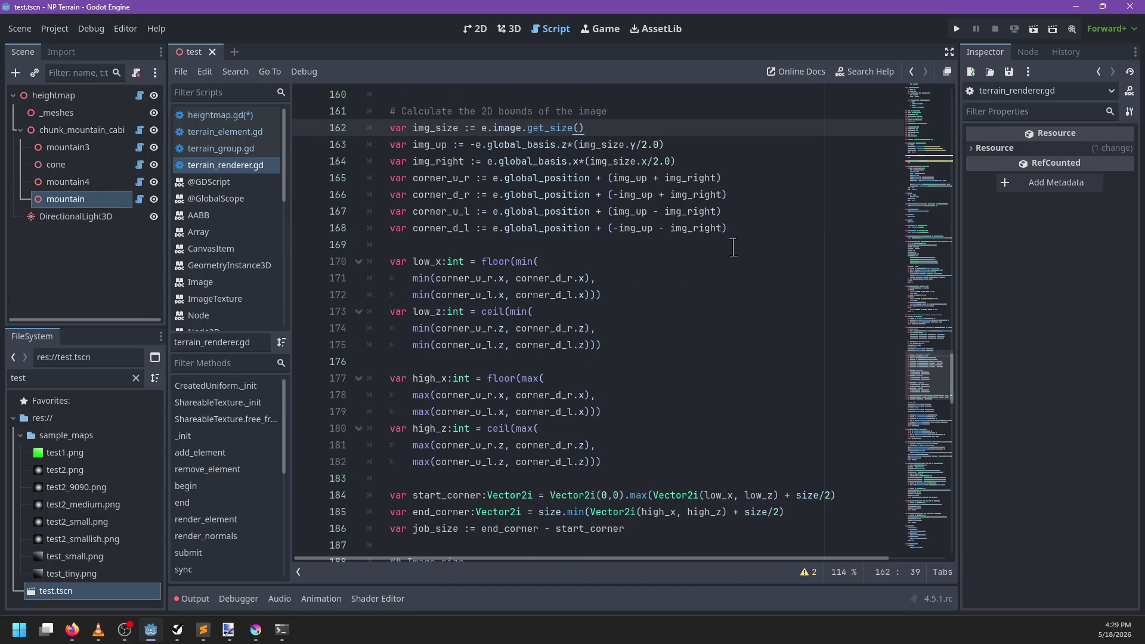
scroll(727, 251, "down", 2)
scroll(718, 252, "down", 3)
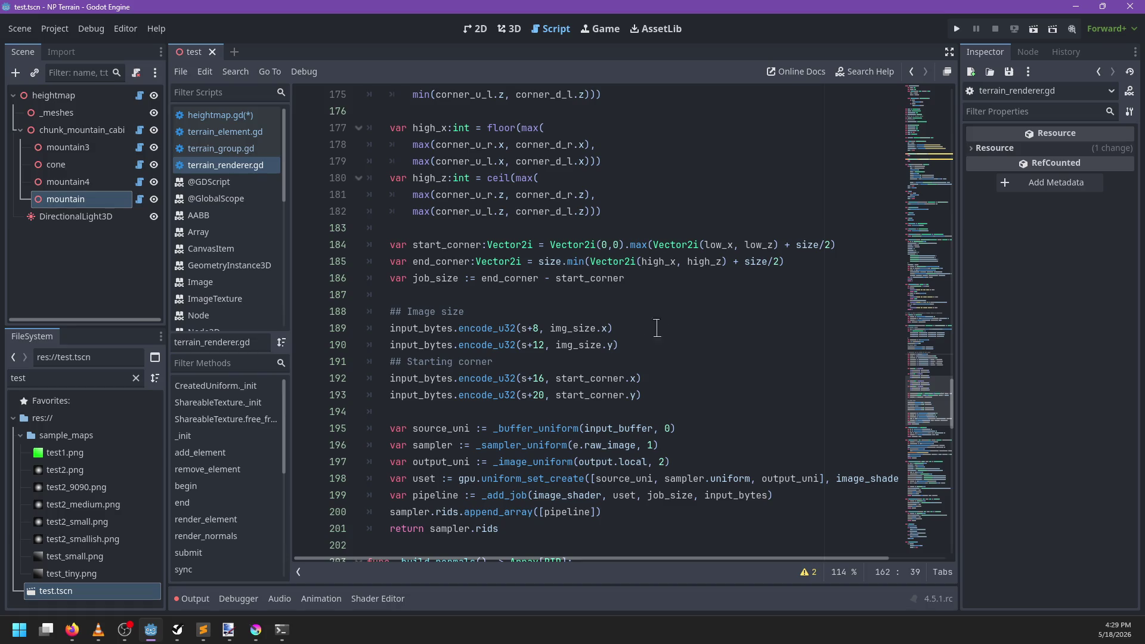
Step: Jump to the _buffer_uniform definition and look over the _image_uniform helper
scroll(687, 334, "down", 1)
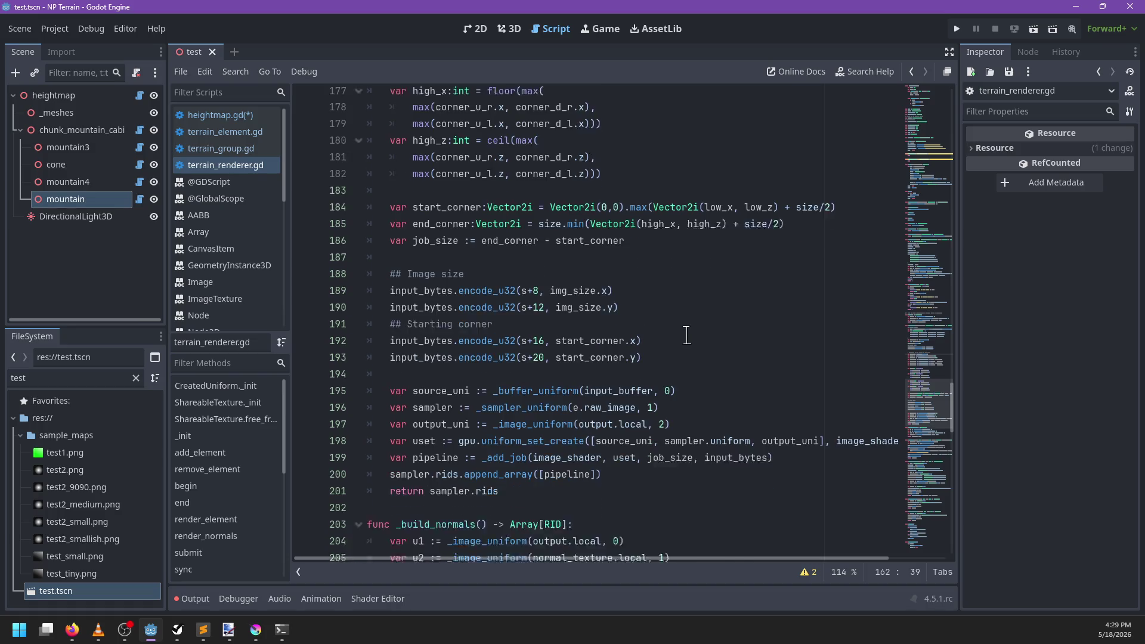
double_click(531, 378)
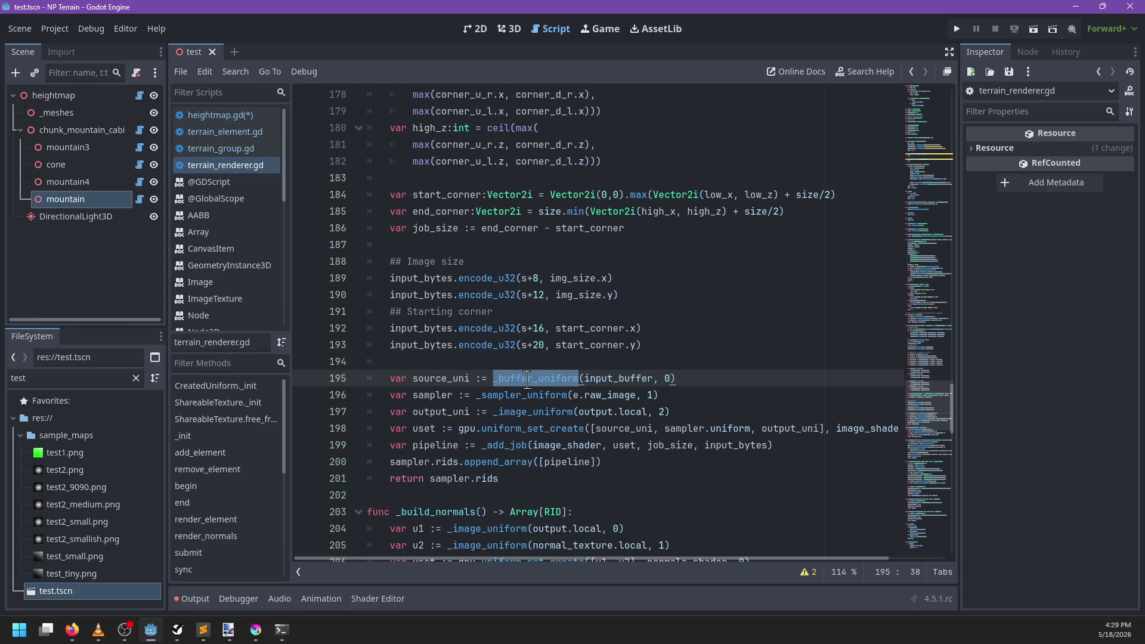
left_click(527, 379, "ctrl")
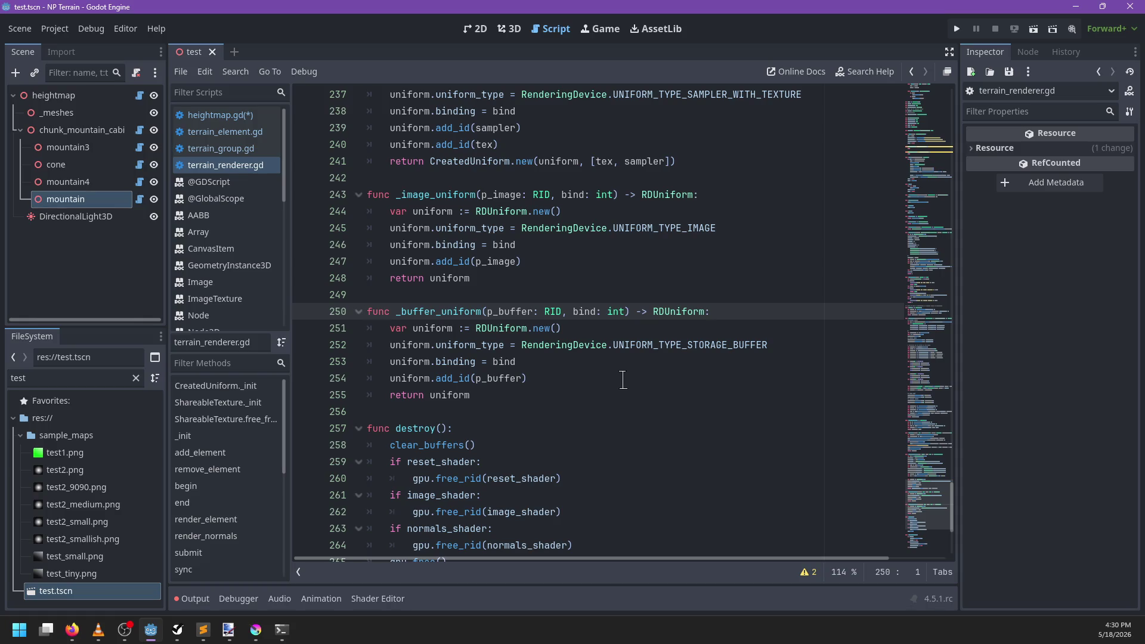
scroll(623, 380, "up", 1)
double_click(449, 243)
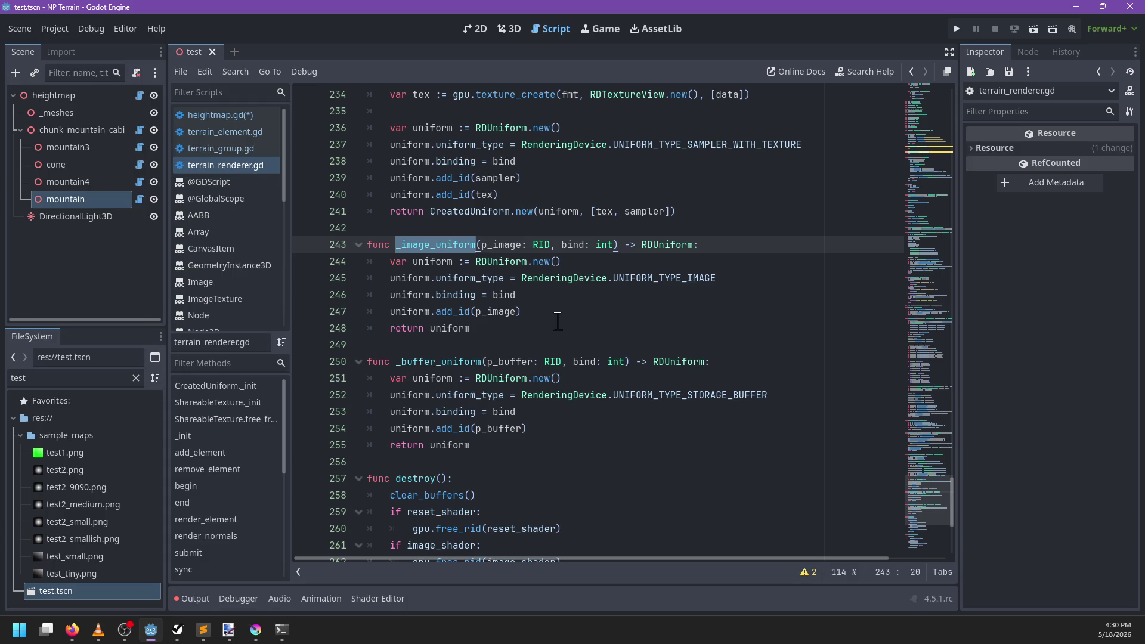
Step: Scroll back to review the uniform_set_create and _add_job calls on lines 198–199
scroll(558, 321, "up", 11)
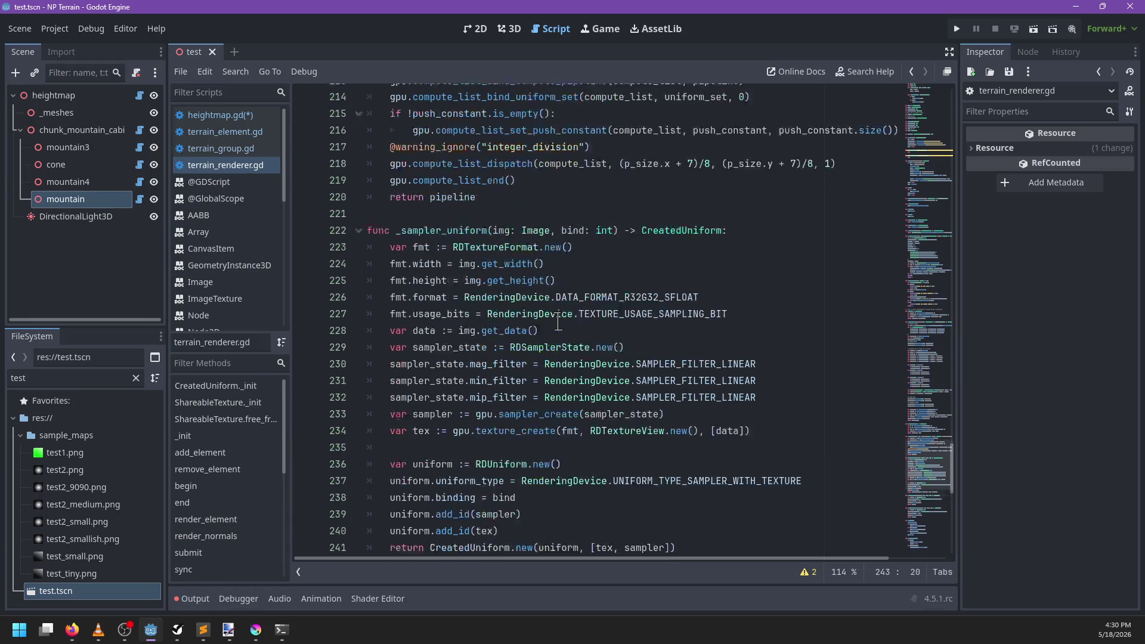
scroll(558, 321, "up", 2)
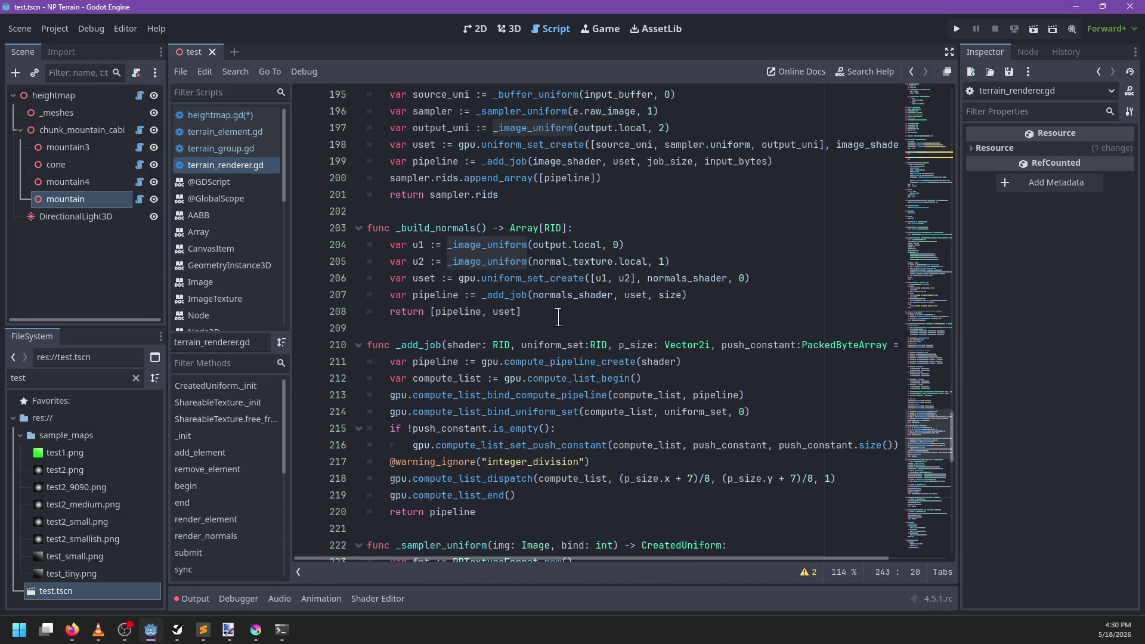
scroll(559, 318, "up", 3)
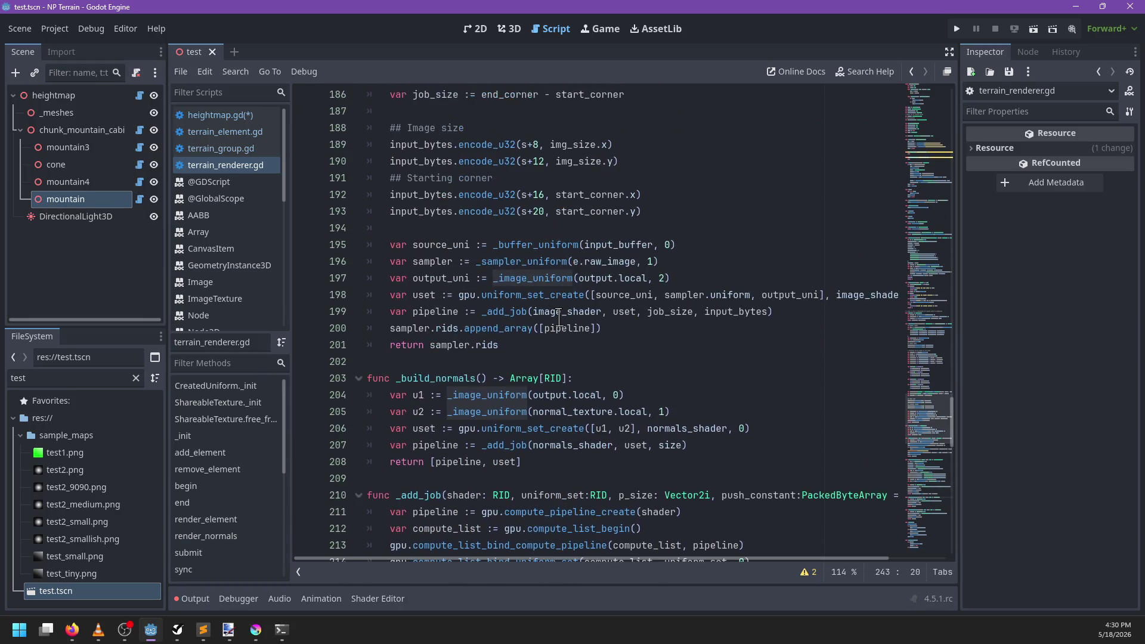
double_click(524, 295)
scroll(535, 326, "right", 2)
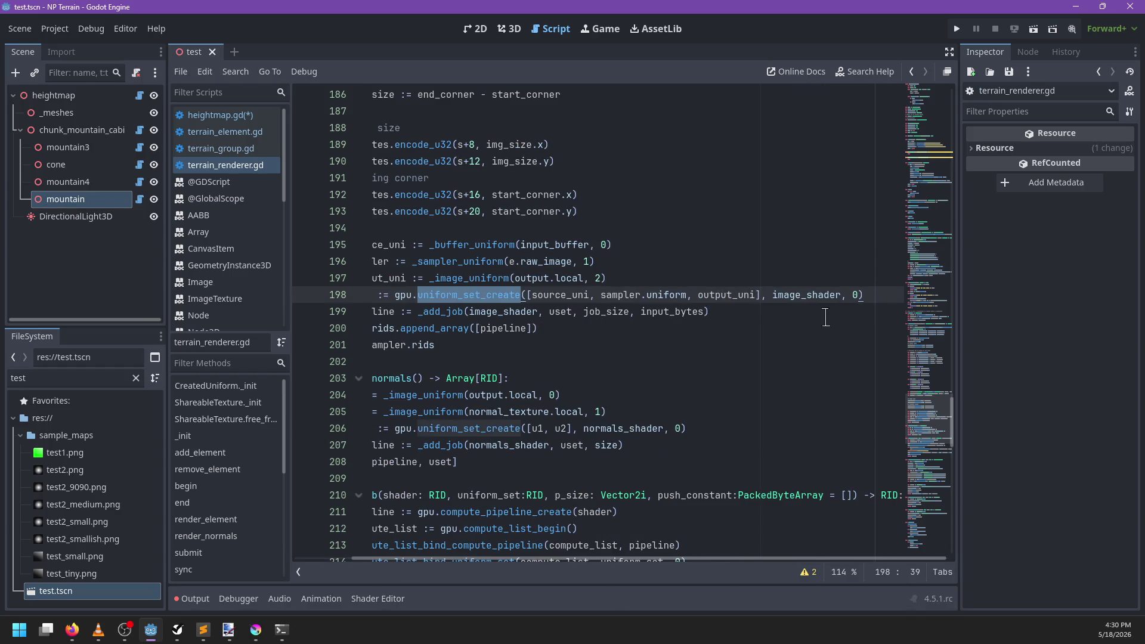
scroll(716, 322, "left", 2)
double_click(494, 311)
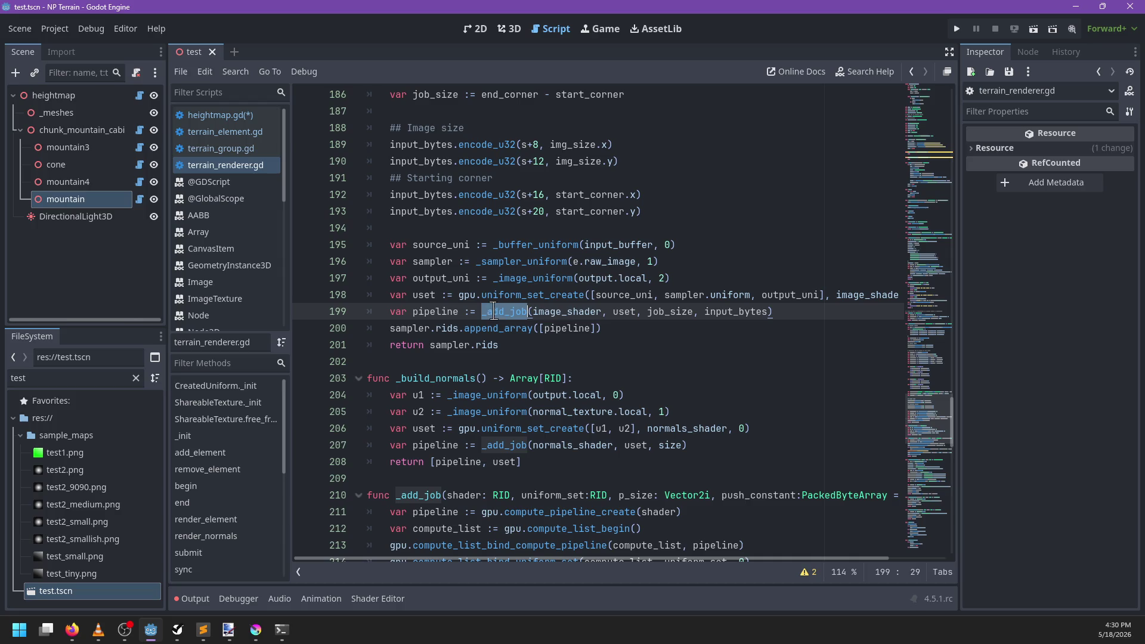
Step: Open _sampler_uniform, which builds an R32G32_SFLOAT texture with a linear sampler
scroll(609, 317, "up", 1)
double_click(599, 311)
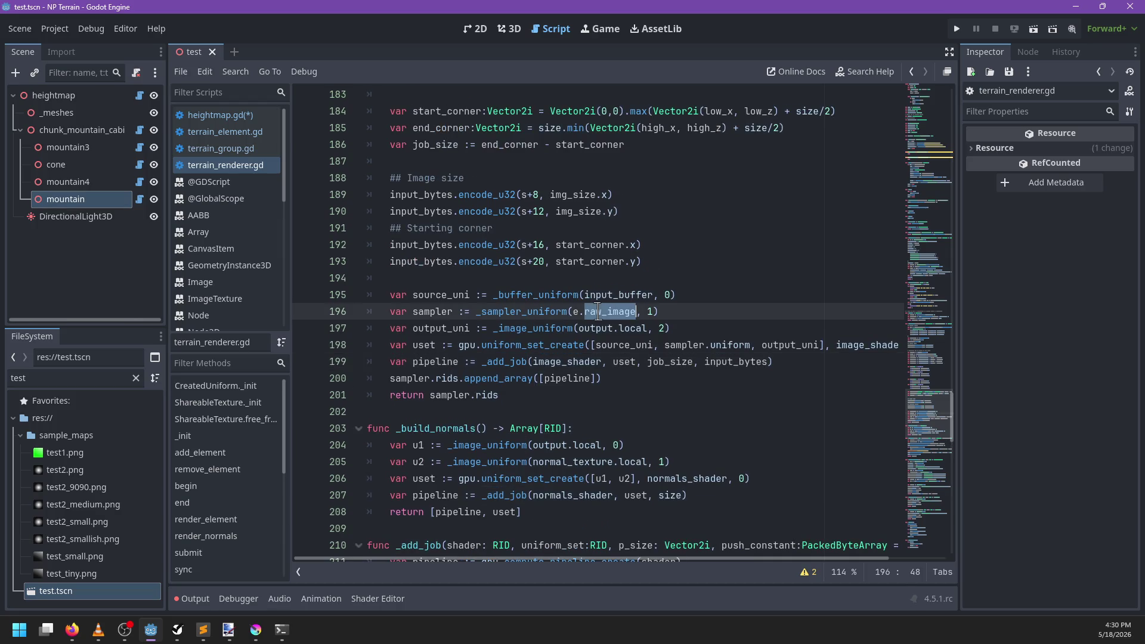
left_click(552, 311, "ctrl")
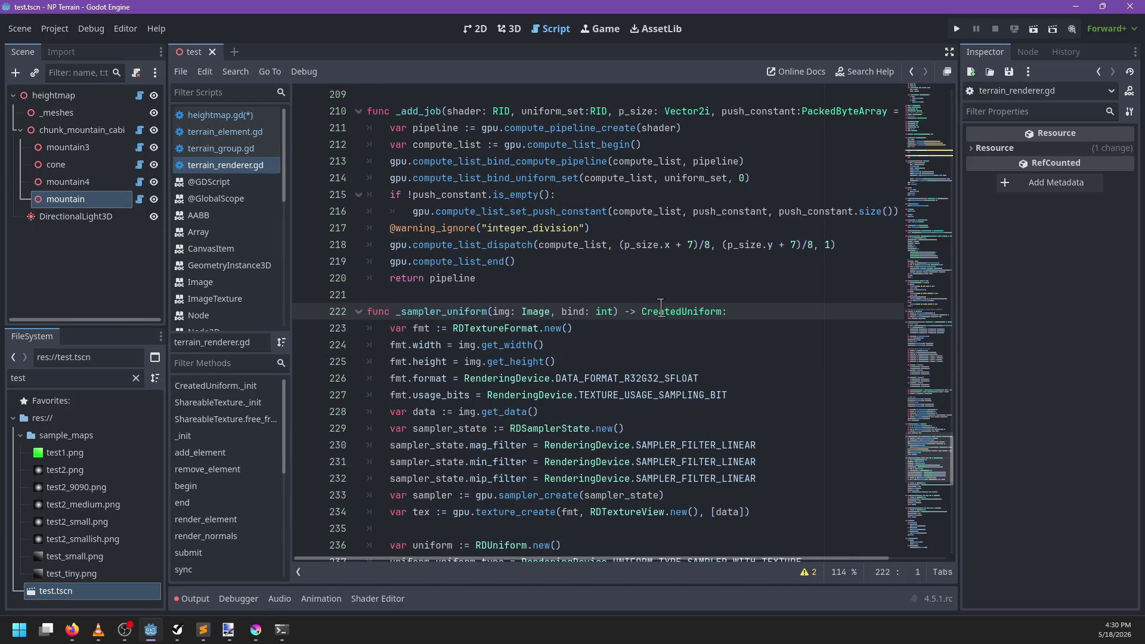
scroll(664, 312, "down", 2)
scroll(795, 277, "down", 1)
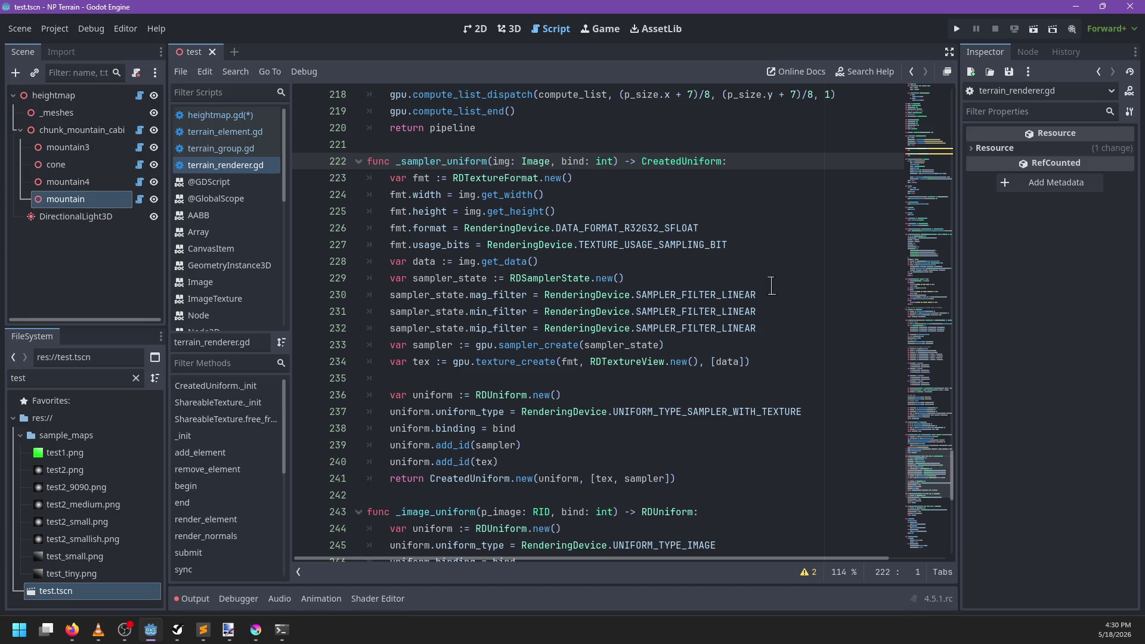
Step: Inspect the Image type, img parameter and _sampler_uniform name, then scroll up to the declarations
double_click(539, 161)
double_click(500, 161)
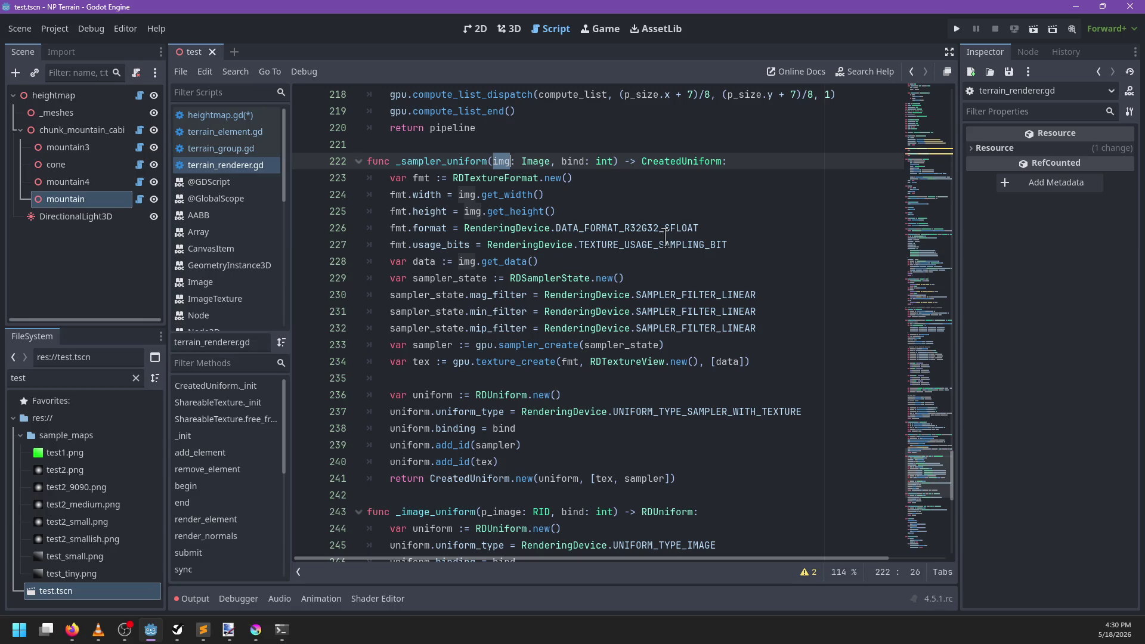
mouse_move(665, 237)
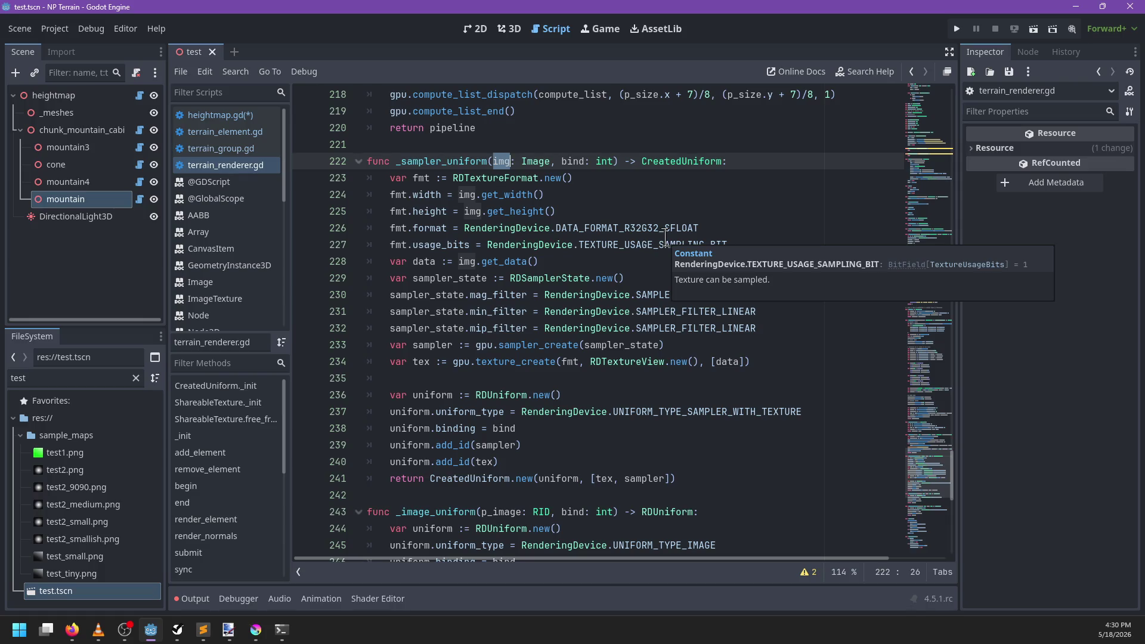
double_click(439, 156)
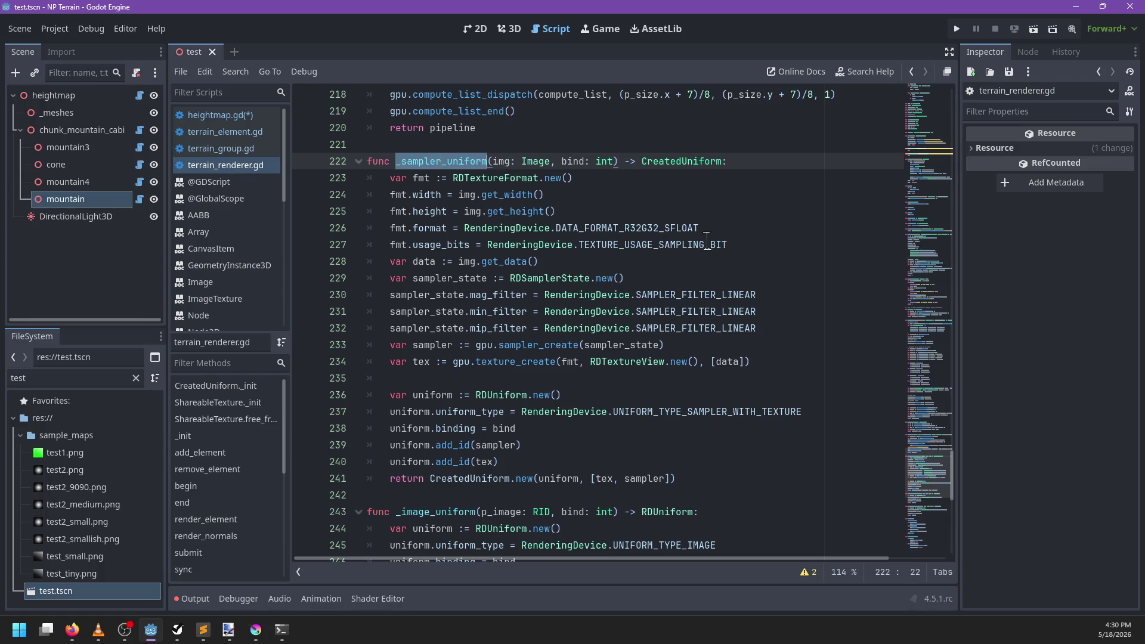
scroll(578, 315, "up", 20)
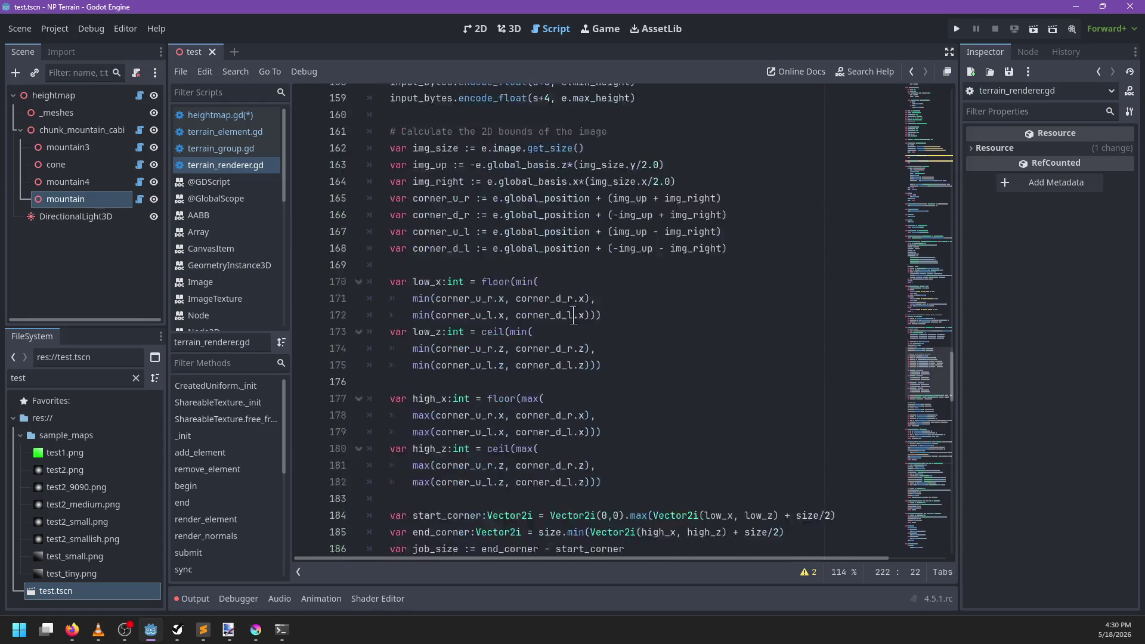
scroll(577, 315, "up", 20)
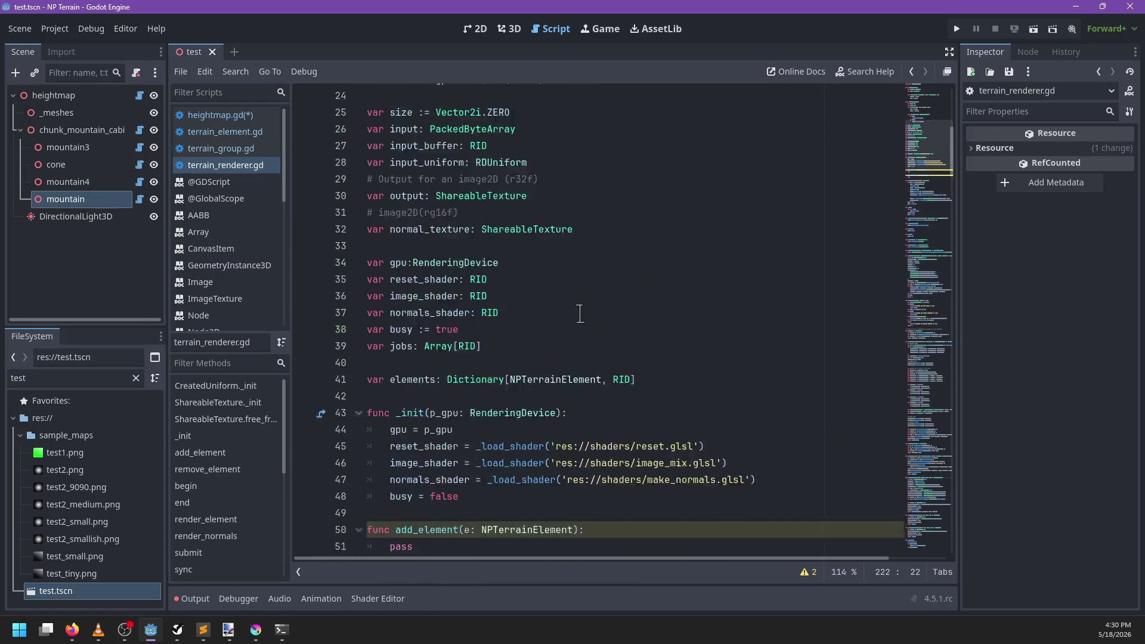
scroll(562, 318, "up", 1)
Step: Declare 'var image_cache: Dictionary[Image, RID]' and delete the old elements dictionary line
left_click(657, 292)
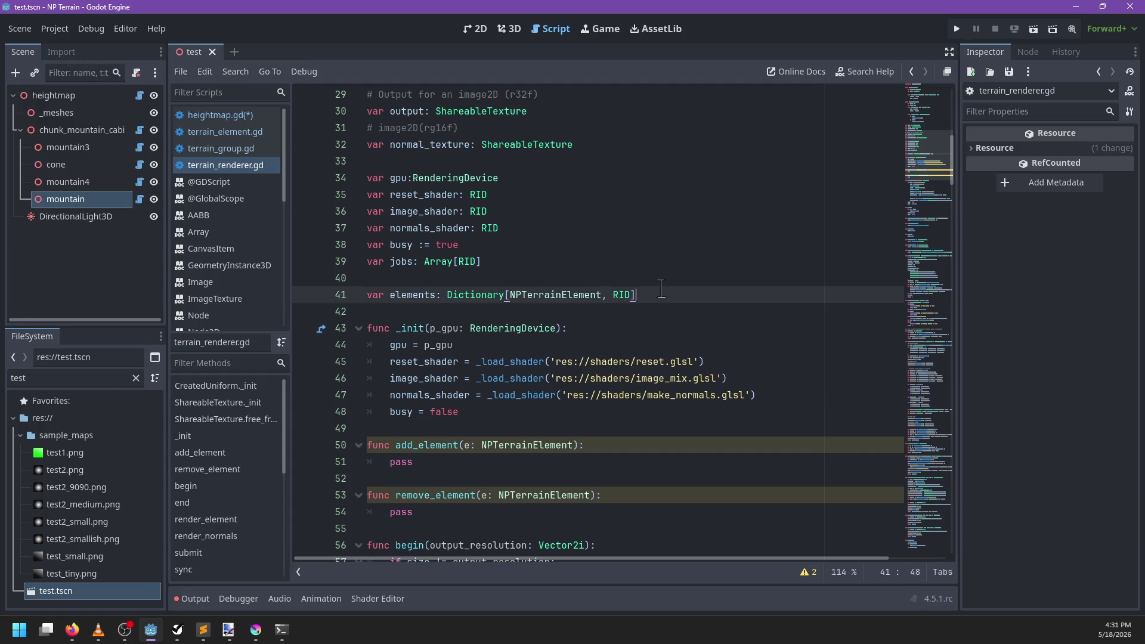
key("Return")
key("Return")
type("var")
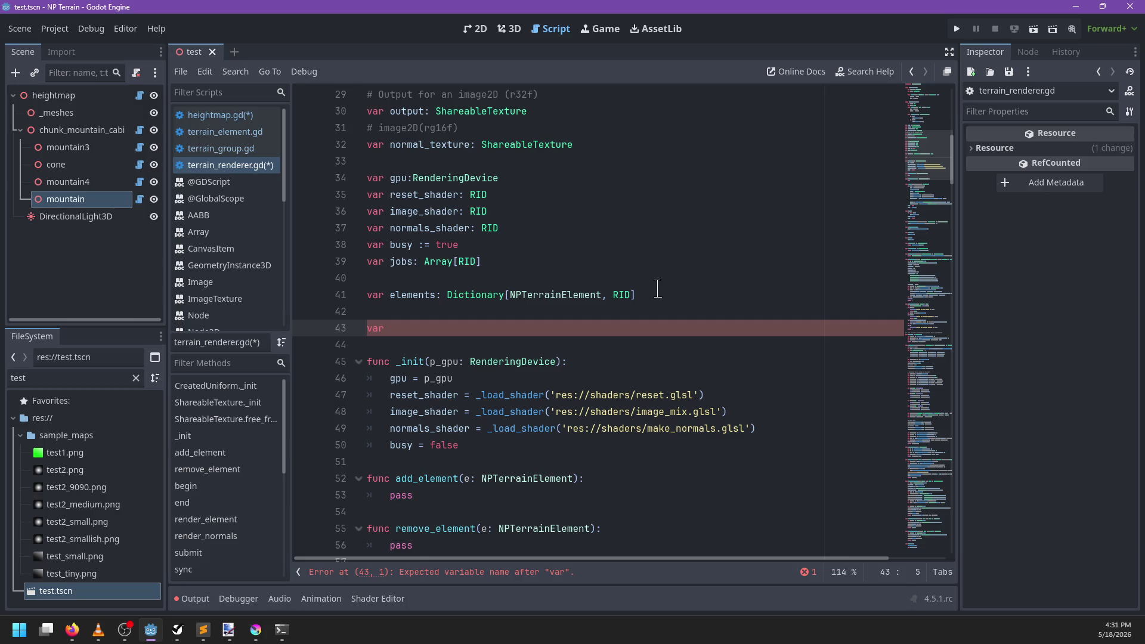
key("BackSpace")
key("BackSpace")
type("ge_cac")
type("he:")
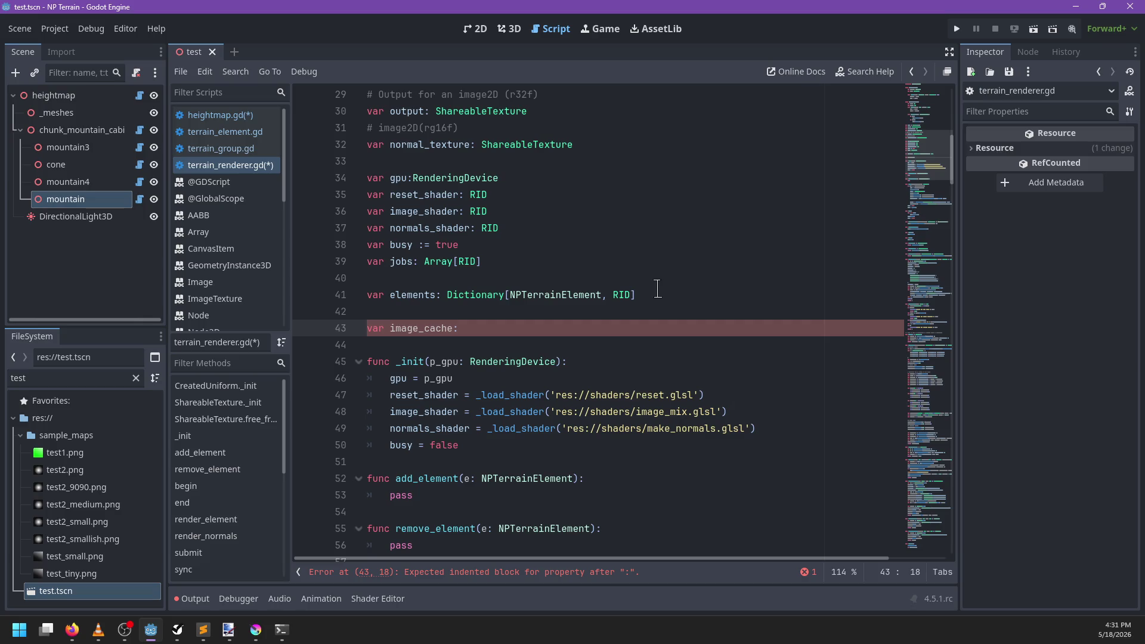
type(" Dictionar")
key("BackSpace")
key("BackSpace")
type("Image, RID")
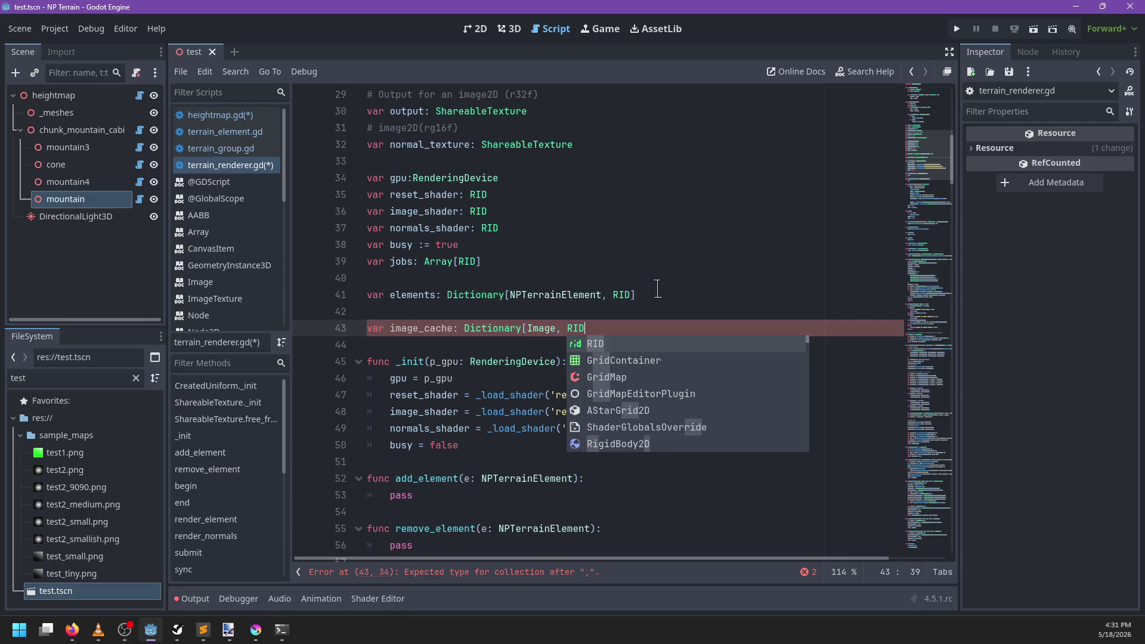
type("]")
left_click_drag(658, 289, 657, 278)
key("BackSpace")
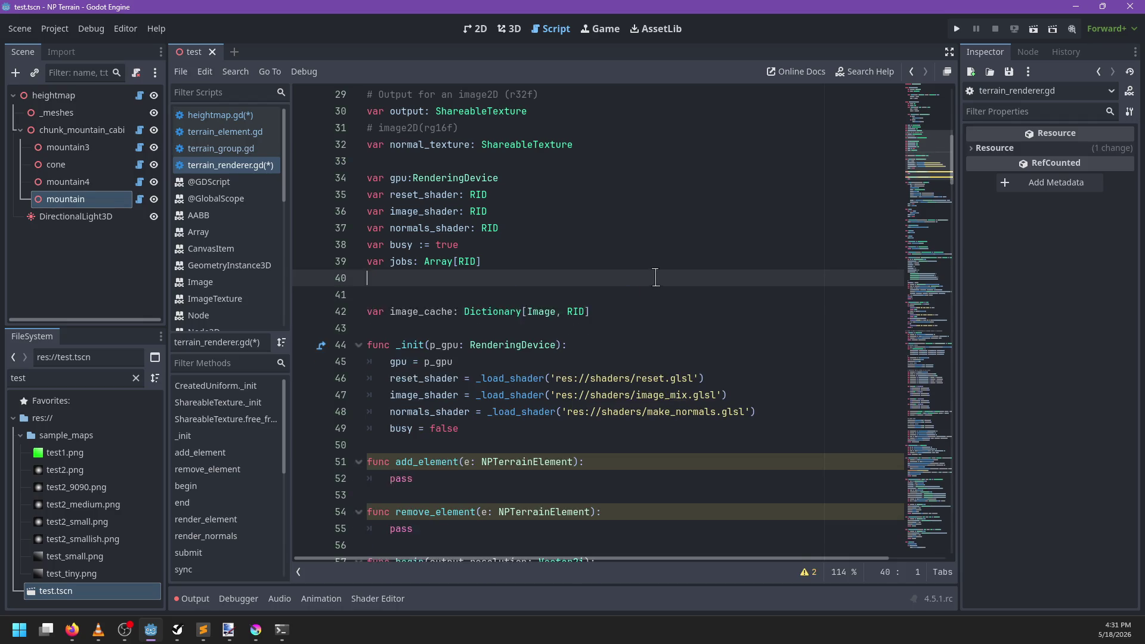
key("BackSpace")
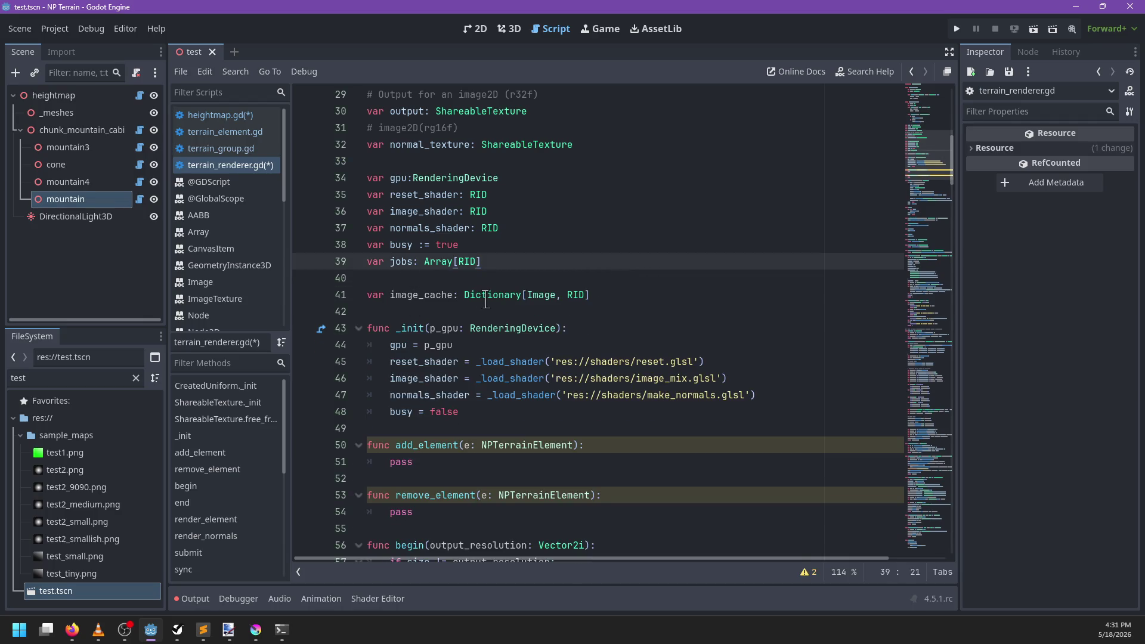
Step: Search the script for '_sampler' and jump to the _sampler_uniform definition
scroll(486, 301, "down", 20)
left_click(658, 295)
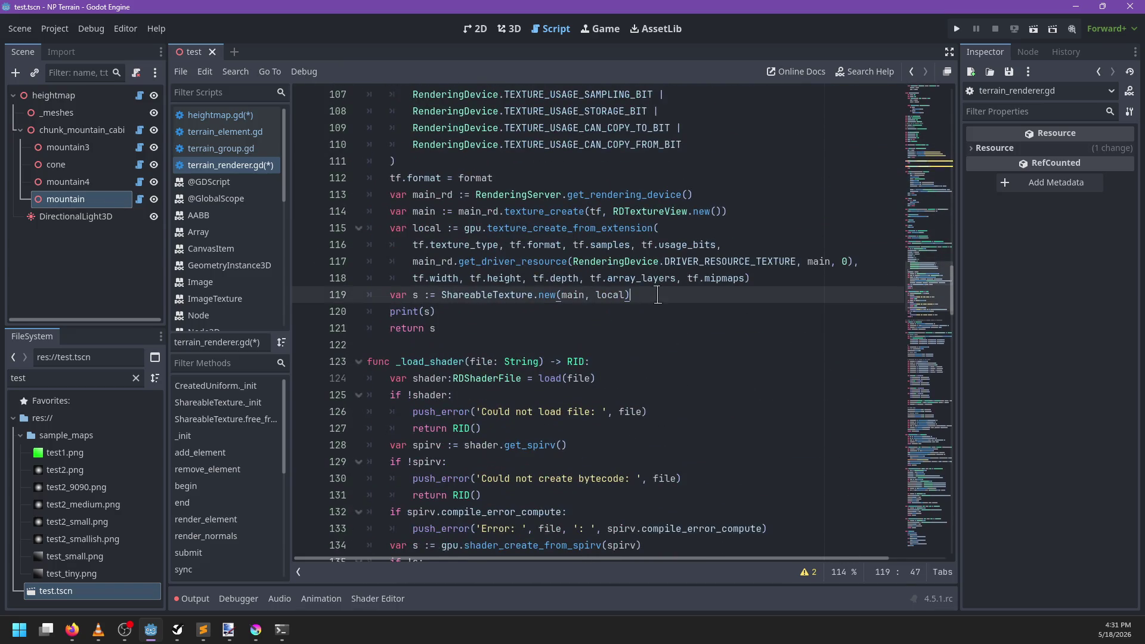
key("ctrl+f")
type("_create")
key("ctrl+BackSpace")
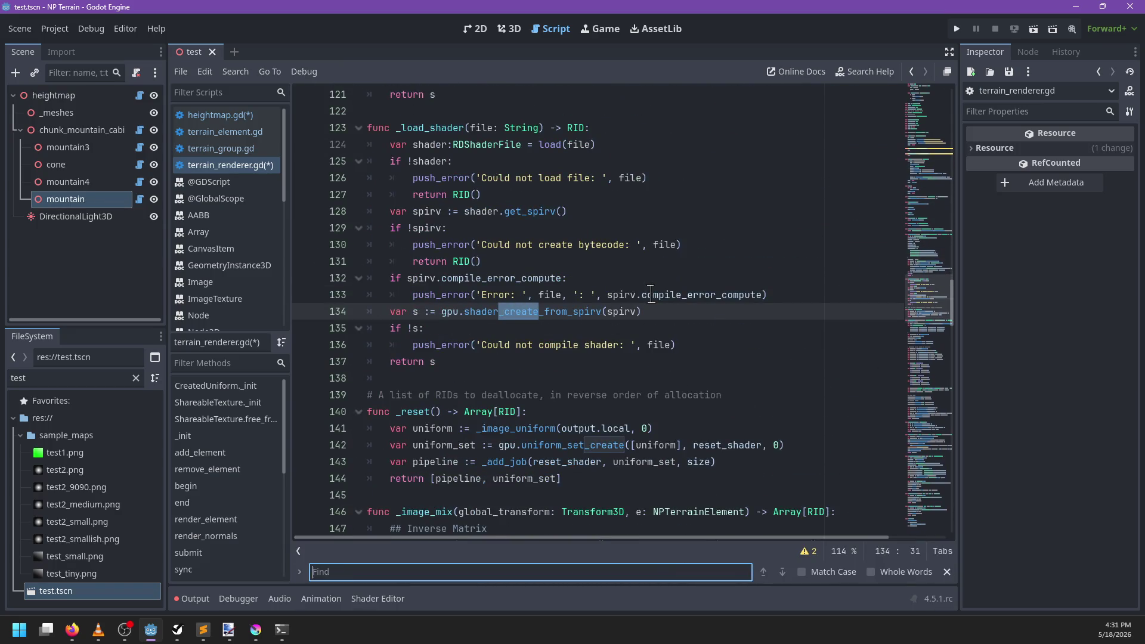
type("_sampler")
key("Escape")
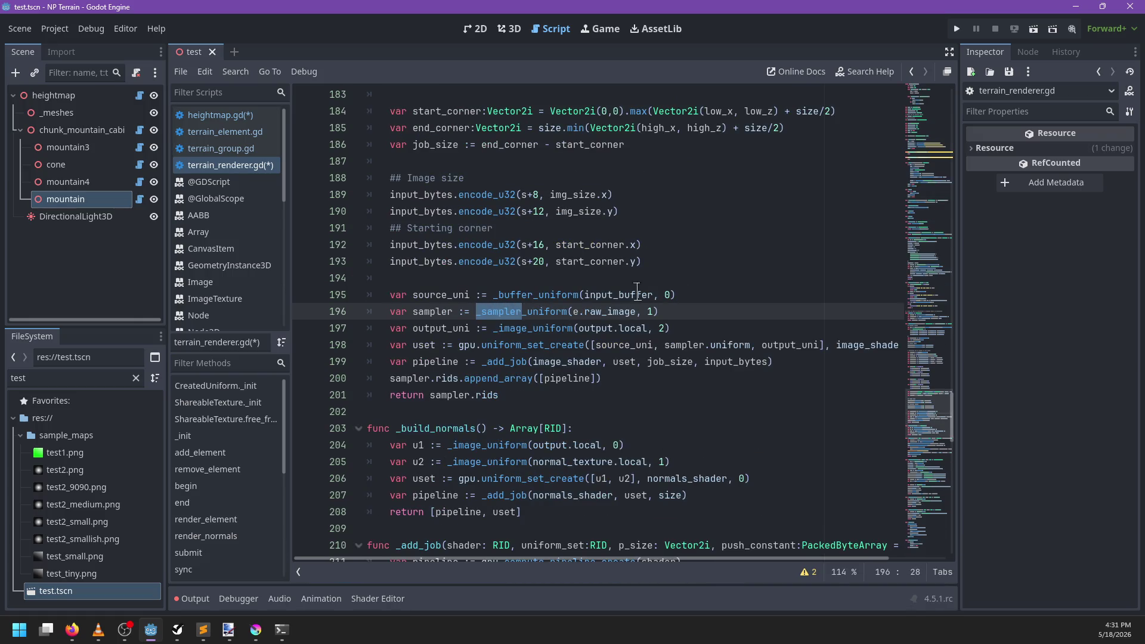
left_click(530, 311, "ctrl")
Step: Begin _sampler_uniform with an 'if img in image_cache:' check
left_click(742, 312)
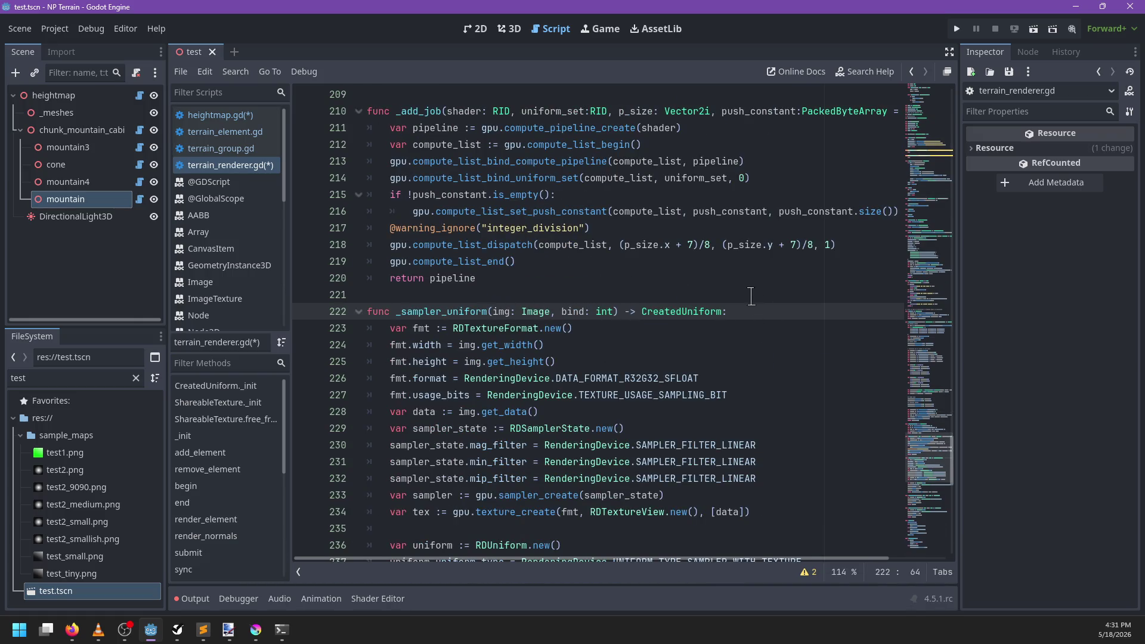
key("Return")
type("mg in")
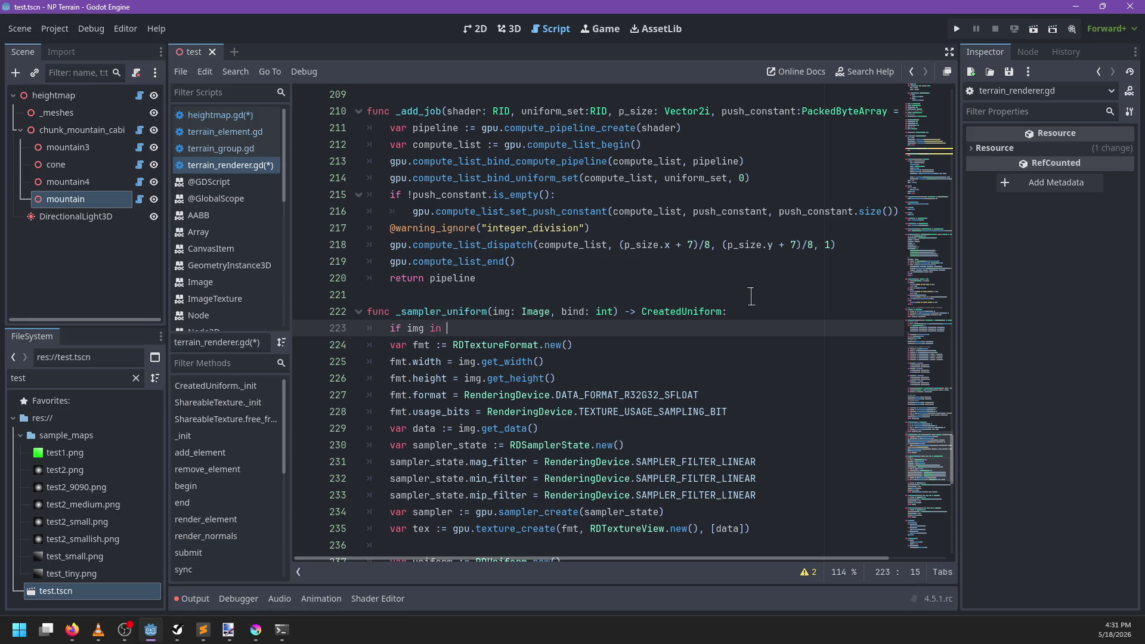
type(" image_")
key("Return")
key("Return")
scroll(718, 286, "down", 2)
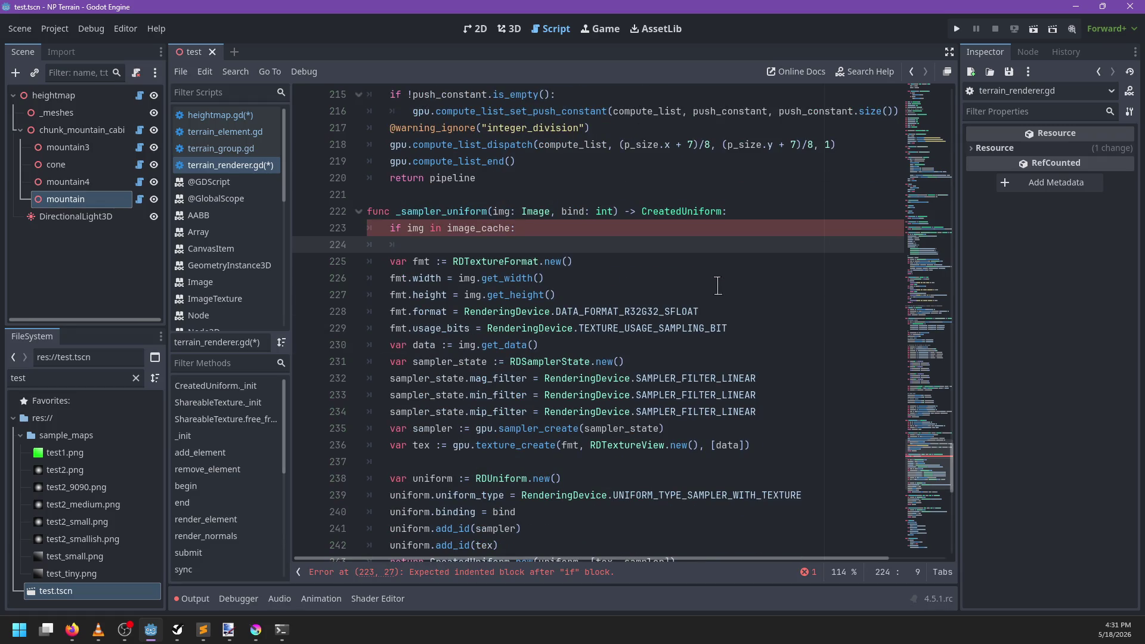
scroll(718, 286, "down", 2)
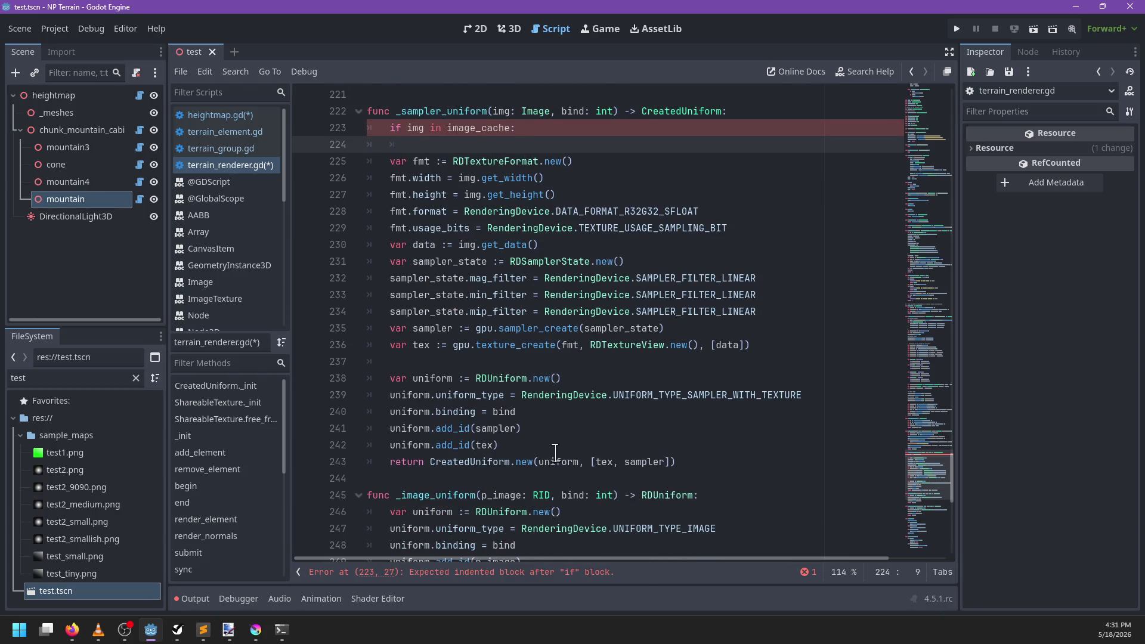
mouse_move(605, 463)
double_click(426, 244)
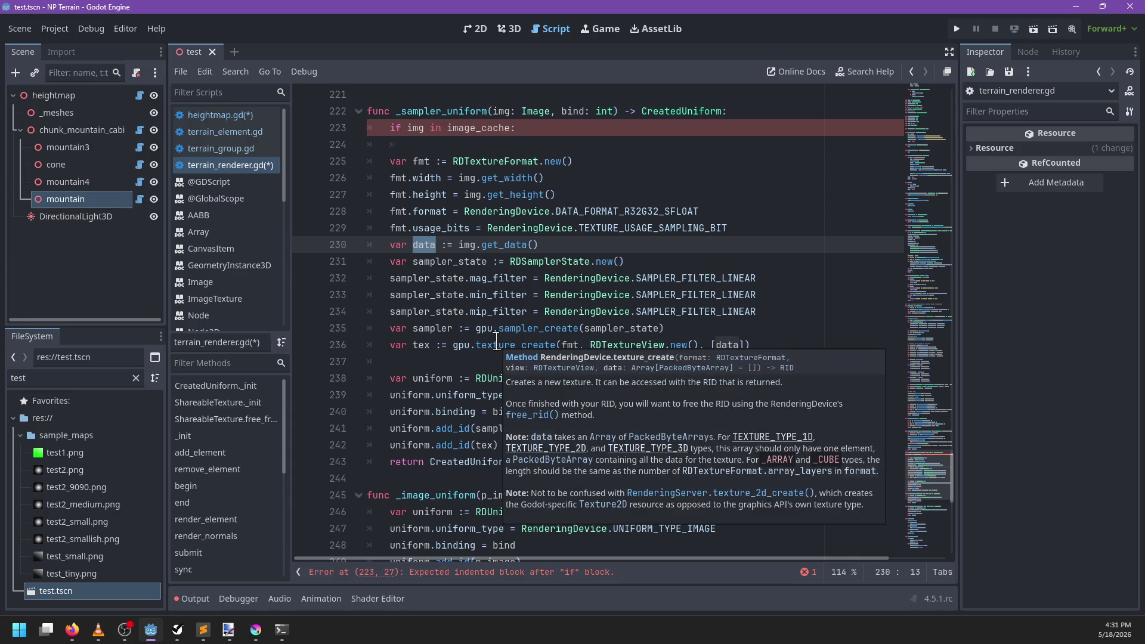
scroll(477, 281, "up", 3)
left_click(474, 280, "ctrl")
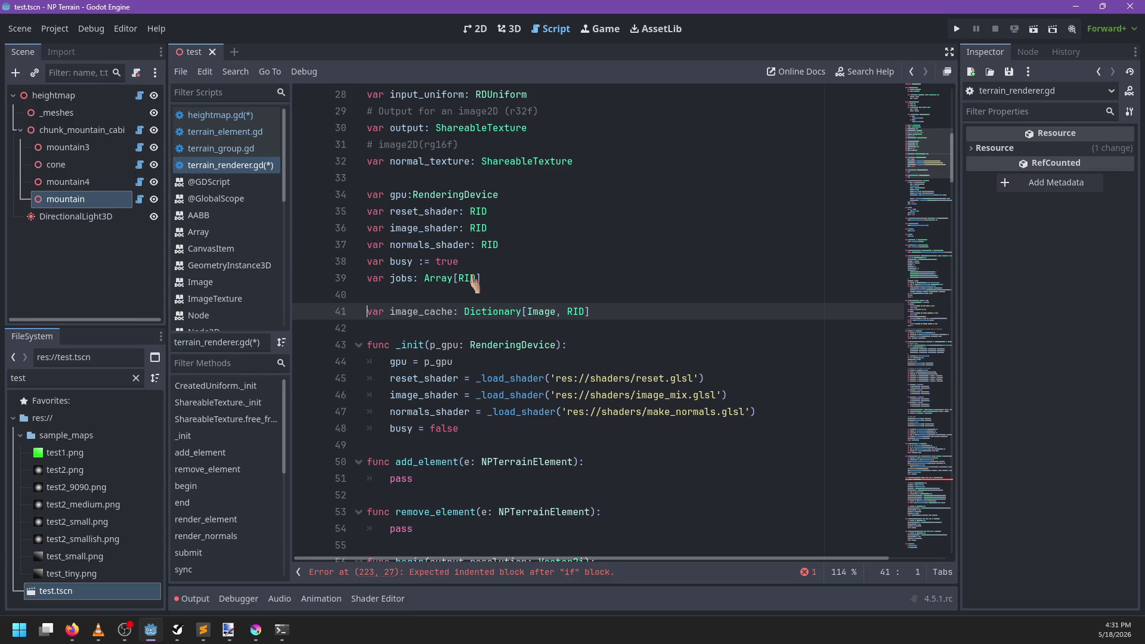
Step: Rename image_cache to sampler_cache and insert blank lines above its declaration
double_click(425, 317)
type("sampler_cache")
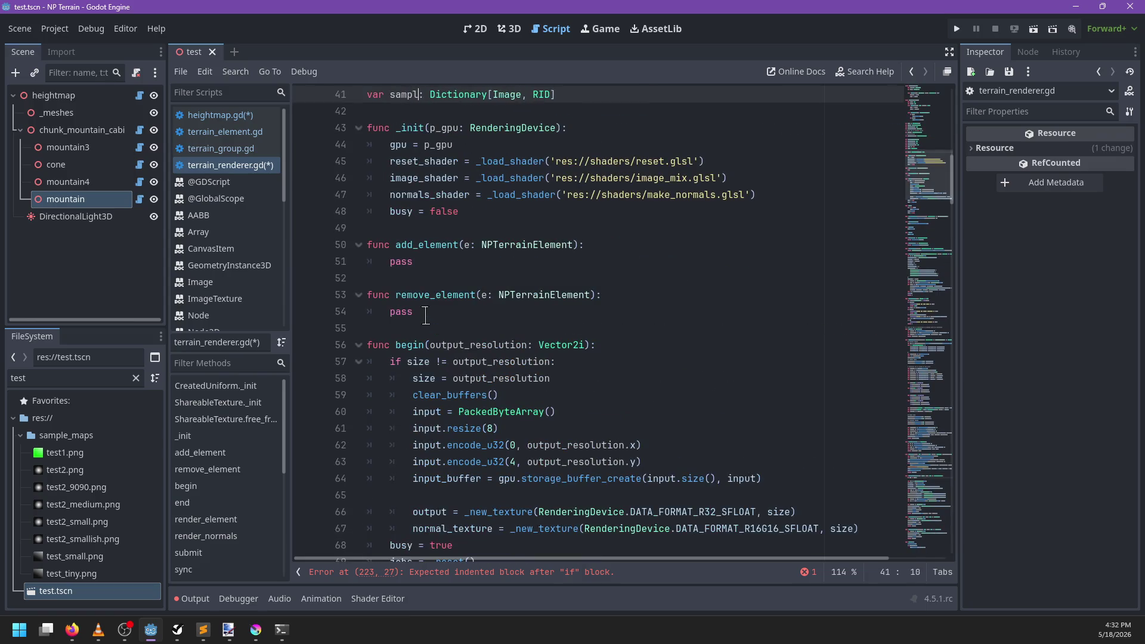
key("Up")
key("Return")
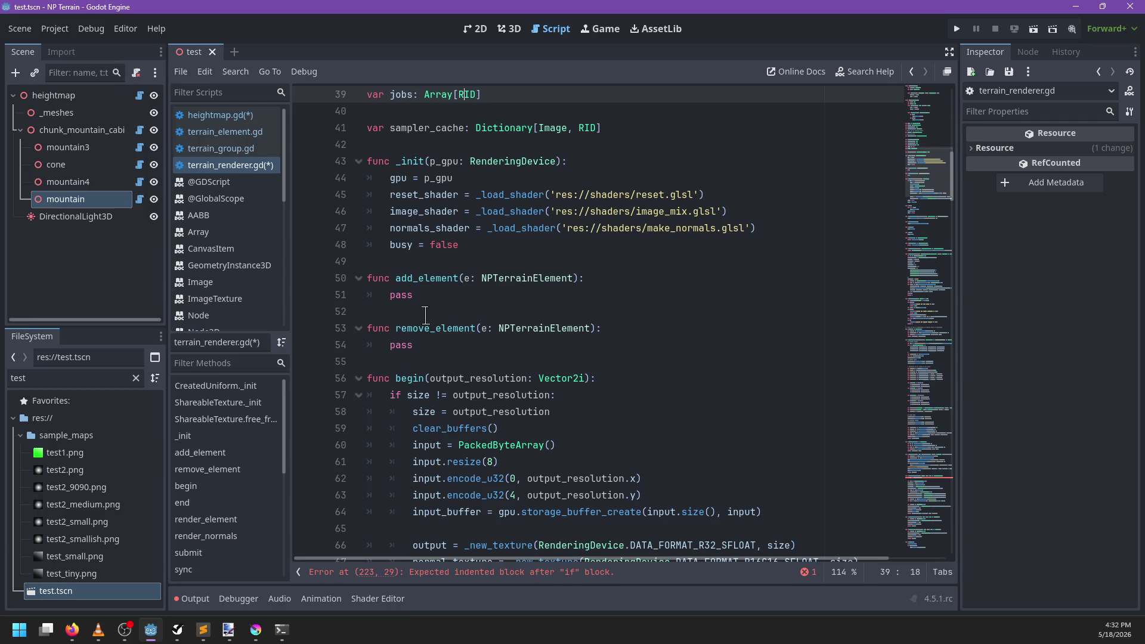
key("Return")
key("Up")
Step: Declare a CachedSampler class with sampler and texture fields
type("class ")
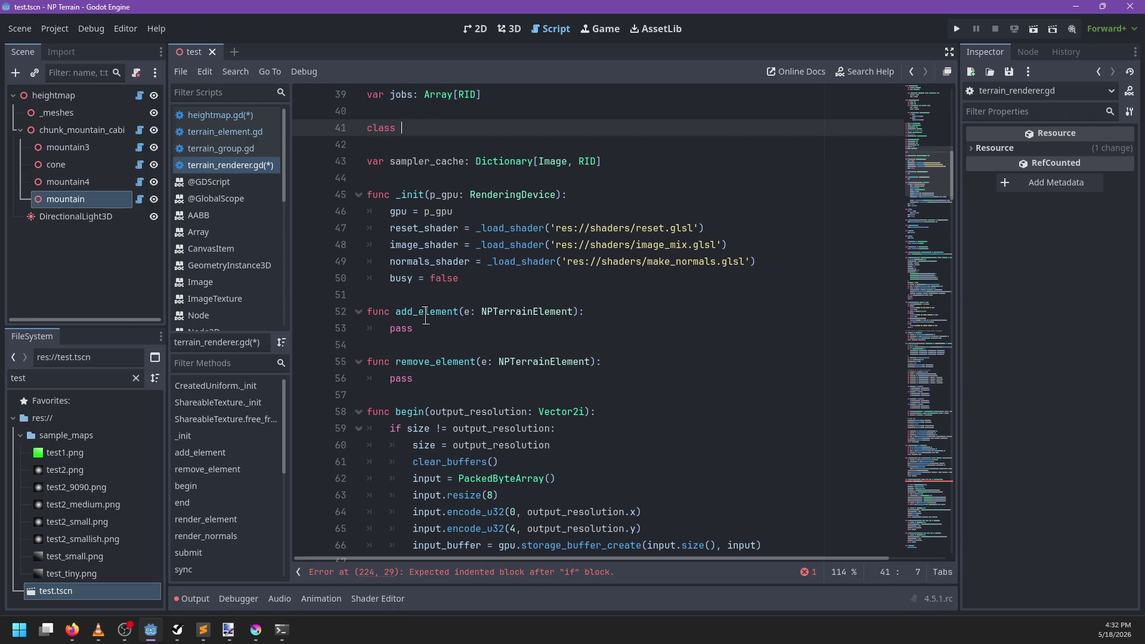
type("Sampler")
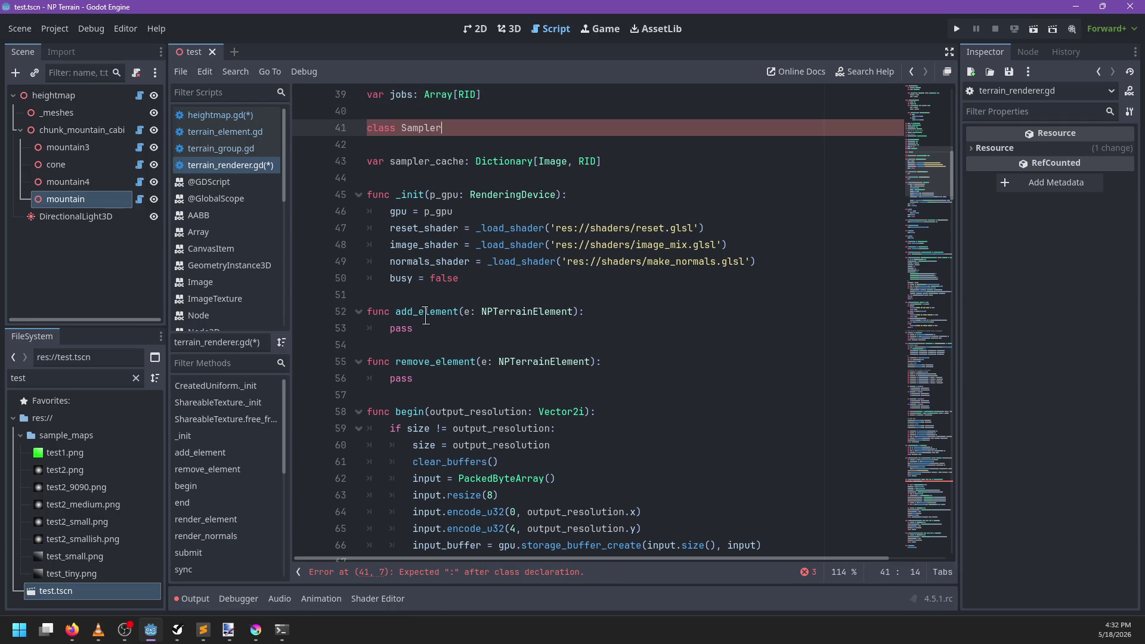
key("ctrl+BackSpace")
type("chedSampler:")
key("Return")
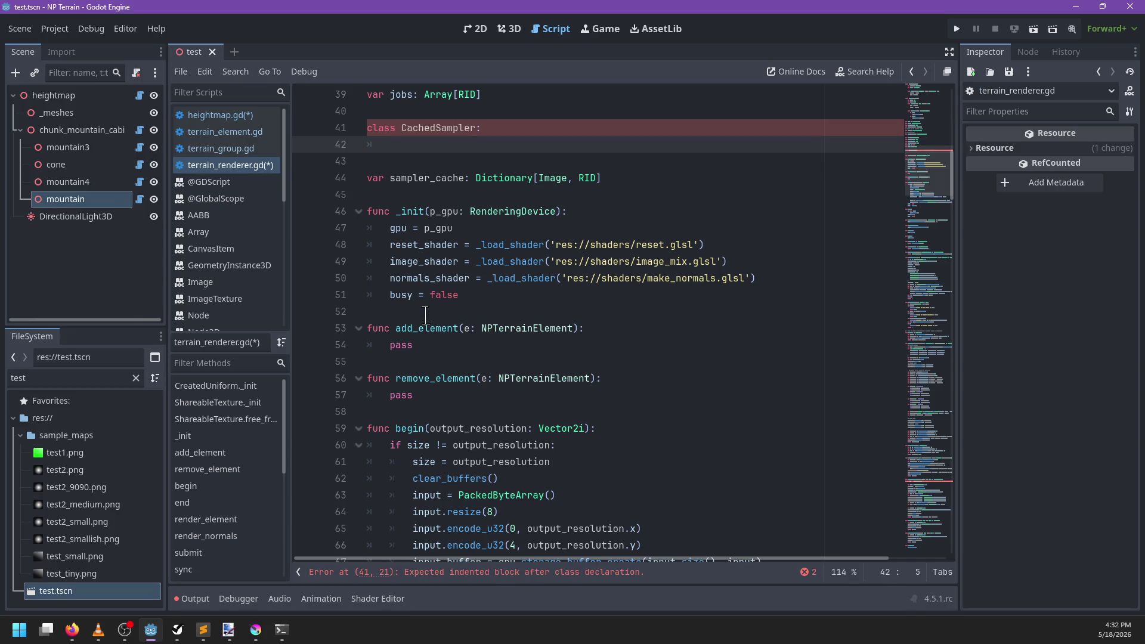
type("var ")
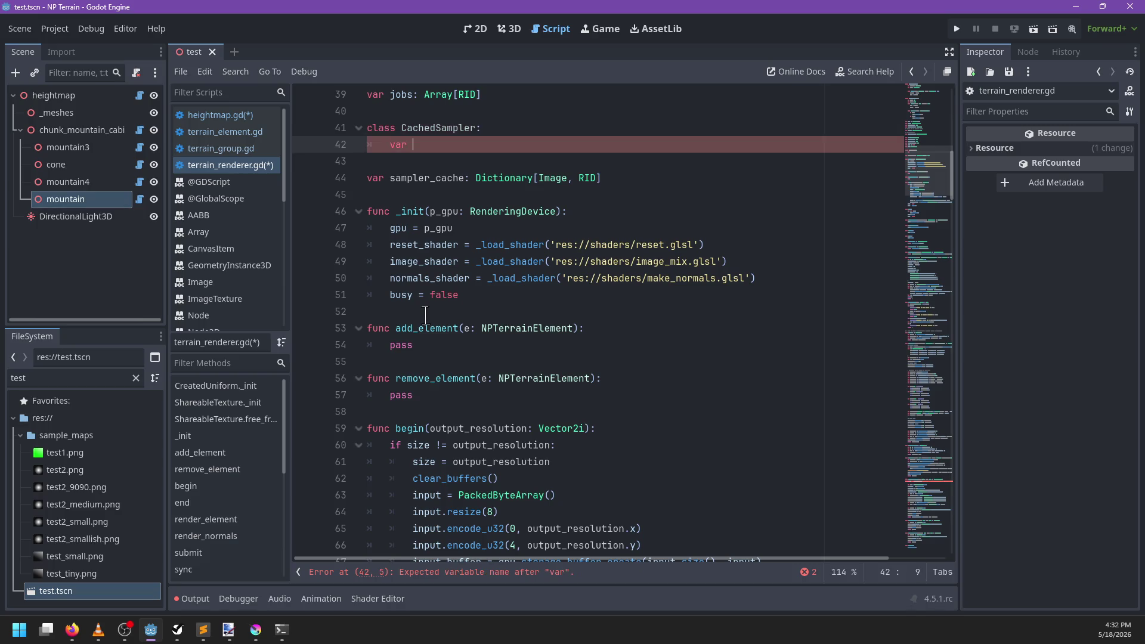
type("sampler: RID")
key("Return")
key("Return")
type("var t")
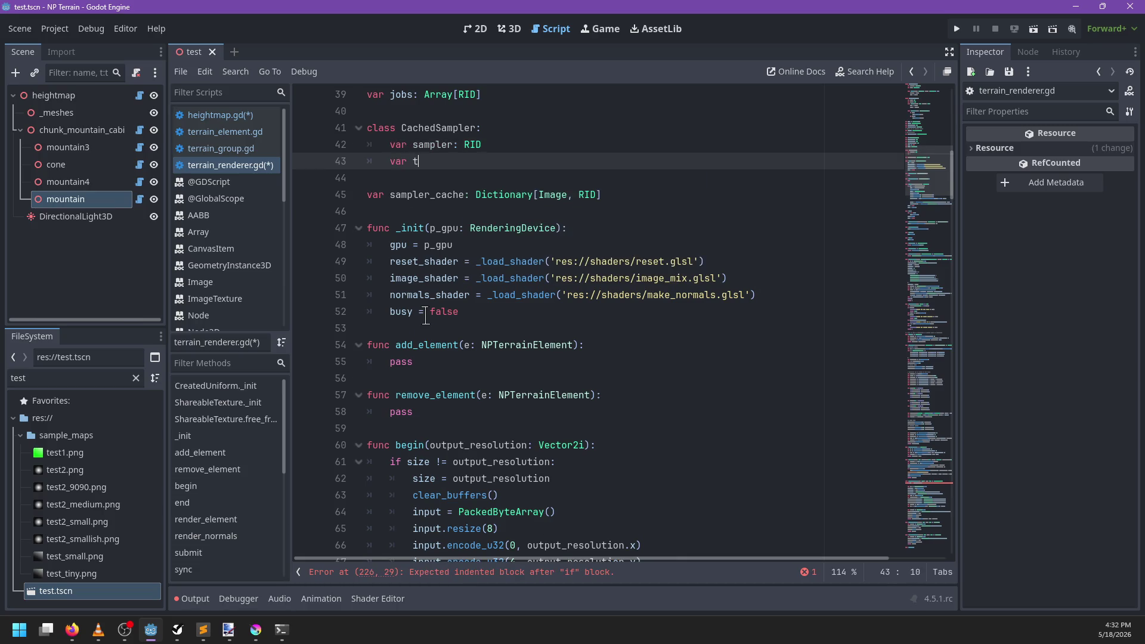
type("exture:")
Step: Change sampler_cache's value type from RID to CachedSampler
key("Escape")
key("Down")
key("Down")
key("ctrl+Right")
key("BackSpace")
key("BackSpace")
key("BackSpace")
type("CachedSampelr")
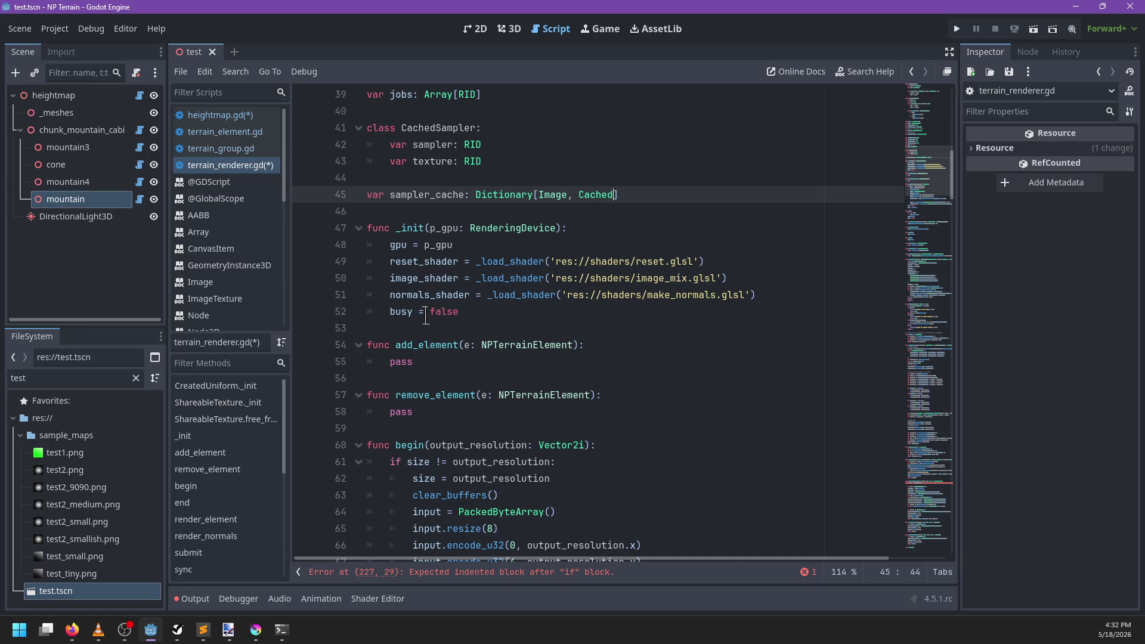
key("BackSpace")
key("BackSpace")
key("BackSpace")
type("ler")
Step: Add 'static func create(p_img: Image, gpu: RenderingDevice)' to CachedSampler with a placeholder pass
key("Up")
key("Up")
key("Return")
key("Return")
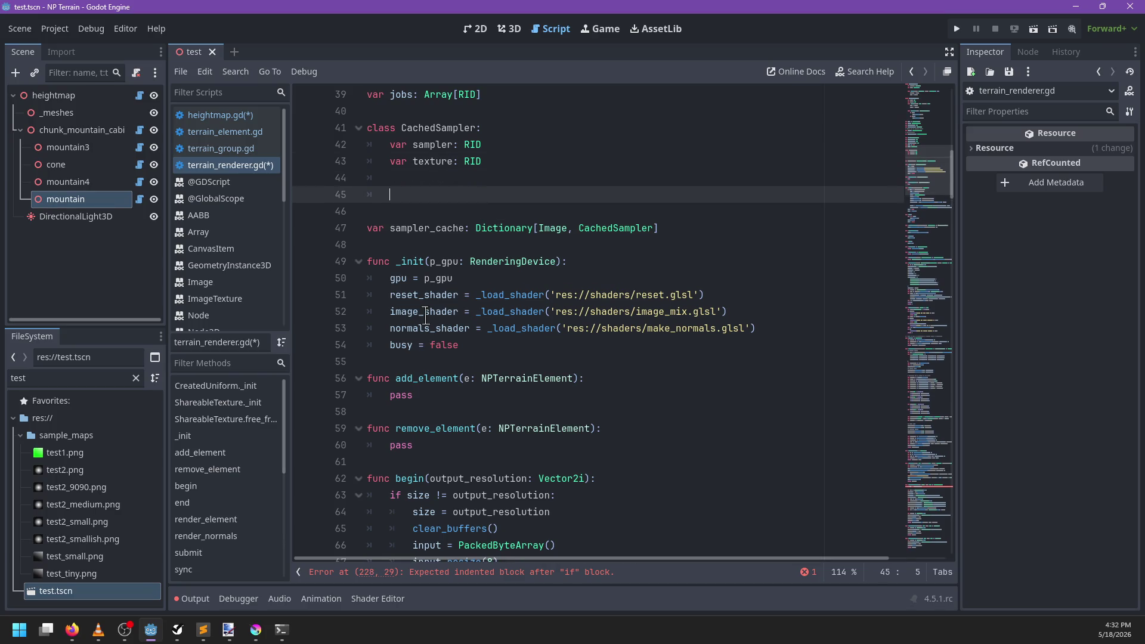
type("_i")
key("Return")
key("ctrl+z")
key("ctrl+z")
type("tic Fun")
key("BackSpace")
key("BackSpace")
key("BackSpace")
type("func c")
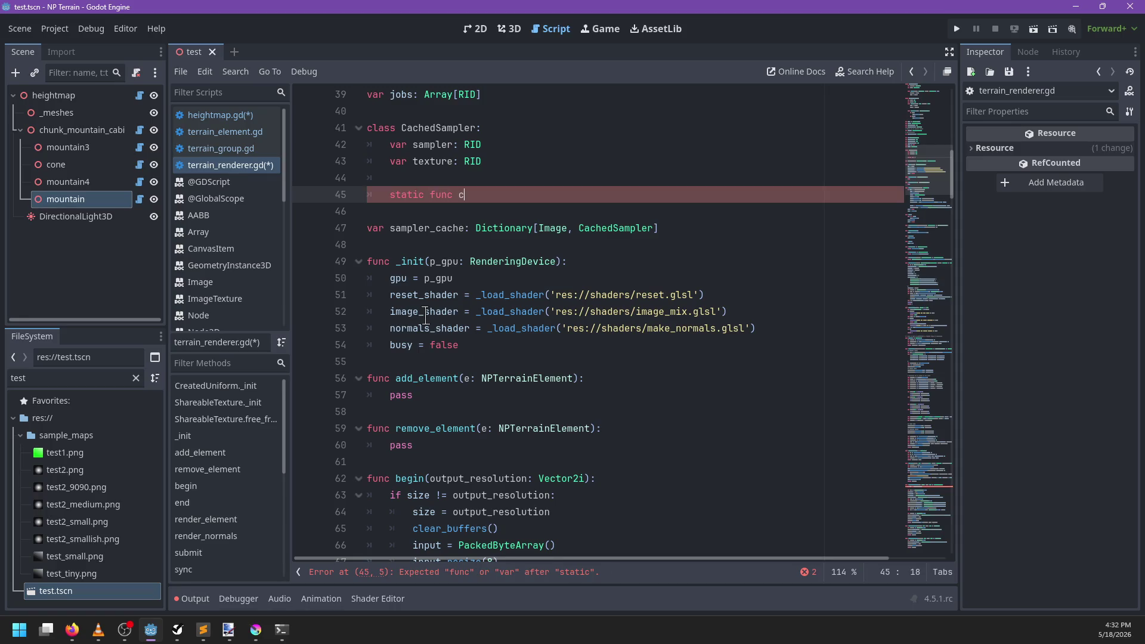
type("reate(")
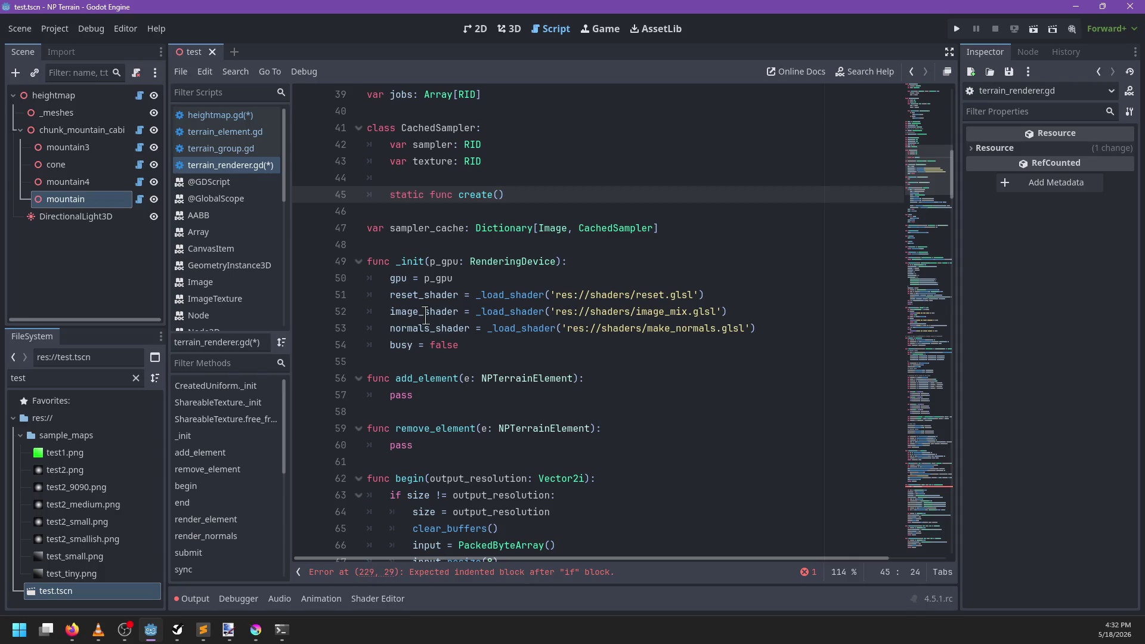
type("p_img")
type(": Image, gp")
type("u: RenderingD")
type("evice")
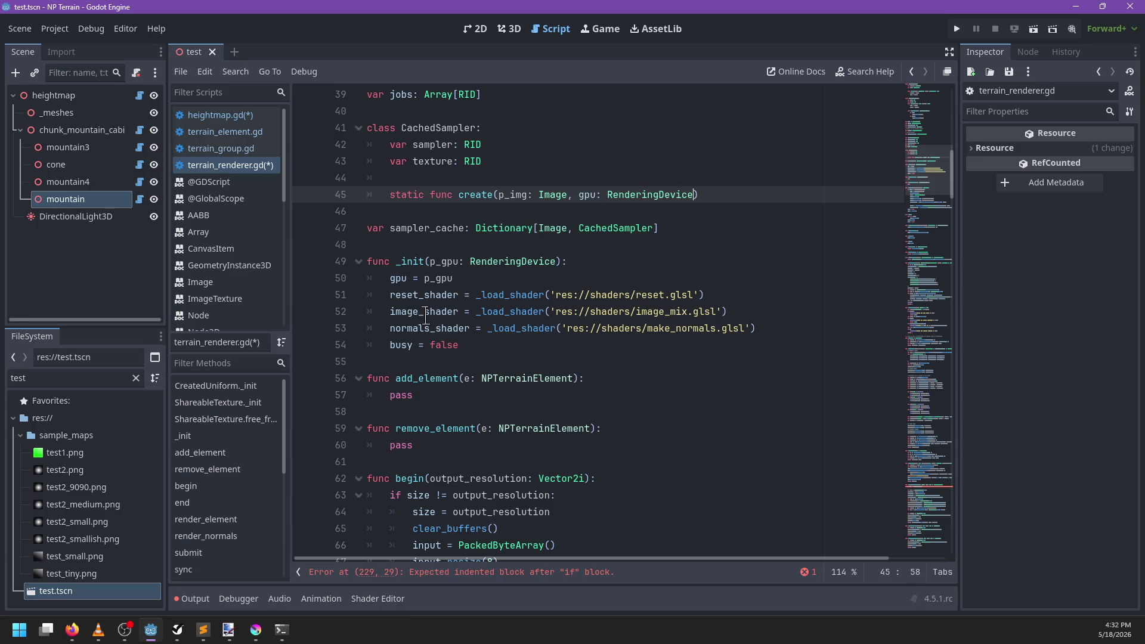
key("Return")
type("pass")
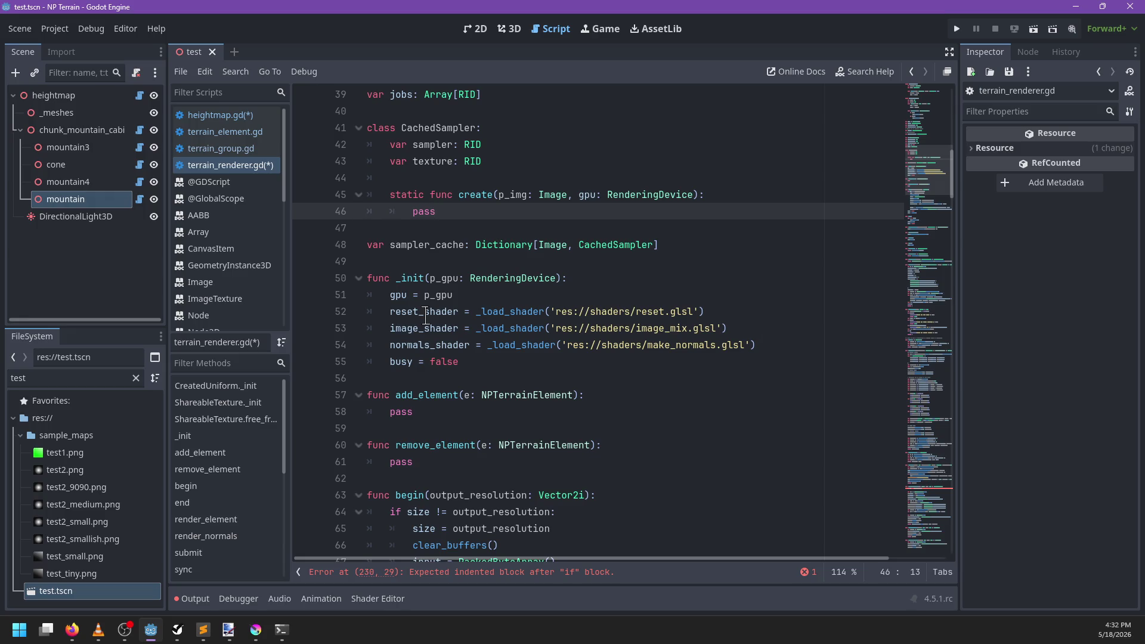
Step: Make create() return CachedSampler, with body 'var c := CachedSampler.new()' and 'return c'
left_click(698, 196)
type("achedSampler")
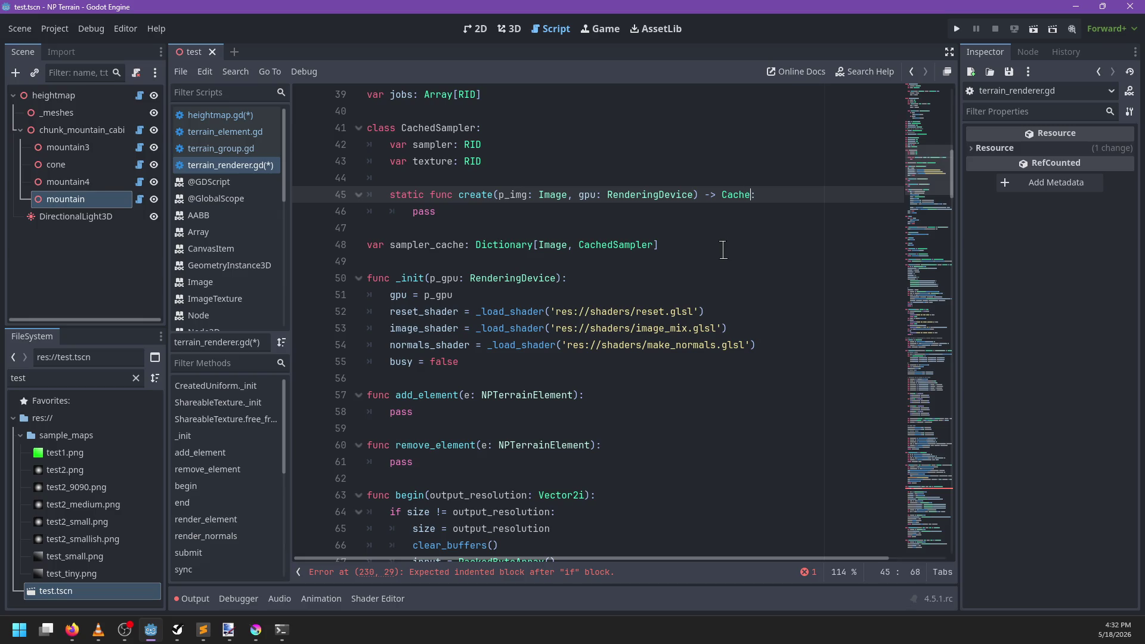
key("Down")
key("ctrl+BackSpace")
type("va")
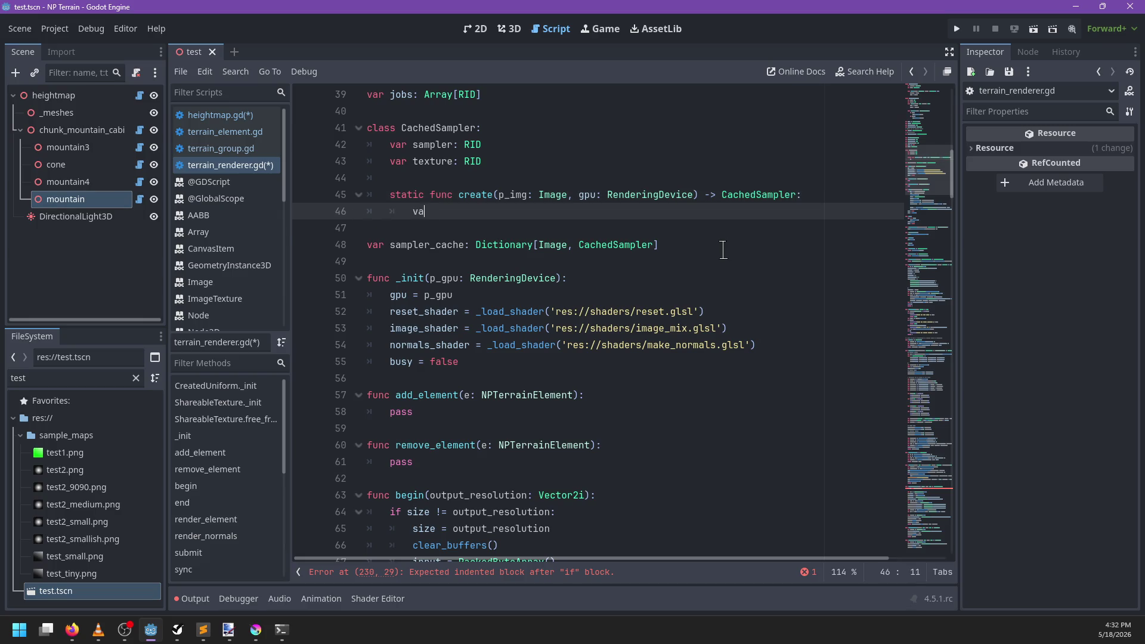
type("Ca")
key("Return")
type(".ne")
key("Return")
key("Return")
type("return c")
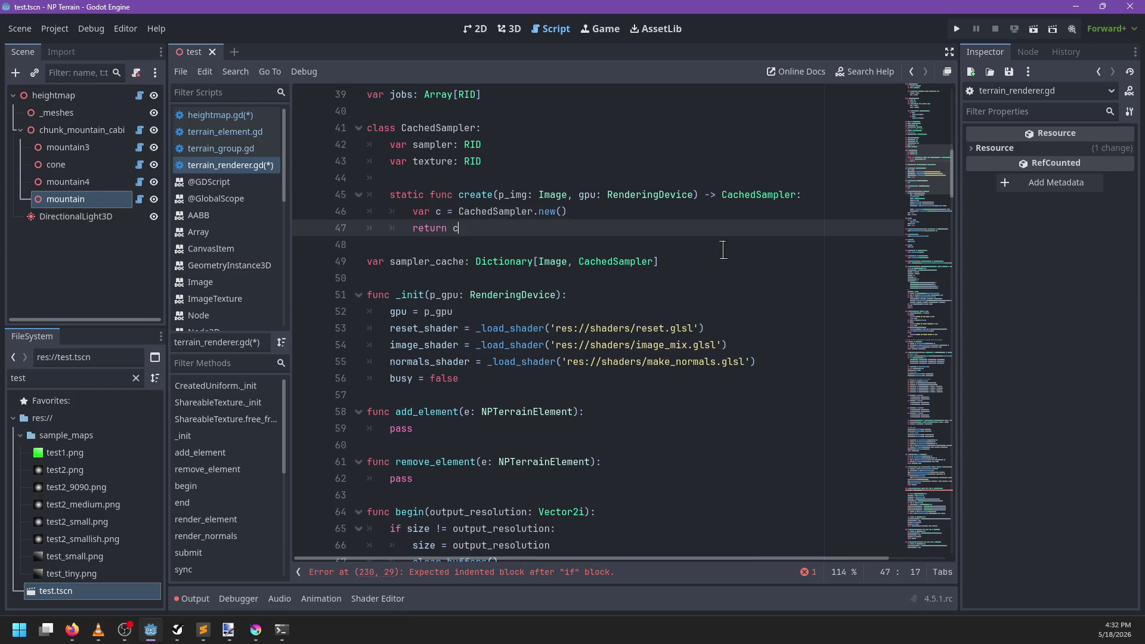
key("Up")
key("Left")
type(":")
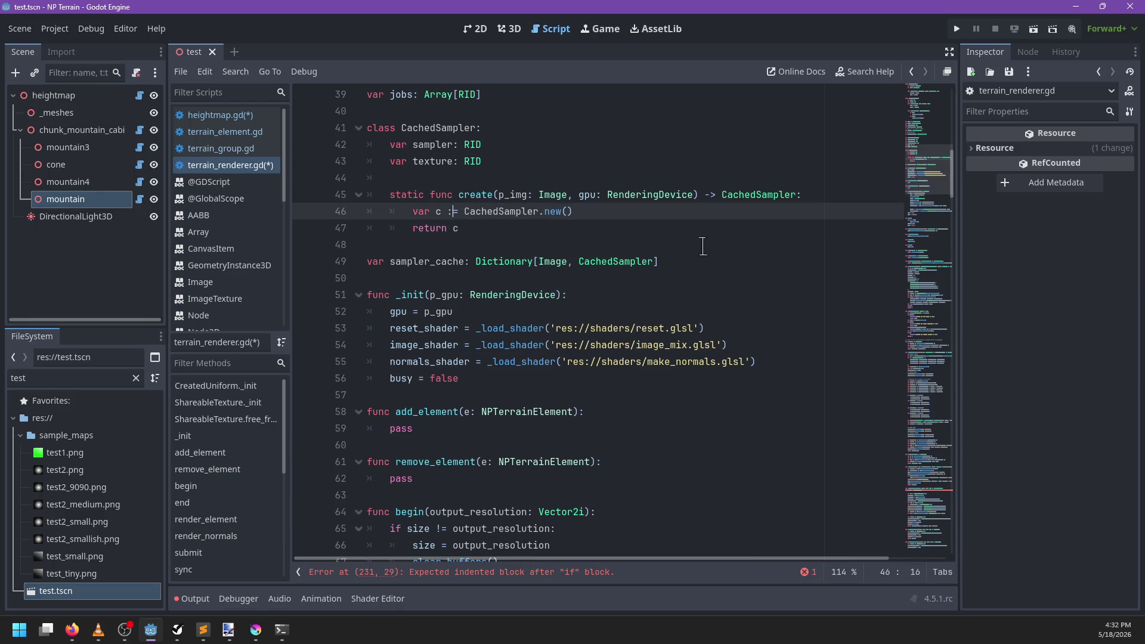
scroll(605, 257, "down", 2)
Step: Declare 'var sampler: CachedSampler' at the top of _sampler_uniform
left_click(477, 573)
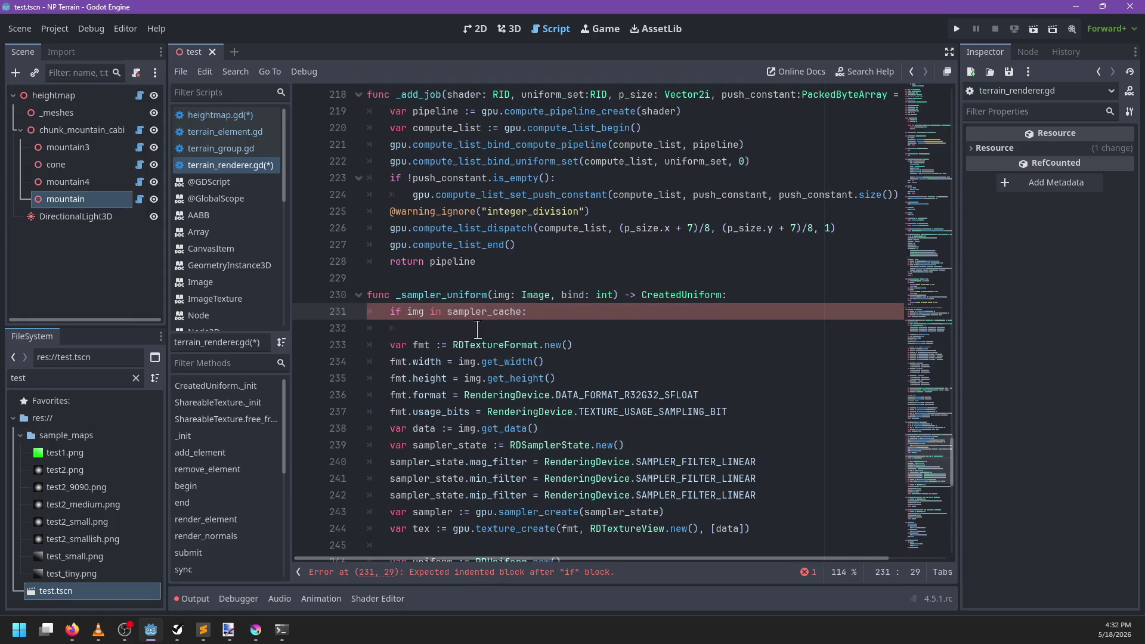
key("Return")
type("return c")
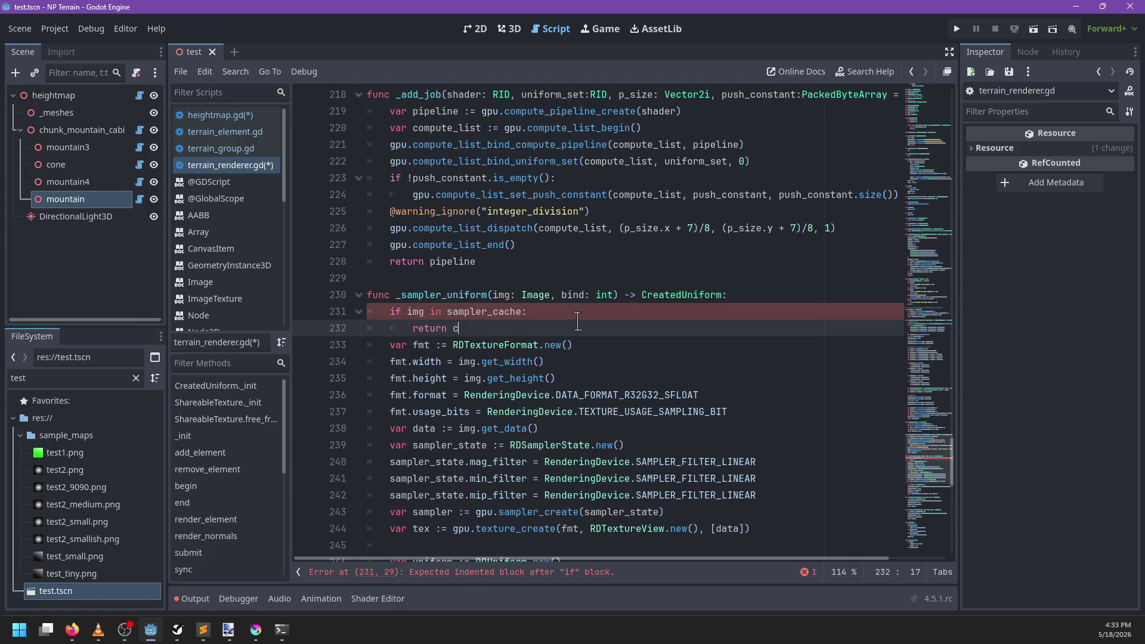
key("BackSpace")
type("sampler_")
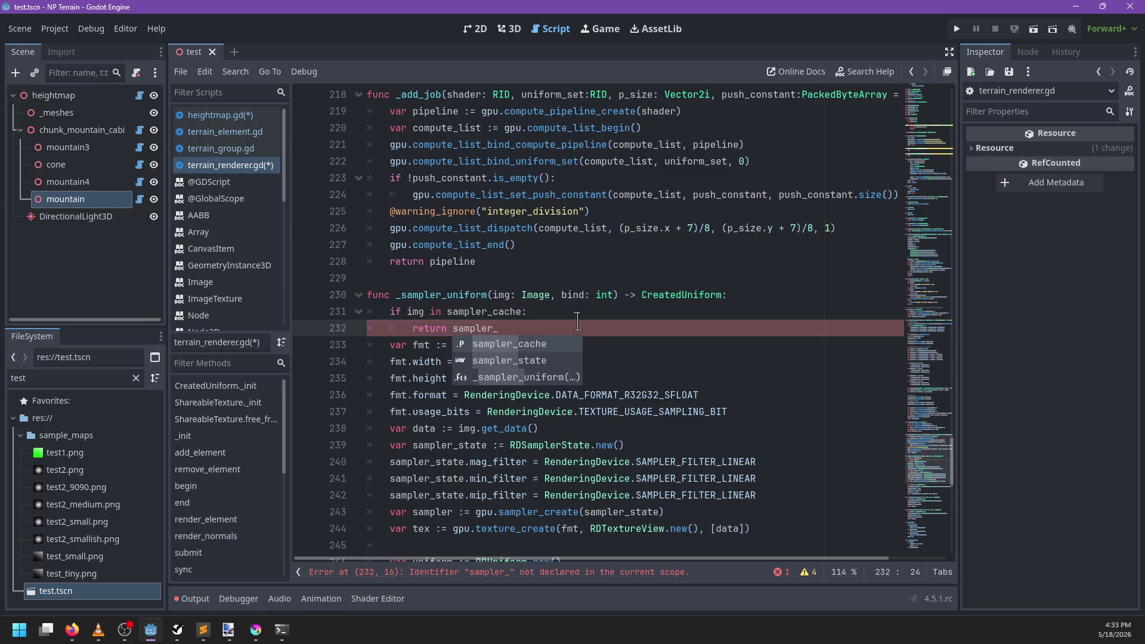
key("ctrl+BackSpace")
key("ctrl+BackSpace")
type("var s")
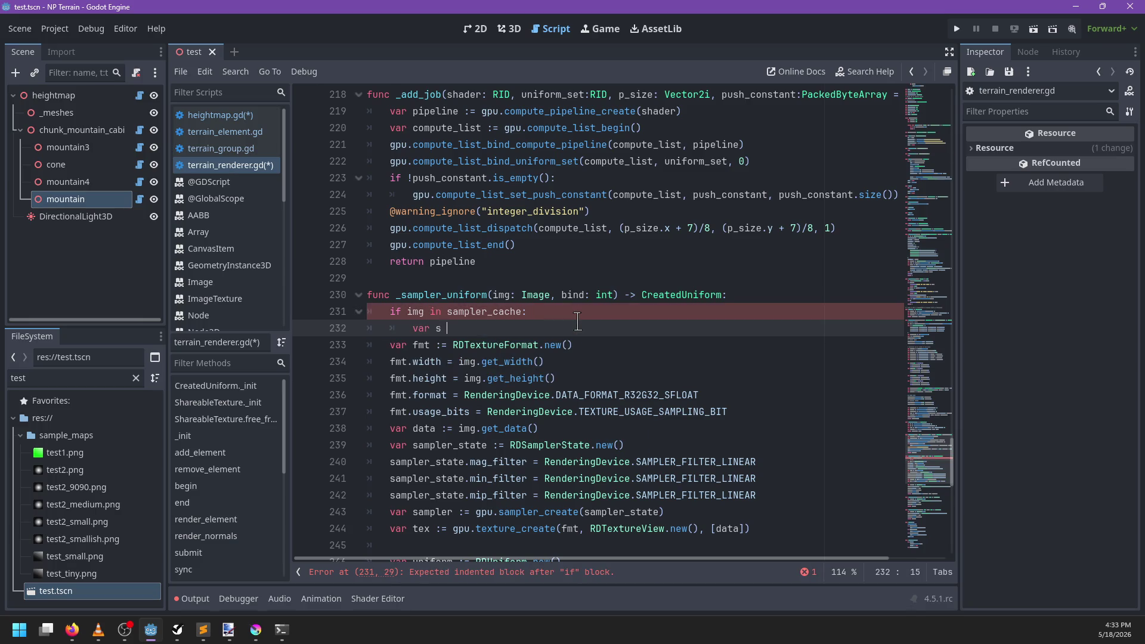
key("Escape")
key("Up")
key("Up")
key("End")
key("Return")
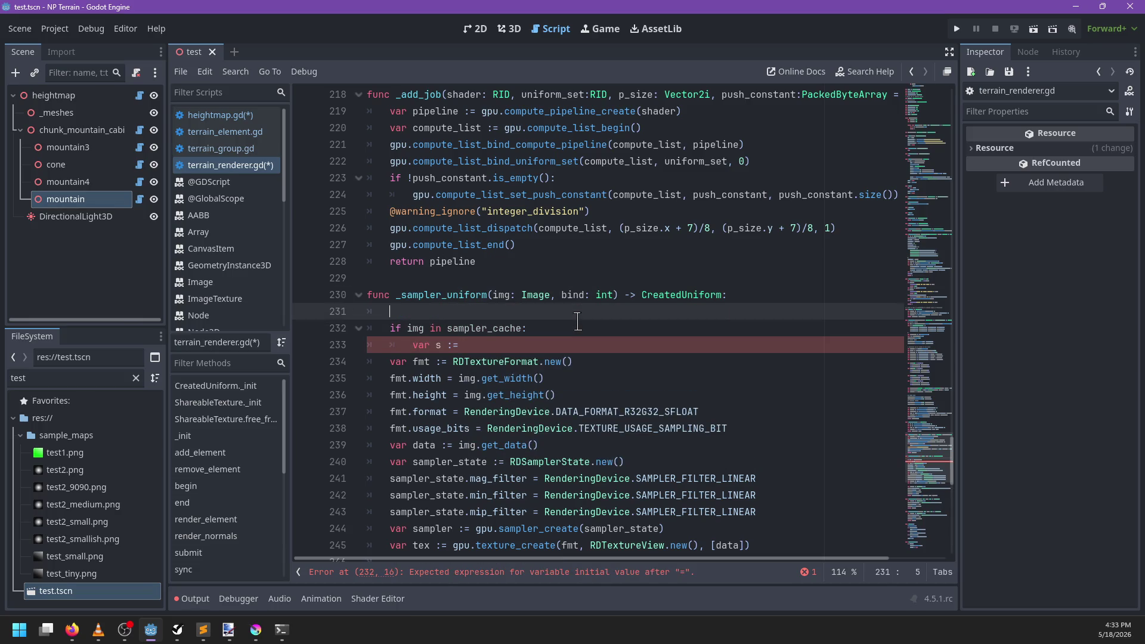
type("var sampl")
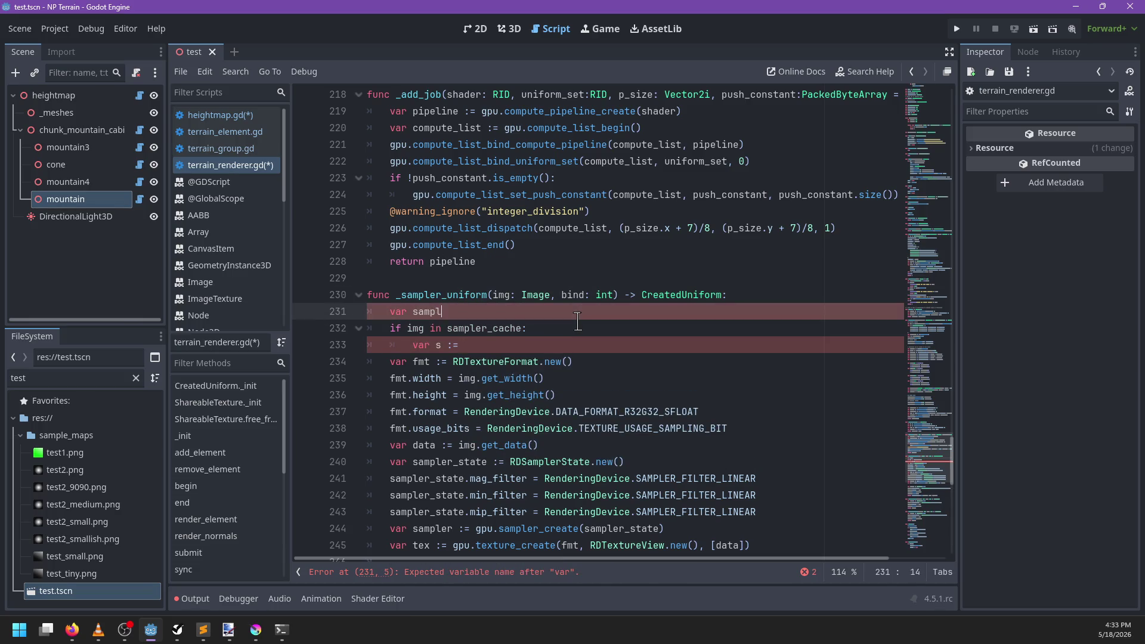
type("er: Cached")
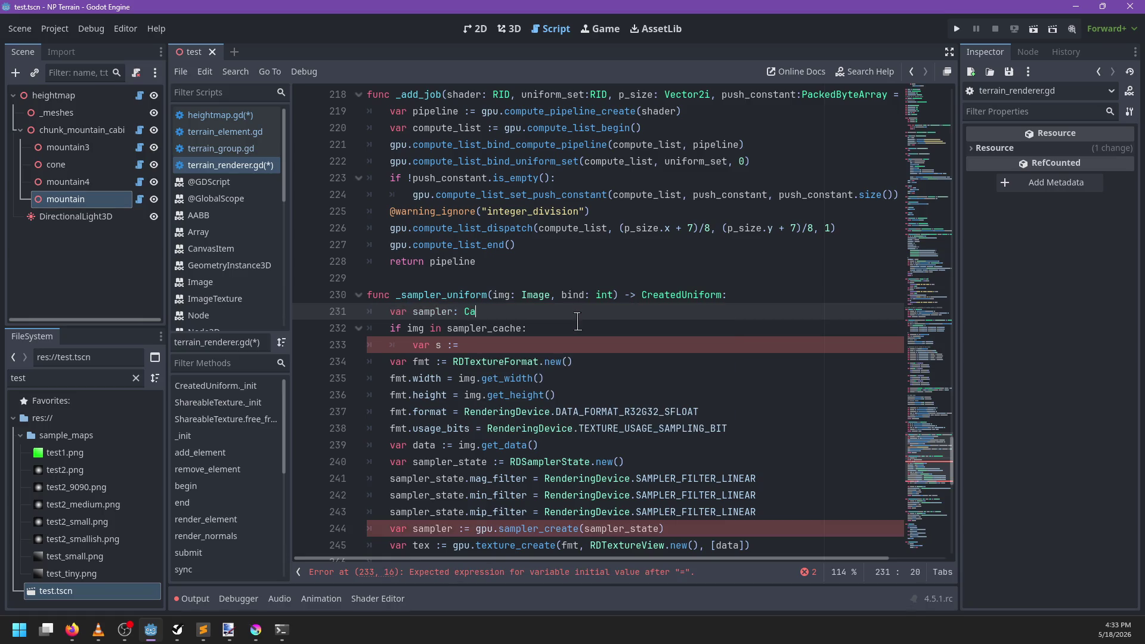
key("Return")
Step: Use sampler_cache[img] when cached, else CachedSampler.create(img, gpu), storing it in sampler_cache[img]
key("Down")
key("Down")
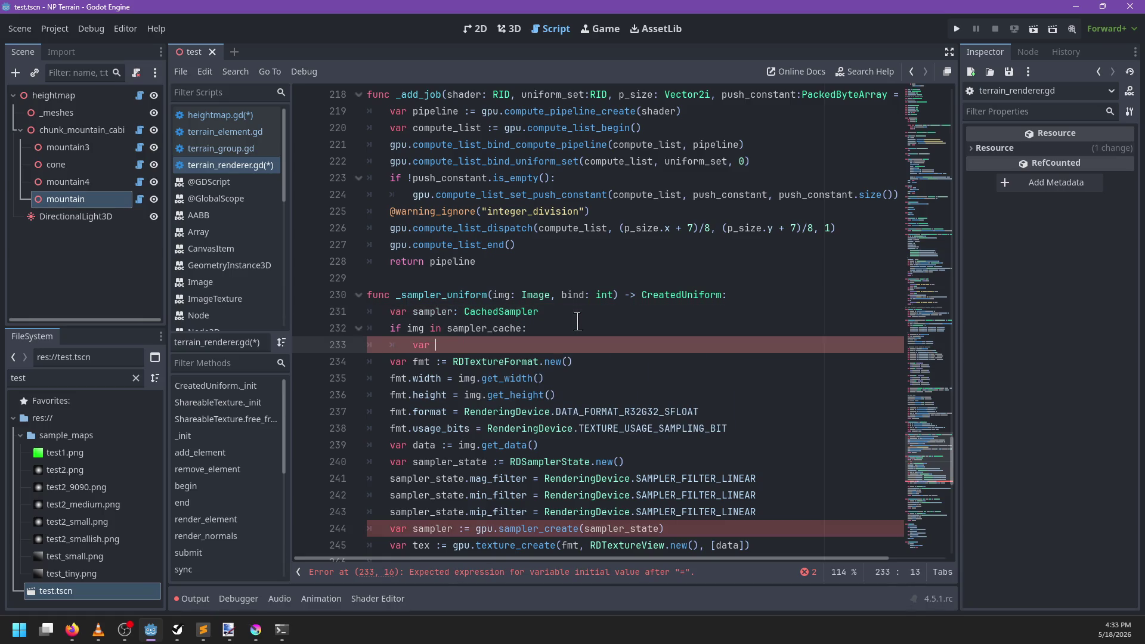
key("BackSpace")
key("BackSpace")
key("BackSpace")
type("sampler = sampler_cache[")
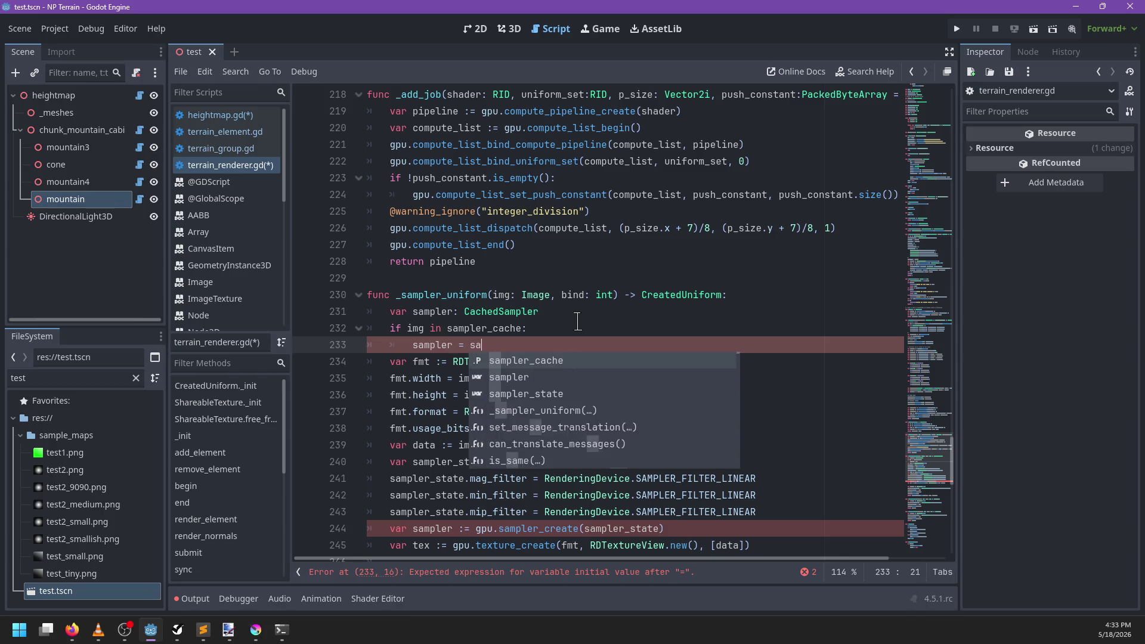
type("img]")
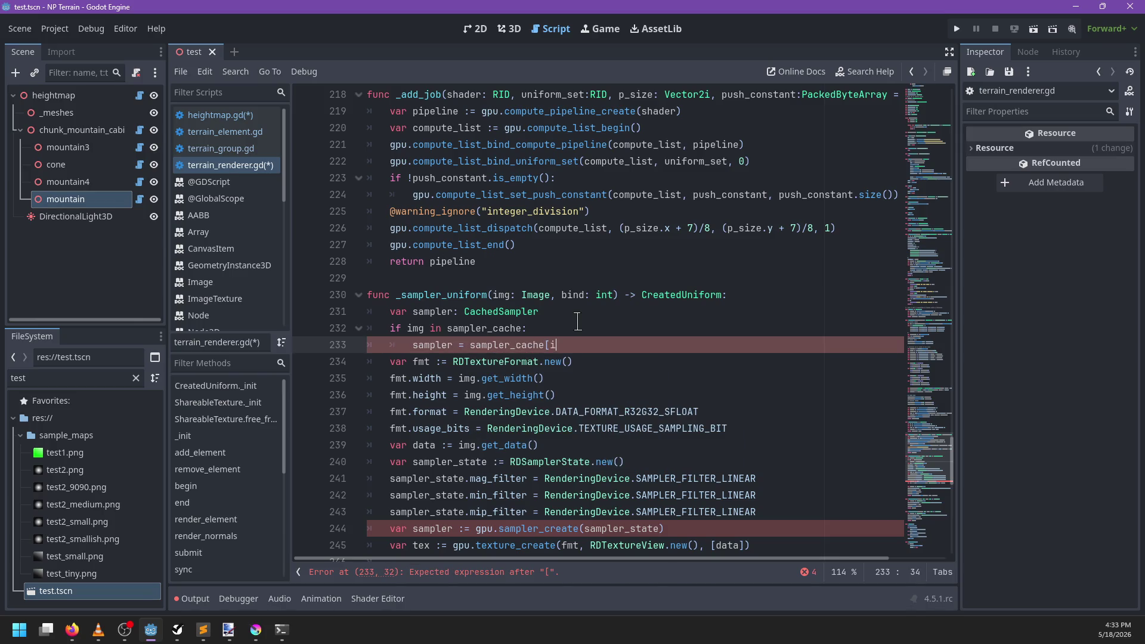
key("Return")
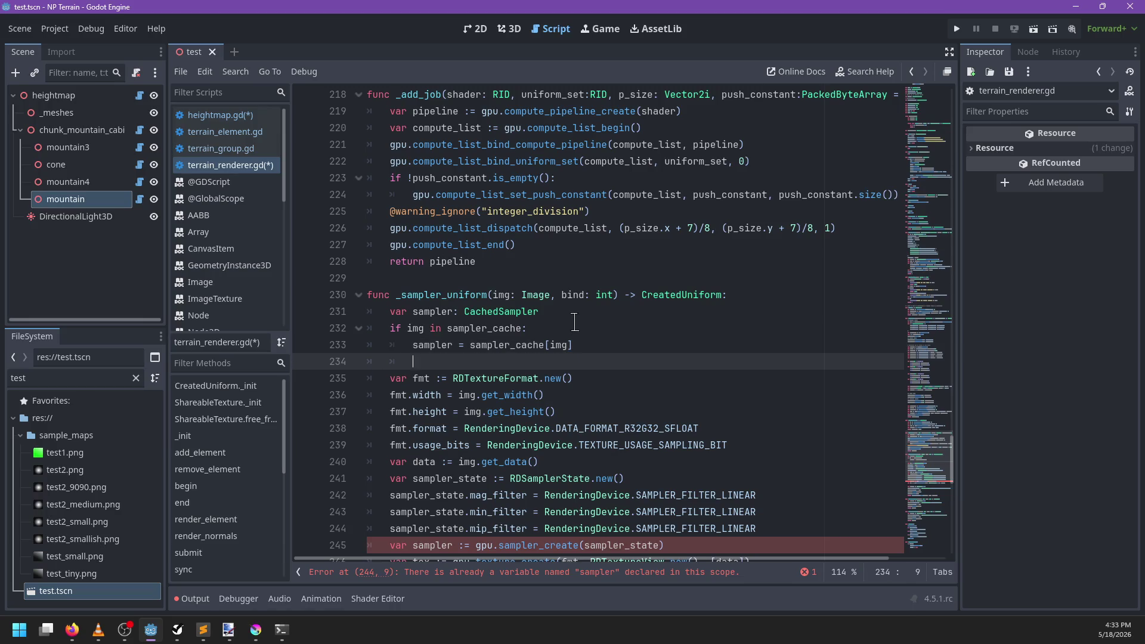
type("else:")
key("Return")
type("sampler = ")
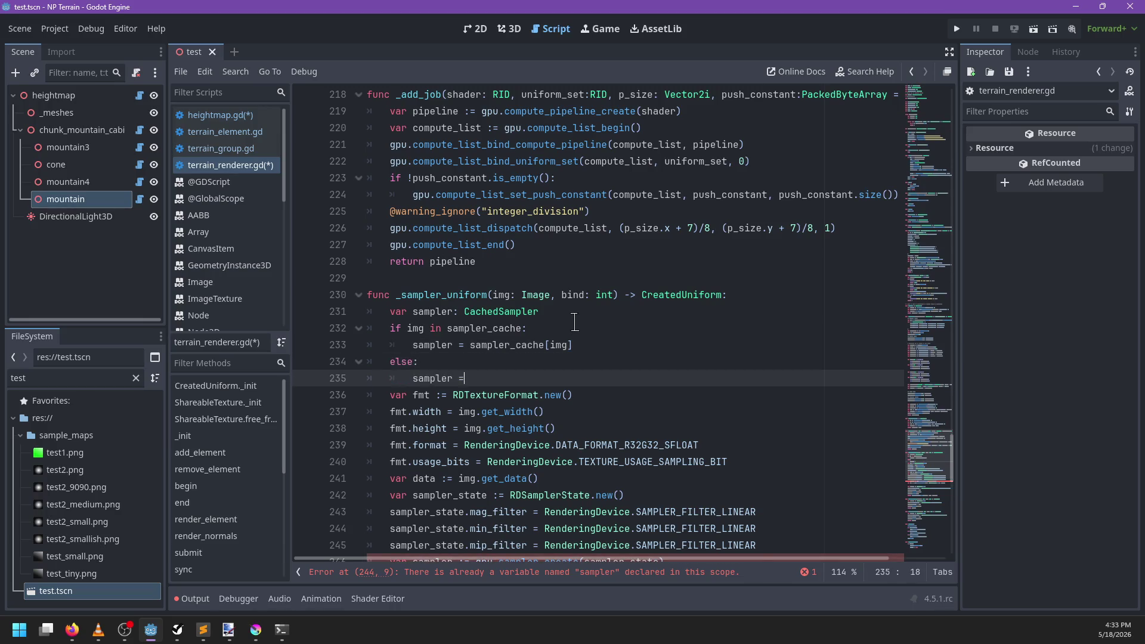
type("CachedSampler.create(")
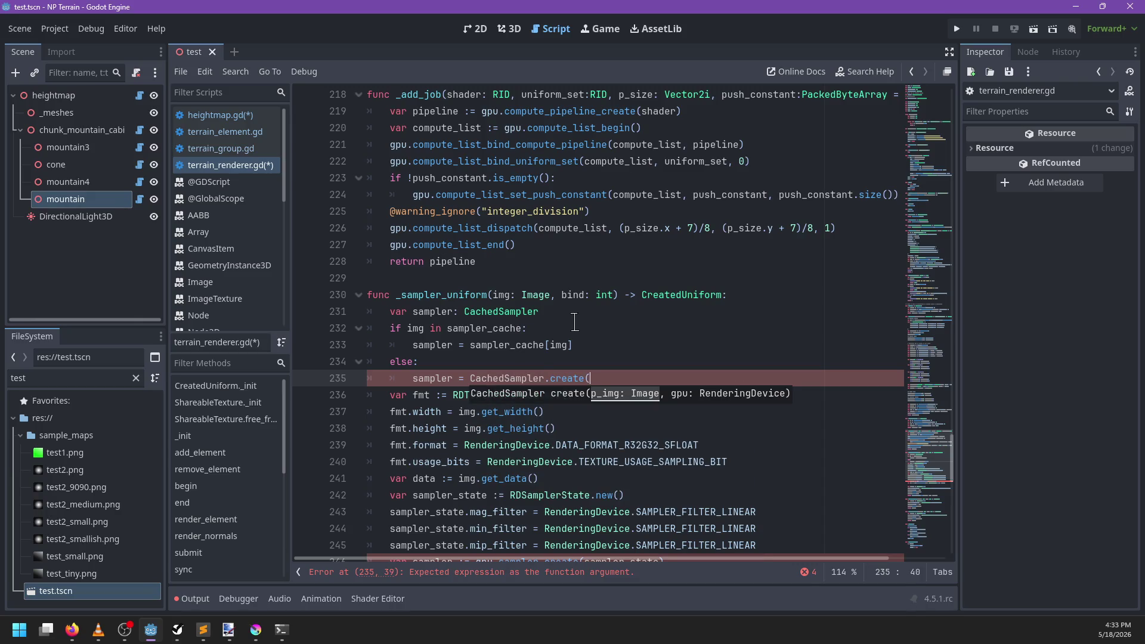
type("img, gpu)")
key("Return")
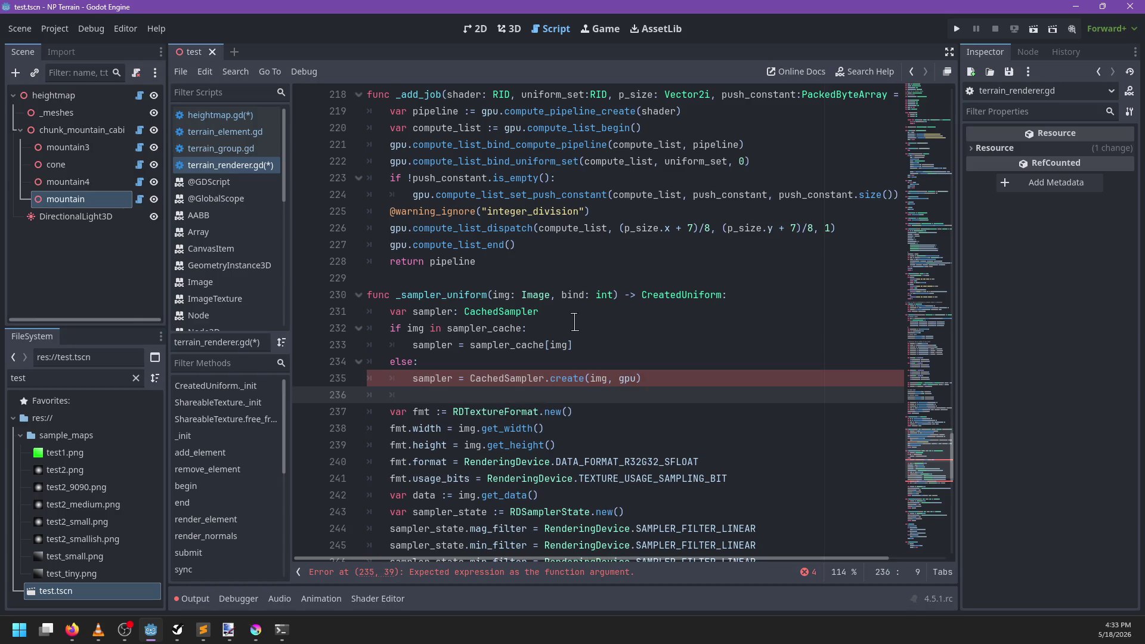
type("sam")
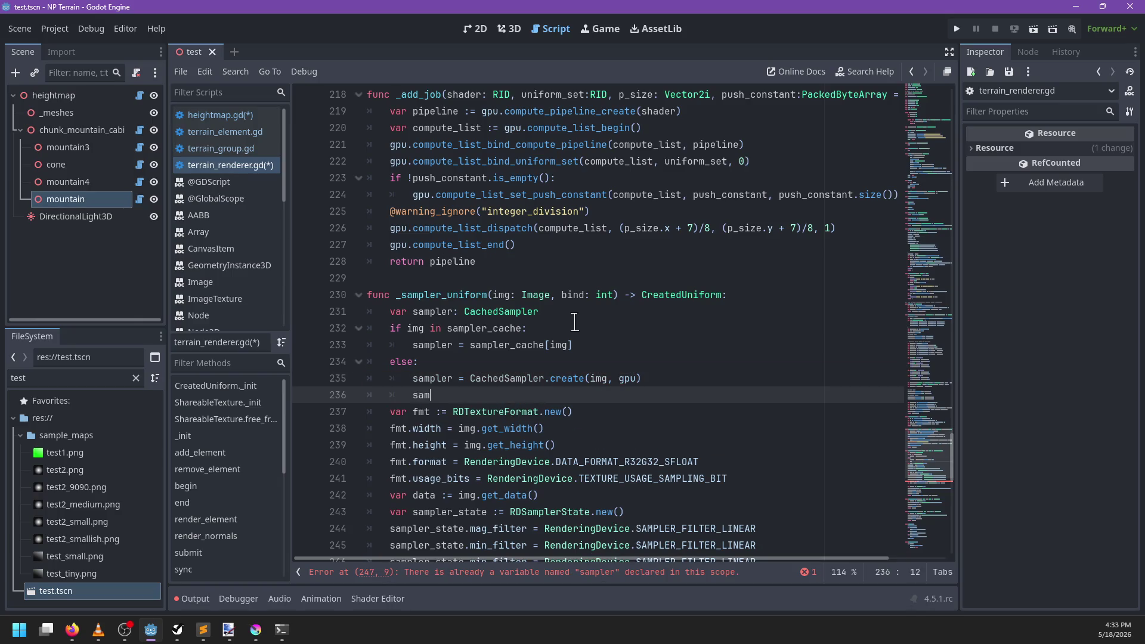
type("pler_cache")
type("mg][")
type("sample")
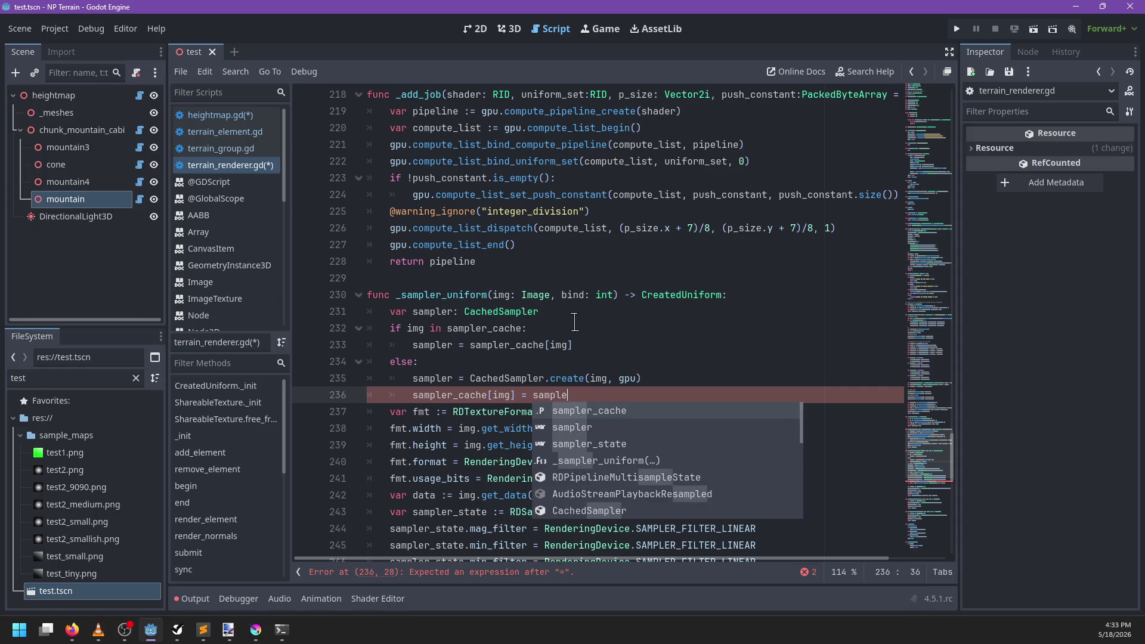
type("r")
scroll(656, 388, "down", 3)
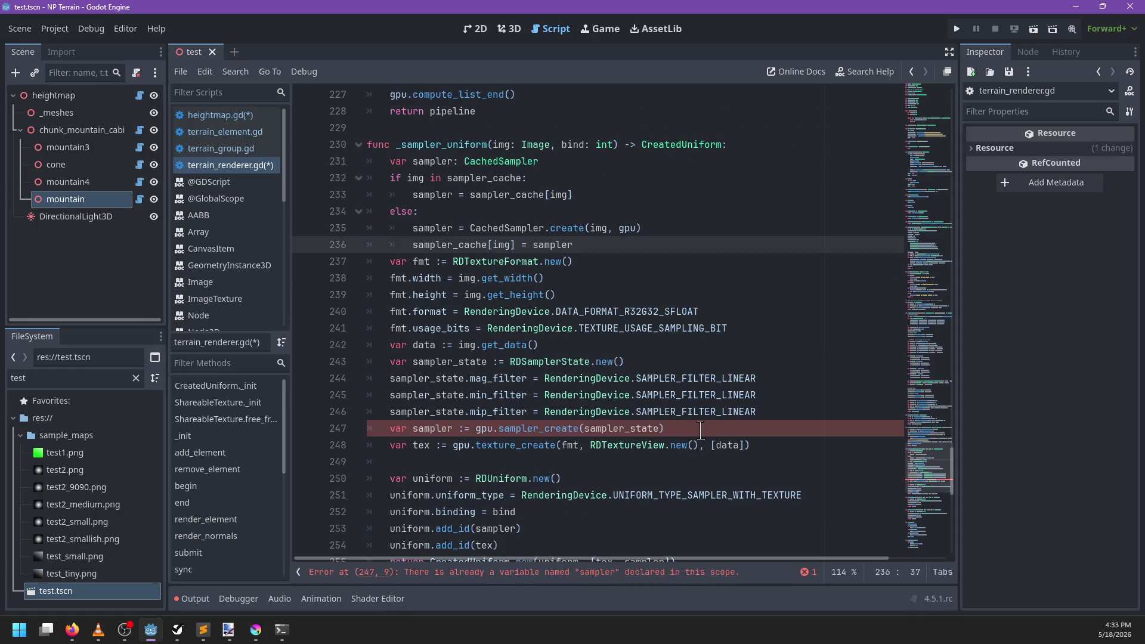
scroll(631, 469, "down", 2)
Step: Delete the old texture and sampler setup lines in _sampler_uniform
left_click(522, 361)
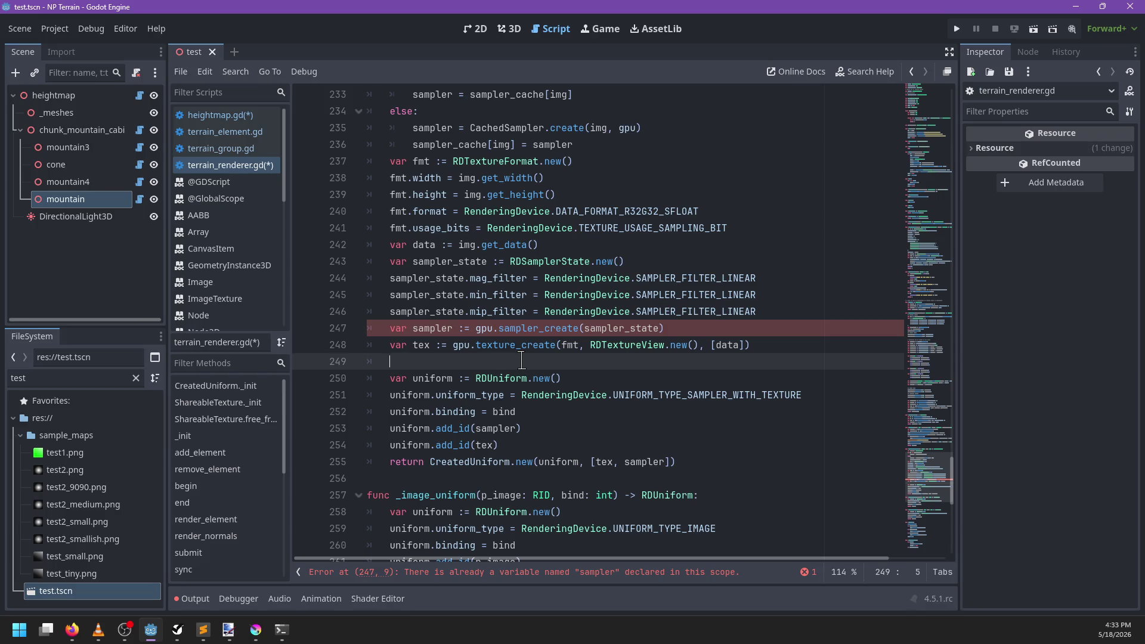
scroll(513, 361, "up", 2)
mouse_move(522, 361)
left_mouse_down()
mouse_move(620, 227)
mouse_move(573, 245)
left_mouse_up()
key("BackSpace")
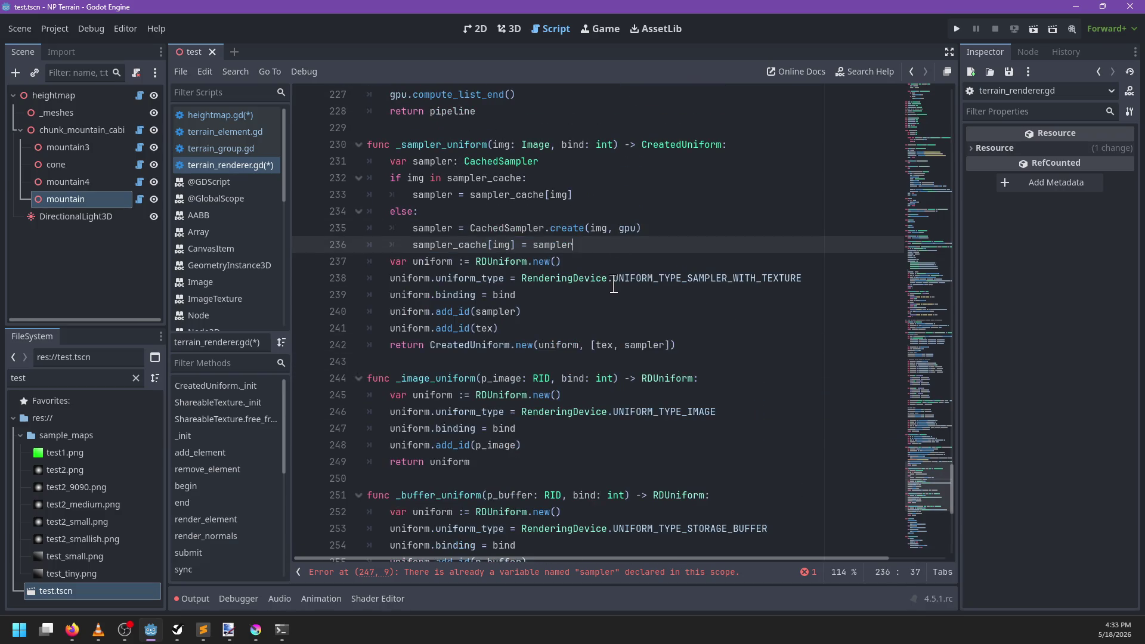
key("Return")
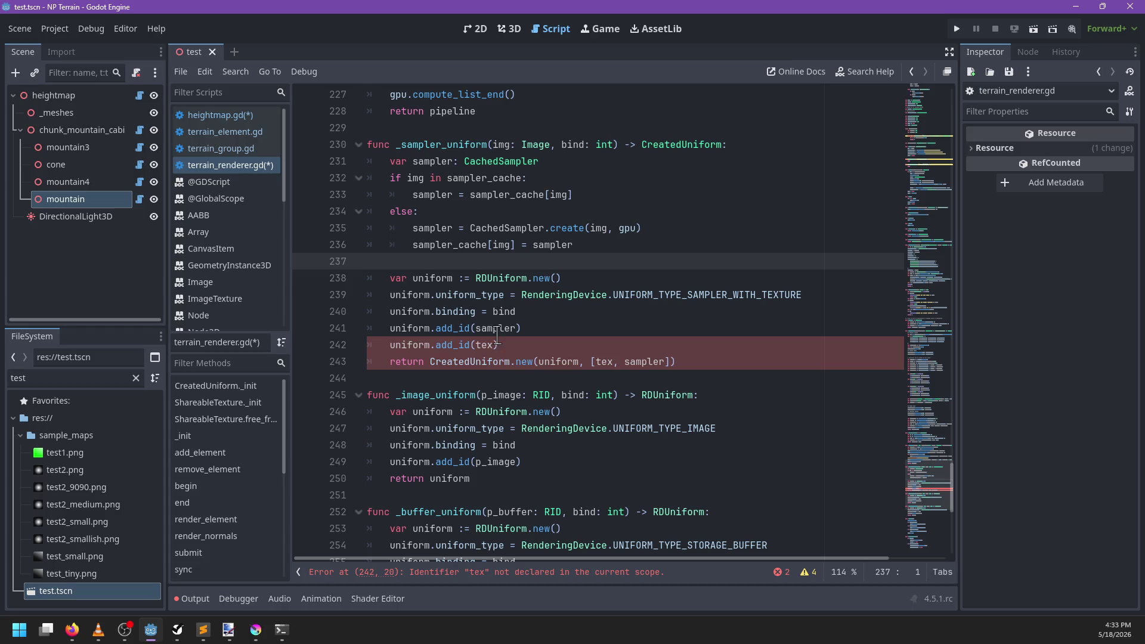
Step: Change the add_id calls to use sampler.sampler and sampler.texture
left_click(476, 328)
type("sampler.")
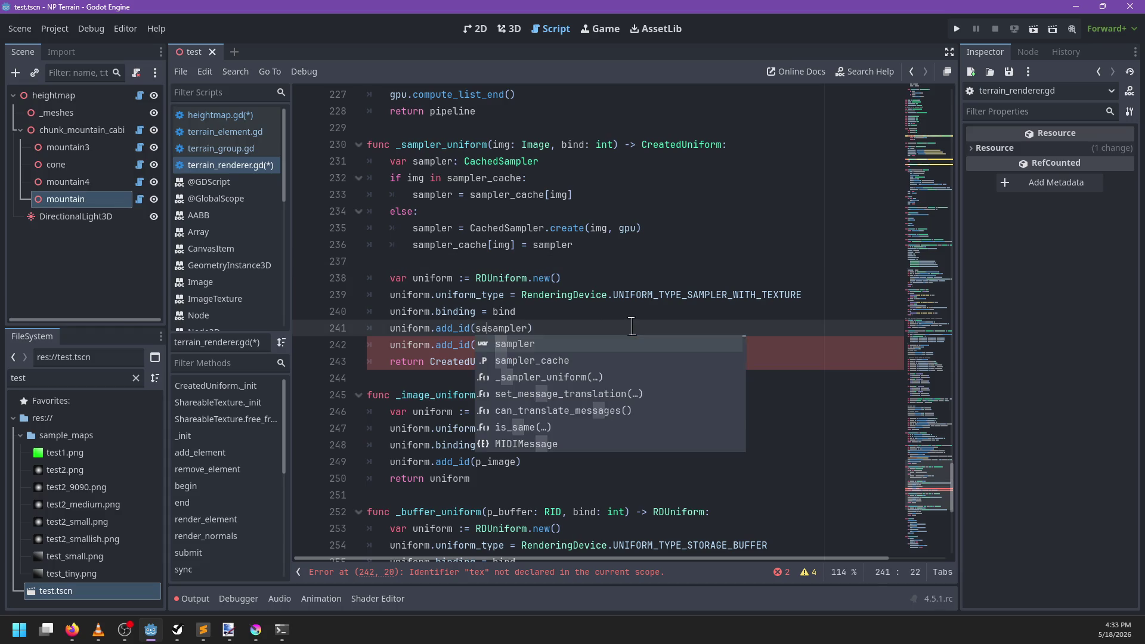
key("Escape")
key("Down")
key("Left")
key("BackSpace")
key("BackSpace")
key("BackSpace")
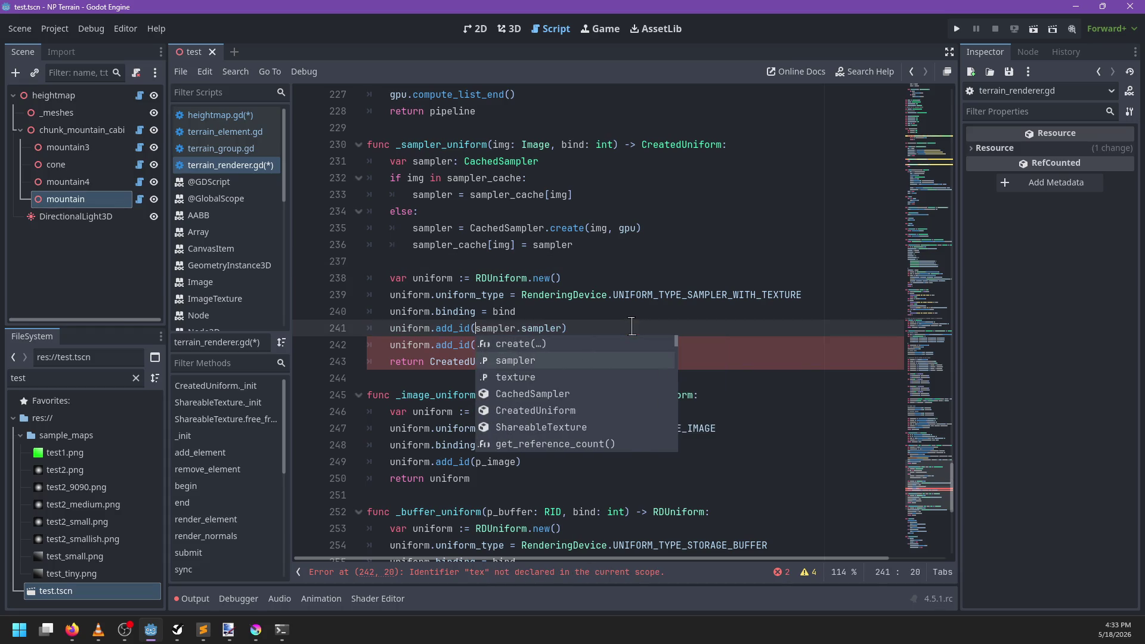
type("sa")
type("mpler.texture")
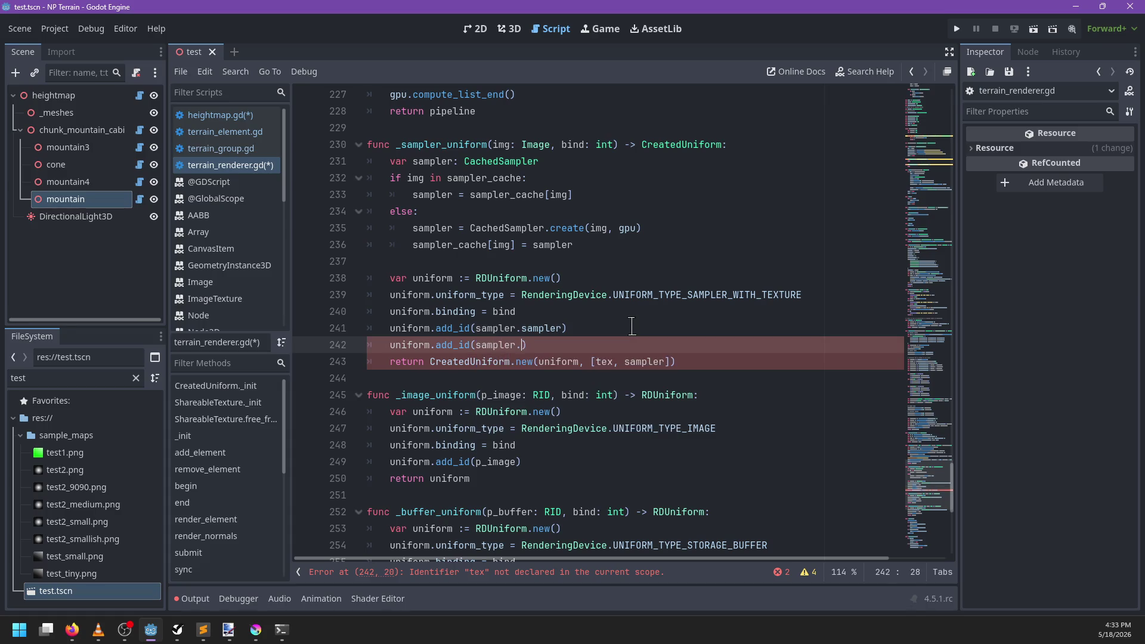
key("Escape")
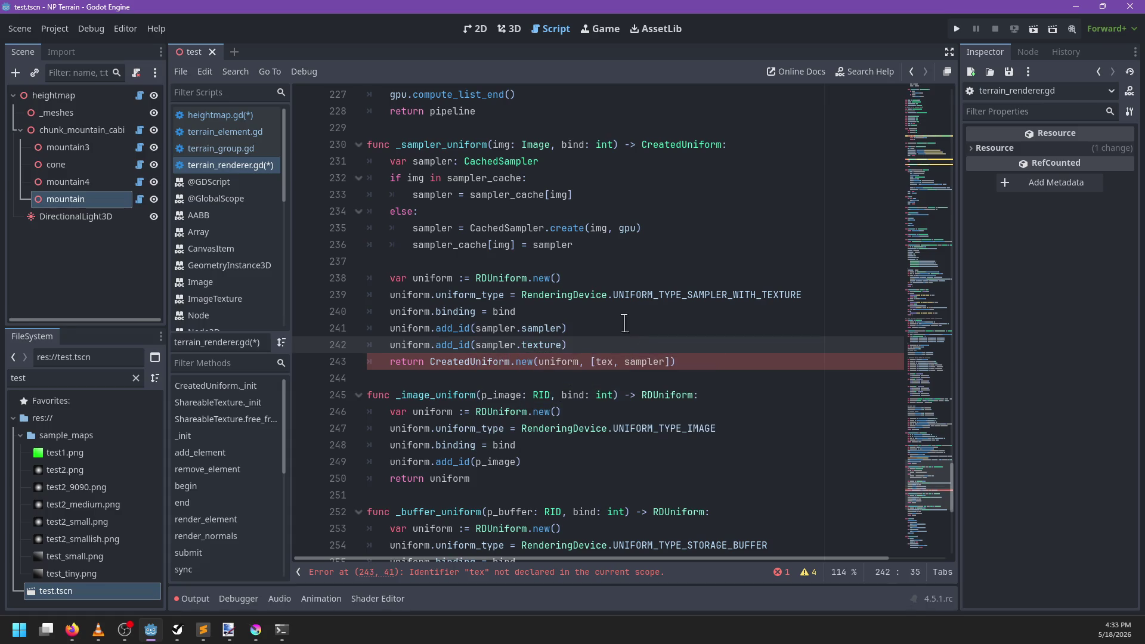
Step: Return [sampler.texture, sampler.sampler] instead of the old tex, sampler array
left_click(595, 361)
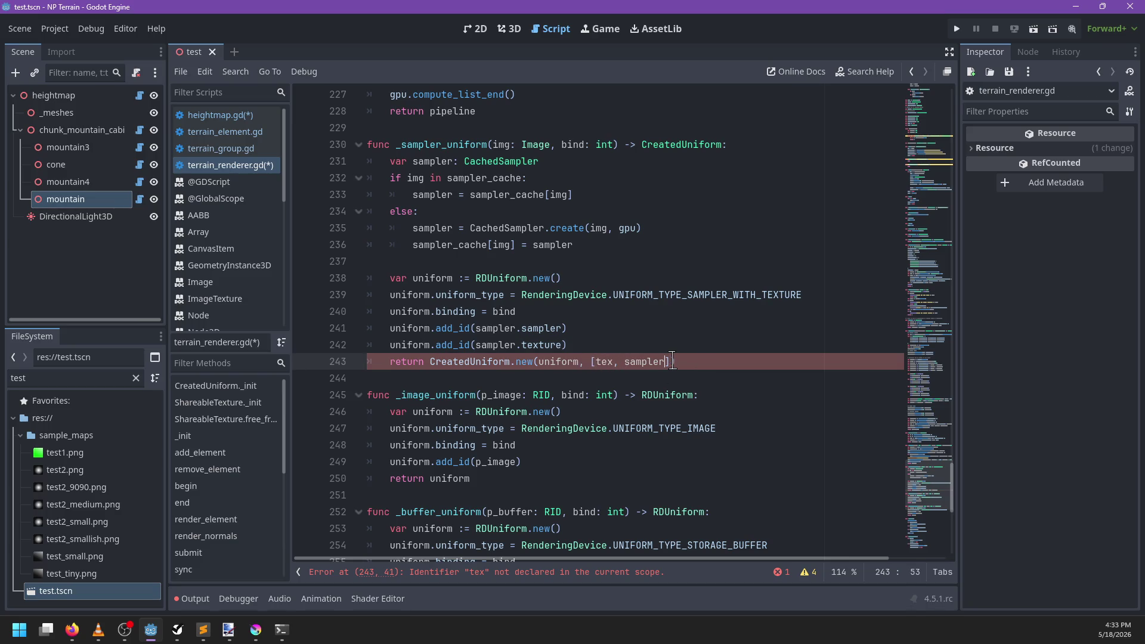
key("ctrl+shift+Left")
key("ctrl+shift+Left")
type("sampler")
type(".texture, samnpl")
key("BackSpace")
key("BackSpace")
key("BackSpace")
type("mpler.sampler")
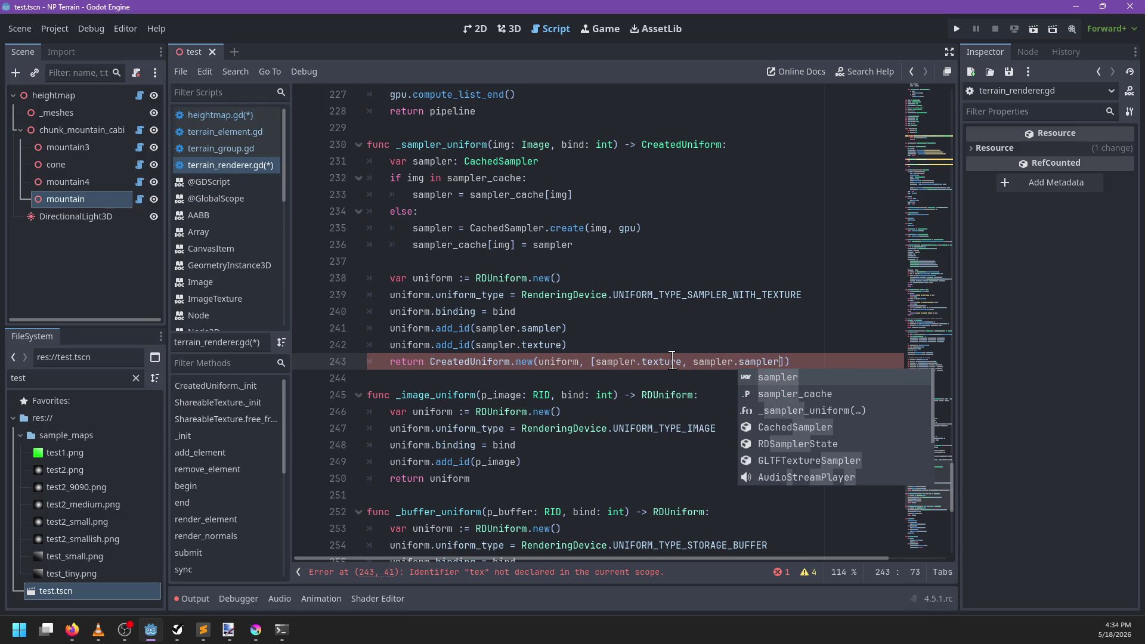
key("Escape")
Step: Find the _sampler_uniform call site and check the sampler variable's uses
scroll(570, 332, "up", 1)
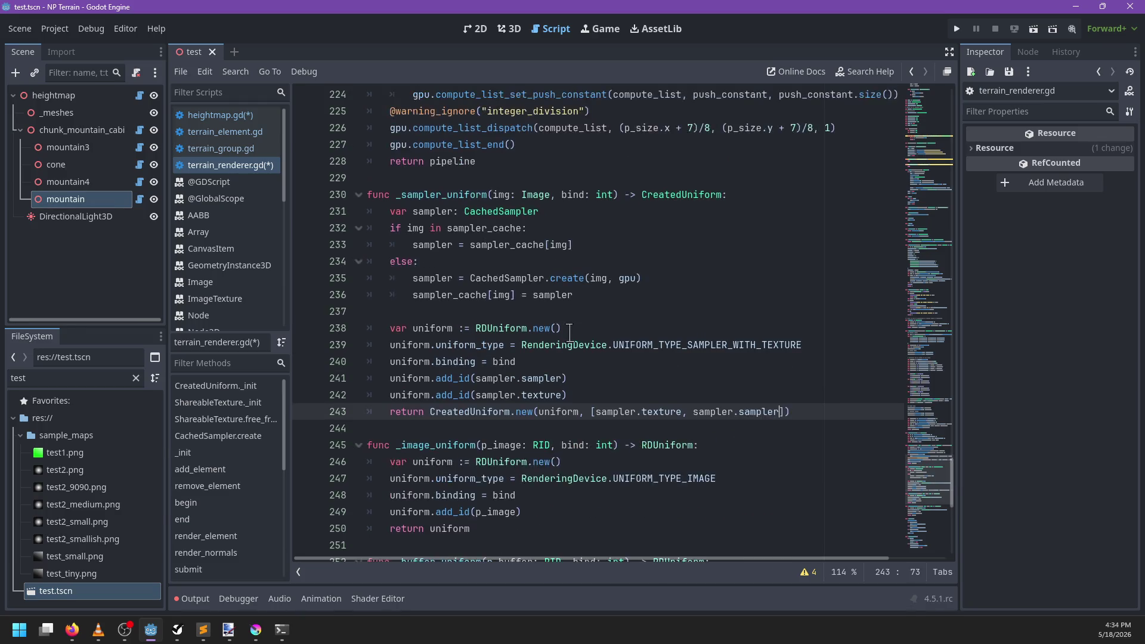
scroll(569, 332, "up", 3)
key("ctrl+f")
type("sampler_uniform")
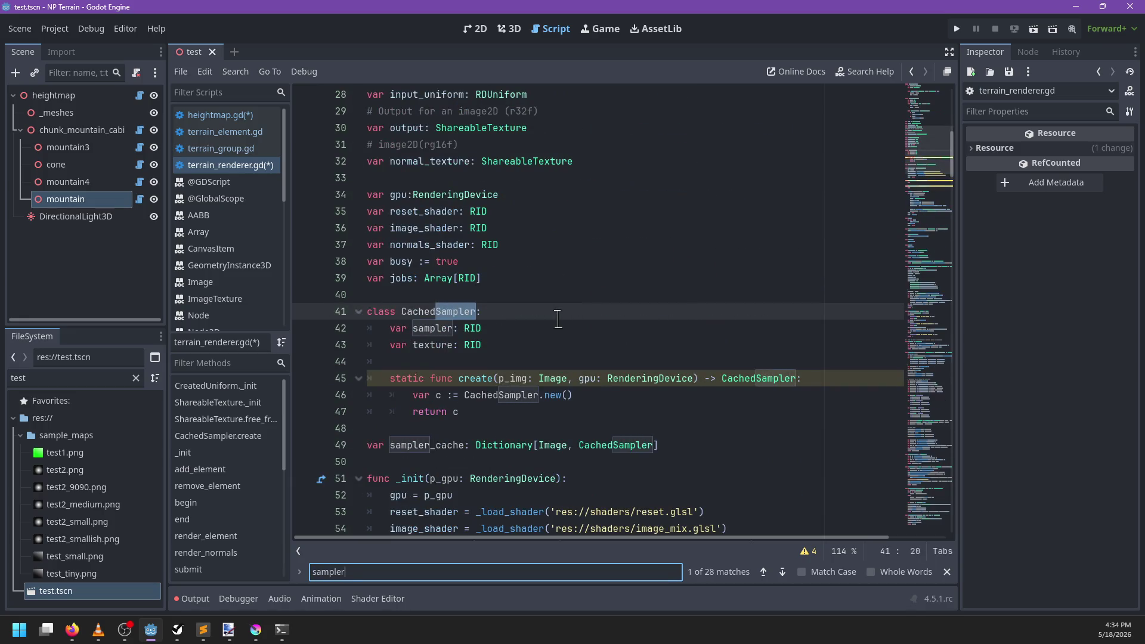
key("Escape")
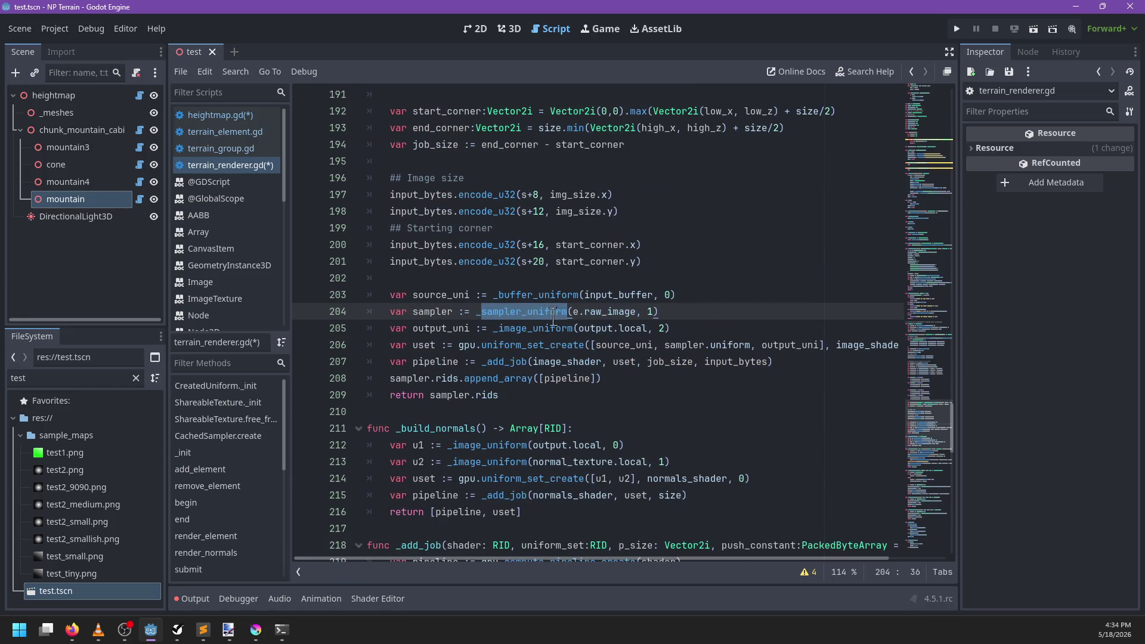
double_click(427, 312)
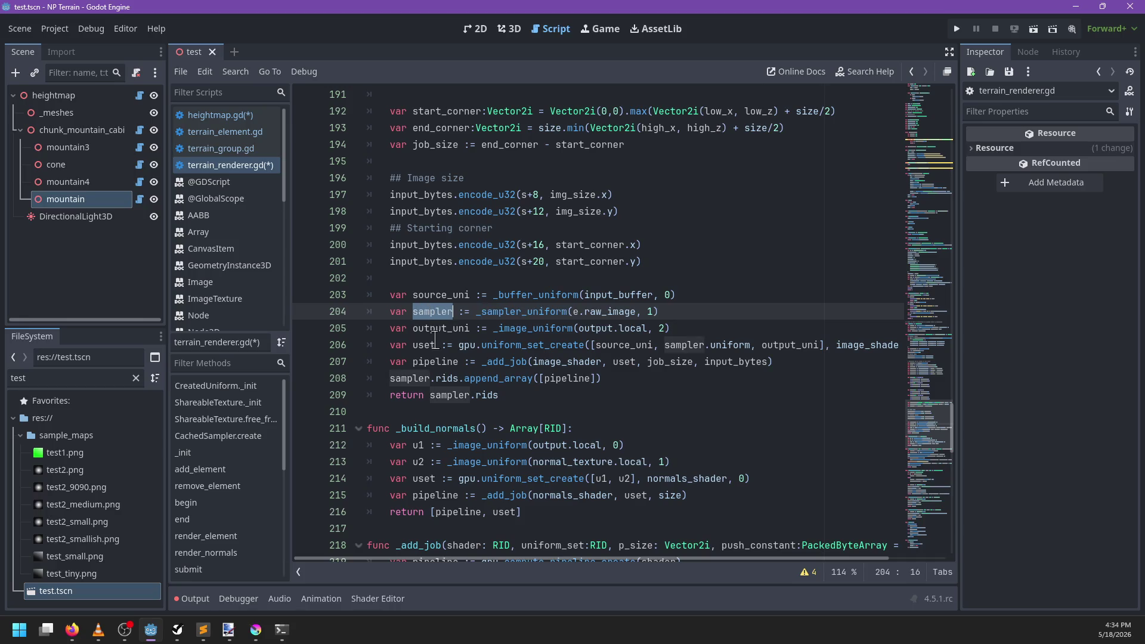
scroll(452, 395, "up", 13)
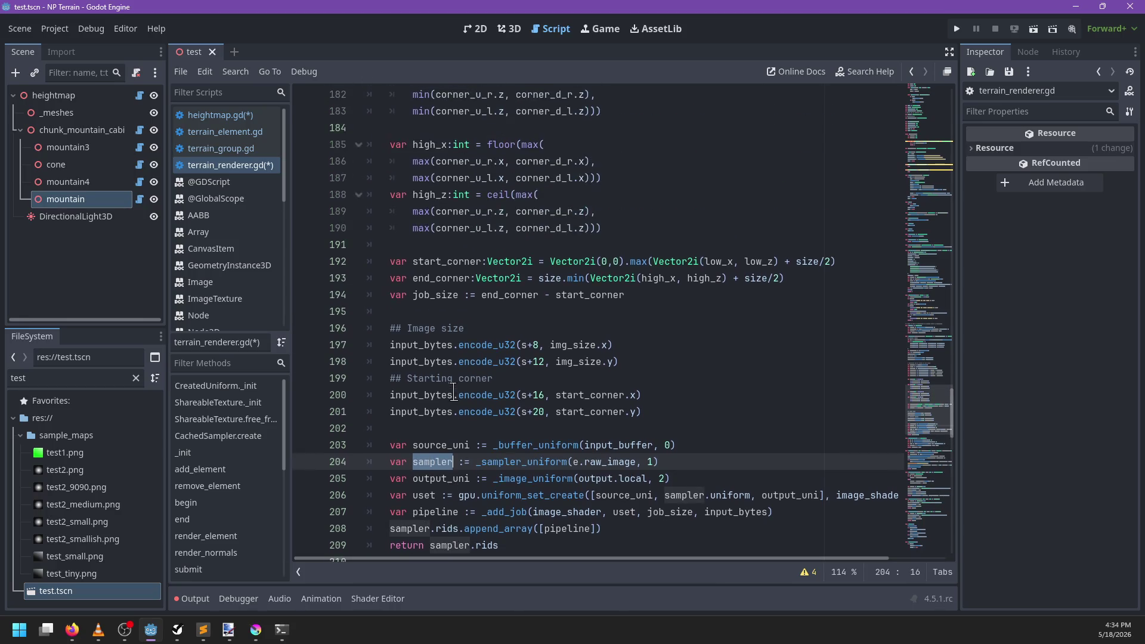
scroll(452, 395, "down", 12)
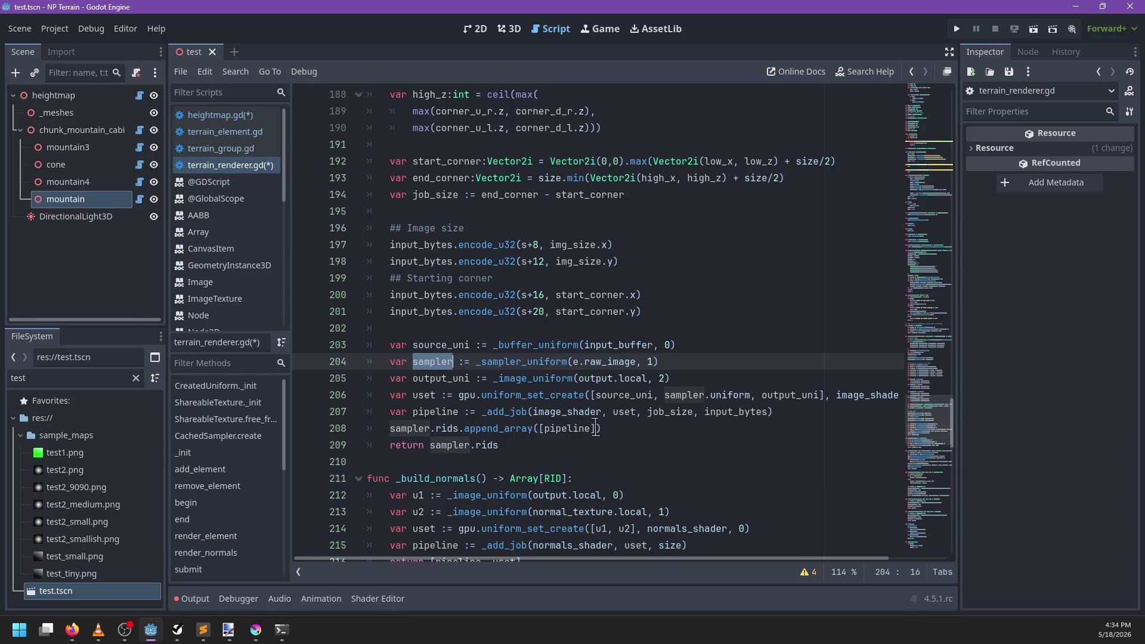
Step: Return [pipeline] directly and delete the sampler.rids.append_array line
left_click_drag(594, 429, 429, 446)
key("BackSpace")
key("ctrl+v")
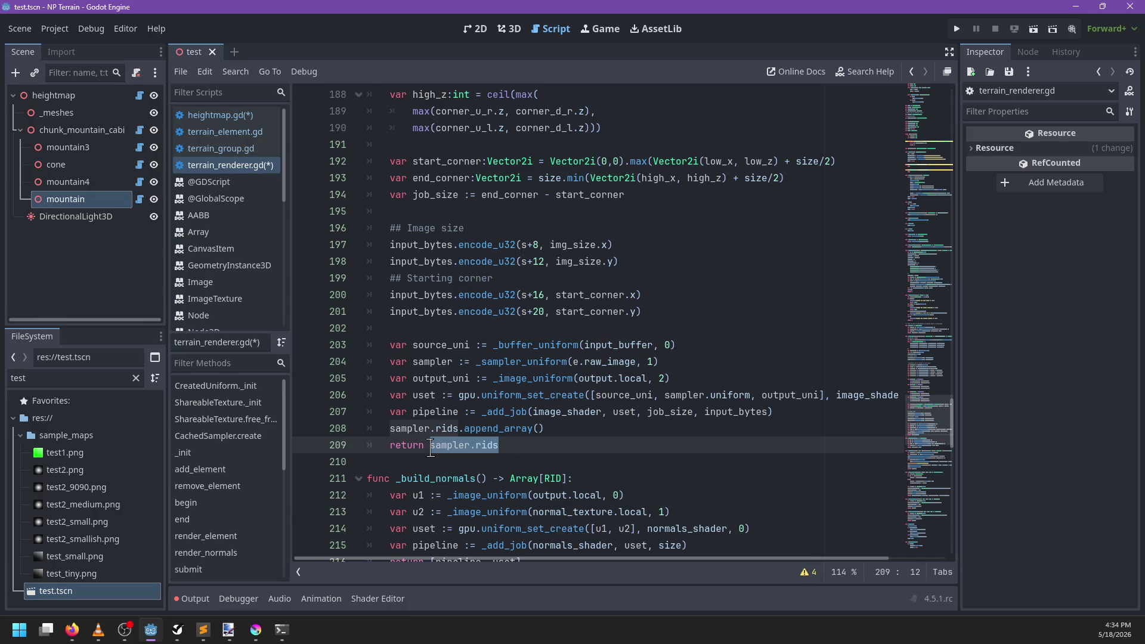
mouse_move(544, 428)
left_mouse_down()
mouse_move(377, 425)
mouse_move(346, 437)
left_mouse_up()
key("BackSpace")
key("BackSpace")
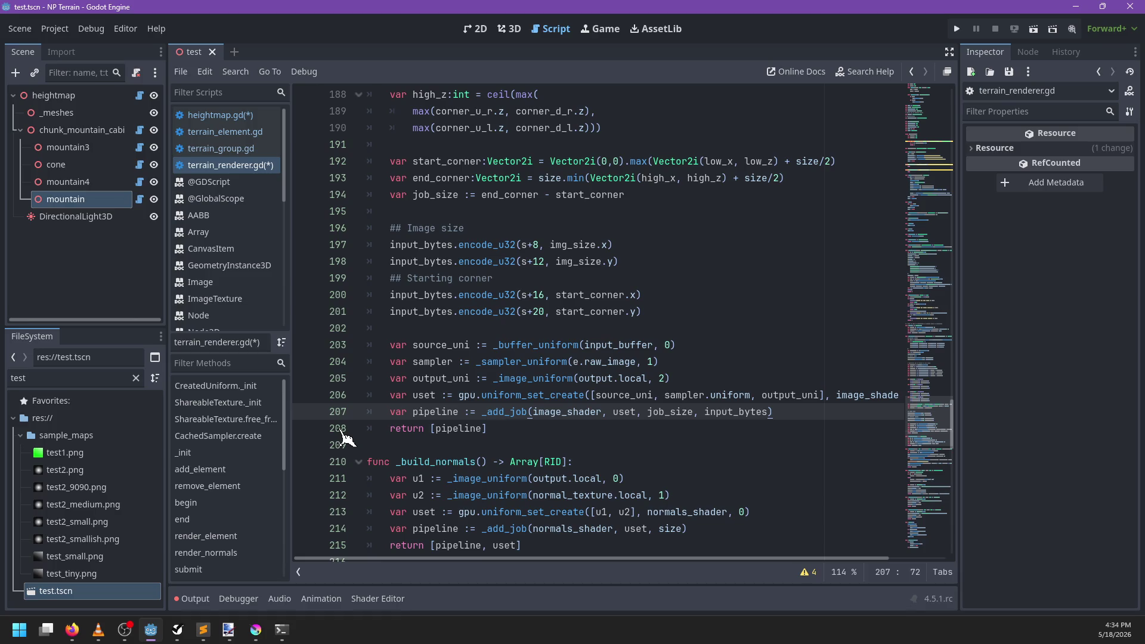
scroll(417, 370, "up", 12)
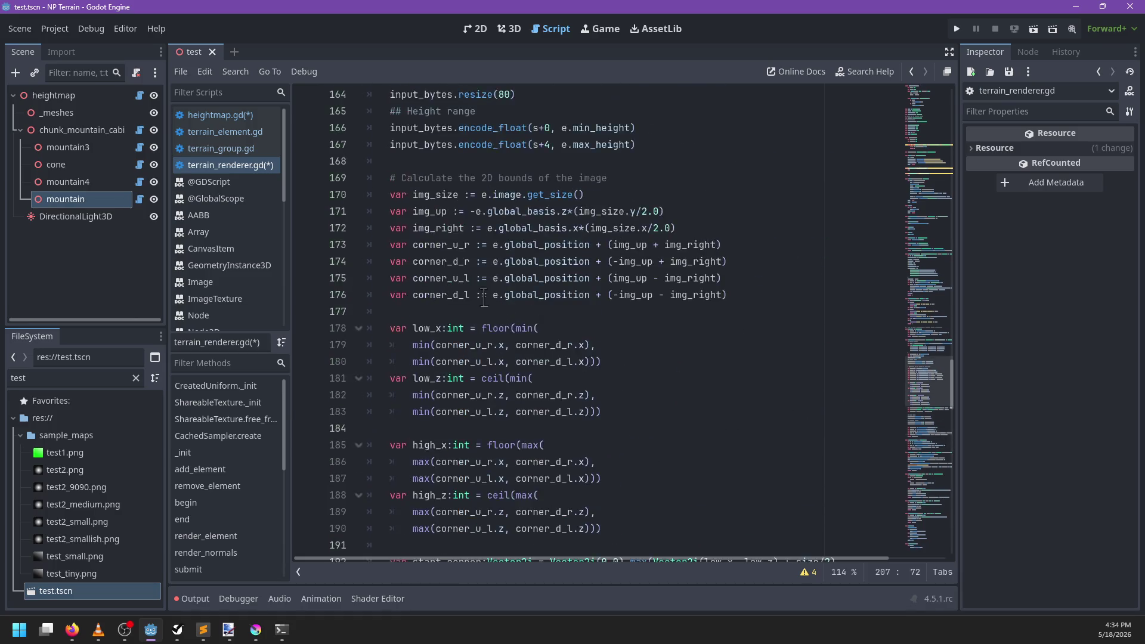
Step: Select RID in the _image_mix return type and place the caret after return [pipeline]
double_click(820, 128)
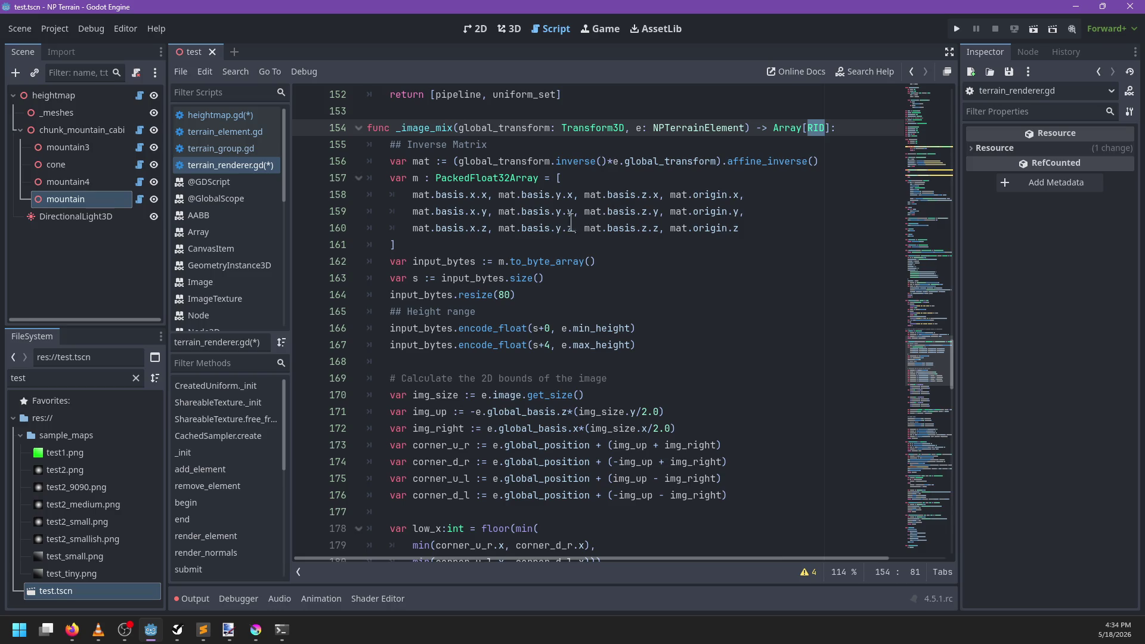
scroll(560, 251, "up", 5)
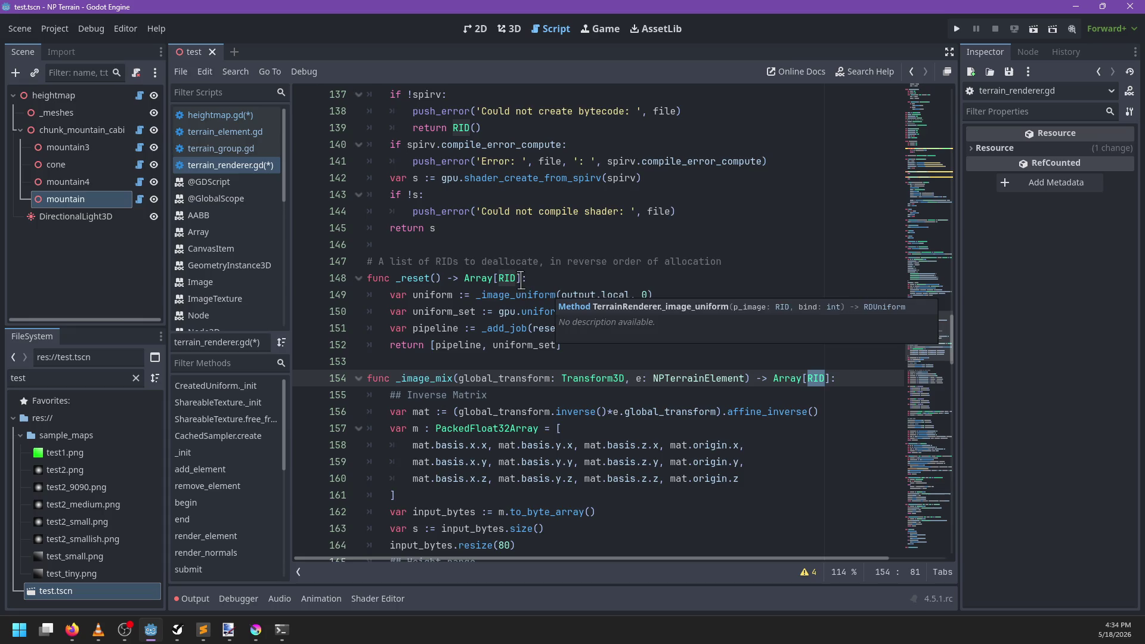
scroll(521, 279, "down", 10)
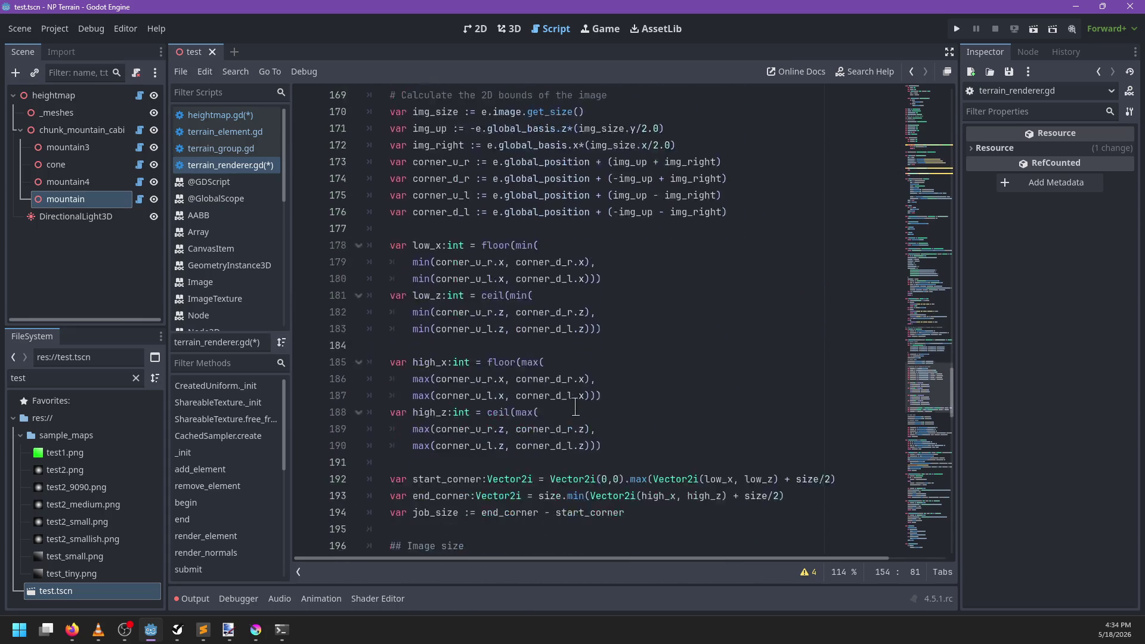
scroll(576, 408, "down", 8)
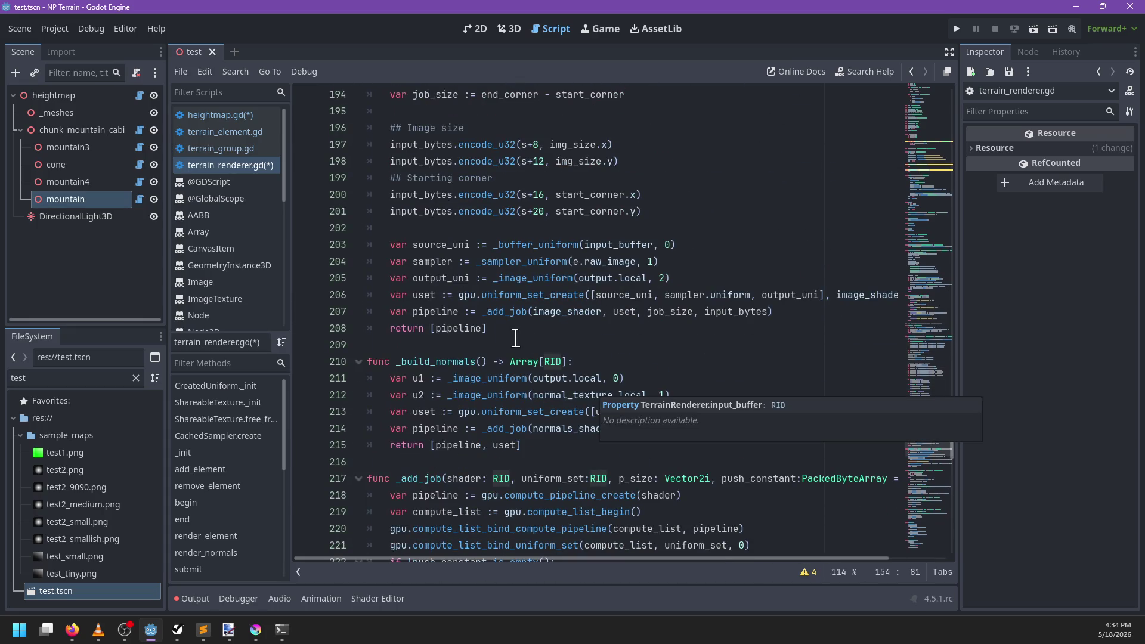
left_click(512, 328)
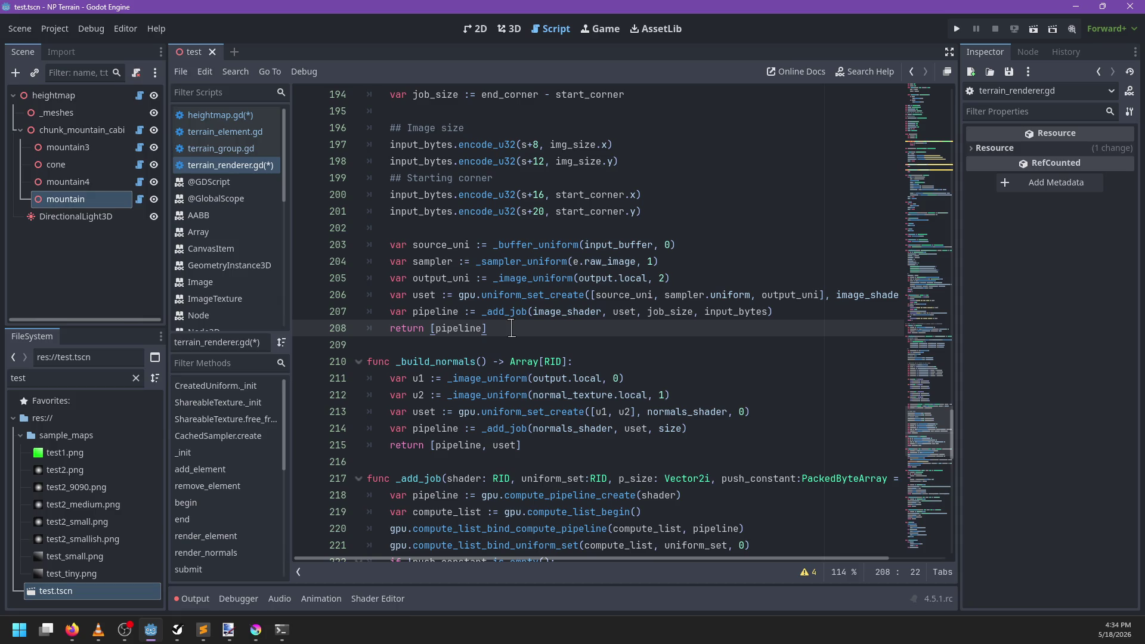
Step: Delete the empty add_element and remove_element stubs at the top of terrain_renderer.gd
scroll(540, 282, "up", 5)
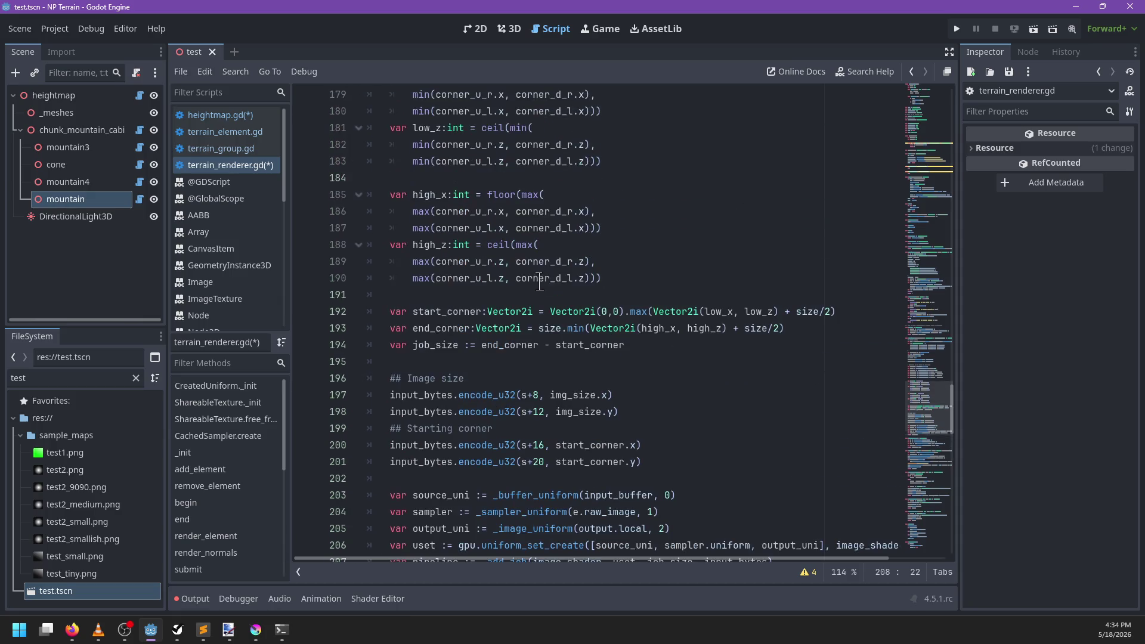
scroll(584, 374, "down", 3)
scroll(560, 353, "up", 3)
scroll(566, 410, "up", 3)
scroll(678, 322, "up", 20)
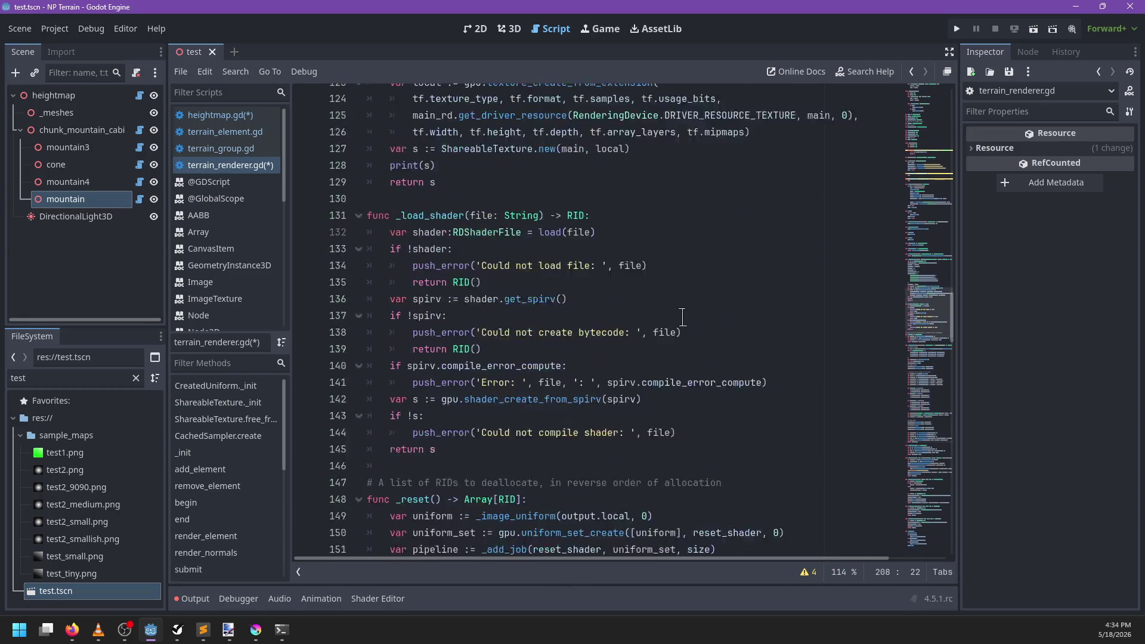
scroll(678, 319, "up", 6)
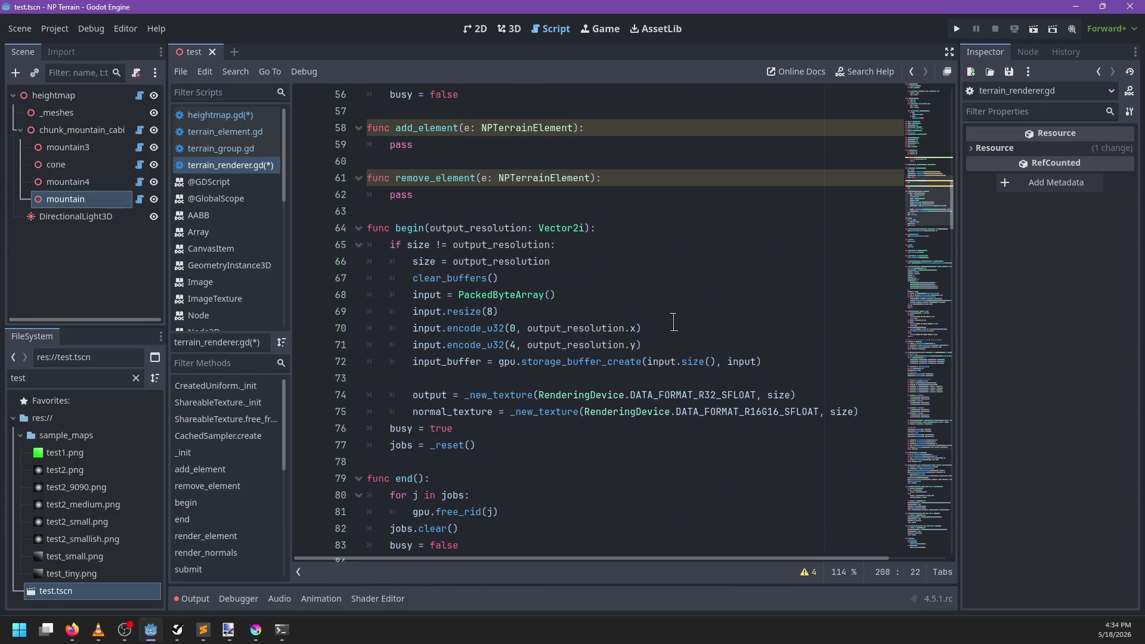
scroll(491, 147, "up", 6)
left_click_drag(438, 496, 461, 411)
key("BackSpace")
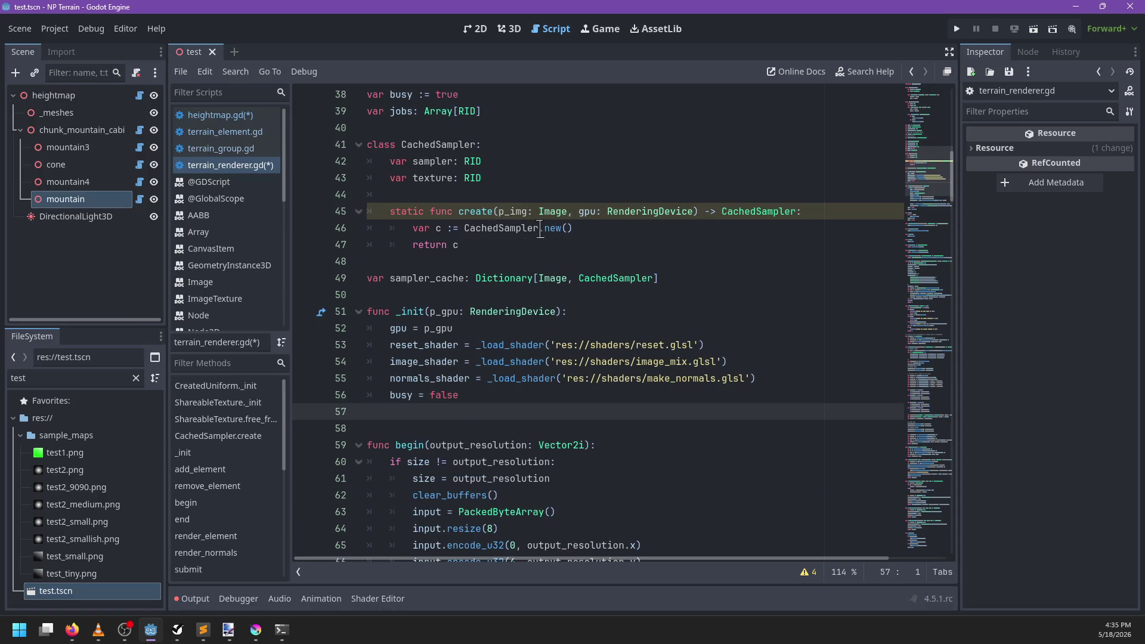
Step: Insert and then undo an accidental [pipeline] line in CachedSampler.create
left_click(588, 229)
key("Return")
type("[pipeline]")
key("ctrl+z")
key("ctrl+z")
key("ctrl+z")
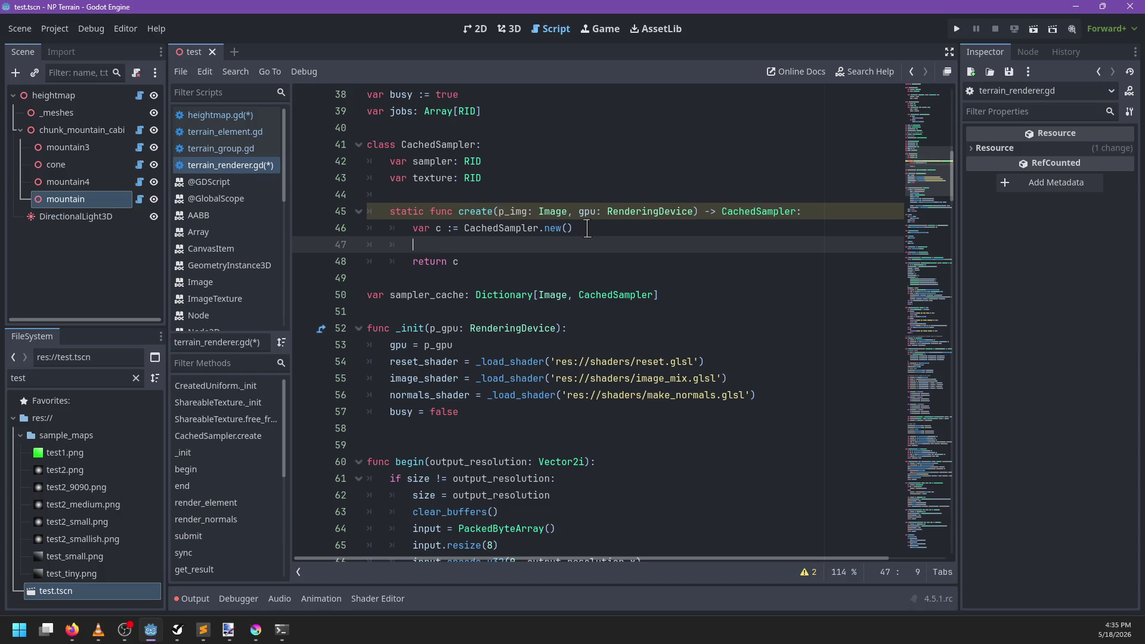
key("ctrl+z")
key("ctrl+z")
key("ctrl+z")
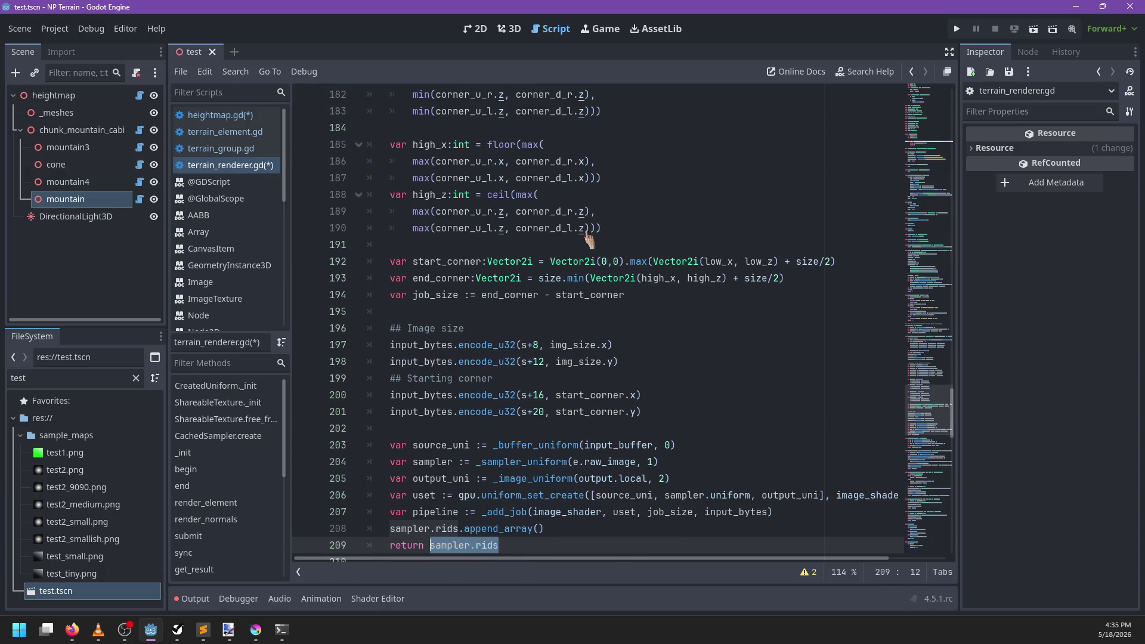
Step: Undo the mistyped 'samnpl' text and the earlier _sampler_uniform edits
type("samnpl")
scroll(623, 327, "down", 2)
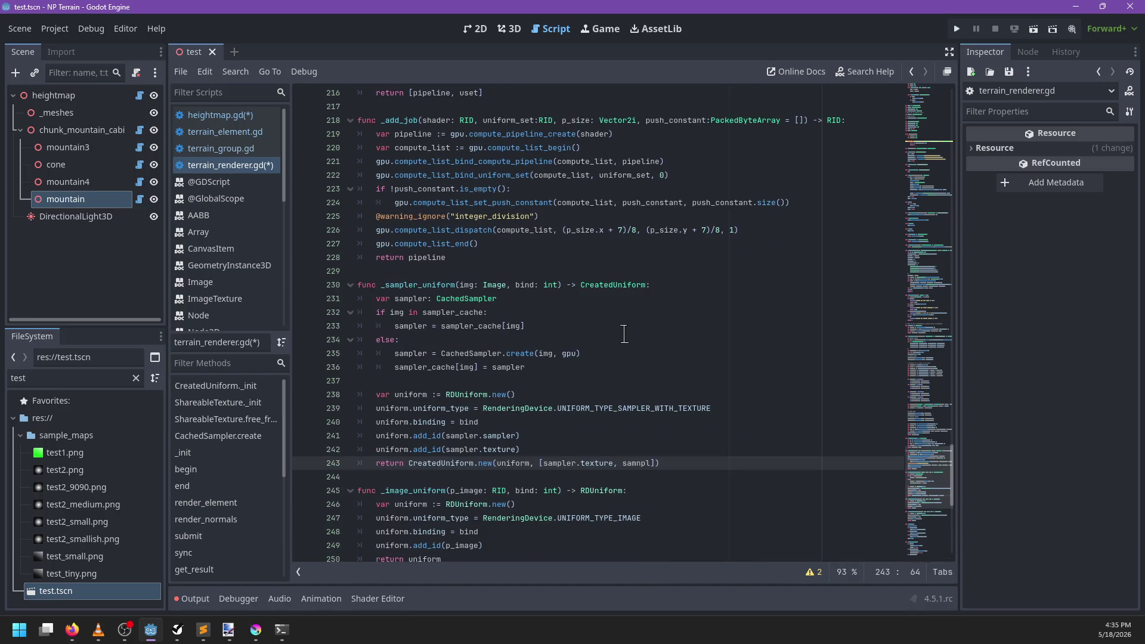
scroll(623, 331, "up", 3)
key("ctrl+z")
key("ctrl+z")
key("ctrl+z")
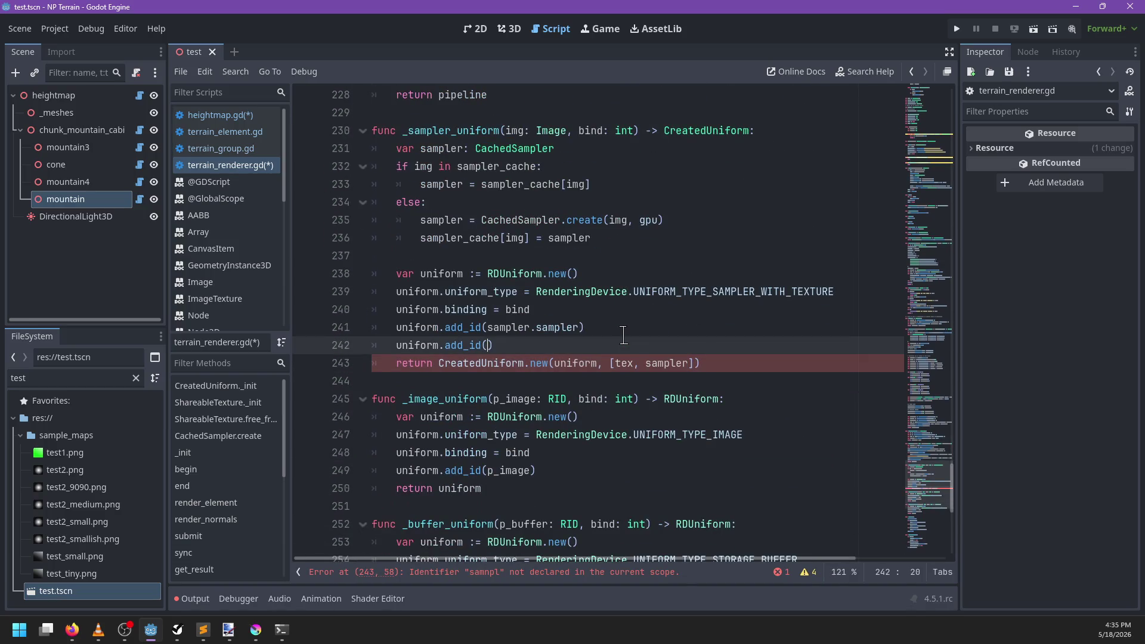
key("ctrl+z")
key("ctrl+y")
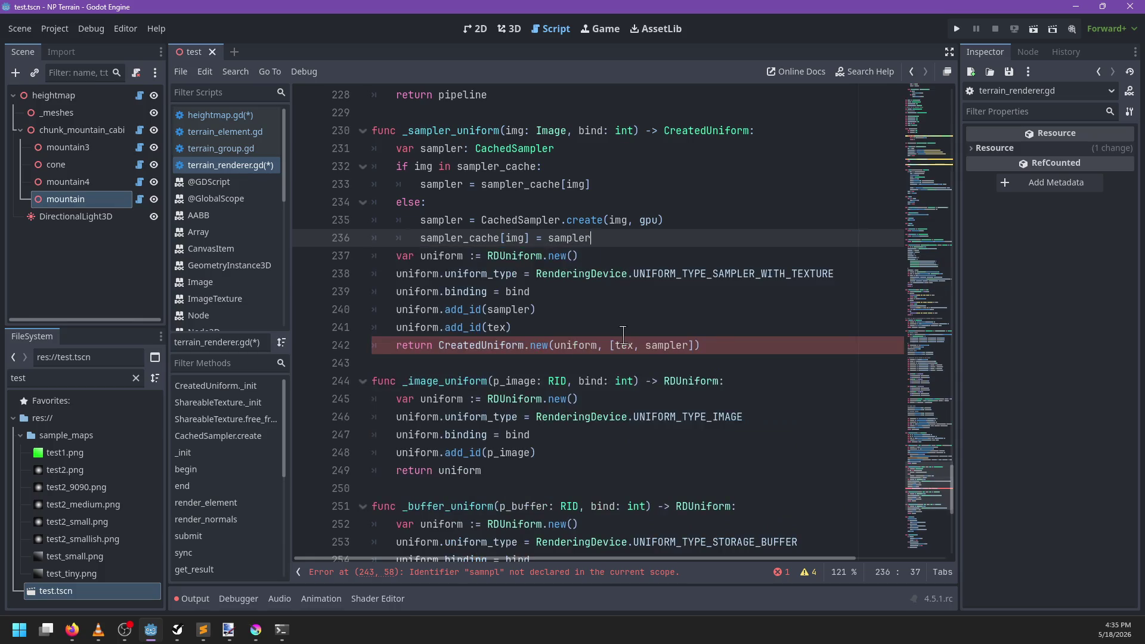
scroll(623, 337, "up", 15)
scroll(620, 341, "up", 20)
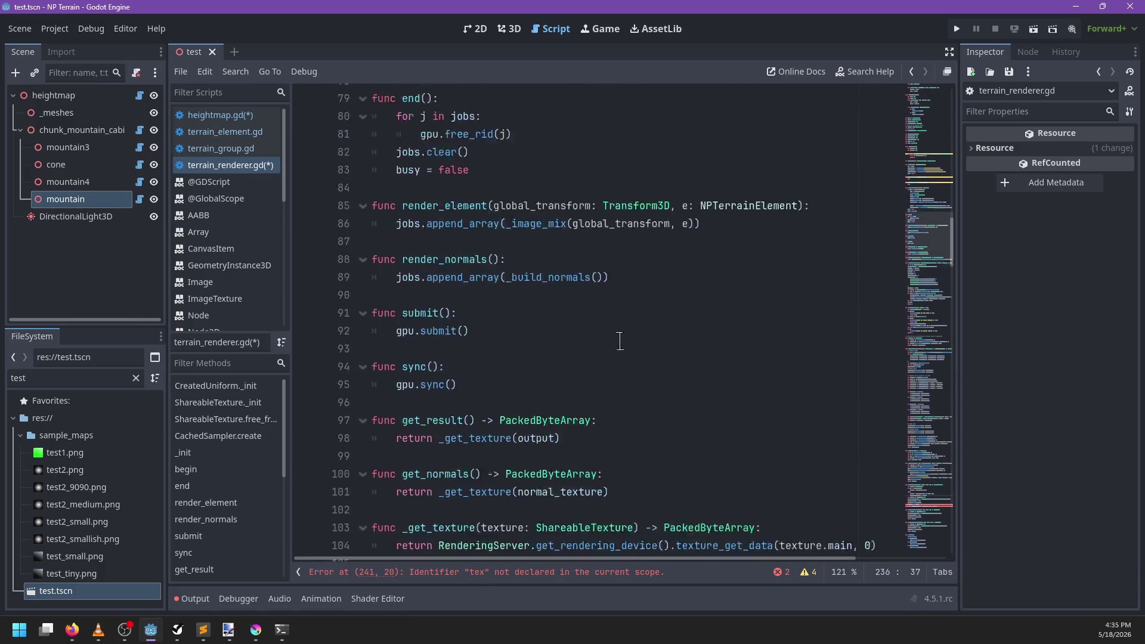
scroll(557, 278, "up", 3)
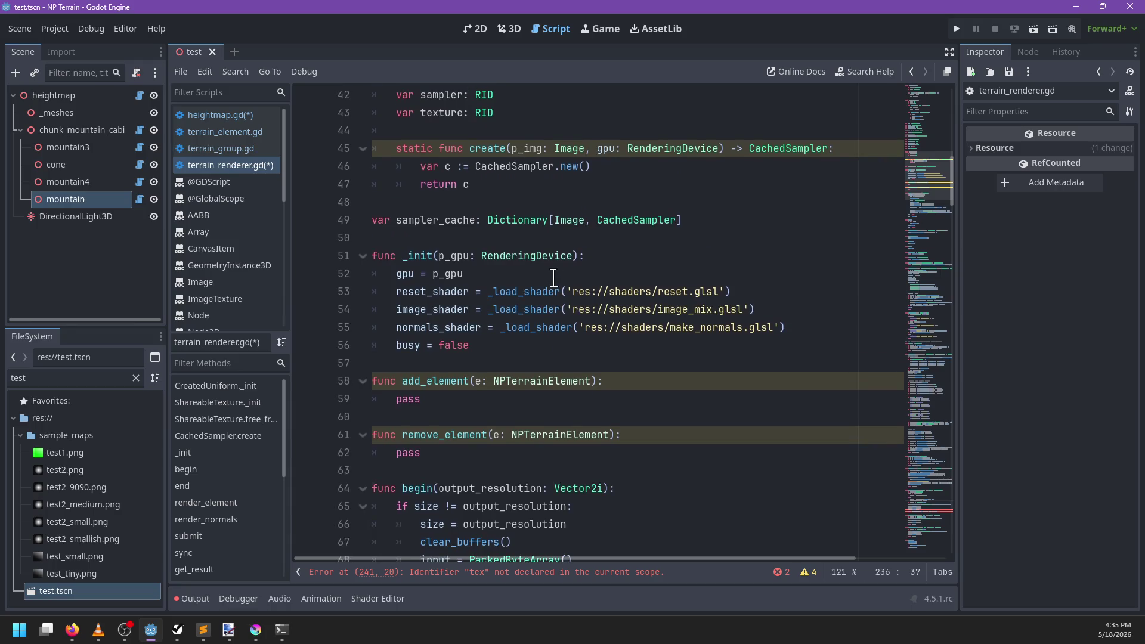
Step: Paste the texture format and sampler setup code into CachedSampler.create and indent it
left_click(604, 224)
type("var fmt := RDTextureFormat.new() \tfmt.width = img.get_width() \tfmt.height = img.get_height() \tfmt.format = RenderingDevice.DATA_FORMAT_R32G32_SFLOAT \tfmt.usage_bits = RenderingDevice.TEXTURE_USAGE_SAMPLING_BIT \tvar data := img.get_data() \tvar sampler_state := RDSamplerState.new() \tsampler_state.mag_filter = RenderingDevice.SAMPLER_FILTER_LINEAR \tsampler_state.min_filter = RenderingDevice.SAMPLER_FILTER_LINEAR \tsampler_state.mip_filter = RenderingDevice.SAMPLER_FILTER_LINEAR \tvar sampler := gpu.sampler_create(sampler_state) \tvar tex := gpu.texture_create(fmt, RDTextureView.new(), [data])")
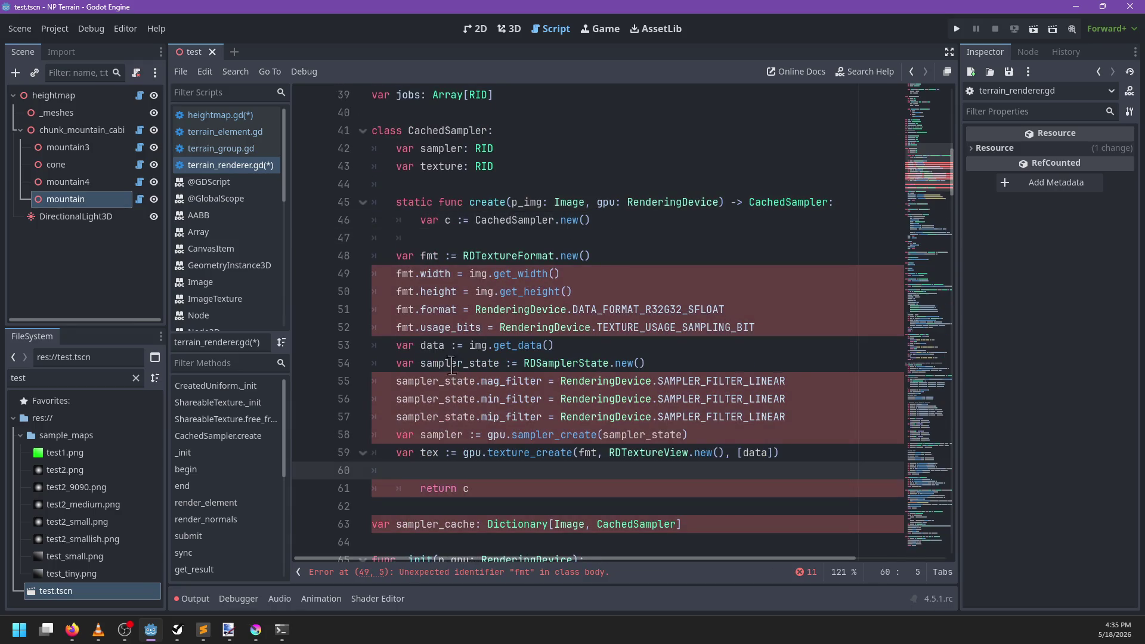
left_click_drag(396, 470, 383, 257)
key("Tab")
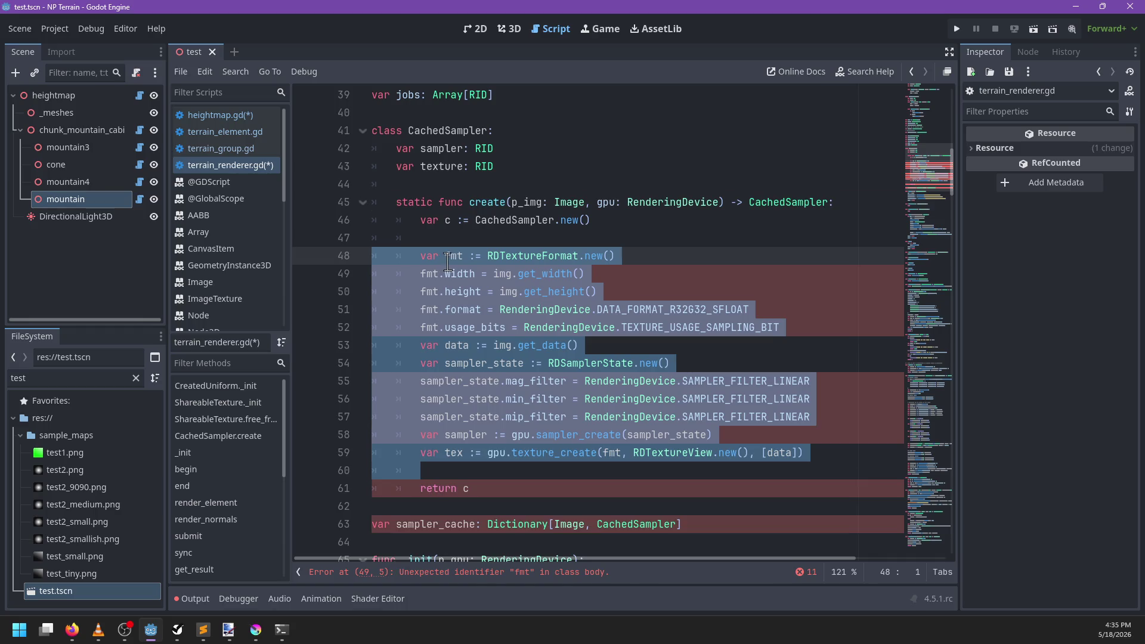
left_click(461, 238)
Step: Rename img to p_img on lines 49, 50 and 53 of the pasted code
double_click(506, 346)
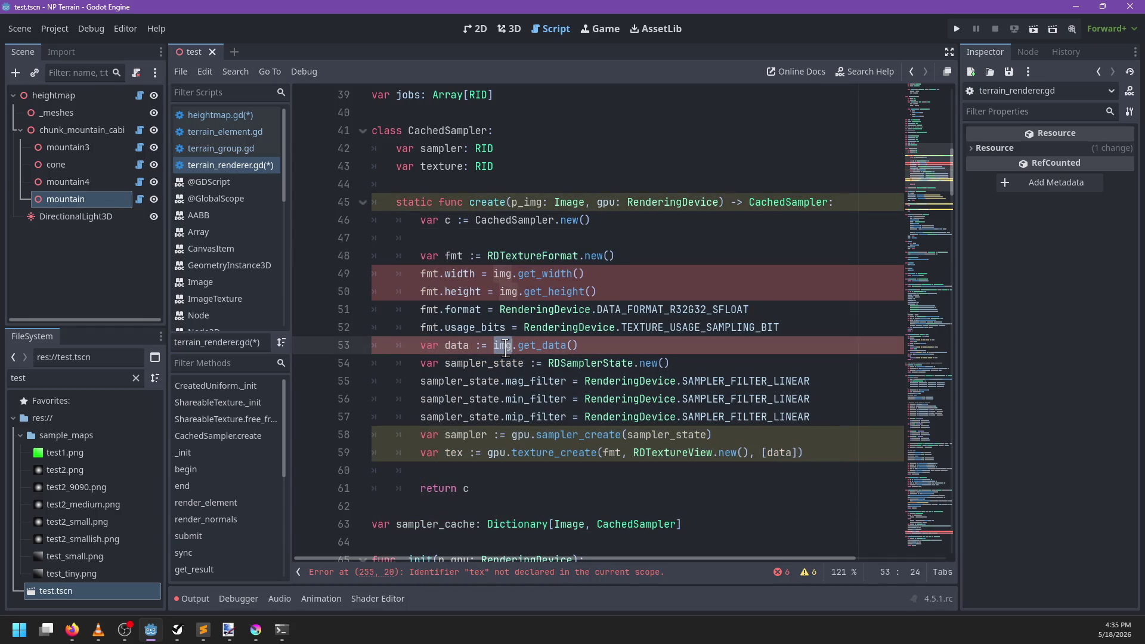
type("p_img")
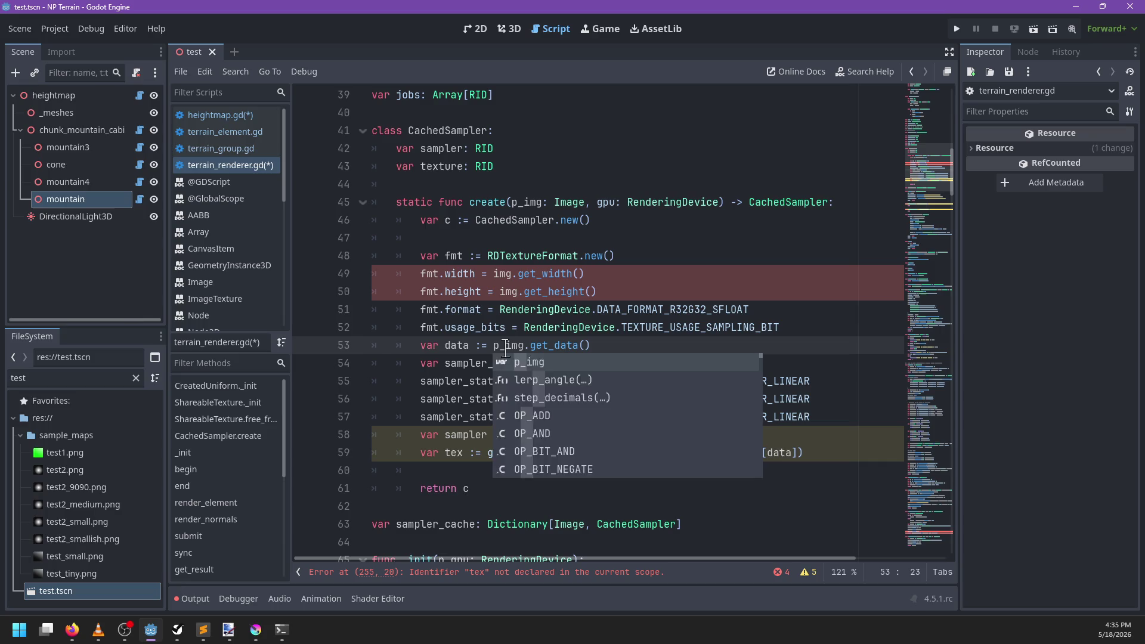
double_click(500, 273)
key("ctrl+d")
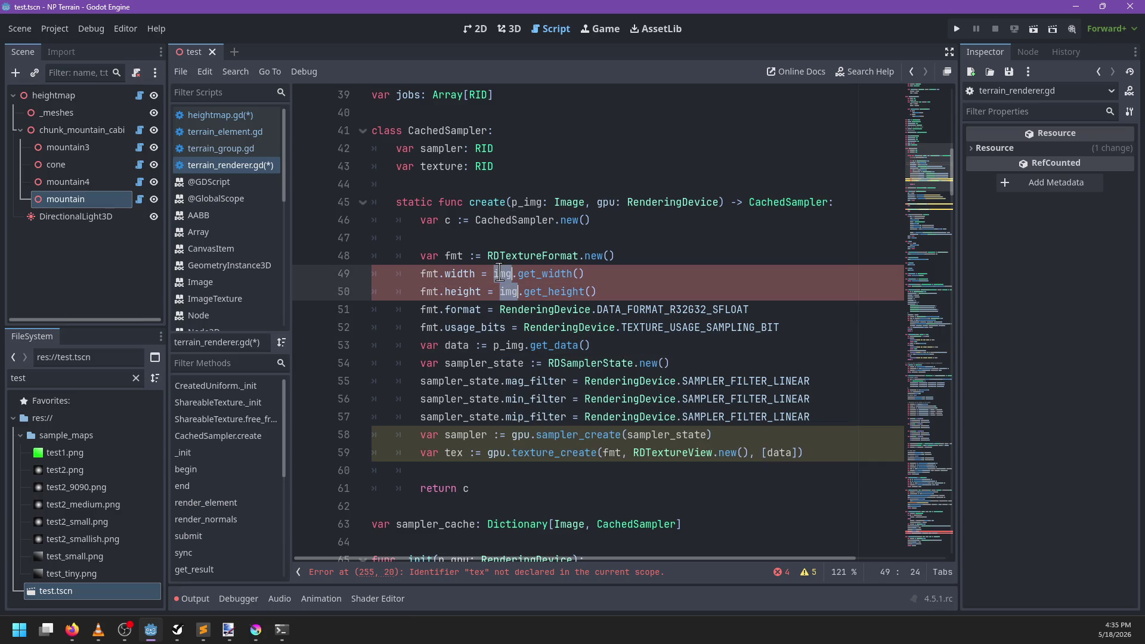
type("p_img")
Step: Replace the var sampler and var tex declarations with assignments to c.sampler and c.texture
left_click(645, 441)
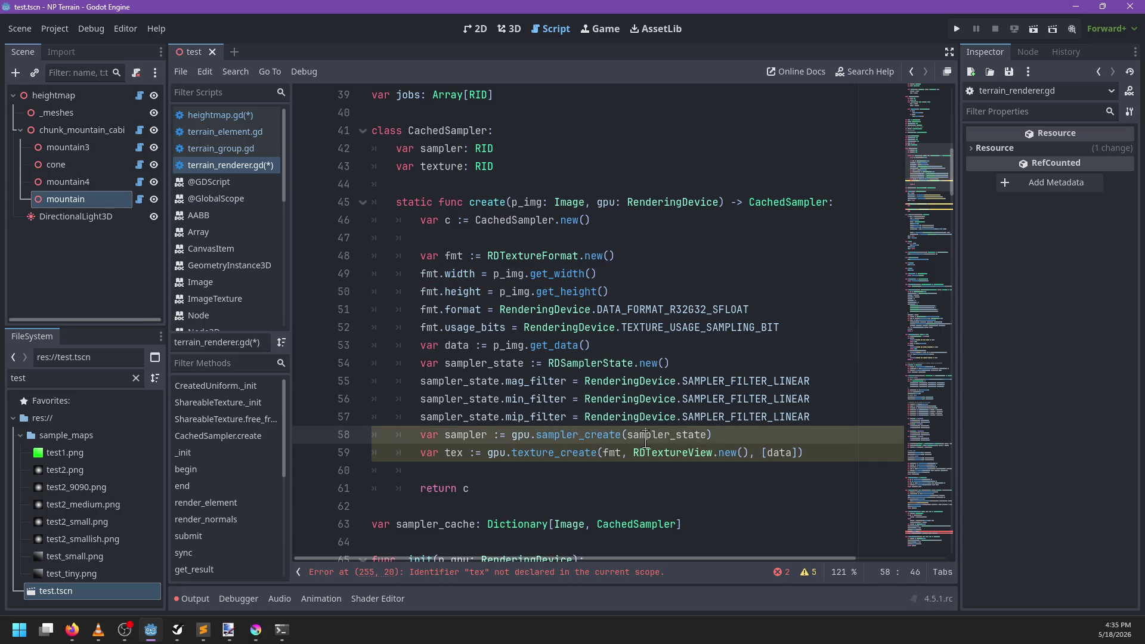
left_click(445, 435)
key("ctrl+Right")
key("Right")
key("Delete")
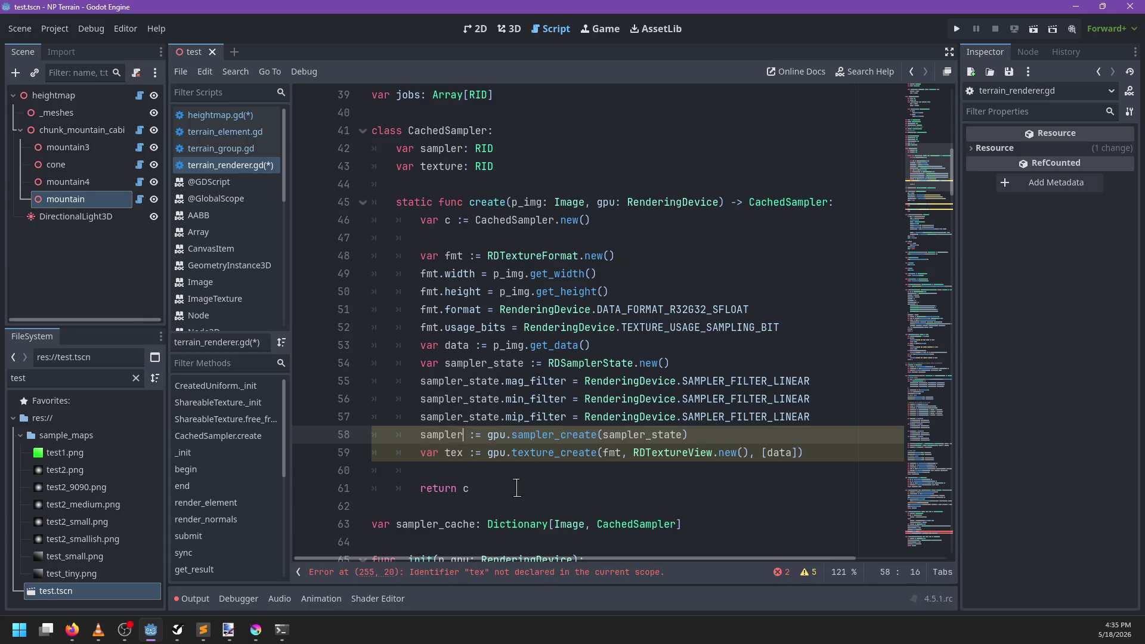
key("ctrl+Left")
key("BackSpace")
key("BackSpace")
key("BackSpace")
type("c.")
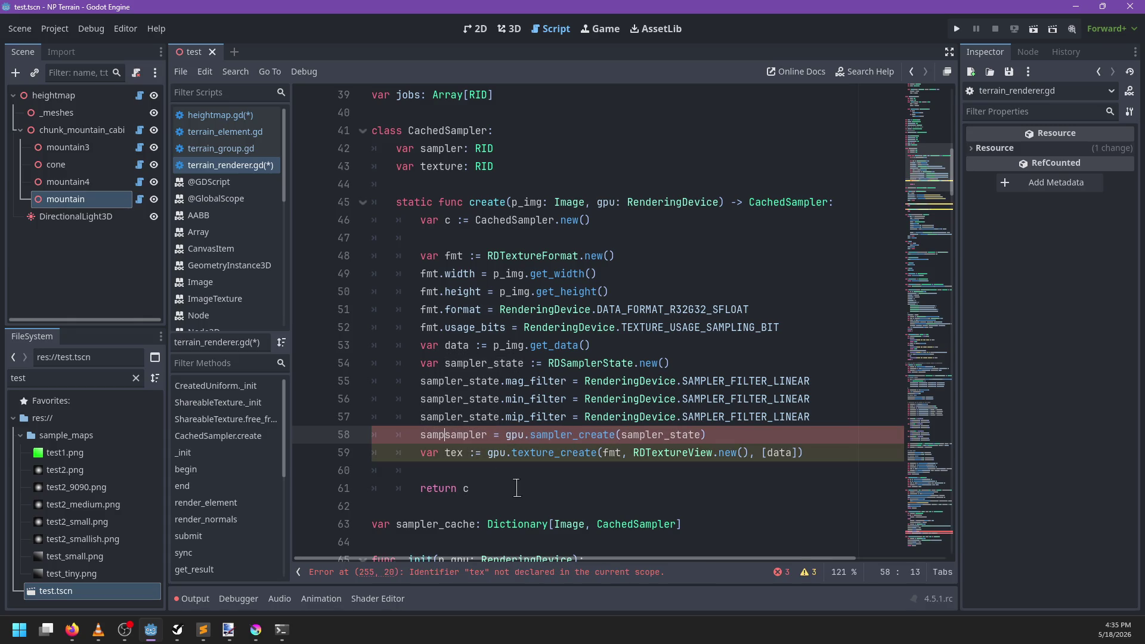
key("Escape")
key("Down")
key("Right")
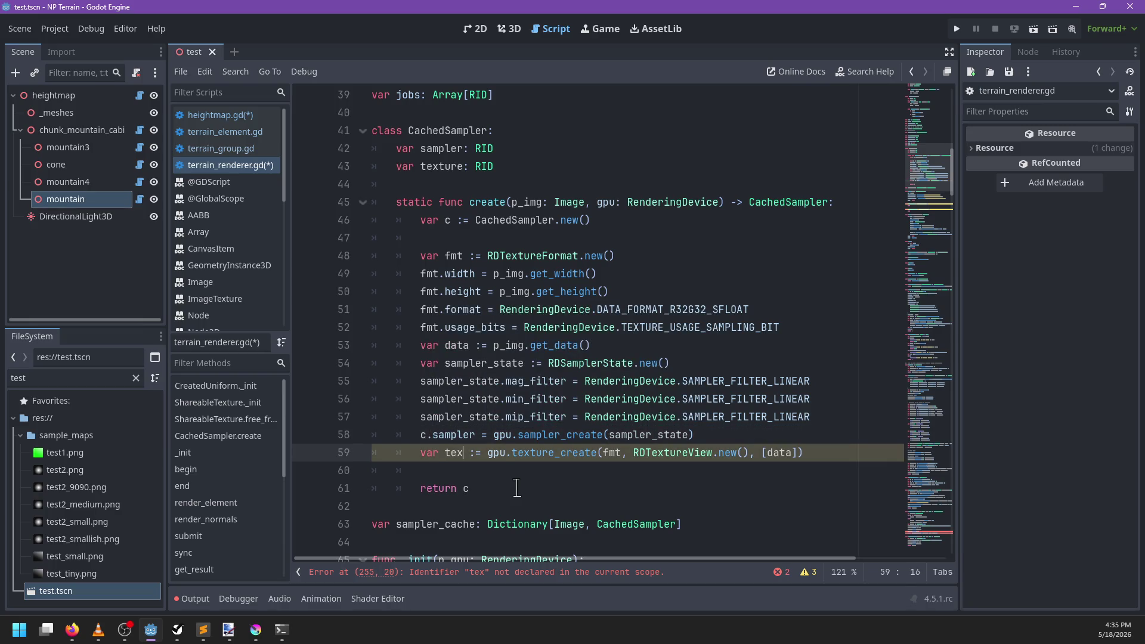
key("shift+Home")
type("c.texture")
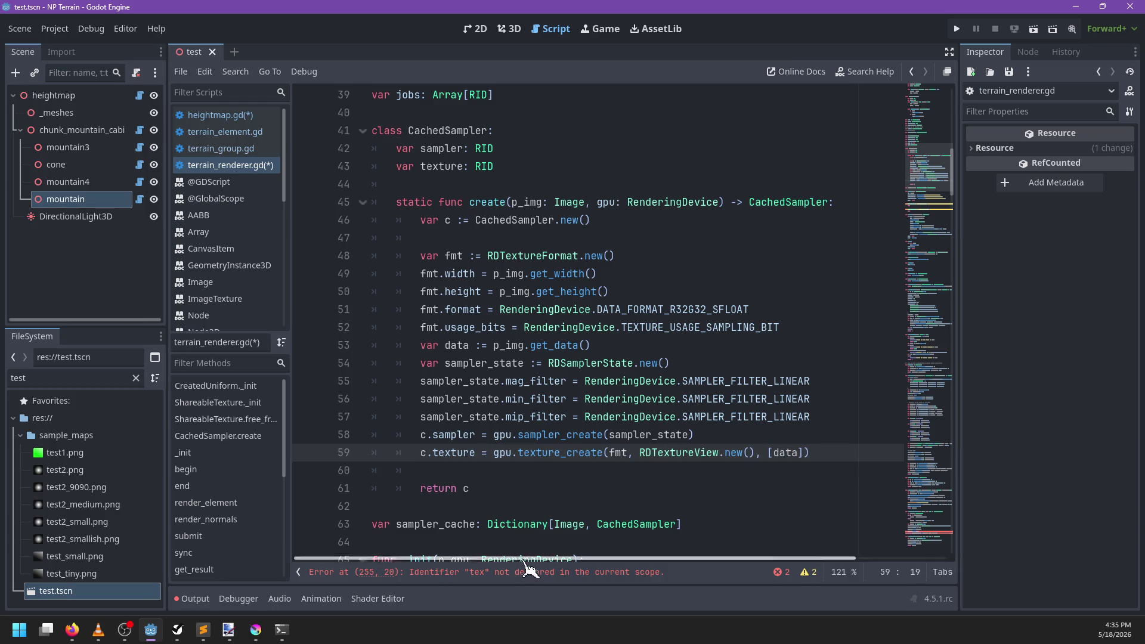
Step: Change the sampler and tex add_id arguments in _sampler_uniform to sampler.sampler and sampler.texture
left_click(512, 573)
double_click(498, 310)
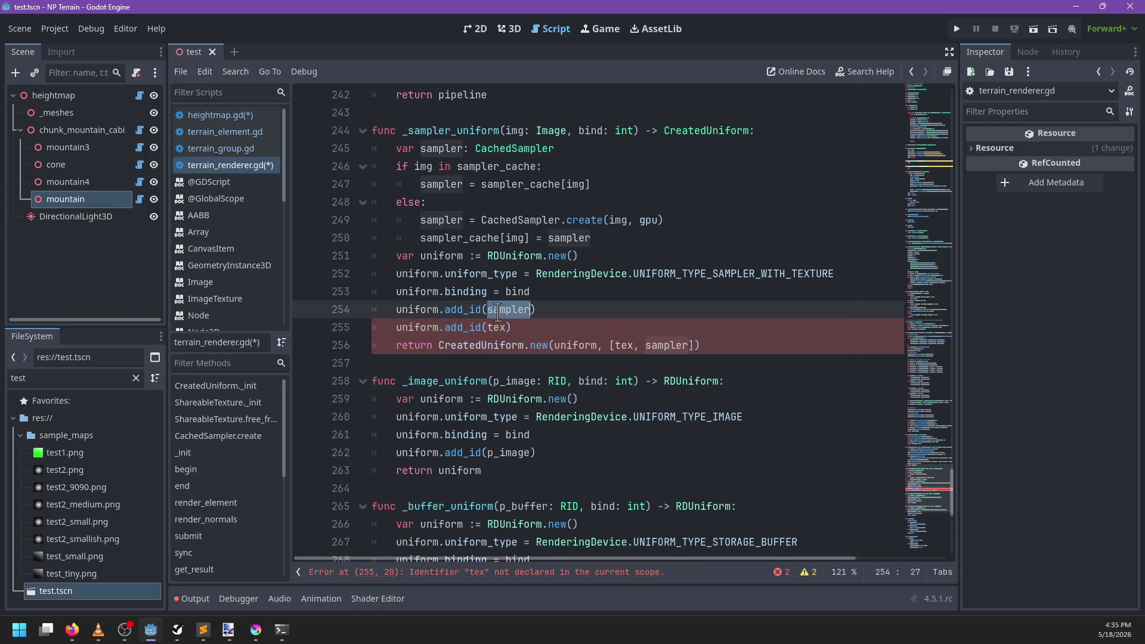
type("sampler.sampler")
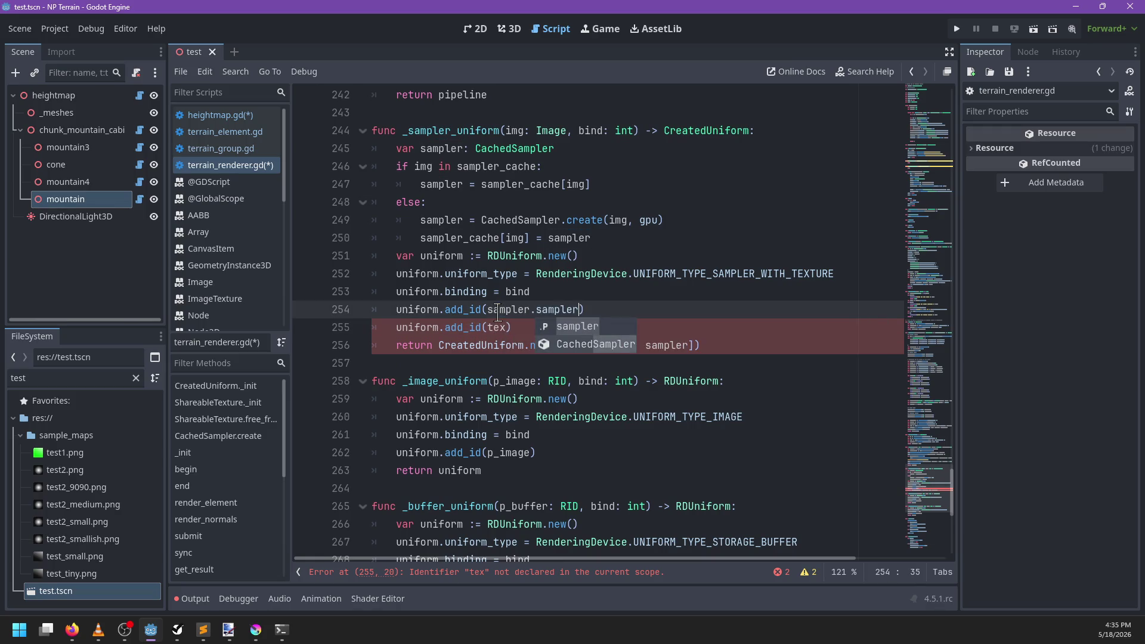
key("Escape")
key("Down")
key("Left")
key("BackSpace")
key("BackSpace")
key("BackSpace")
type("sampler.texture")
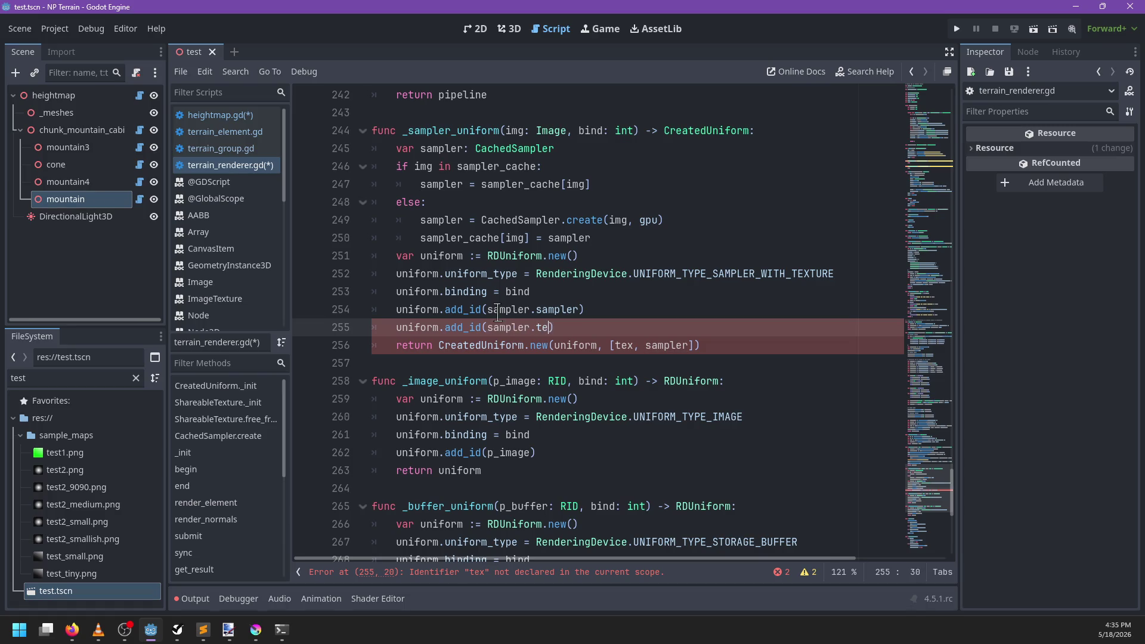
Step: Make _sampler_uniform return [sampler.texture, sampler.sampler] and save the script
key("Down")
key("Down")
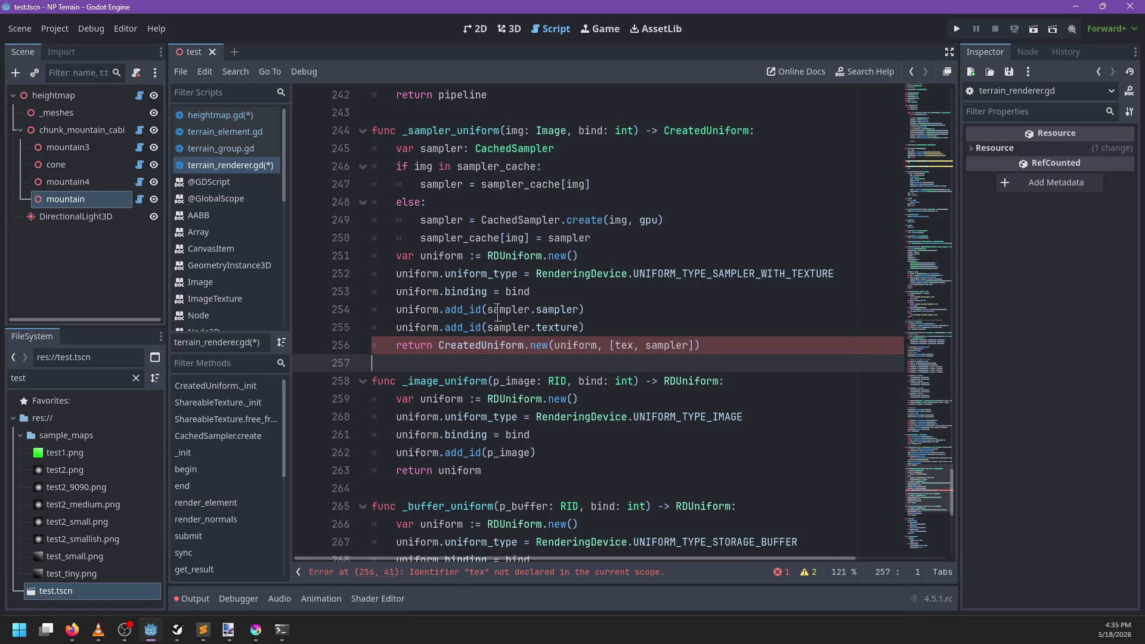
key("Up")
key("Left")
key("Left")
key("Left")
key("BackSpace")
key("BackSpace")
key("BackSpace")
type("sampler.tex")
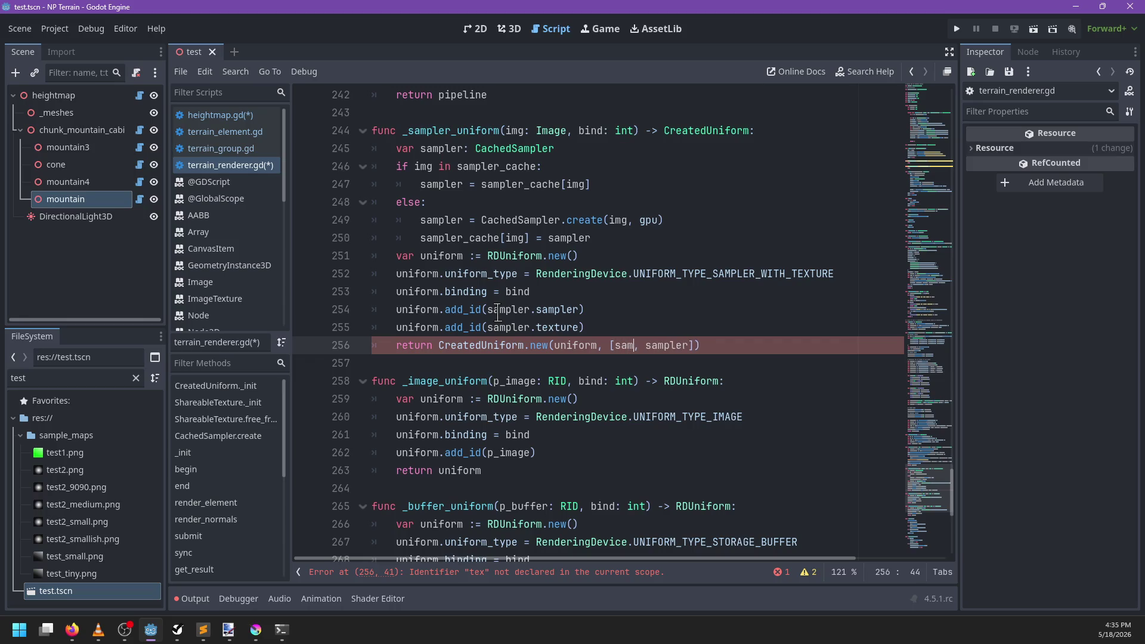
type("ture")
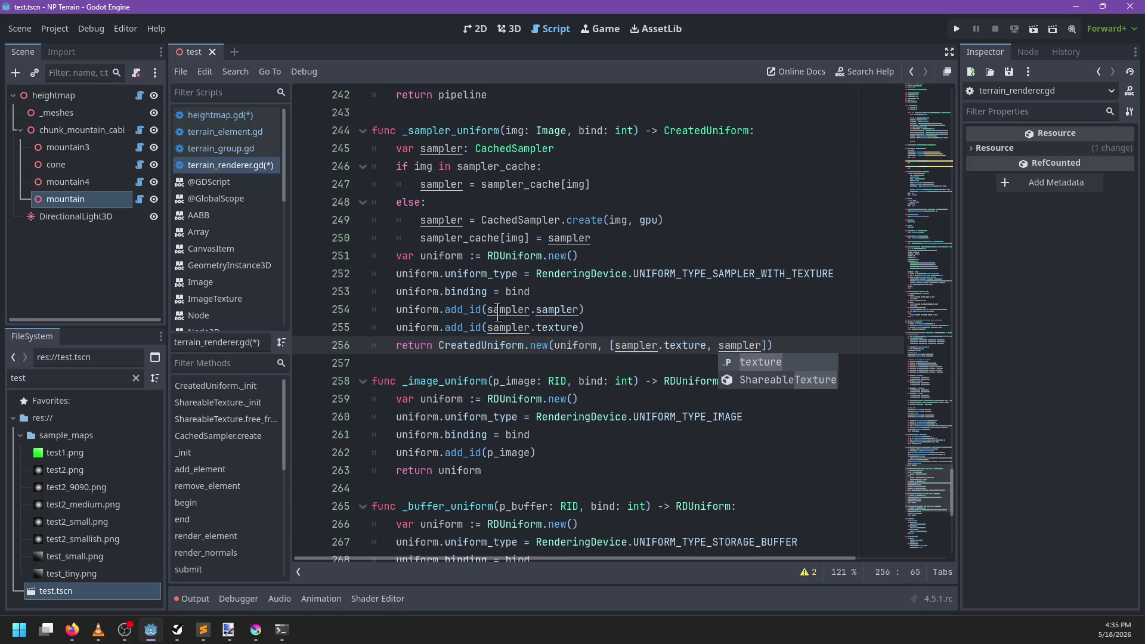
key("Right")
key("Right")
type("sampler.")
key("Escape")
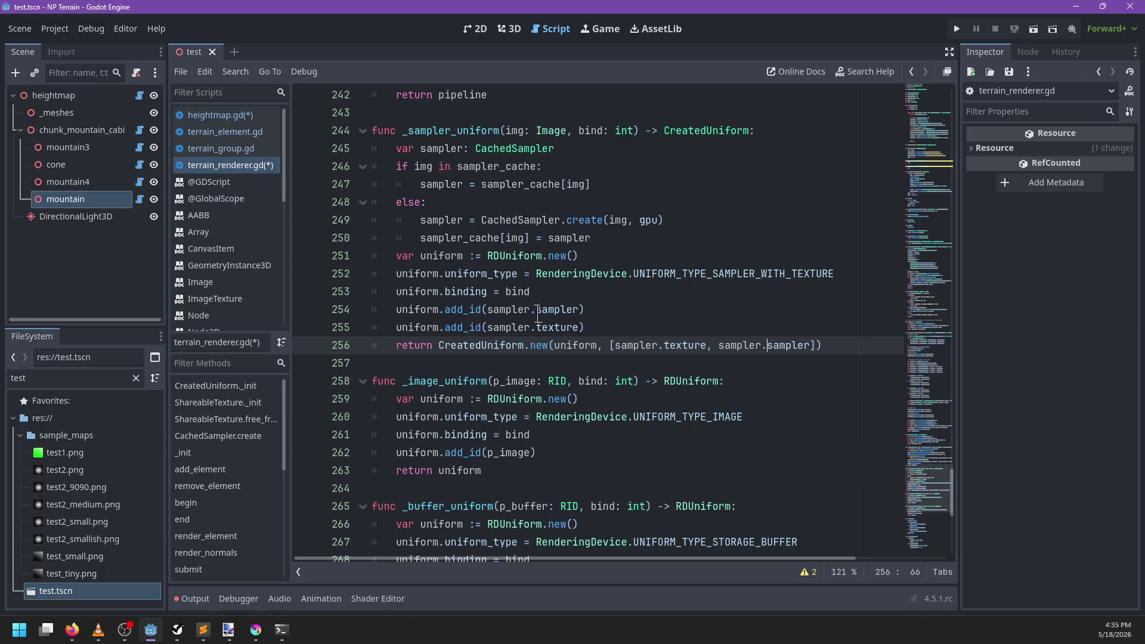
scroll(587, 357, "up", 3)
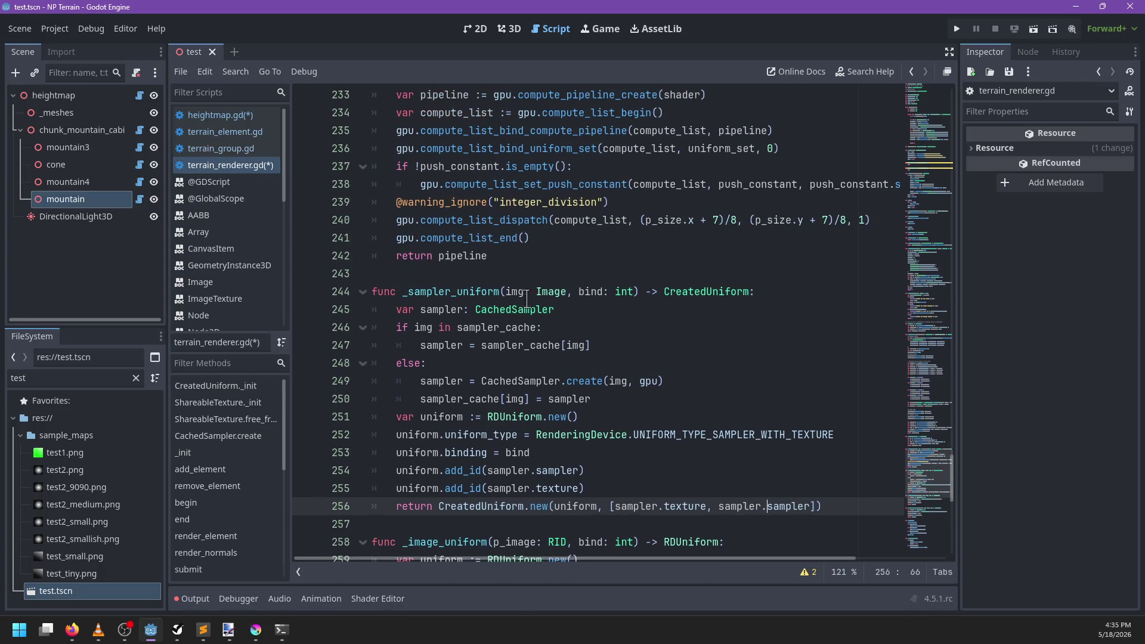
key("ctrl+s")
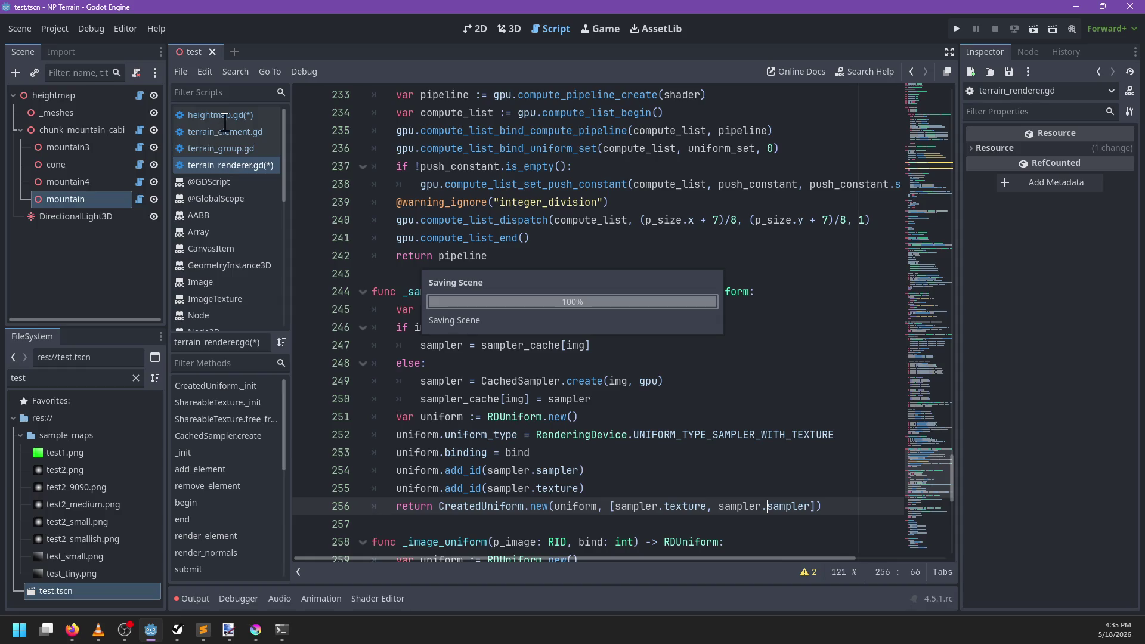
Step: Open heightmap.gd and search it for 'func ex'
left_click(139, 96)
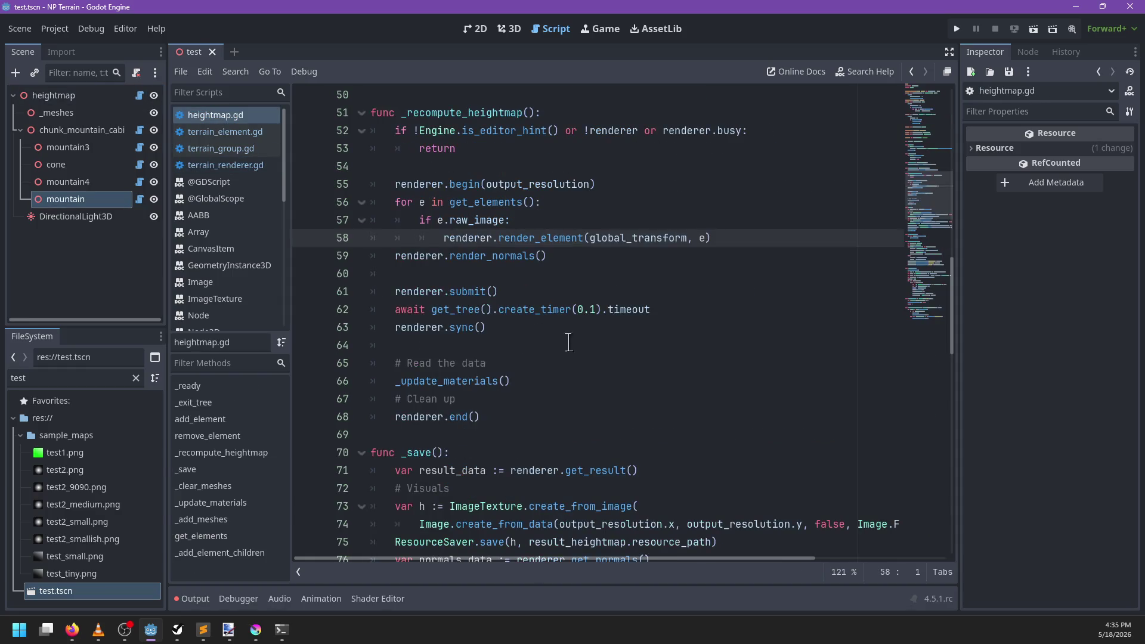
left_click(568, 342)
key("ctrl+f")
type("func ex")
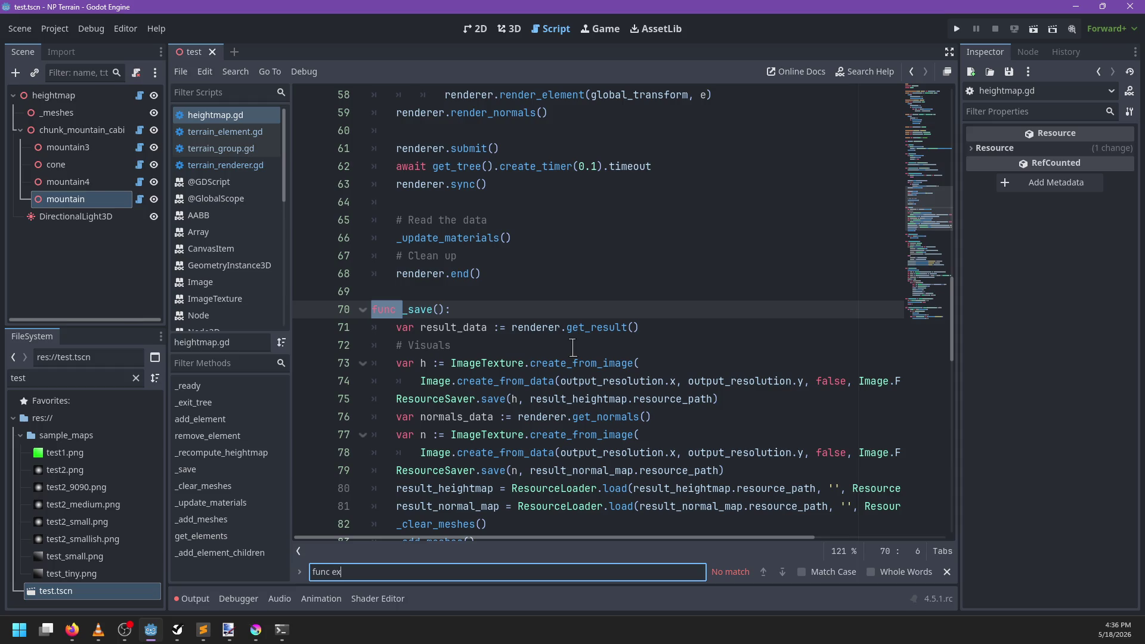
key("Escape")
Step: Jump from heightmap.gd's renderer cleanup code to the destroy() definition in terrain_renderer.gd
scroll(561, 358, "up", 7)
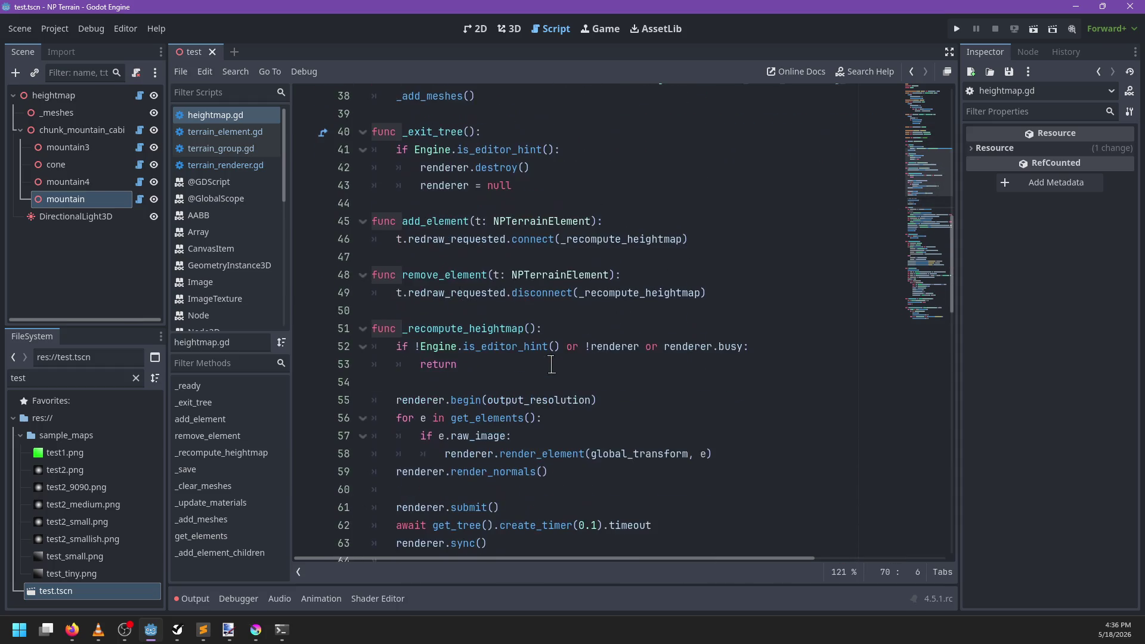
scroll(551, 365, "up", 4)
left_click(547, 401)
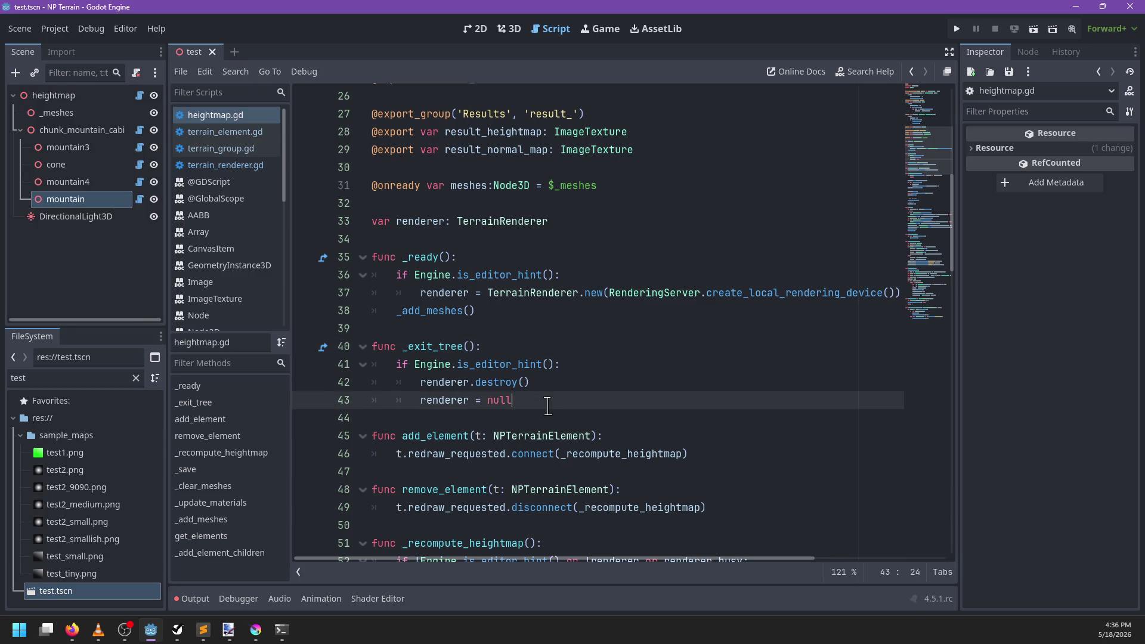
left_click(493, 382, "ctrl")
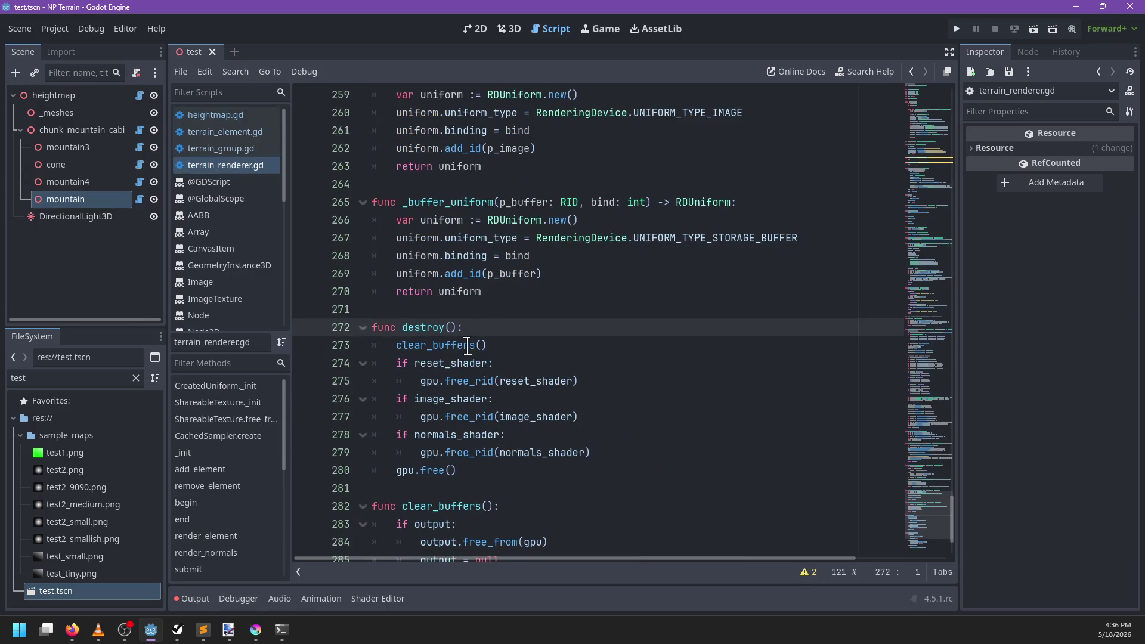
key("End")
Step: Add a new empty indented line at the start of destroy()
scroll(567, 343, "up", 1)
scroll(566, 343, "down", 3)
scroll(590, 345, "up", 1)
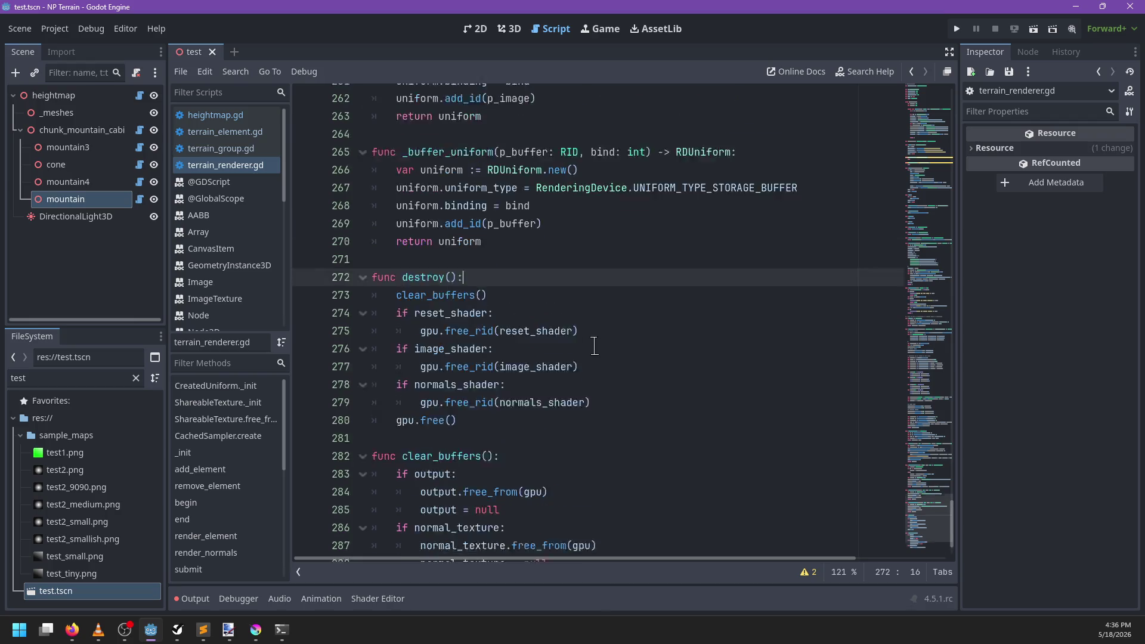
scroll(594, 345, "up", 20)
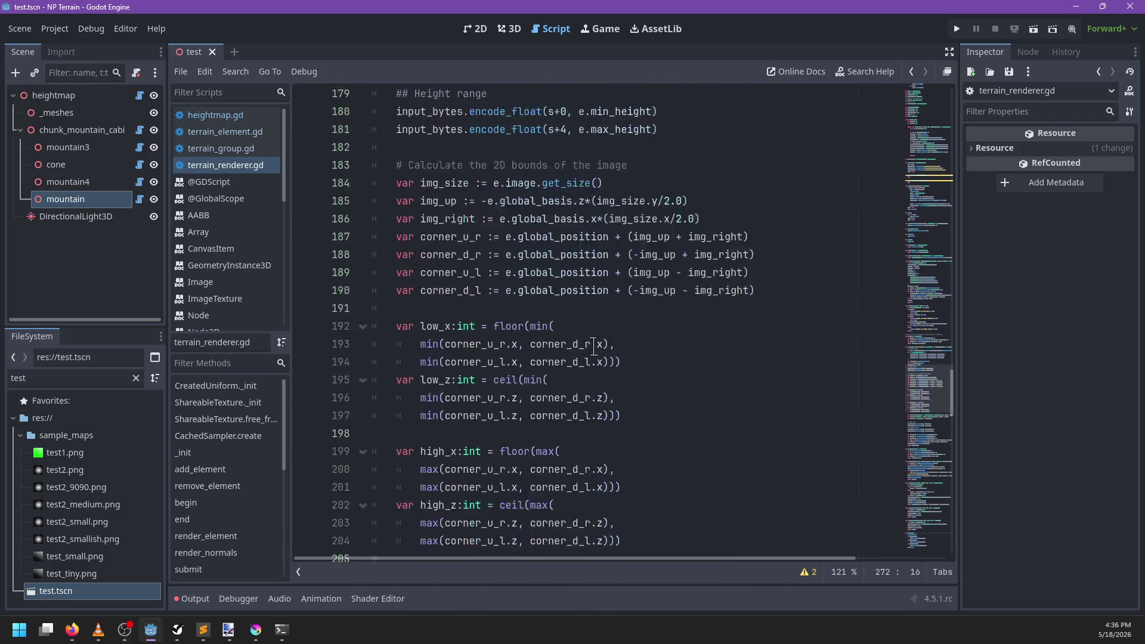
scroll(594, 346, "up", 20)
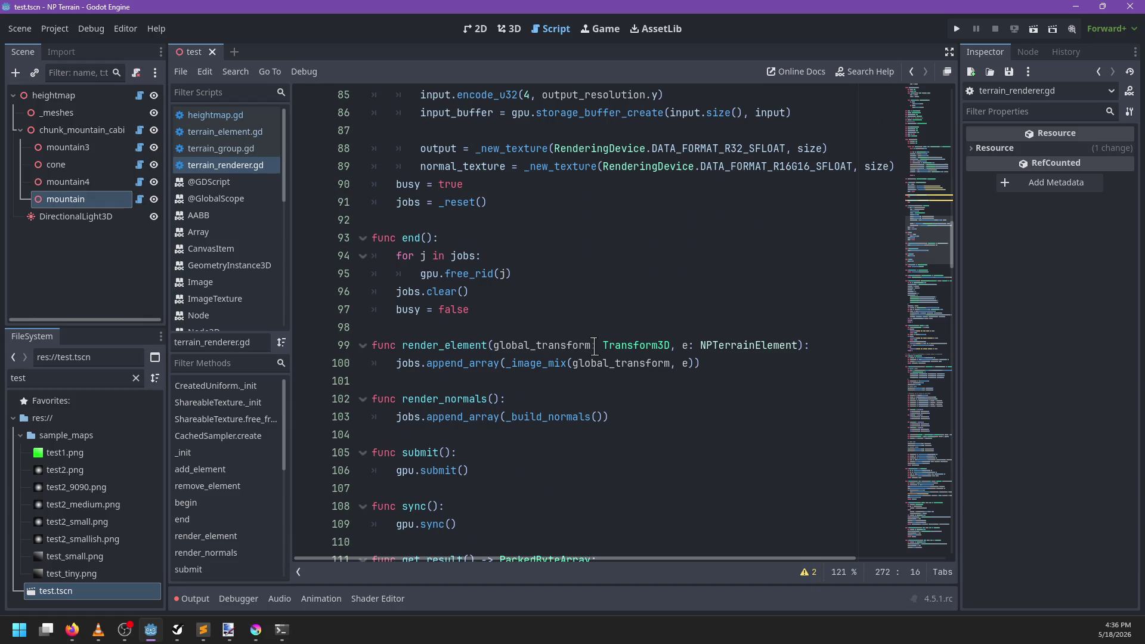
scroll(594, 345, "down", 5)
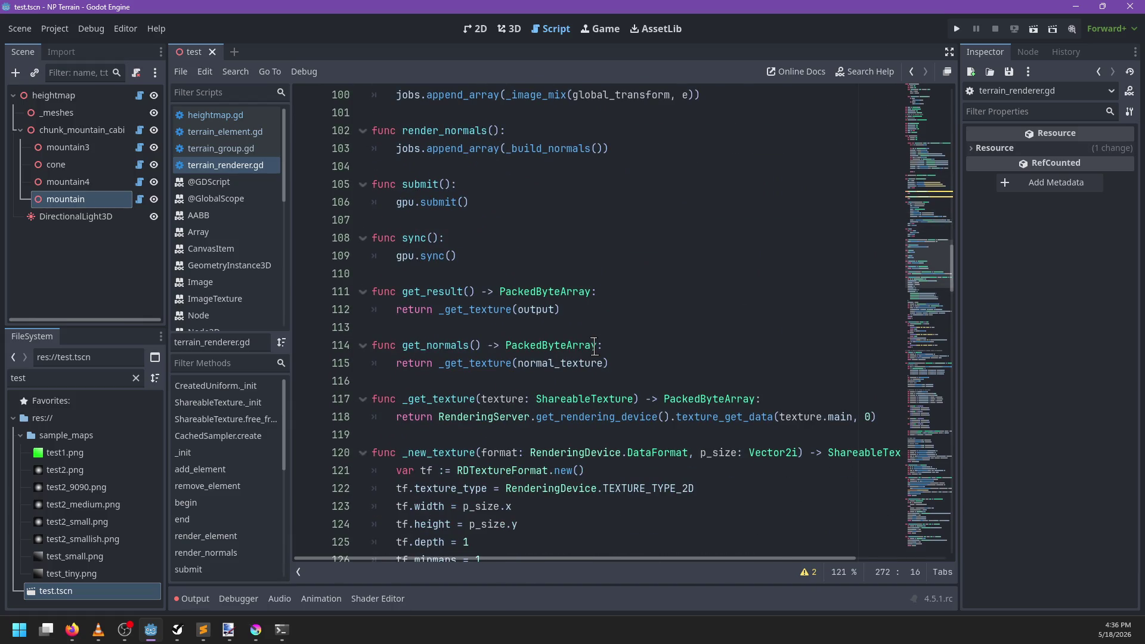
scroll(594, 346, "up", 11)
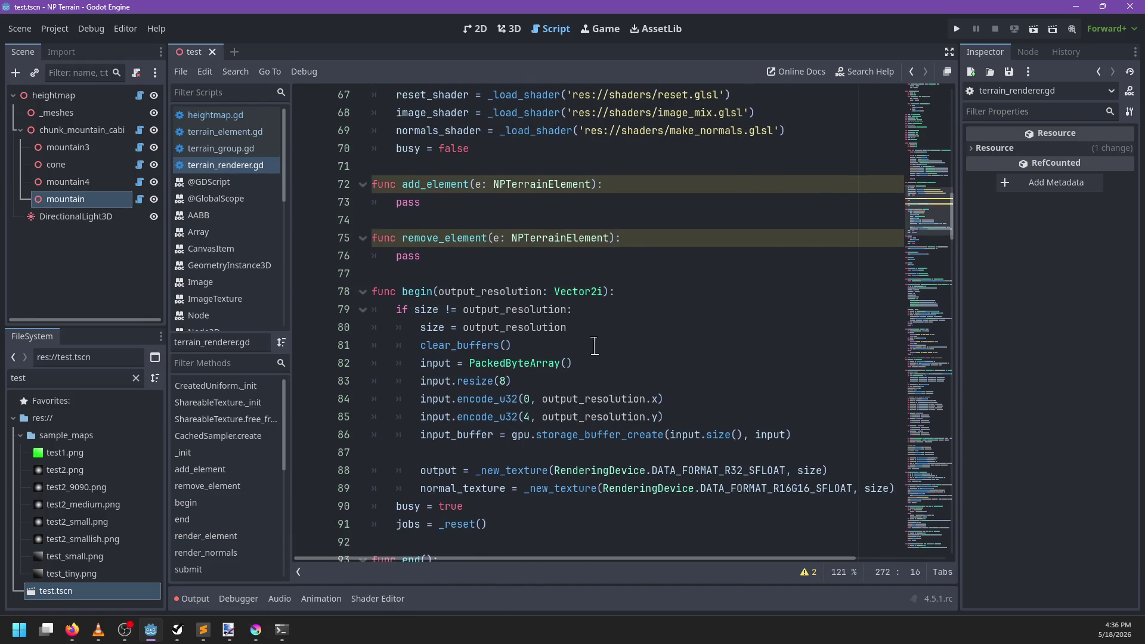
scroll(594, 345, "down", 5)
key("Return")
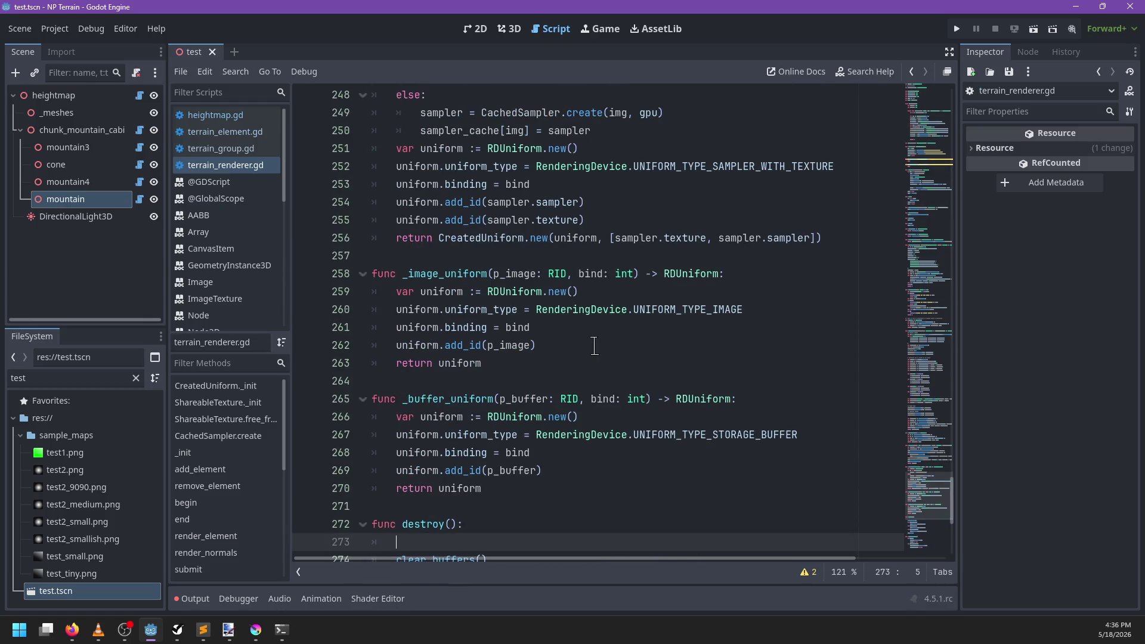
Step: Start a for loop in destroy() over sampler_cache, correcting the mistyped collection name
scroll(575, 371, "down", 3)
type("for s in")
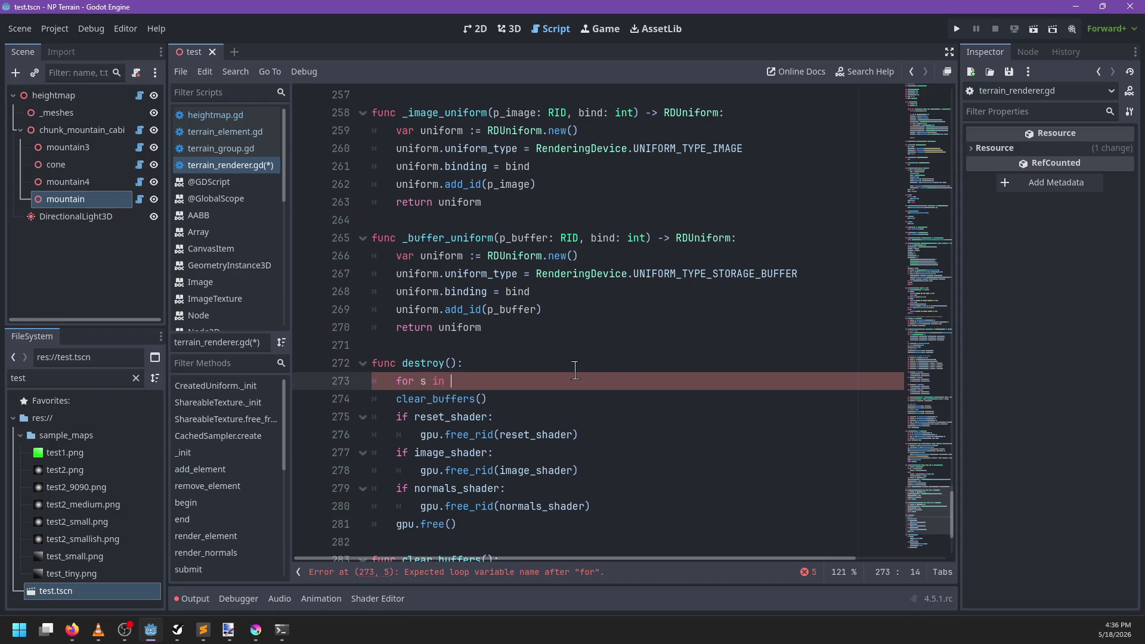
type("ched_")
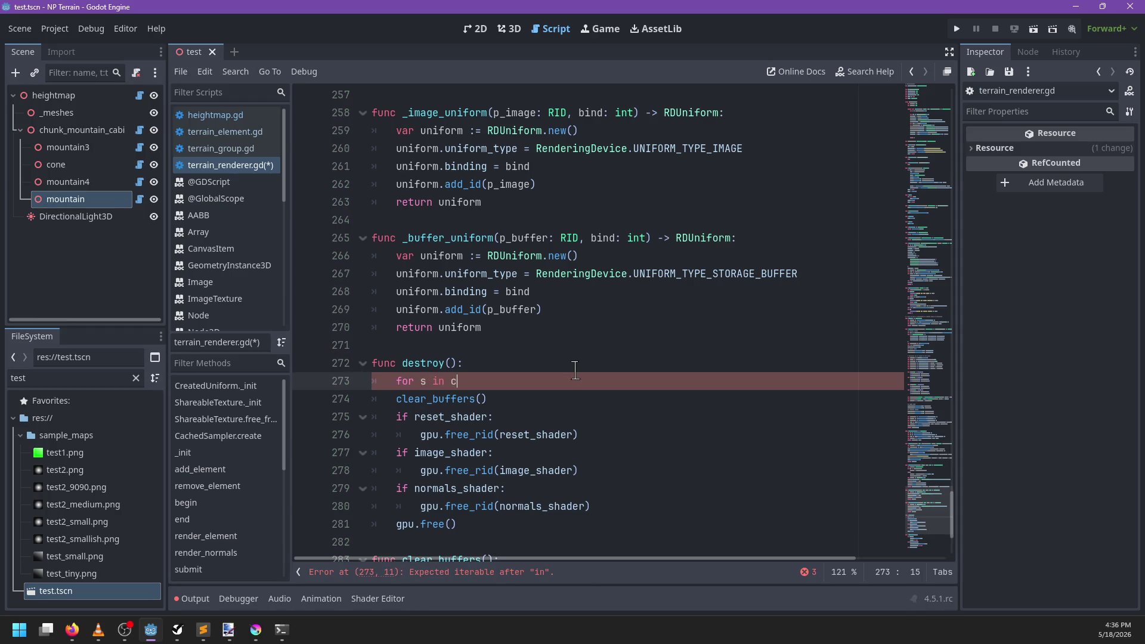
type("samp")
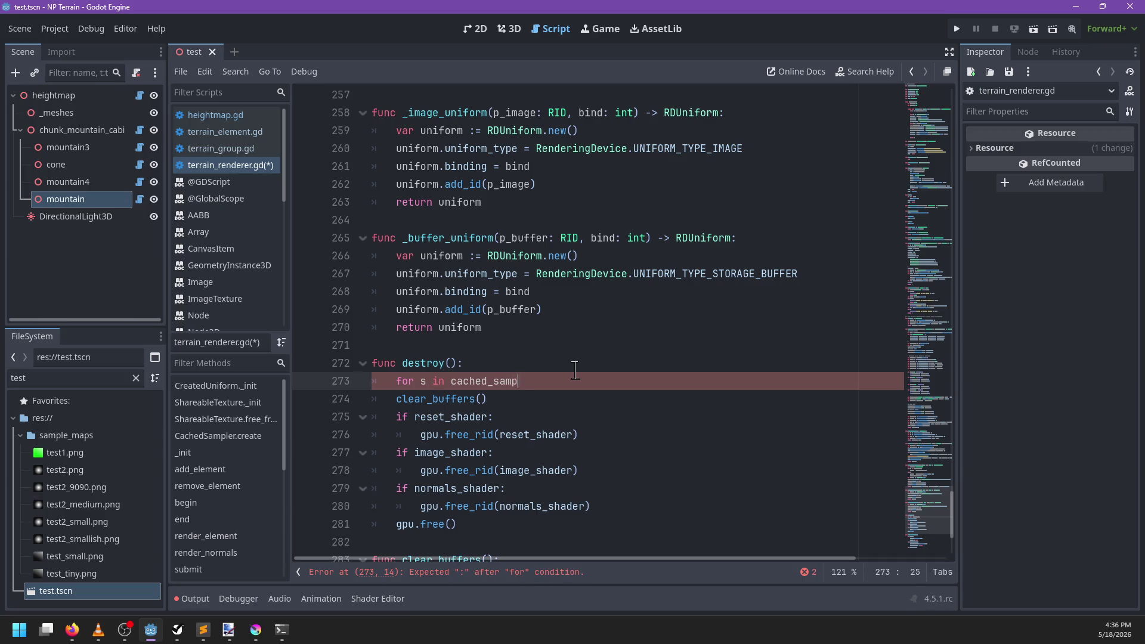
type("lers:")
key("Return")
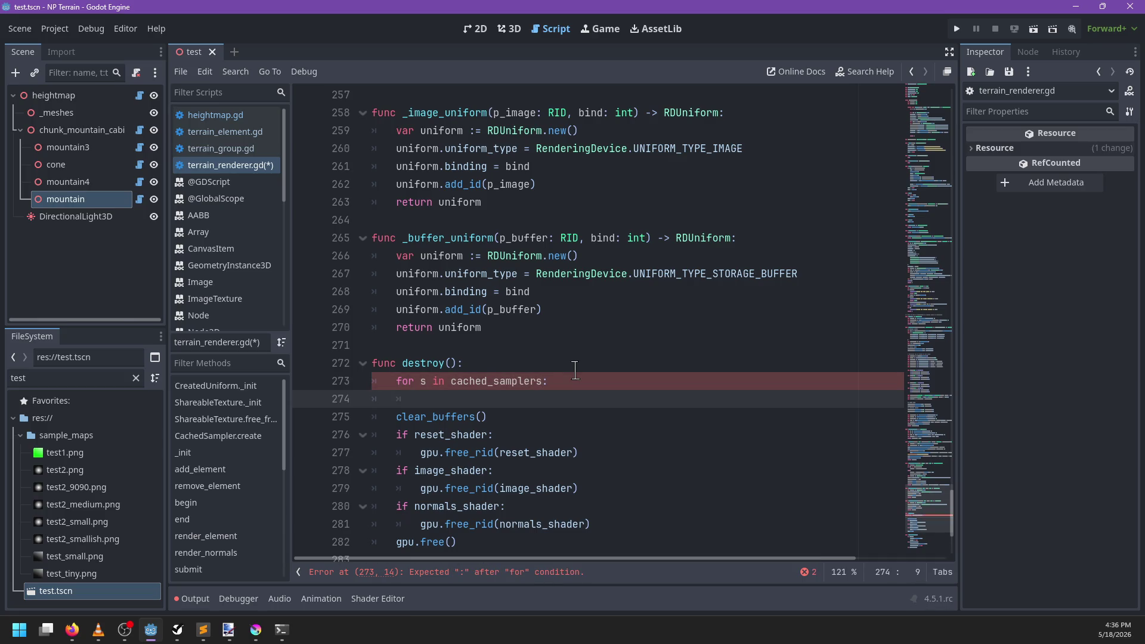
key("Up")
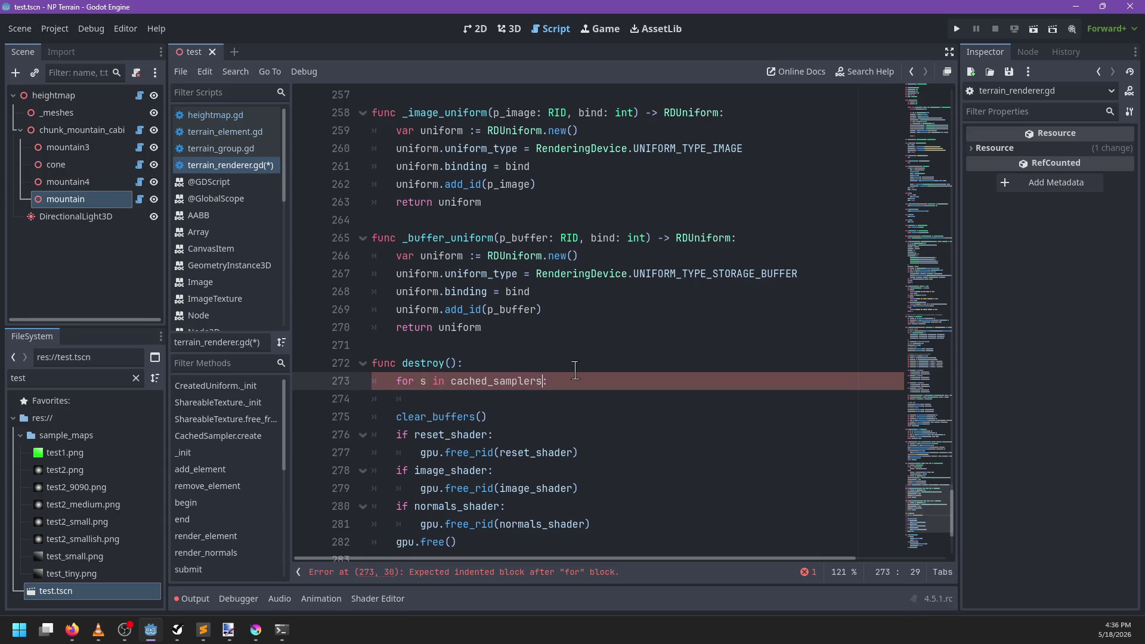
key("ctrl+BackSpace")
type("sampler")
key("Down")
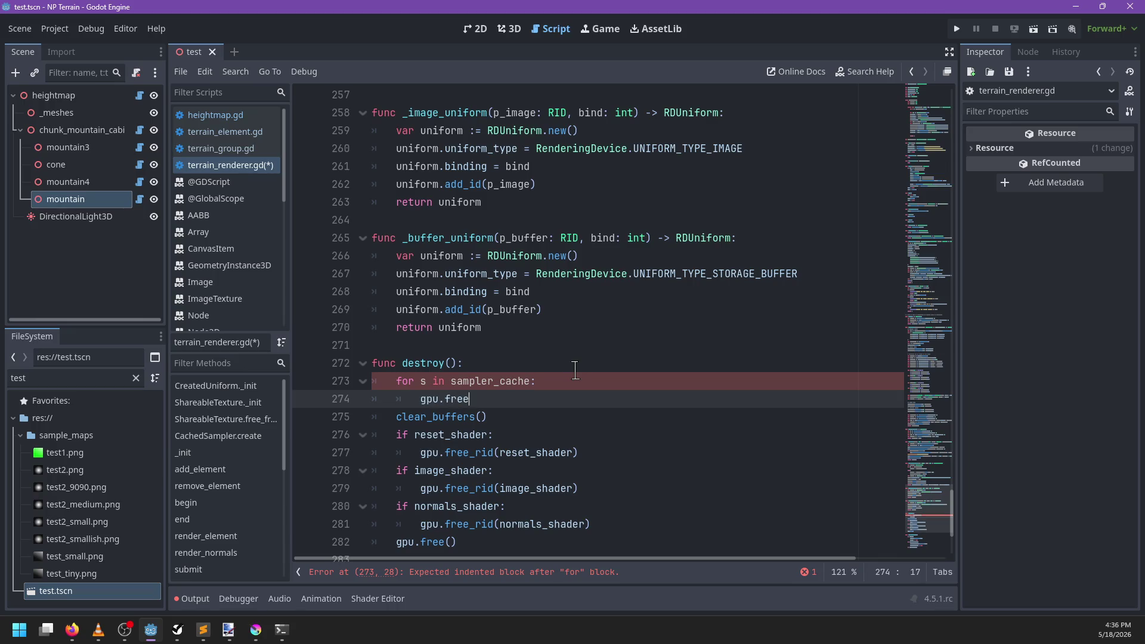
Step: Free each cached sampler's texture and sampler with gpu.free_rid in the loop body
type("_rid(sa")
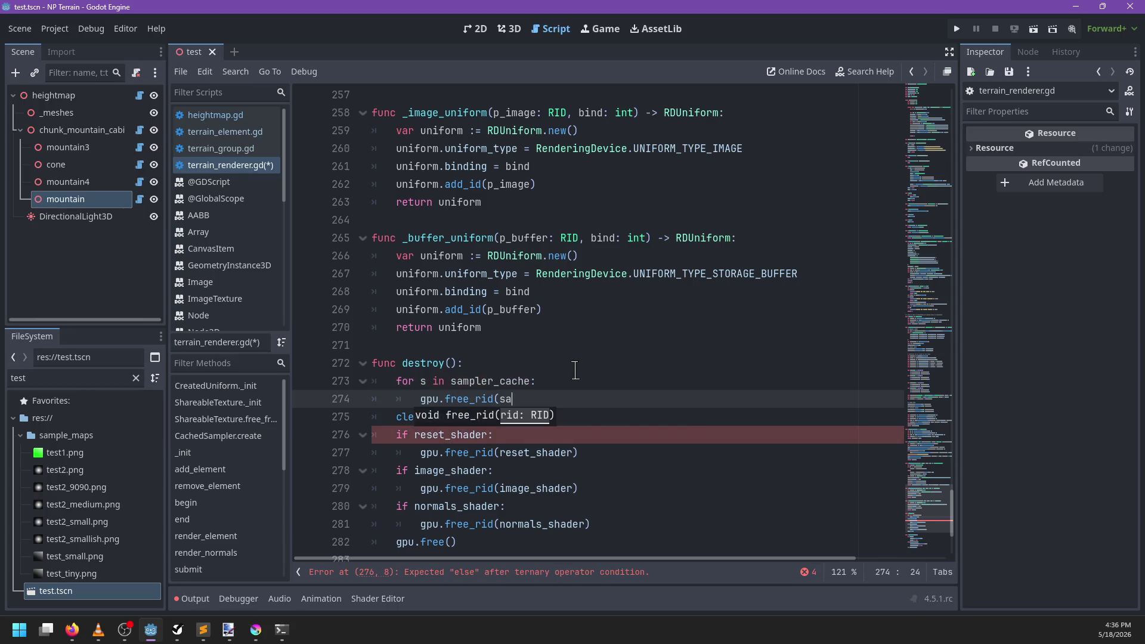
key("ctrl+shift+Return")
type("var sc :")
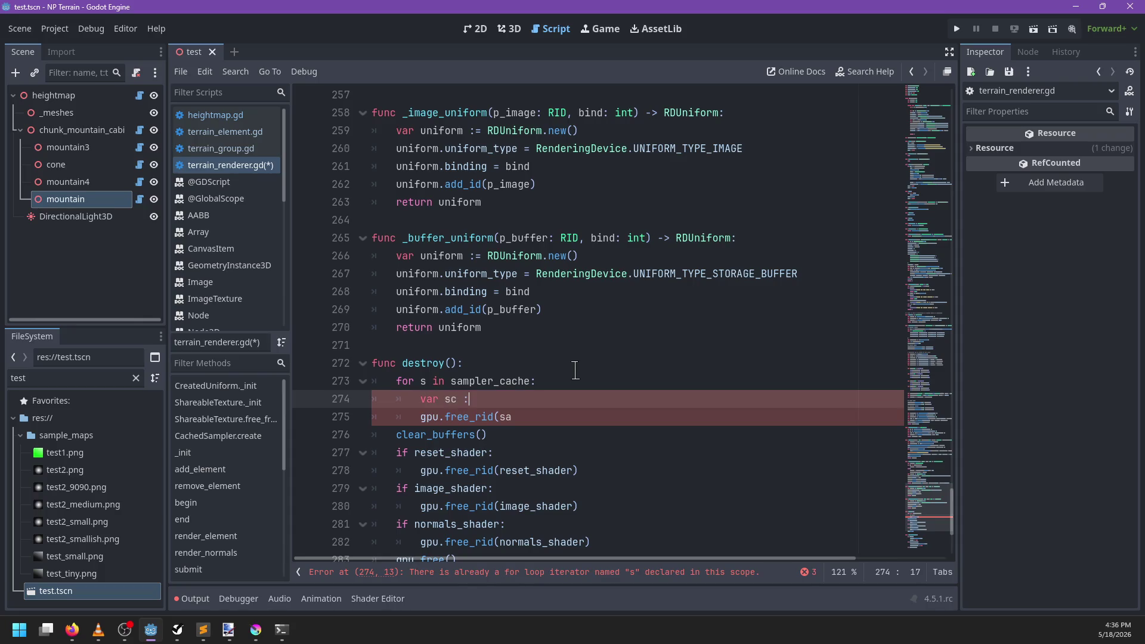
key("BackSpace")
key("BackSpace")
key("BackSpace")
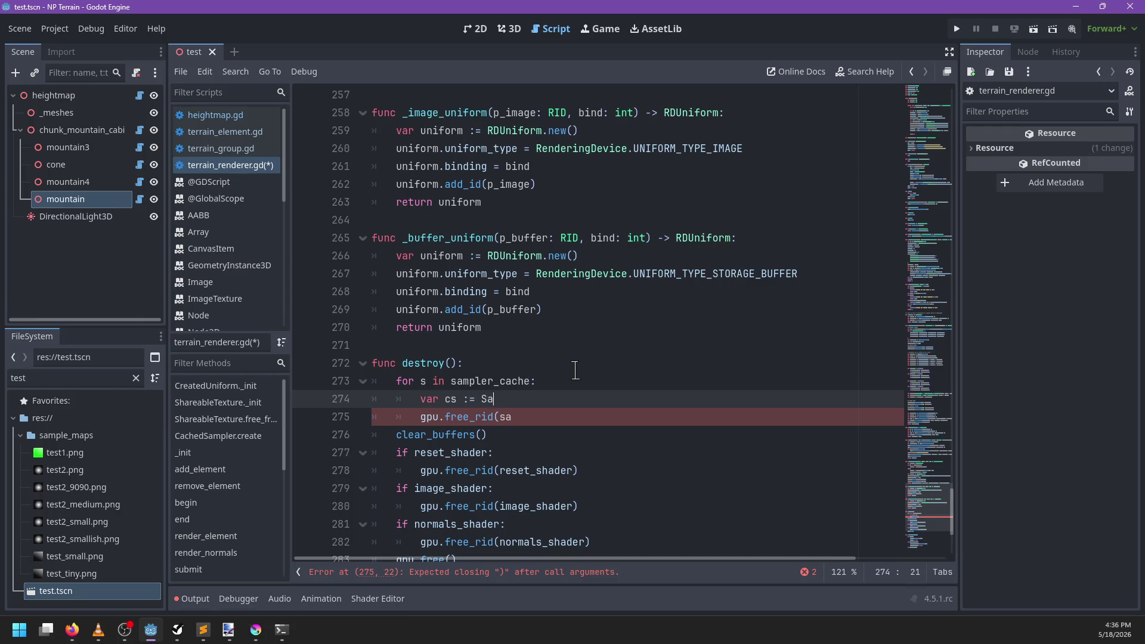
type("mpler")
key("BackSpace")
key("BackSpace")
key("BackSpace")
type("sampler")
key("Return")
type("[")
key("Down")
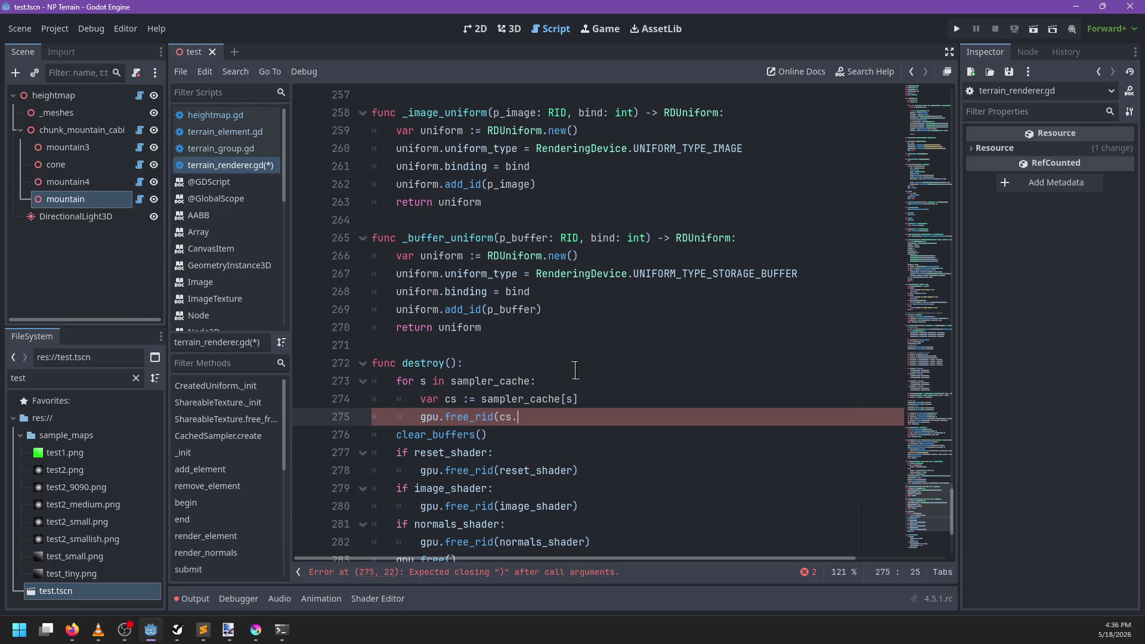
type("texture]")
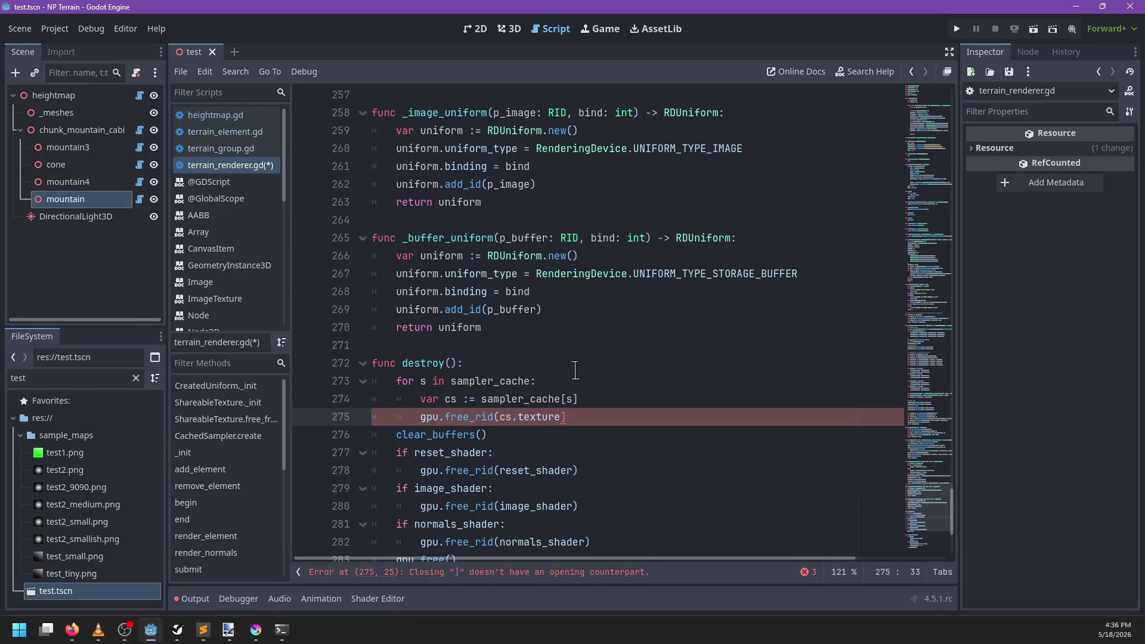
key("Return")
type("gpu.")
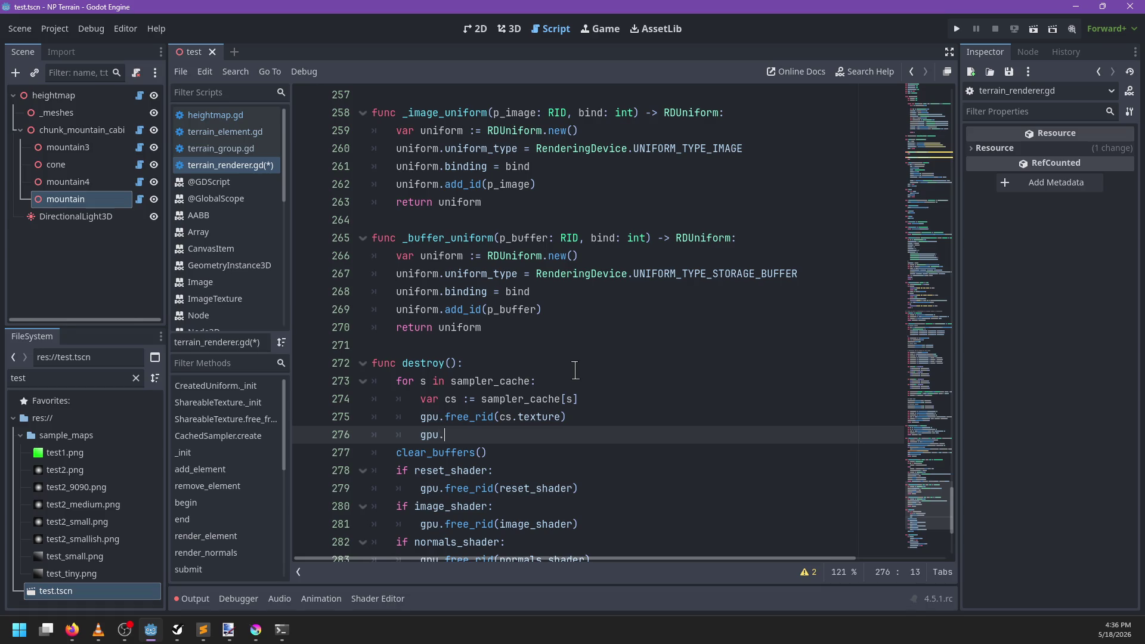
type("free_rid(cs.")
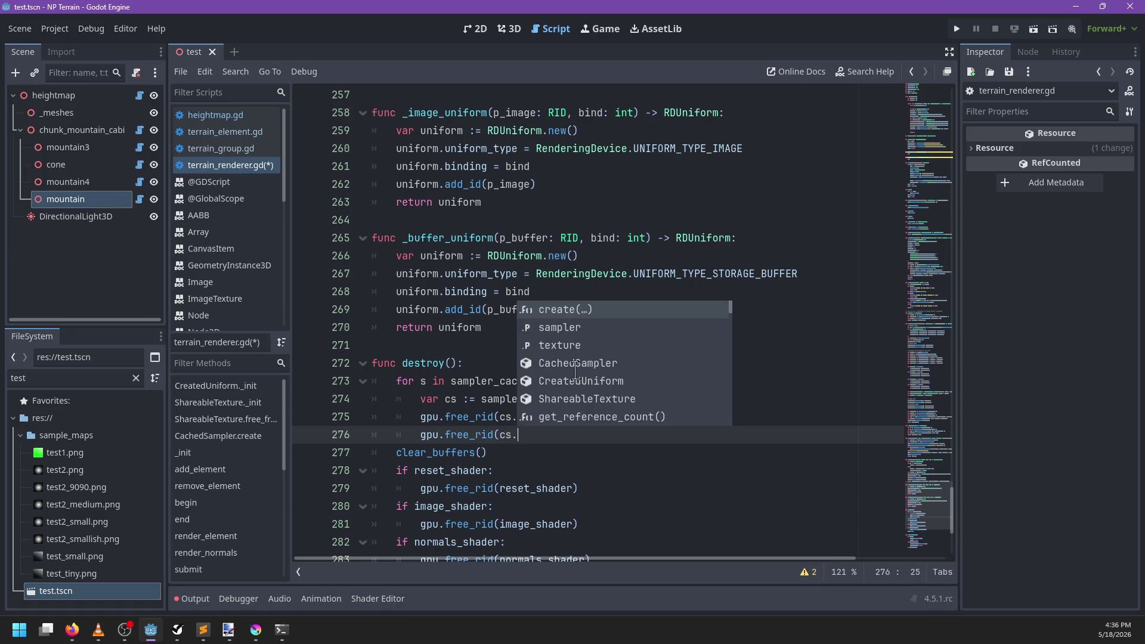
type("sampler")
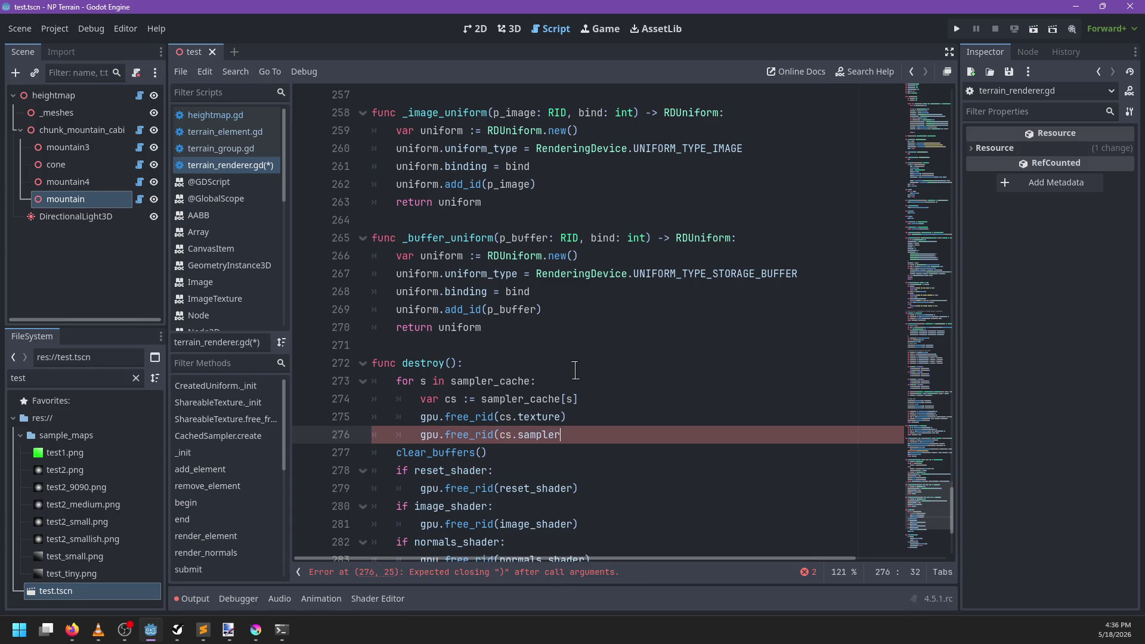
scroll(576, 370, "down", 2)
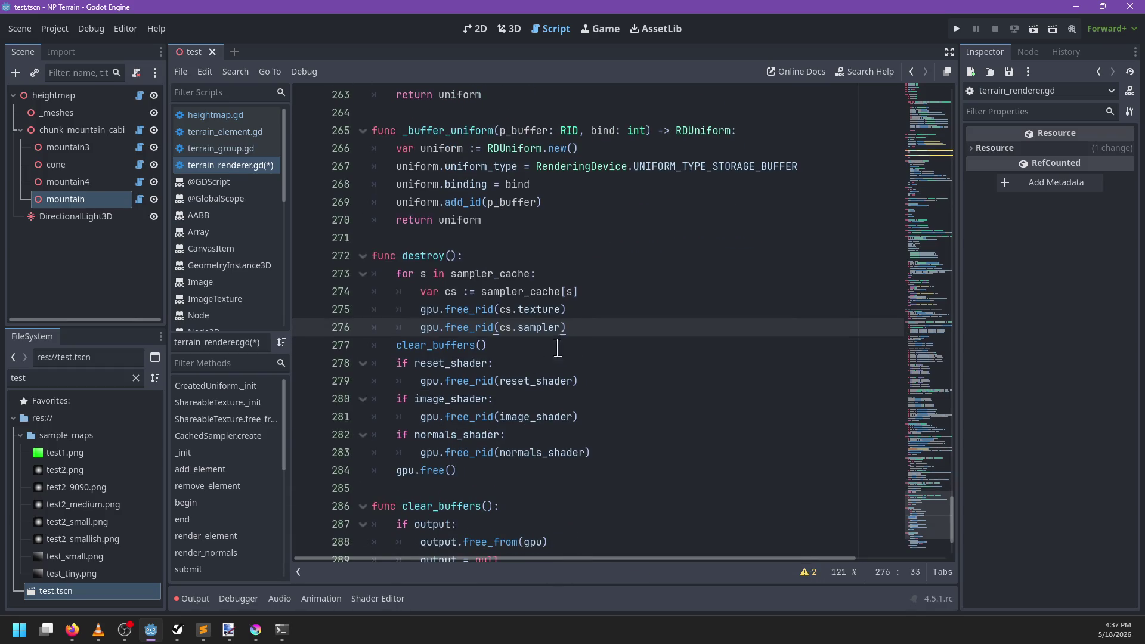
Step: Move the sampler_cache freeing loop from destroy() into clear_buffers() and save
left_click_drag(588, 320, 589, 248)
key("ctrl+c")
key("Delete")
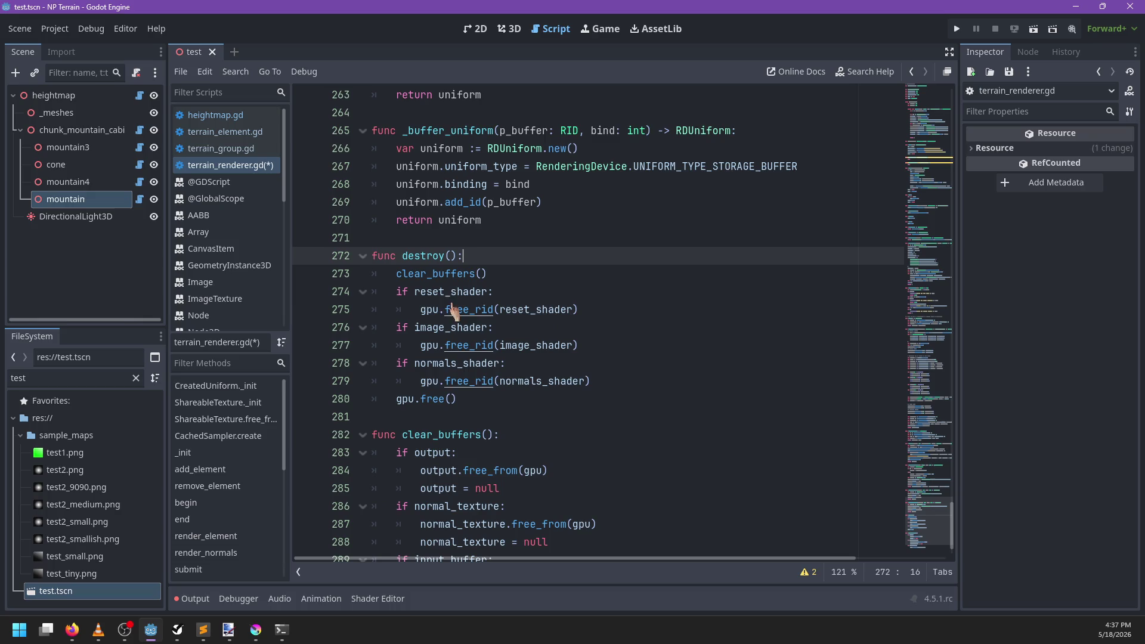
scroll(536, 328, "down", 1)
left_click(373, 381)
key("ctrl+v")
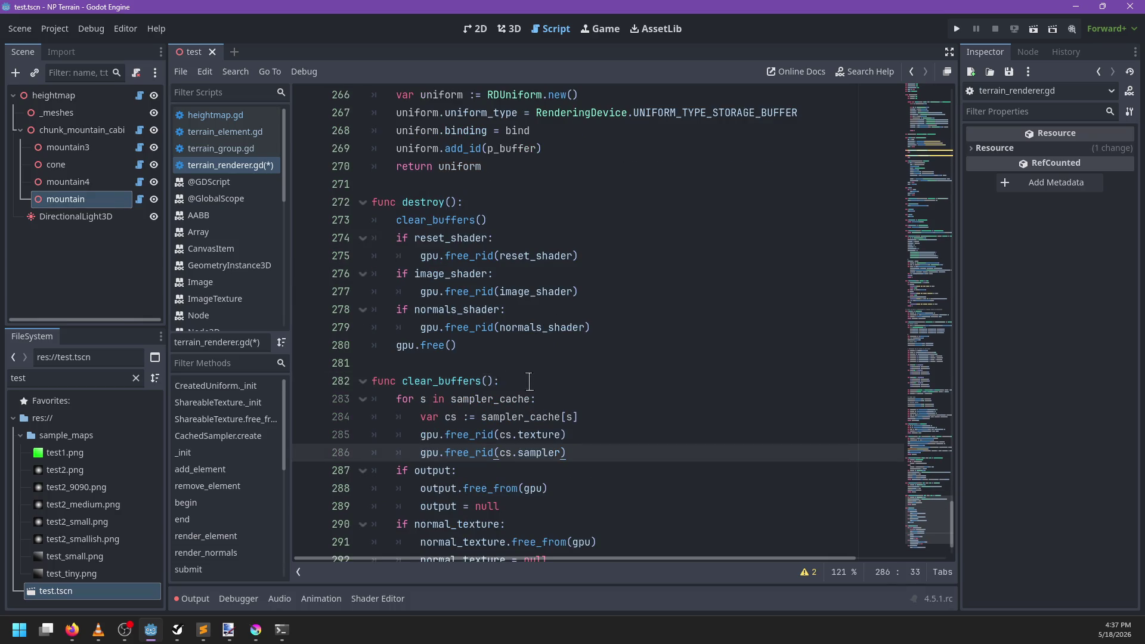
key("ctrl+s")
Step: Add sampler_cache.clear() after the loop, then select the empty add_element and remove_element stubs
key("Return")
type("sampler")
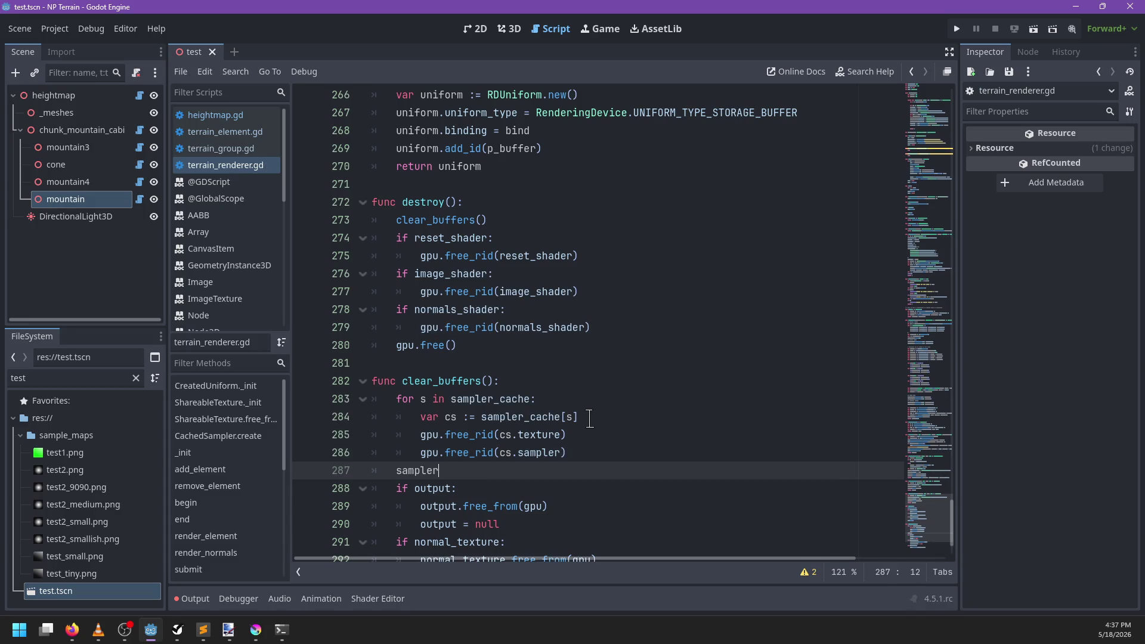
type("_cache.clear")
key("Return")
scroll(522, 398, "up", 2)
scroll(522, 399, "up", 20)
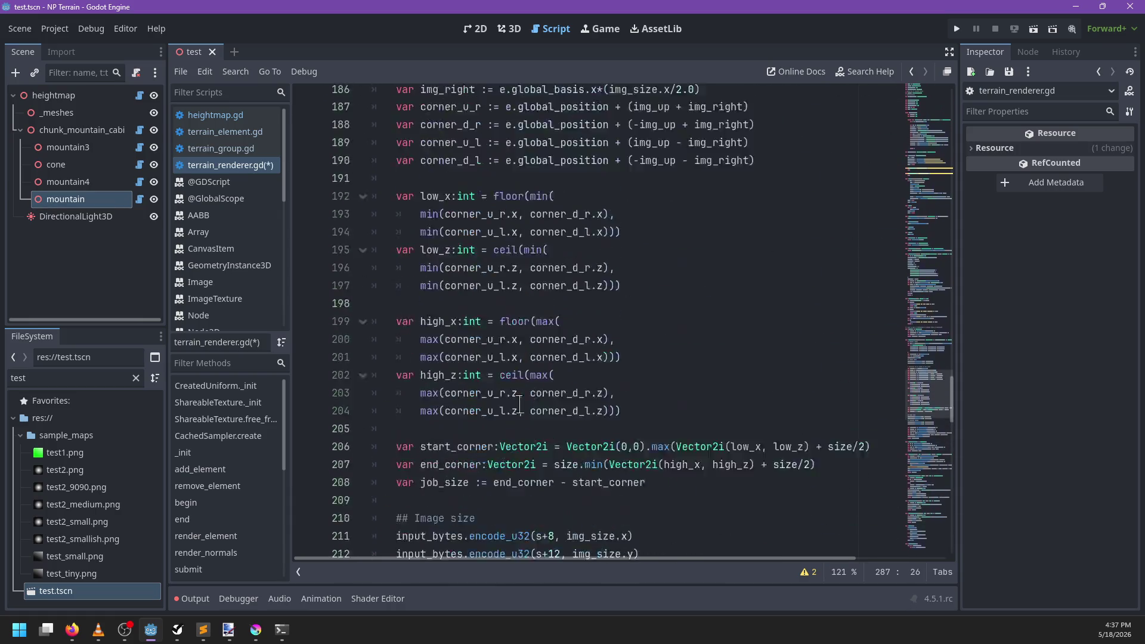
scroll(521, 404, "up", 18)
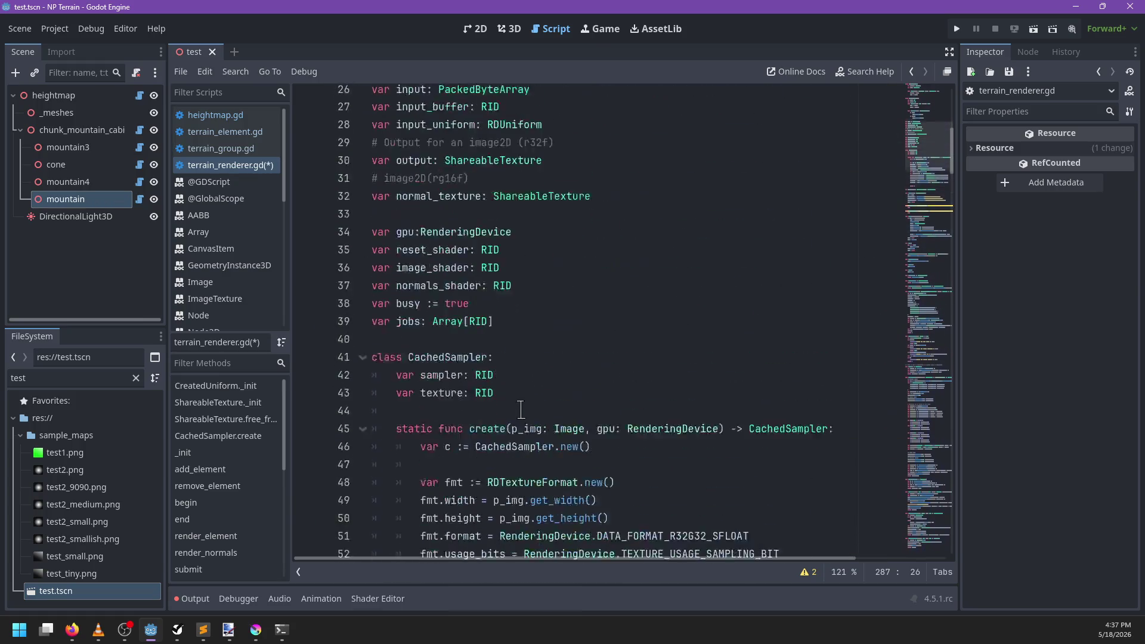
scroll(475, 417, "down", 7)
left_click_drag(443, 326, 461, 221)
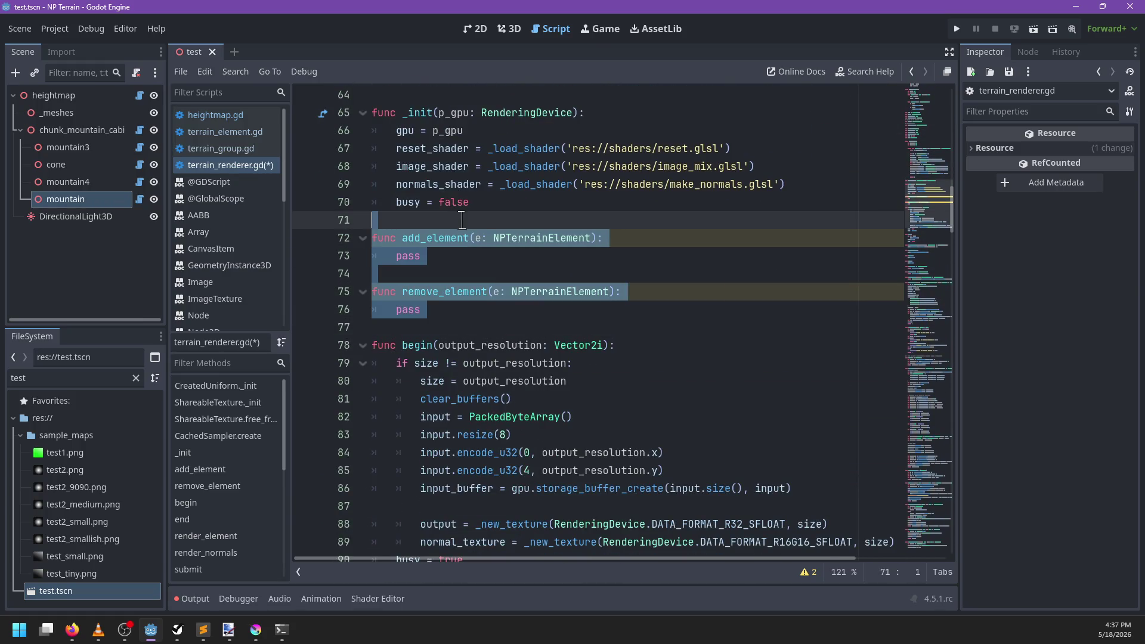
Step: Delete the empty add_element and remove_element stubs and tidy the blank line after busy = false
key("BackSpace")
key("BackSpace")
key("Return")
key("BackSpace")
Step: Search the script for sampler_cache, then for the _sampler_uniform call
key("ctrl+f")
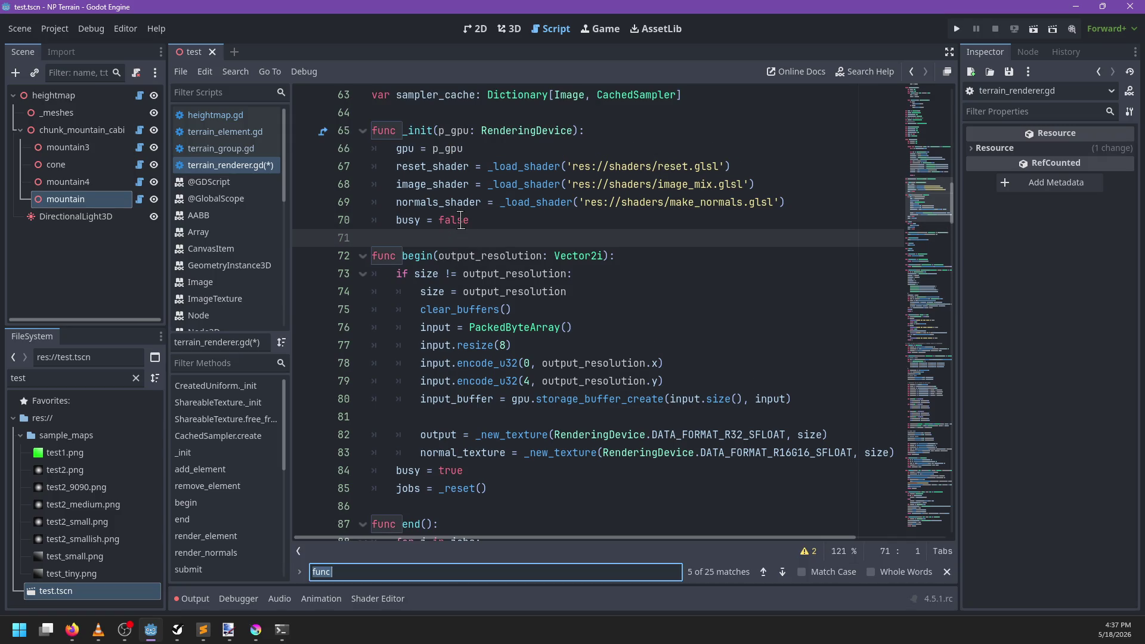
type("sampler_cahce")
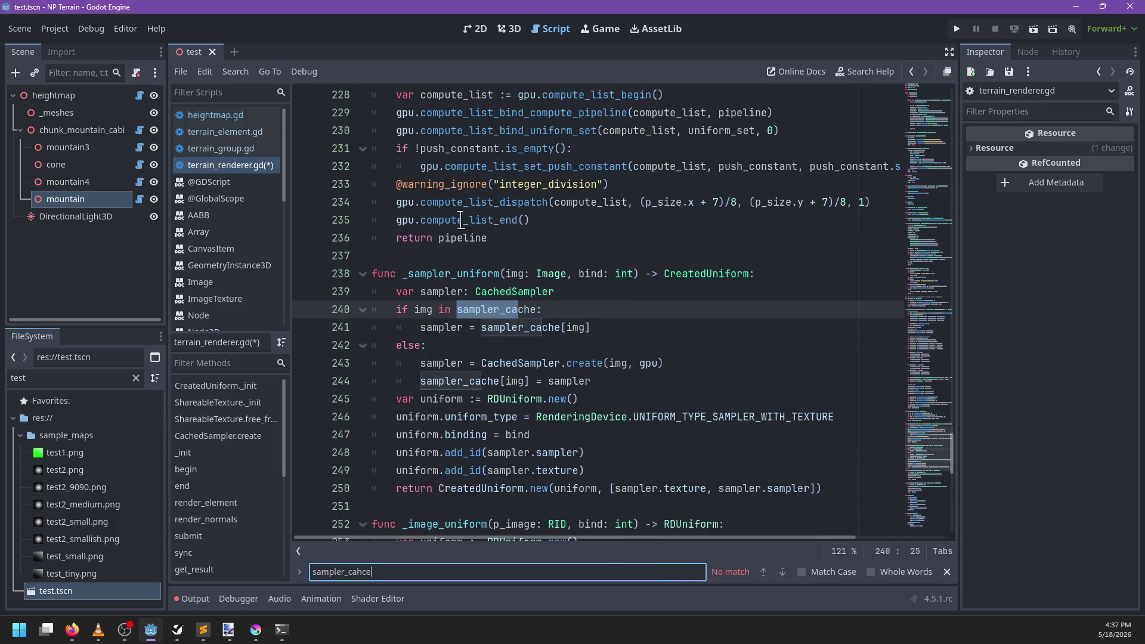
key("Escape")
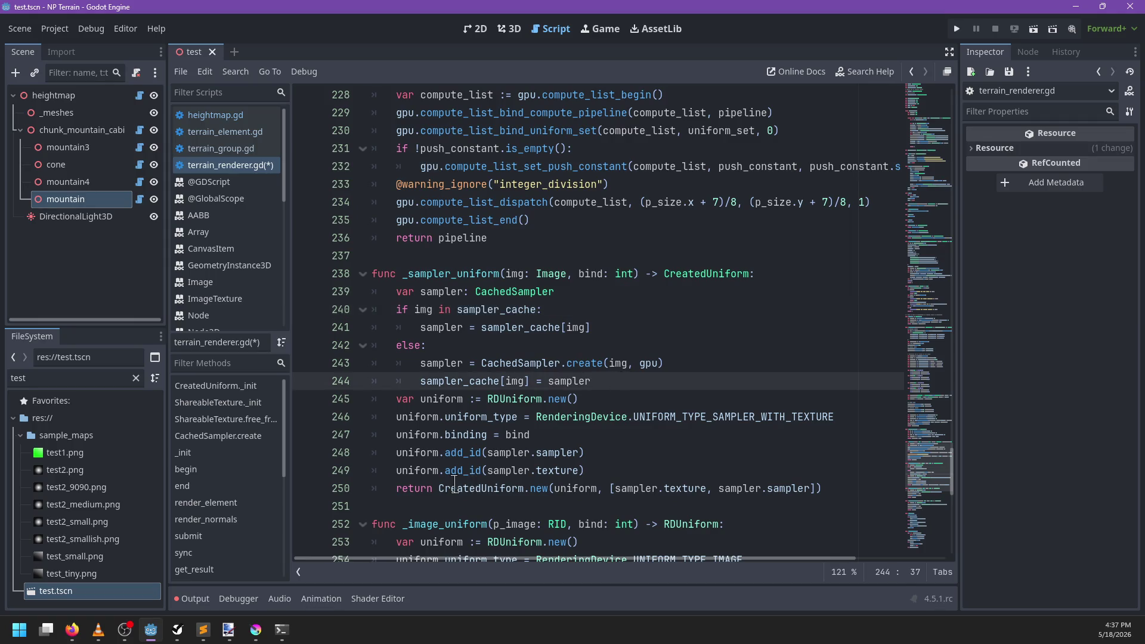
scroll(455, 484, "up", 2)
scroll(477, 387, "down", 3)
key("ctrl+f")
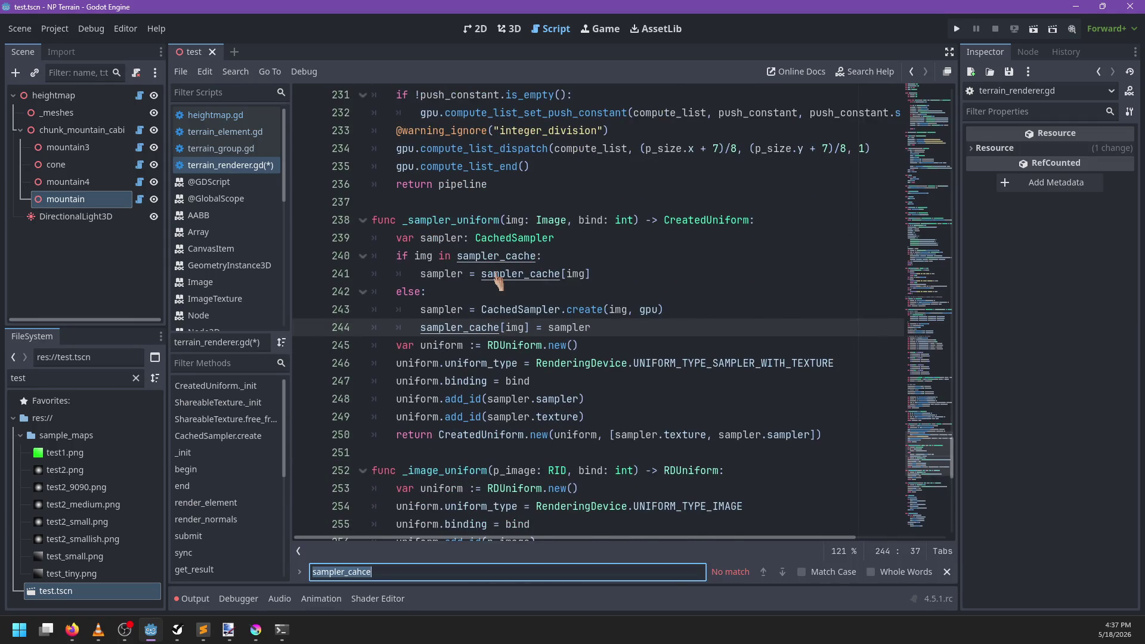
type("_sampler_unifor")
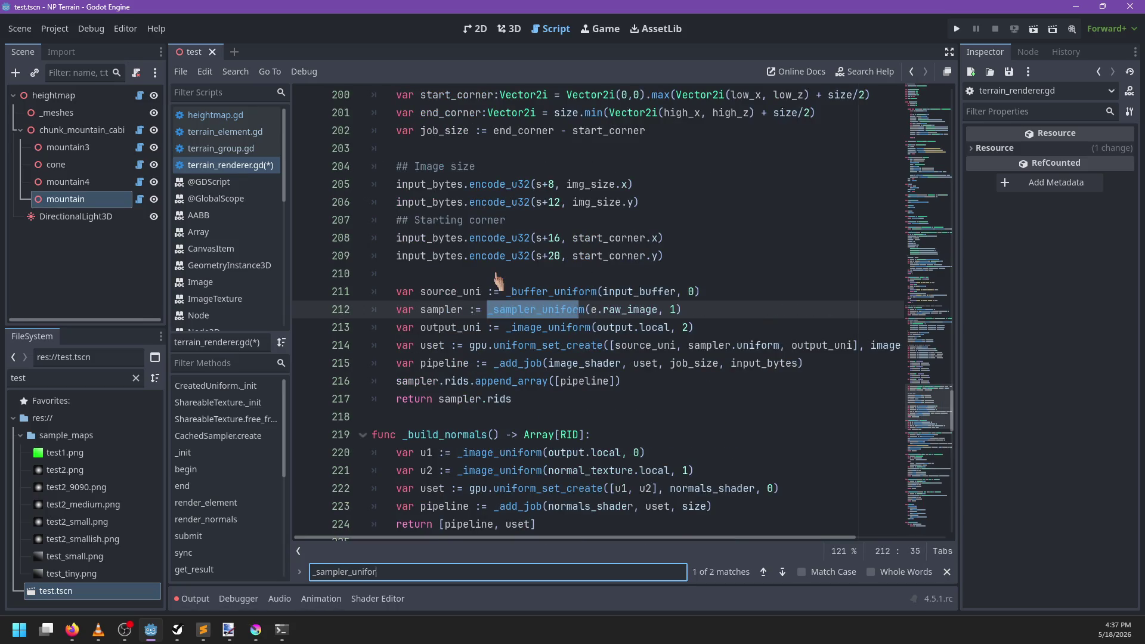
type("m")
key("Escape")
Step: Move [pipeline] from the append_array line into the return, replacing sampler.rids, and delete append_array
double_click(443, 310)
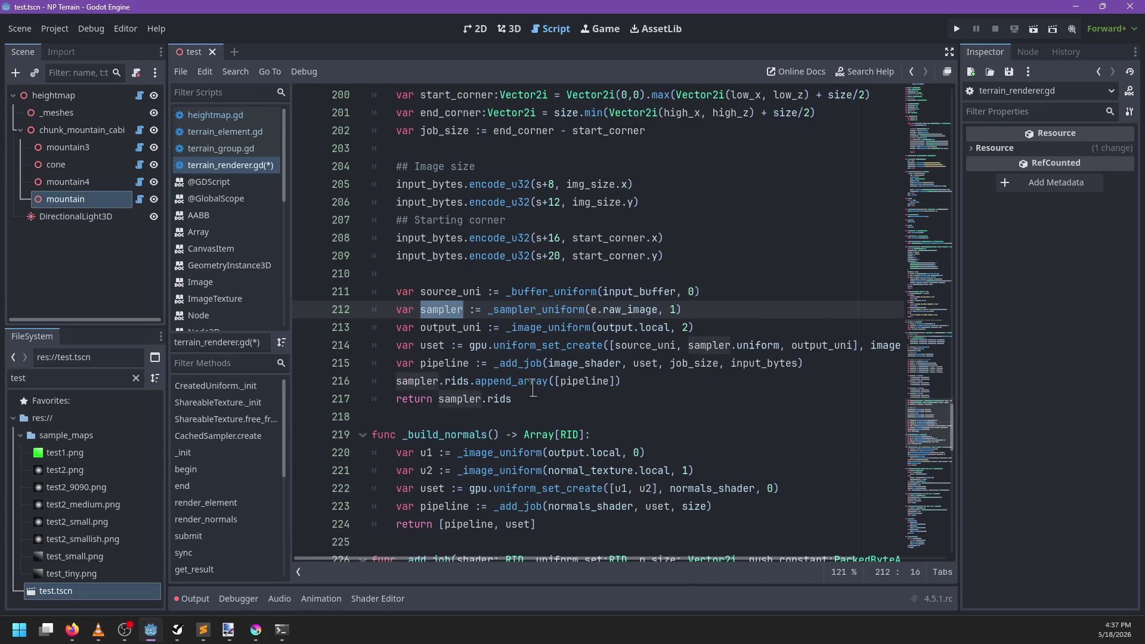
left_click(643, 375)
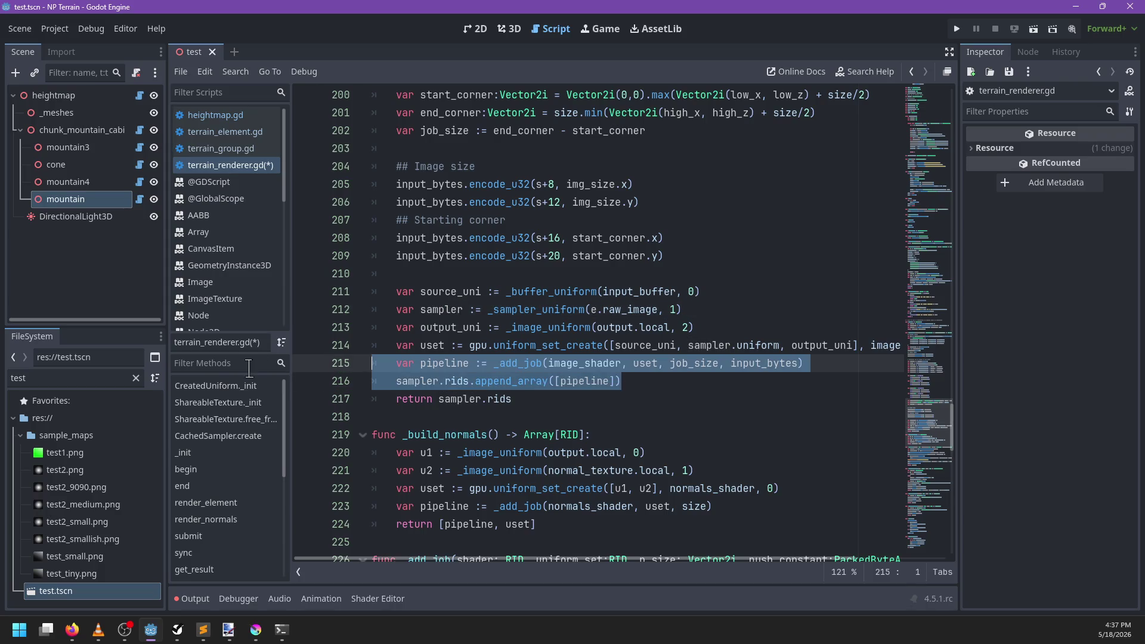
left_click(610, 381)
left_click_drag(609, 382, 437, 403)
key("ctrl+x")
key("ctrl+v")
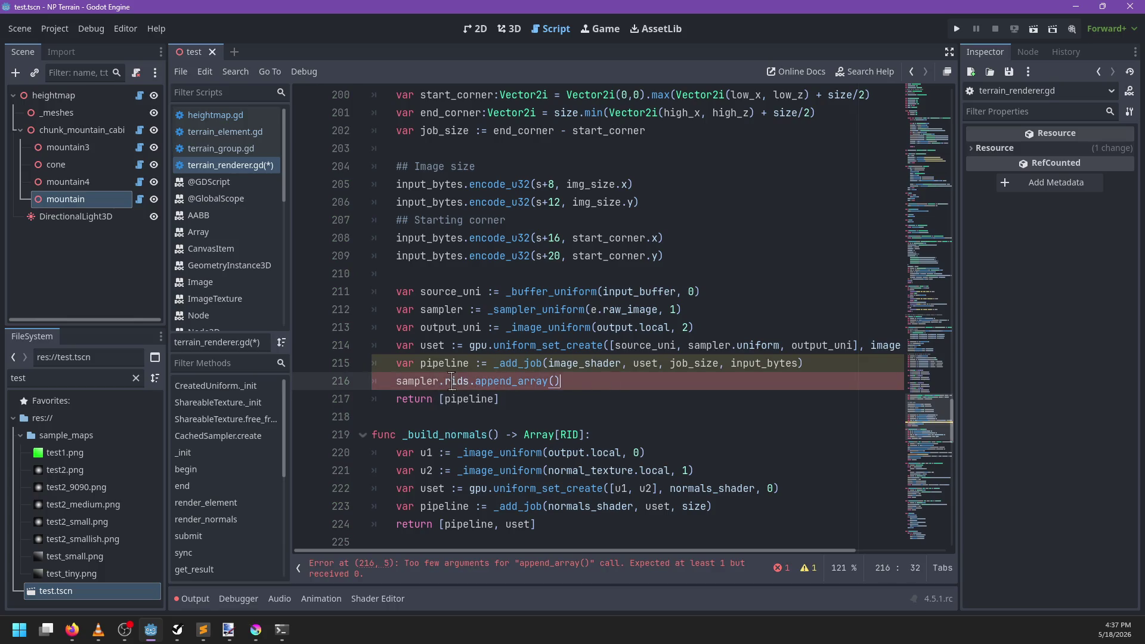
left_click_drag(561, 382, 343, 389)
key("BackSpace")
key("BackSpace")
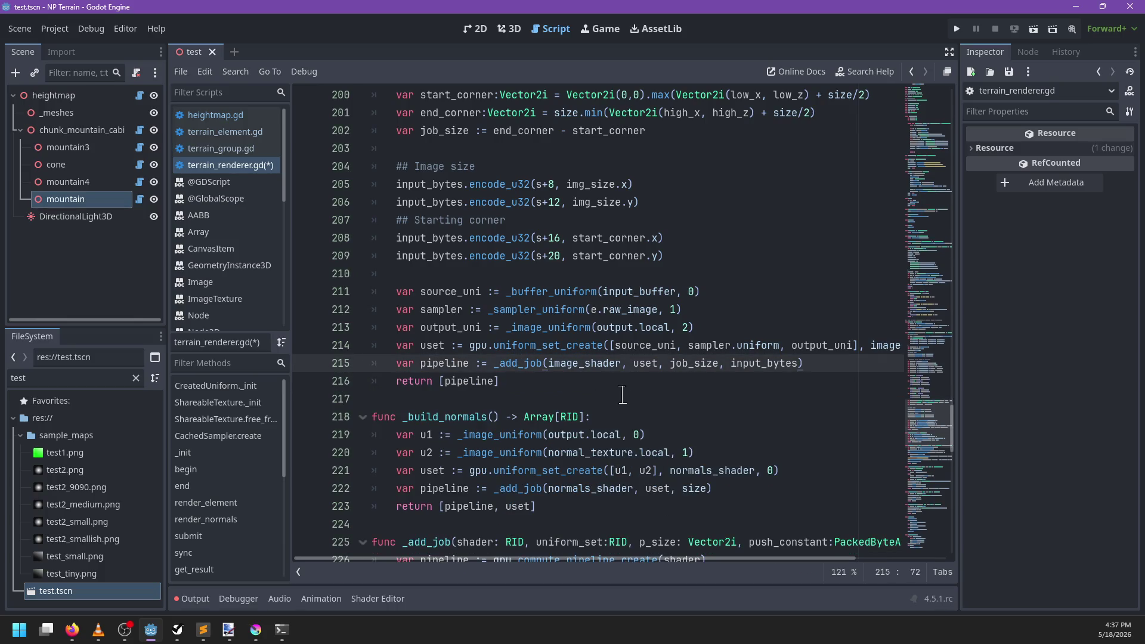
Step: Save the shortened terrain_renderer.gd script
key("ctrl+s")
scroll(568, 384, "right", 2)
scroll(663, 372, "left", 2)
scroll(554, 368, "down", 1)
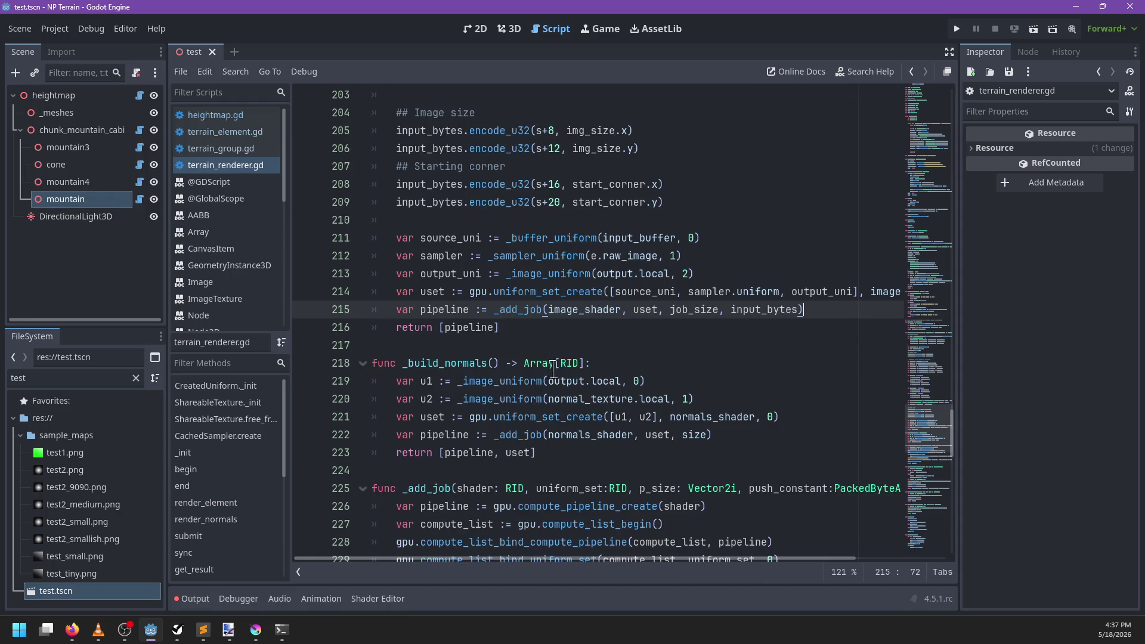
scroll(542, 351, "up", 7)
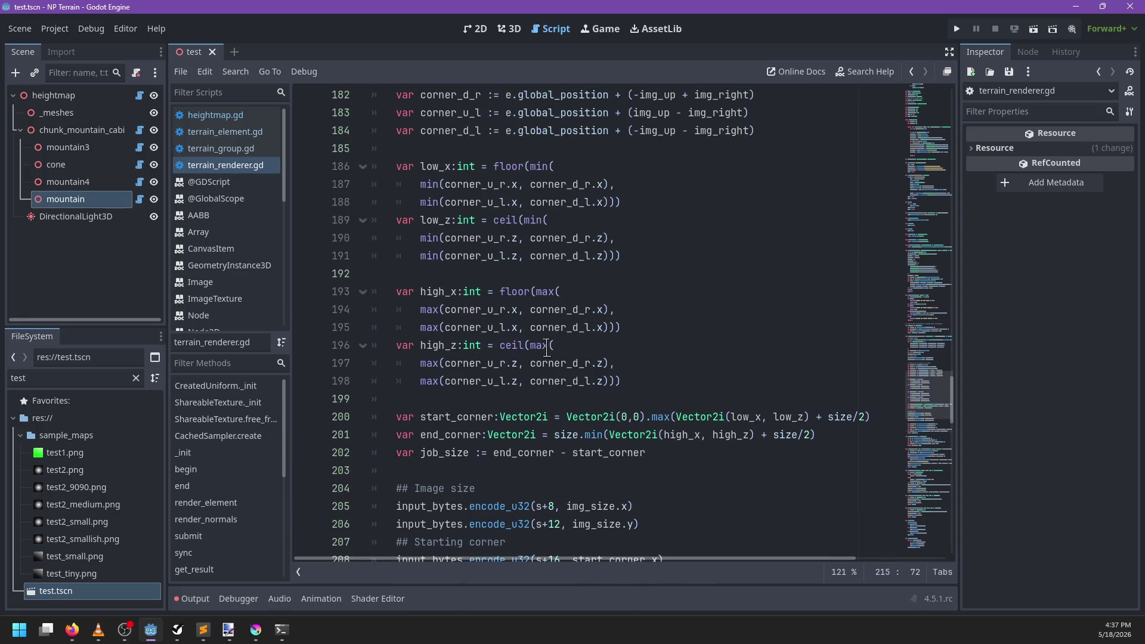
Step: Try running the project, dismiss the no-main-scene prompt, view the 3D scene, then go to Krita
key("F5")
left_click(552, 346)
left_click(510, 29)
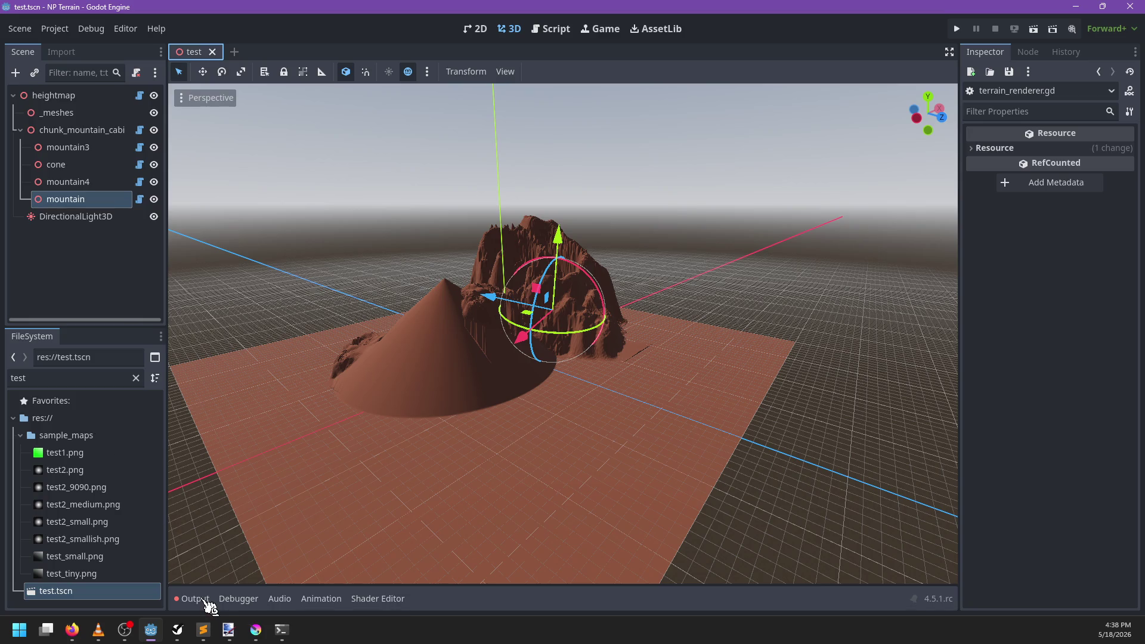
left_click(255, 630)
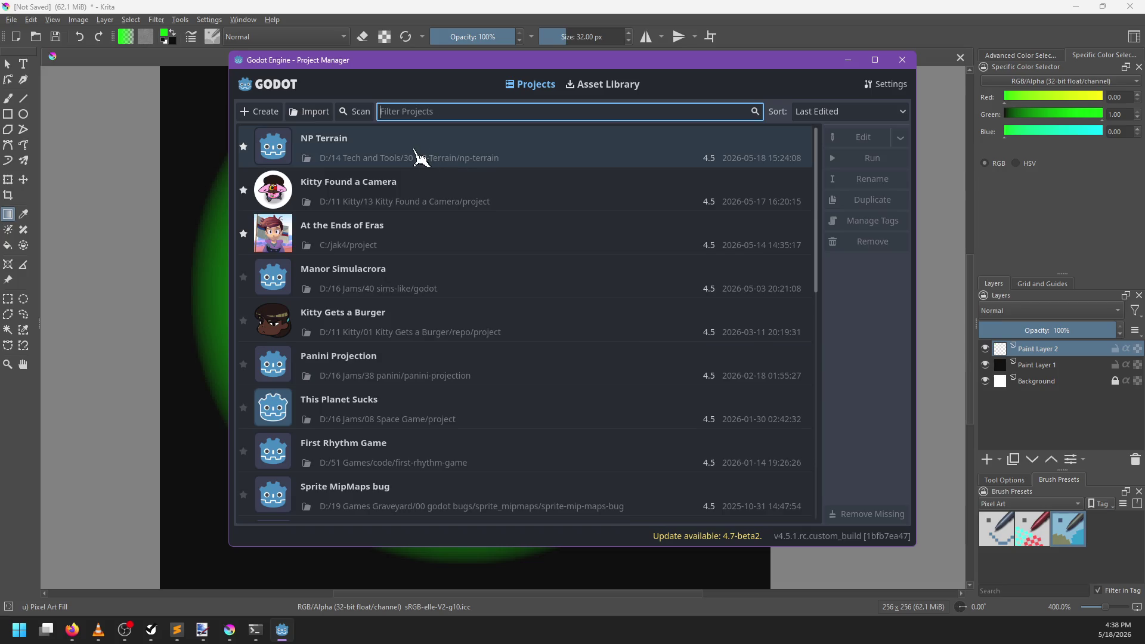
Step: Reopen the NP Terrain project from the Godot Project Manager
double_click(422, 157)
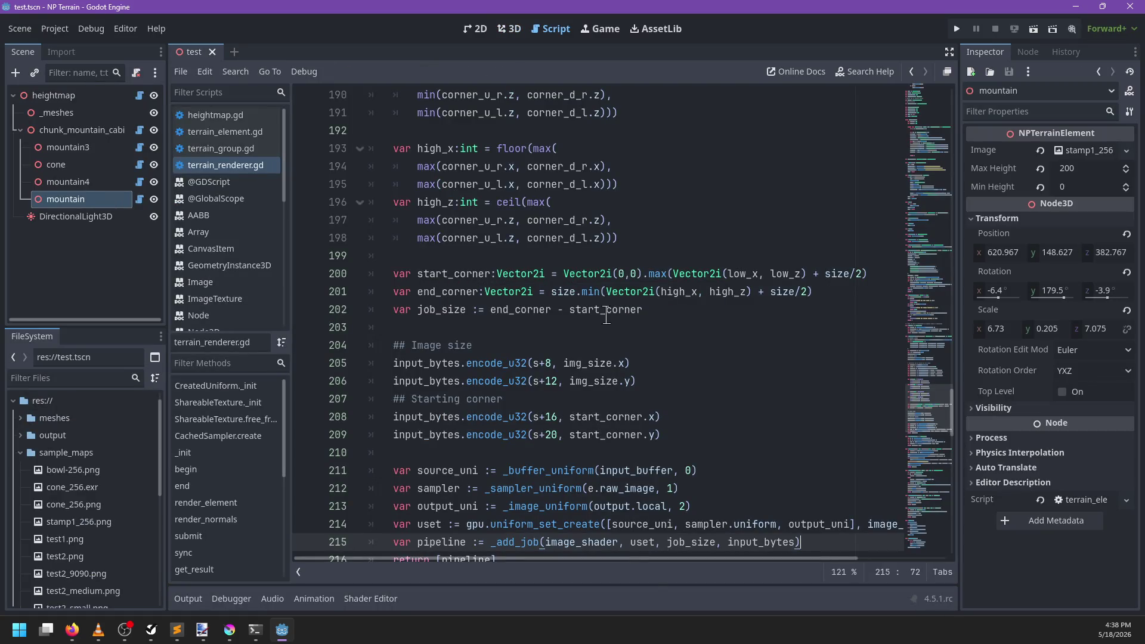
Step: In the 3D view, move and rotate the mountain stamp, undo once, and leave it at 704.781, 115.338, 400.153
left_click(508, 28)
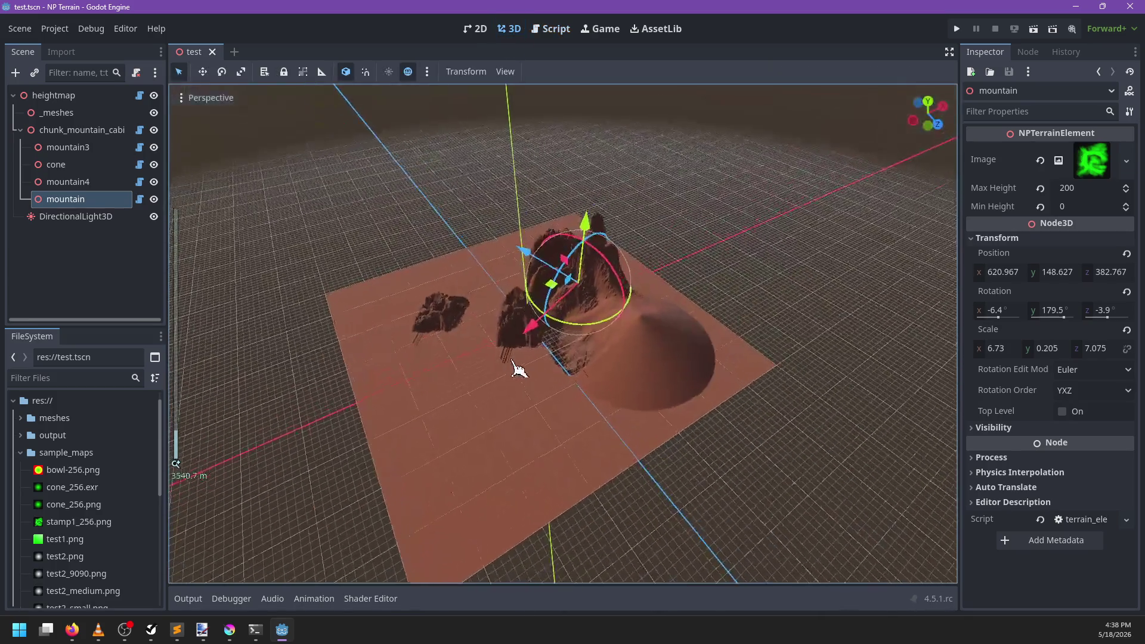
mouse_move(567, 279)
left_mouse_down()
mouse_move(549, 301)
mouse_move(529, 276)
mouse_move(617, 331)
mouse_move(587, 268)
mouse_move(573, 286)
mouse_move(639, 358)
mouse_move(584, 432)
mouse_move(525, 432)
mouse_move(501, 421)
mouse_move(593, 365)
mouse_move(583, 290)
mouse_move(652, 322)
mouse_move(639, 383)
mouse_move(606, 309)
mouse_move(609, 289)
mouse_move(634, 324)
mouse_move(674, 316)
left_mouse_up()
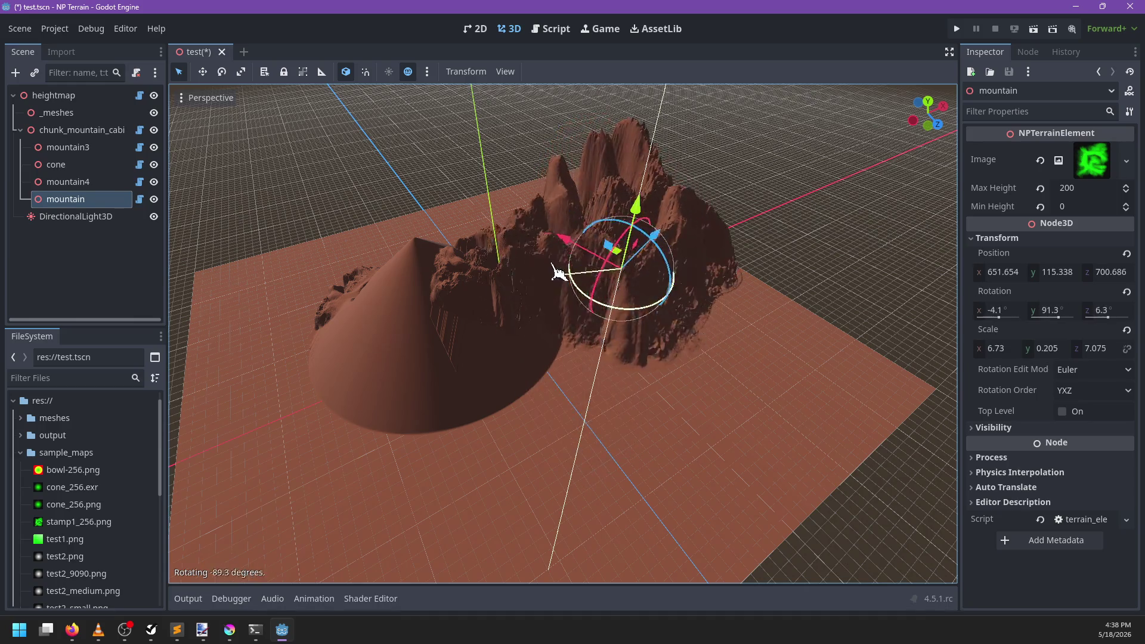
mouse_move(620, 224)
left_mouse_down()
mouse_move(667, 317)
mouse_move(521, 285)
left_mouse_up()
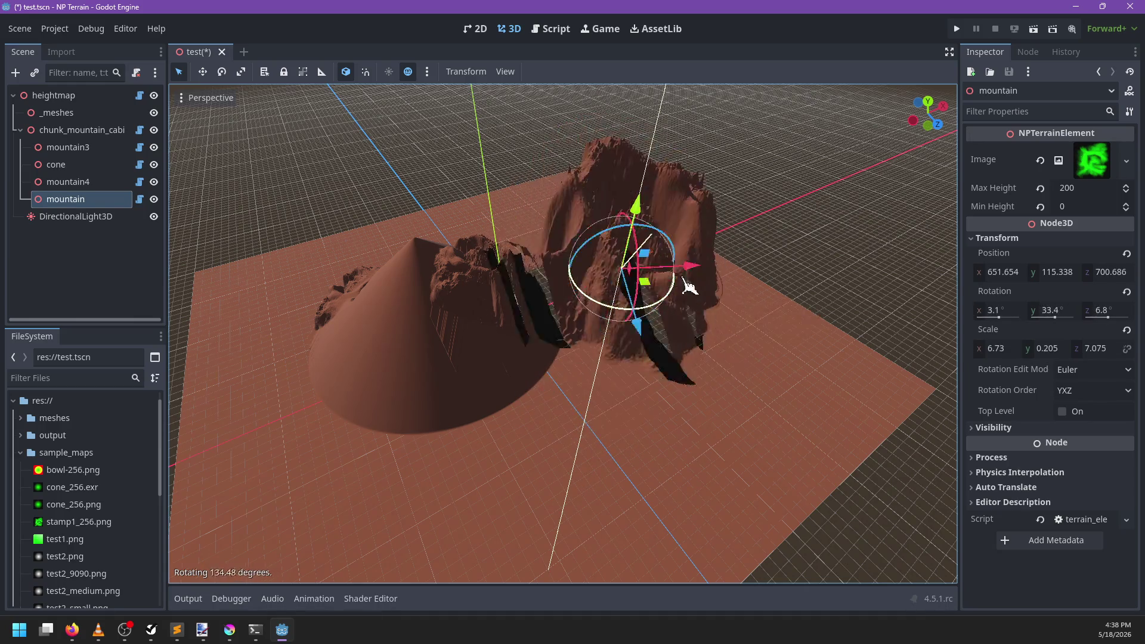
mouse_move(690, 287)
left_mouse_down()
mouse_move(529, 225)
mouse_move(539, 364)
mouse_move(761, 370)
mouse_move(579, 258)
mouse_move(583, 396)
mouse_move(510, 263)
left_mouse_up()
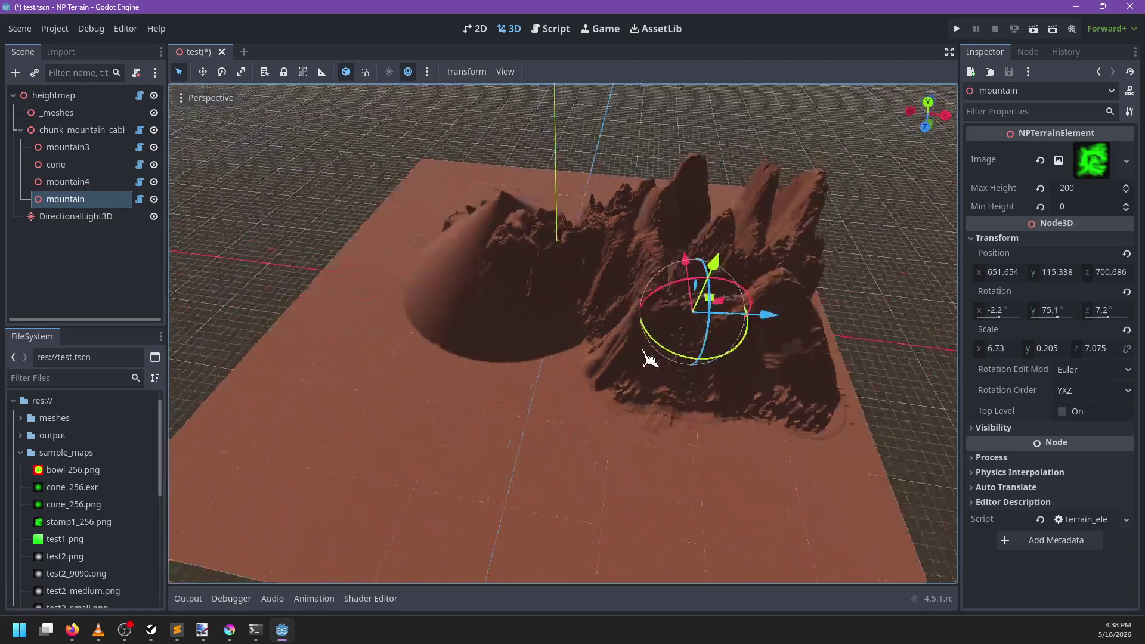
mouse_move(649, 360)
left_mouse_down()
mouse_move(736, 409)
mouse_move(547, 429)
mouse_move(534, 381)
mouse_move(631, 349)
left_mouse_up()
key("ctrl+z")
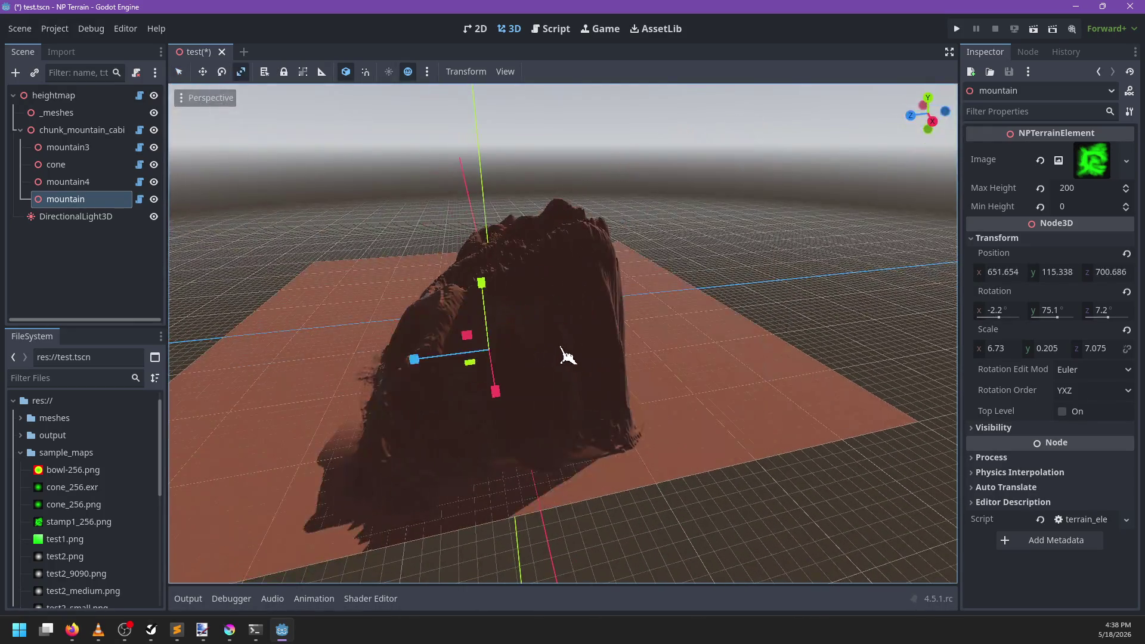
left_click_drag(490, 377, 524, 358)
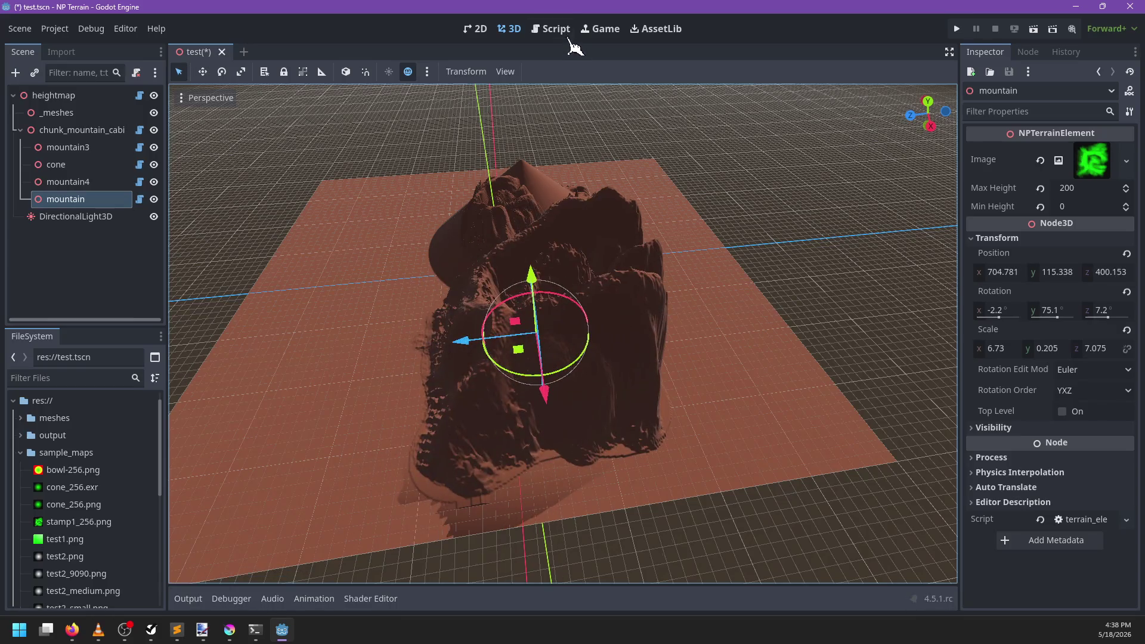
left_click(552, 28)
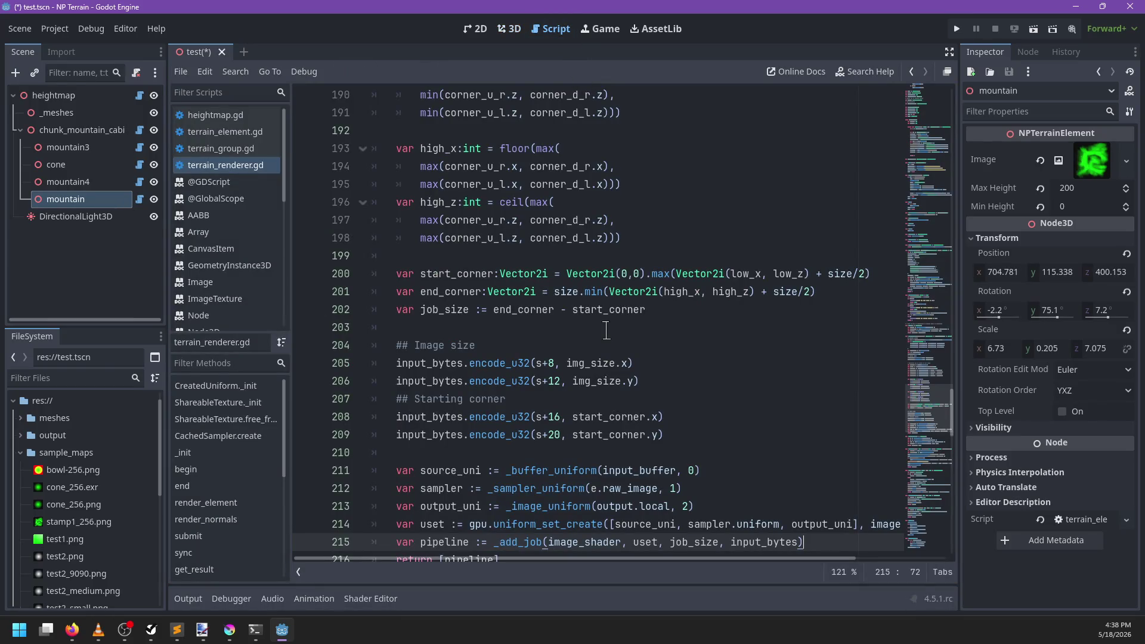
Step: Check the code around lines 223 and 235, then save the scene and scripts
scroll(606, 330, "down", 7)
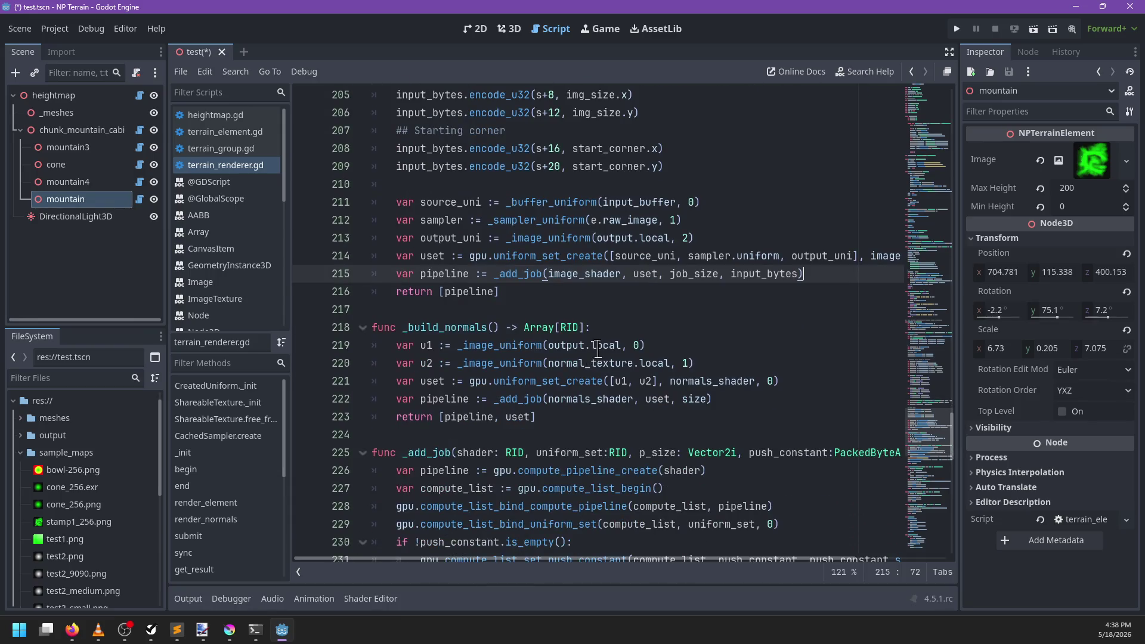
left_click(560, 307)
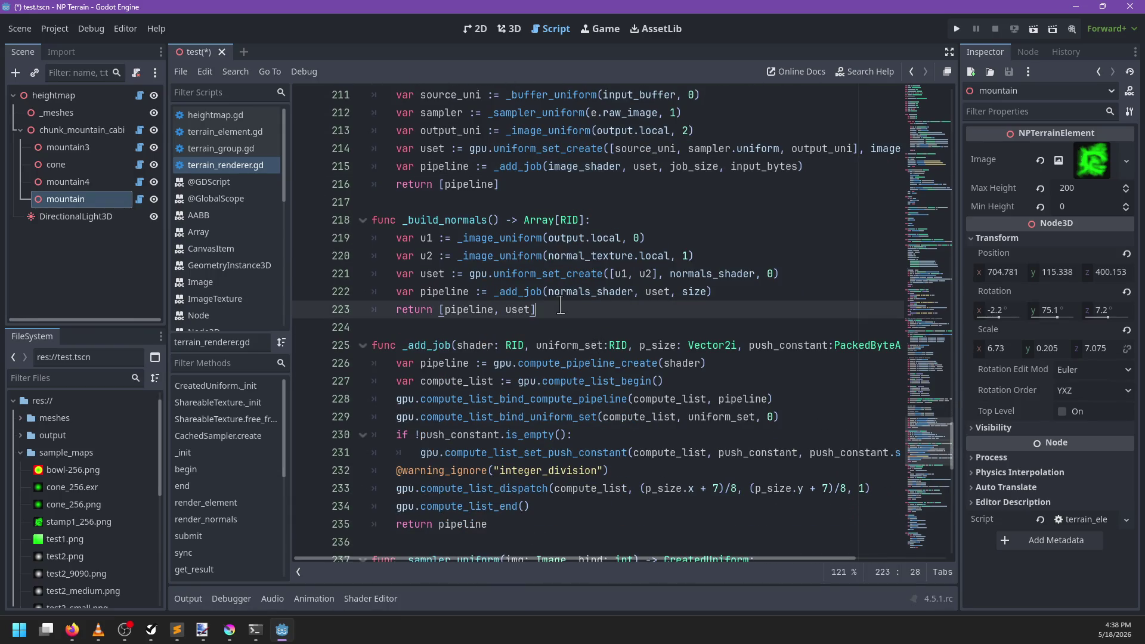
scroll(561, 306, "down", 4)
left_click(531, 299)
left_click(558, 306)
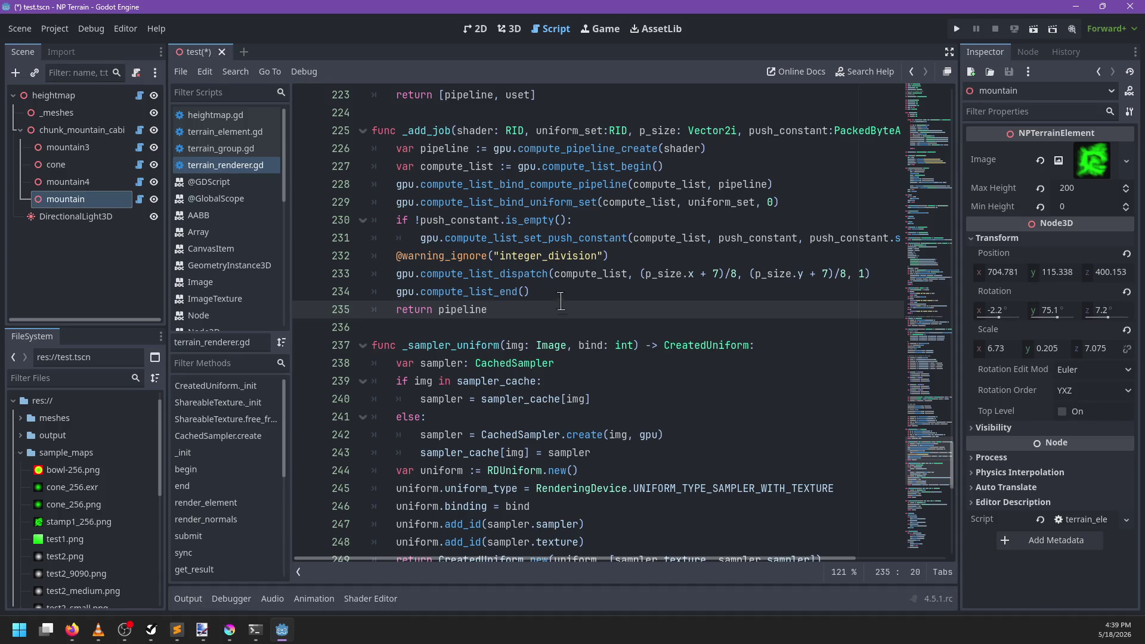
key("ctrl+s")
Step: In heightmap.gd, delete the await create_timer line and save
left_click(227, 114)
double_click(613, 270)
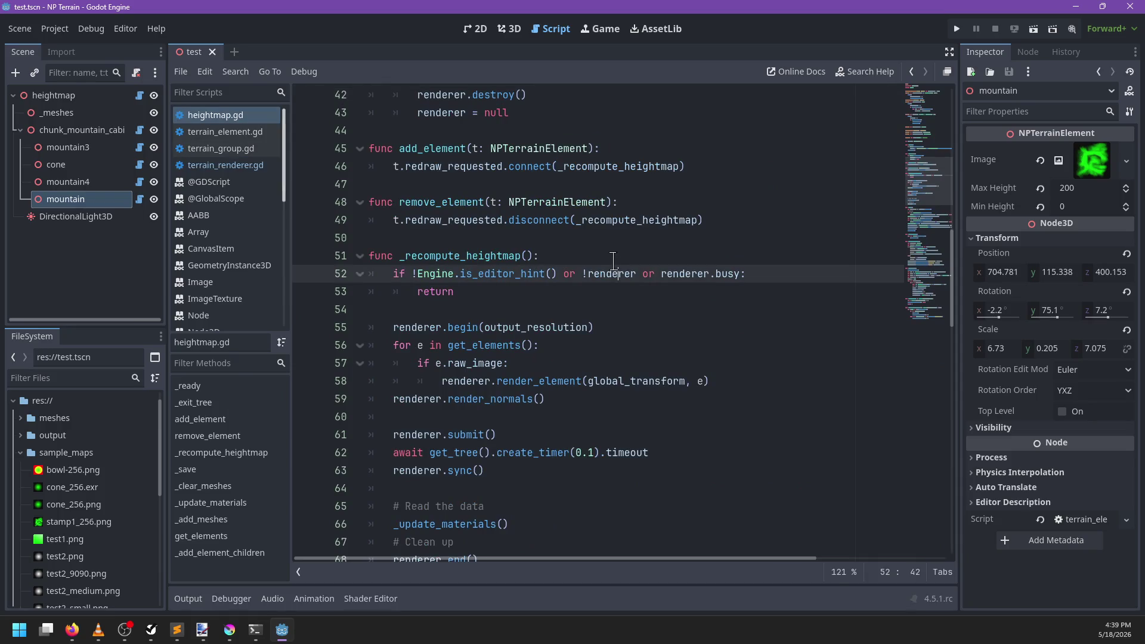
key("ctrl+f")
key("Escape")
scroll(541, 308, "down", 3)
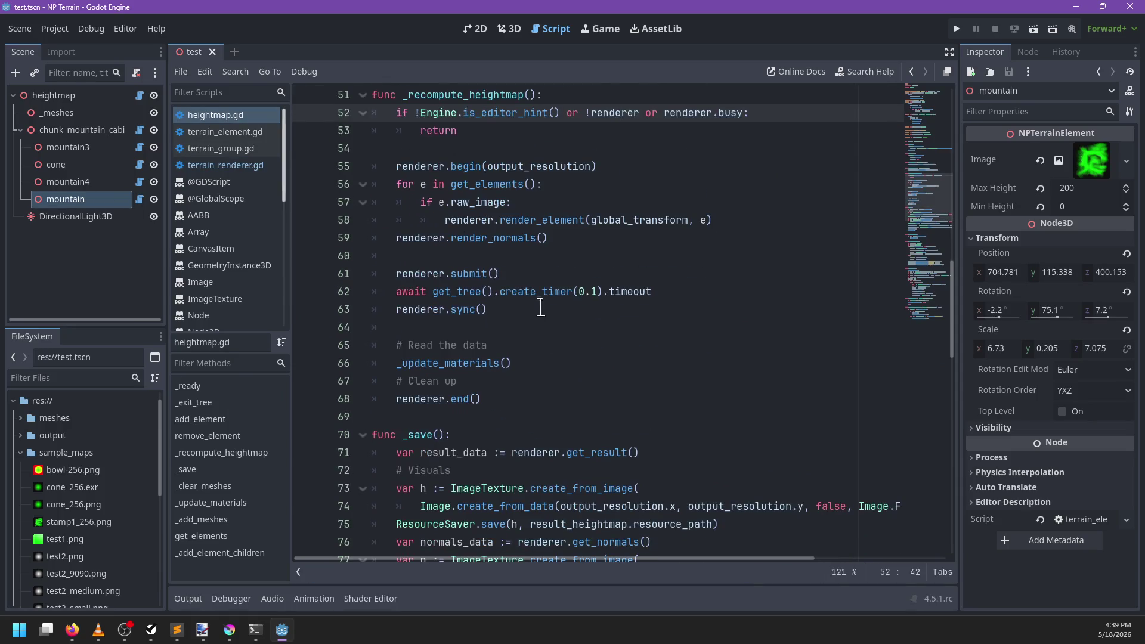
left_click(585, 292)
key("shift+Up")
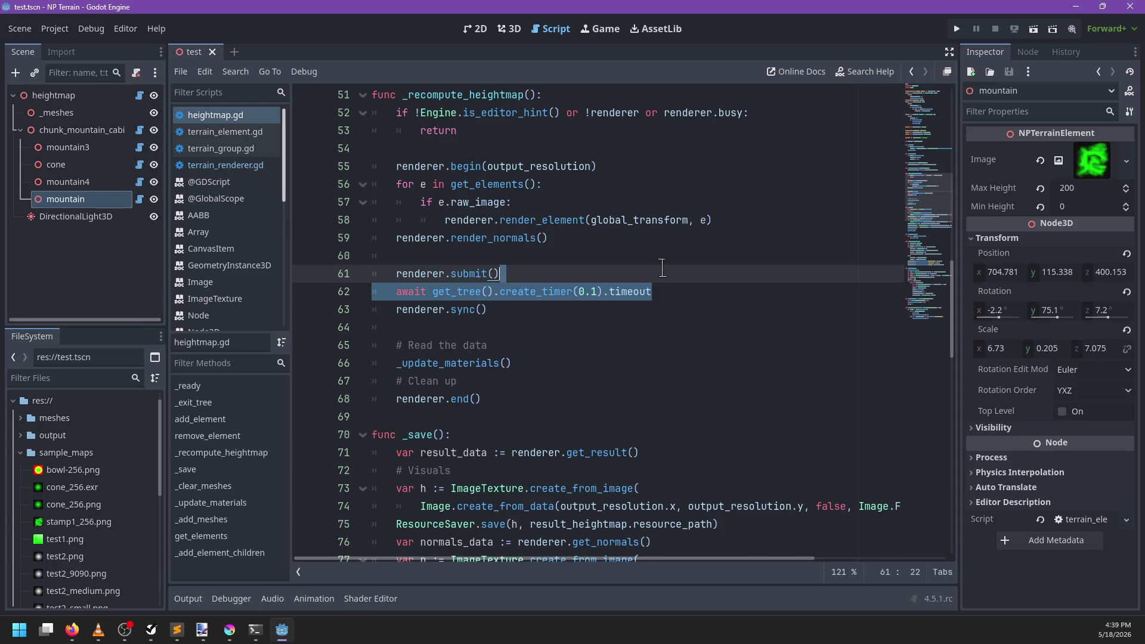
key("BackSpace")
key("ctrl+s")
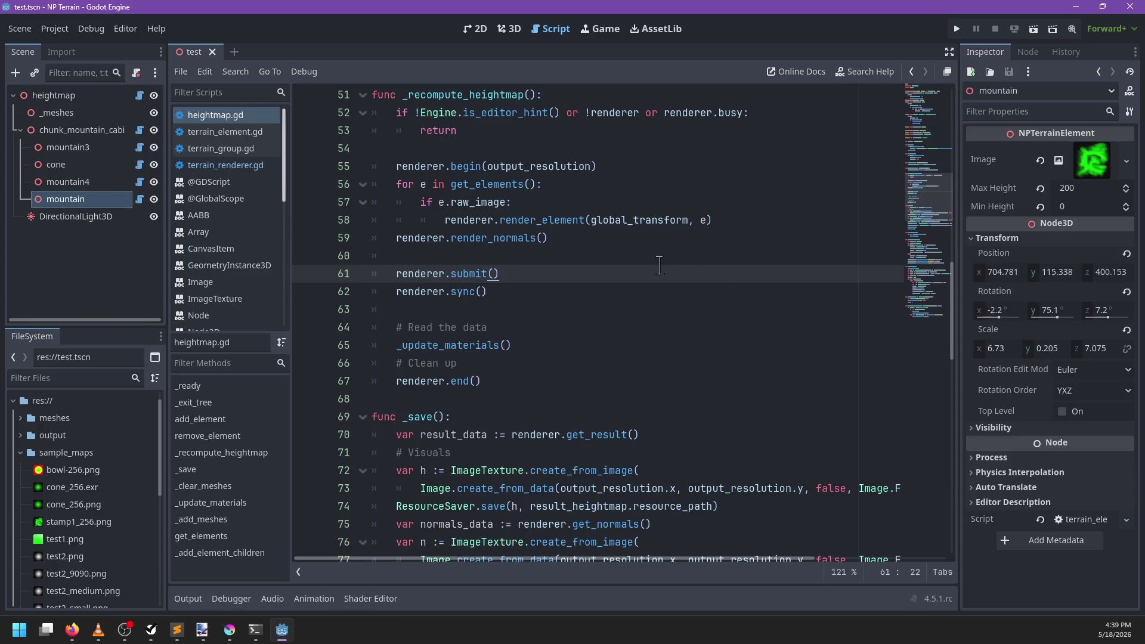
Step: Add _sync.call_deferred() on a new line after the renderer.submit() call
left_click(481, 292)
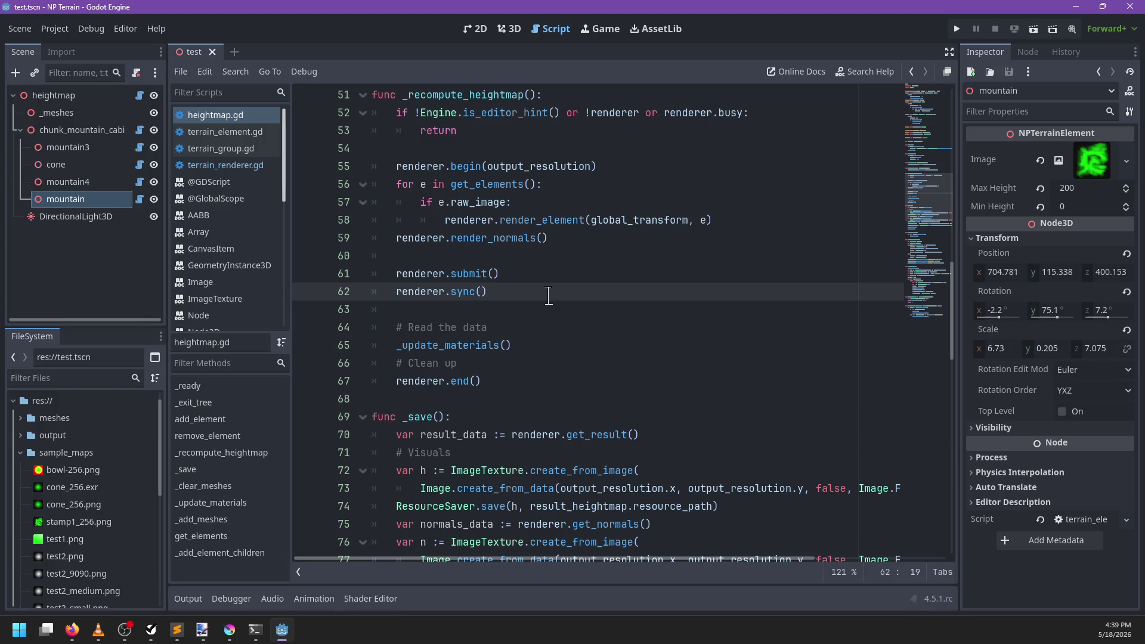
key("Up")
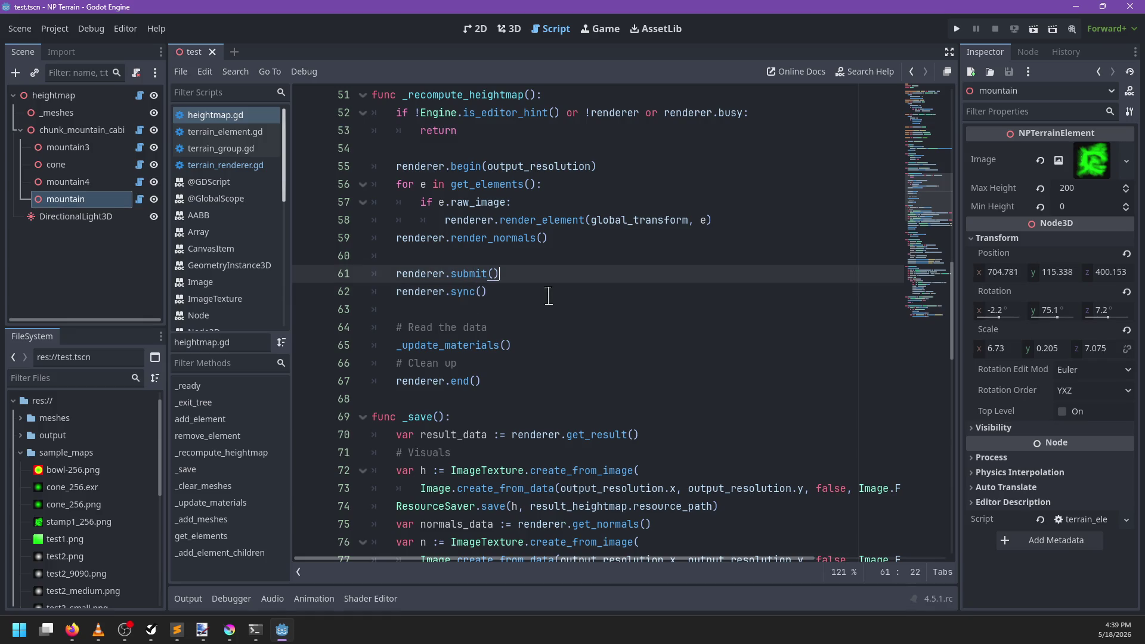
key("Return")
type("_")
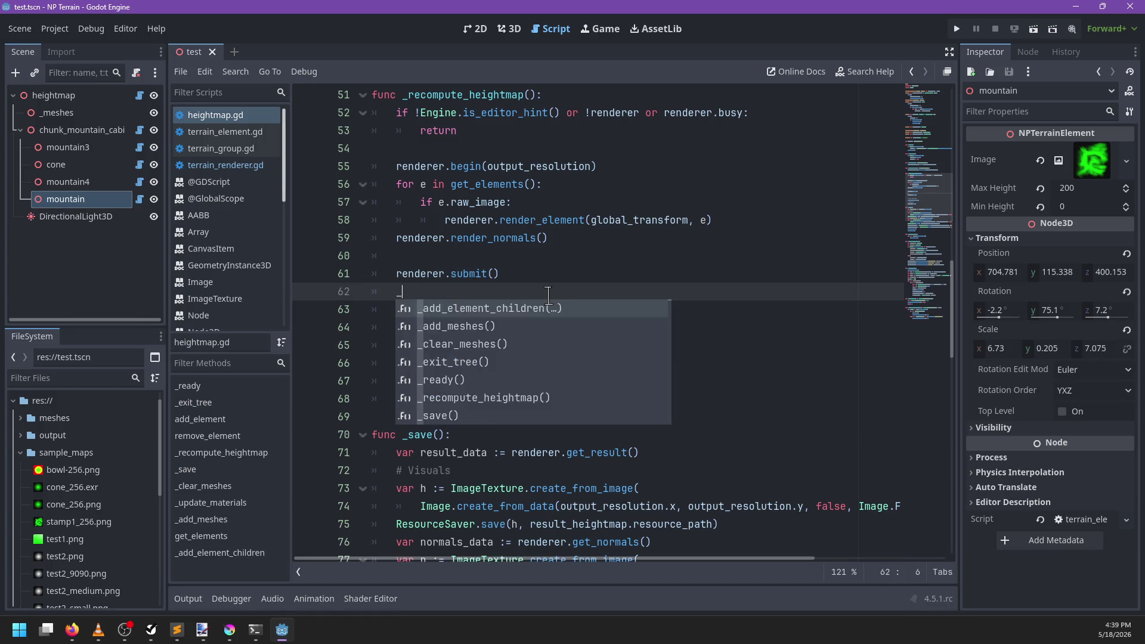
type("sync.call_deferre")
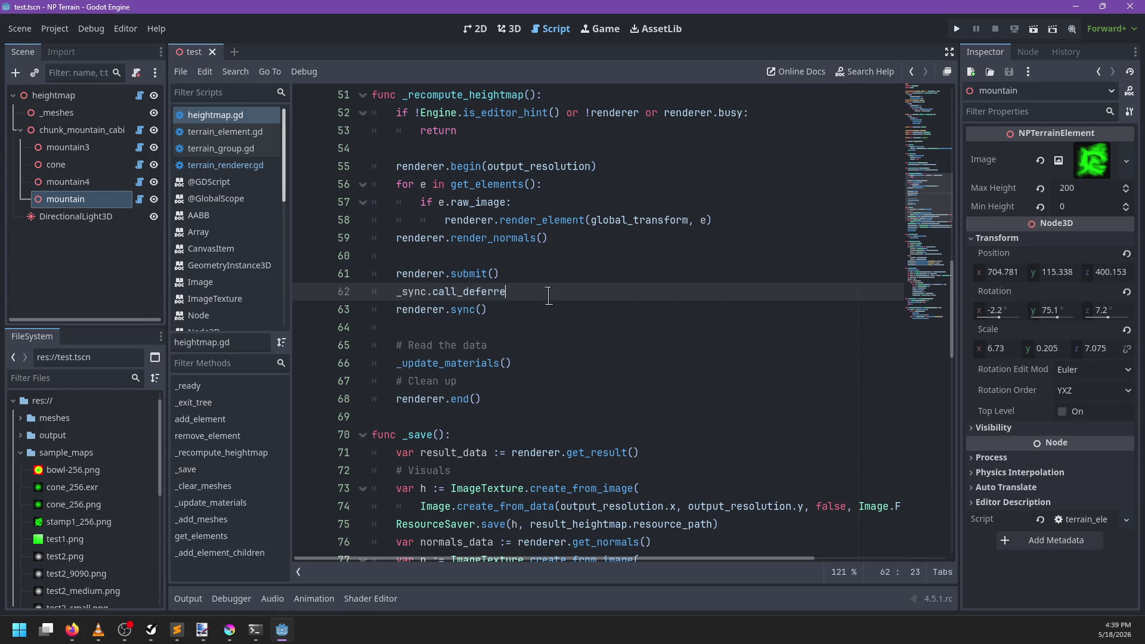
type("d()")
key("Return")
key("BackSpace")
Step: Wrap the remaining sync and material-update lines in a new func _sync() and save heightmap.gd
key("Return")
type("func _")
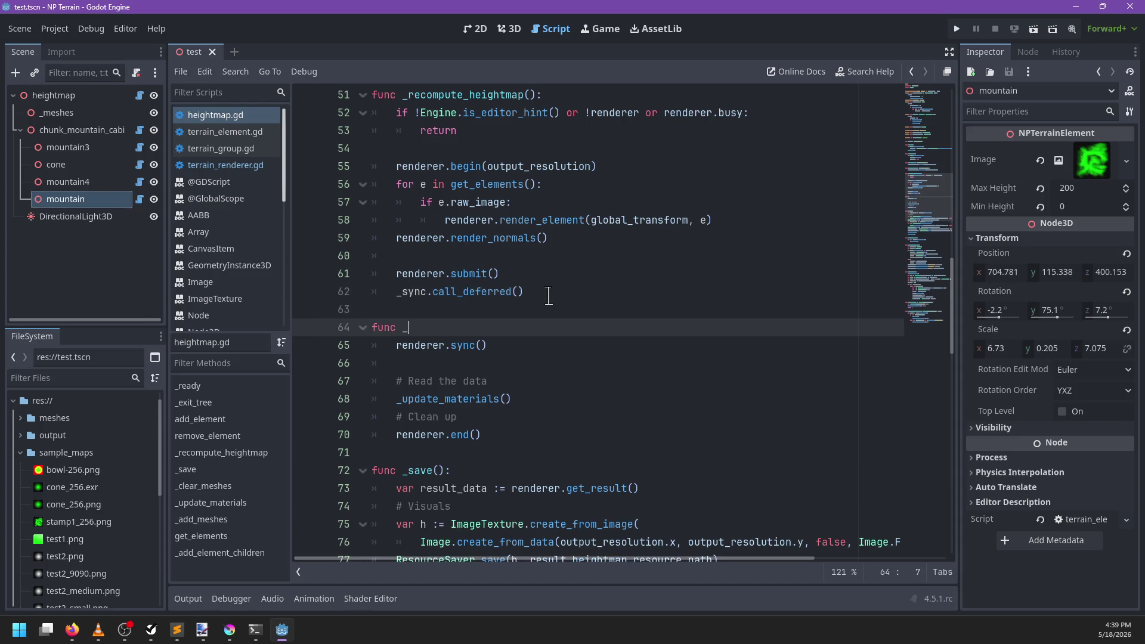
type("sync()")
key("Down")
key("Down")
key("BackSpace")
key("BackSpace")
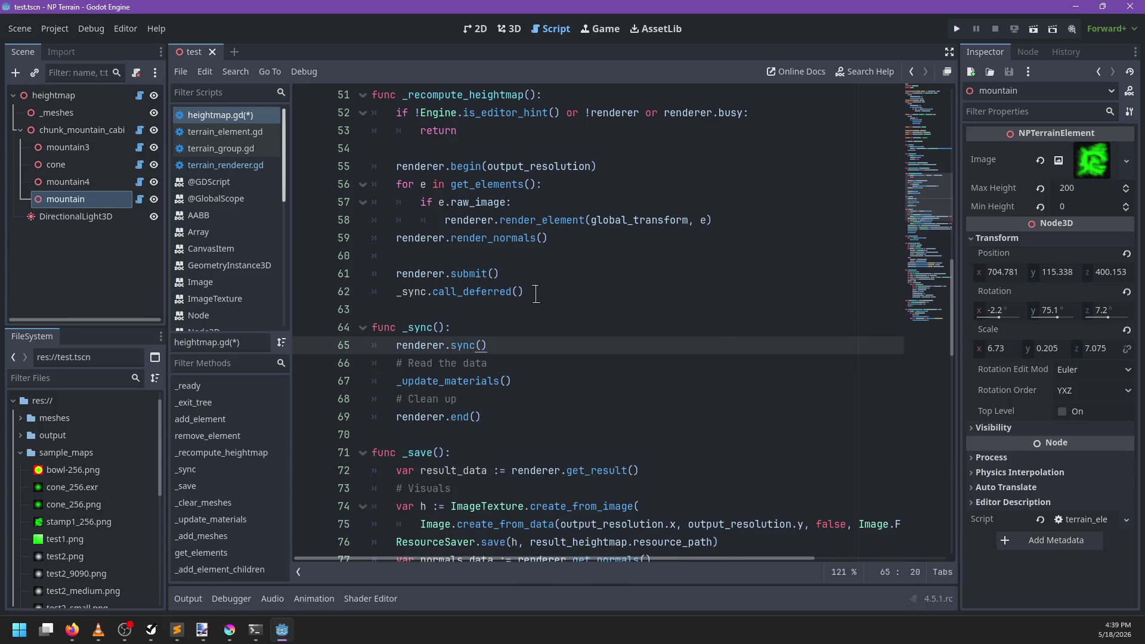
key("ctrl+s")
left_click(508, 29)
Step: Slide, rotate and lower the mountain stamp across the terrain
mouse_move(524, 356)
left_mouse_down()
mouse_move(501, 332)
mouse_move(624, 328)
mouse_move(486, 331)
mouse_move(369, 352)
mouse_move(555, 327)
mouse_move(384, 348)
mouse_move(509, 360)
mouse_move(608, 307)
mouse_move(498, 310)
mouse_move(478, 334)
mouse_move(525, 301)
mouse_move(519, 244)
mouse_move(546, 277)
mouse_move(552, 322)
mouse_move(582, 230)
mouse_move(414, 333)
mouse_move(421, 225)
mouse_move(548, 316)
mouse_move(357, 273)
mouse_move(570, 234)
mouse_move(529, 263)
mouse_move(535, 200)
mouse_move(507, 169)
left_mouse_up()
scroll(541, 297, "up", 2)
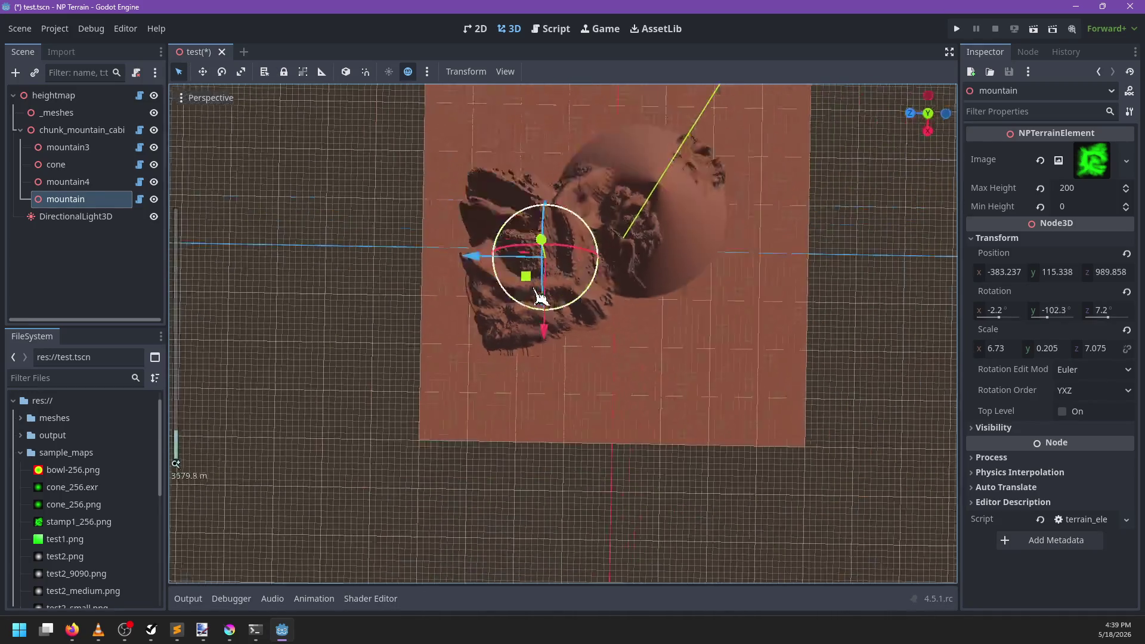
left_click_drag(527, 309, 544, 312)
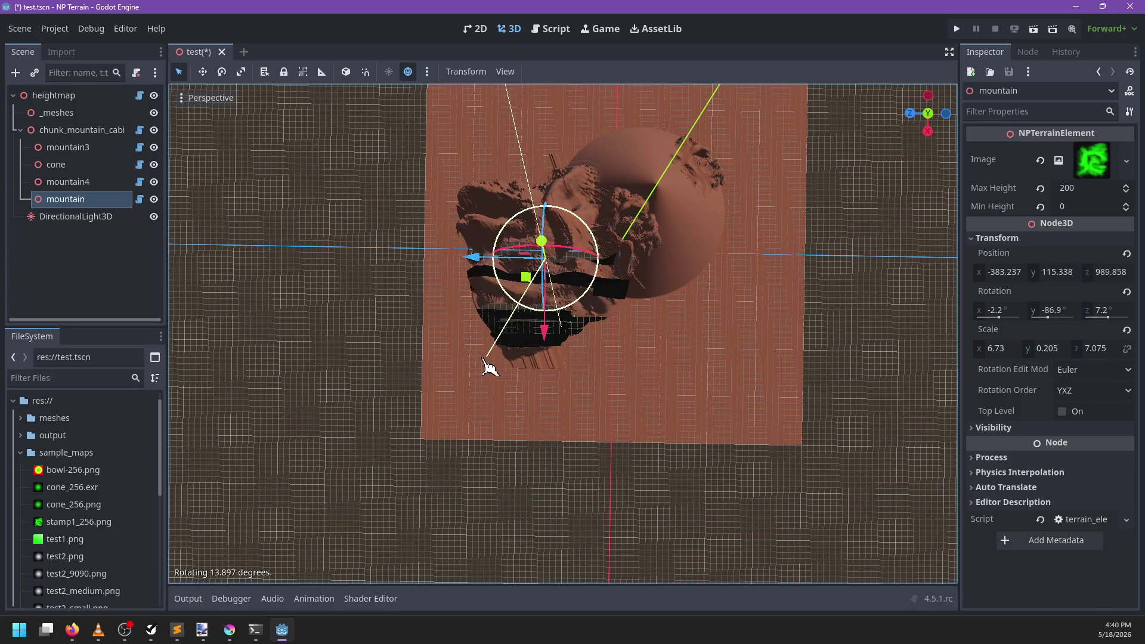
left_click_drag(422, 150, 559, 123)
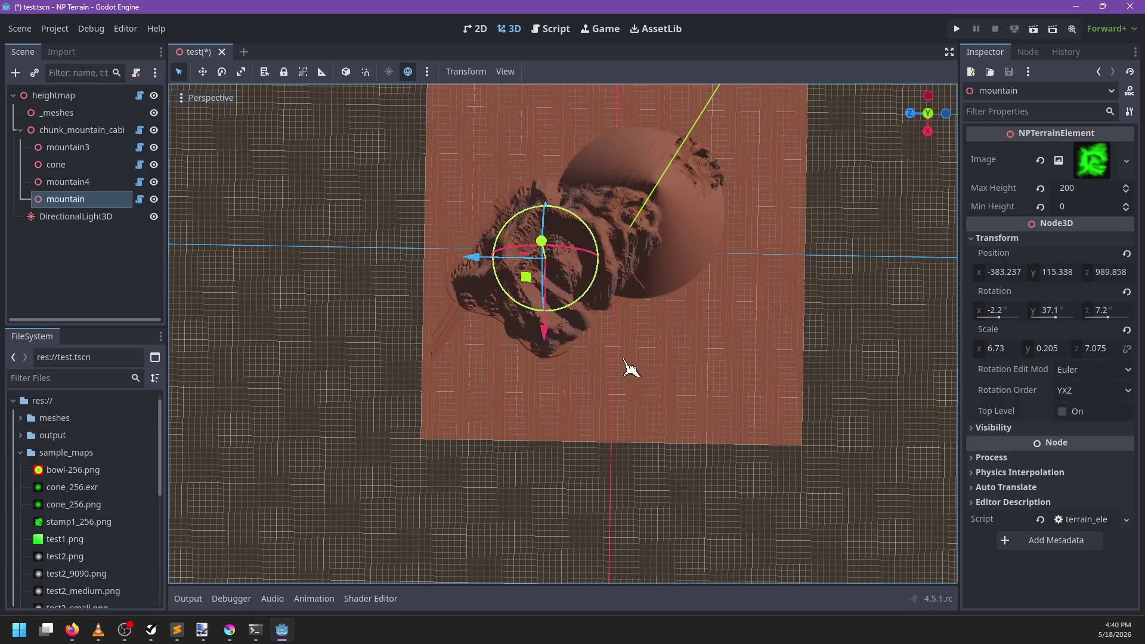
scroll(600, 345, "up", 5)
mouse_move(586, 210)
left_mouse_down()
mouse_move(585, 272)
mouse_move(588, 222)
left_mouse_up()
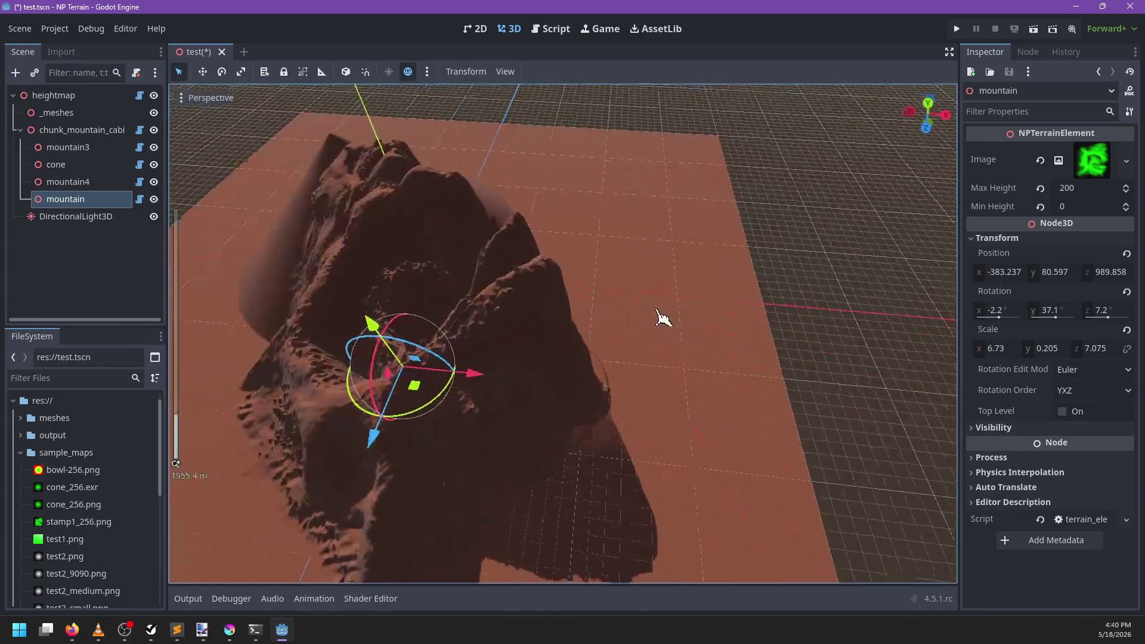
scroll(615, 334, "down", 5)
mouse_move(591, 390)
left_mouse_down()
mouse_move(617, 370)
mouse_move(630, 234)
left_mouse_up()
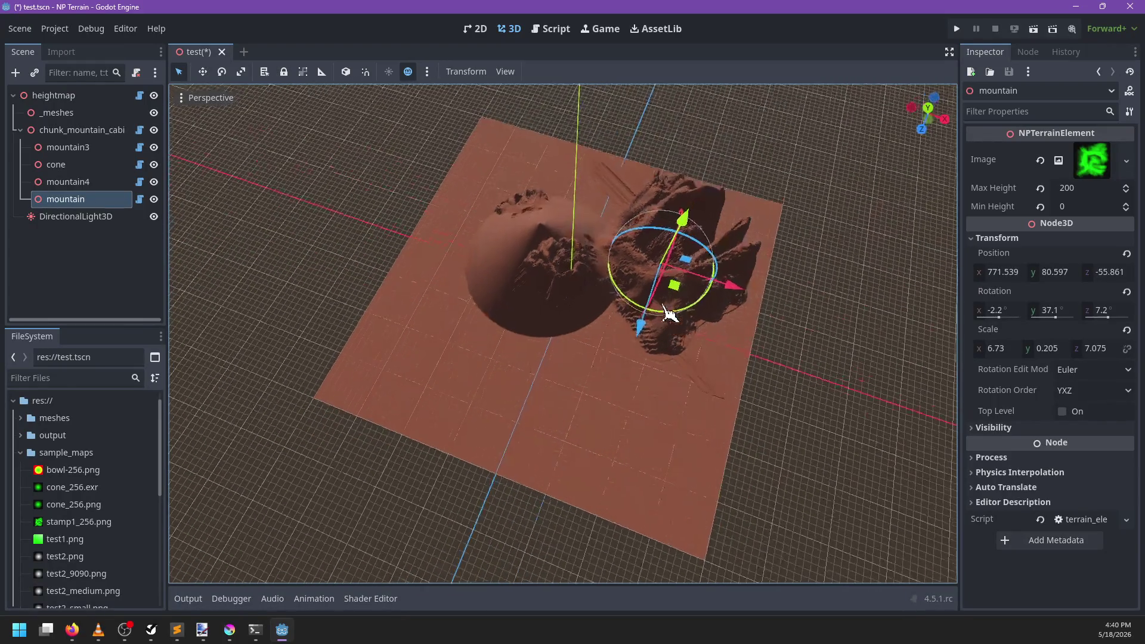
Step: Reposition the mountain beside the cone at 289.061, 4.258, 1575.08 with Y rotation -67.3°
mouse_move(676, 338)
left_mouse_down()
mouse_move(689, 325)
mouse_move(567, 340)
mouse_move(514, 416)
mouse_move(489, 343)
mouse_move(525, 507)
mouse_move(653, 381)
mouse_move(690, 312)
mouse_move(660, 263)
mouse_move(597, 271)
mouse_move(602, 387)
mouse_move(662, 412)
mouse_move(603, 429)
mouse_move(549, 388)
mouse_move(634, 388)
mouse_move(677, 307)
mouse_move(638, 263)
mouse_move(640, 352)
mouse_move(672, 358)
mouse_move(639, 388)
mouse_move(544, 316)
mouse_move(549, 261)
mouse_move(621, 320)
mouse_move(659, 324)
mouse_move(638, 373)
mouse_move(608, 372)
mouse_move(558, 332)
mouse_move(554, 316)
mouse_move(646, 376)
mouse_move(653, 362)
mouse_move(601, 285)
mouse_move(603, 364)
mouse_move(632, 335)
left_mouse_up()
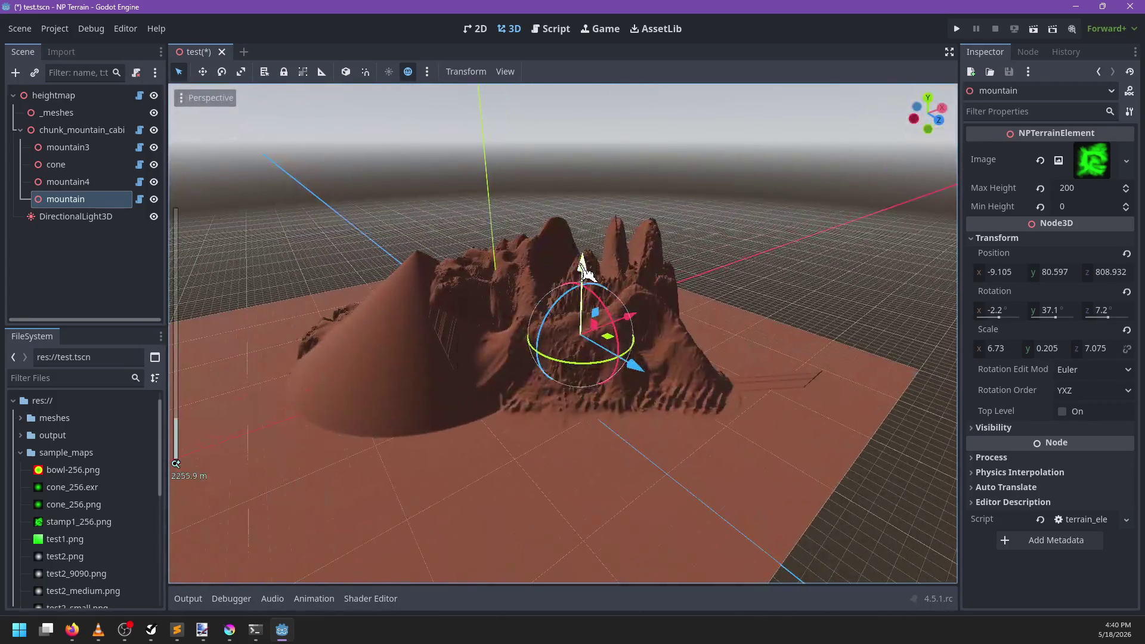
mouse_move(584, 262)
left_mouse_down()
mouse_move(582, 310)
mouse_move(587, 254)
mouse_move(596, 259)
mouse_move(582, 338)
mouse_move(606, 388)
mouse_move(614, 360)
mouse_move(647, 358)
mouse_move(678, 316)
mouse_move(606, 289)
mouse_move(581, 228)
mouse_move(698, 288)
left_mouse_up()
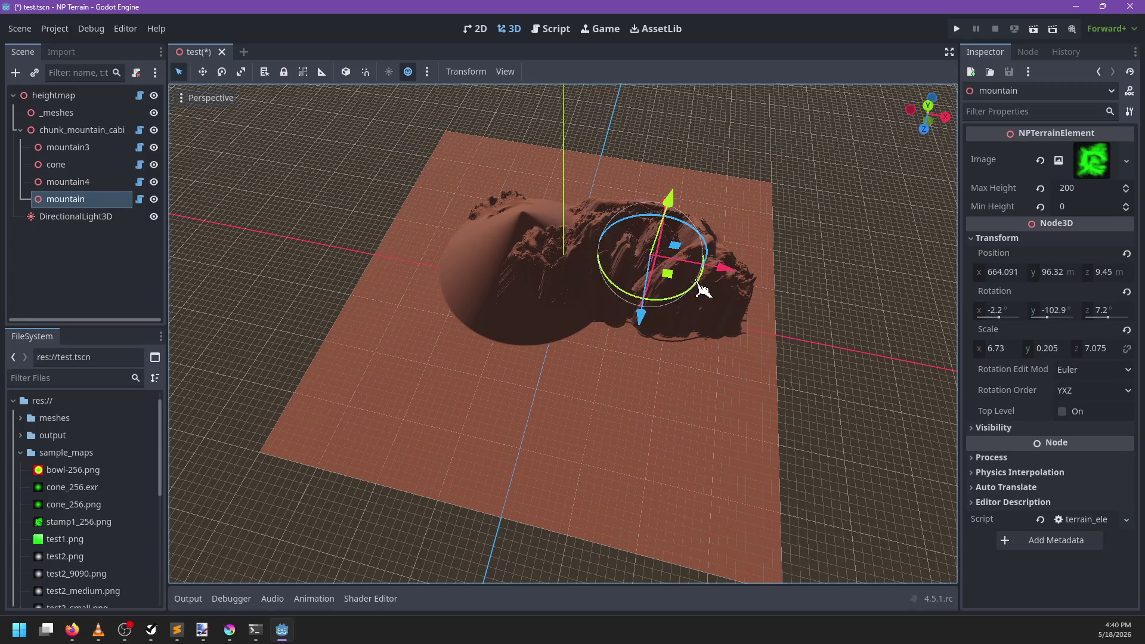
mouse_move(593, 327)
left_mouse_down()
mouse_move(545, 335)
mouse_move(644, 266)
left_mouse_up()
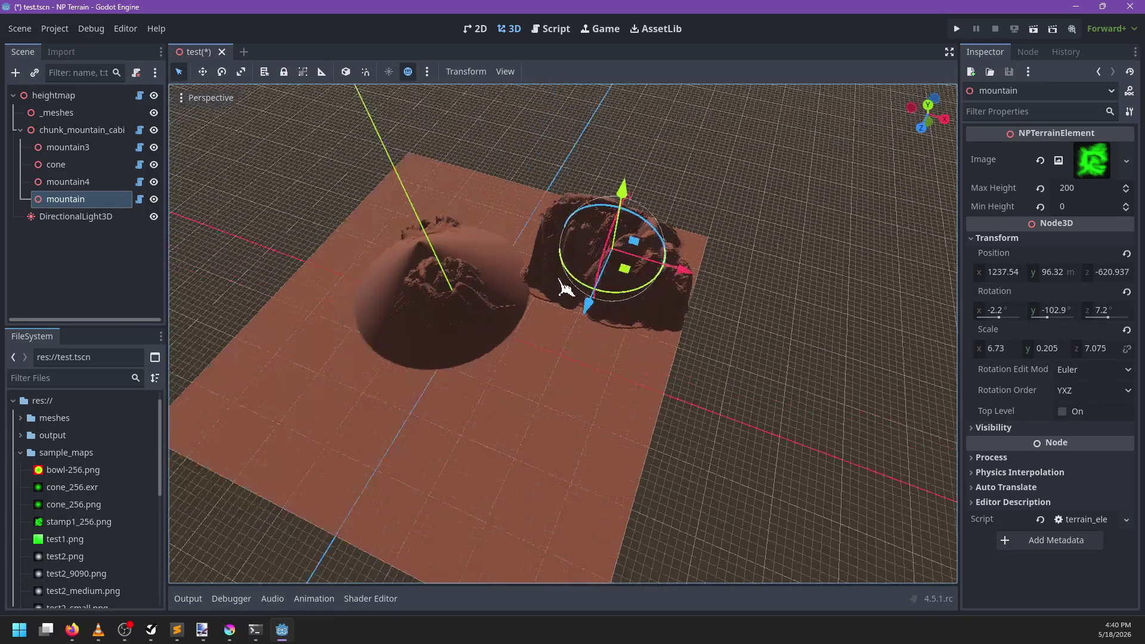
mouse_move(711, 280)
left_mouse_down()
mouse_move(703, 345)
mouse_move(690, 281)
mouse_move(638, 358)
mouse_move(583, 385)
mouse_move(463, 391)
mouse_move(420, 338)
mouse_move(411, 459)
left_mouse_up()
scroll(557, 388, "up", 5)
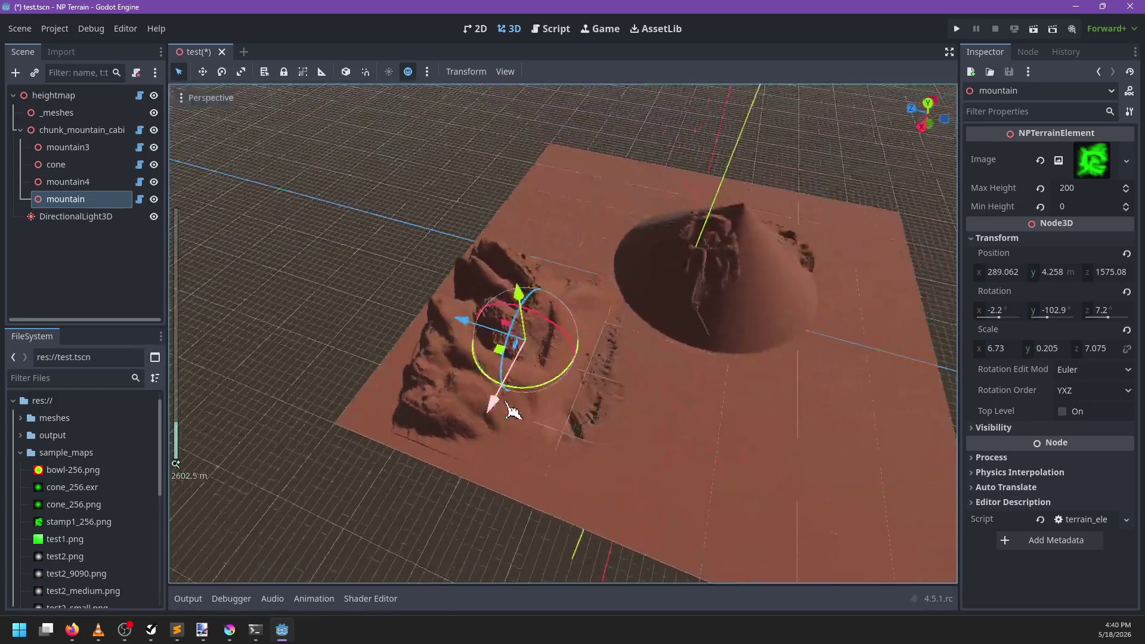
left_click_drag(503, 391, 554, 380)
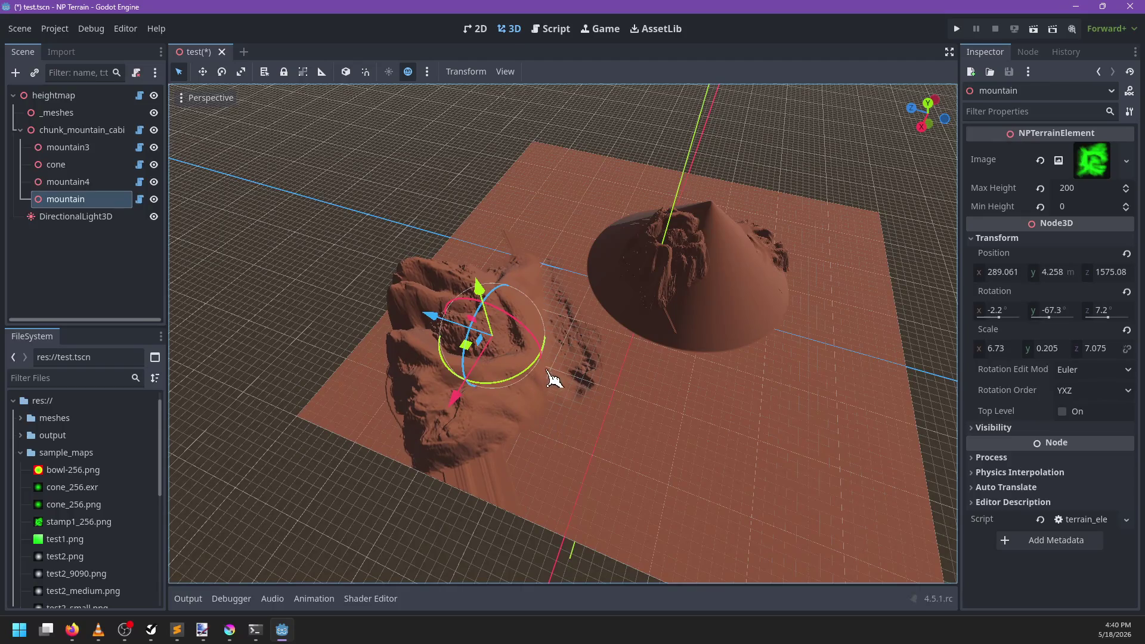
left_click(564, 34)
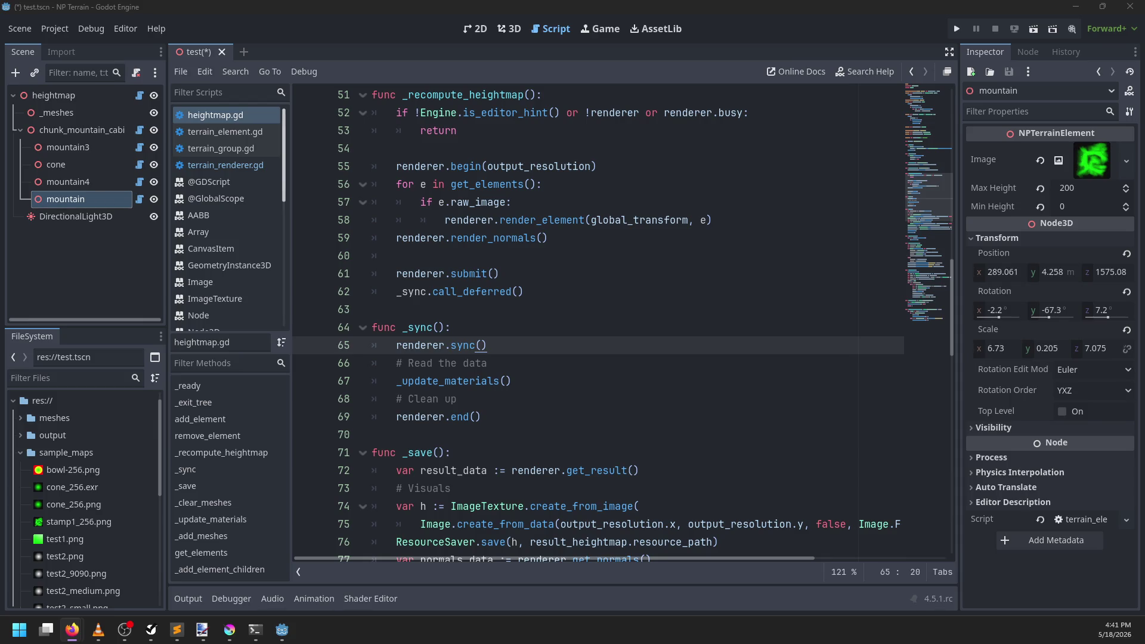
Step: Replace _sync.call_deferred() with a direct _sync() call, remove the blank line before submit, and save
left_click(510, 28)
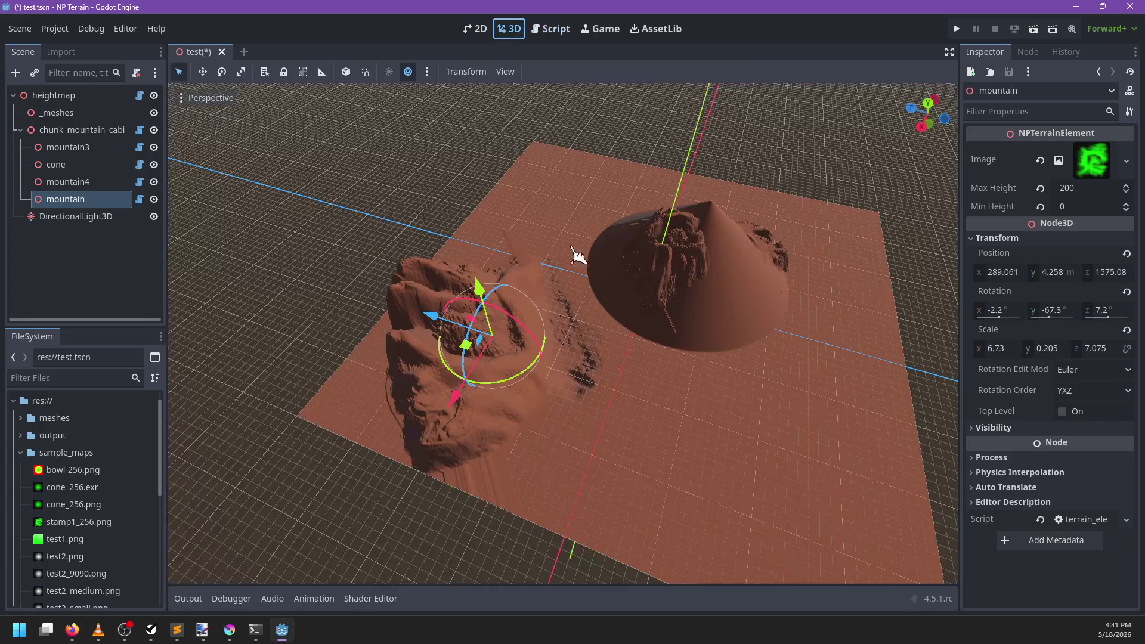
left_click(554, 29)
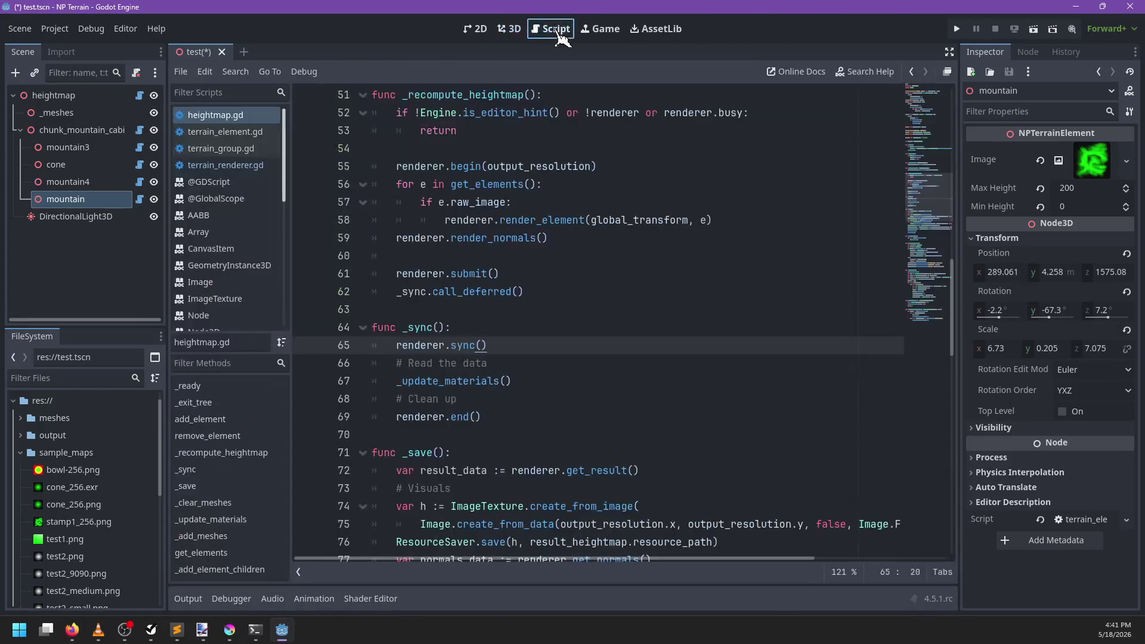
left_click(530, 291)
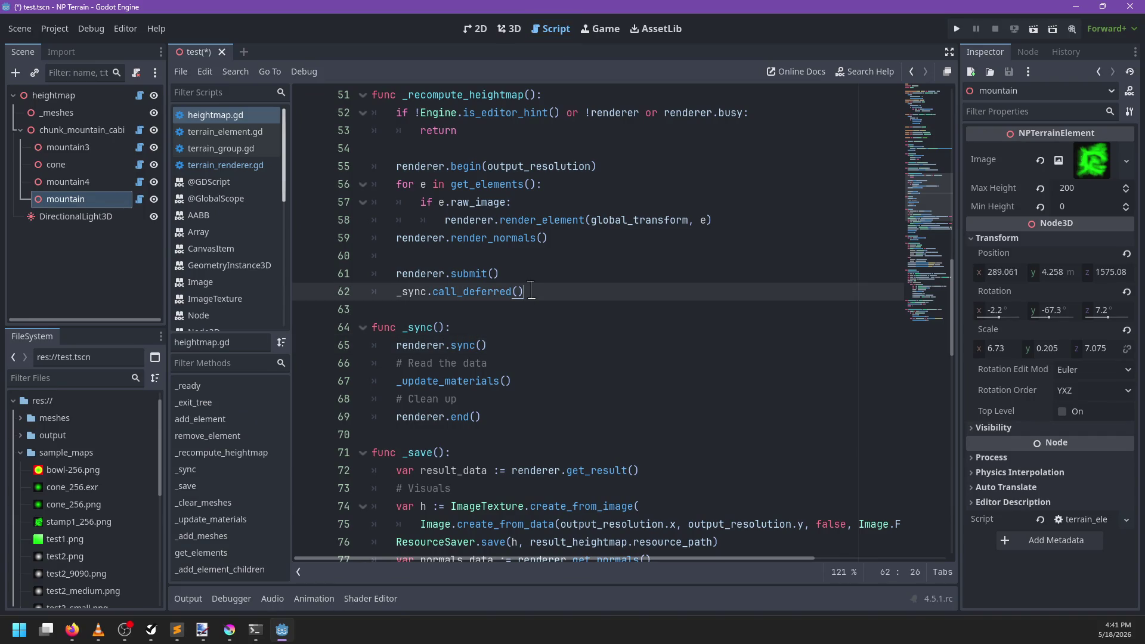
key("ctrl+s")
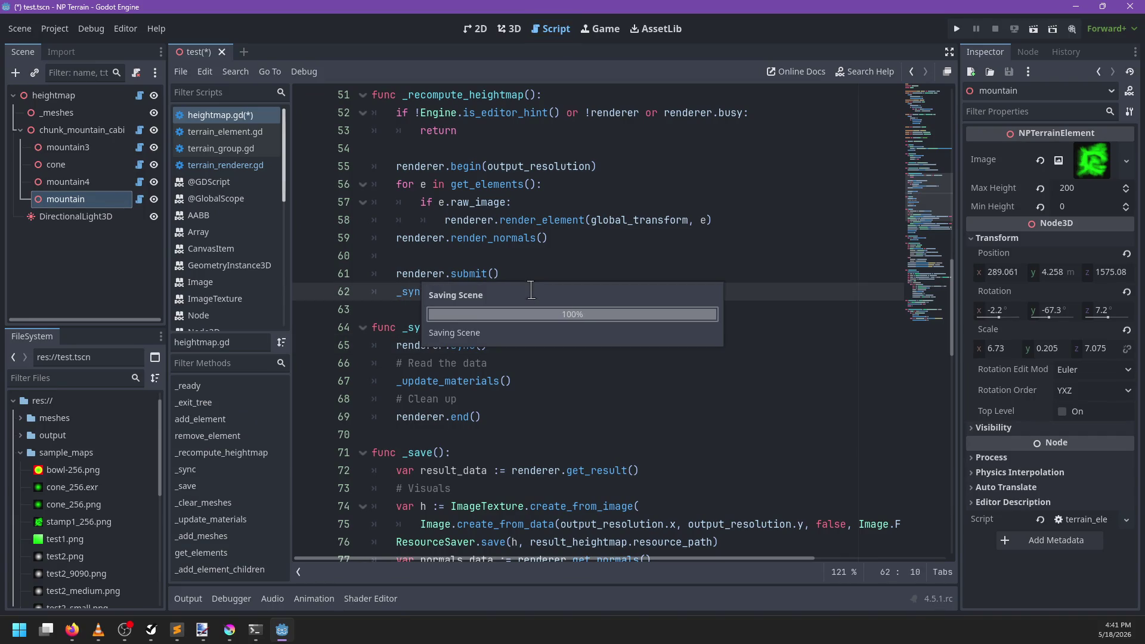
left_click(490, 255)
key("BackSpace")
key("BackSpace")
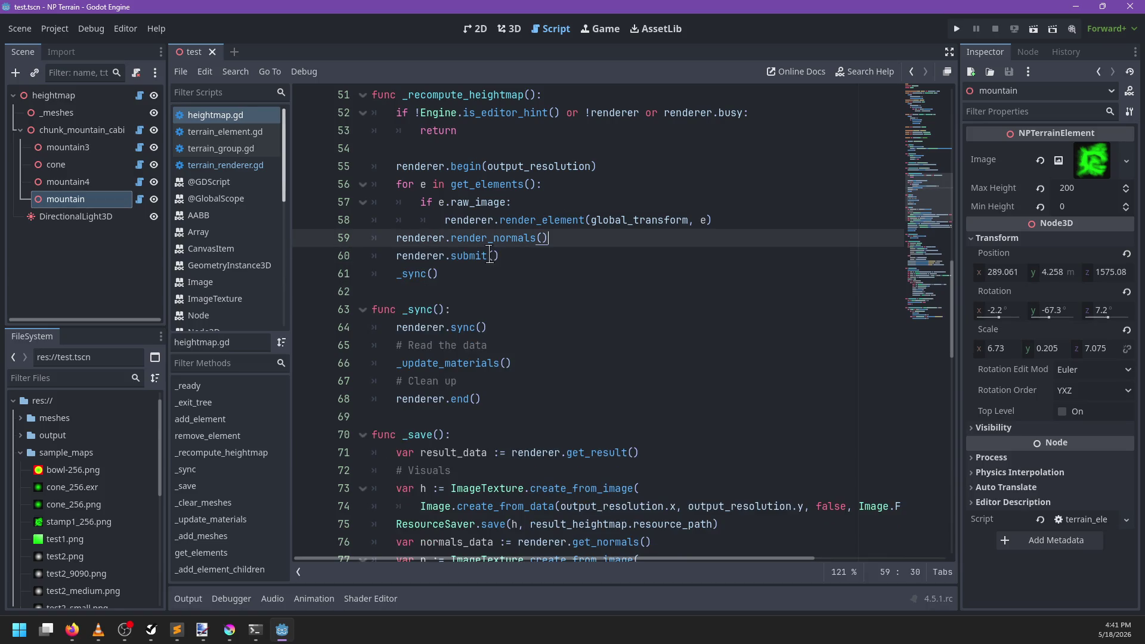
key("ctrl+s")
Step: Drag the mountain toward the cone, raise it, then sink it below ground to 273.201, -246.597, 1340.45
left_click(512, 29)
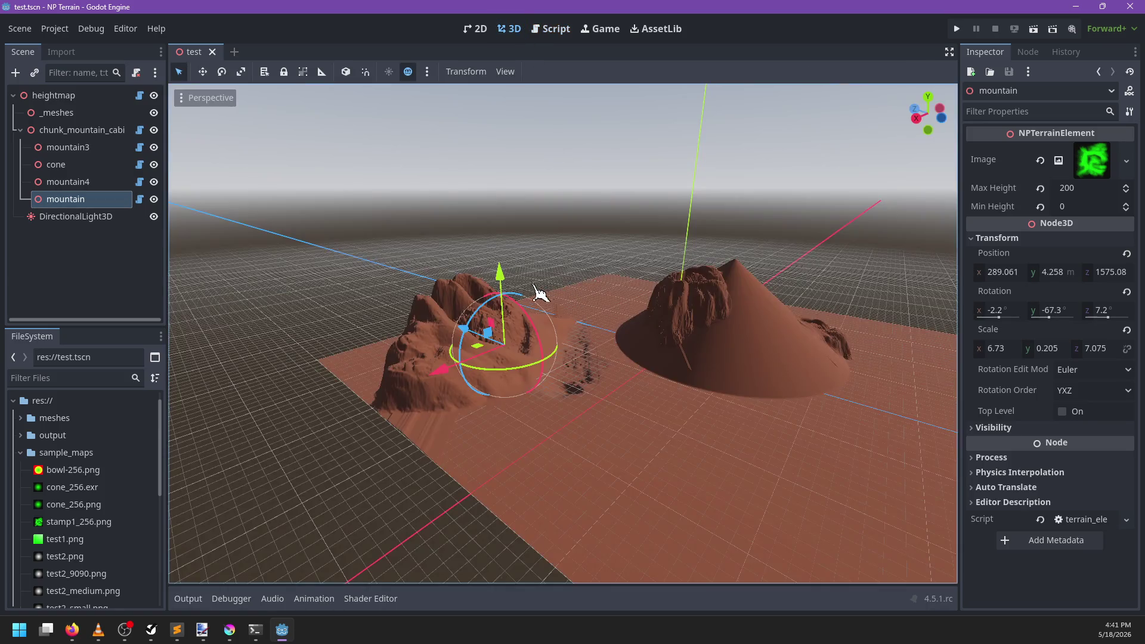
mouse_move(475, 364)
left_mouse_down()
mouse_move(528, 357)
mouse_move(512, 340)
mouse_move(536, 322)
left_mouse_up()
mouse_move(549, 255)
left_mouse_down()
mouse_move(545, 217)
mouse_move(552, 270)
mouse_move(551, 242)
left_mouse_up()
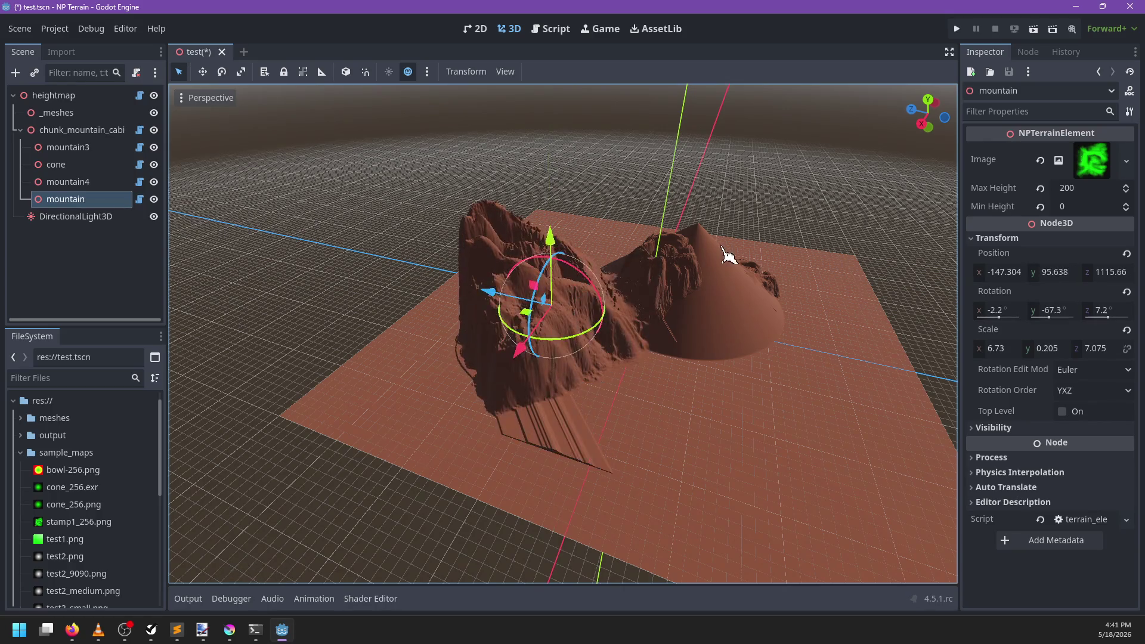
mouse_move(728, 255)
left_mouse_down()
mouse_move(709, 310)
mouse_move(588, 350)
mouse_move(623, 110)
left_mouse_up()
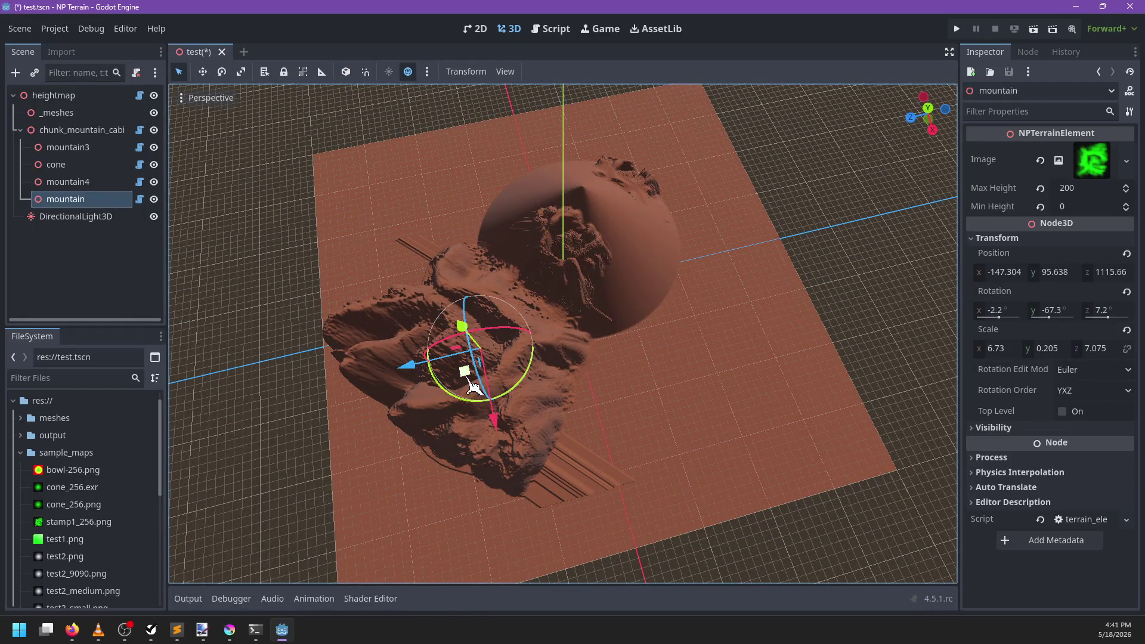
mouse_move(473, 385)
left_mouse_down()
mouse_move(607, 305)
mouse_move(590, 230)
mouse_move(491, 215)
mouse_move(441, 223)
mouse_move(523, 208)
mouse_move(631, 240)
mouse_move(662, 325)
mouse_move(621, 188)
mouse_move(665, 176)
mouse_move(457, 206)
mouse_move(435, 294)
mouse_move(447, 269)
mouse_move(410, 328)
mouse_move(721, 411)
mouse_move(481, 438)
mouse_move(460, 421)
left_mouse_up()
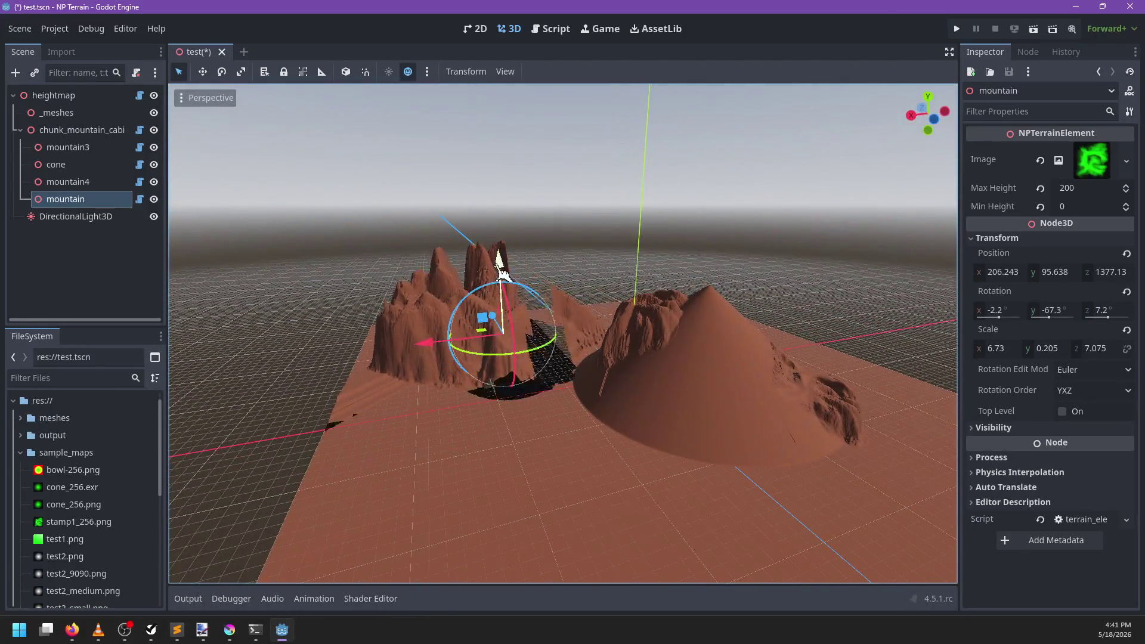
scroll(500, 262, "down", 5)
left_click_drag(500, 263, 490, 334)
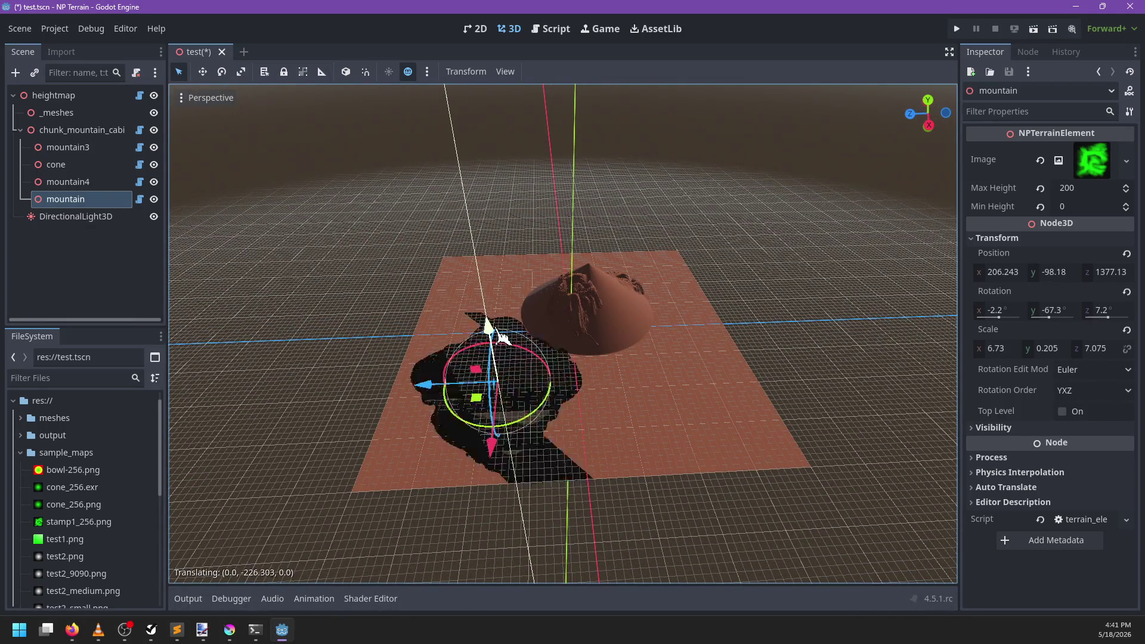
left_click_drag(502, 345, 504, 358)
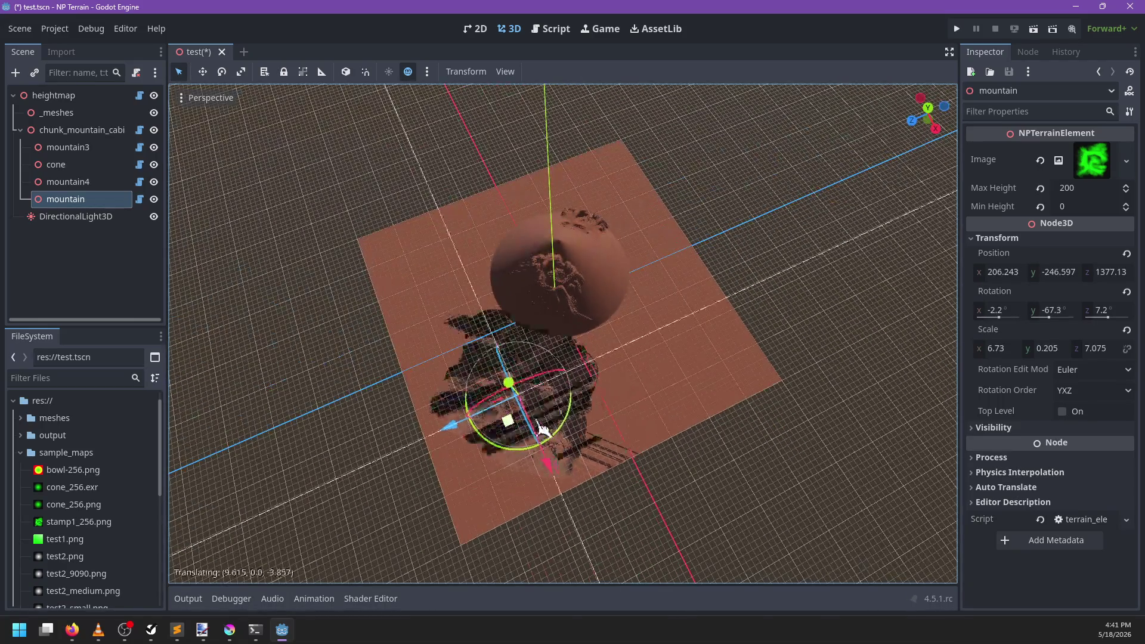
mouse_move(543, 428)
left_mouse_down()
mouse_move(639, 371)
mouse_move(609, 233)
mouse_move(656, 310)
mouse_move(668, 471)
mouse_move(598, 414)
mouse_move(480, 398)
mouse_move(434, 327)
left_mouse_up()
scroll(516, 389, "up", 2)
Step: Select the heightmap node, save the scene, and bring up heightmap.gd
left_click(53, 96)
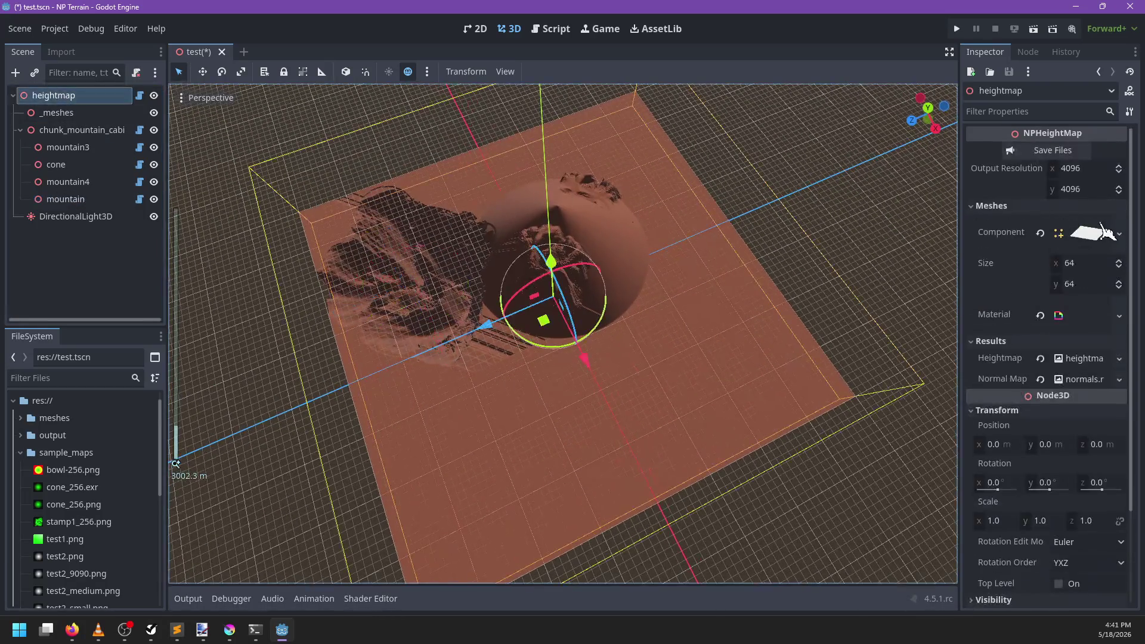
scroll(651, 376, "down", 5)
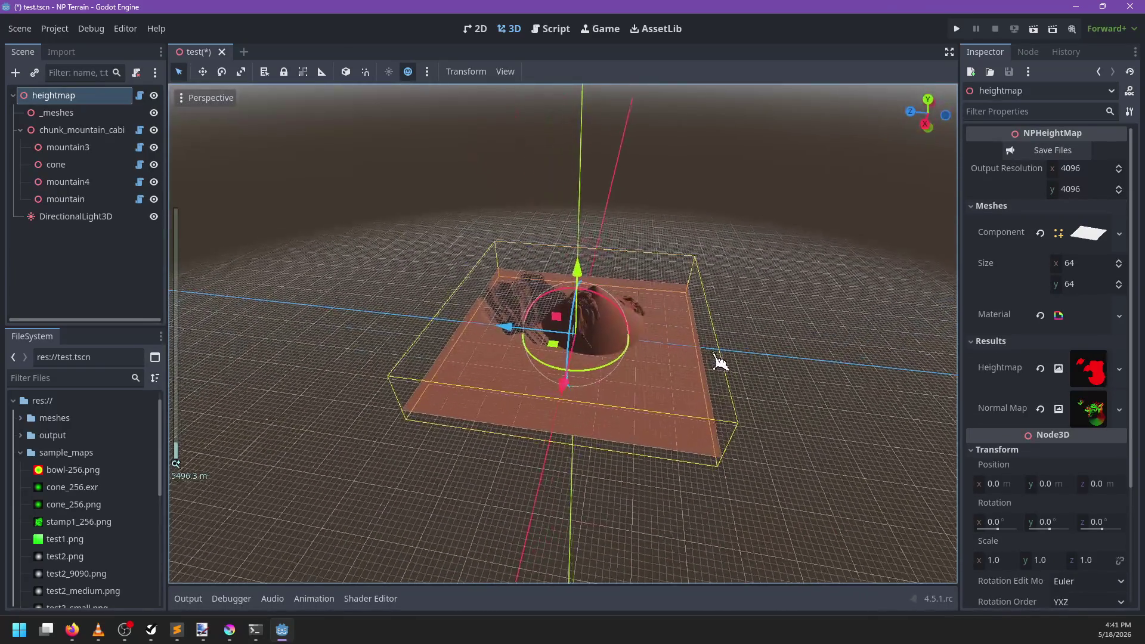
key("ctrl+s")
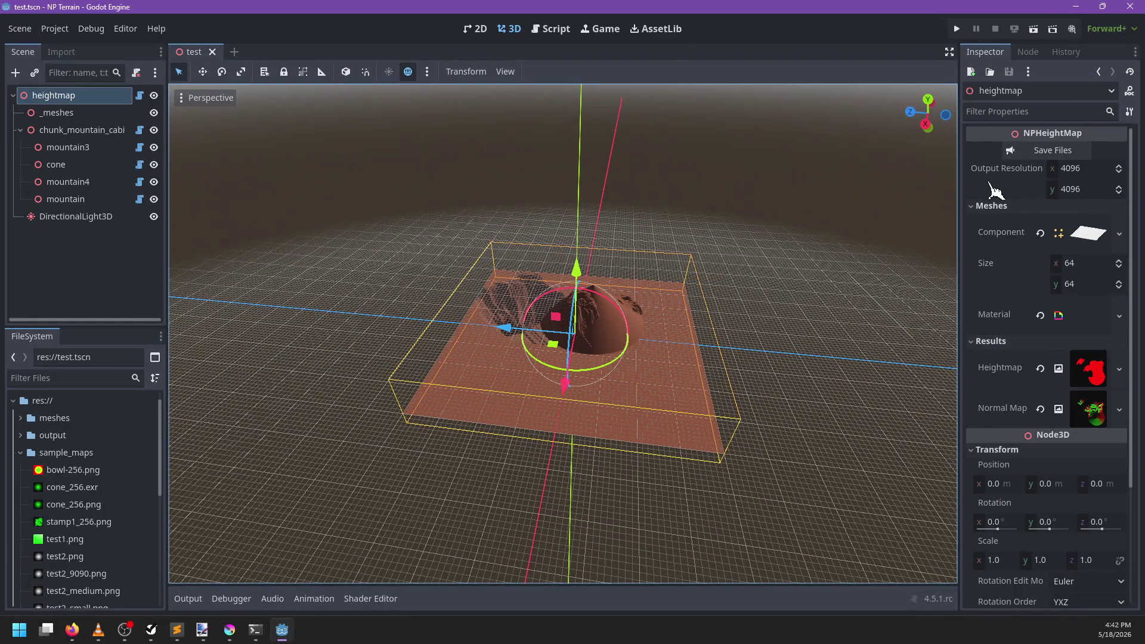
left_click(140, 96)
Step: Review heightmap.gd's Save Files button and 4096×4096 output_resolution export, leaving the header unchanged, and save
scroll(566, 194, "up", 15)
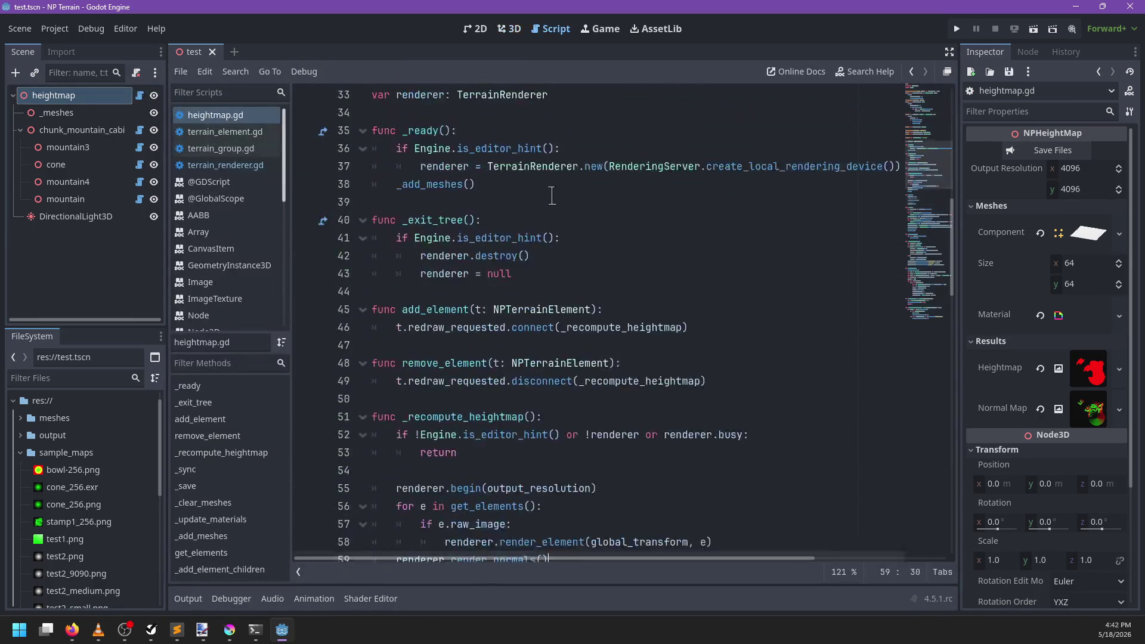
scroll(558, 263, "down", 8)
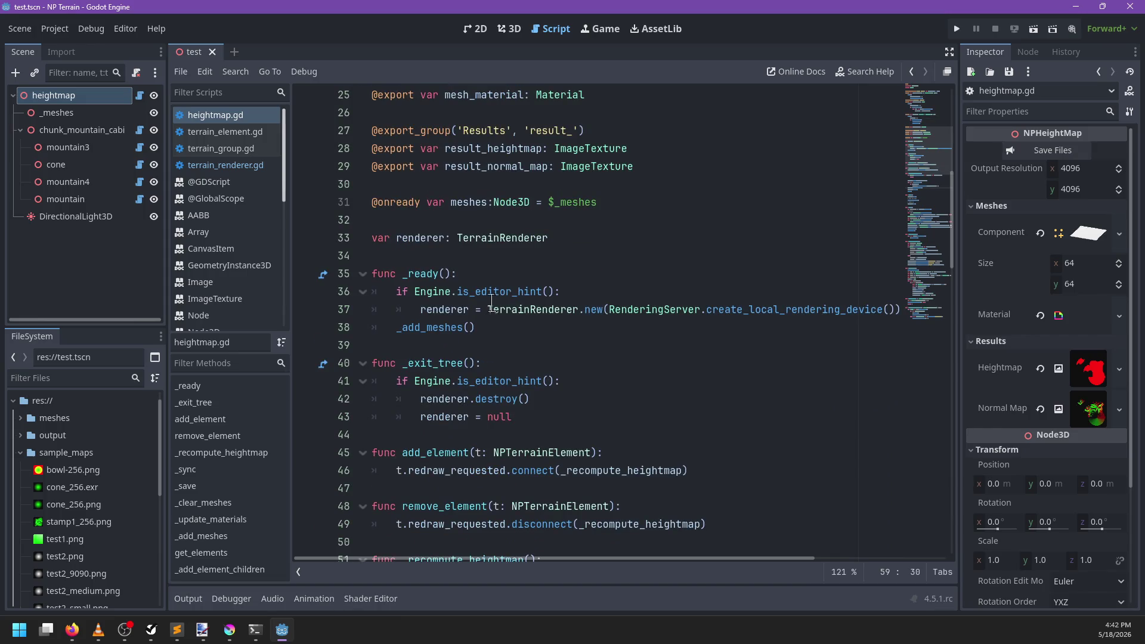
scroll(492, 304, "up", 8)
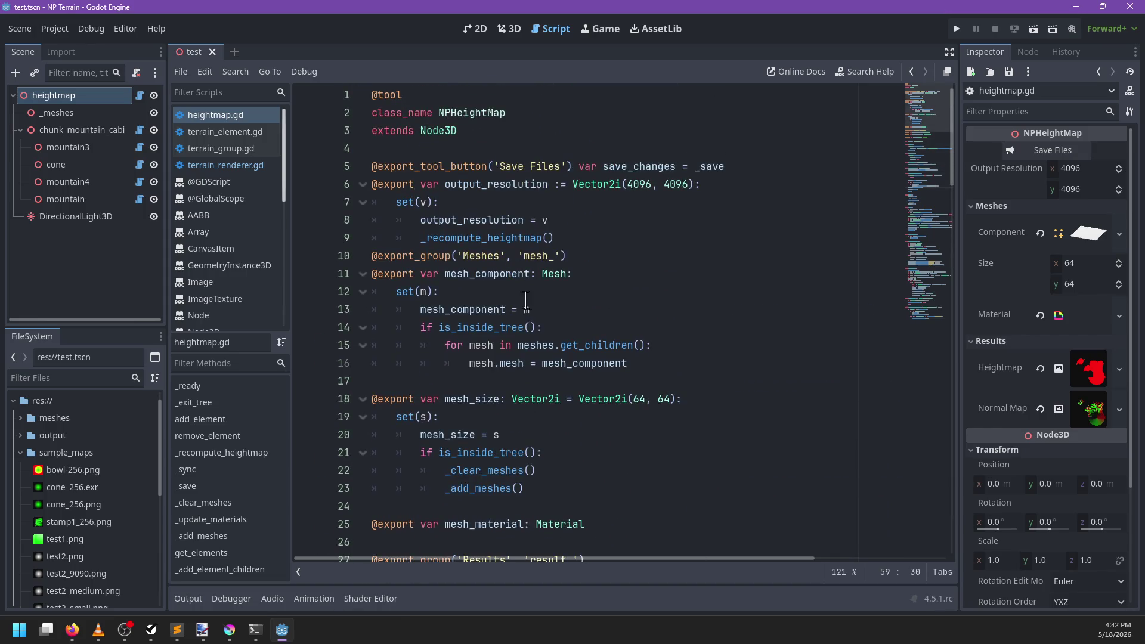
left_click(768, 166)
key("Return")
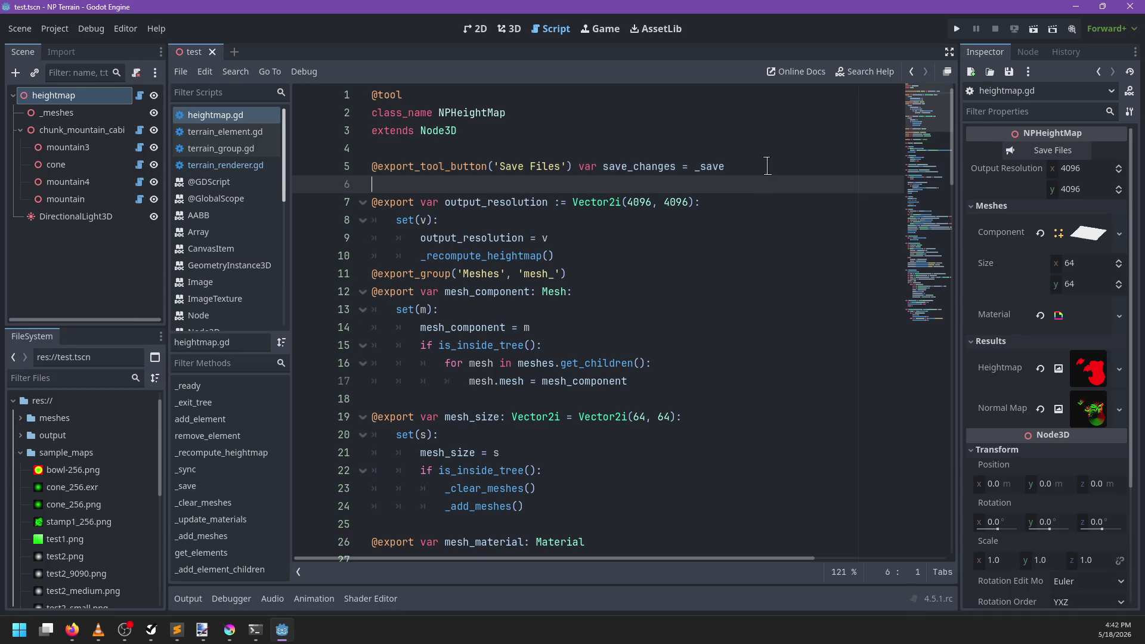
type("@")
key("BackSpace")
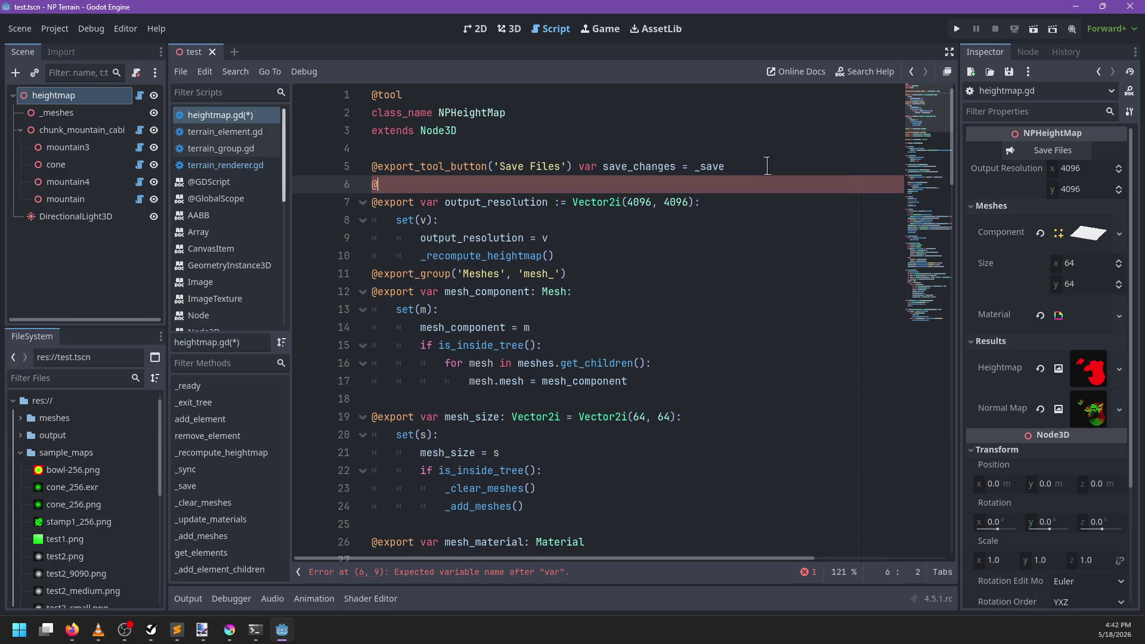
key("BackSpace")
key("ctrl+s")
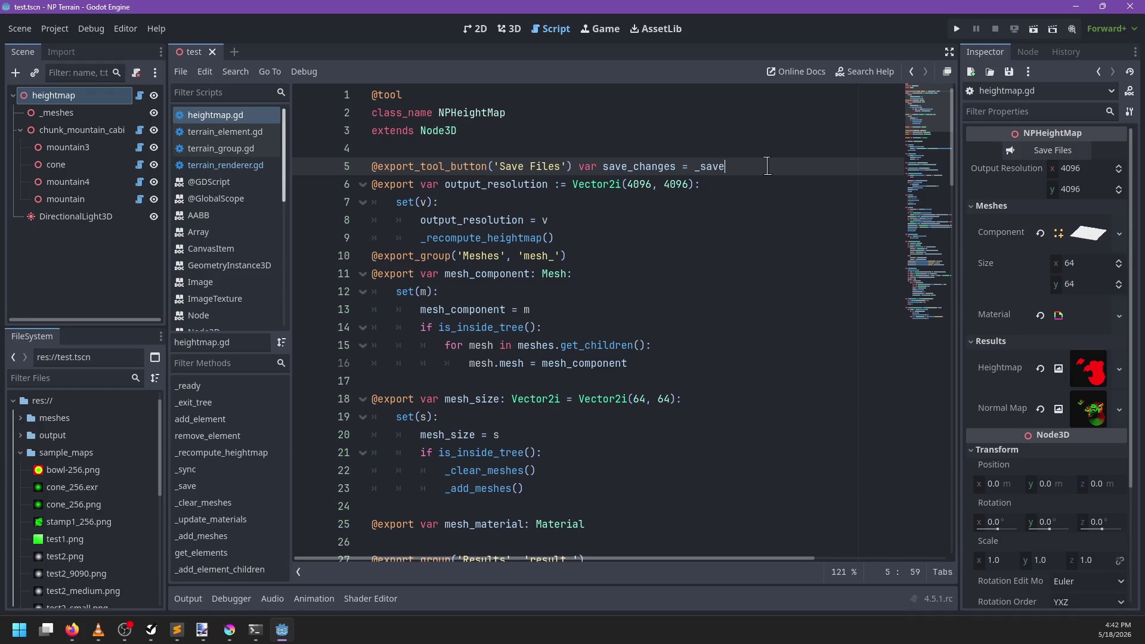
Step: Switch to the 3D scene and orbit and zoom around the whole terrain down to a low side view
left_click(510, 29)
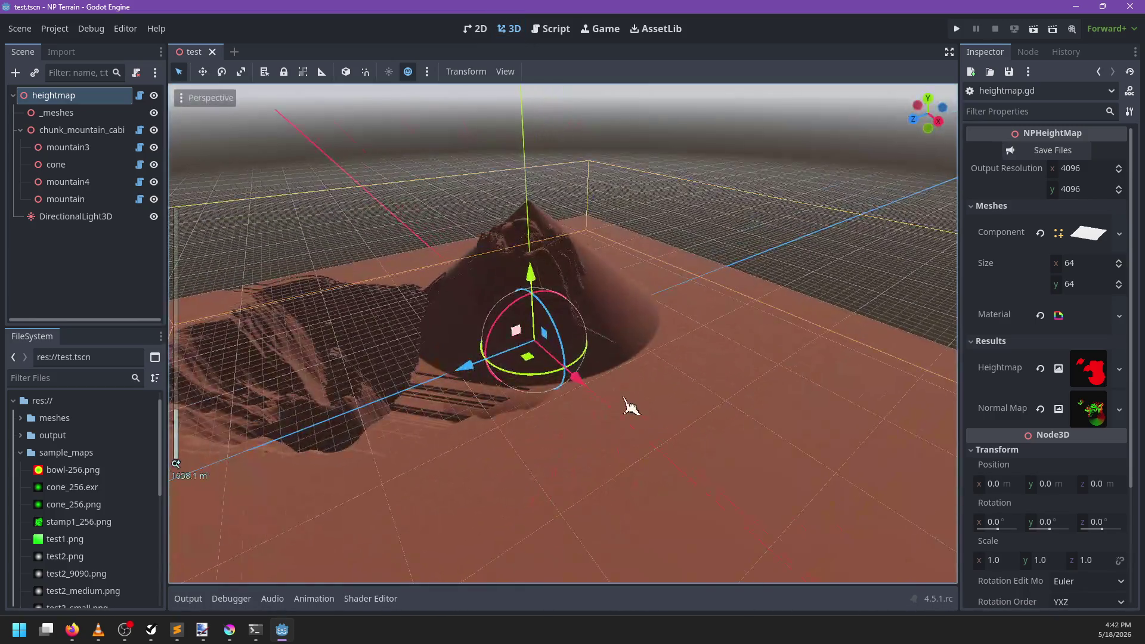
mouse_move(630, 407)
left_mouse_down()
mouse_move(614, 388)
mouse_move(442, 350)
mouse_move(567, 427)
mouse_move(597, 357)
mouse_move(554, 435)
mouse_move(659, 324)
mouse_move(665, 358)
mouse_move(590, 356)
mouse_move(478, 378)
mouse_move(654, 377)
left_mouse_up()
scroll(664, 358, "down", 3)
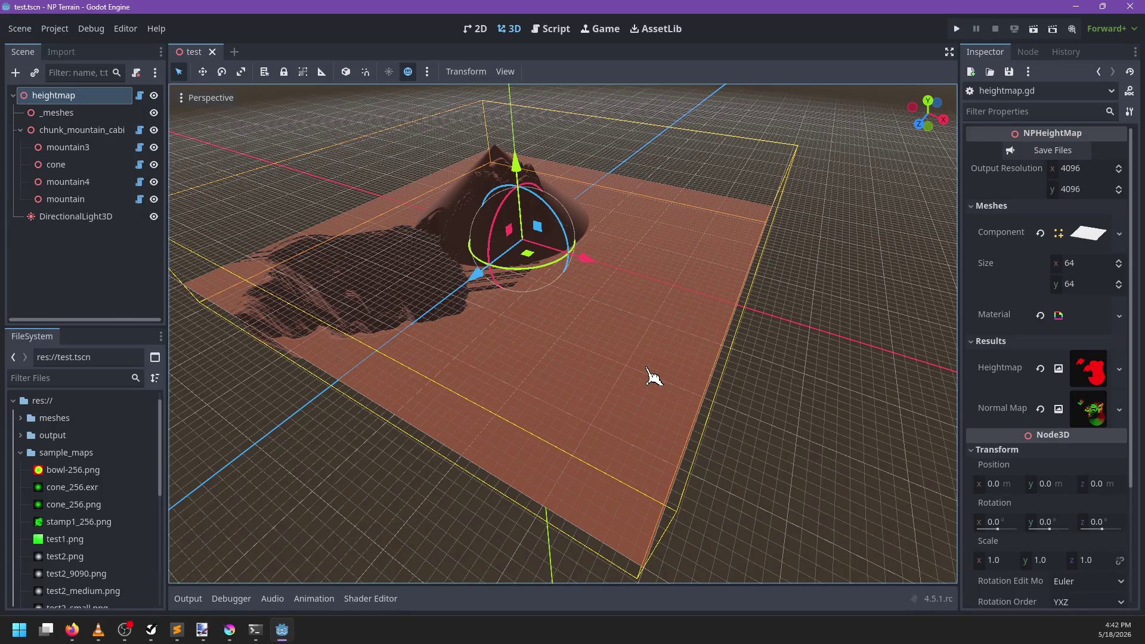
scroll(653, 377, "down", 3)
mouse_move(659, 373)
left_mouse_down()
mouse_move(544, 374)
mouse_move(593, 376)
mouse_move(510, 401)
left_mouse_up()
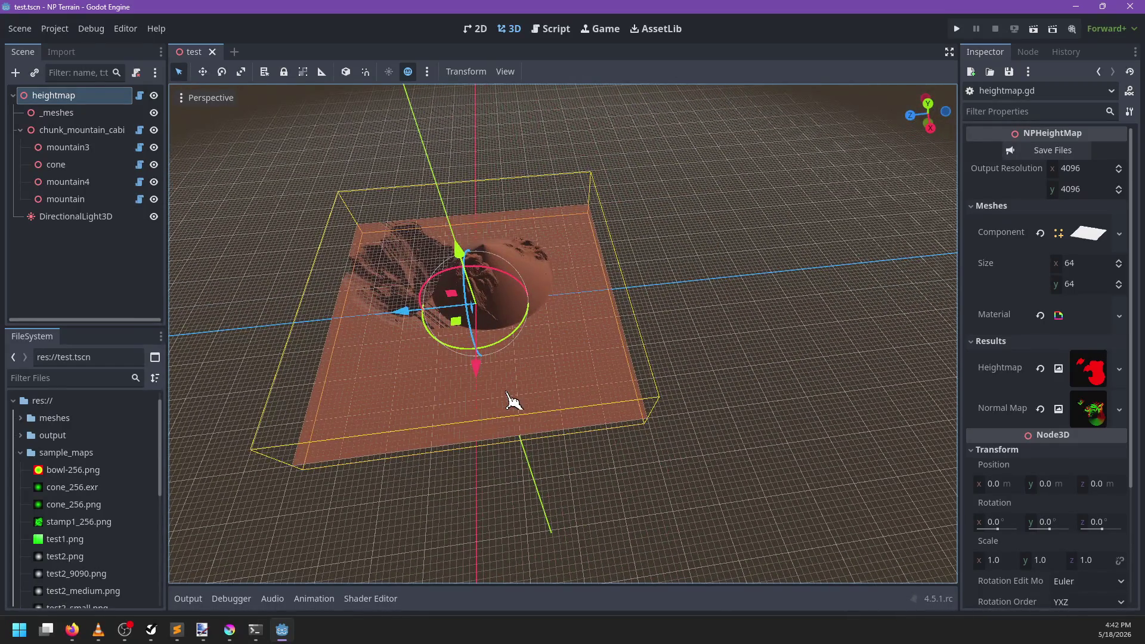
scroll(510, 401, "up", 5)
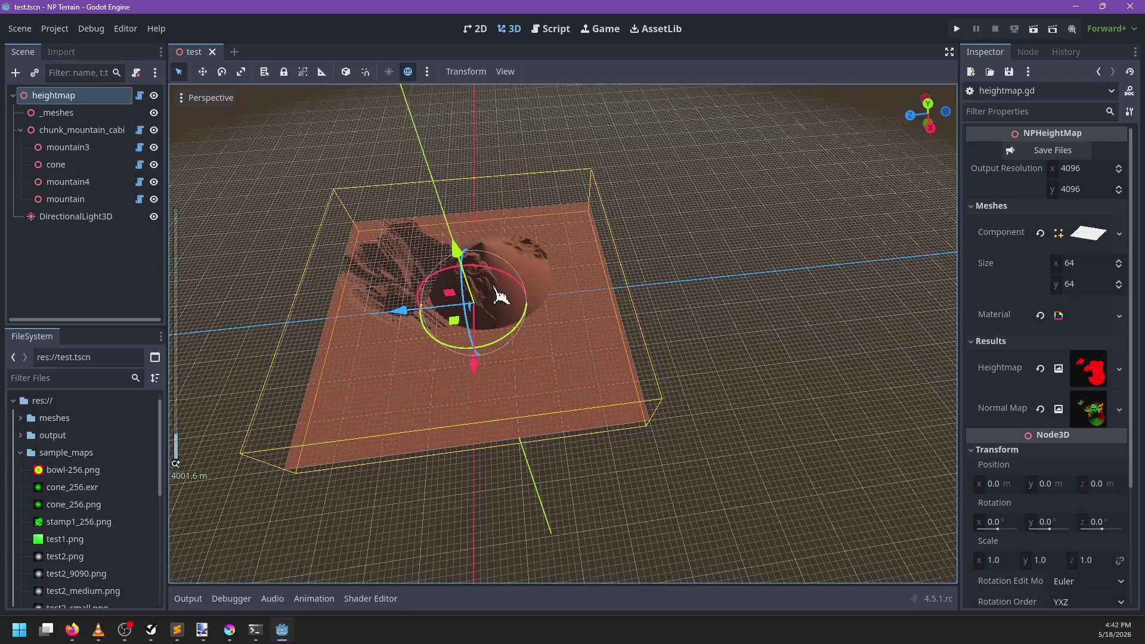
mouse_move(510, 400)
left_mouse_down()
mouse_move(598, 309)
mouse_move(567, 334)
mouse_move(647, 302)
left_mouse_up()
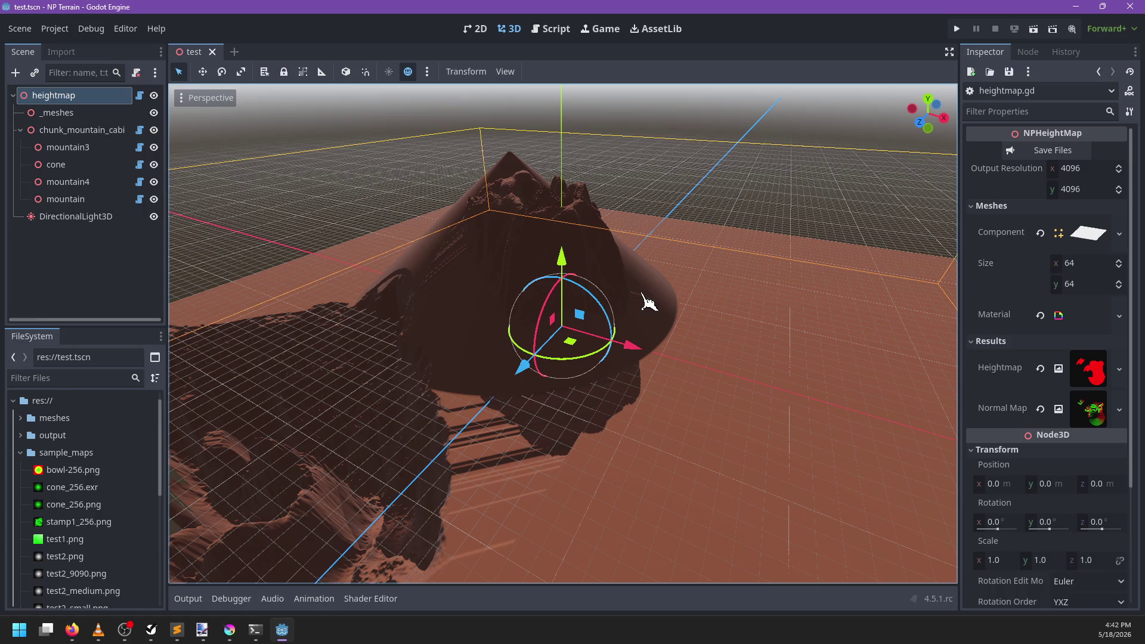
Step: Try moving the heightmap node, undo it back to the origin, and frame the _meshes node
mouse_move(569, 341)
left_mouse_down()
mouse_move(609, 397)
mouse_move(667, 397)
mouse_move(704, 331)
mouse_move(660, 378)
left_mouse_up()
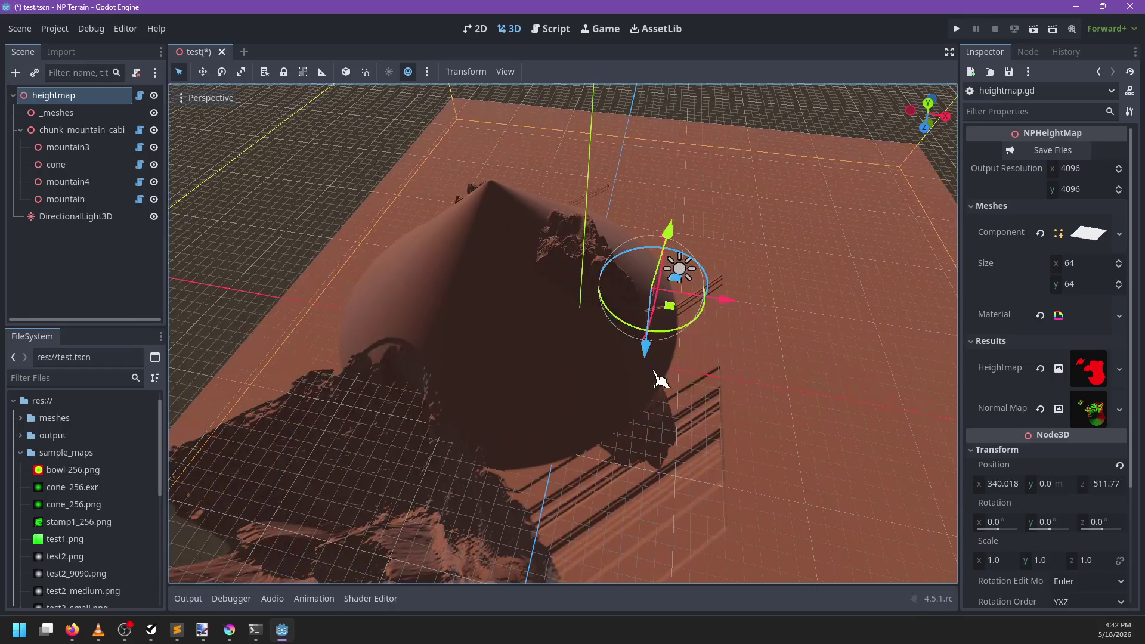
key("ctrl+z")
double_click(68, 117)
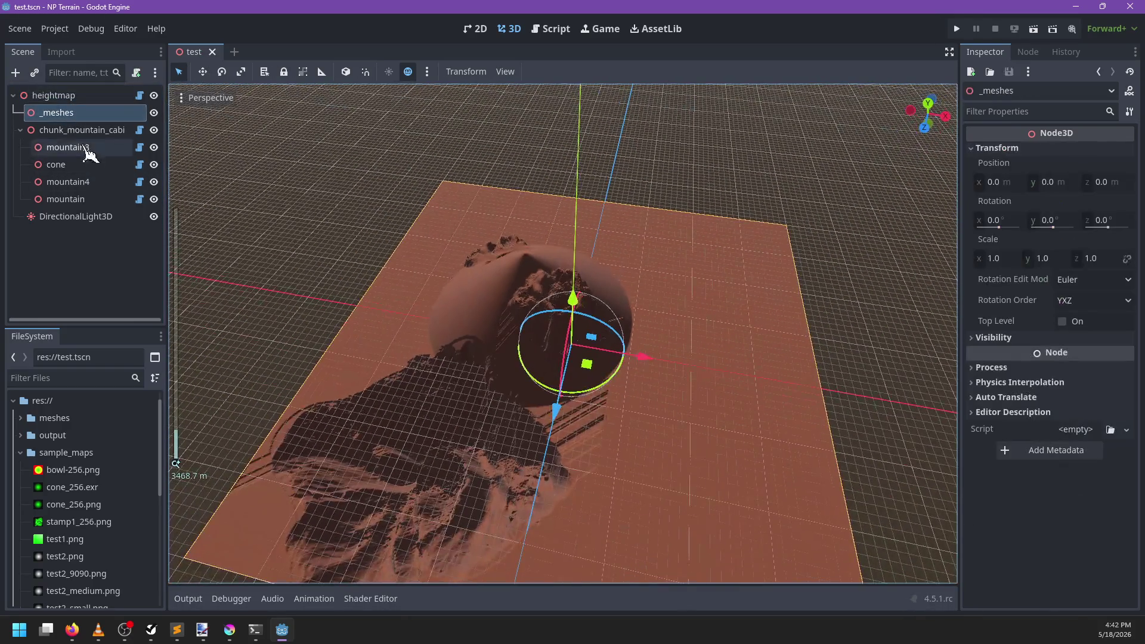
Step: Drag the mountain3 stamp across the terrain until it sits beside the cone
left_click(81, 146)
mouse_move(587, 364)
left_mouse_down()
mouse_move(680, 292)
mouse_move(728, 352)
left_mouse_up()
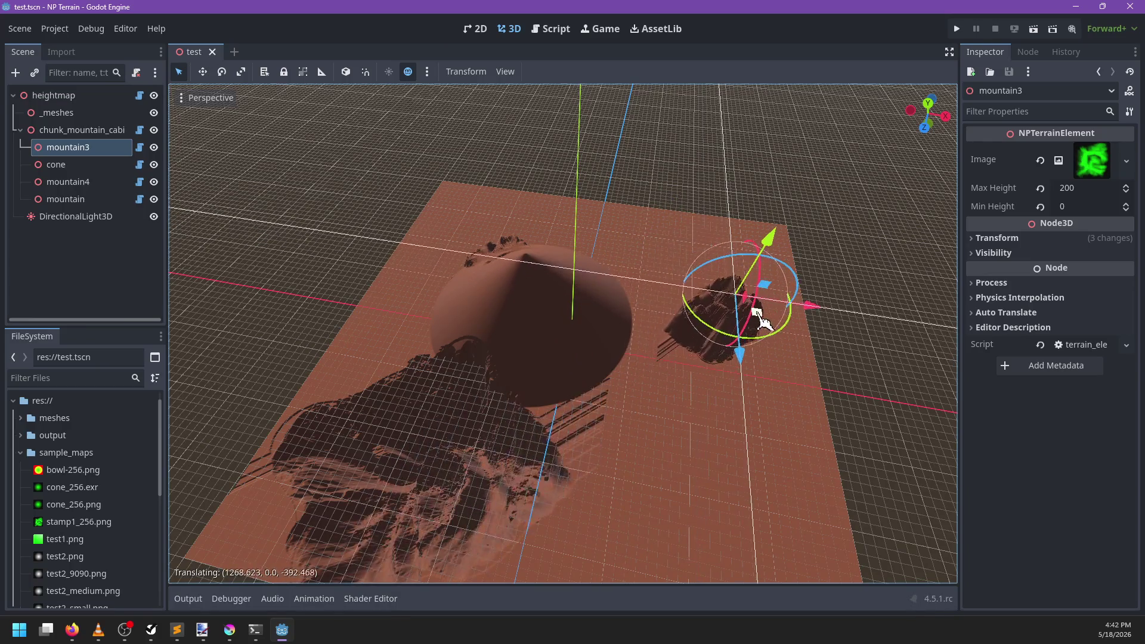
mouse_move(756, 314)
left_mouse_down()
mouse_move(749, 325)
mouse_move(738, 312)
mouse_move(758, 317)
mouse_move(626, 396)
mouse_move(686, 387)
mouse_move(693, 375)
mouse_move(725, 384)
mouse_move(741, 356)
mouse_move(724, 312)
mouse_move(721, 356)
left_mouse_up()
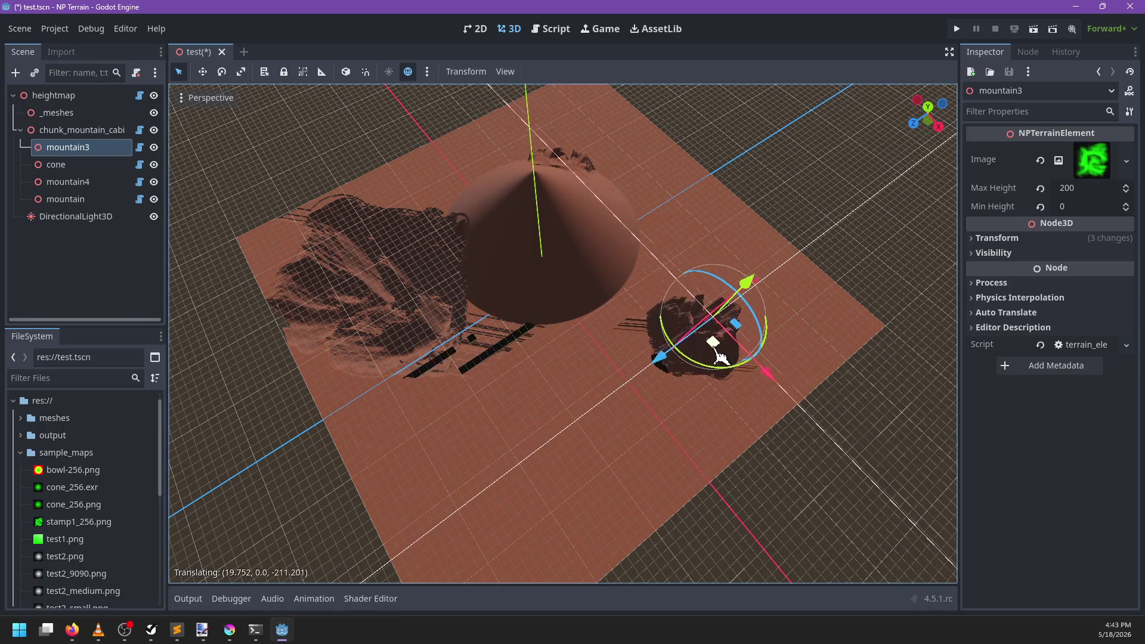
left_click_drag(680, 392, 647, 408)
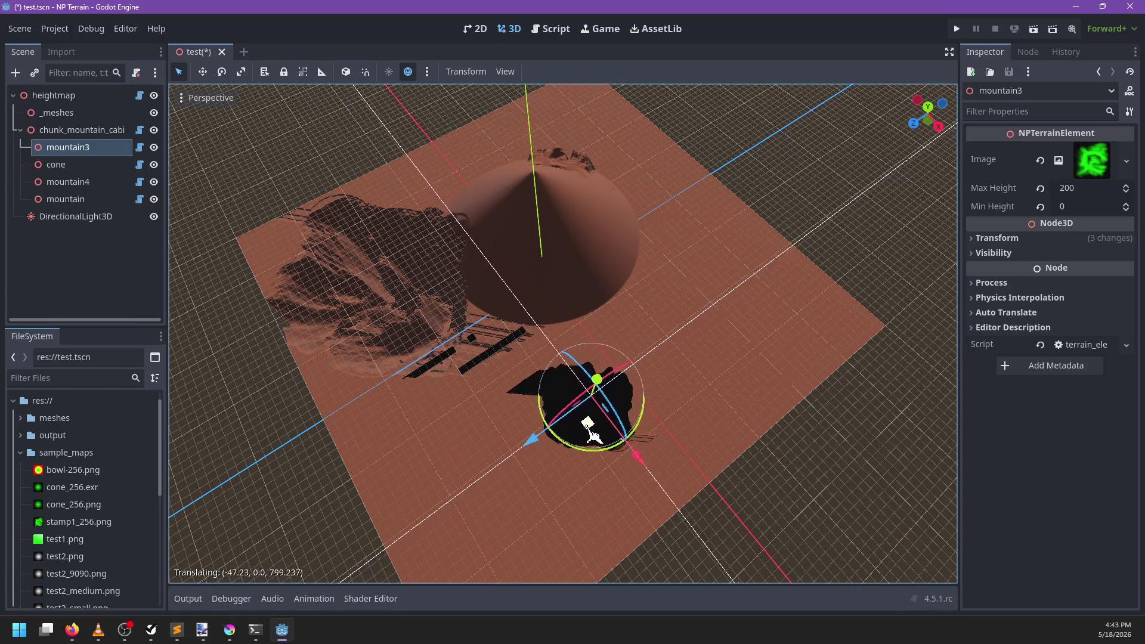
mouse_move(577, 434)
left_mouse_down()
mouse_move(525, 477)
mouse_move(593, 486)
mouse_move(654, 461)
left_mouse_up()
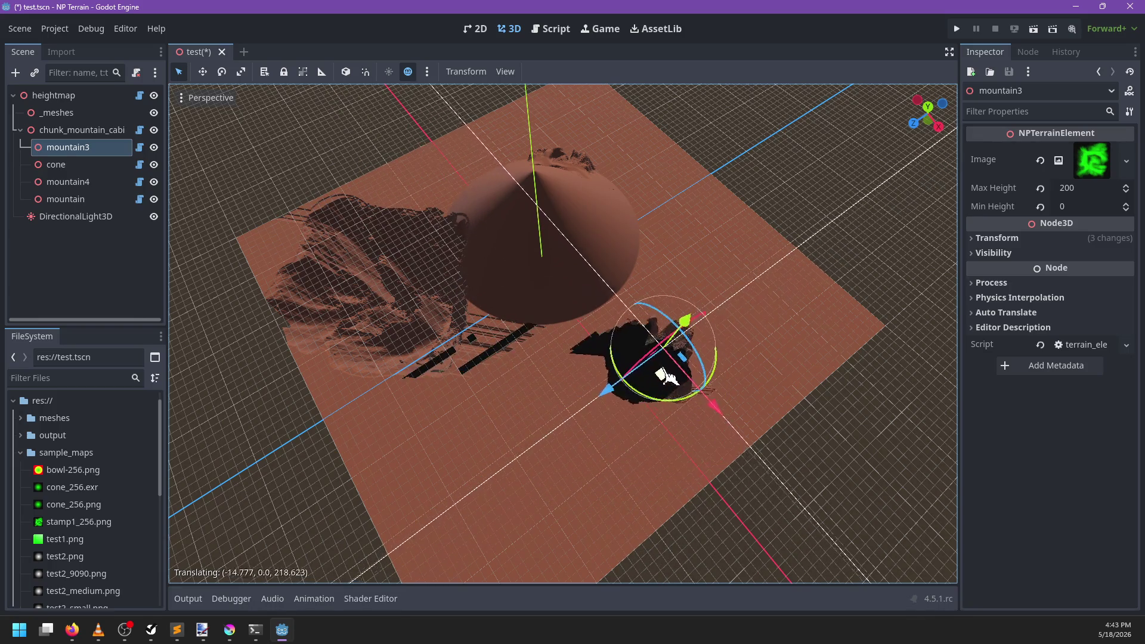
scroll(544, 383, "down", 3)
scroll(552, 370, "up", 5)
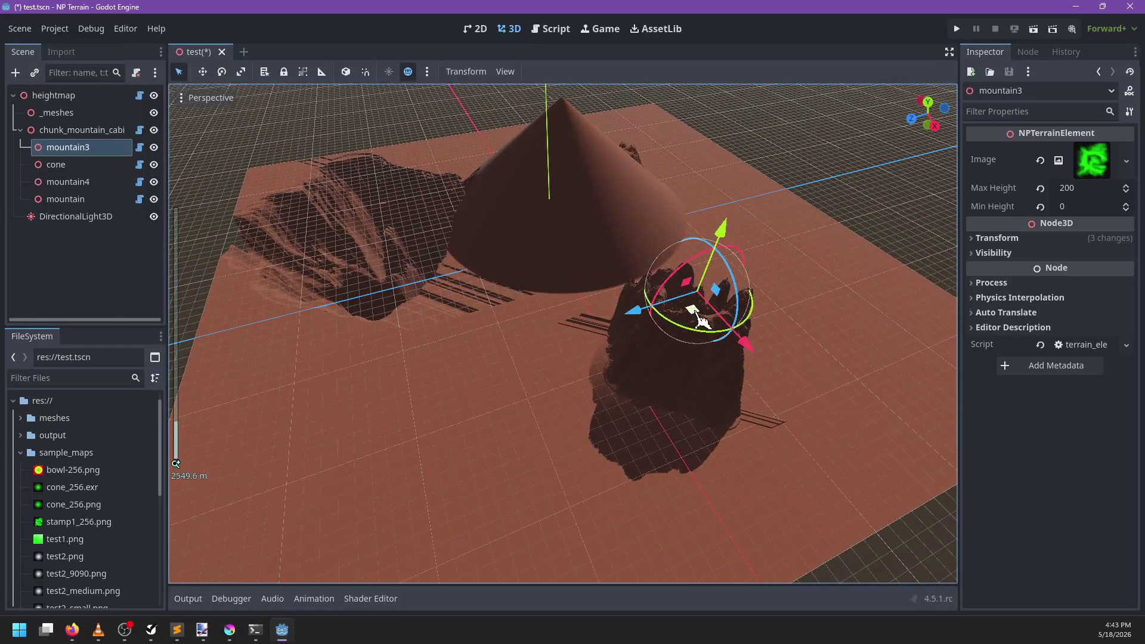
mouse_move(701, 320)
left_mouse_down()
mouse_move(645, 339)
mouse_move(536, 328)
mouse_move(741, 325)
mouse_move(784, 287)
mouse_move(712, 316)
mouse_move(593, 312)
mouse_move(486, 259)
mouse_move(516, 303)
mouse_move(434, 297)
mouse_move(417, 313)
mouse_move(507, 325)
left_mouse_up()
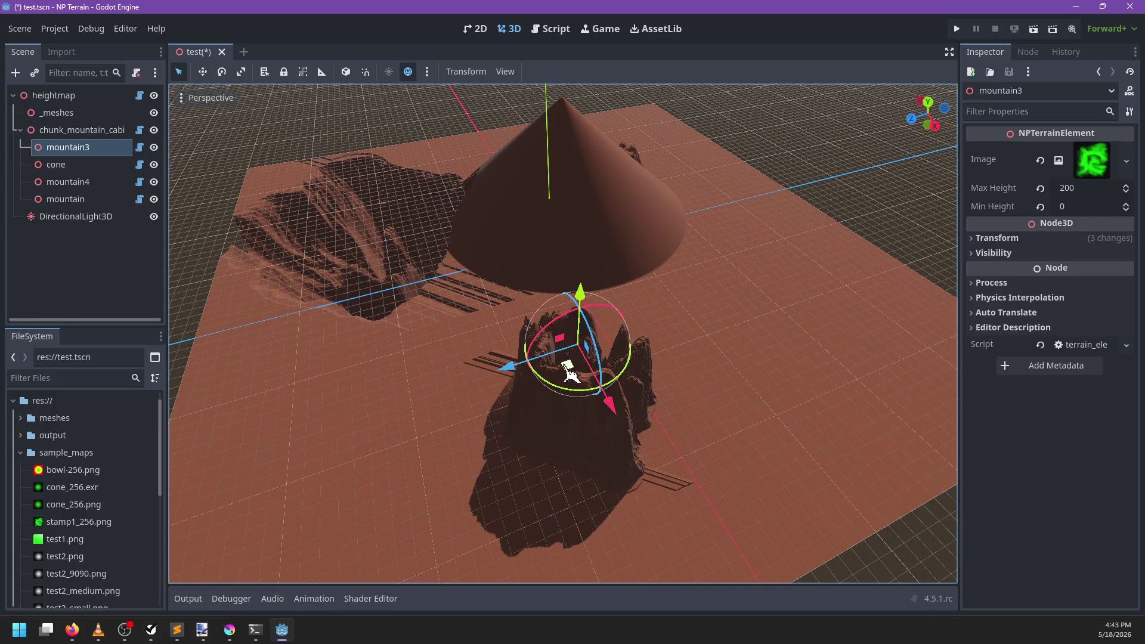
mouse_move(570, 373)
left_mouse_down()
mouse_move(643, 357)
mouse_move(735, 298)
mouse_move(704, 279)
left_mouse_up()
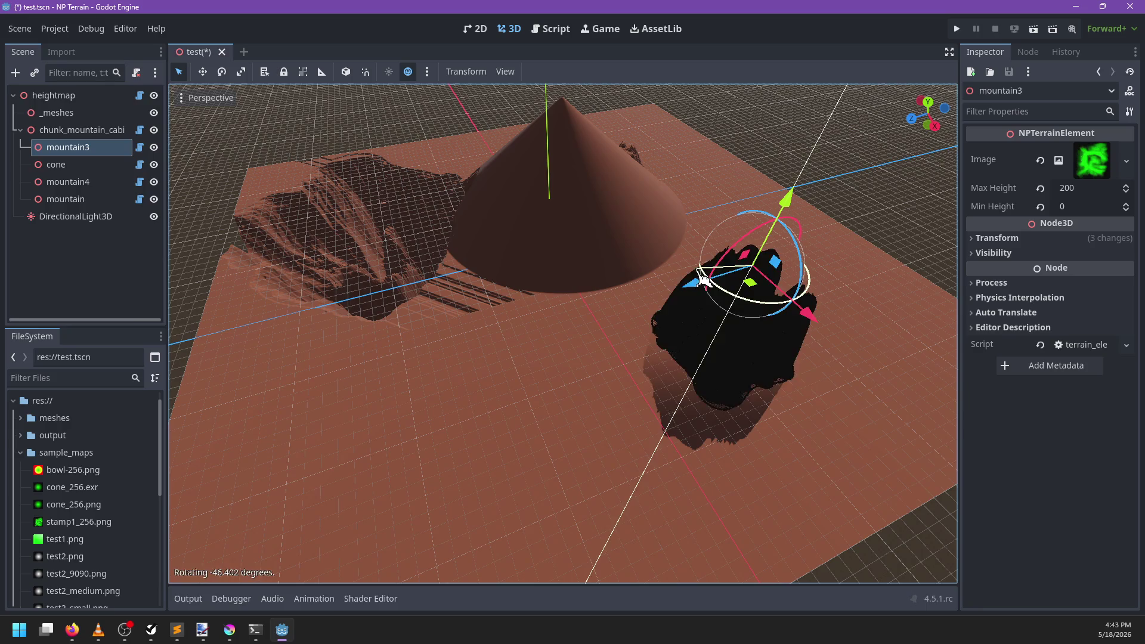
Step: Rotate mountain3 around its vertical axis, check from above, and save the scene
mouse_move(378, 459)
left_mouse_down()
mouse_move(517, 397)
mouse_move(449, 422)
left_mouse_up()
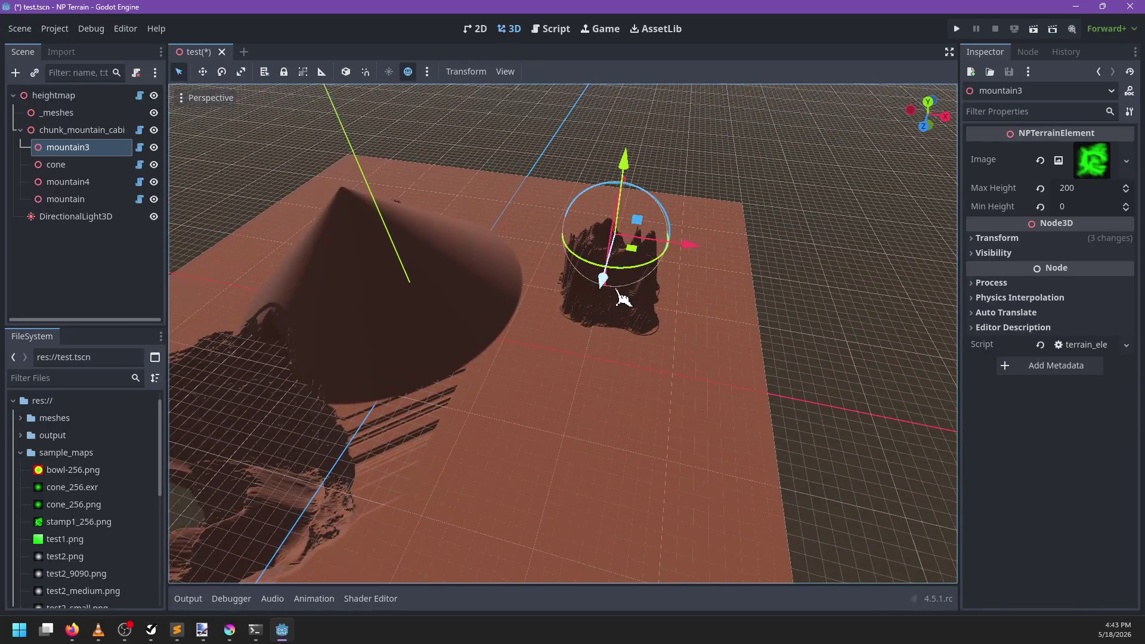
mouse_move(638, 261)
left_mouse_down()
mouse_move(473, 337)
mouse_move(601, 332)
mouse_move(438, 474)
left_mouse_up()
scroll(601, 332, "down", 3)
key("ctrl+s")
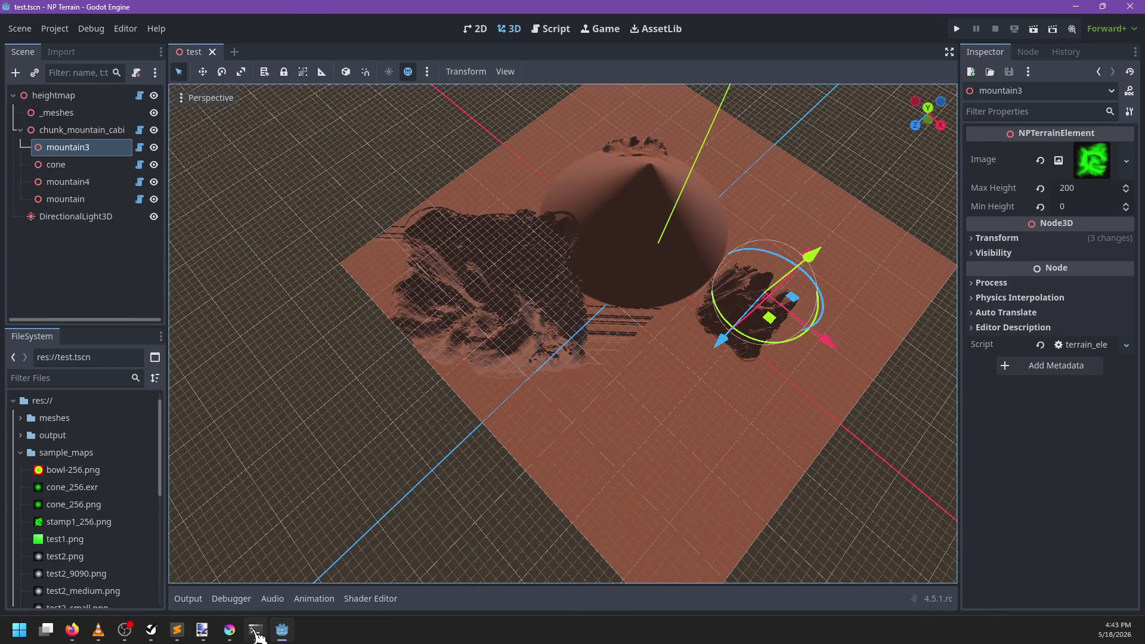
Step: In PowerShell, check git status, stage all changes, and commit them as 'Runs faster'
left_click(256, 633)
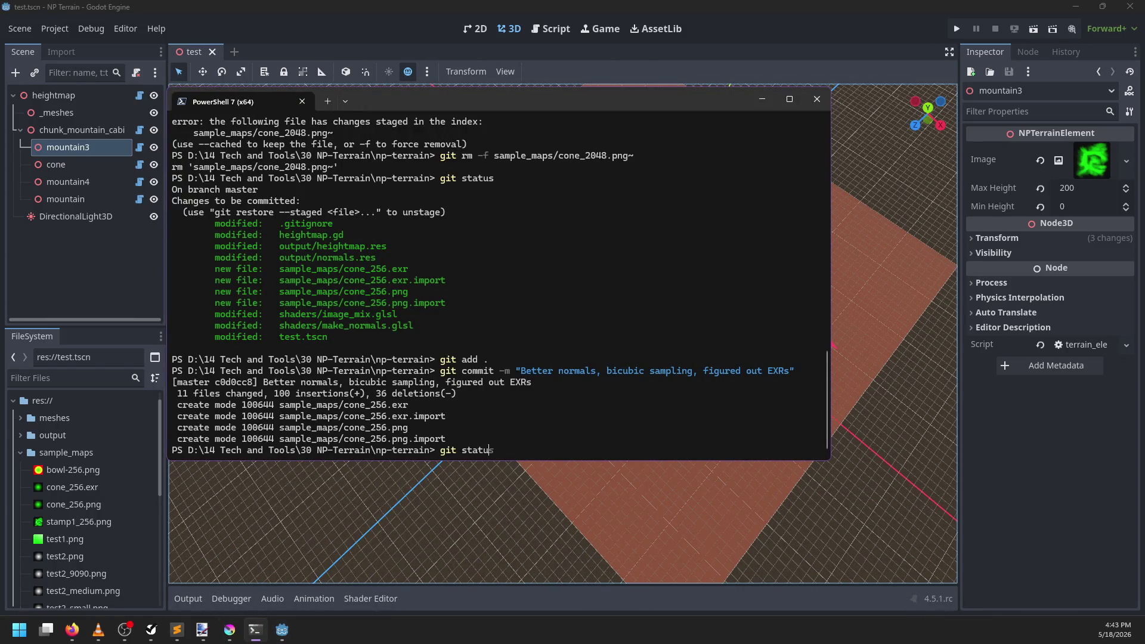
type("s")
key("Return")
type(".")
key("Return")
type("git commit -m \"Runs faster\"")
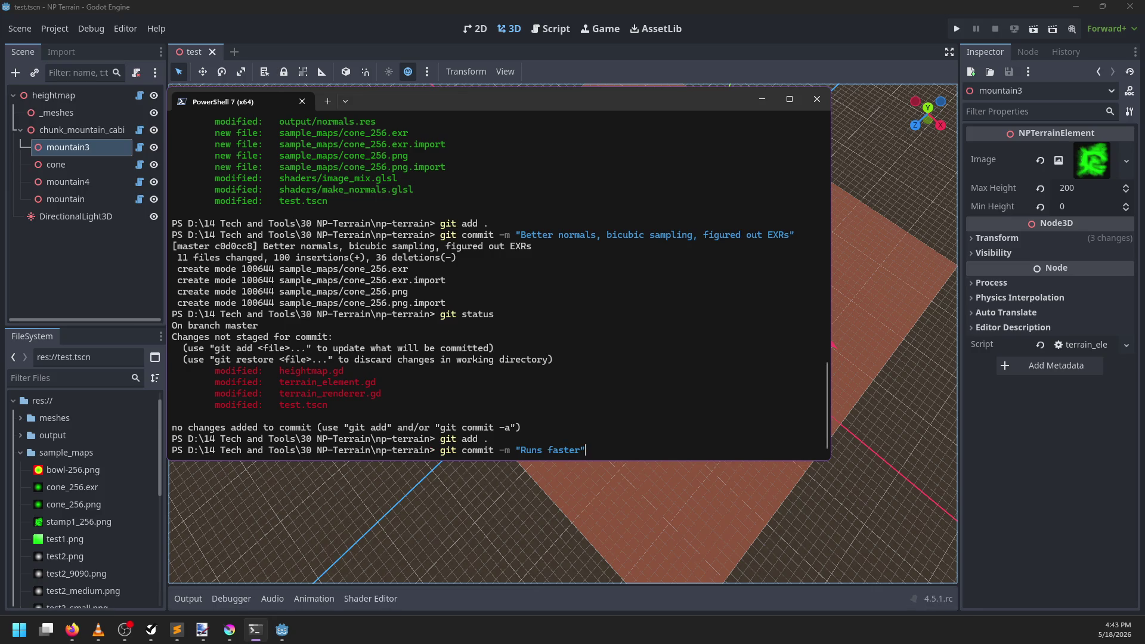
type("\"")
key("Return")
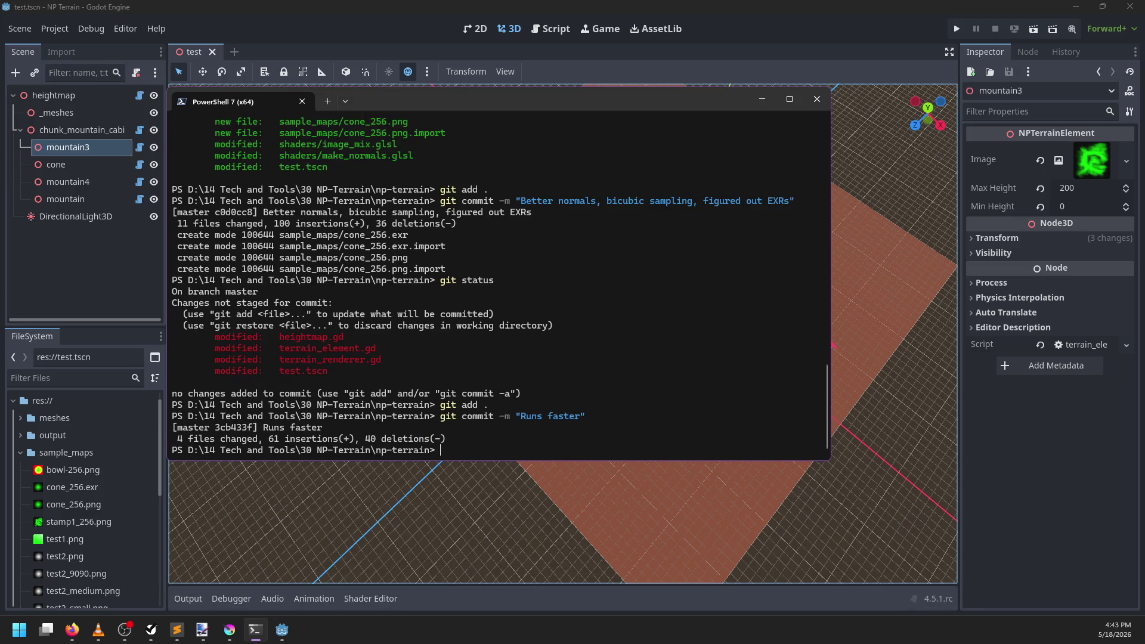
Step: Back in Godot, shift mountain3 downward beside the cone and view the updated terrain from the heightmap node
left_click(477, 9)
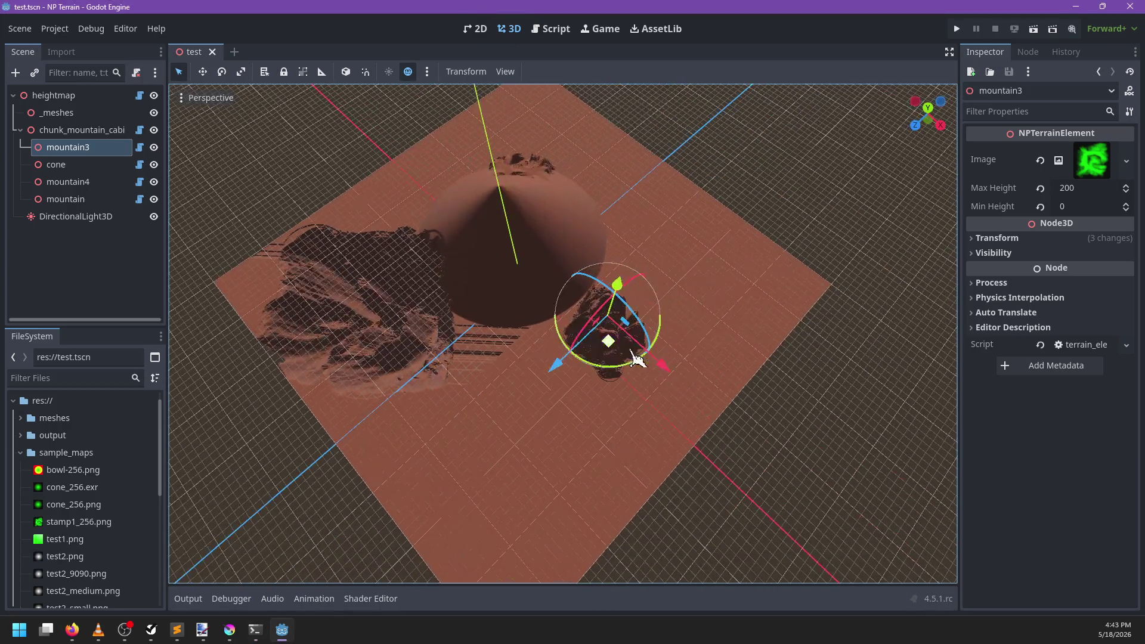
scroll(585, 281, "up", 3)
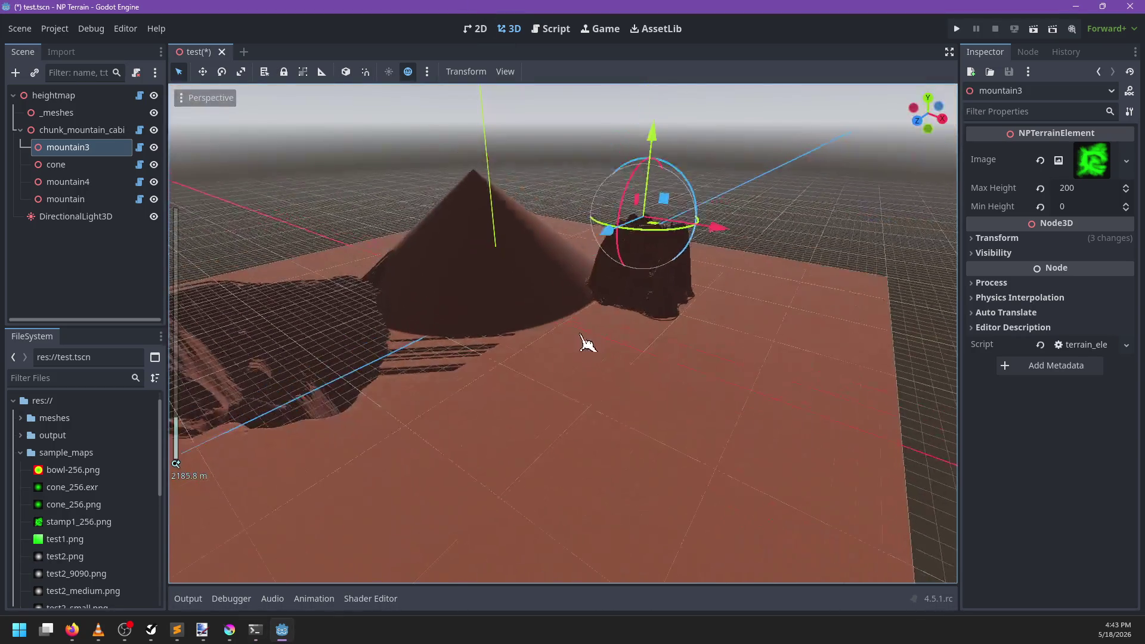
mouse_move(656, 221)
left_mouse_down()
mouse_move(650, 208)
mouse_move(481, 348)
left_mouse_up()
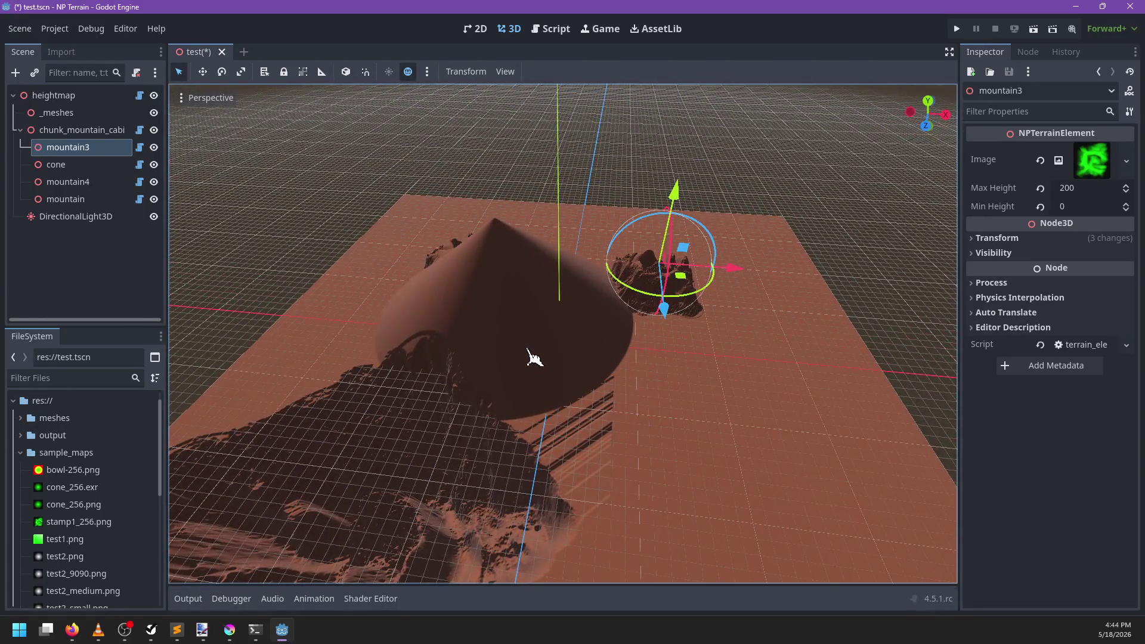
scroll(542, 386, "down", 3)
mouse_move(509, 397)
left_mouse_down()
mouse_move(541, 340)
mouse_move(503, 379)
mouse_move(544, 397)
left_mouse_up()
scroll(512, 378, "up", 3)
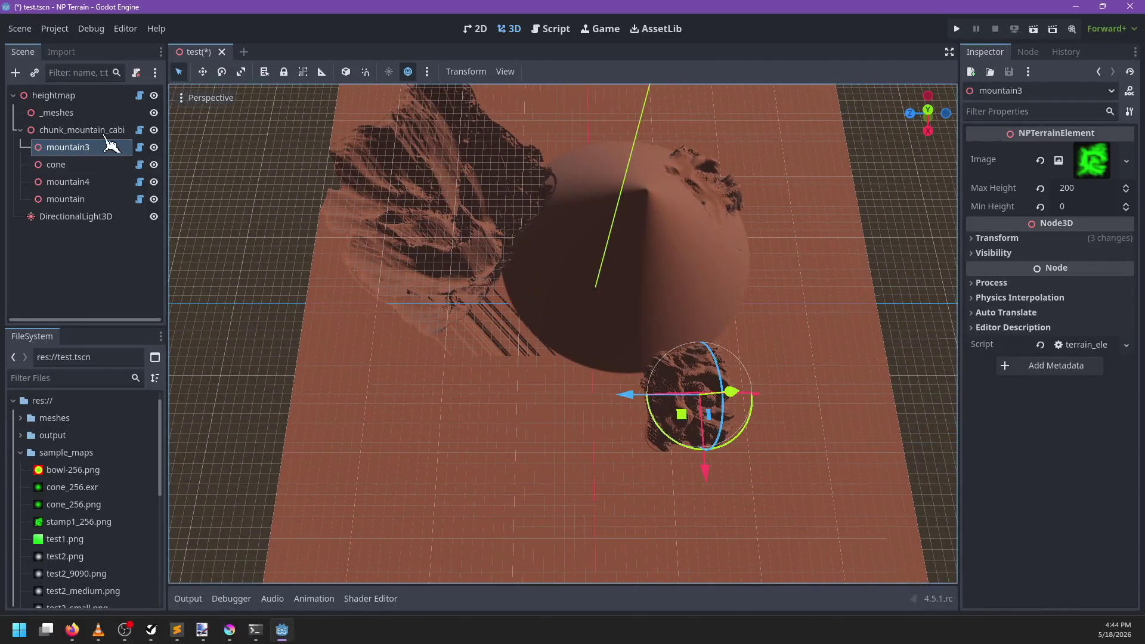
double_click(72, 96)
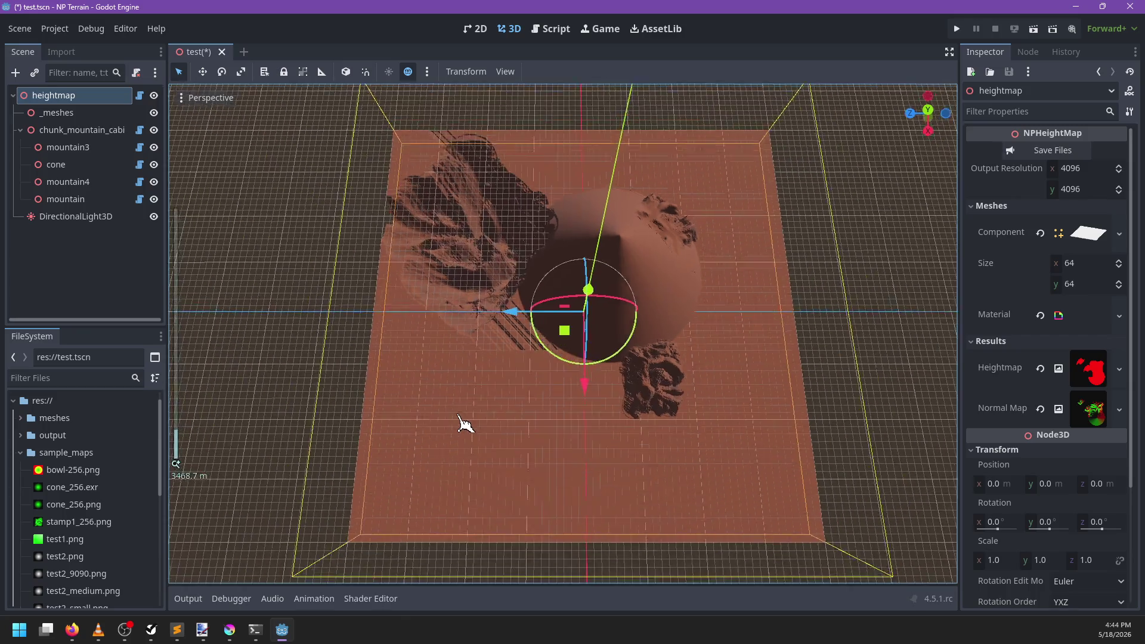
left_click_drag(465, 423, 468, 352)
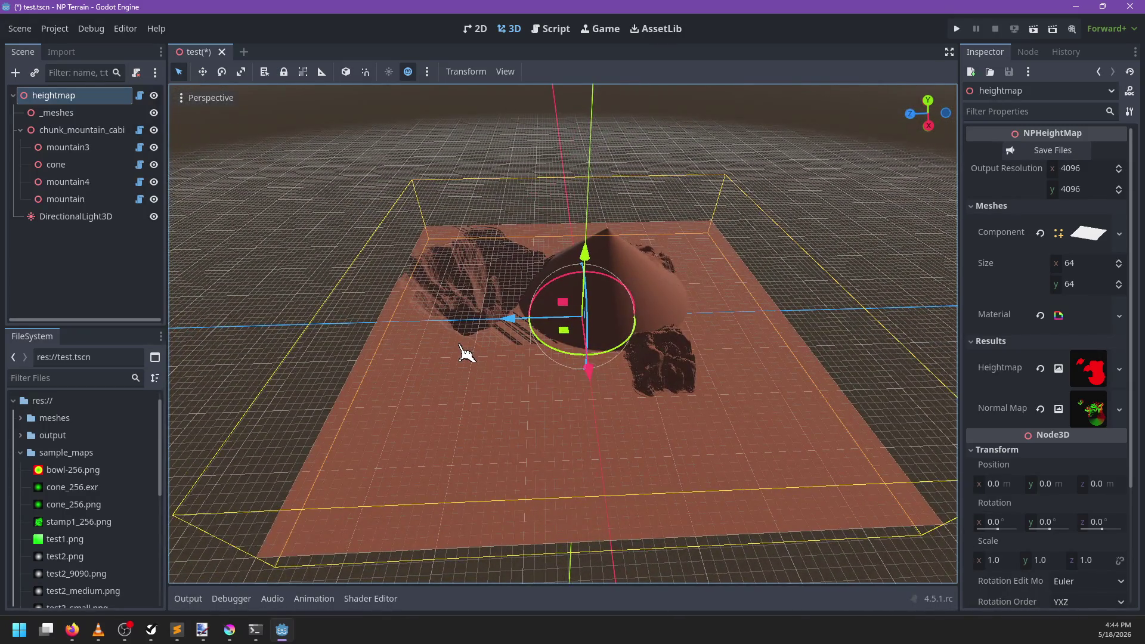